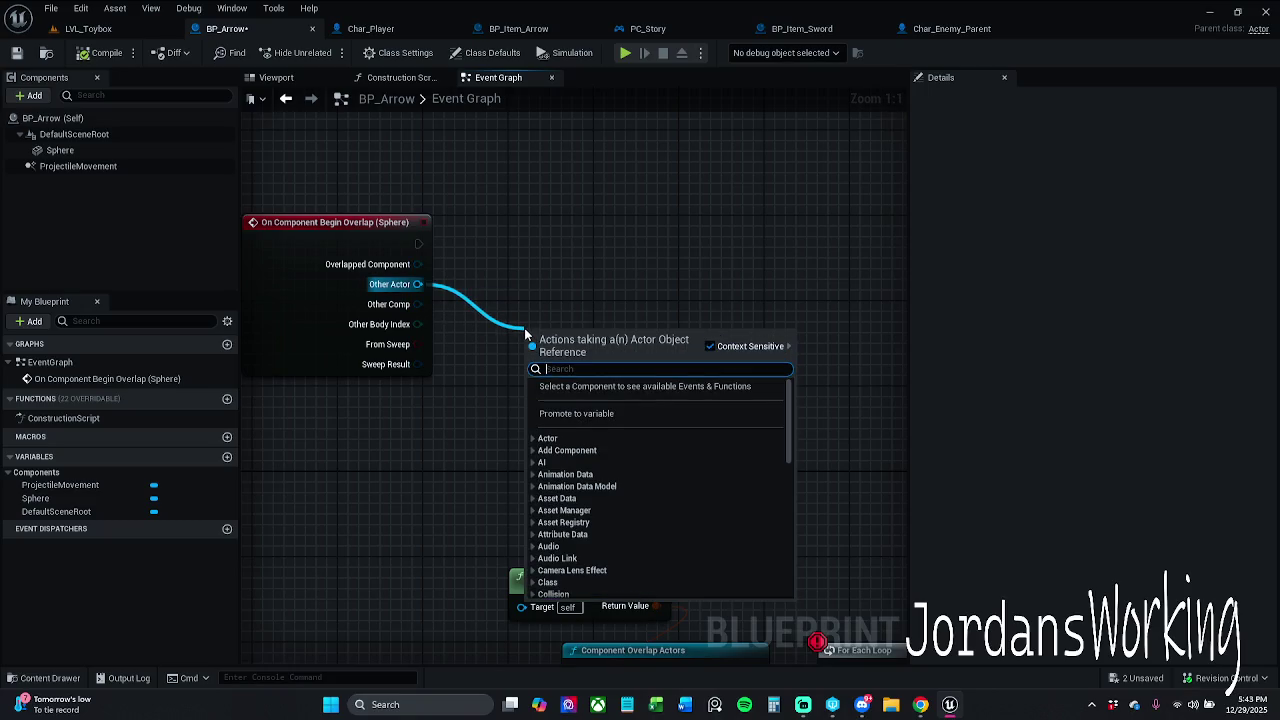
Compare the overlap's Other Actor against Char_Enemy_Parent with an == node
text(==)
key(Return)
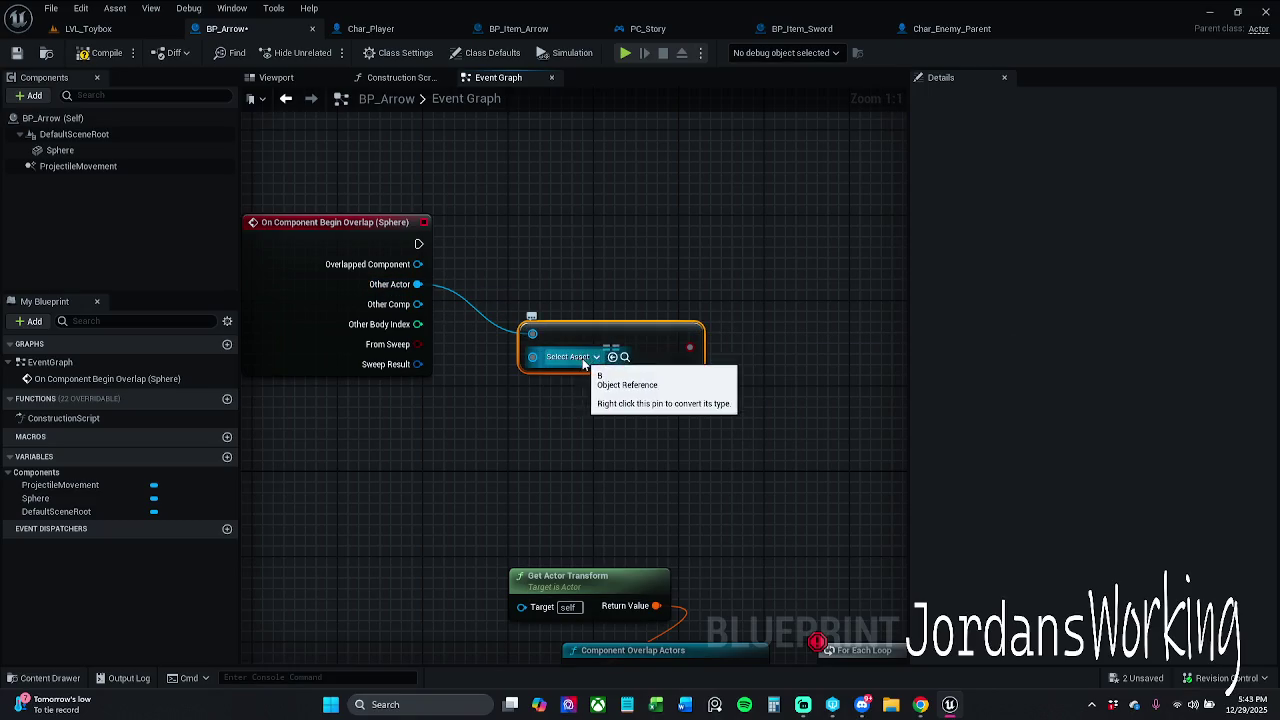
click(570, 356)
text(enemy)
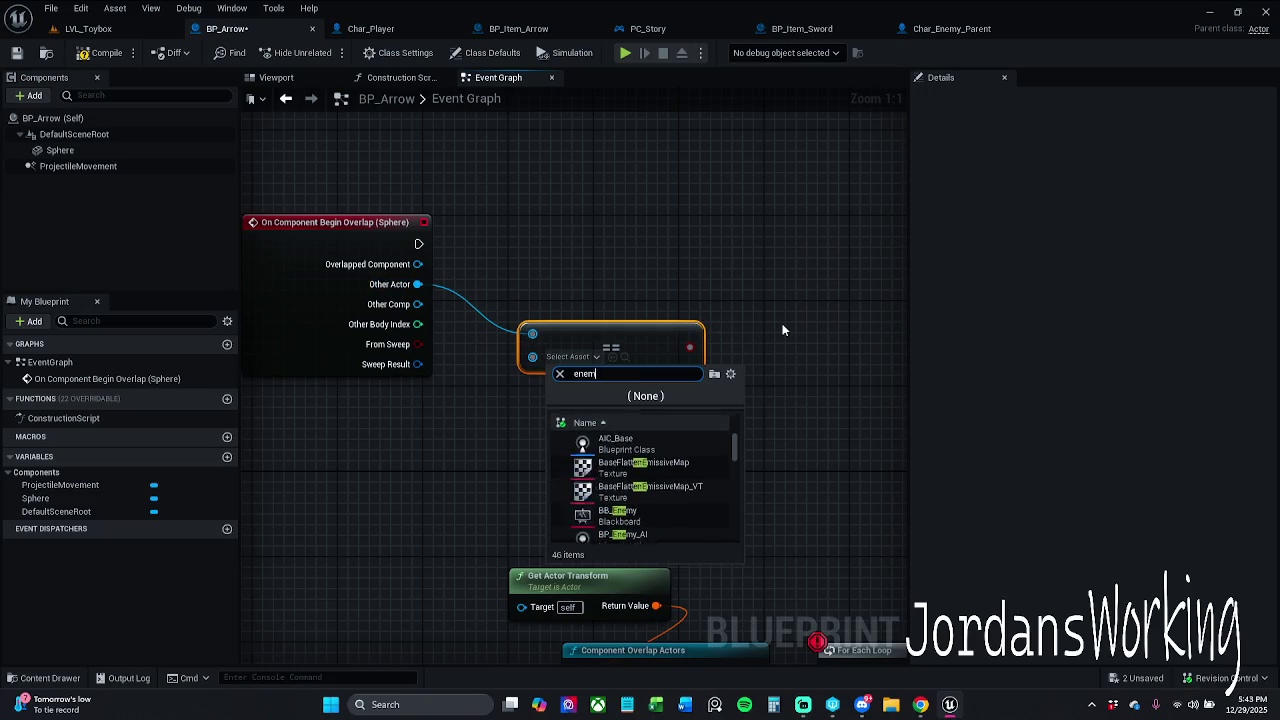
scroll(668, 488, down, 2)
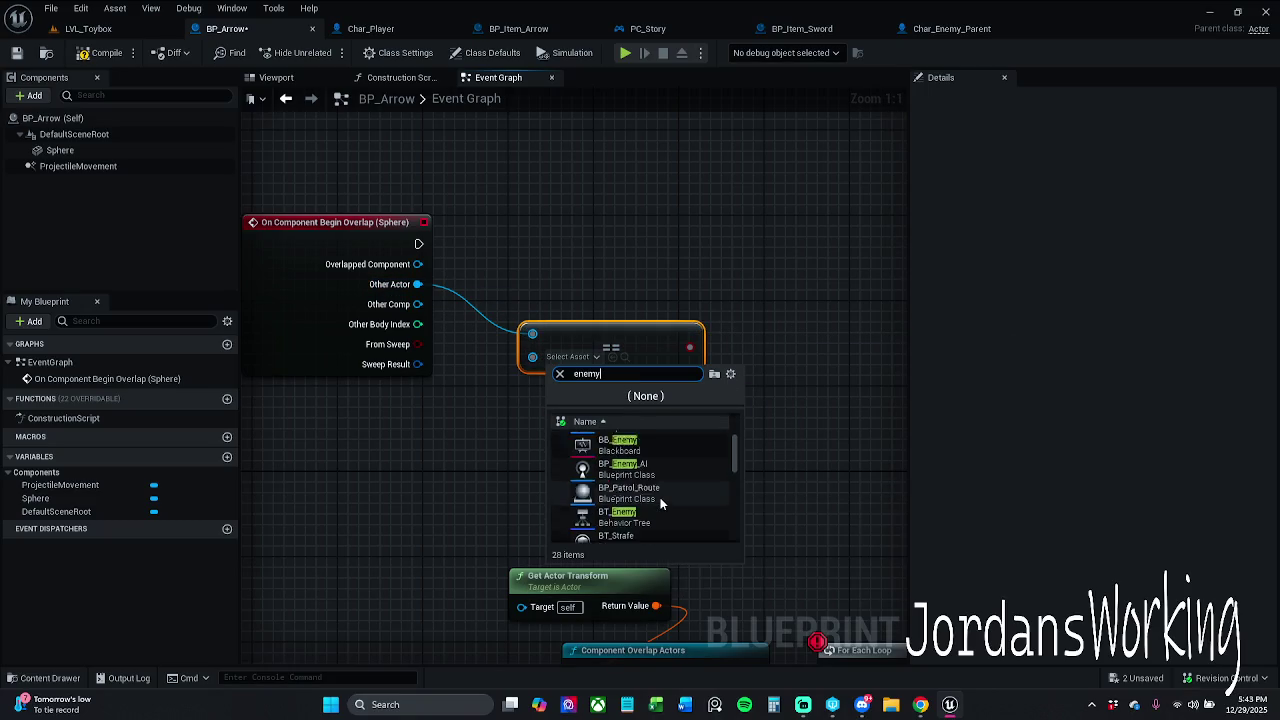
scroll(664, 502, down, 5)
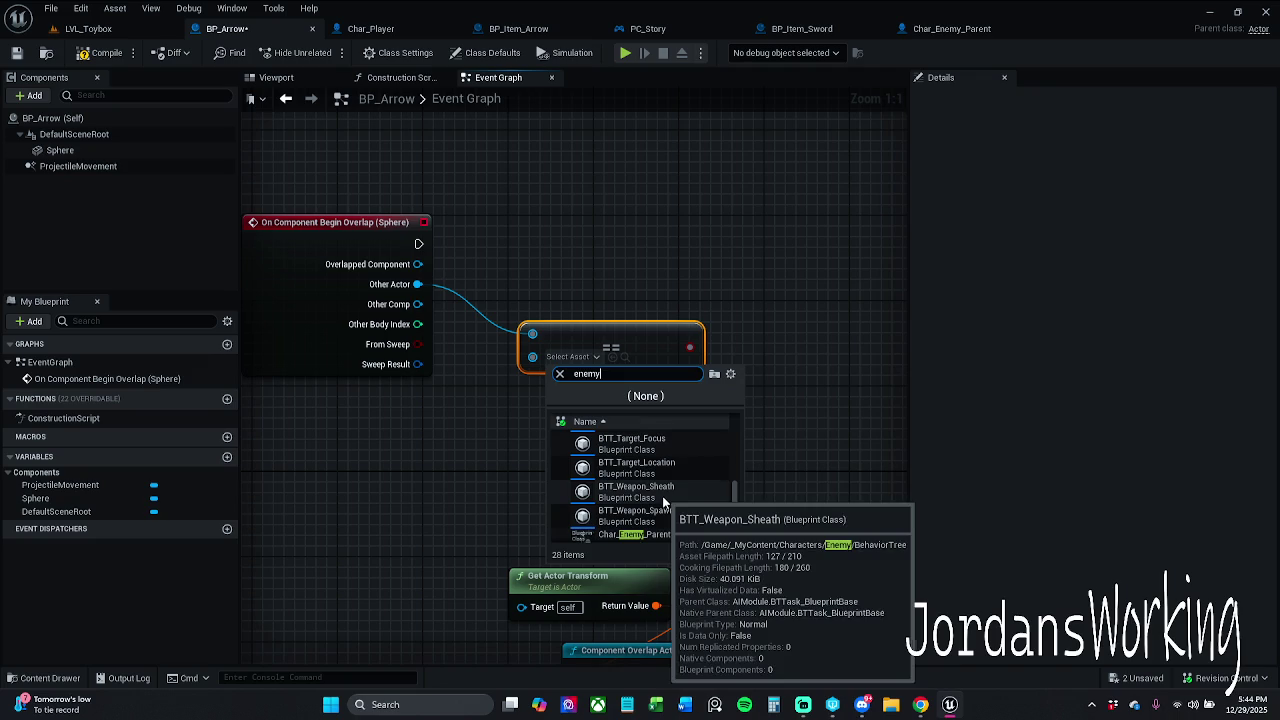
click(650, 534)
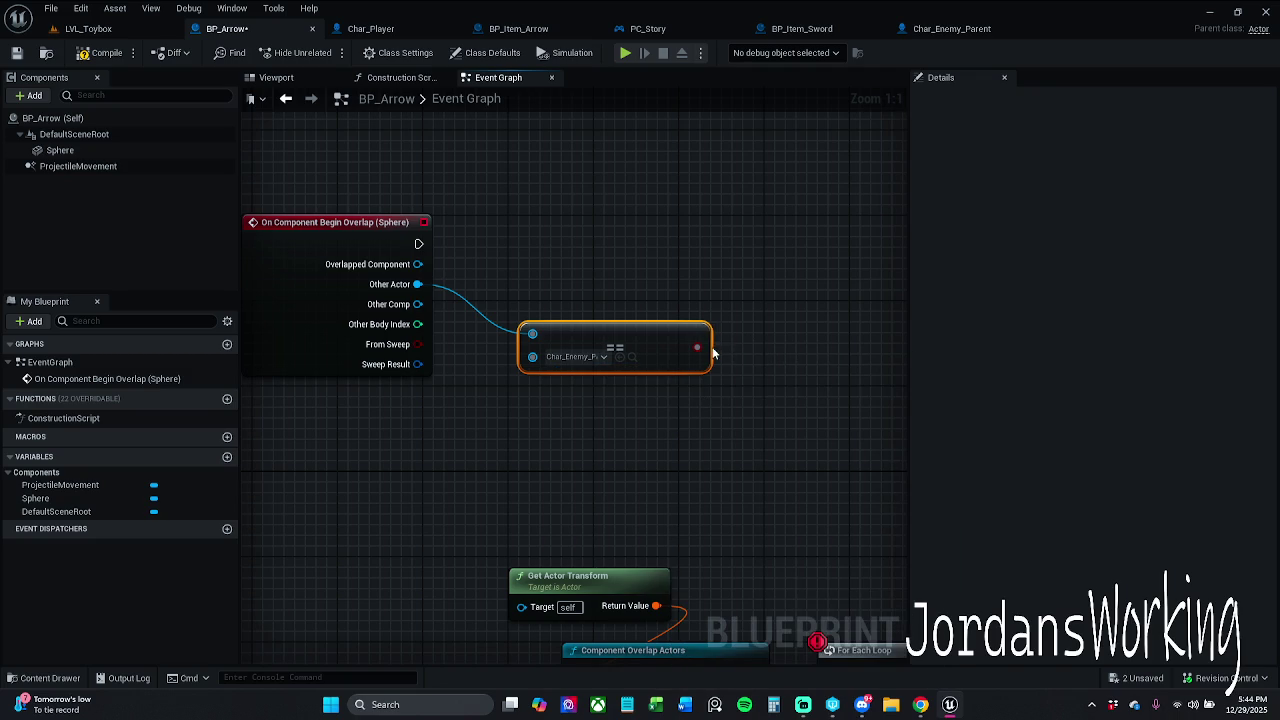
Feed the comparison into a Branch whose True output runs Destroy Actor
mouse_move(697, 347)
mouse_down()
mouse_move(700, 326)
mouse_move(762, 262)
mouse_up()
mouse_move(574, 232)
mouse_down()
mouse_move(669, 342)
mouse_move(561, 257)
mouse_up()
drag(527, 216, 587, 218)
text(dest)
key(Return)
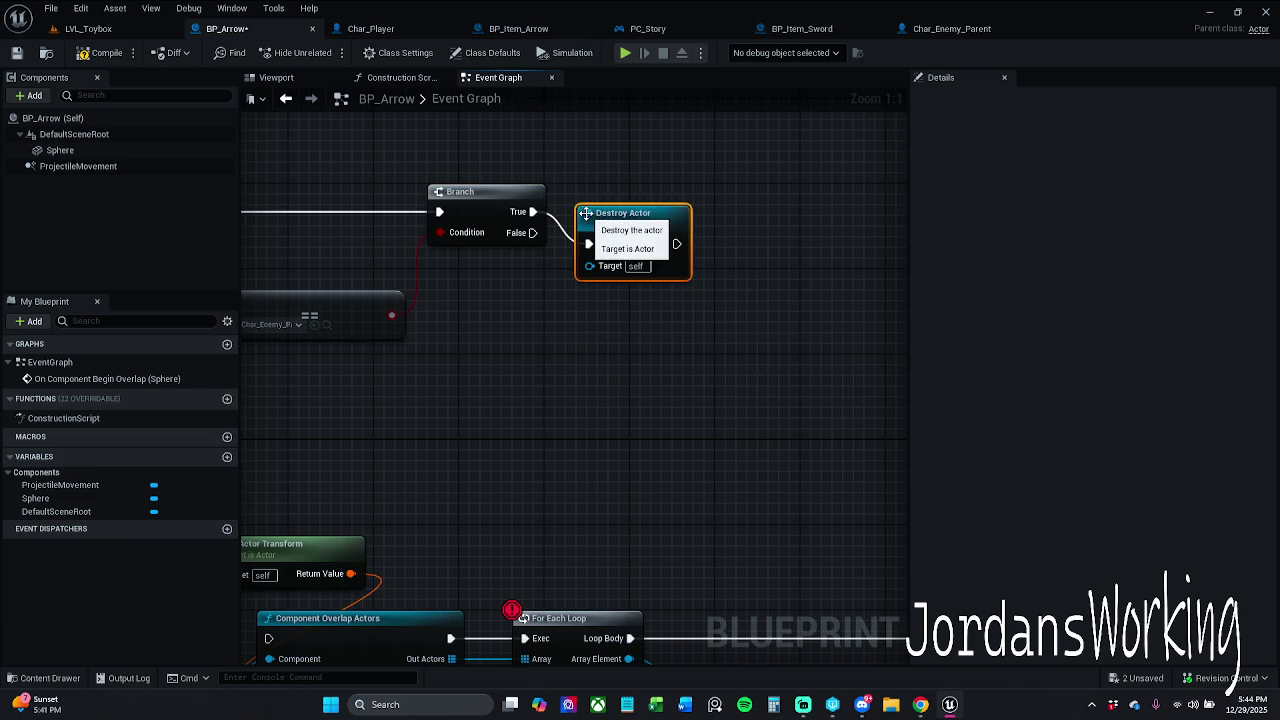
click(88, 28)
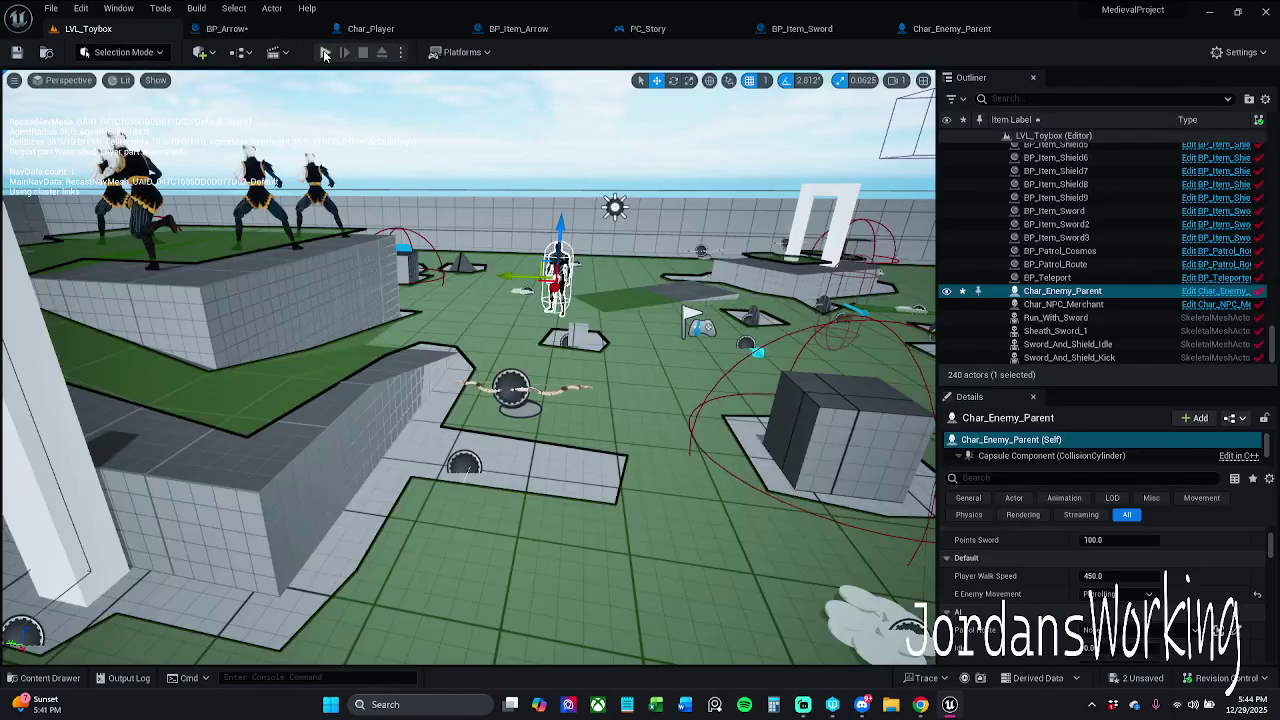
click(326, 53)
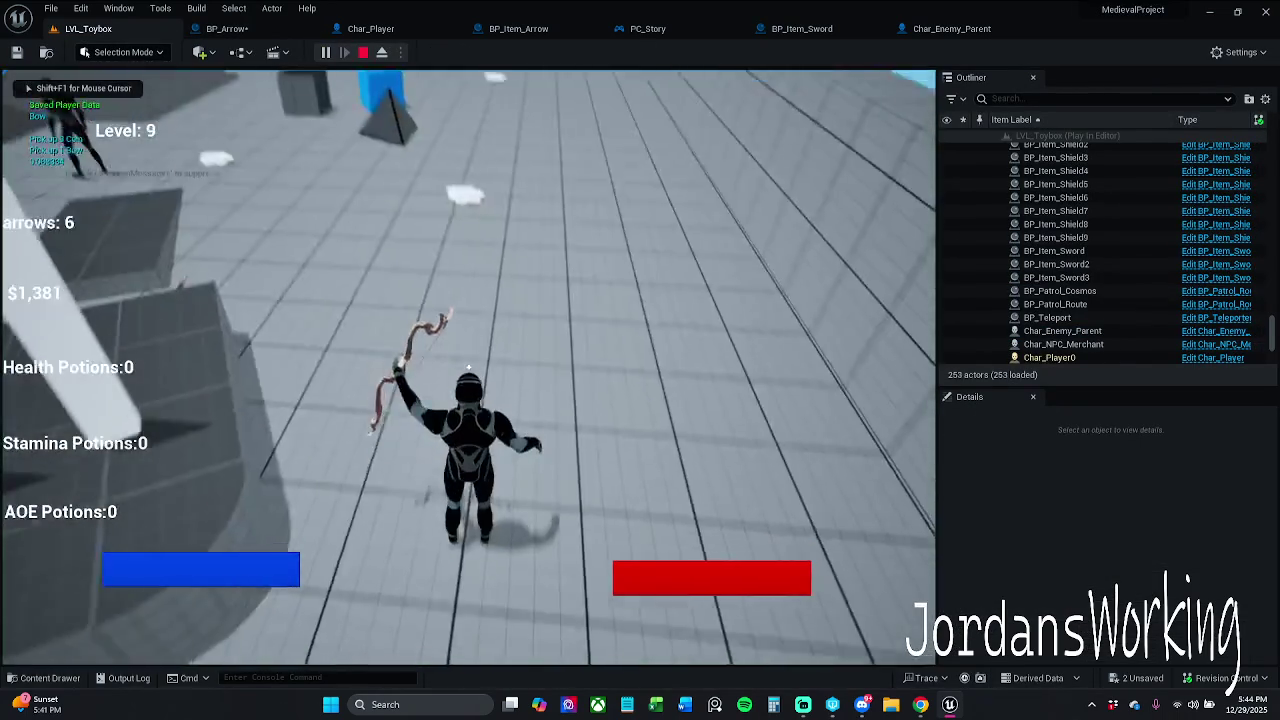
key(w)
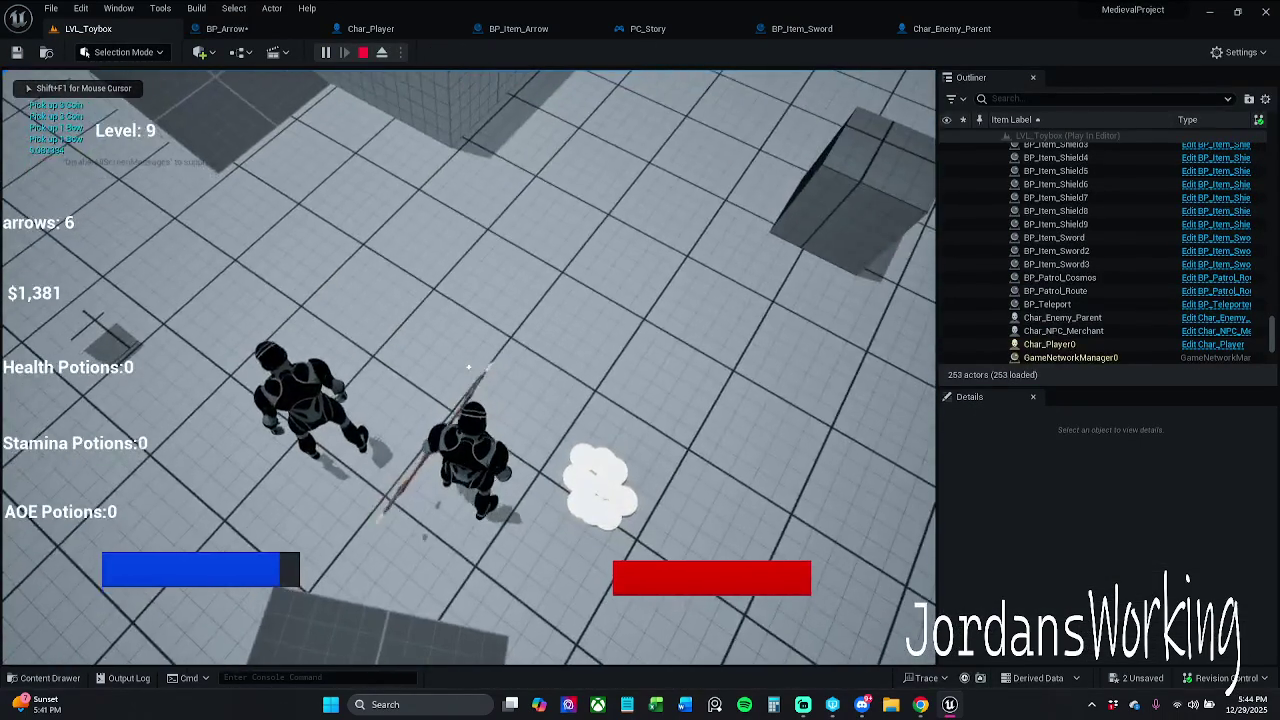
click(468, 367)
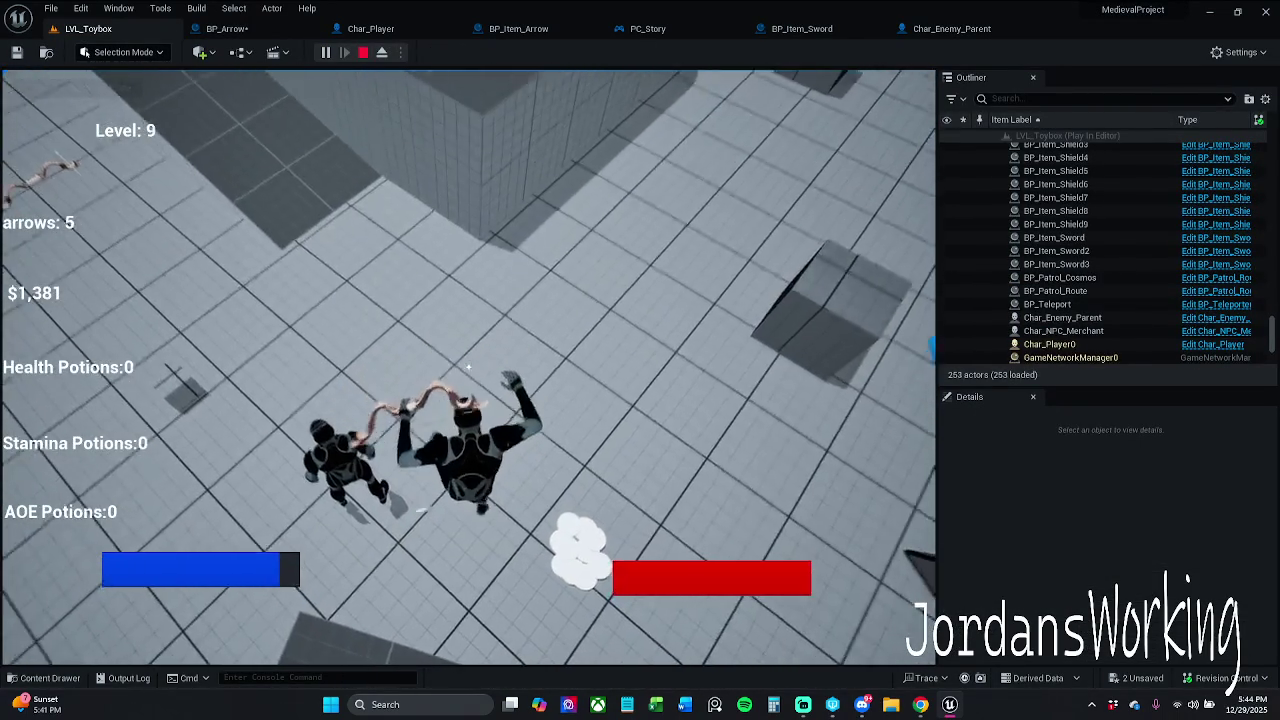
key(w)
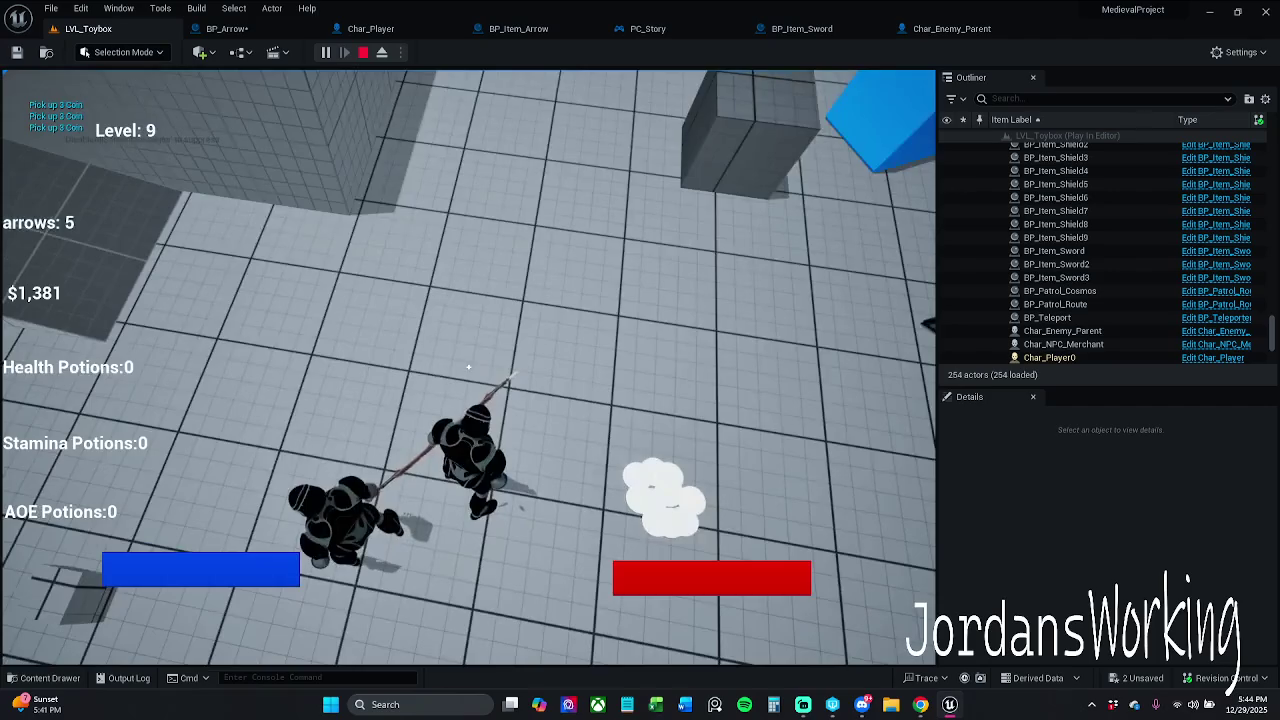
click(468, 367)
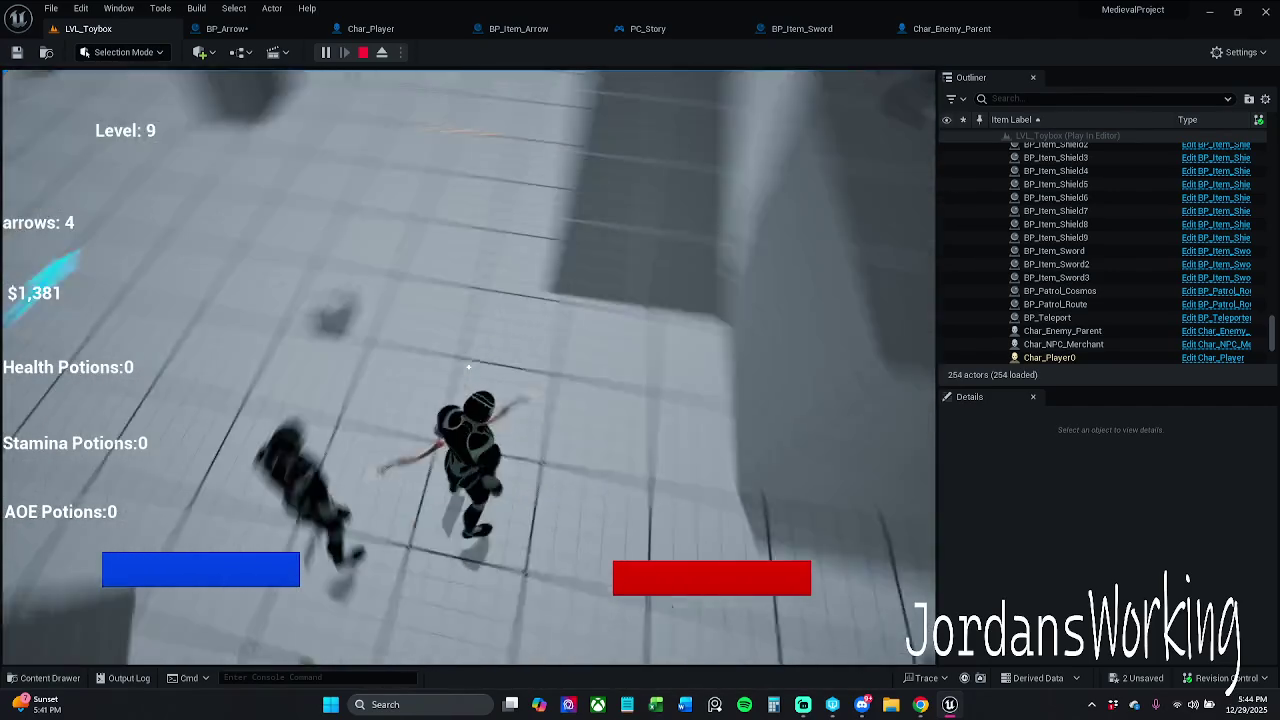
click(468, 367)
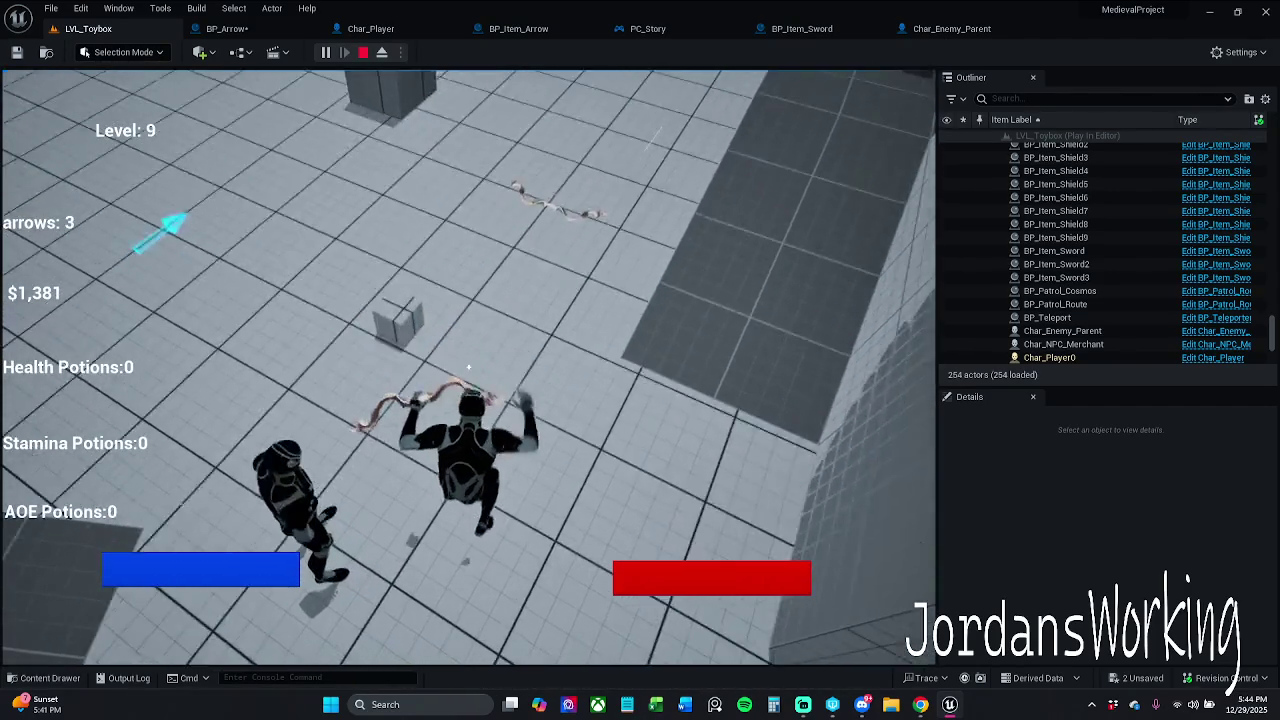
click(468, 367)
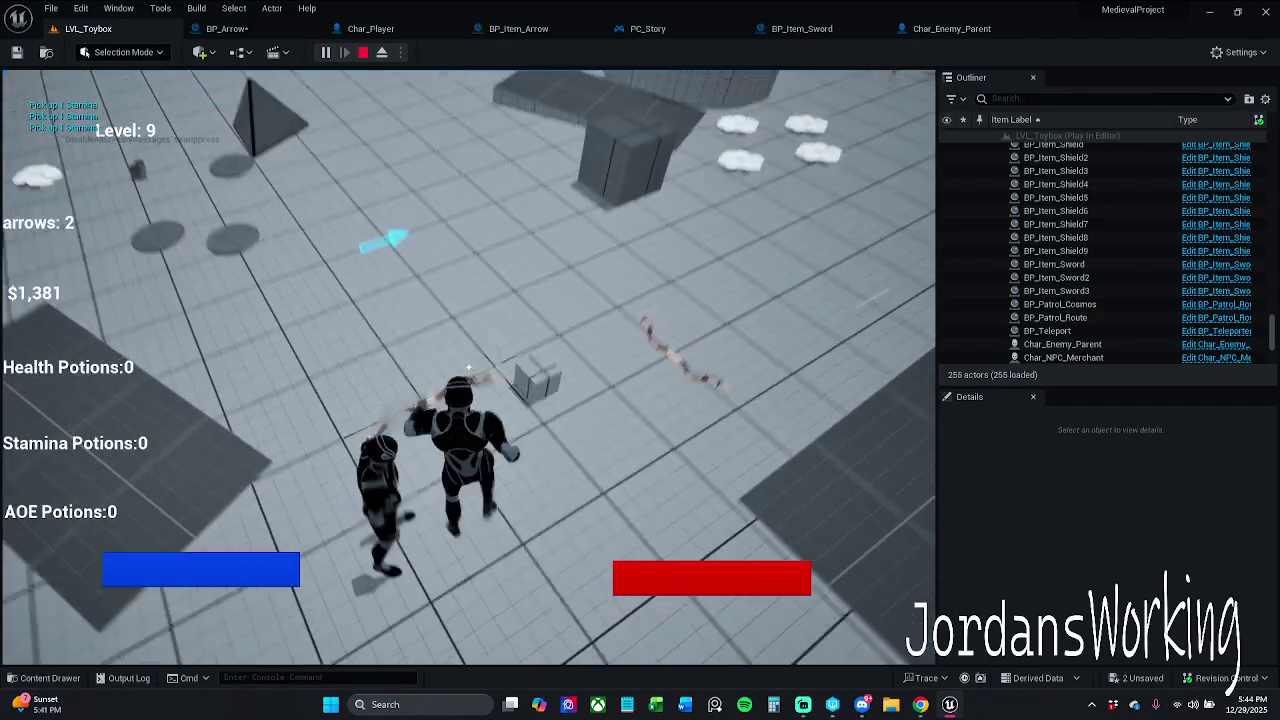
click(468, 367)
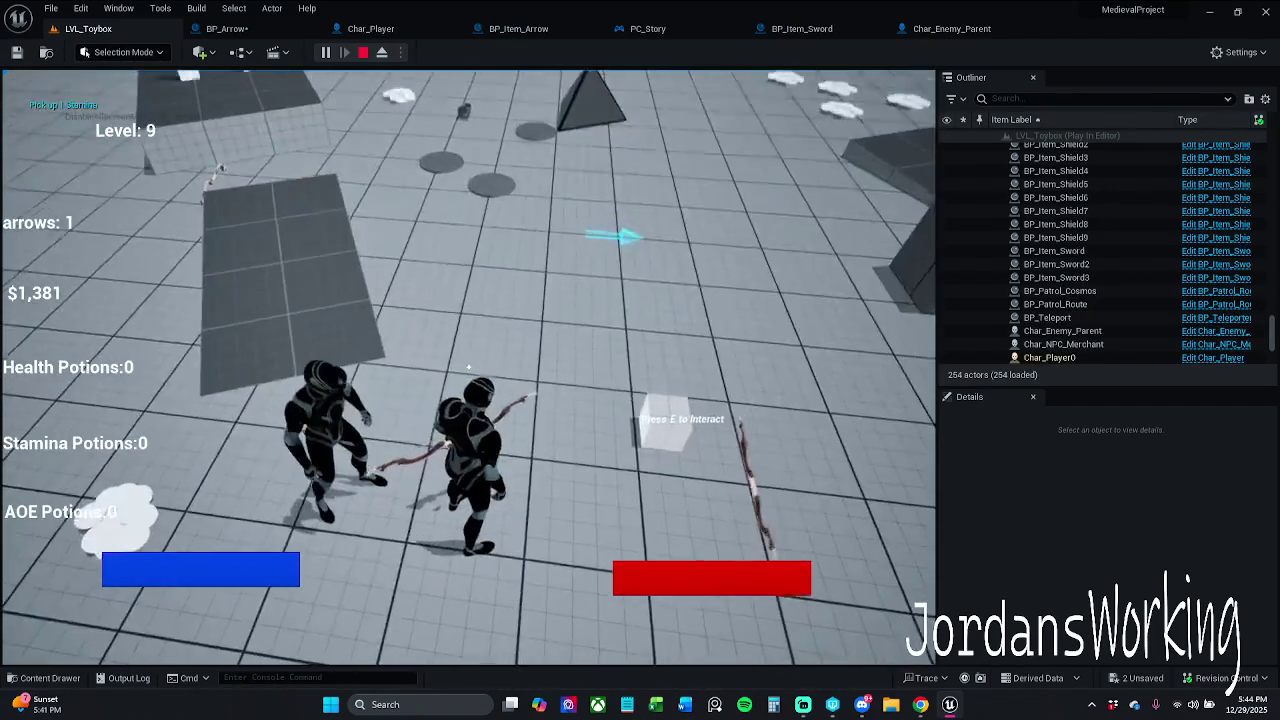
click(468, 367)
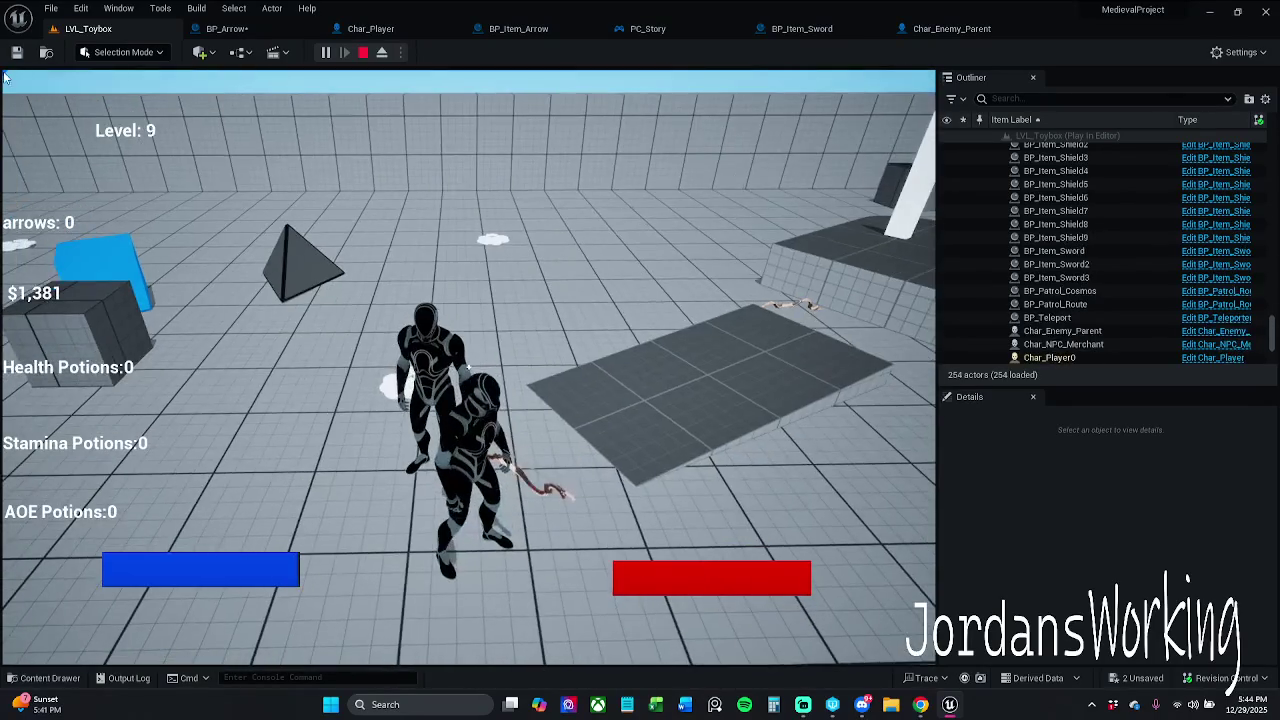
key(Escape)
click(222, 28)
scroll(418, 236, down, 5)
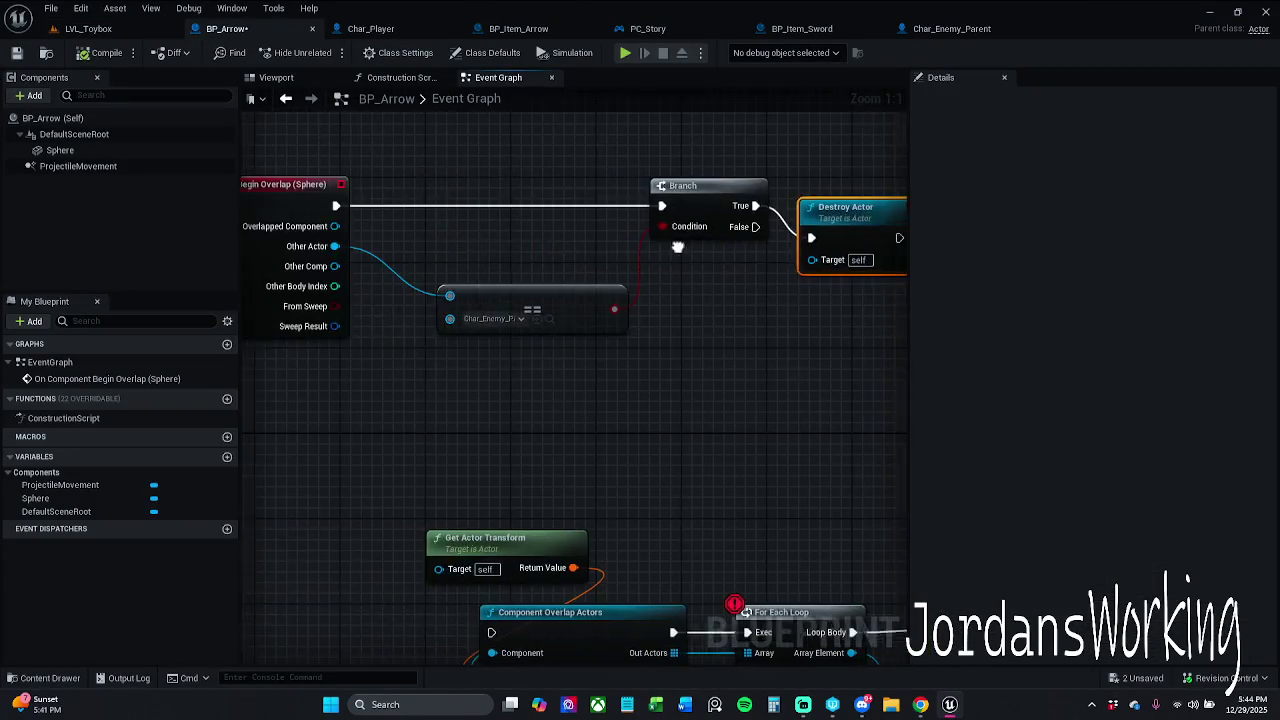
Add a breakpoint on BP_Arrow's Branch node, then play LVL_Toybox
scroll(530, 233, up, 4)
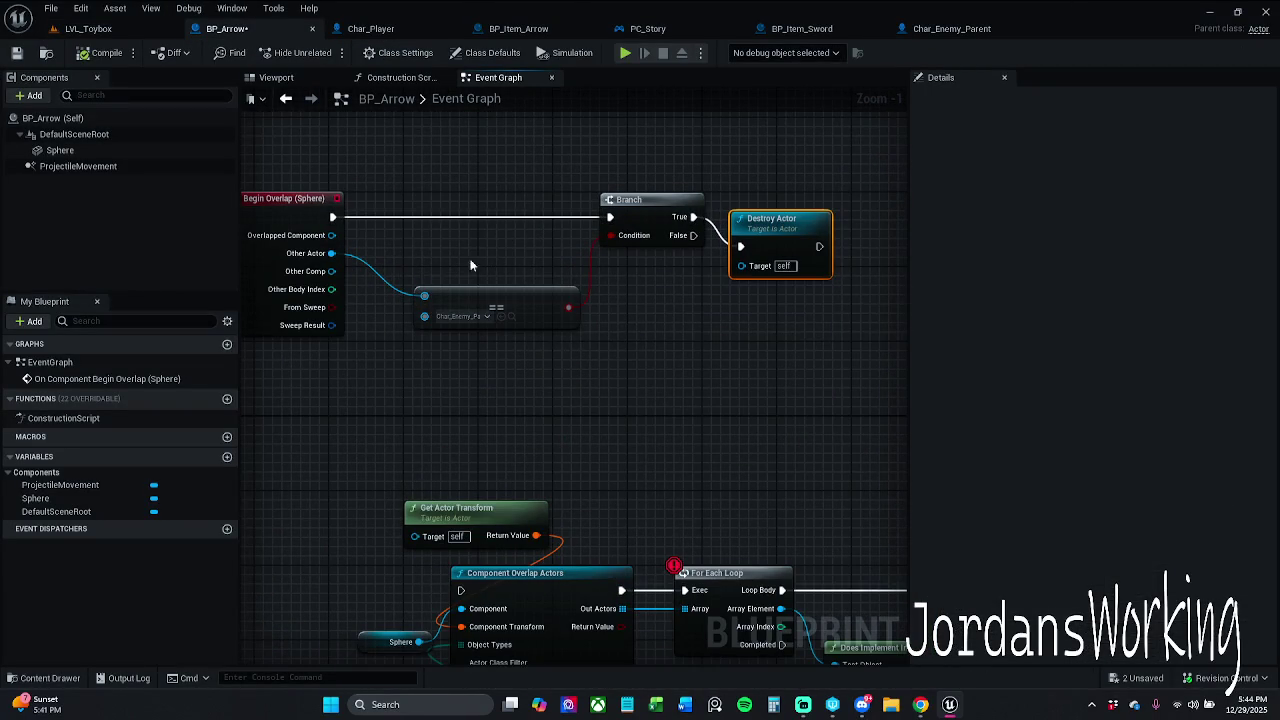
scroll(440, 248, down, 2)
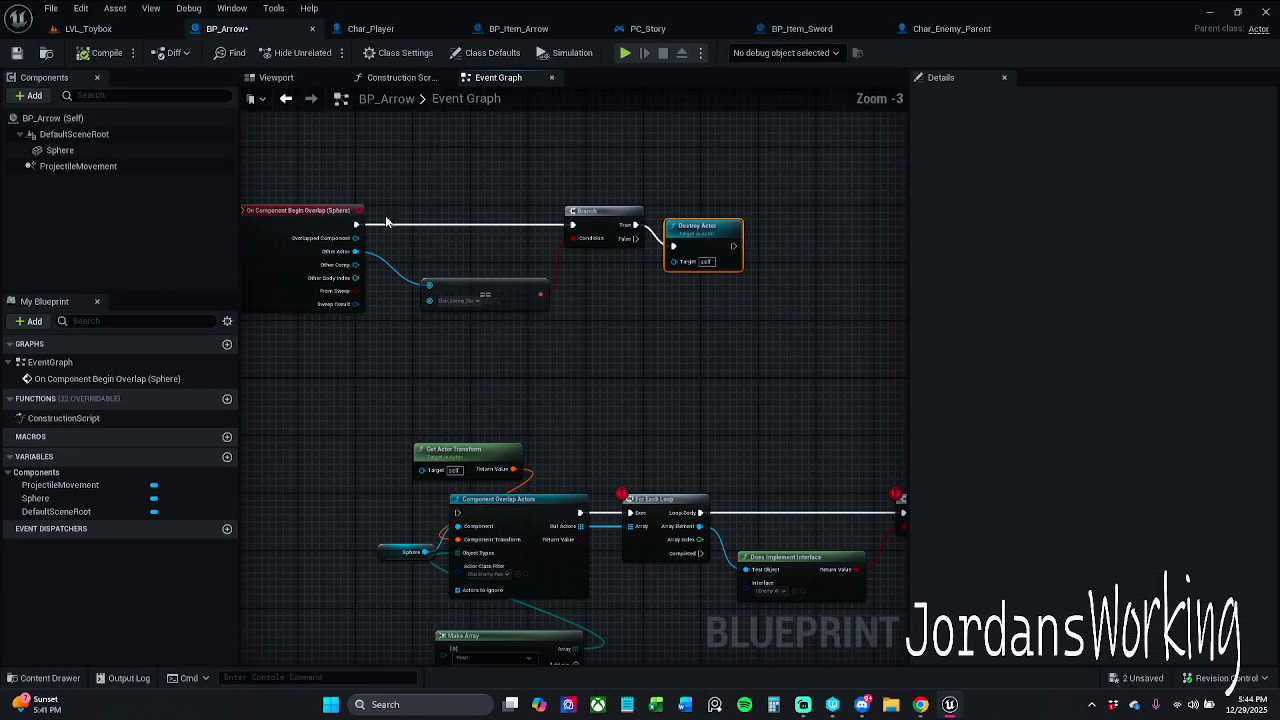
right_click(615, 219)
click(728, 345)
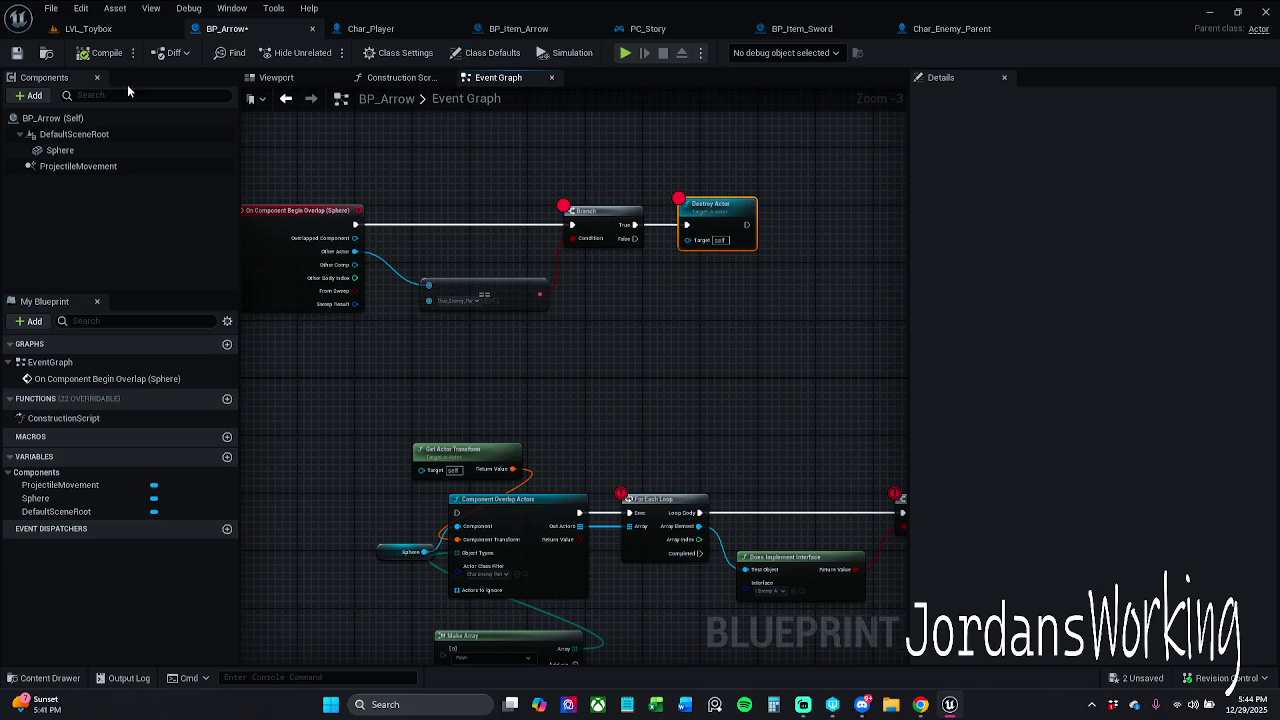
click(92, 30)
click(325, 53)
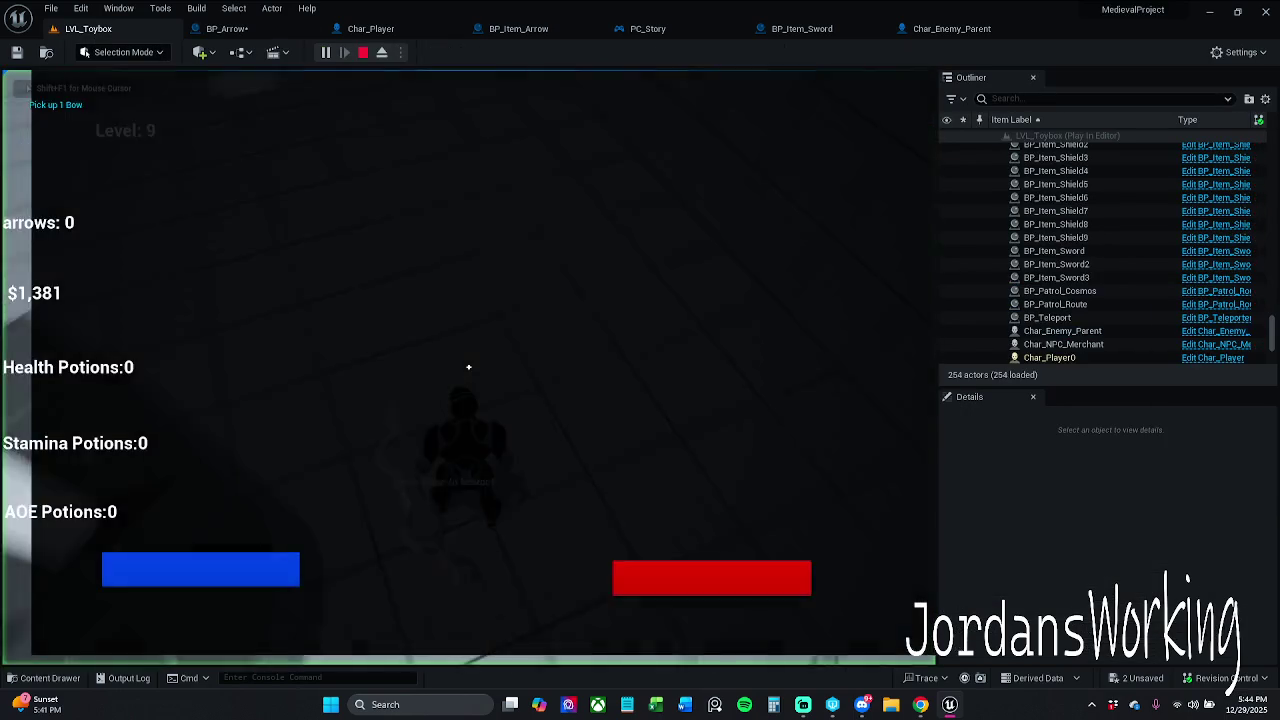
Approach an enemy, fire an arrow to hit the overlap breakpoint, and resume twice
key(w)
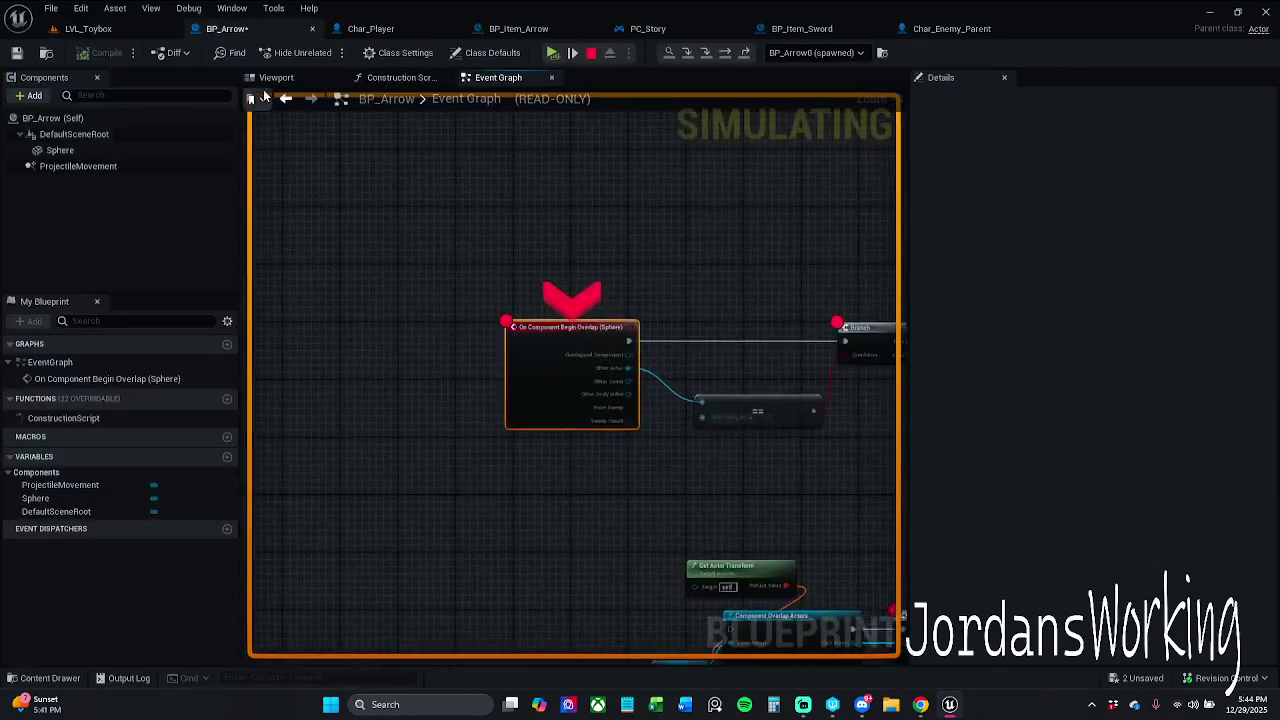
click(550, 54)
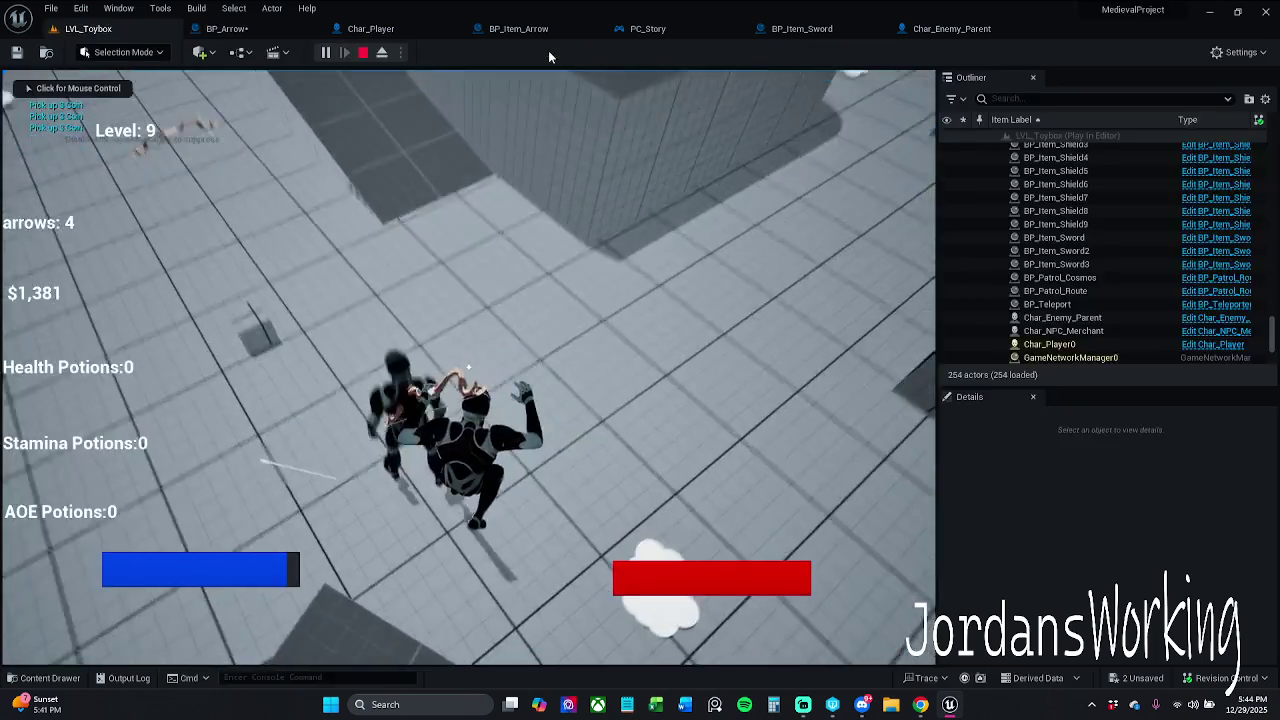
click(548, 55)
click(548, 55)
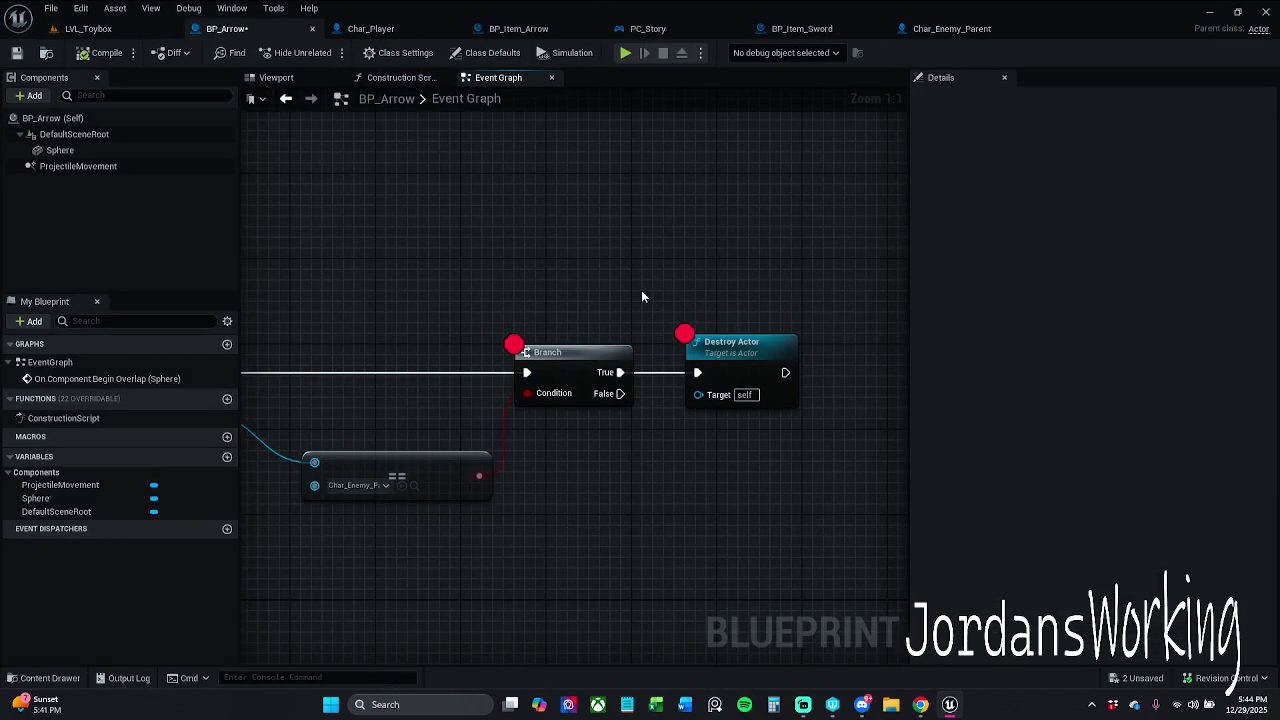
Duplicate the Destroy Actor node and wire the copy to the Branch's False output
drag(642, 296, 800, 251)
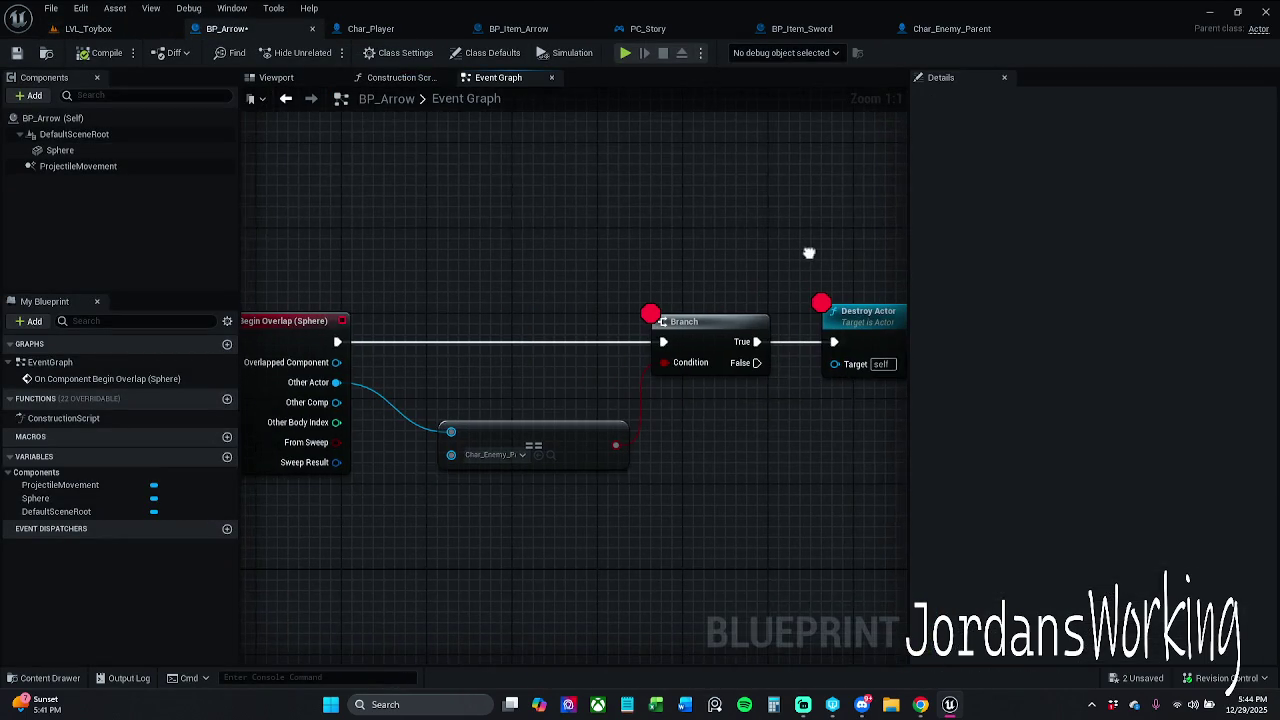
drag(729, 280, 690, 252)
click(730, 284)
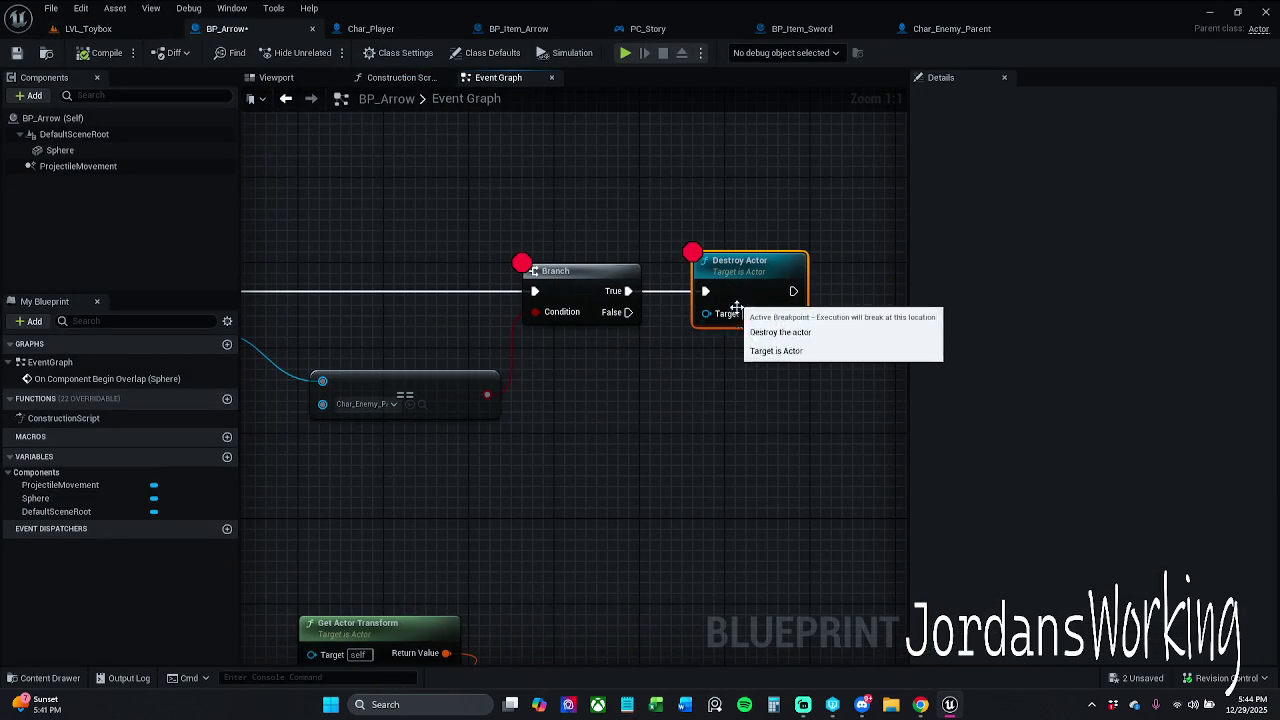
key(ctrl+c)
key(ctrl+v)
mouse_move(740, 427)
mouse_down()
mouse_move(631, 367)
mouse_move(628, 321)
mouse_up()
drag(800, 368, 757, 411)
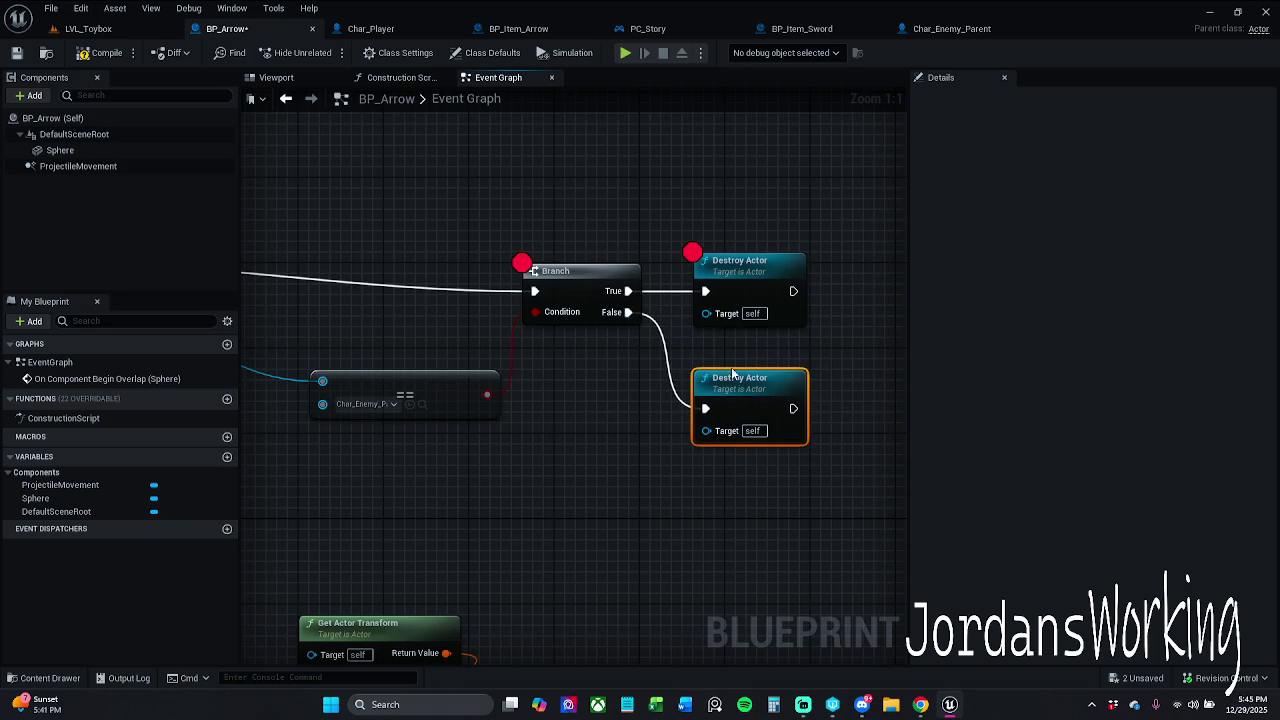
click(150, 32)
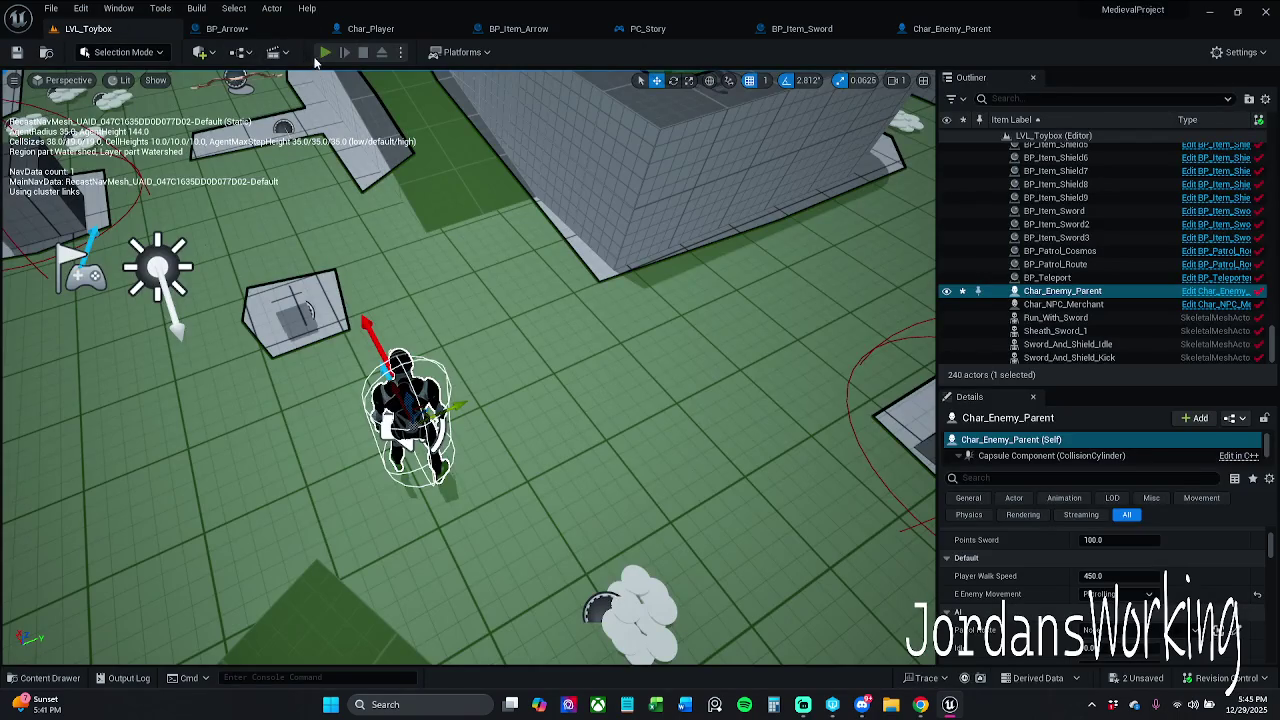
Play the level, fire three arrows while moving around, then stop the session
click(325, 52)
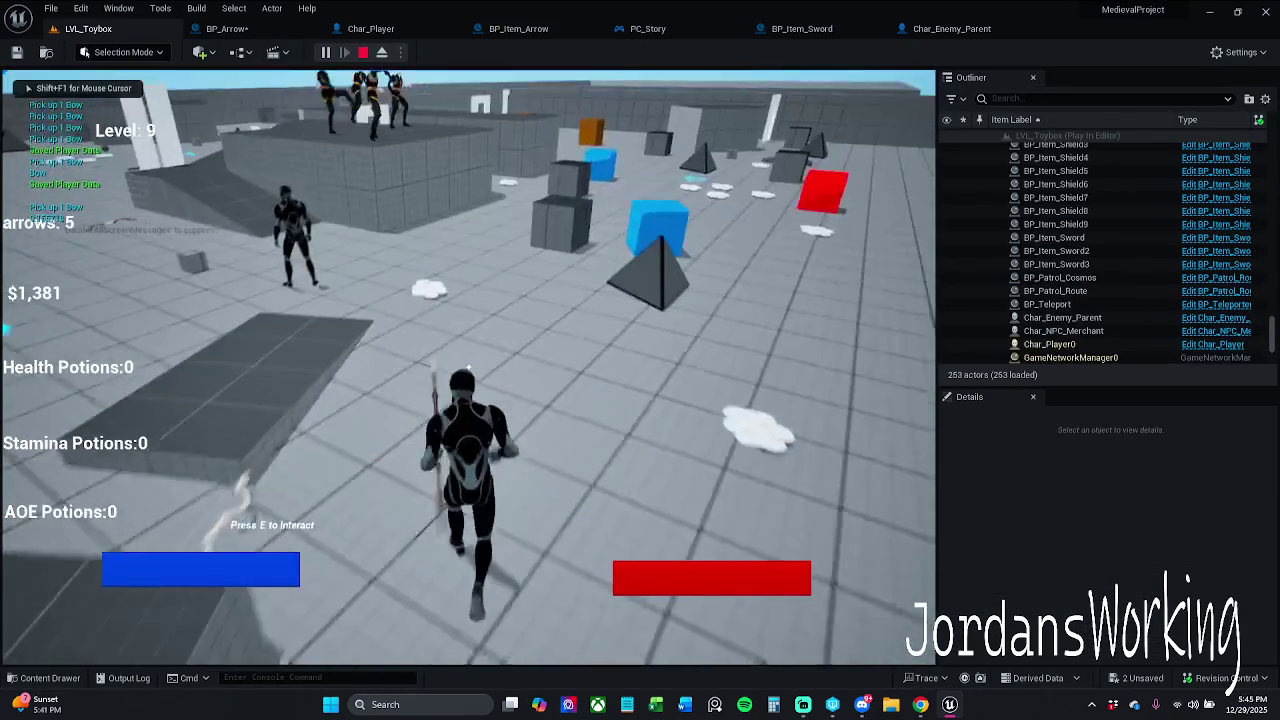
key(w)
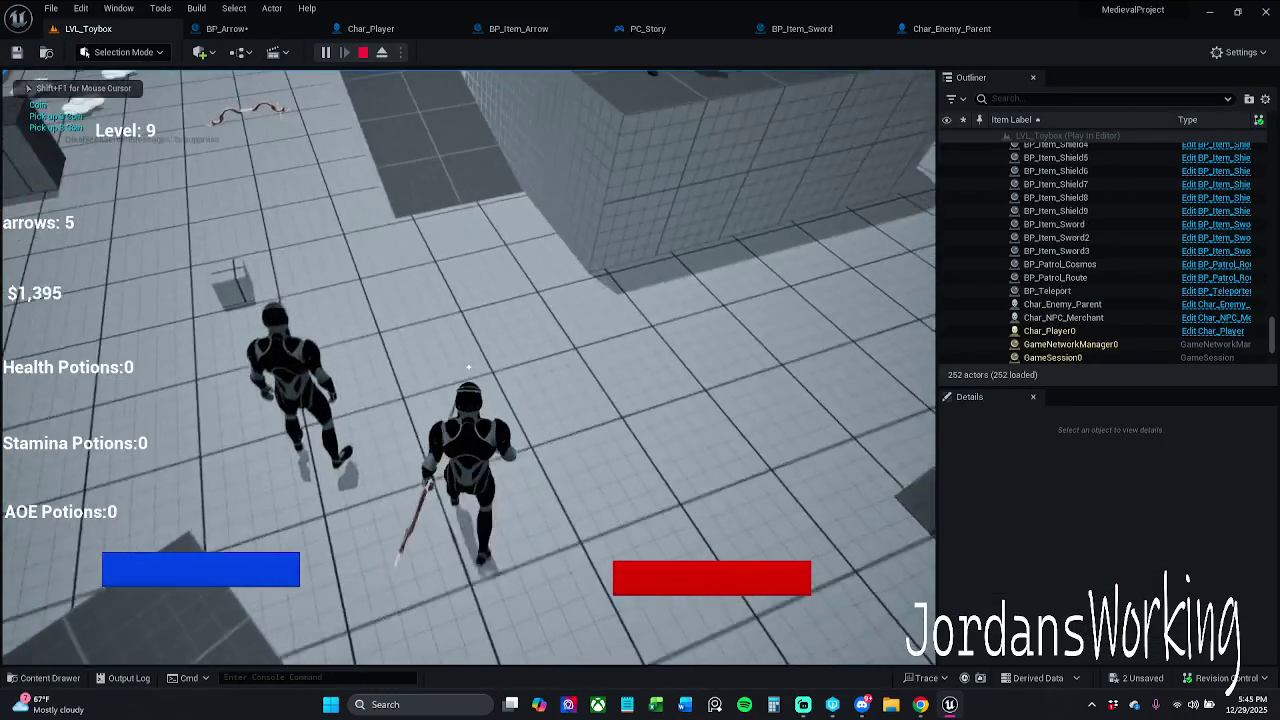
click(468, 368)
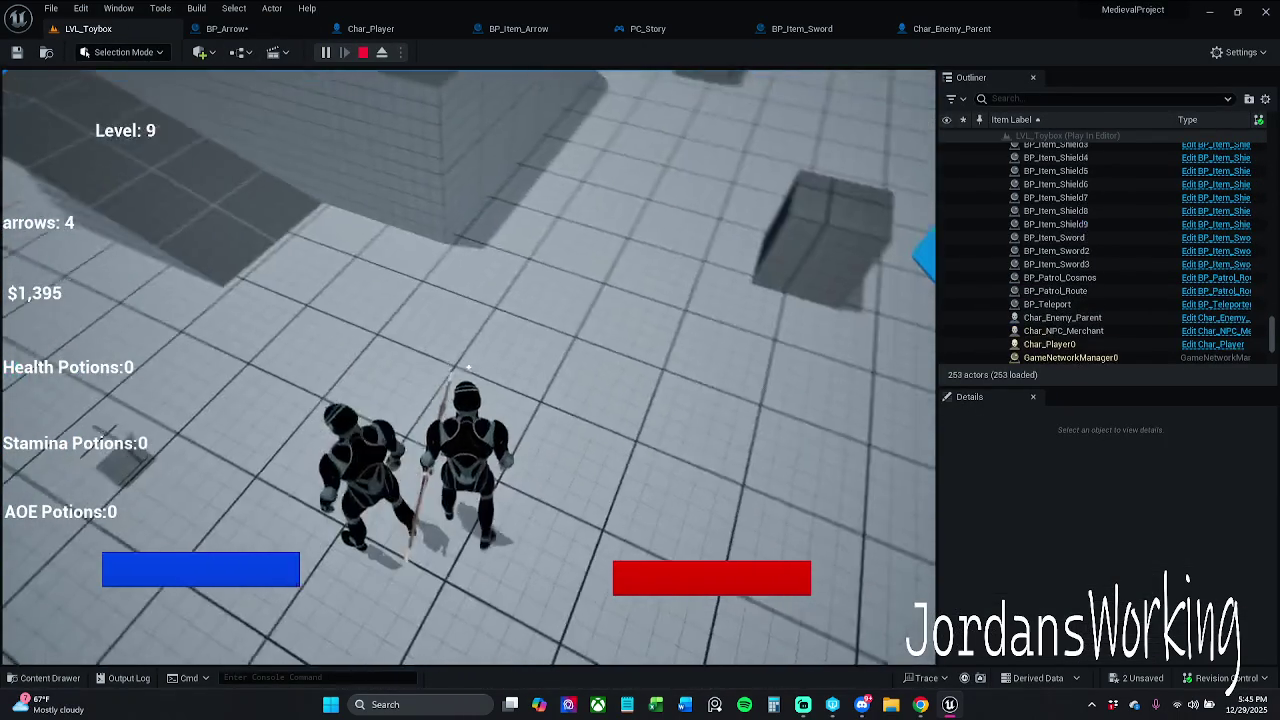
key(w)
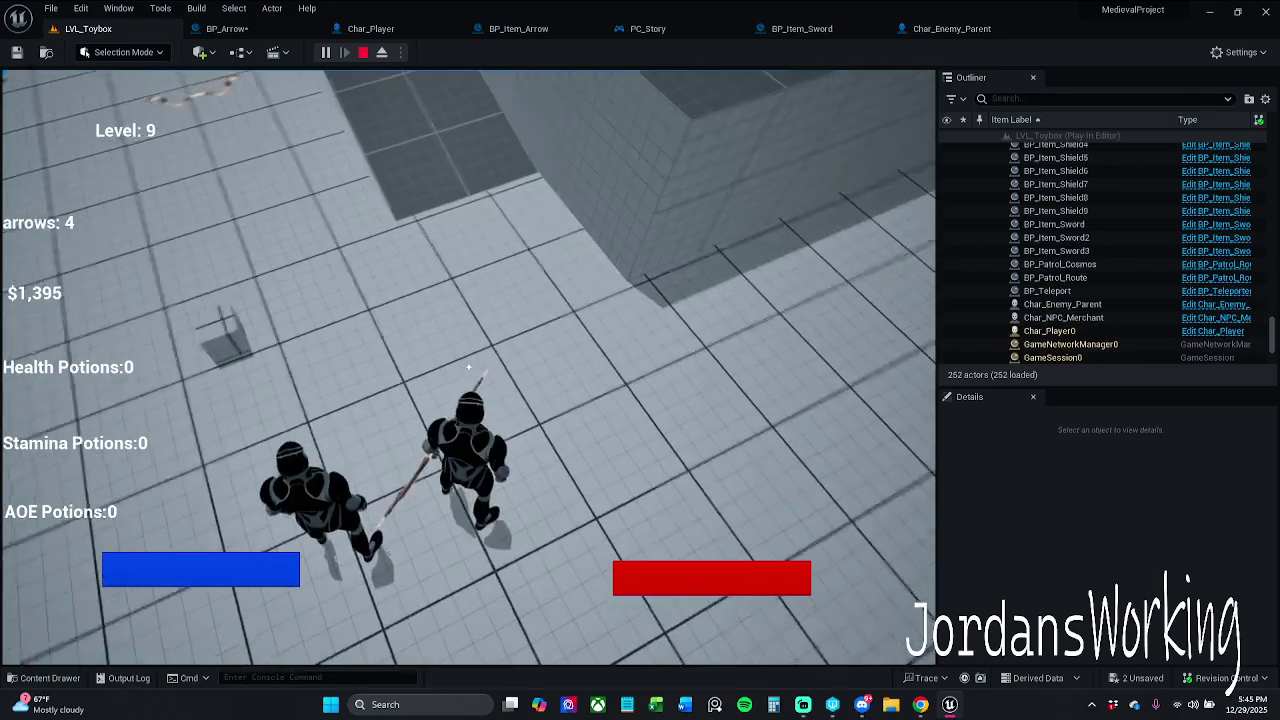
click(468, 368)
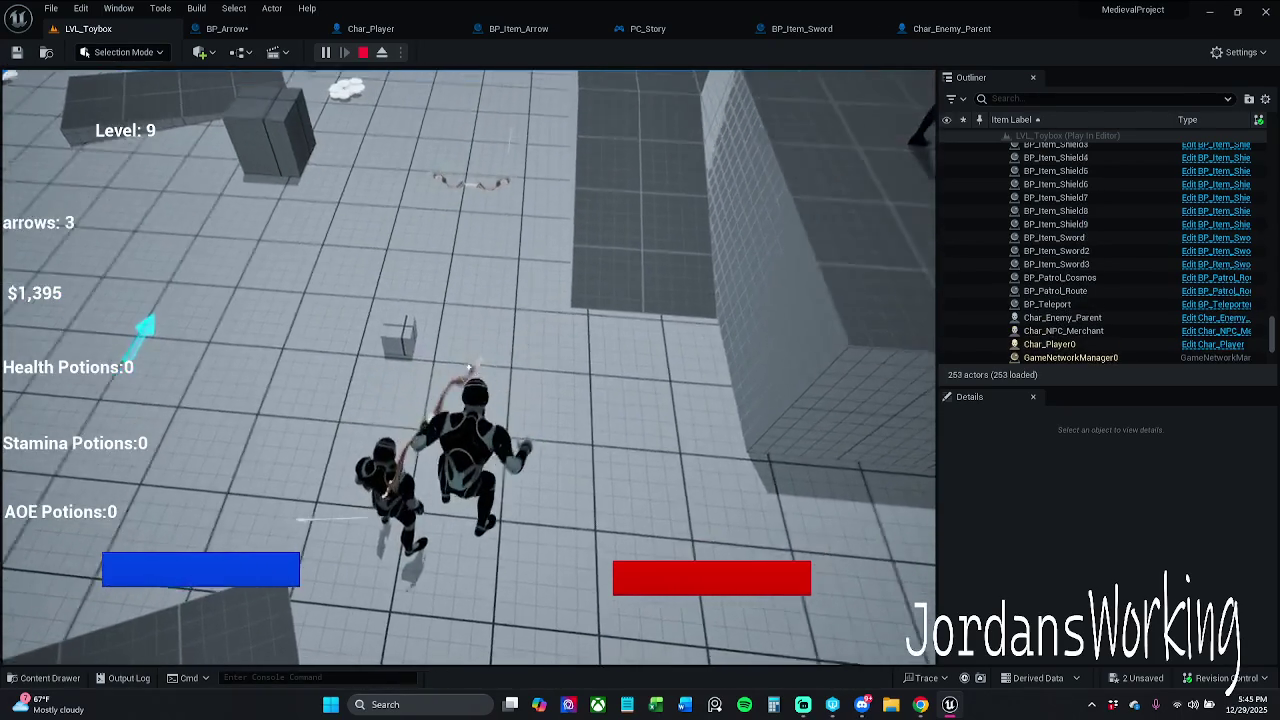
click(468, 368)
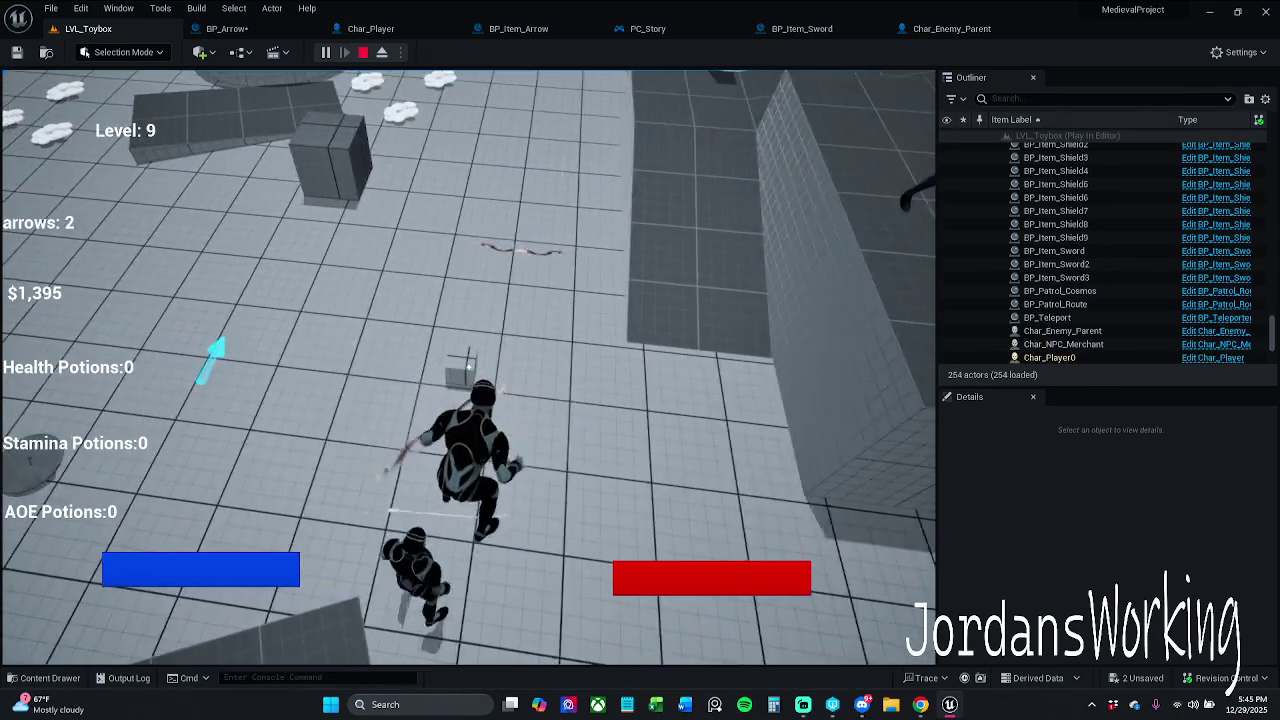
key(Escape)
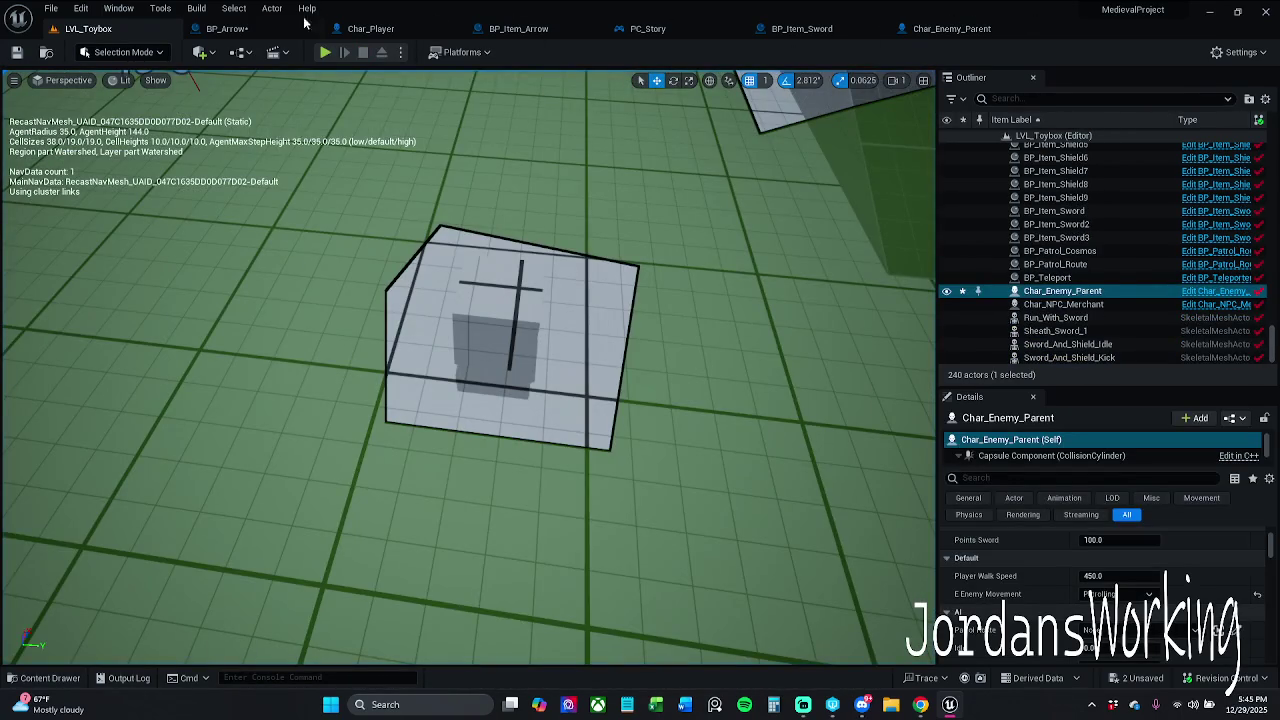
Review BP_Arrow's Event Graph, then play LVL_Toybox again and run forward
click(227, 28)
scroll(592, 378, down, 1)
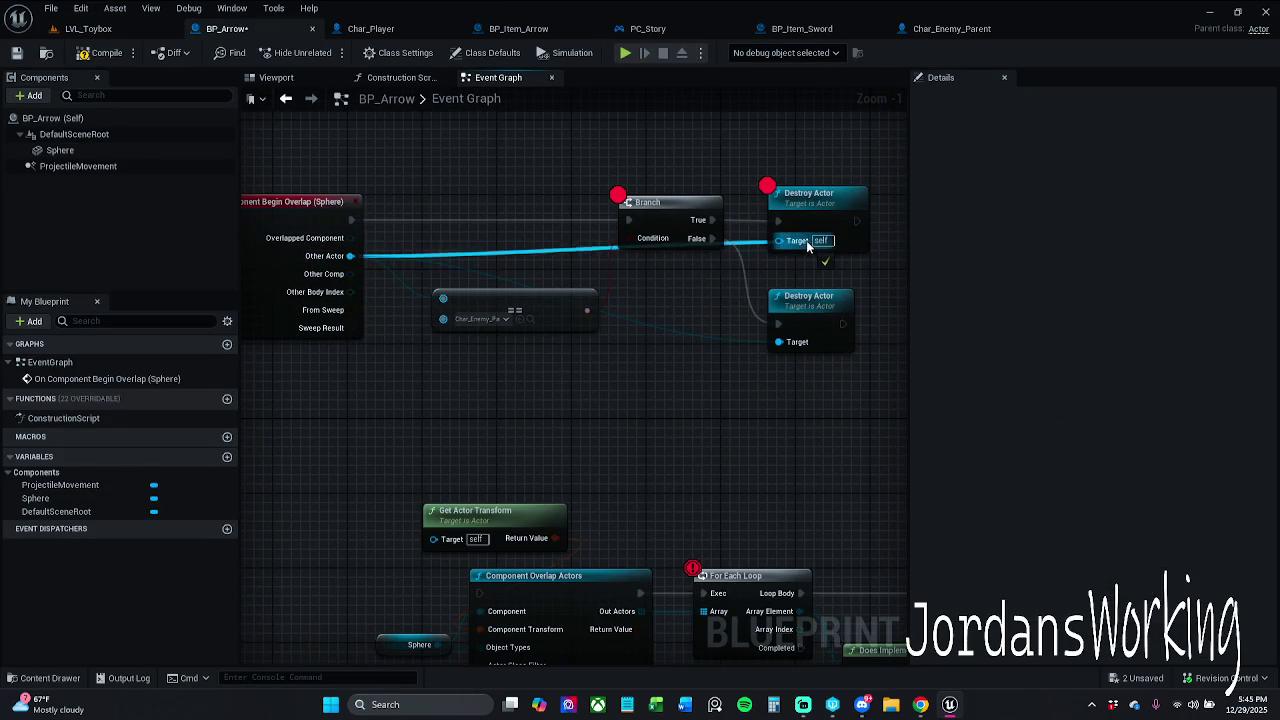
click(120, 28)
key(alt+p)
key(w)
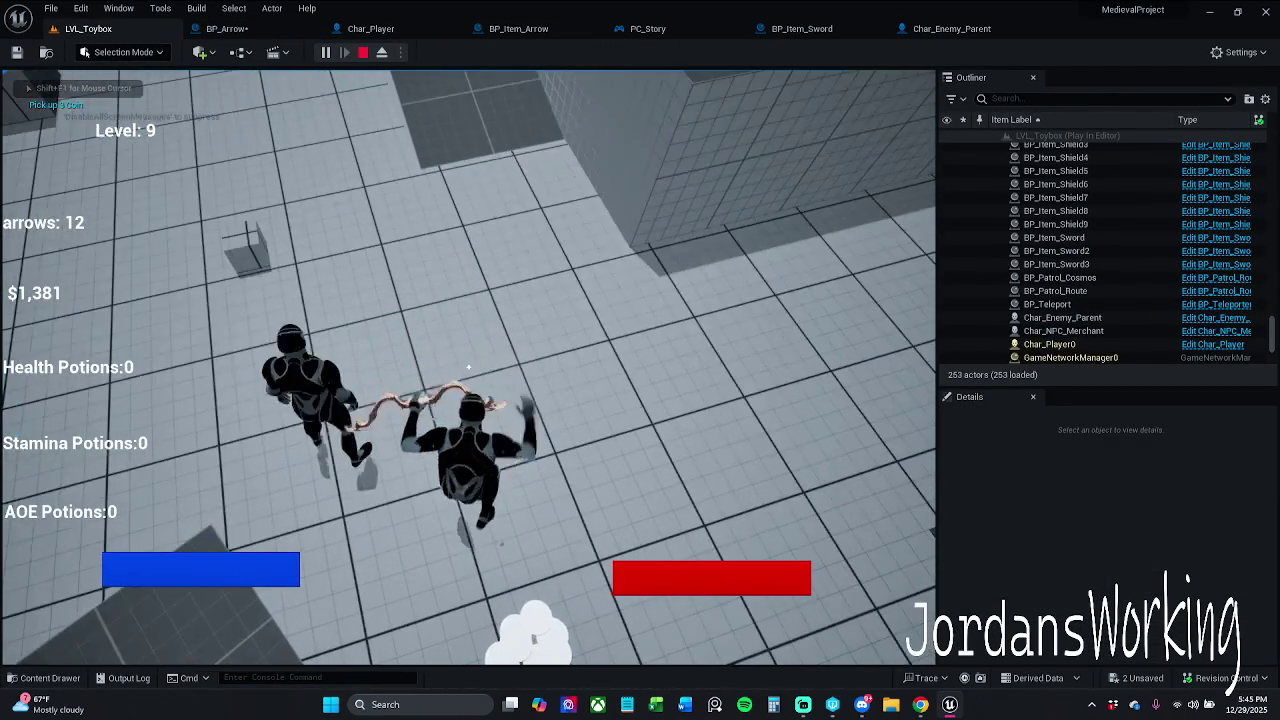
Fire arrows and pick up stamina potions, resuming past the BP_Arrow breakpoint when it triggers
click(468, 367)
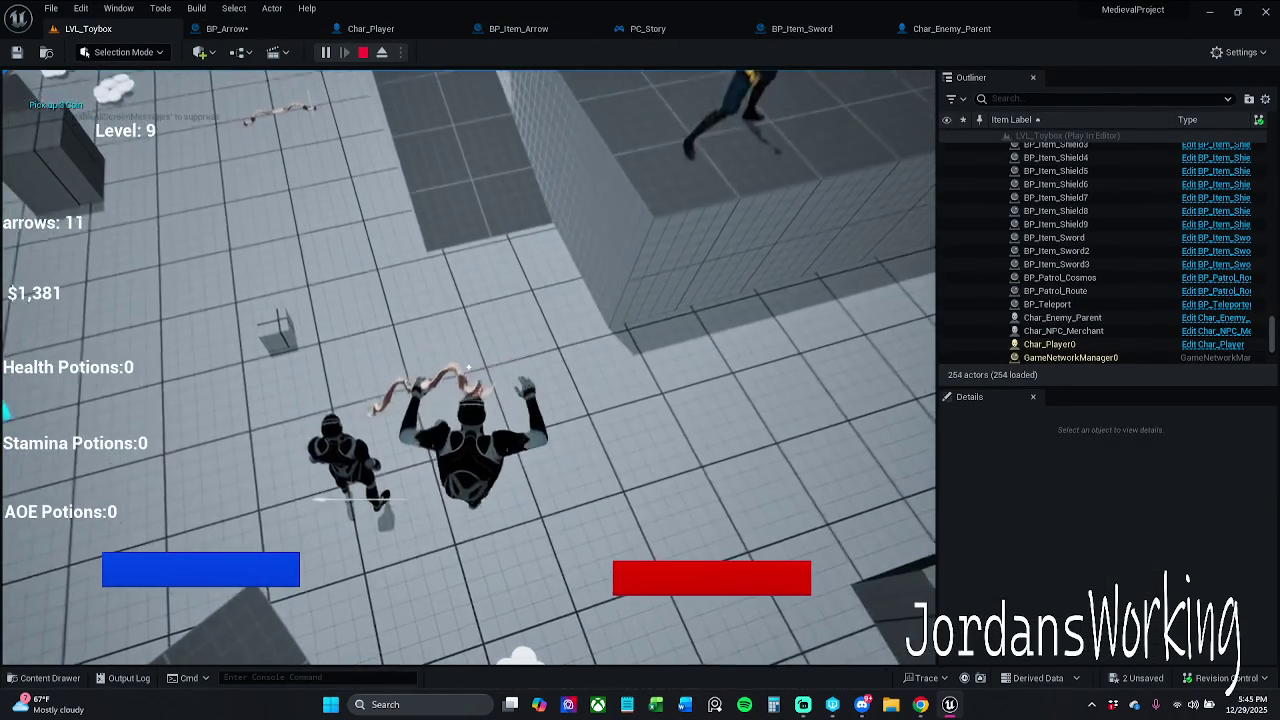
click(468, 367)
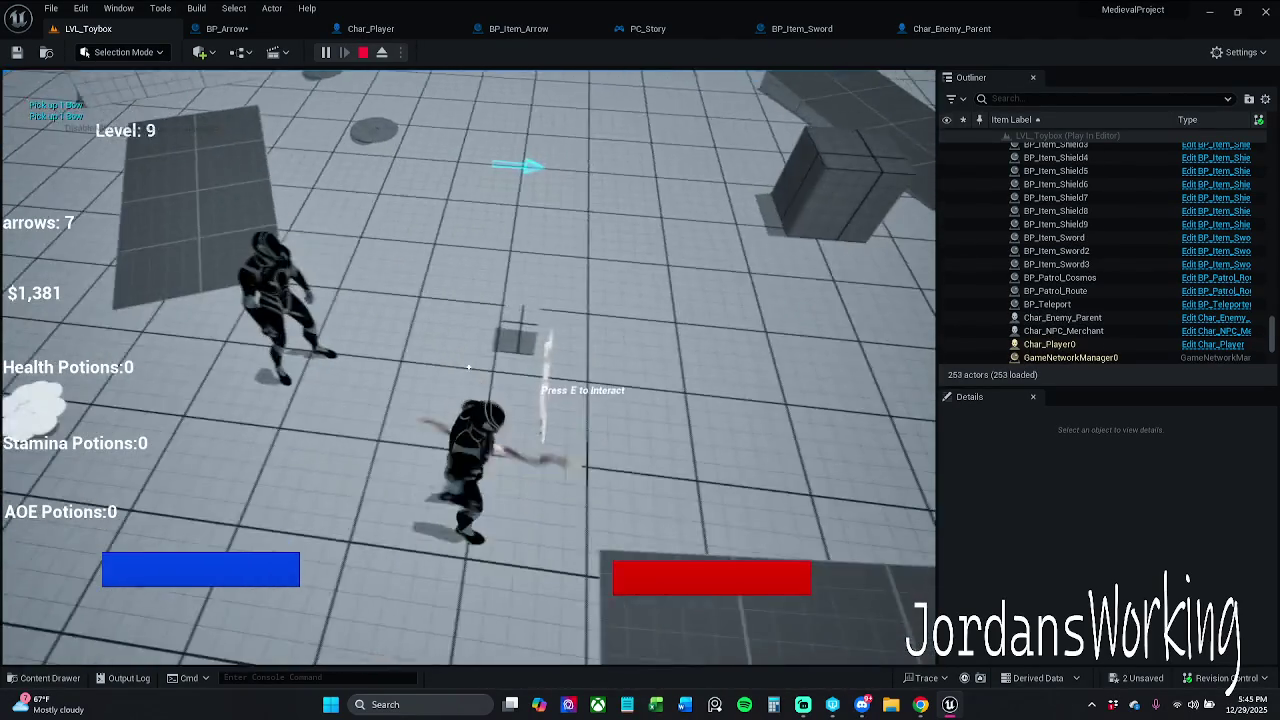
key(e)
click(469, 369)
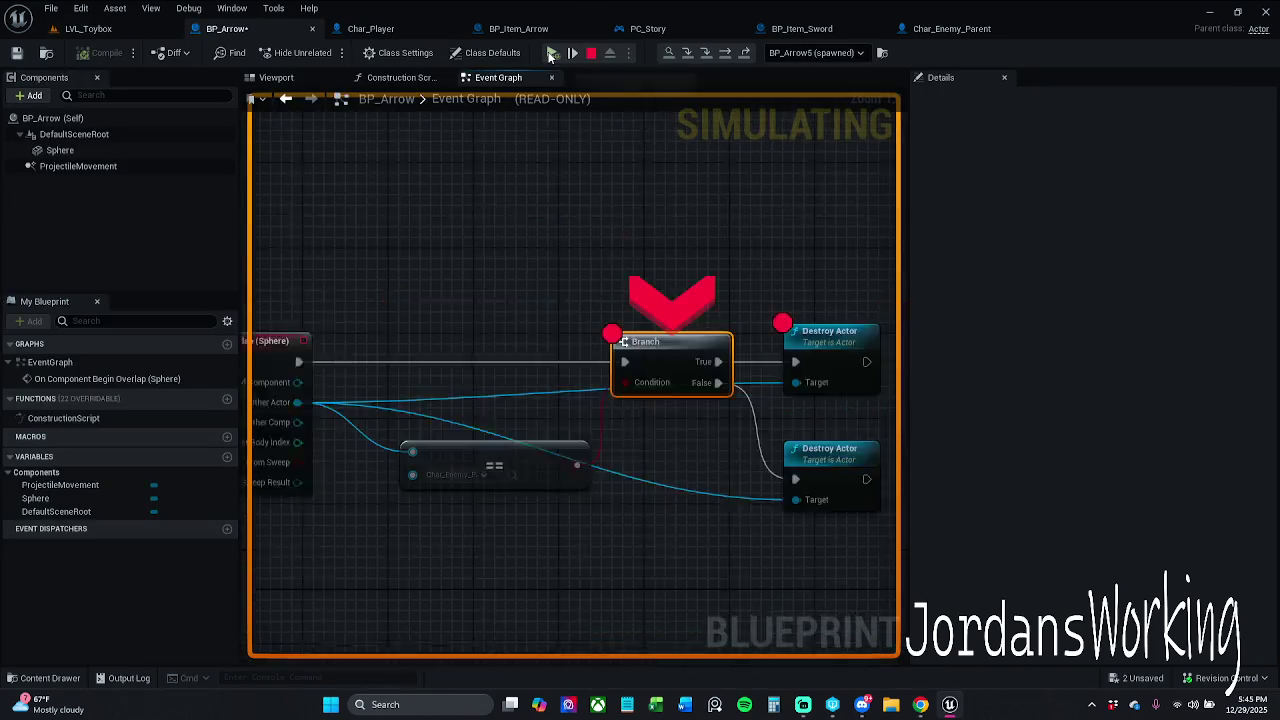
click(551, 53)
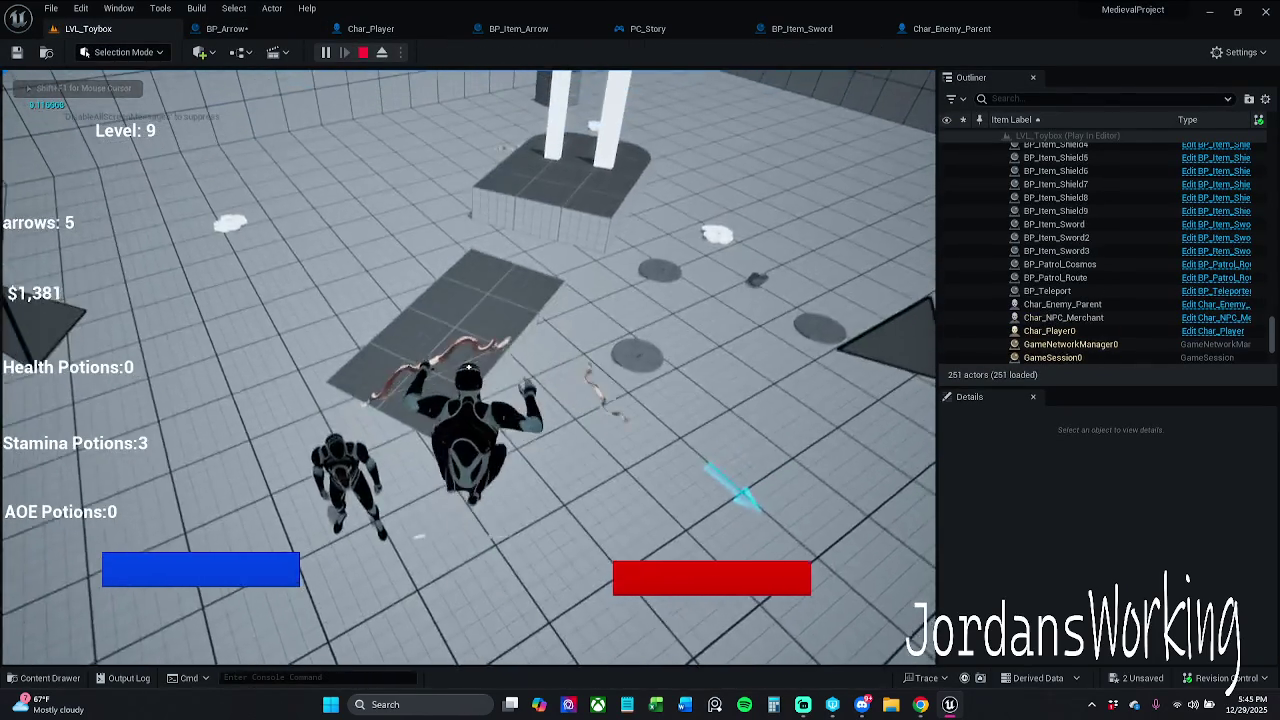
Fire four more arrows, end the play session, and return to BP_Arrow's graph
click(469, 369)
click(468, 368)
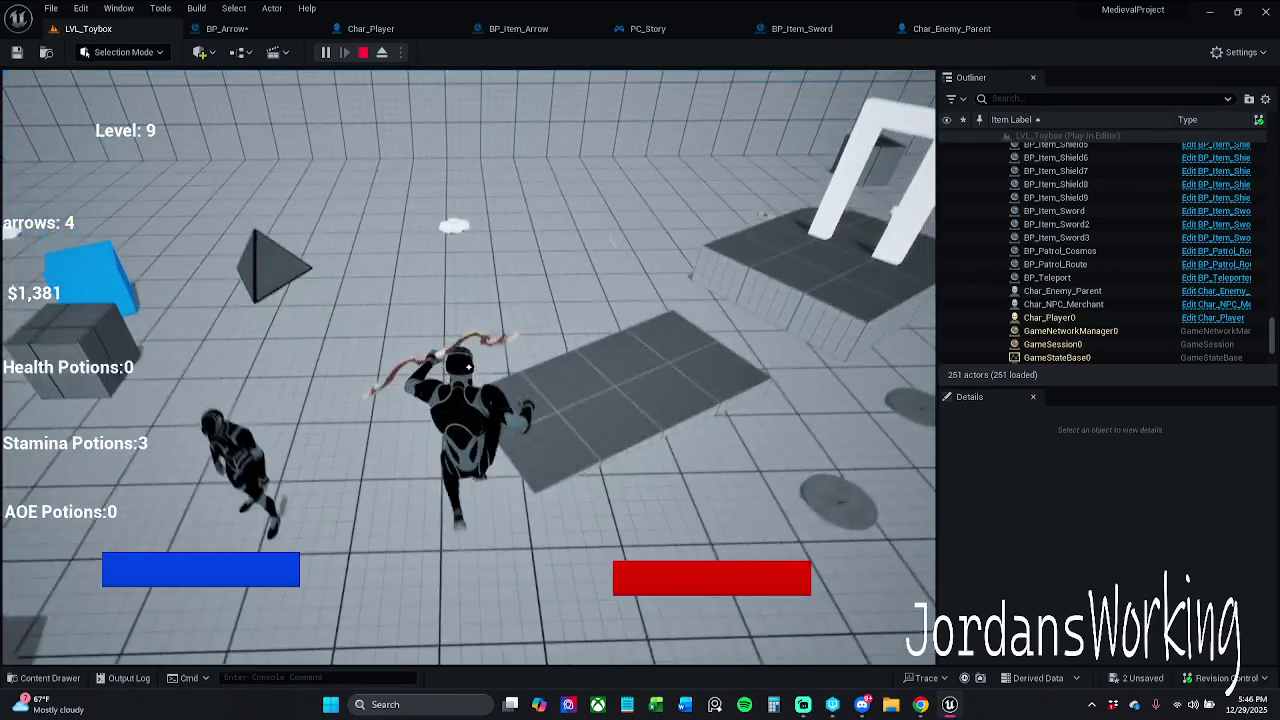
click(468, 368)
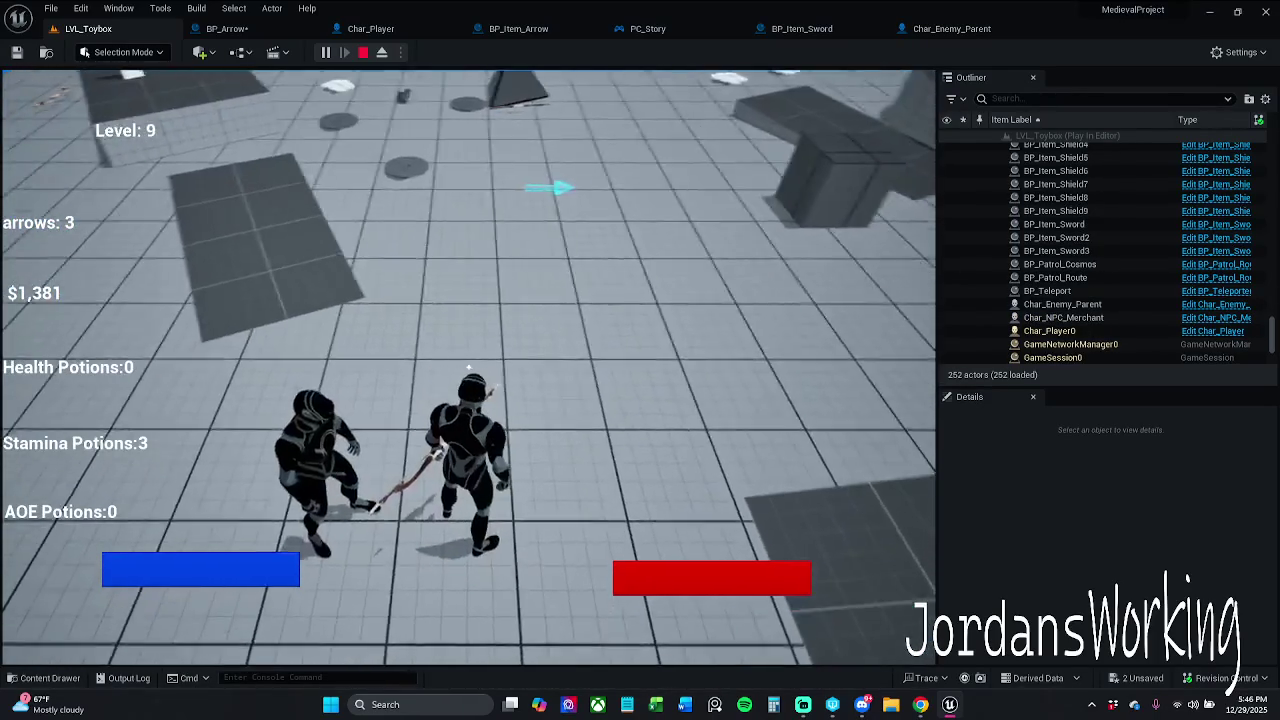
click(468, 367)
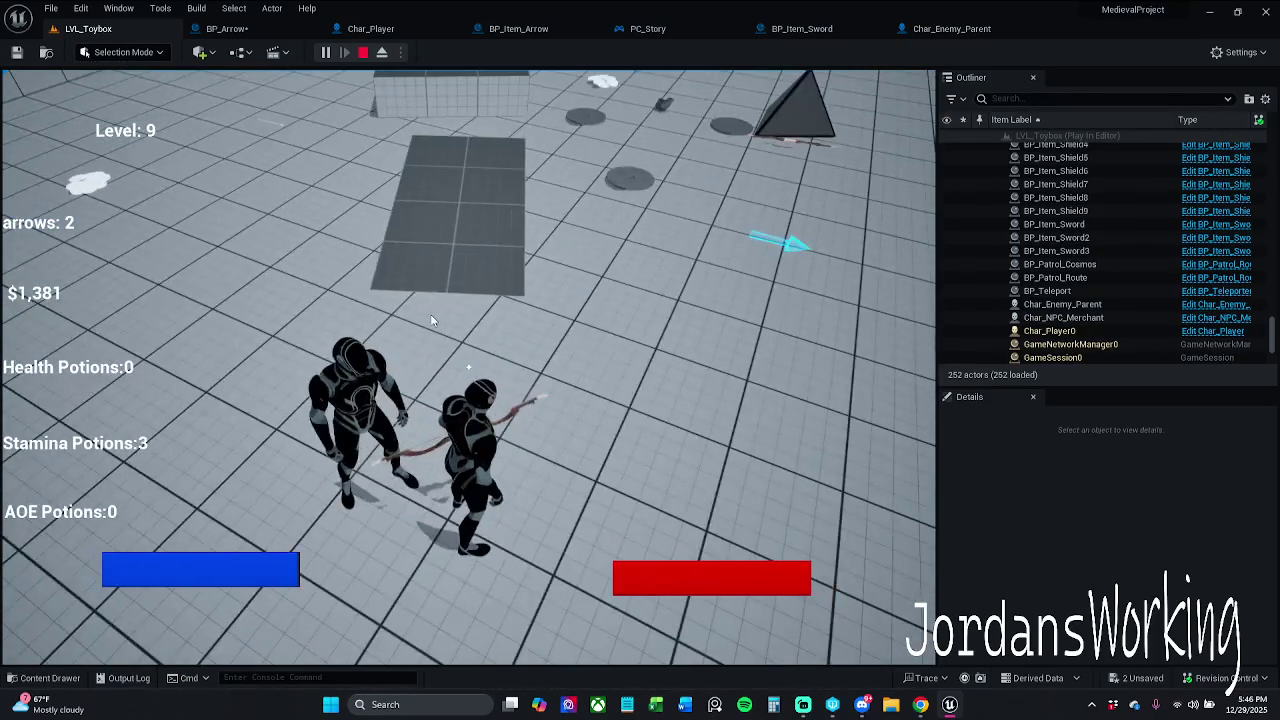
key(Escape)
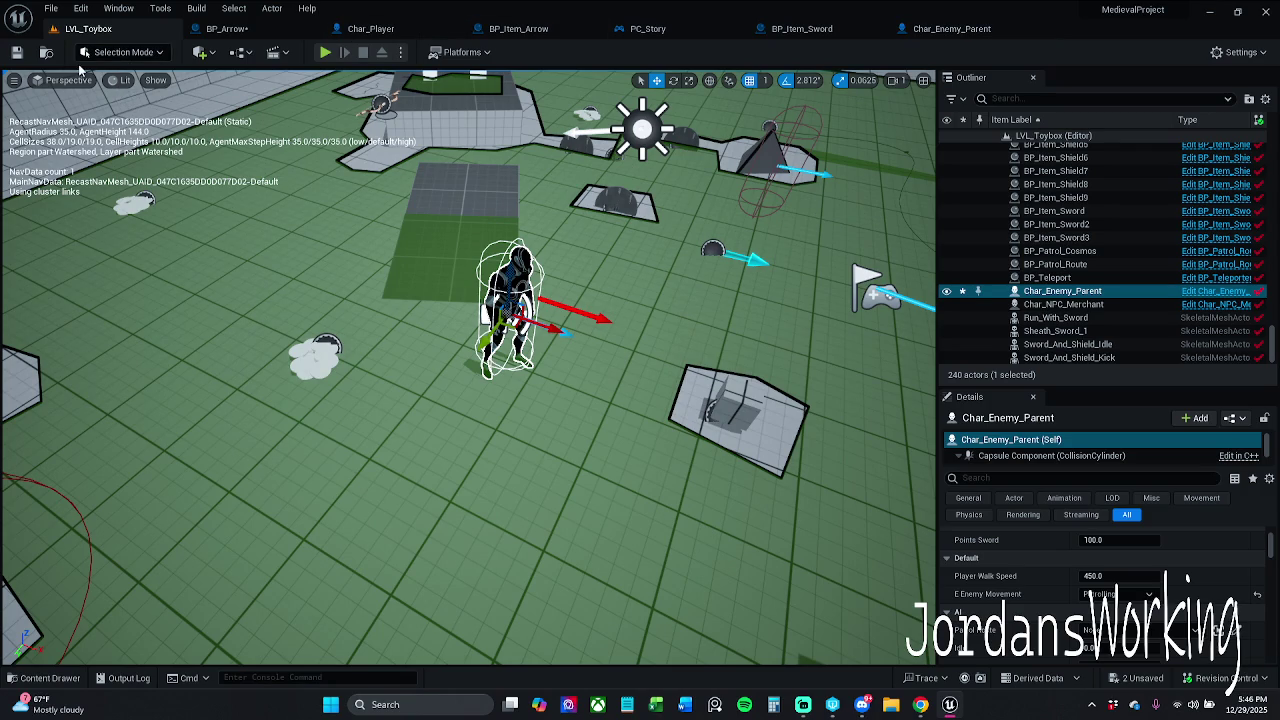
click(198, 31)
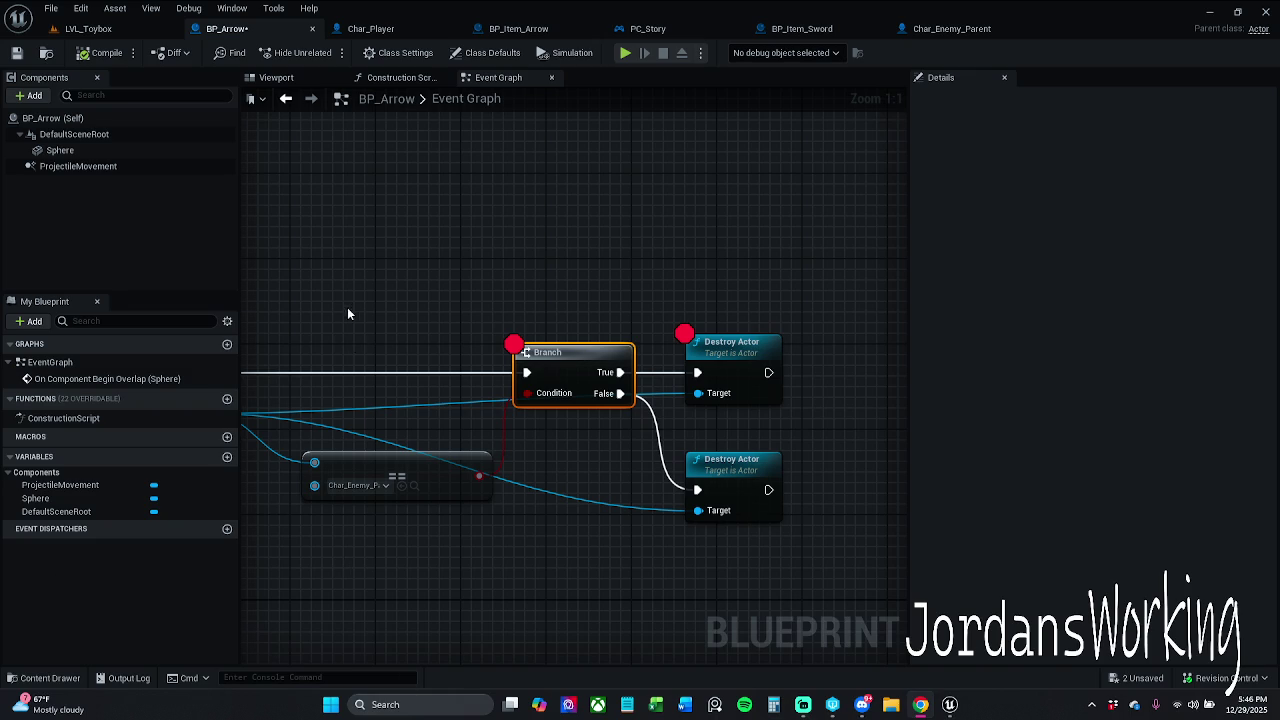
Move the second Destroy Actor above the Branch and wire the overlap event directly into it
mouse_move(396, 280)
mouse_down()
mouse_move(654, 334)
mouse_move(669, 377)
mouse_move(580, 334)
mouse_up()
scroll(580, 334, down, 1)
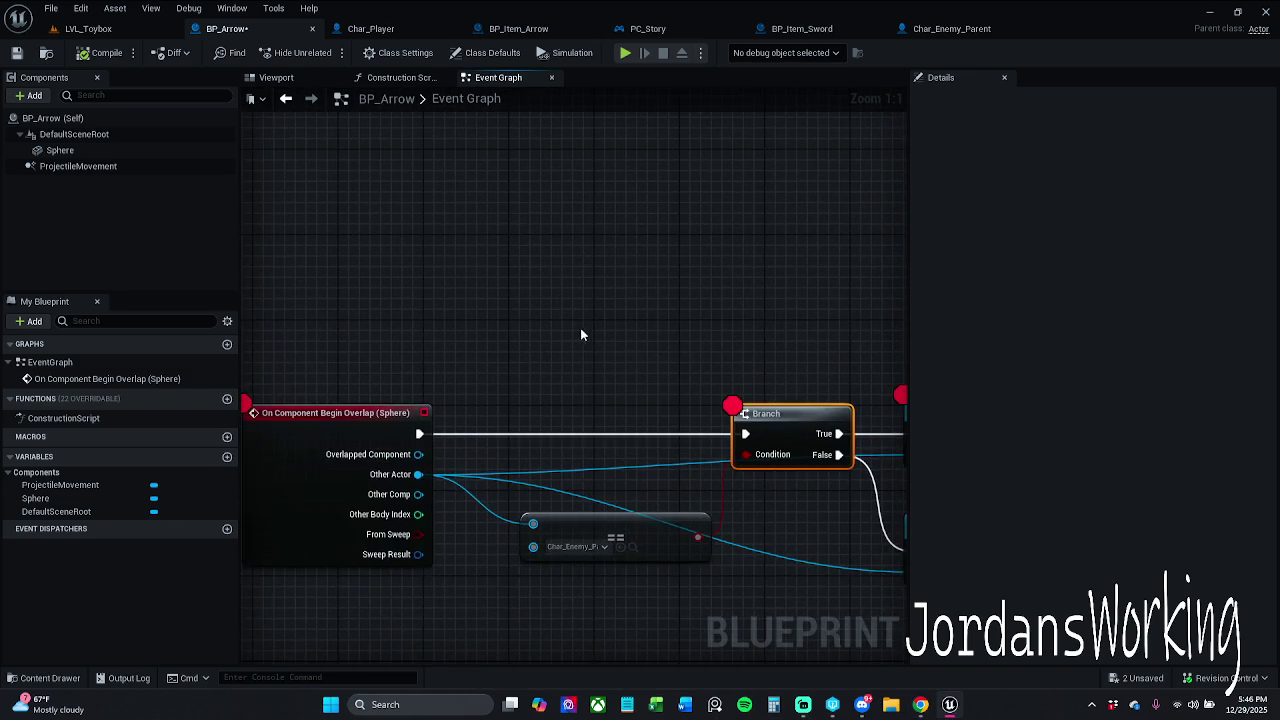
drag(673, 383, 605, 340)
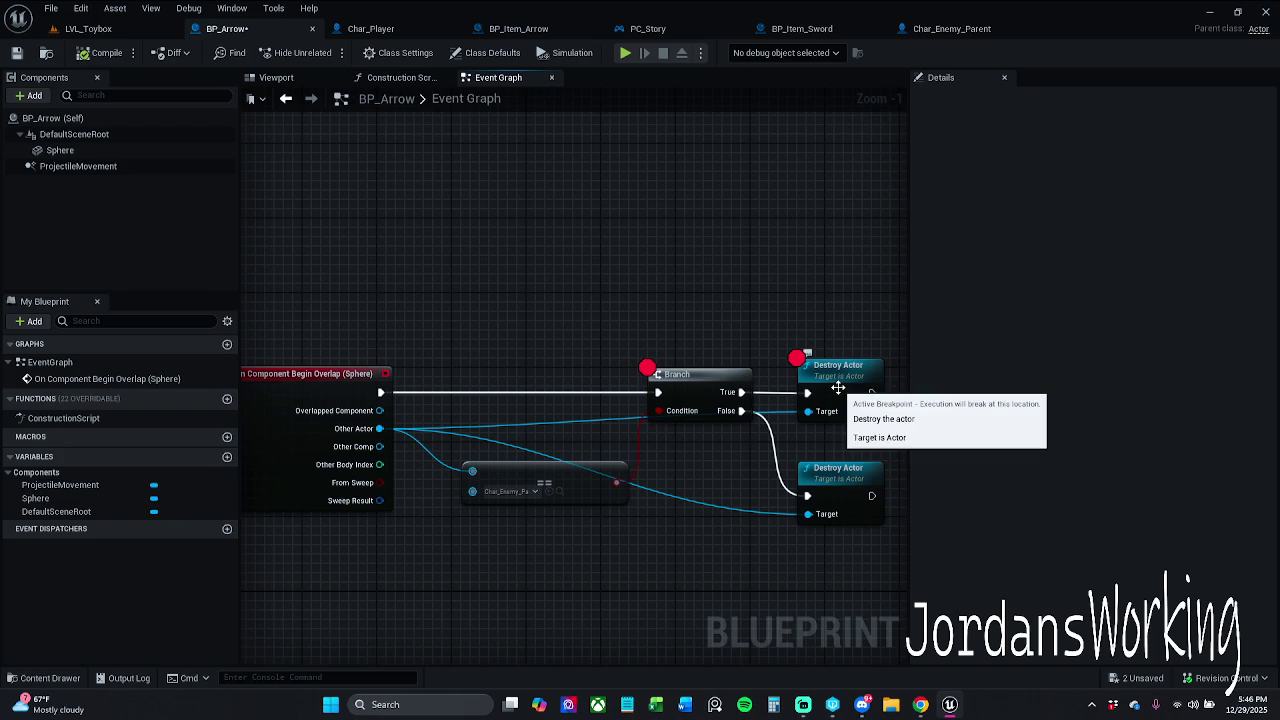
mouse_move(831, 478)
mouse_down()
mouse_move(655, 372)
mouse_move(541, 222)
mouse_up()
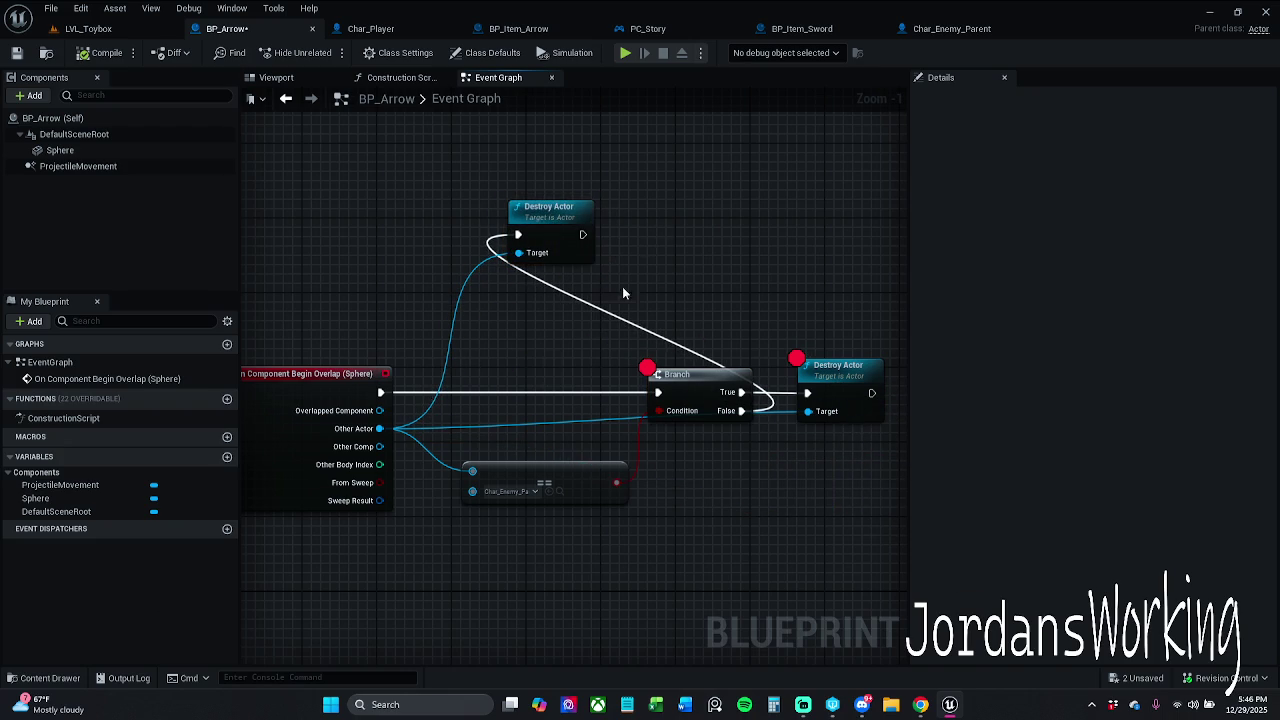
drag(380, 392, 517, 235)
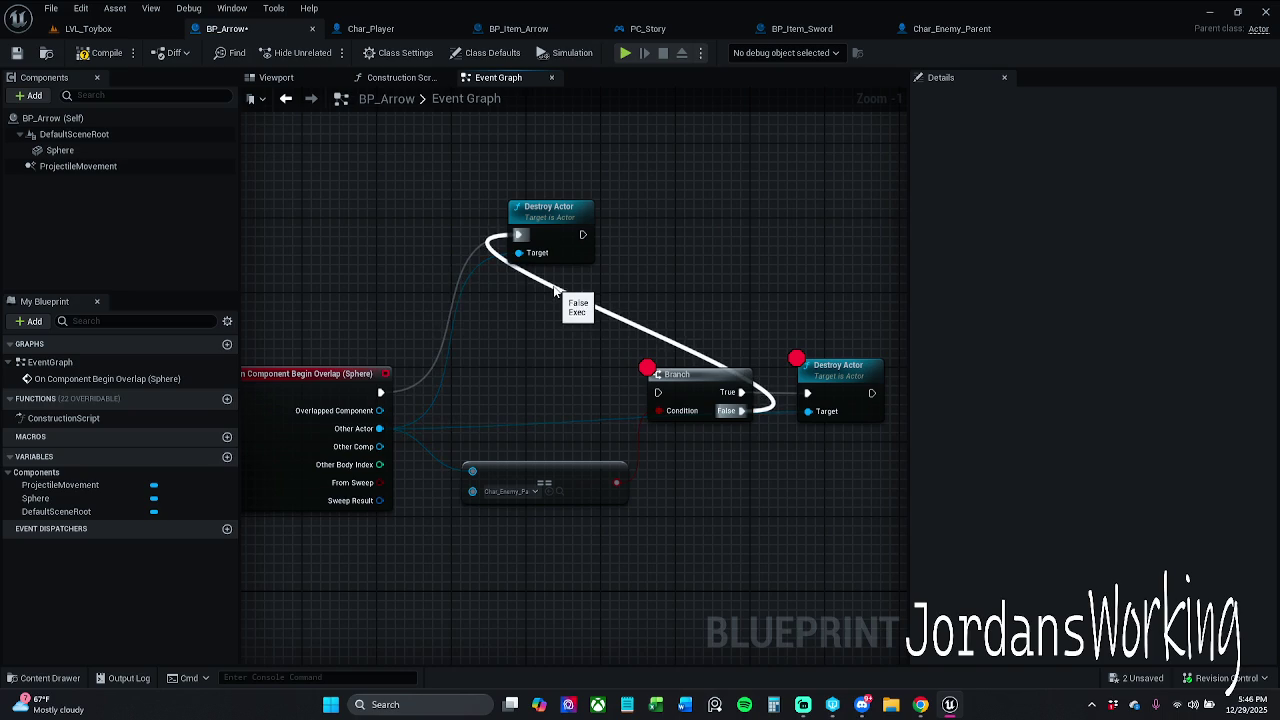
click(158, 31)
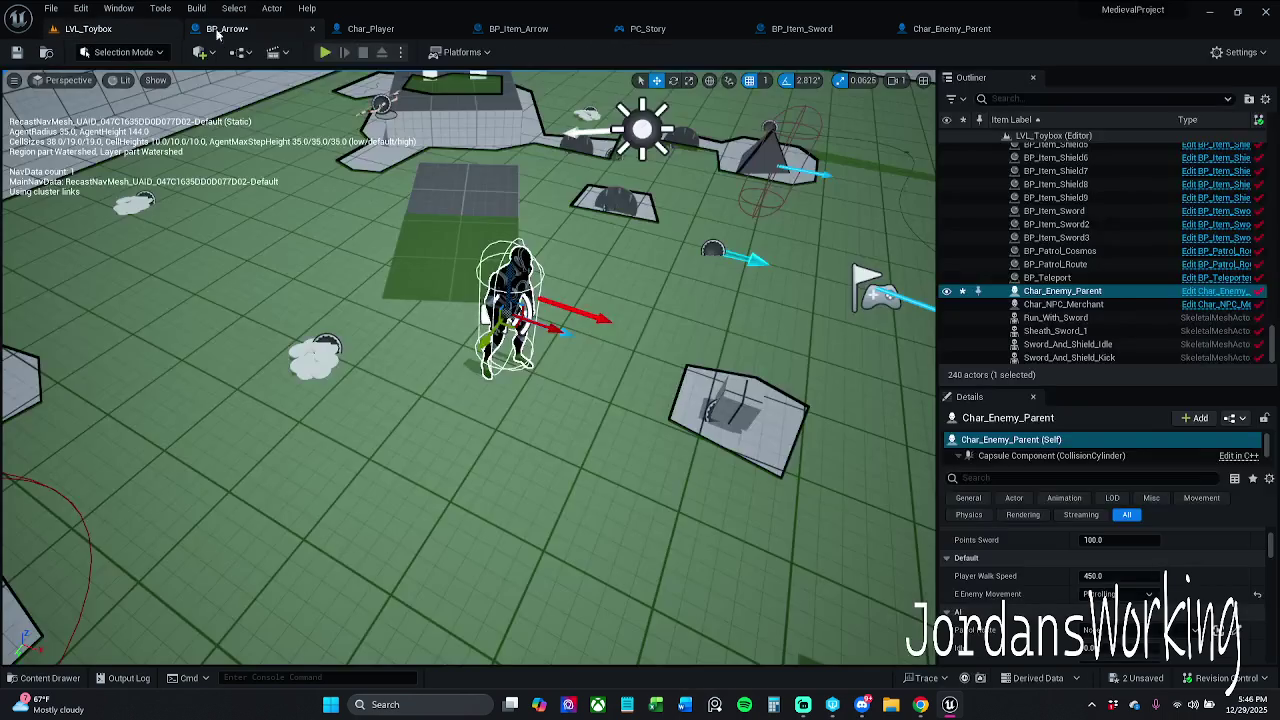
Playtest the level, resuming past the breakpoint, firing arrows and collecting stamina potions, then stop
click(325, 52)
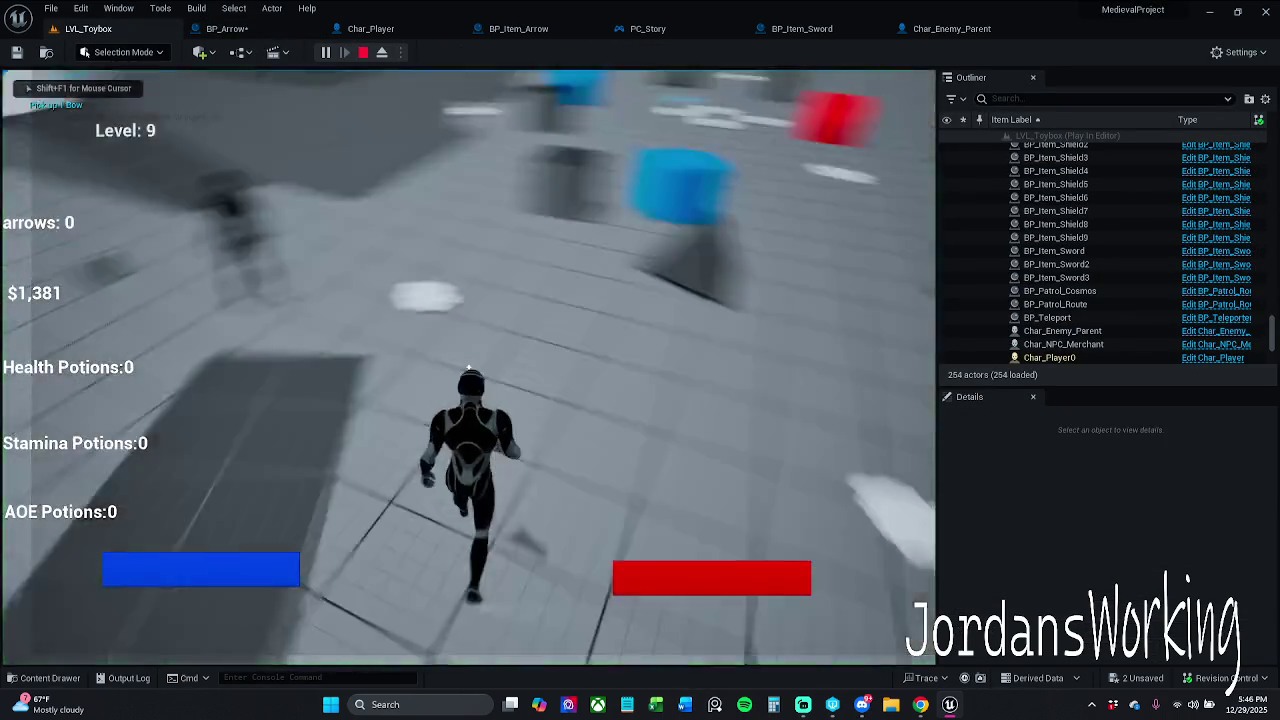
key(w)
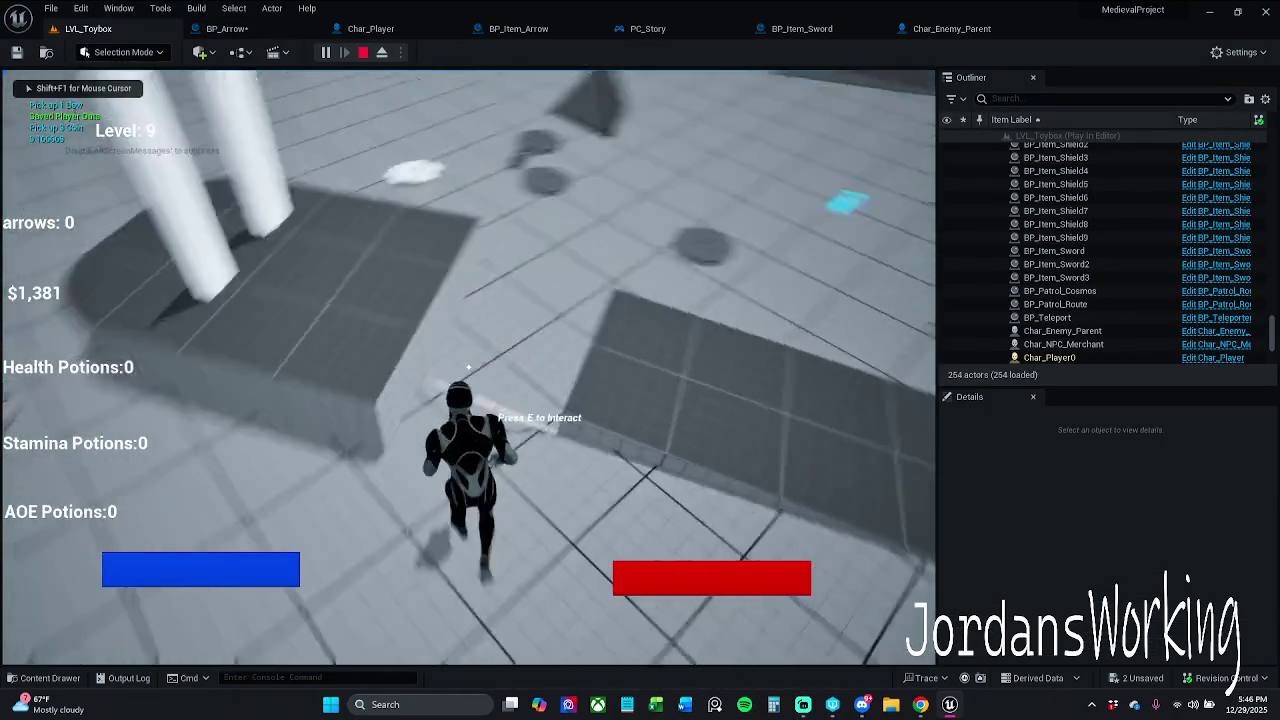
key(w)
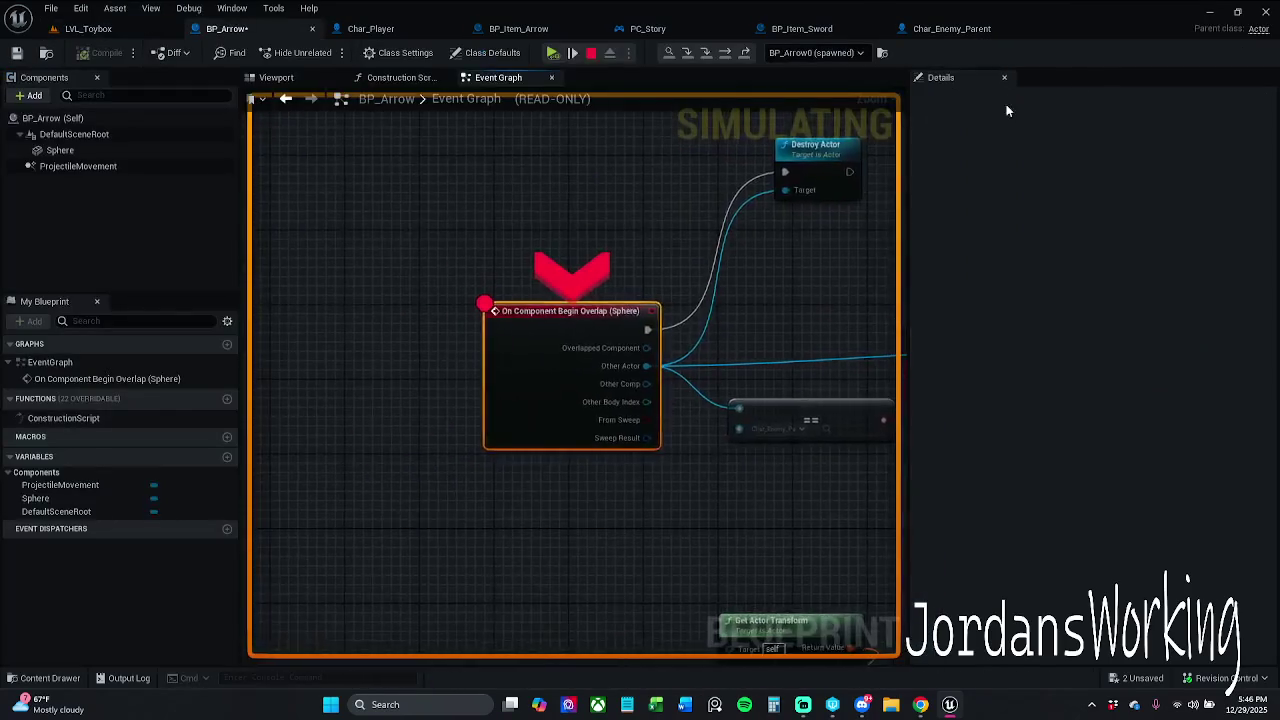
click(552, 52)
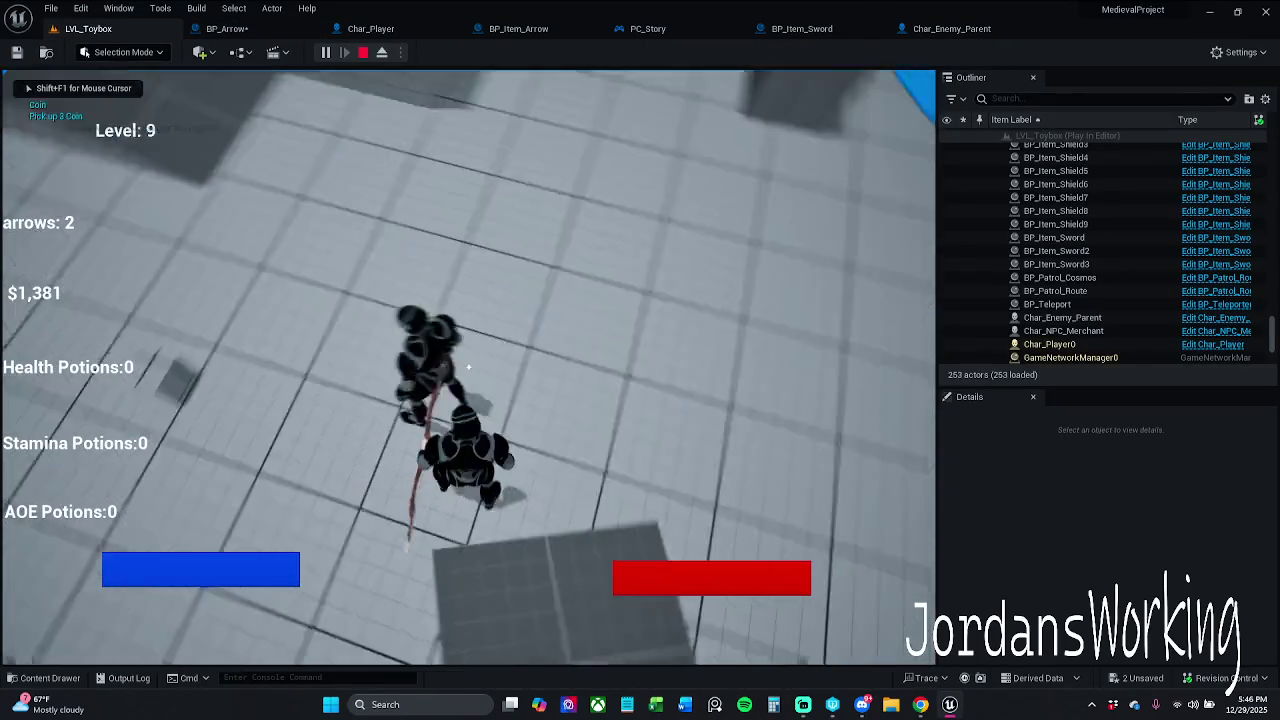
click(468, 367)
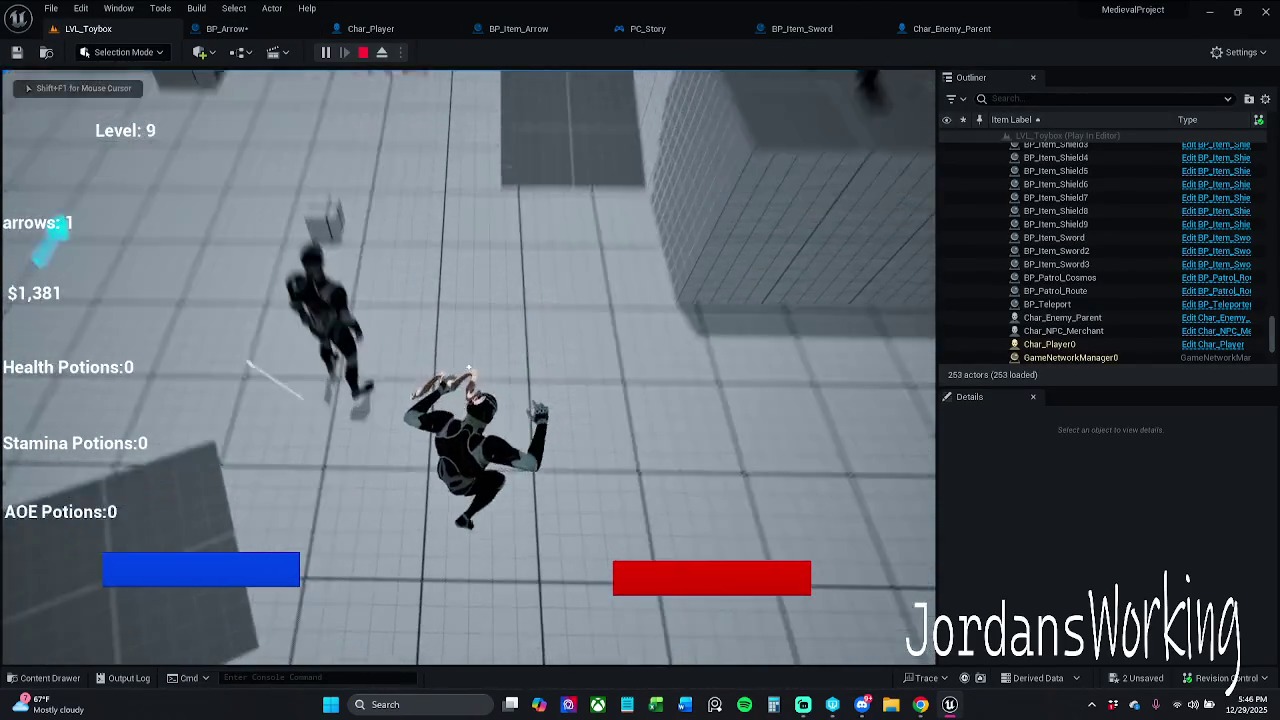
click(468, 367)
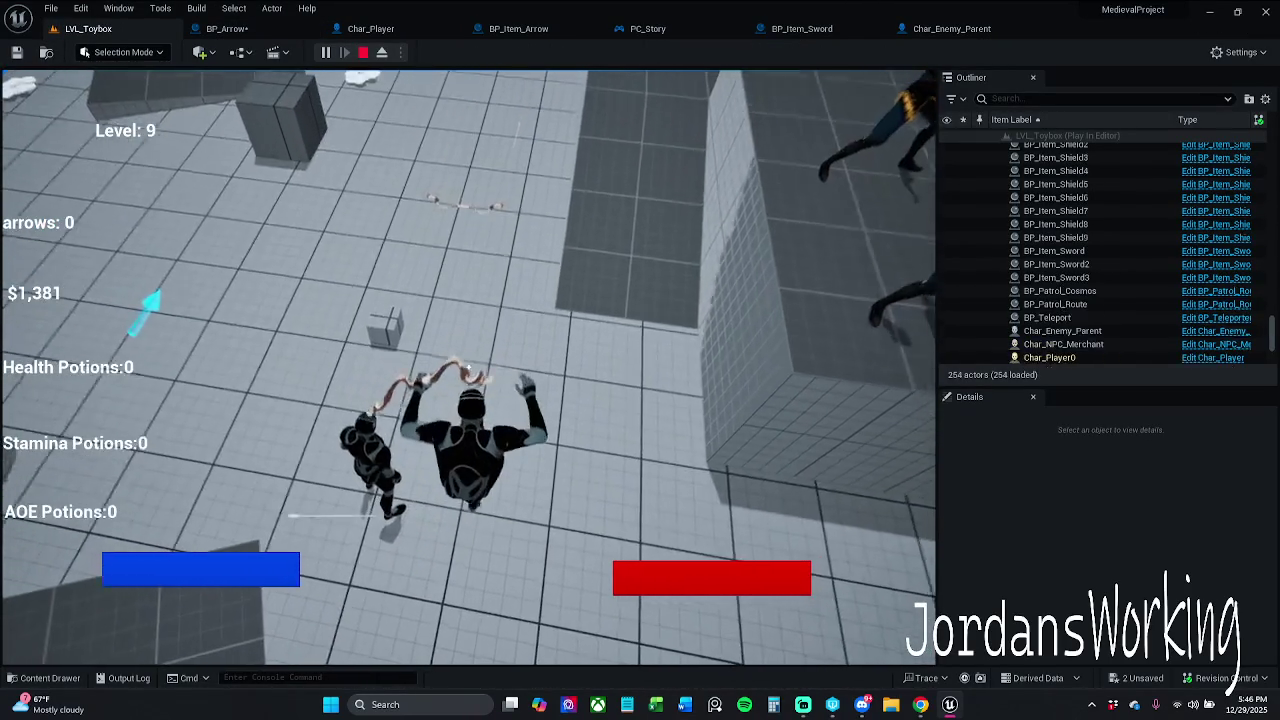
click(468, 367)
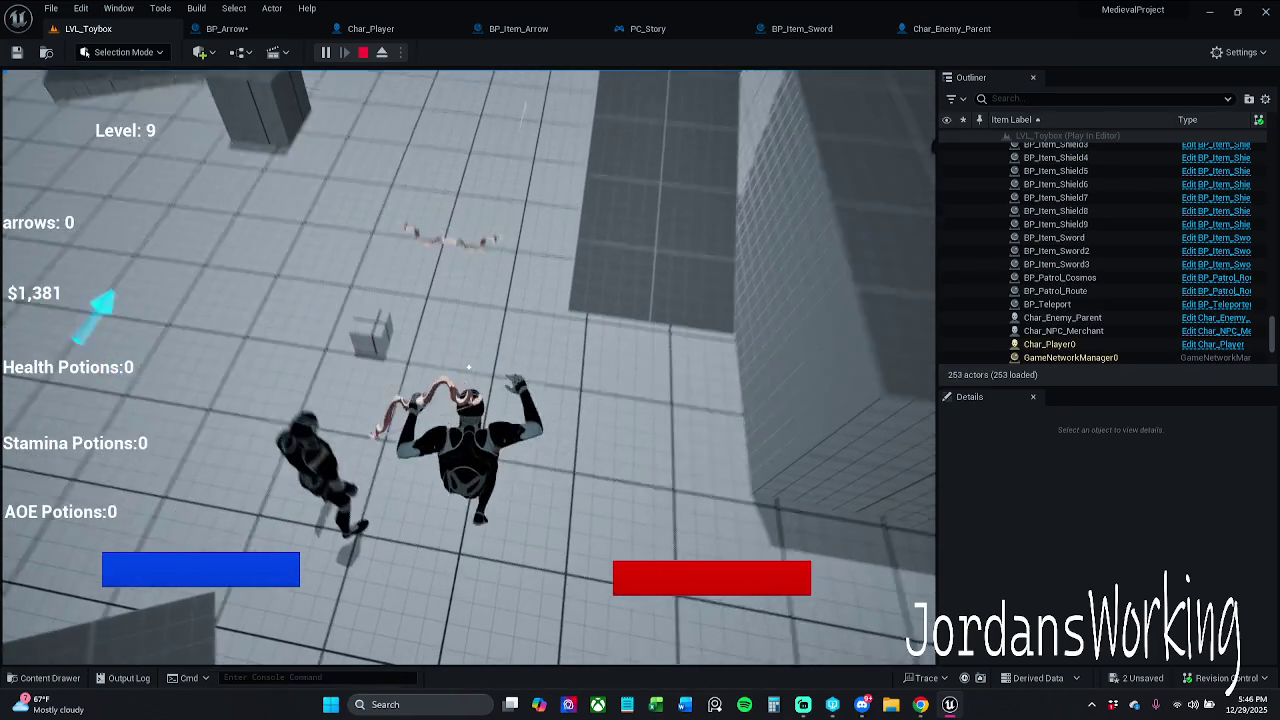
key(w)
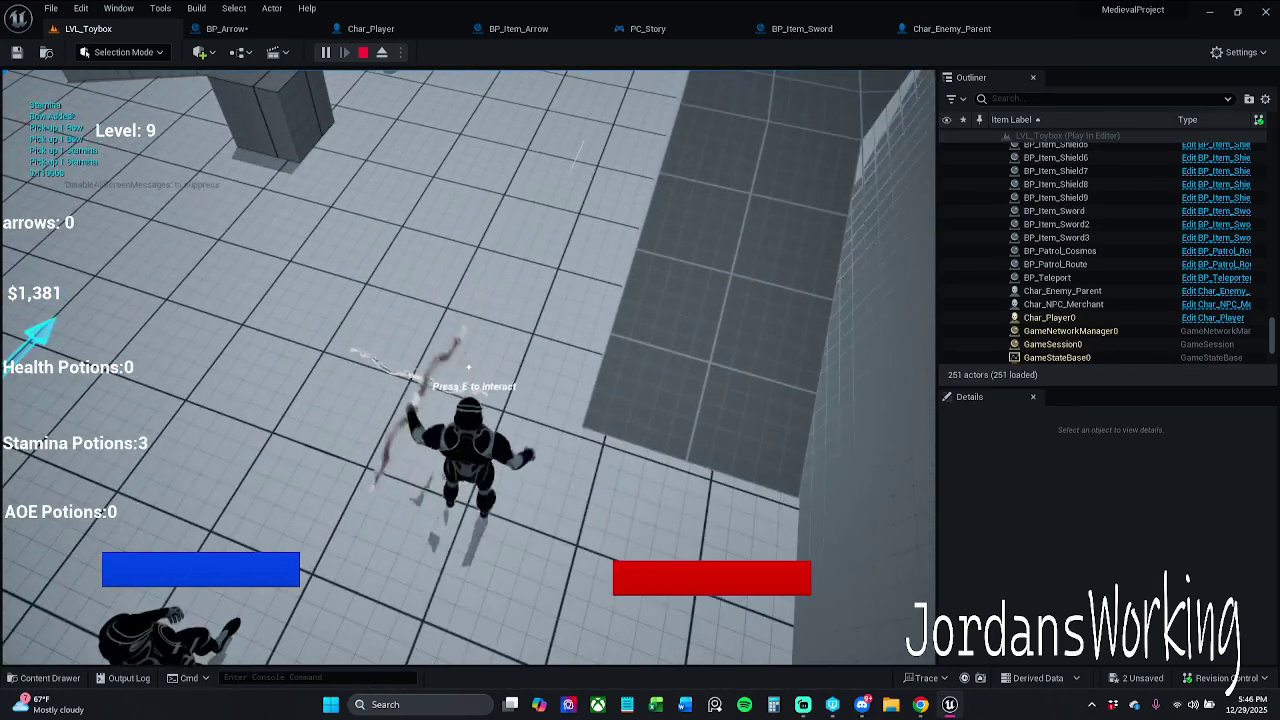
key(w)
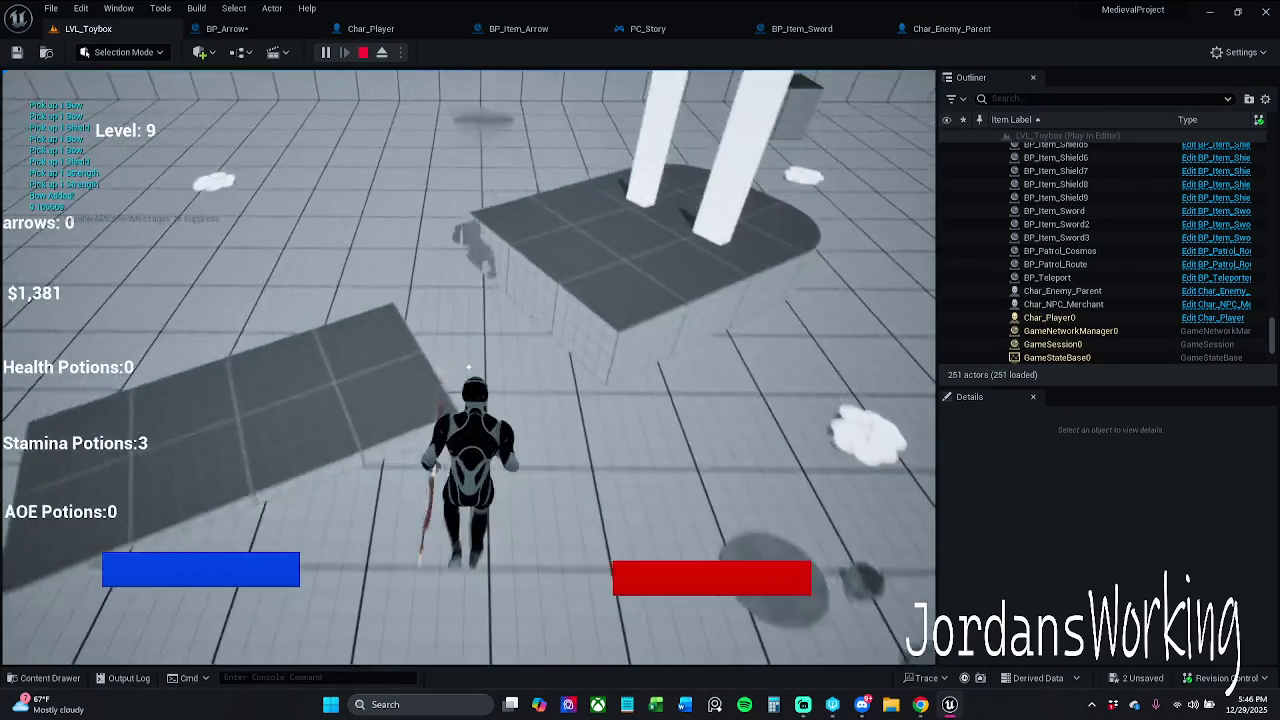
key(Escape)
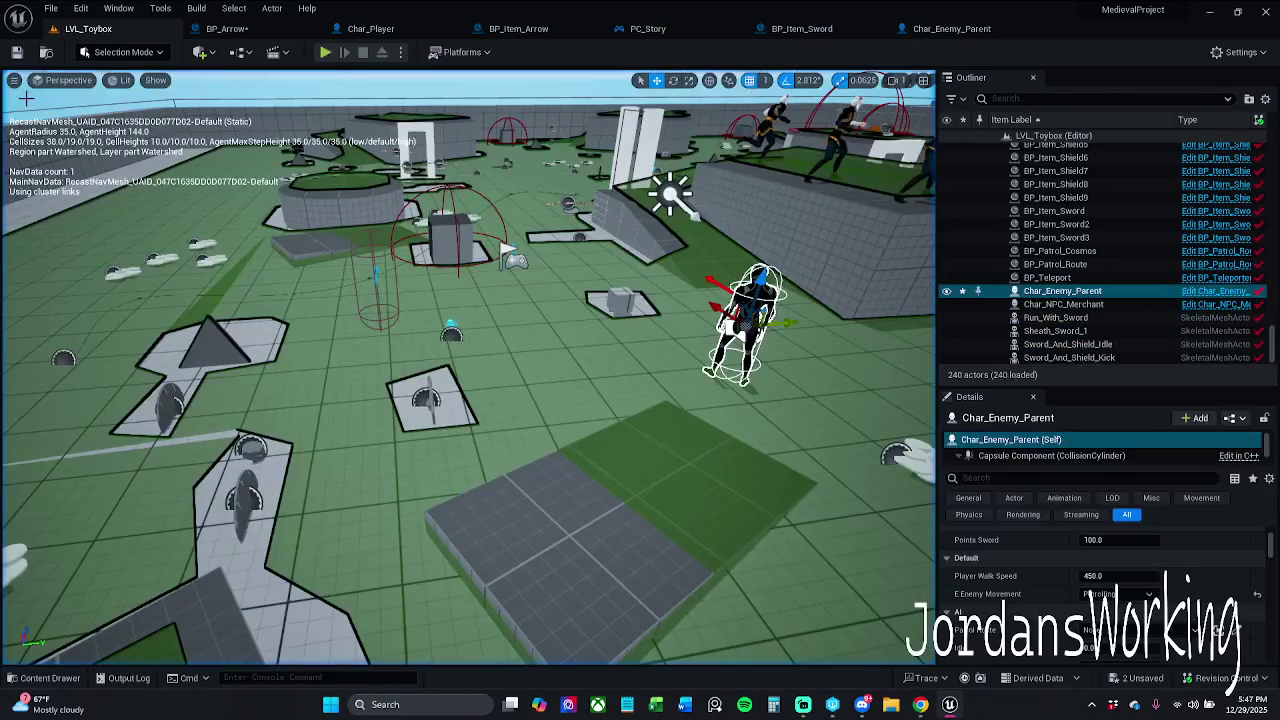
Run a second playtest, resuming the paused game and firing two arrows, then stop
click(325, 53)
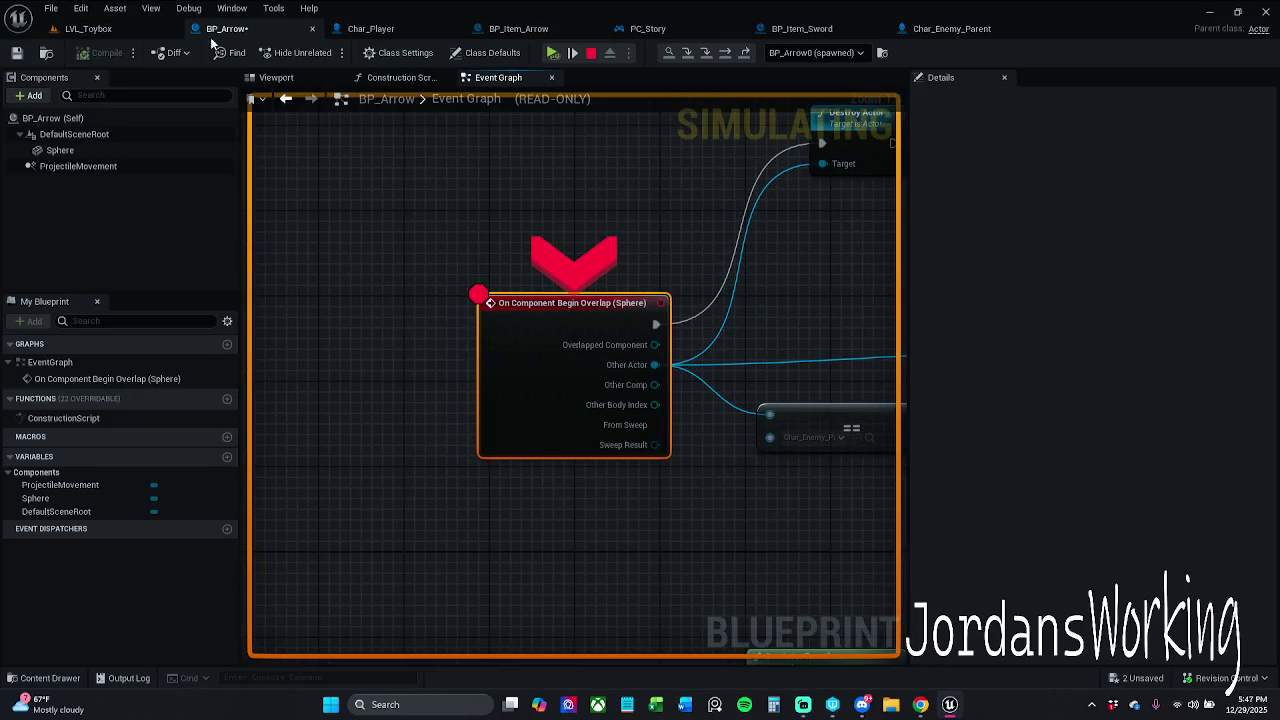
click(553, 53)
click(543, 287)
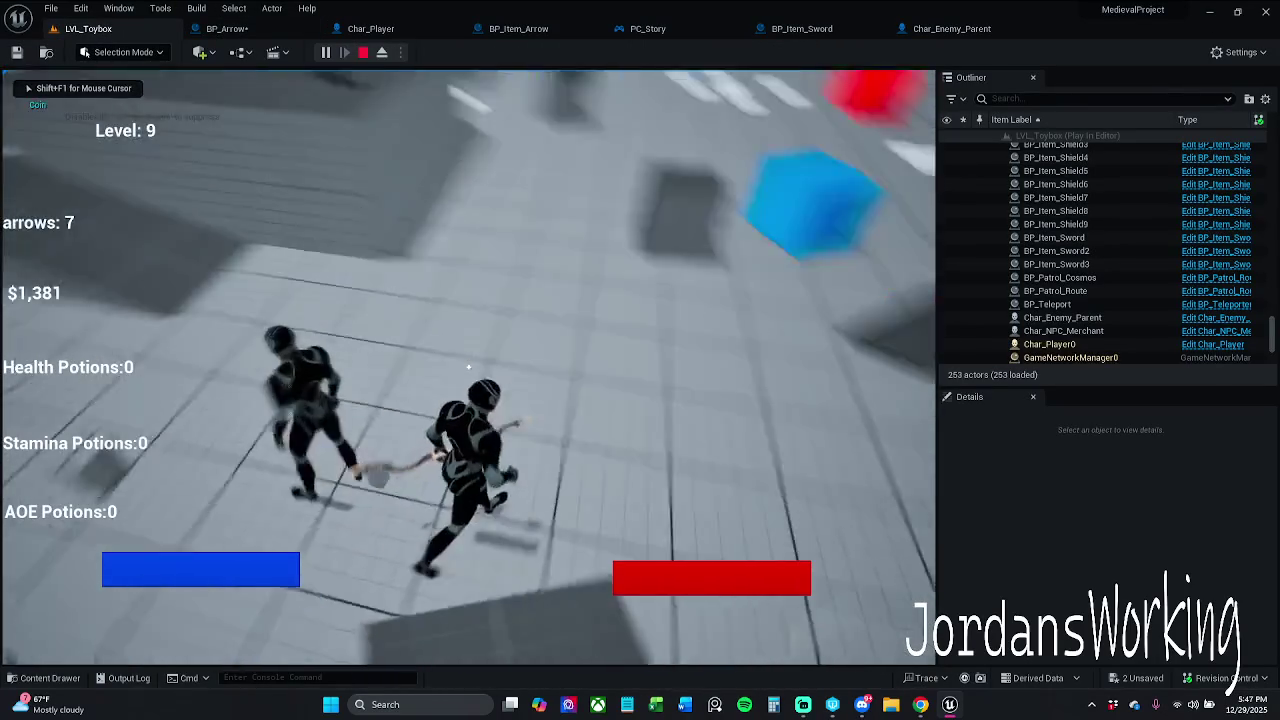
key(w)
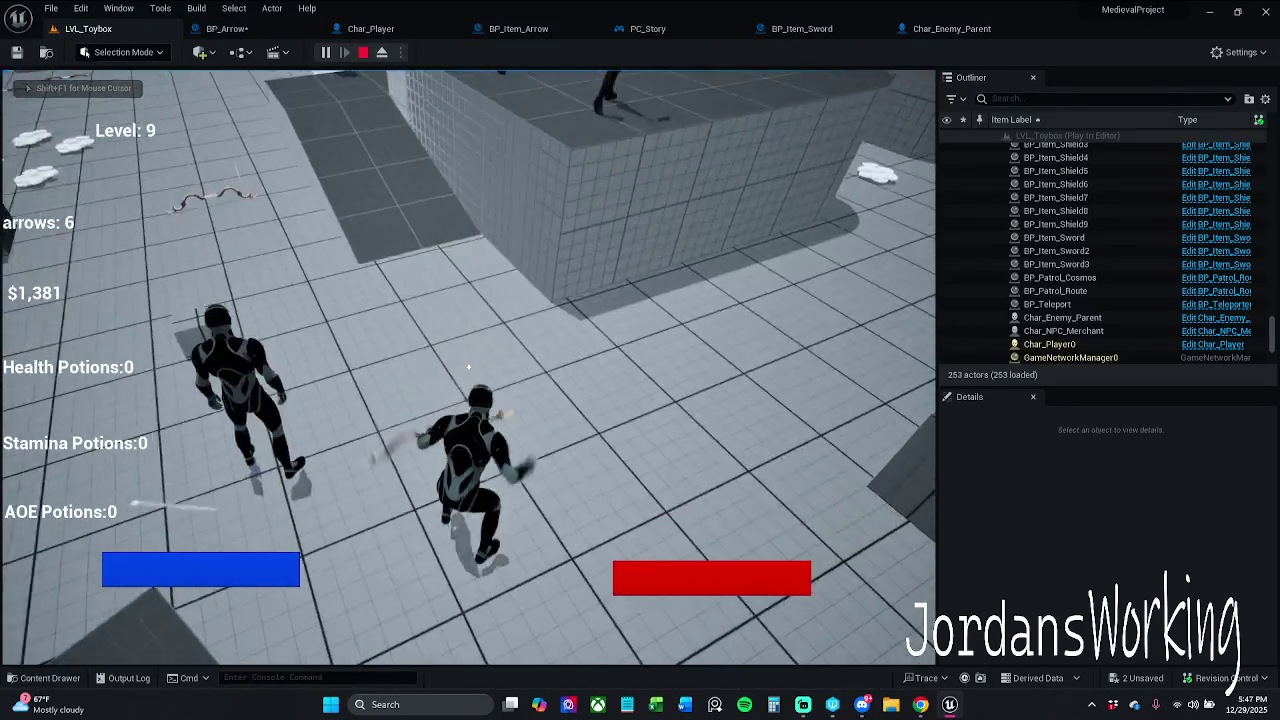
click(468, 368)
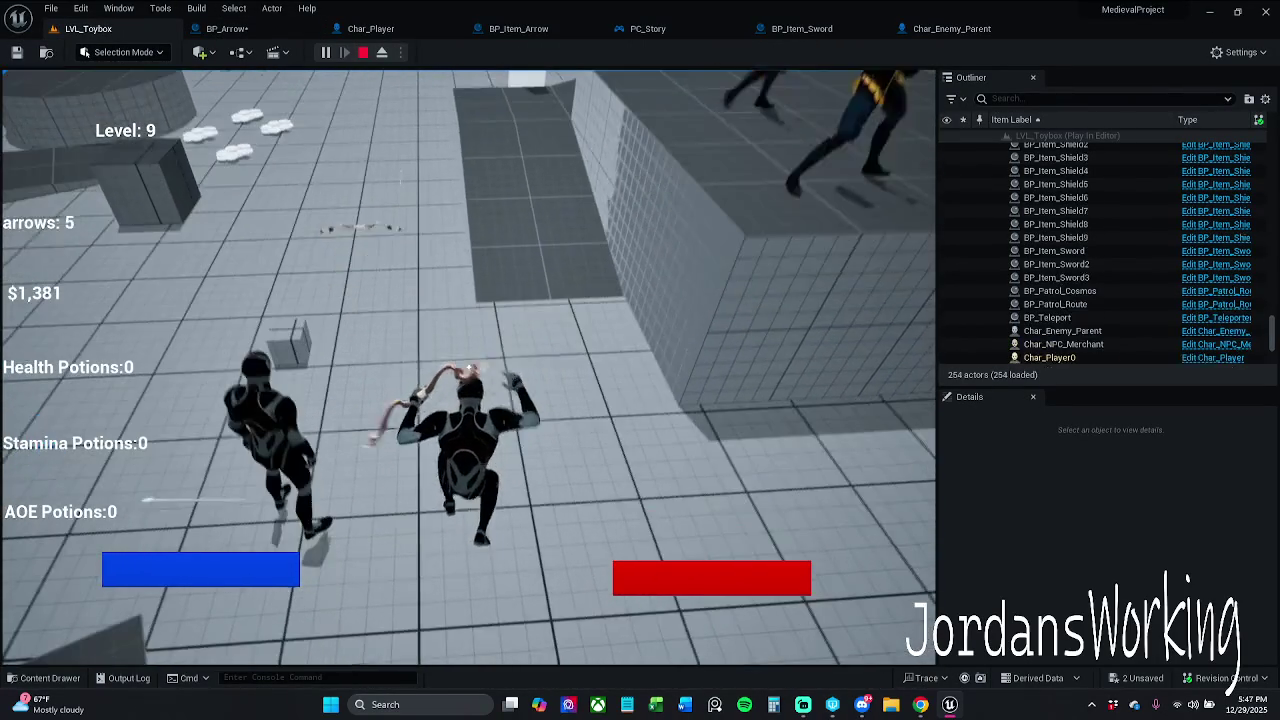
click(469, 370)
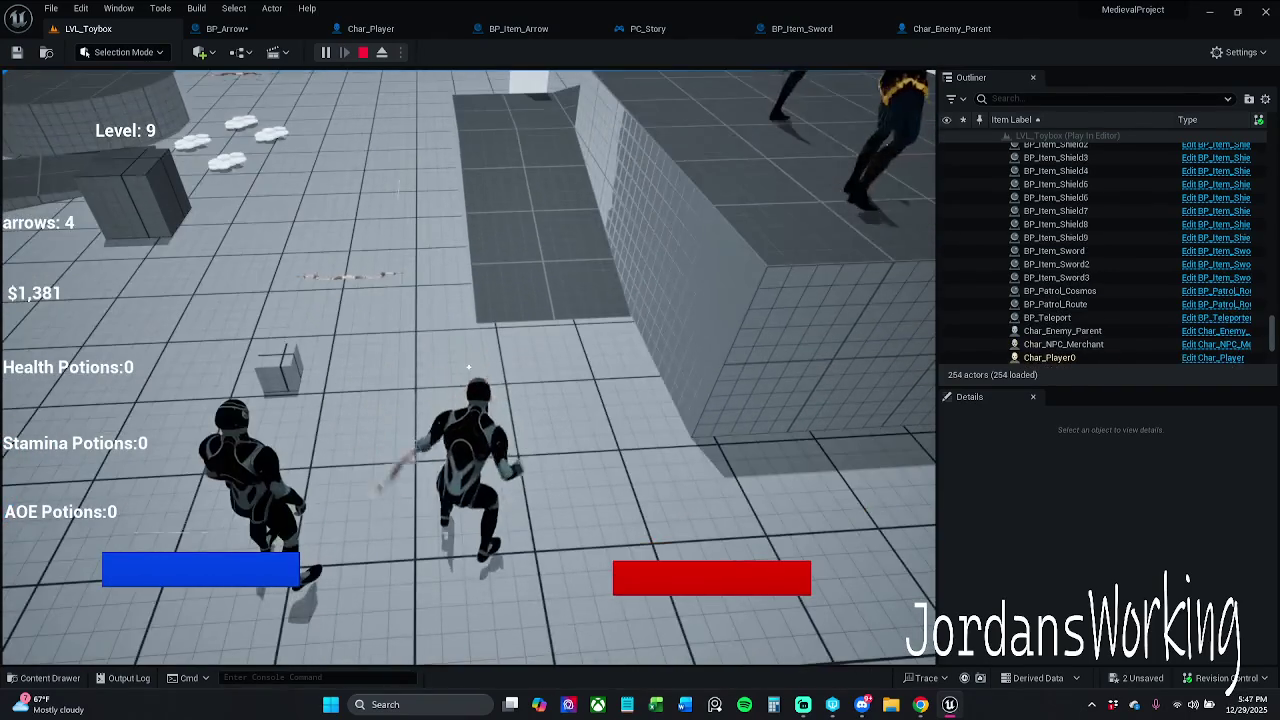
key(Escape)
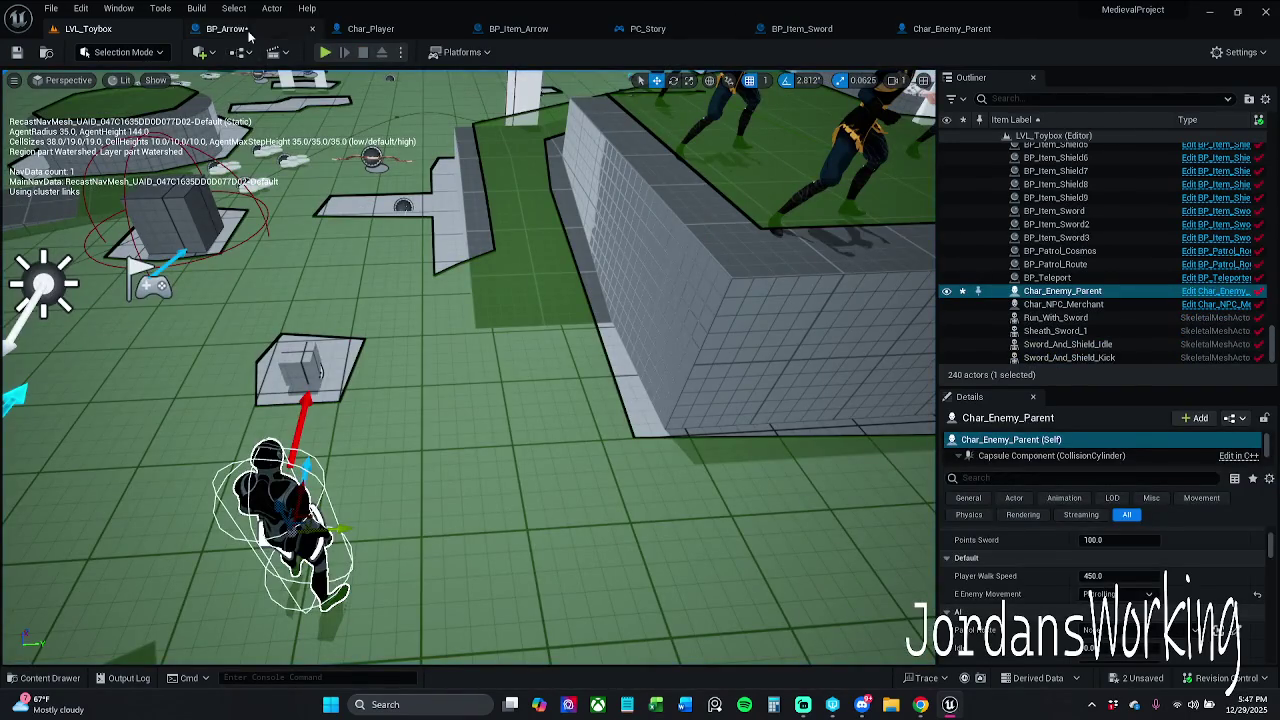
click(226, 28)
Delete the upper Destroy Actor node wired straight from the overlap event
mouse_move(642, 199)
mouse_down()
mouse_move(480, 287)
mouse_move(541, 280)
mouse_up()
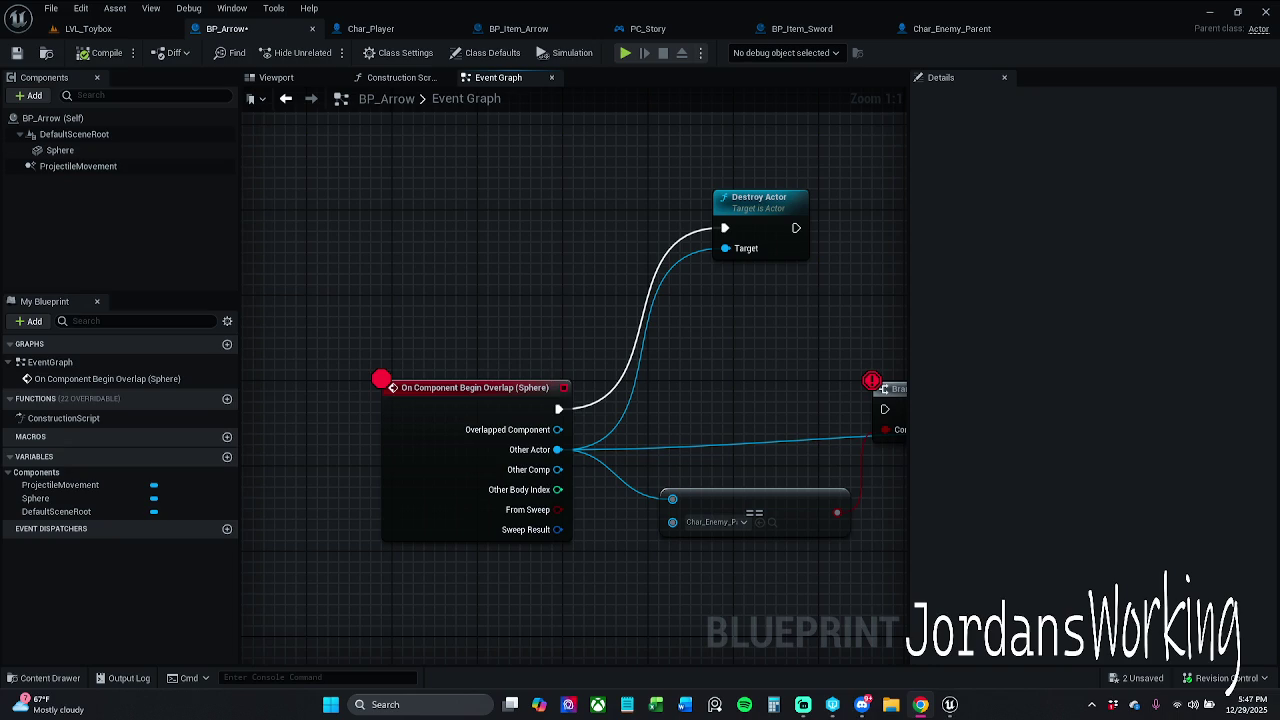
scroll(575, 292, down, 2)
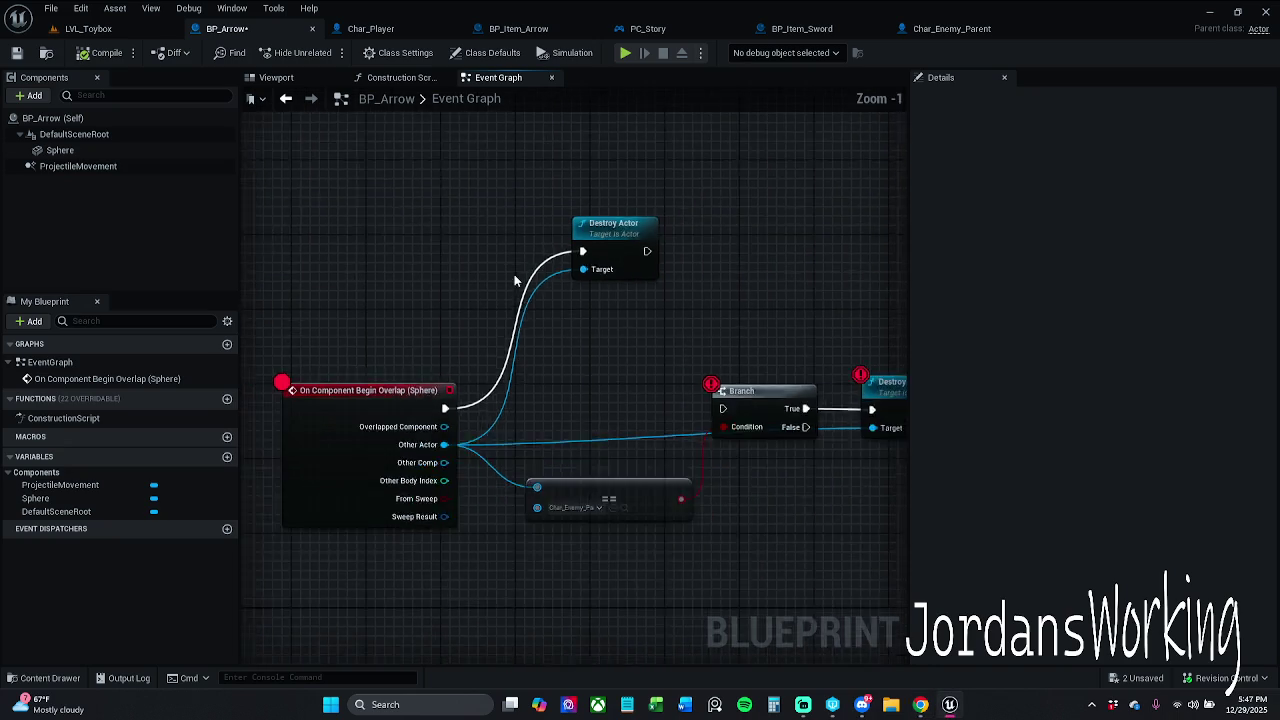
drag(549, 215, 684, 298)
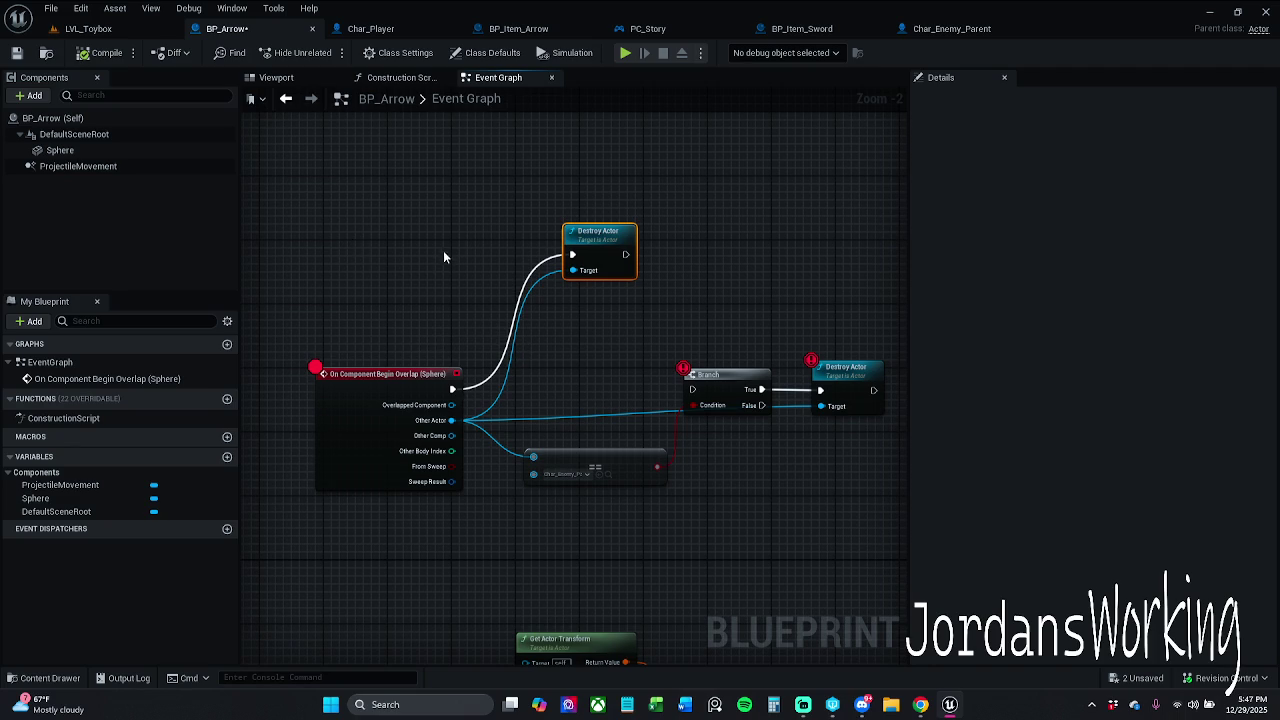
key(Delete)
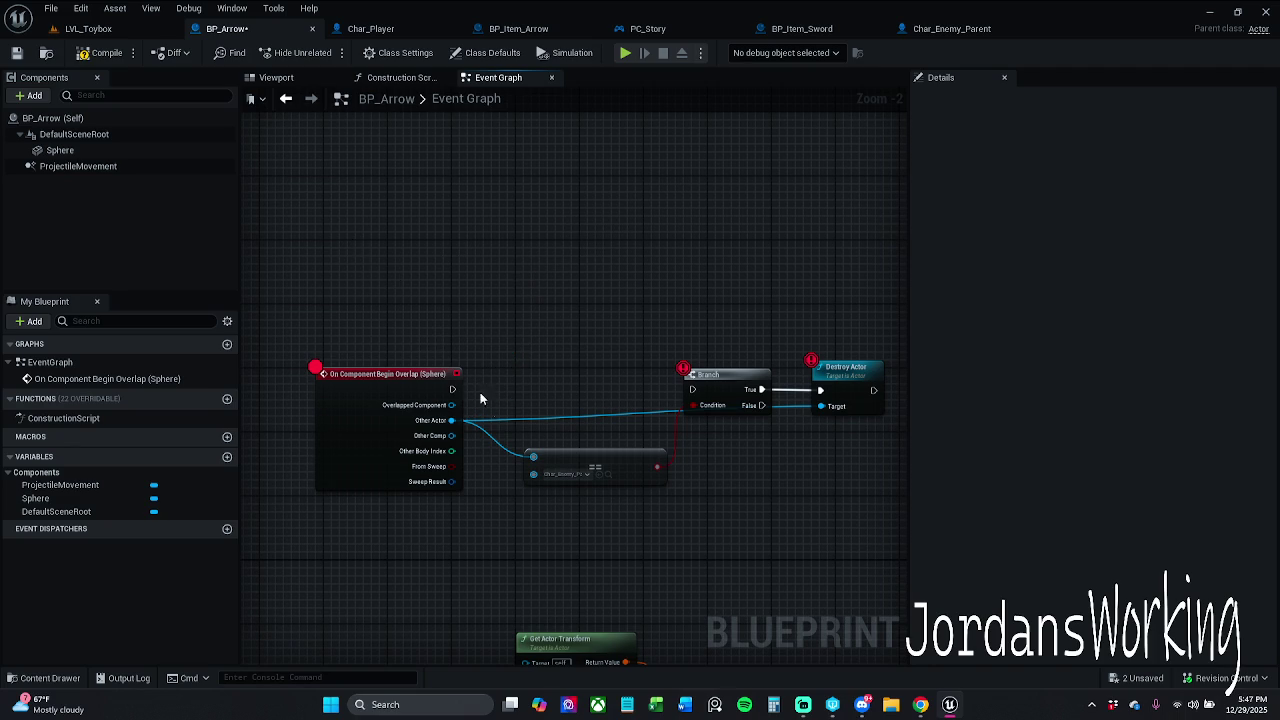
Connect the overlap event's execution to the Branch, then break that link again
drag(452, 389, 700, 395)
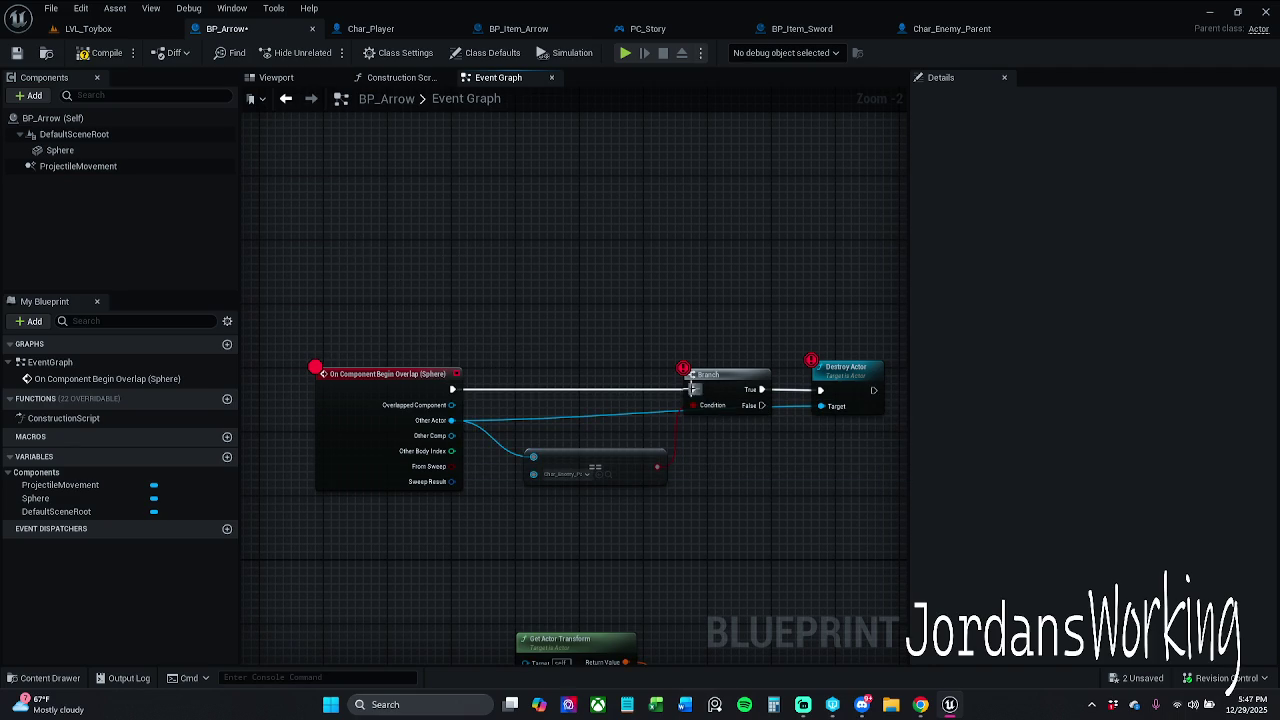
mouse_move(430, 343)
mouse_down()
mouse_move(389, 306)
mouse_move(417, 343)
mouse_up()
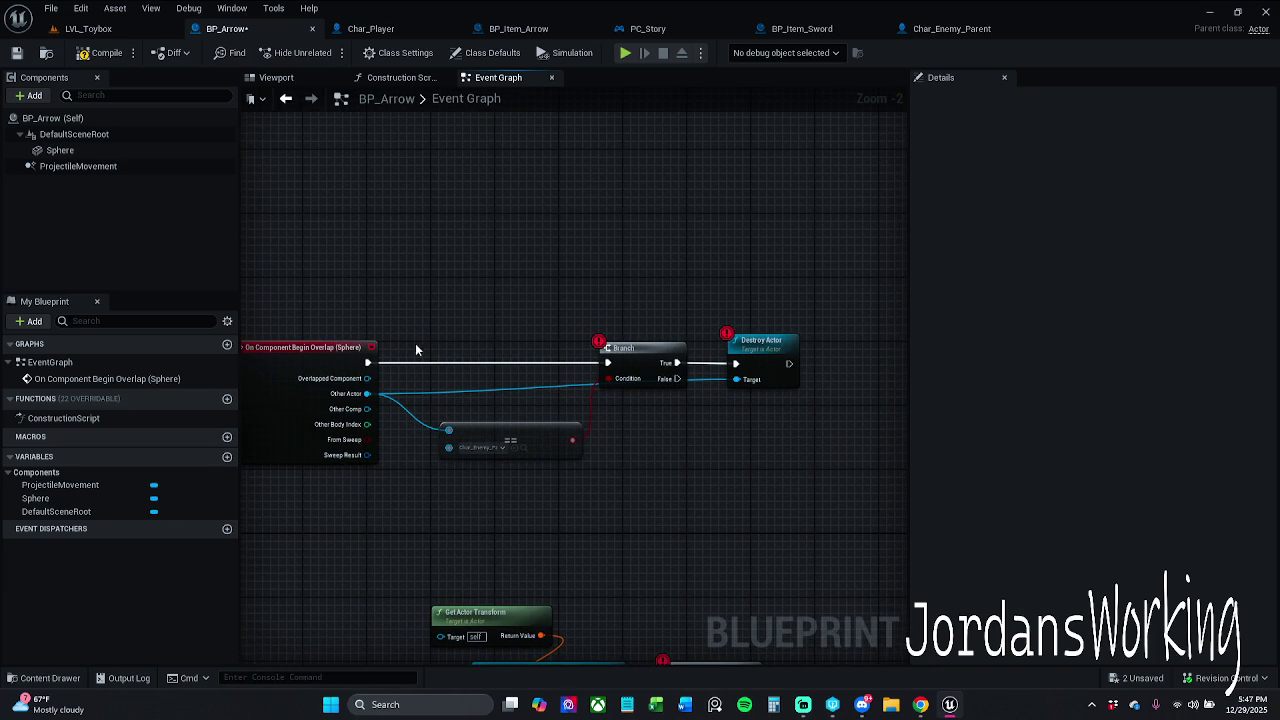
alt+click(437, 363)
drag(408, 400, 480, 438)
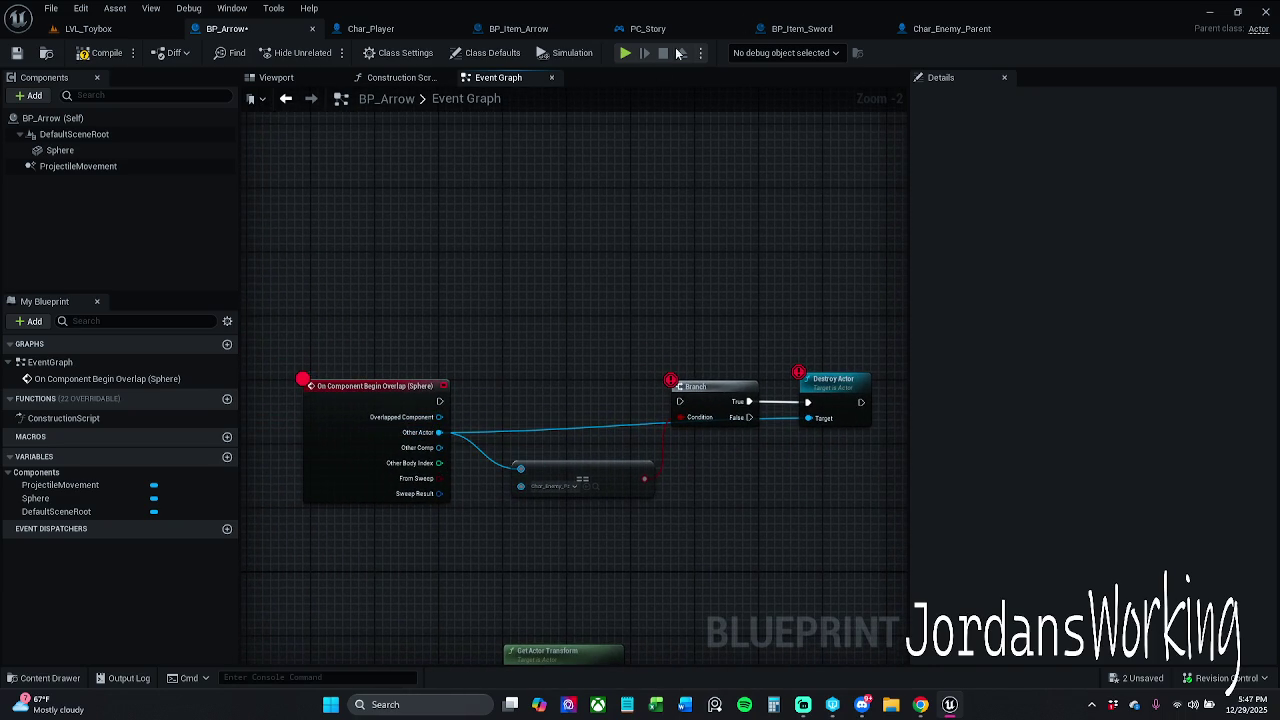
Feed a Does Implement Interface check on Other Actor into Branch's Condition, then return to LVL_Toybox
drag(446, 433, 530, 360)
text(does)
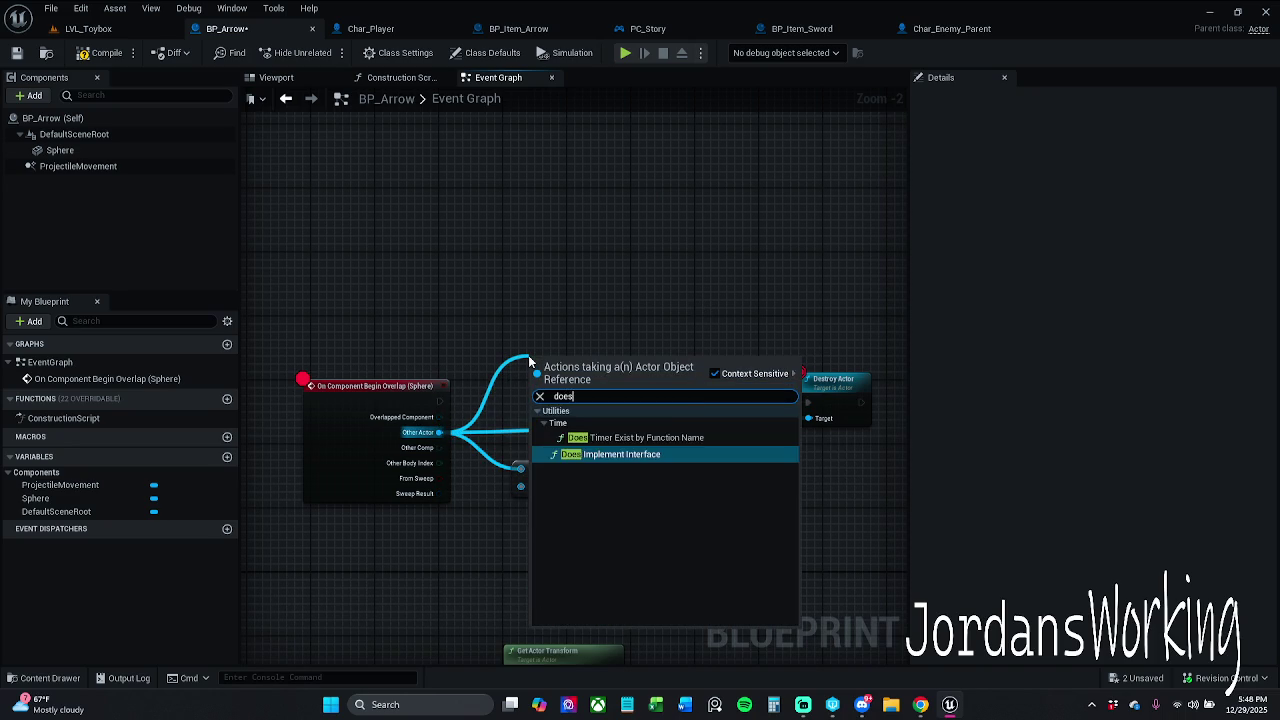
key(Return)
mouse_move(604, 385)
mouse_down()
mouse_move(557, 322)
mouse_move(681, 417)
mouse_up()
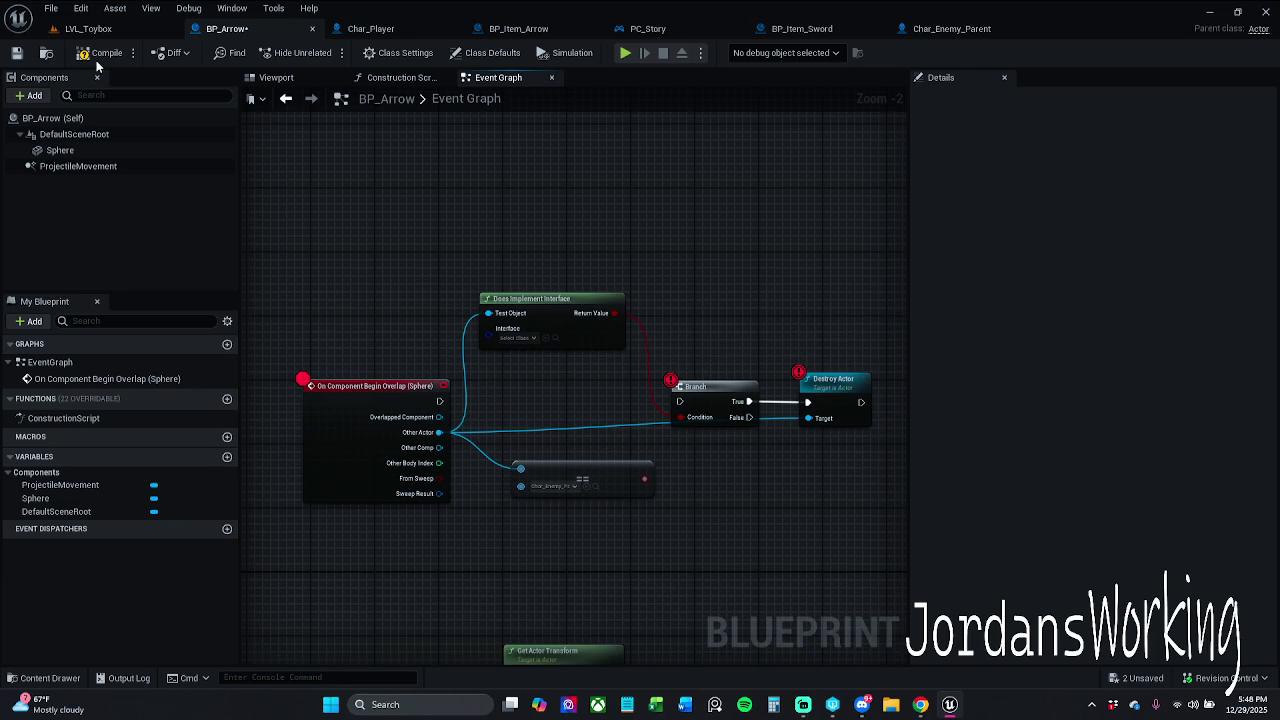
click(88, 28)
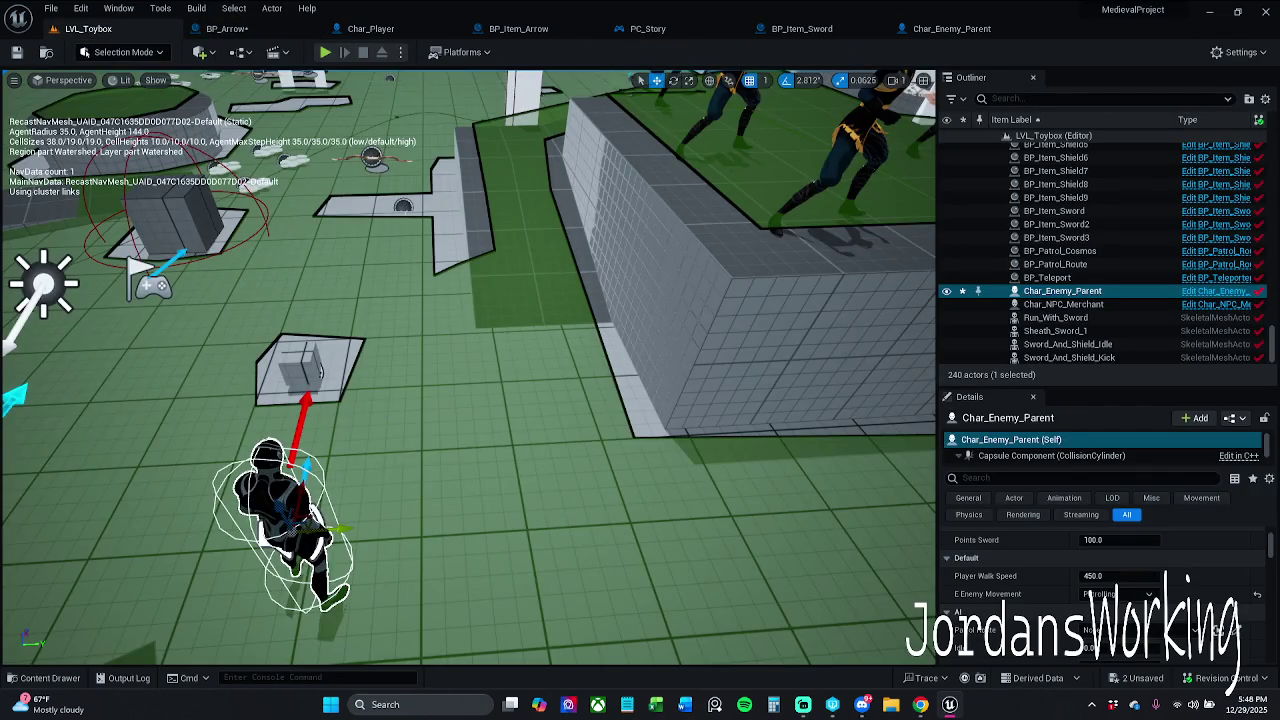
Open Char_Enemy_Parent to confirm it implements I Enemy AI, then go back to BP_Arrow
scroll(409, 450, down, 3)
key(a)
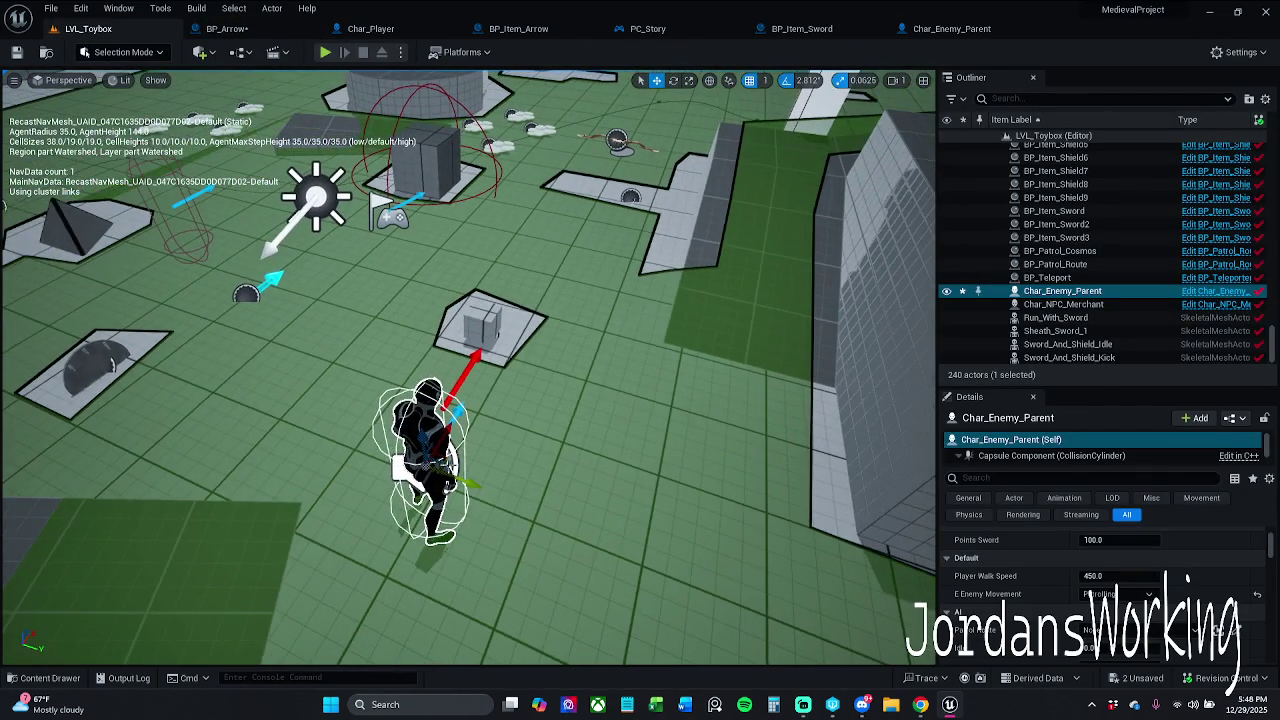
key(ctrl+z)
key(ctrl+y)
click(1240, 293)
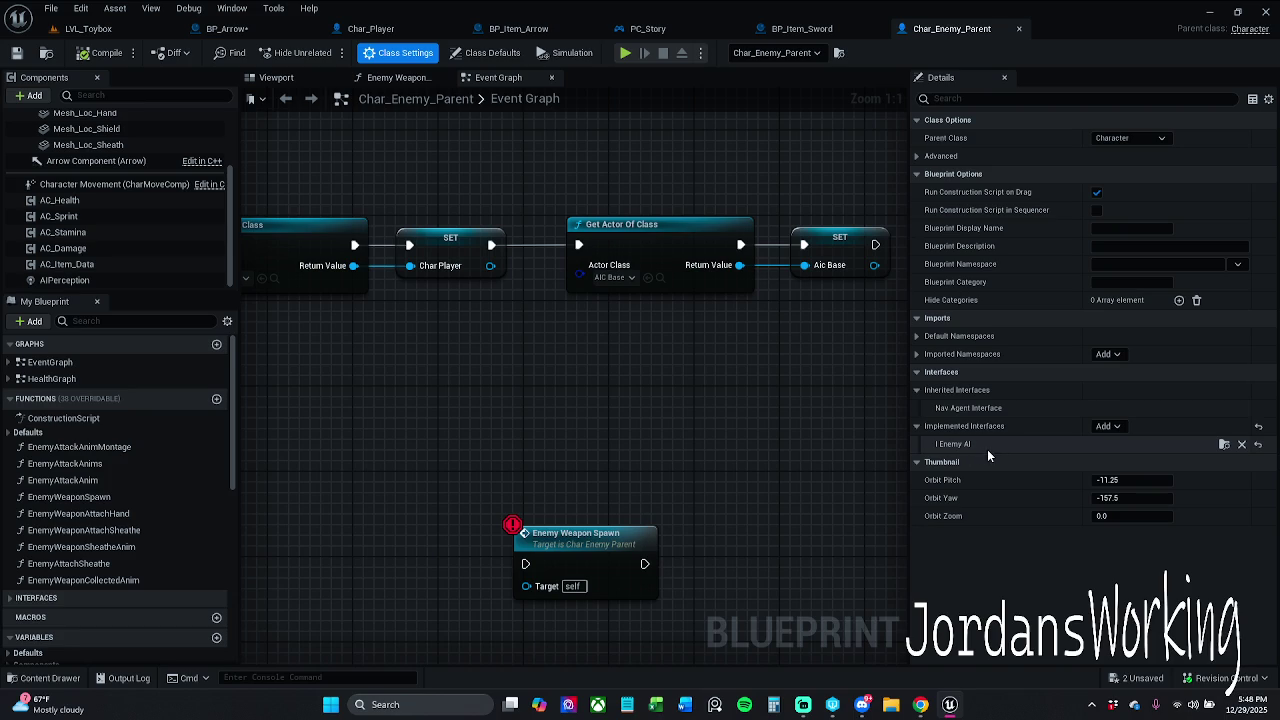
click(232, 28)
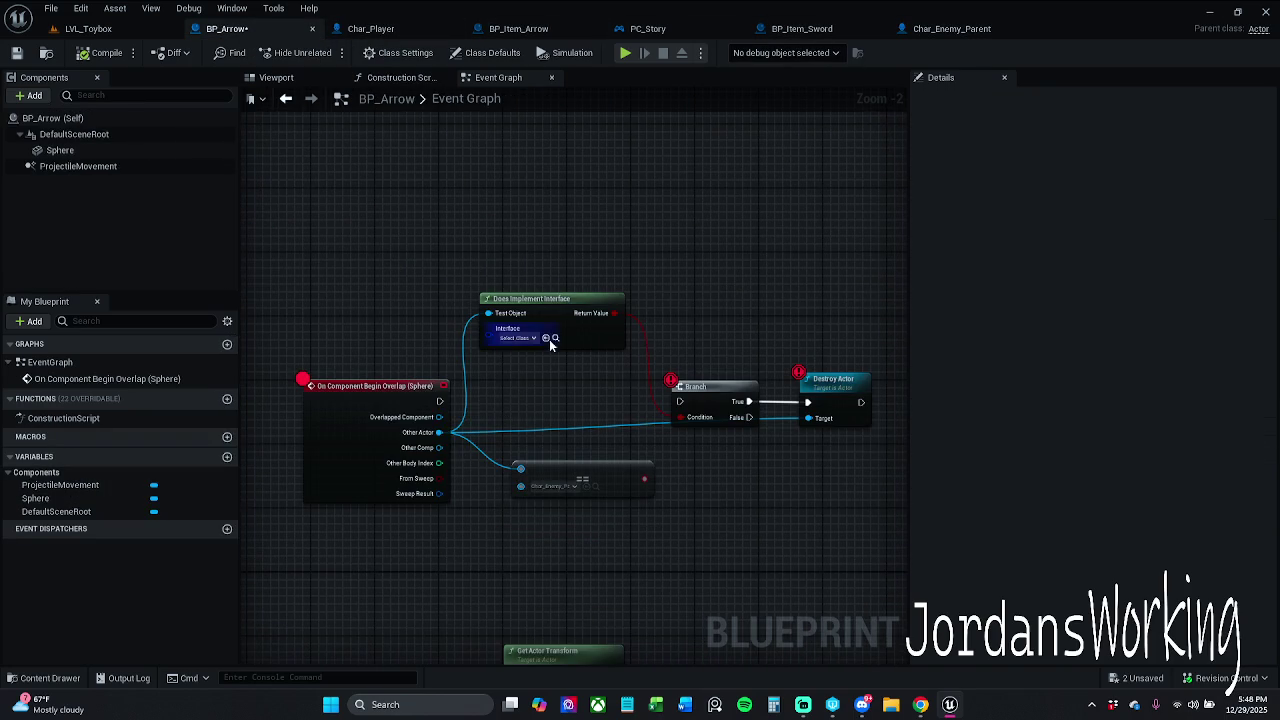
Link Other Actor to the interface check's Test Object and detach it from the == node
drag(538, 339, 513, 307)
mouse_move(439, 432)
mouse_down()
mouse_move(540, 430)
mouse_move(619, 398)
mouse_move(498, 411)
mouse_move(522, 313)
mouse_up()
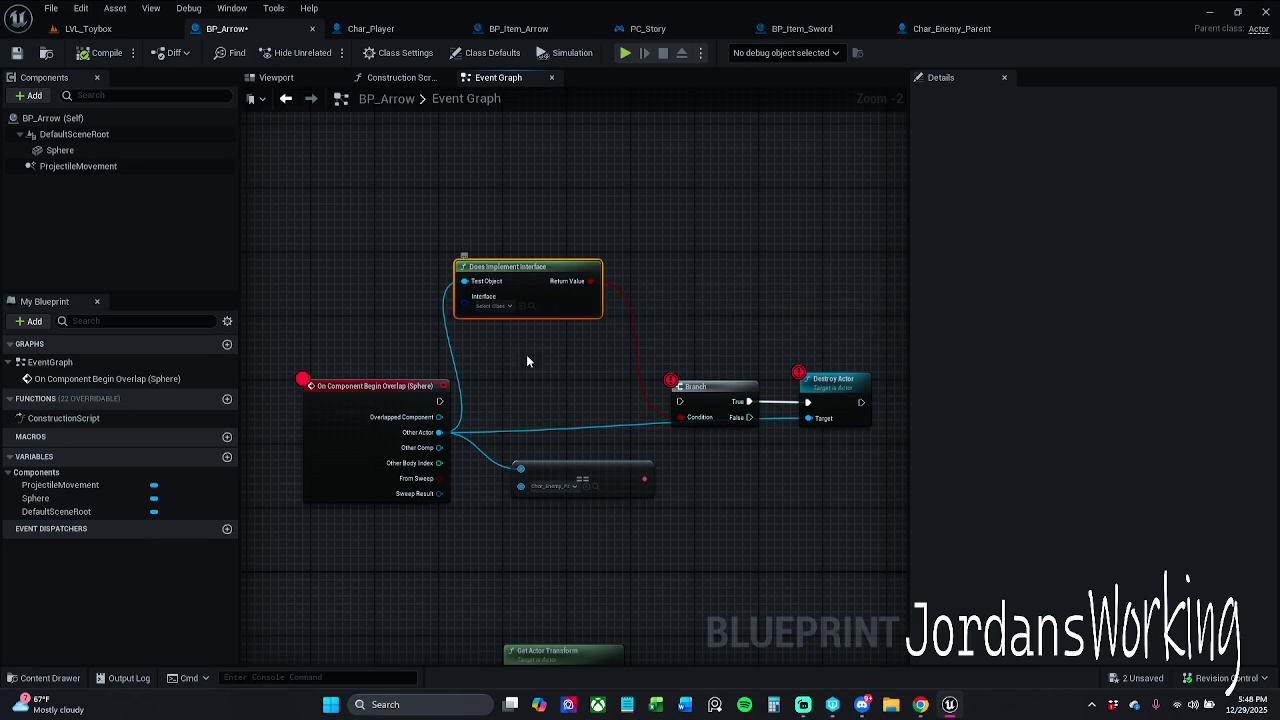
mouse_move(572, 487)
mouse_down()
mouse_move(556, 535)
mouse_move(320, 606)
mouse_move(308, 581)
mouse_up()
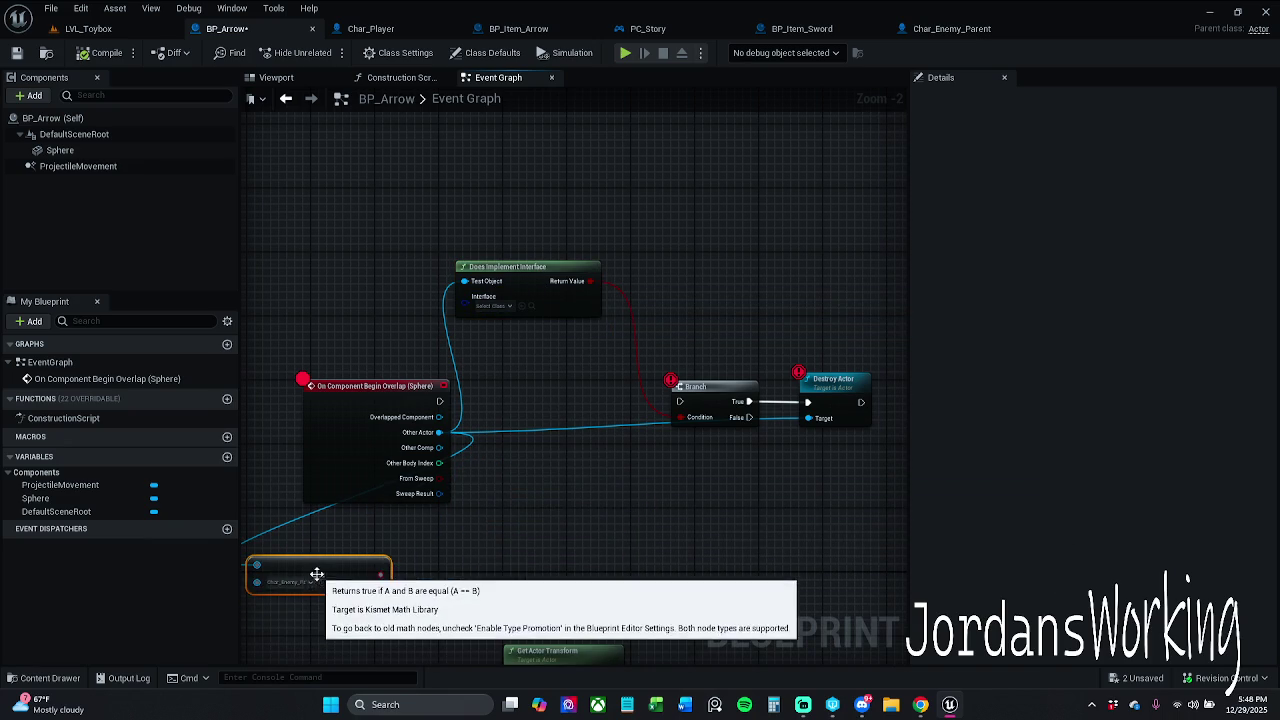
alt+click(288, 531)
drag(342, 586, 388, 578)
click(612, 502)
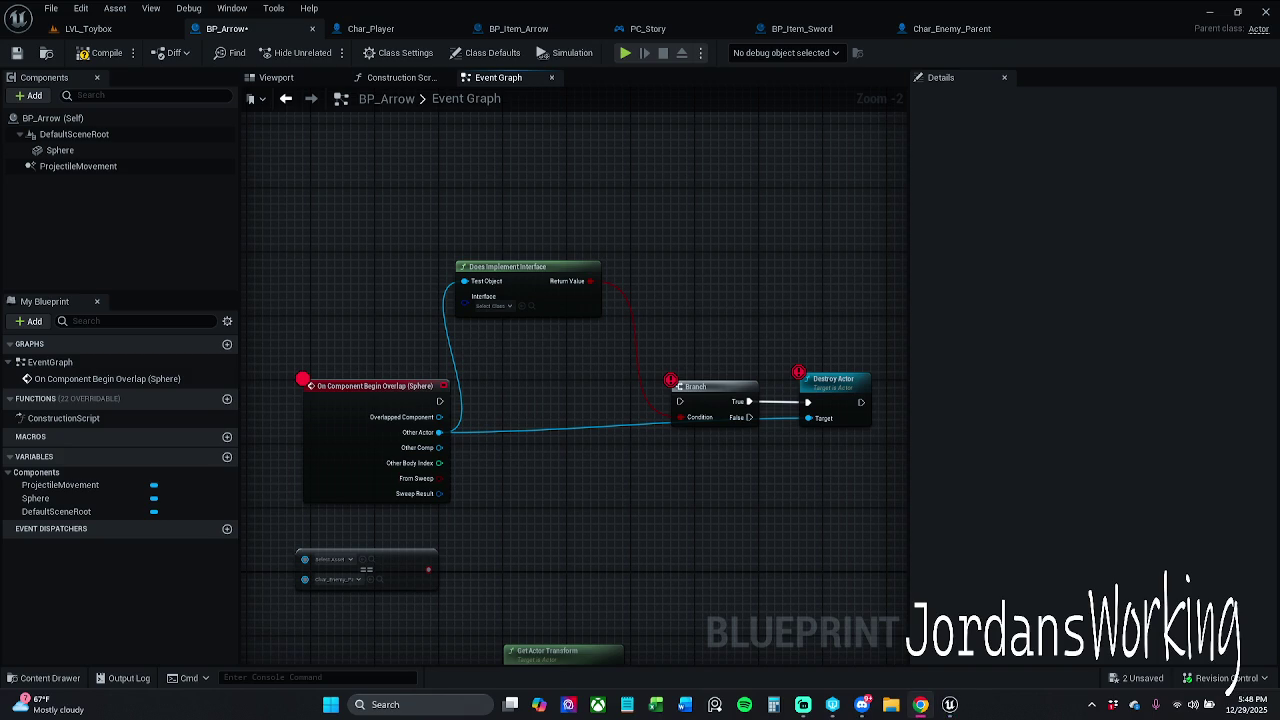
Set the checked interface to Enemy AI and wire the overlap event's execution into Branch
click(499, 308)
text(enemy)
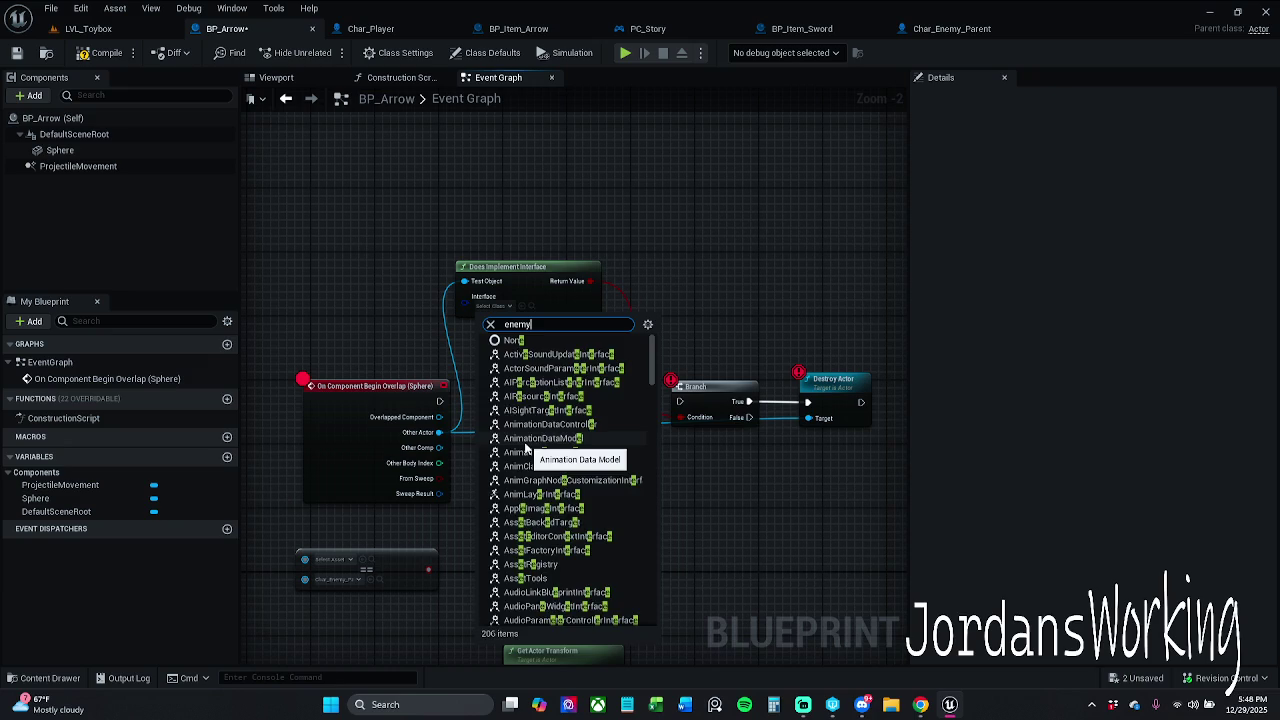
click(525, 354)
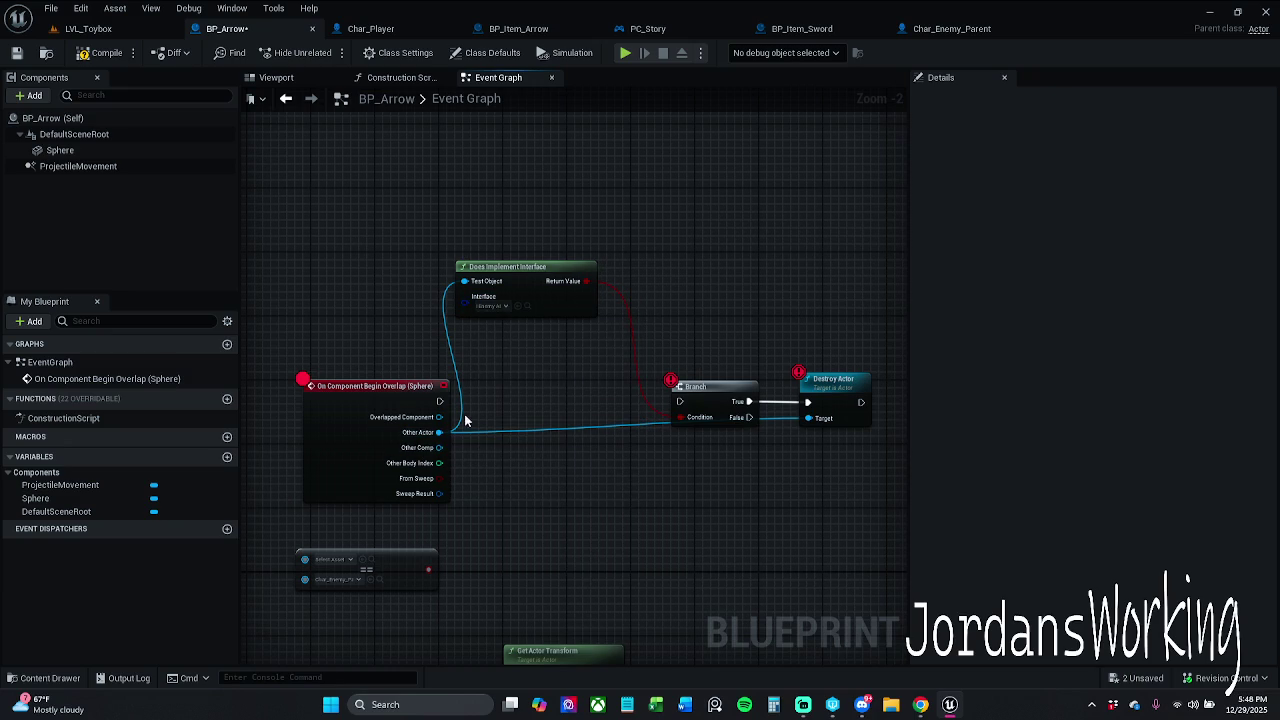
mouse_move(439, 401)
mouse_down()
mouse_move(460, 428)
mouse_move(682, 402)
mouse_up()
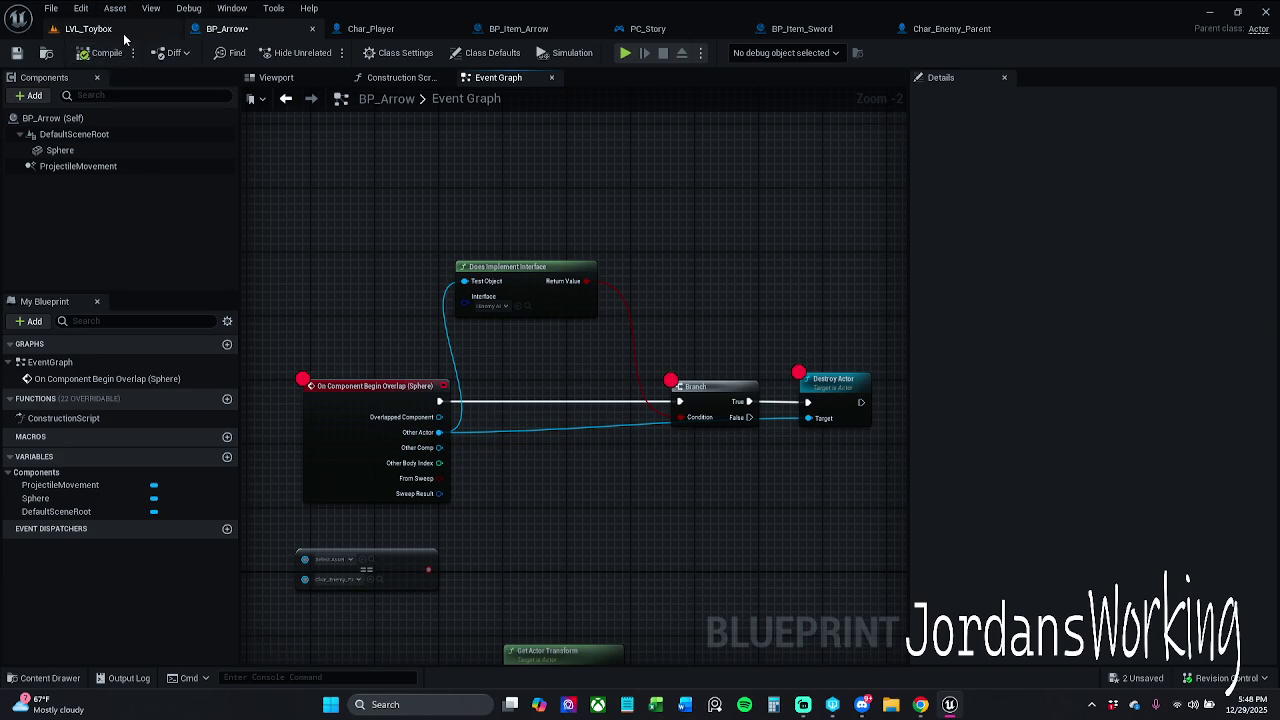
Start a playtest of LVL_Toybox and move the character to pick up a bow
click(88, 28)
click(325, 52)
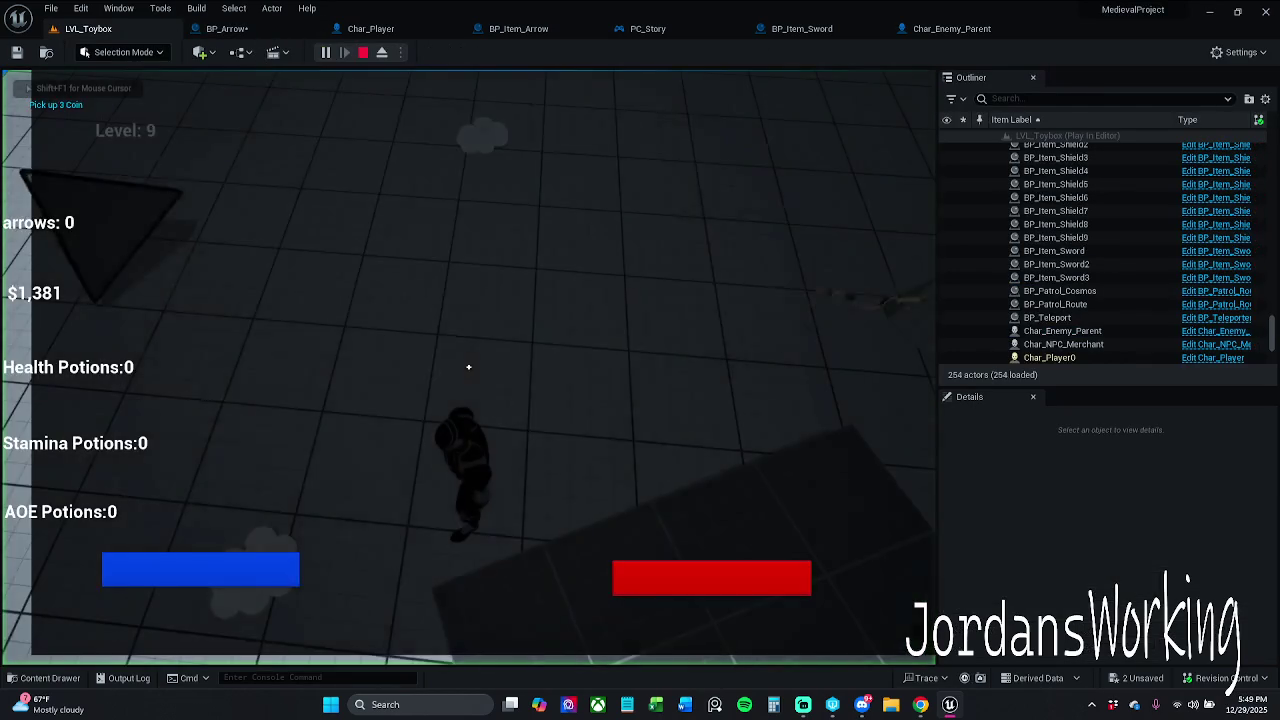
key(w)
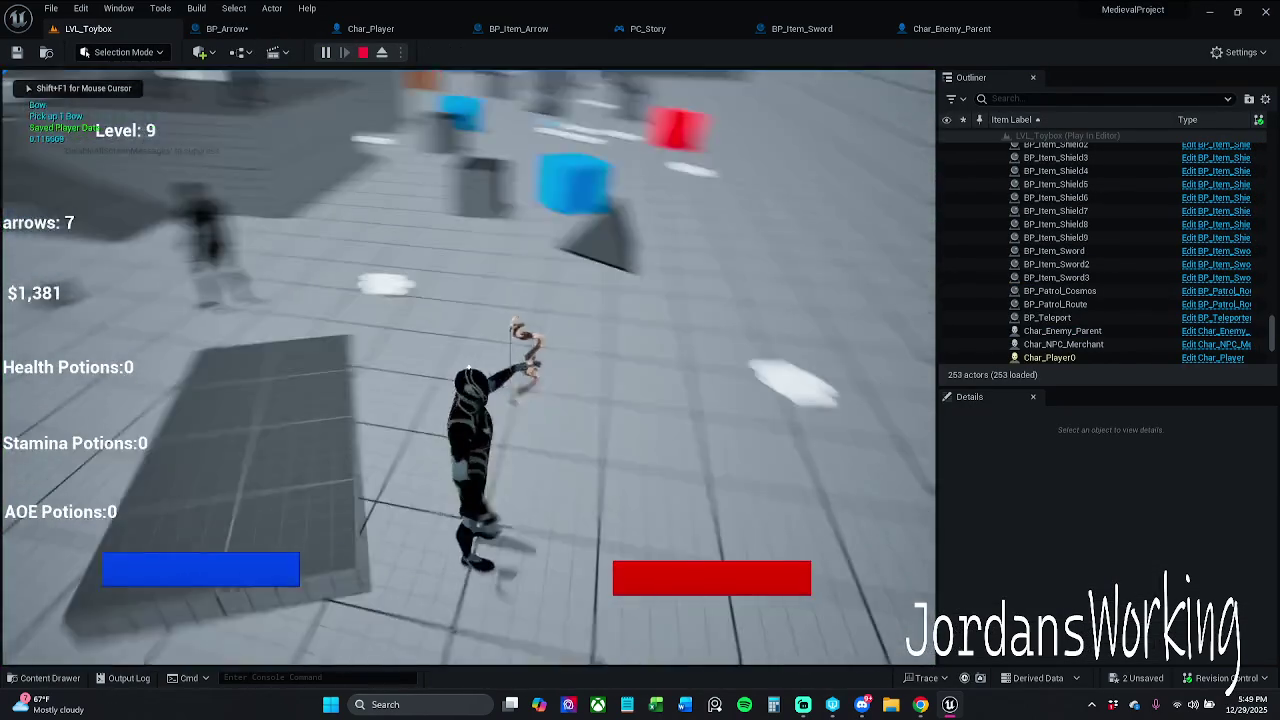
key(w)
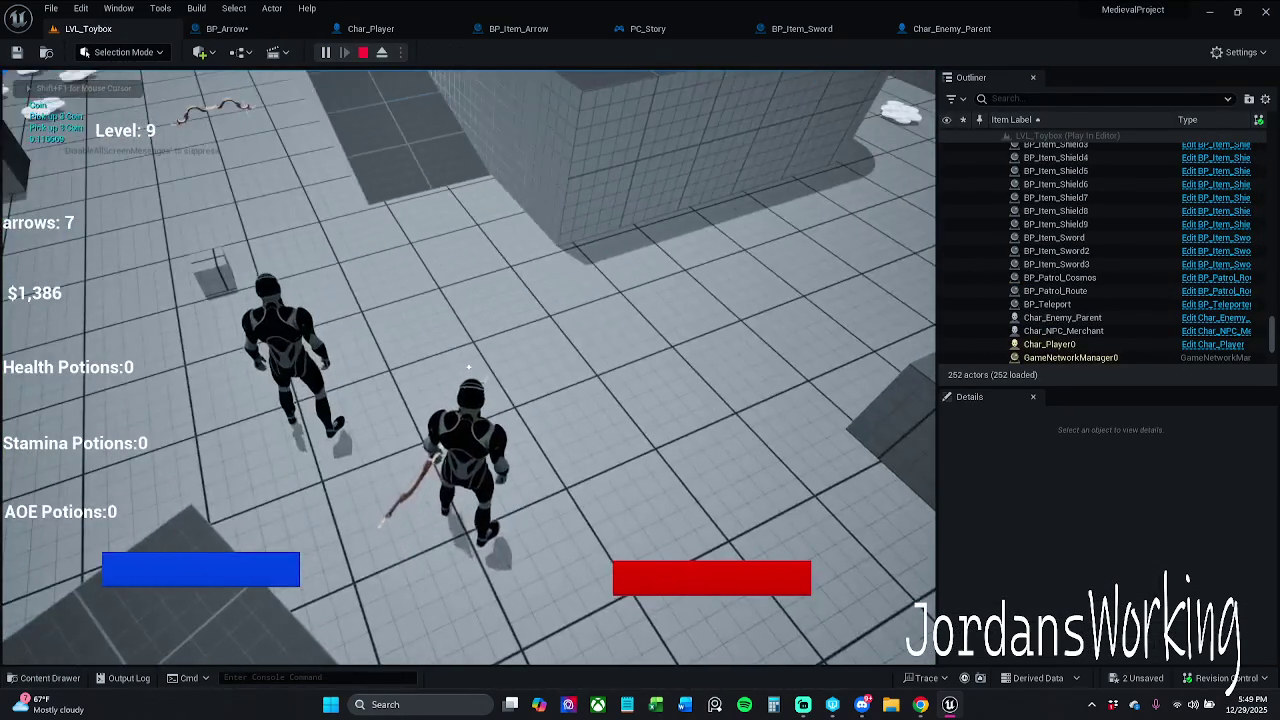
Fire six arrows at the enemy until one remains, then stop the play session
click(468, 367)
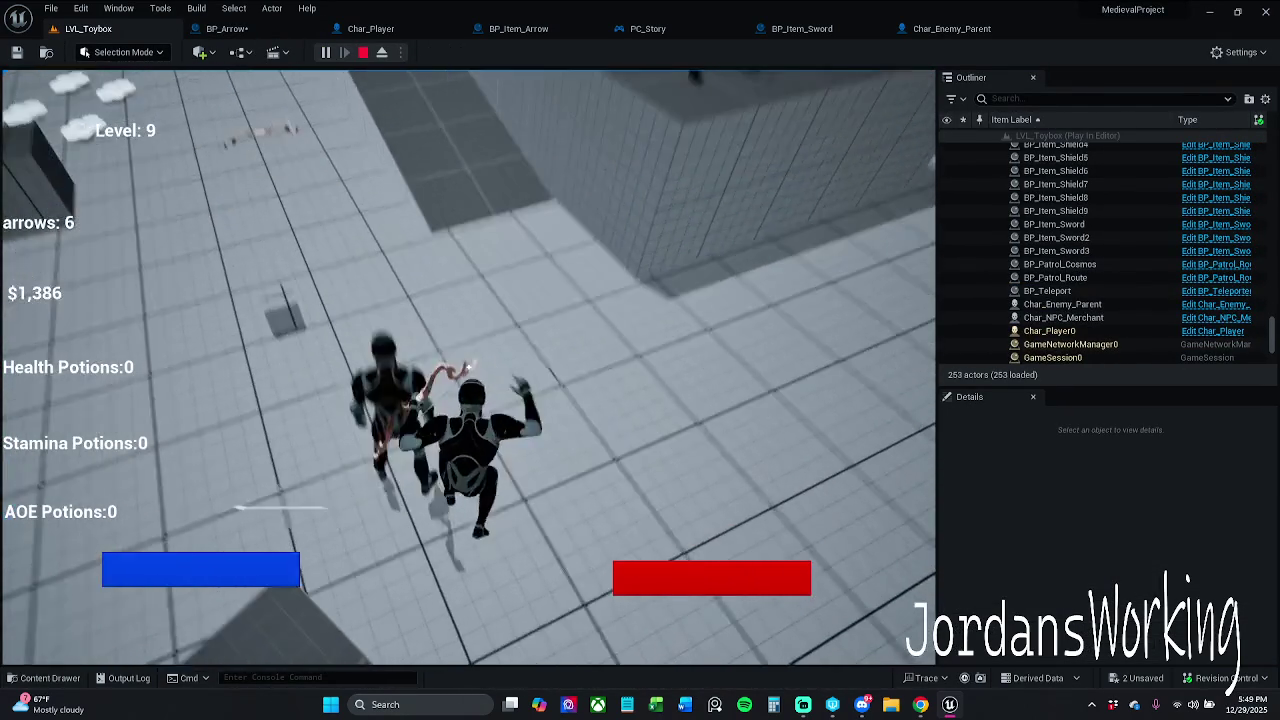
click(468, 367)
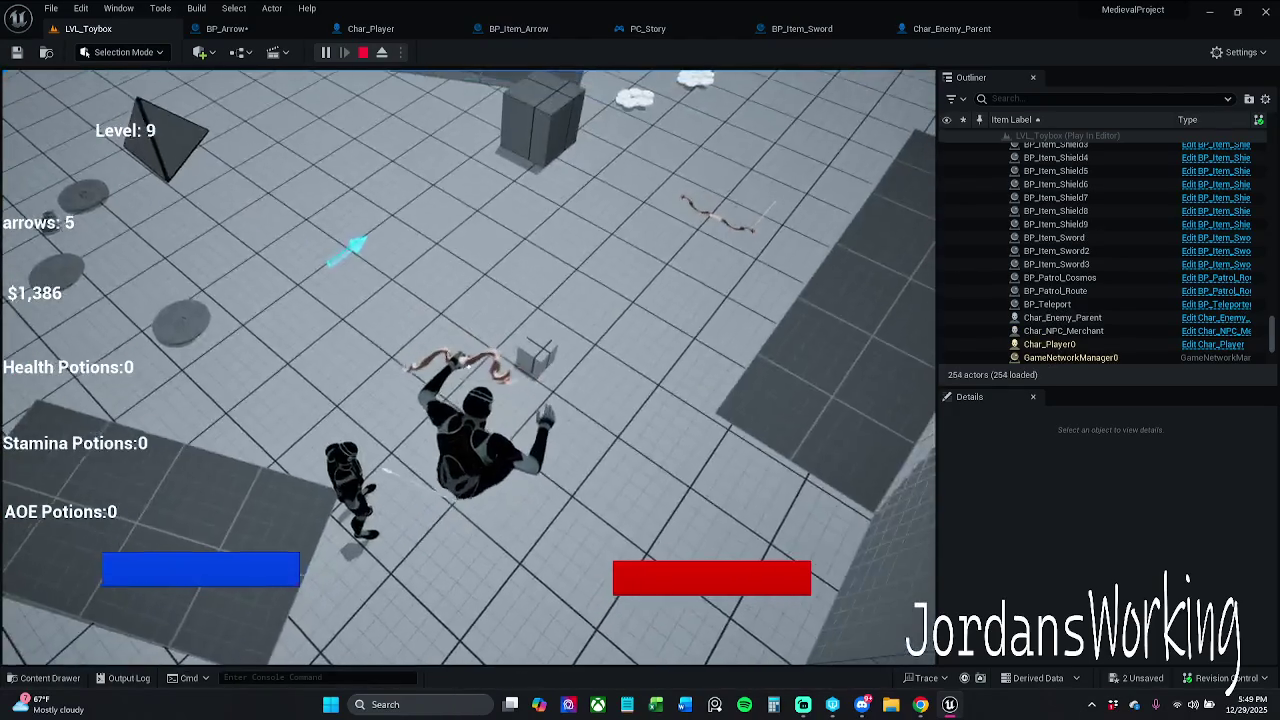
click(468, 367)
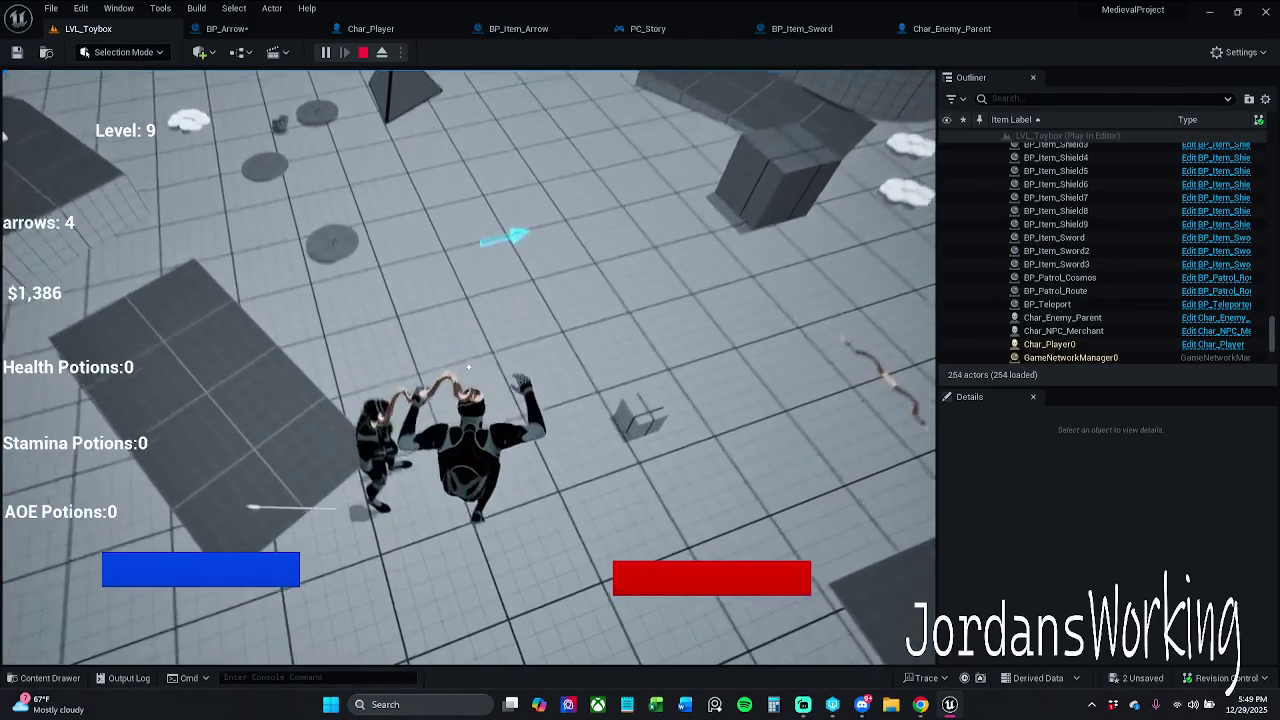
click(468, 367)
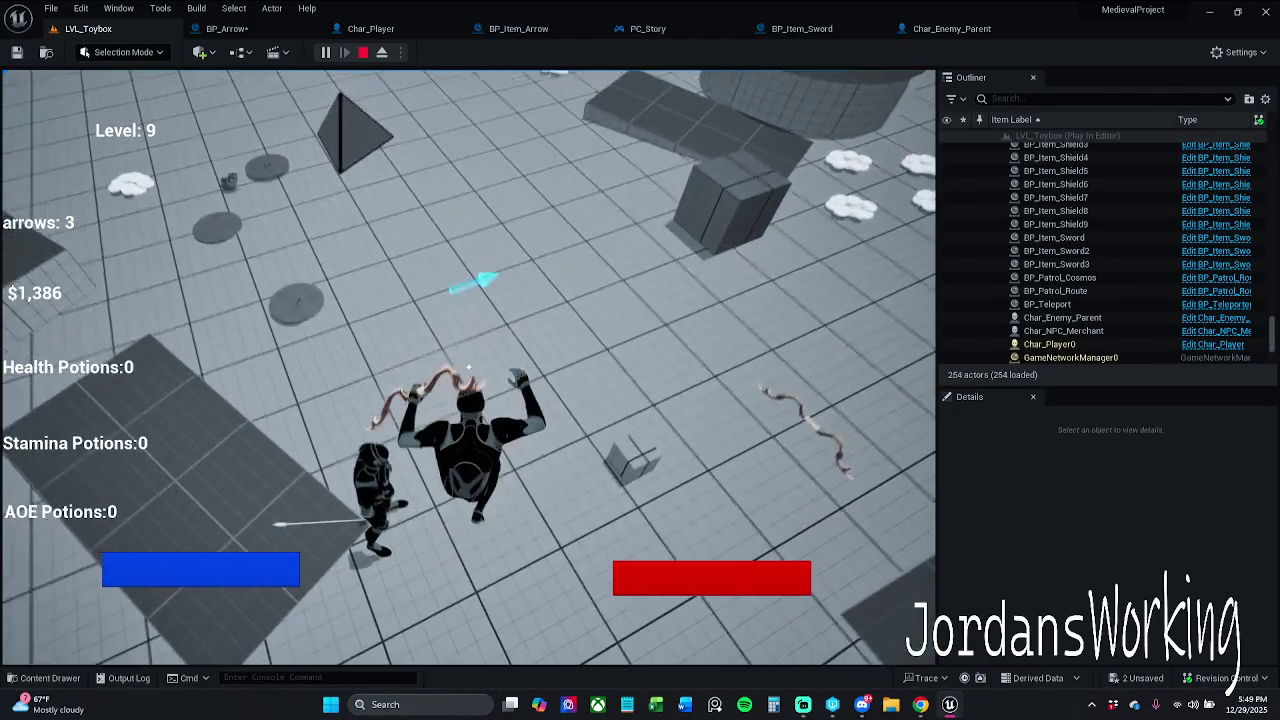
click(468, 367)
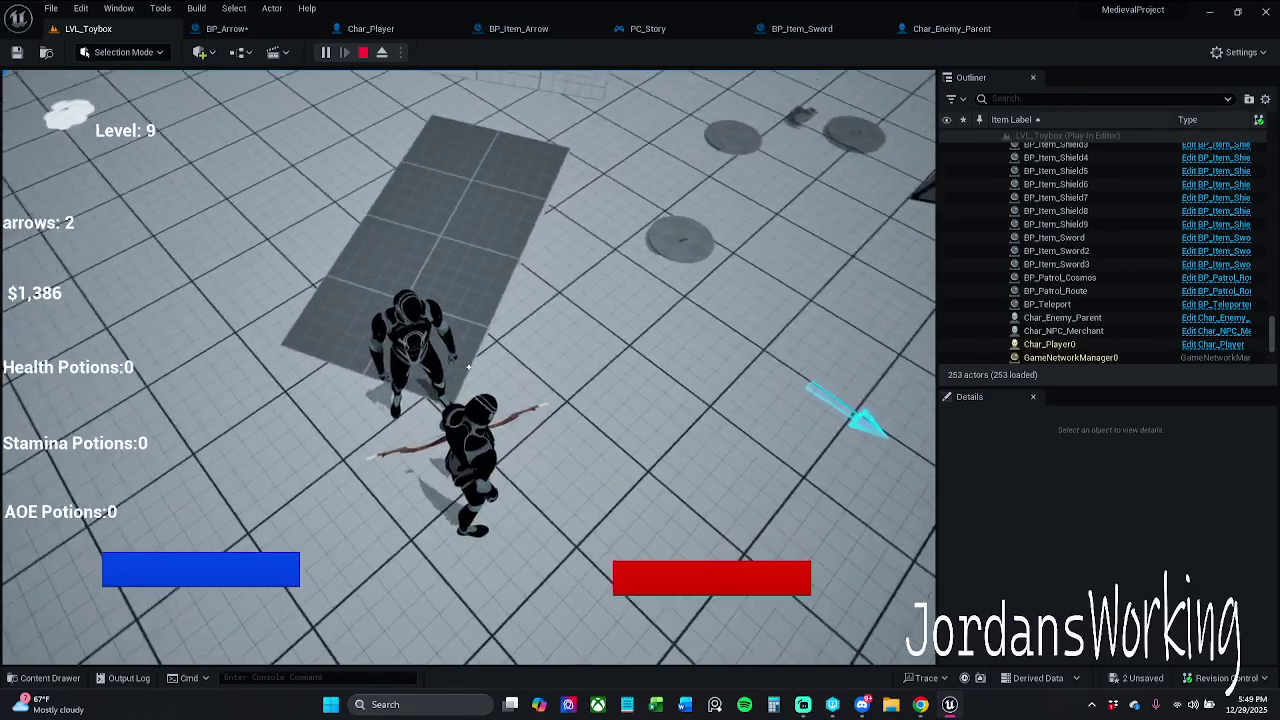
click(468, 367)
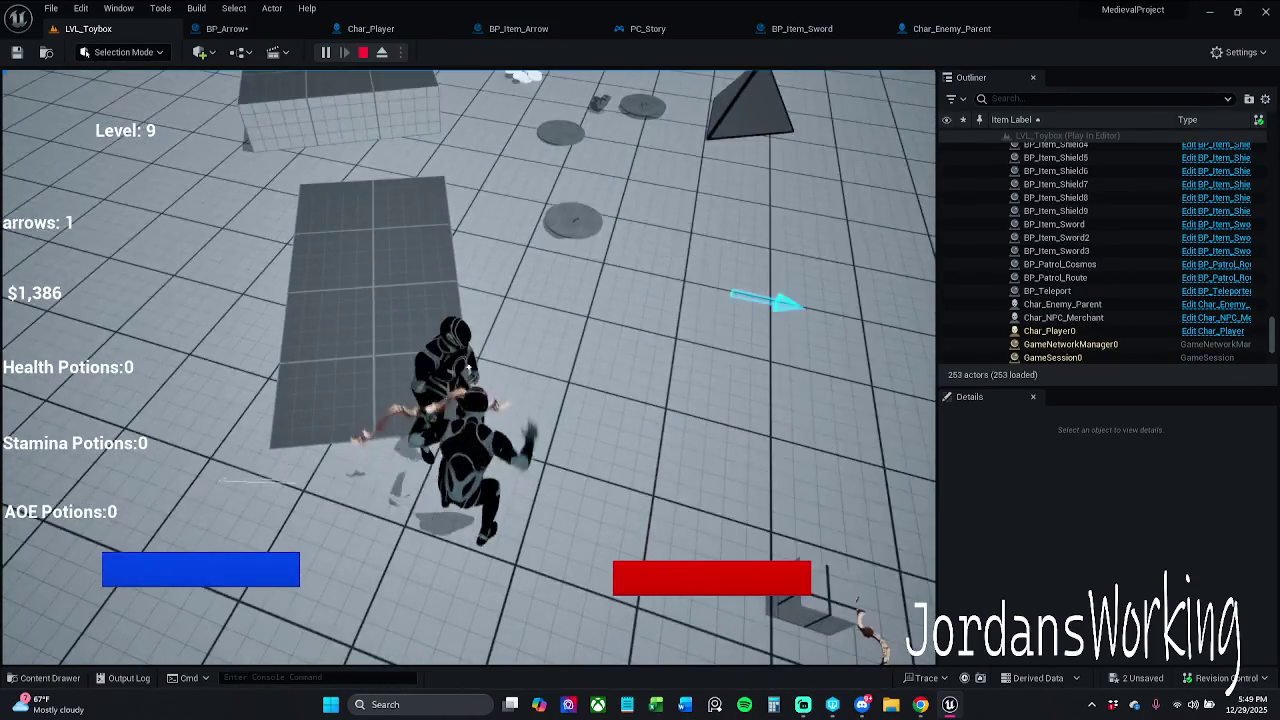
key(Escape)
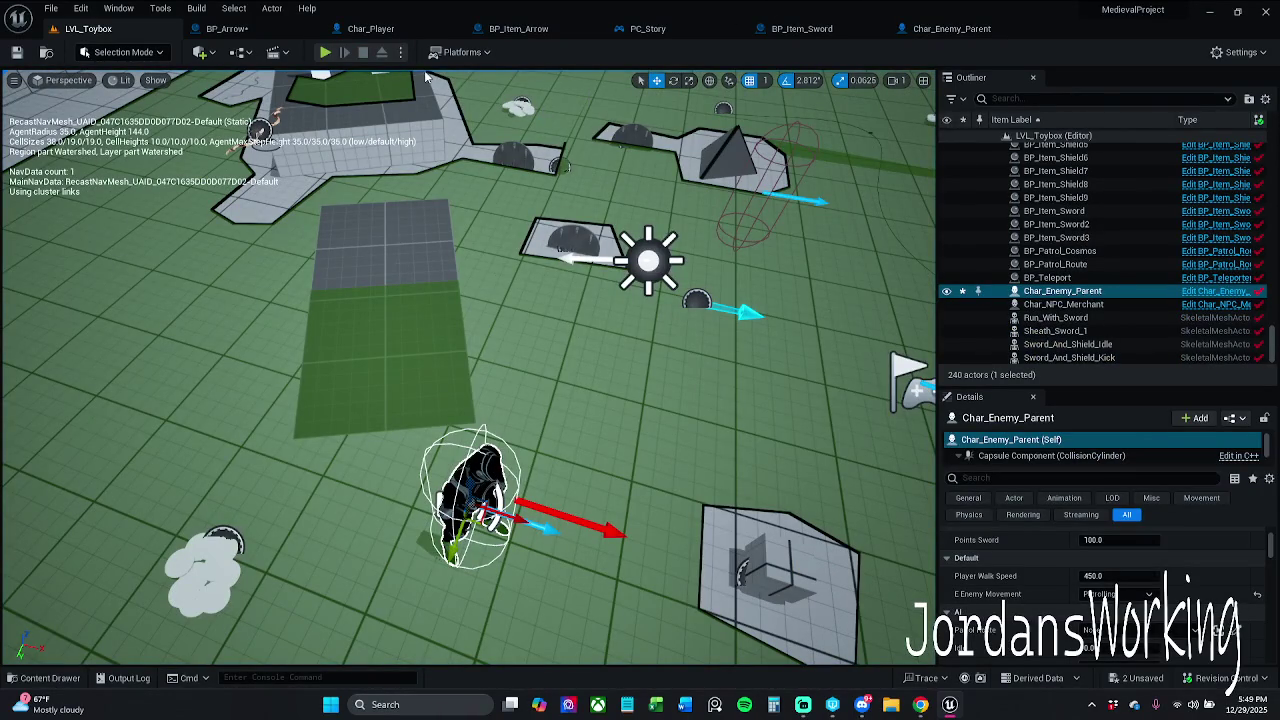
In Char_Player's Spawn Arrow graph, move the Launch Arrow node below the SpawnActor node
click(440, 28)
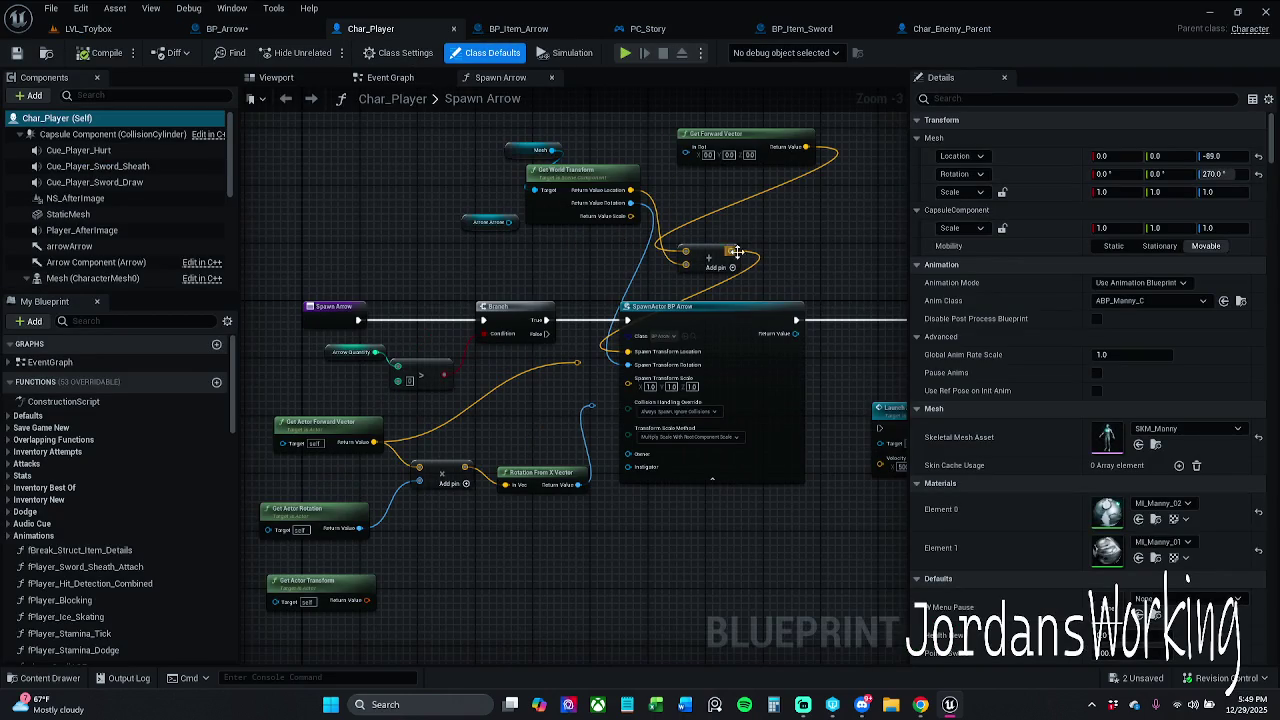
drag(745, 252, 527, 240)
mouse_move(693, 414)
mouse_down()
mouse_move(666, 424)
mouse_move(652, 538)
mouse_move(474, 585)
mouse_up()
click(612, 486)
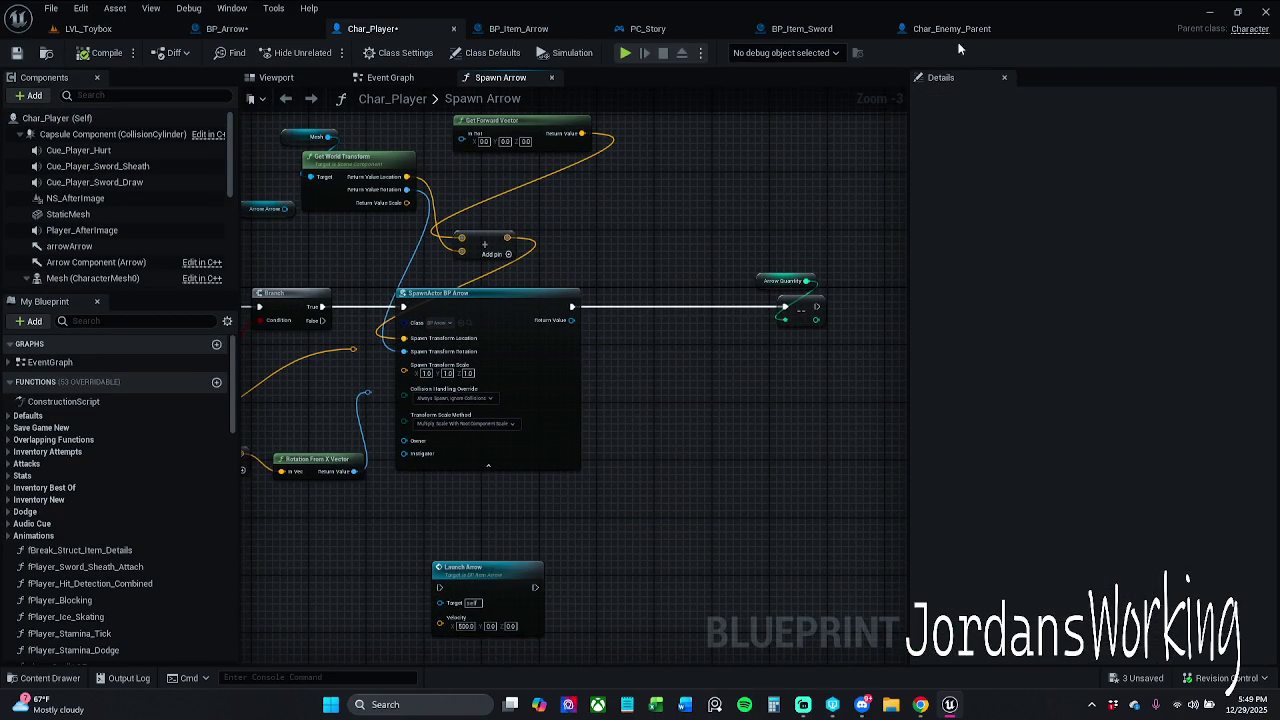
scroll(574, 269, up, 1)
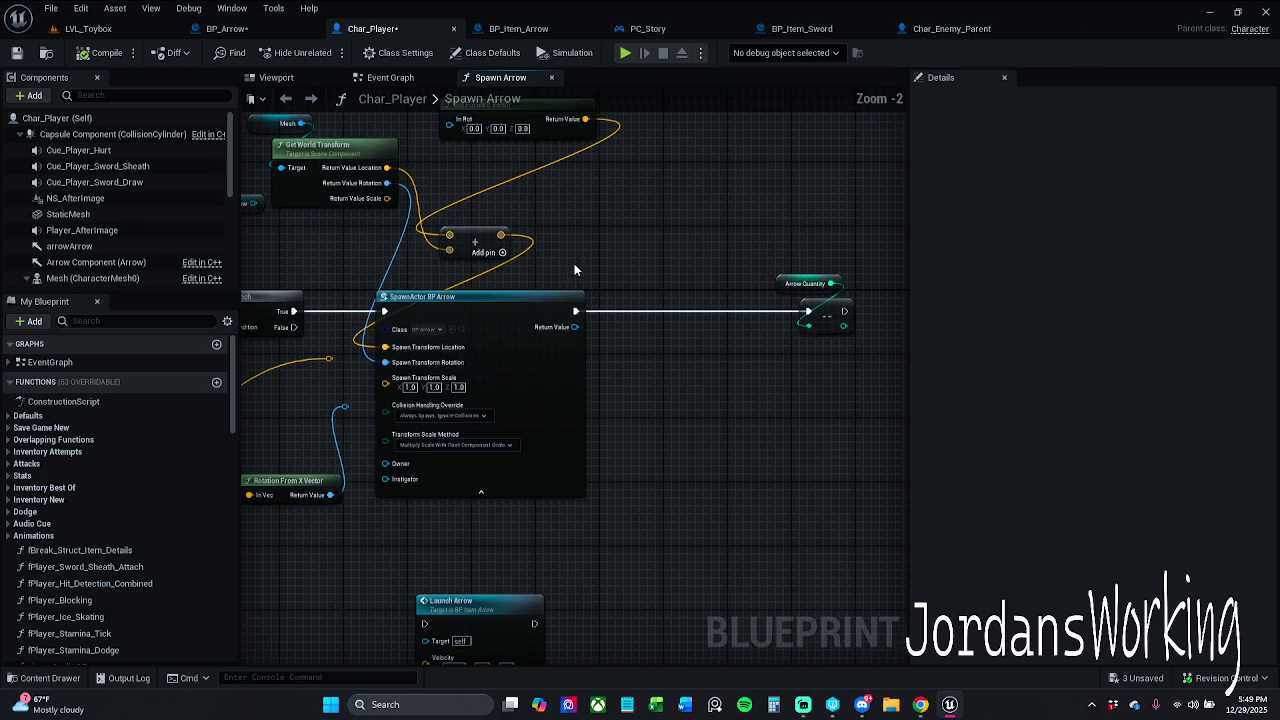
scroll(604, 236, up, 1)
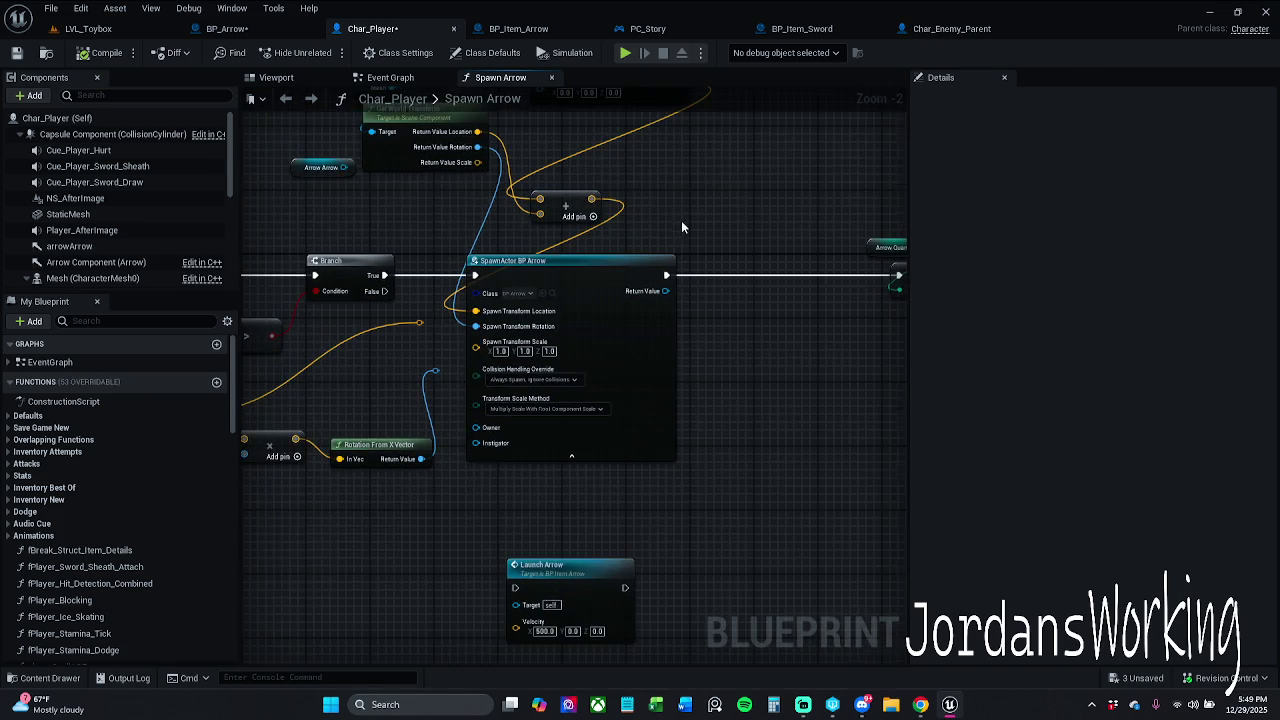
scroll(681, 220, up, 1)
Close the BP_Item_Arrow, PC_Story and BP_Item_Sword blueprint tabs
click(518, 38)
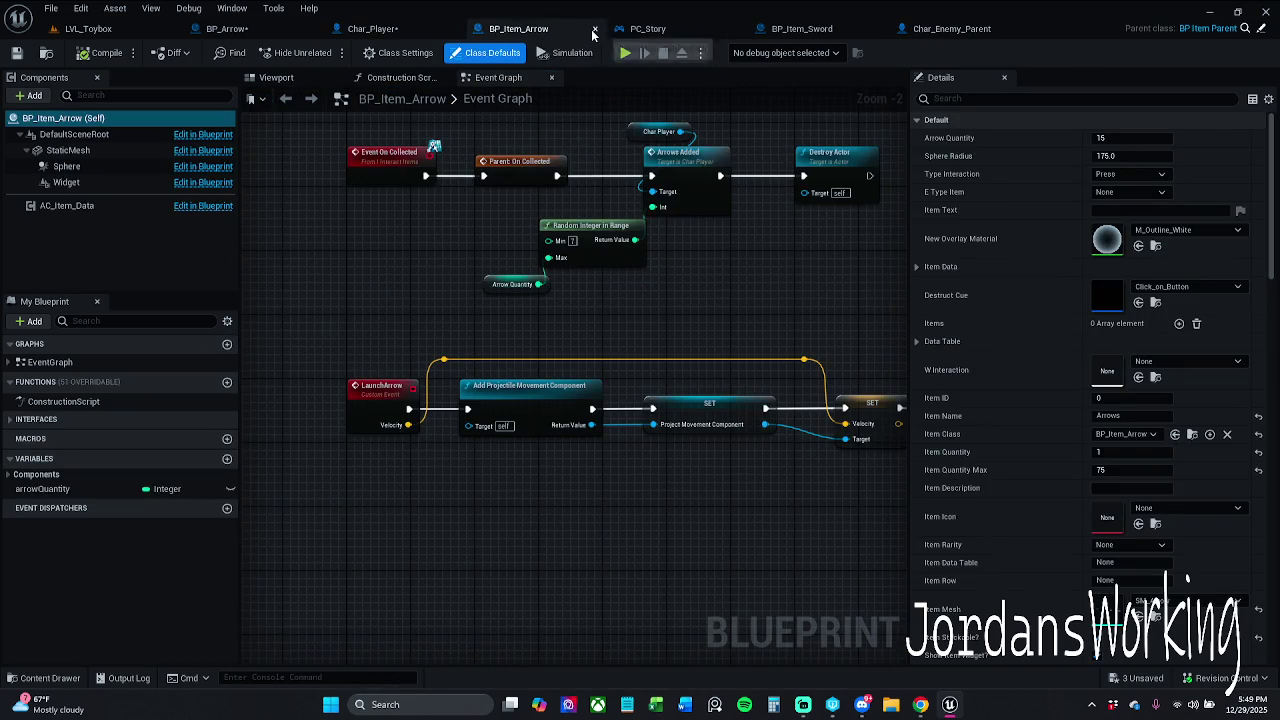
click(599, 31)
click(558, 32)
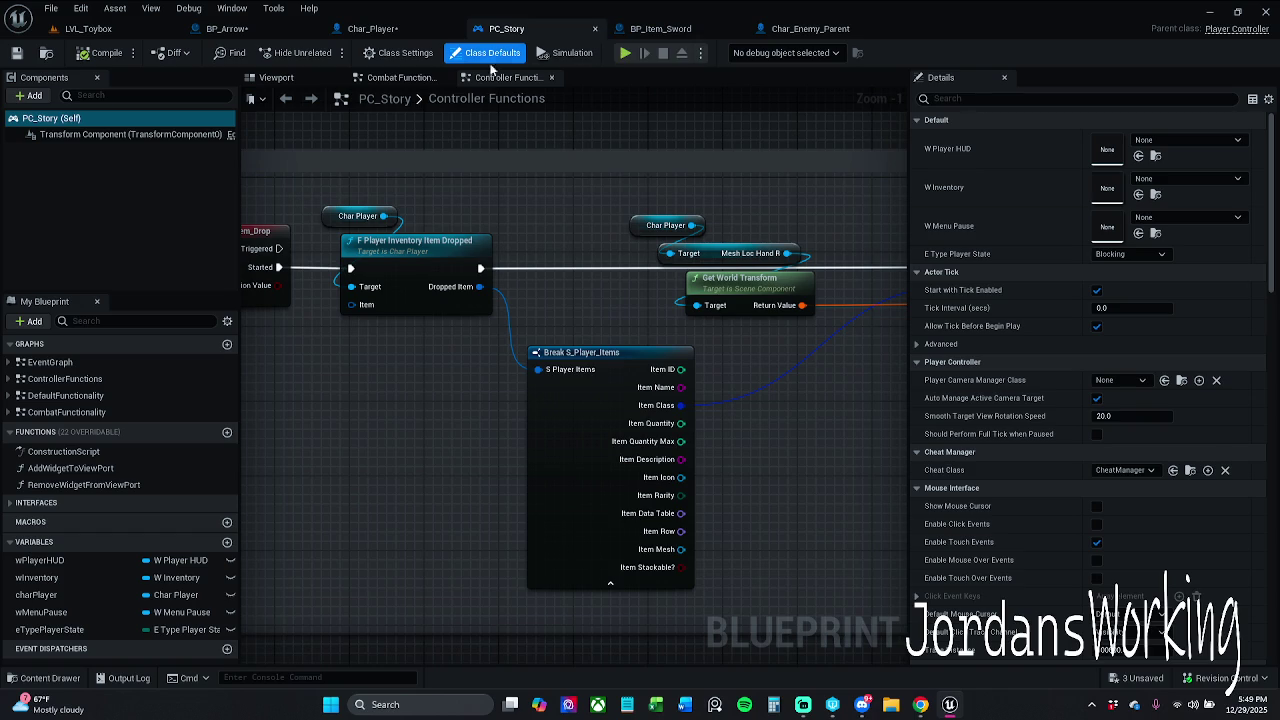
click(425, 77)
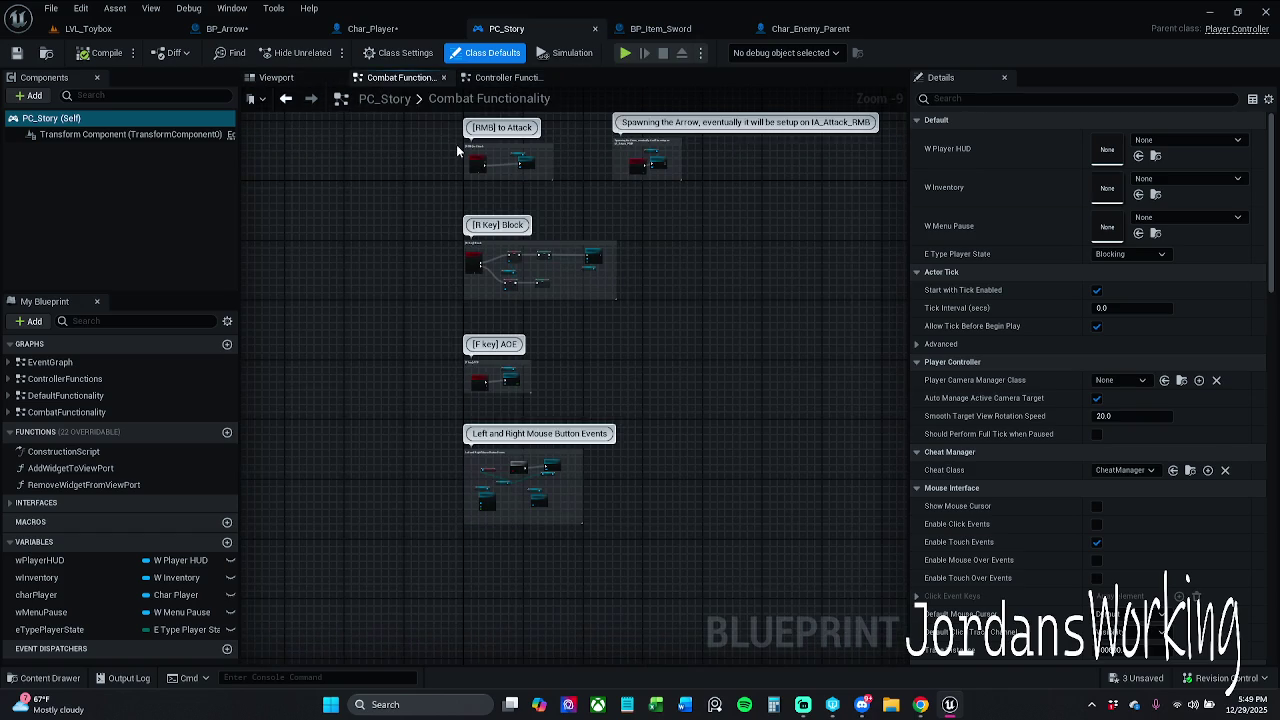
drag(550, 303, 536, 380)
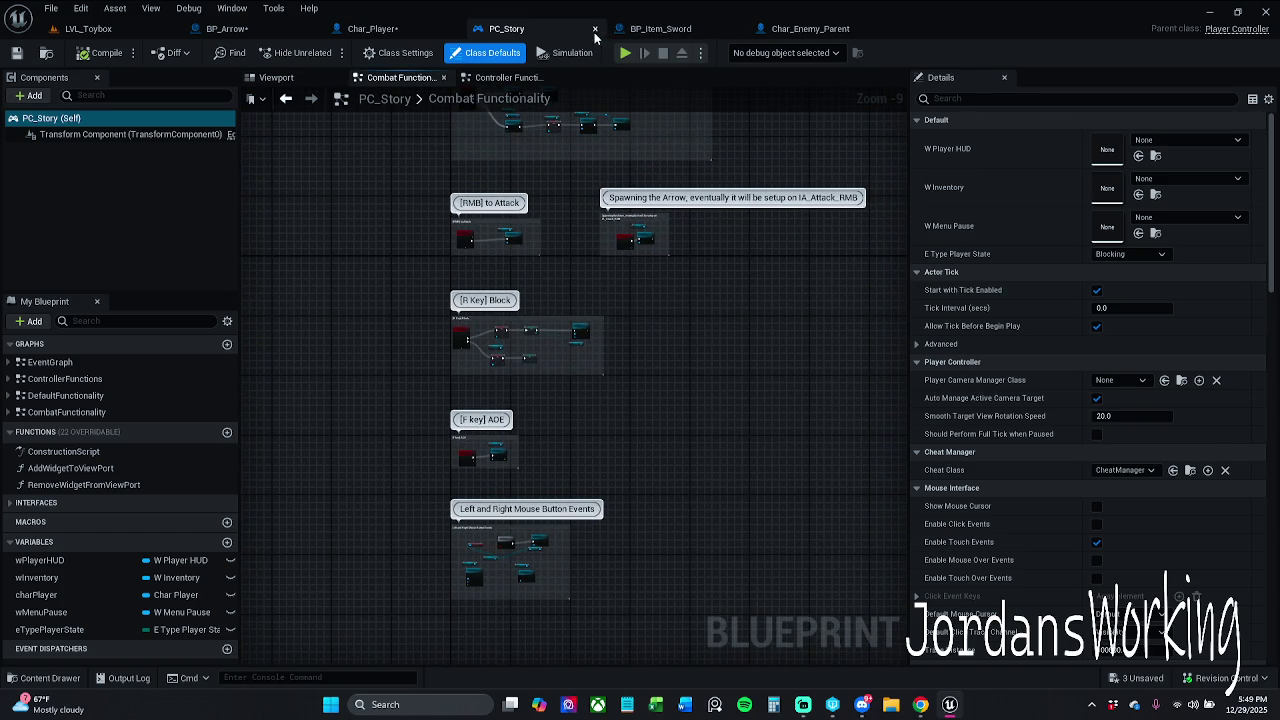
click(595, 28)
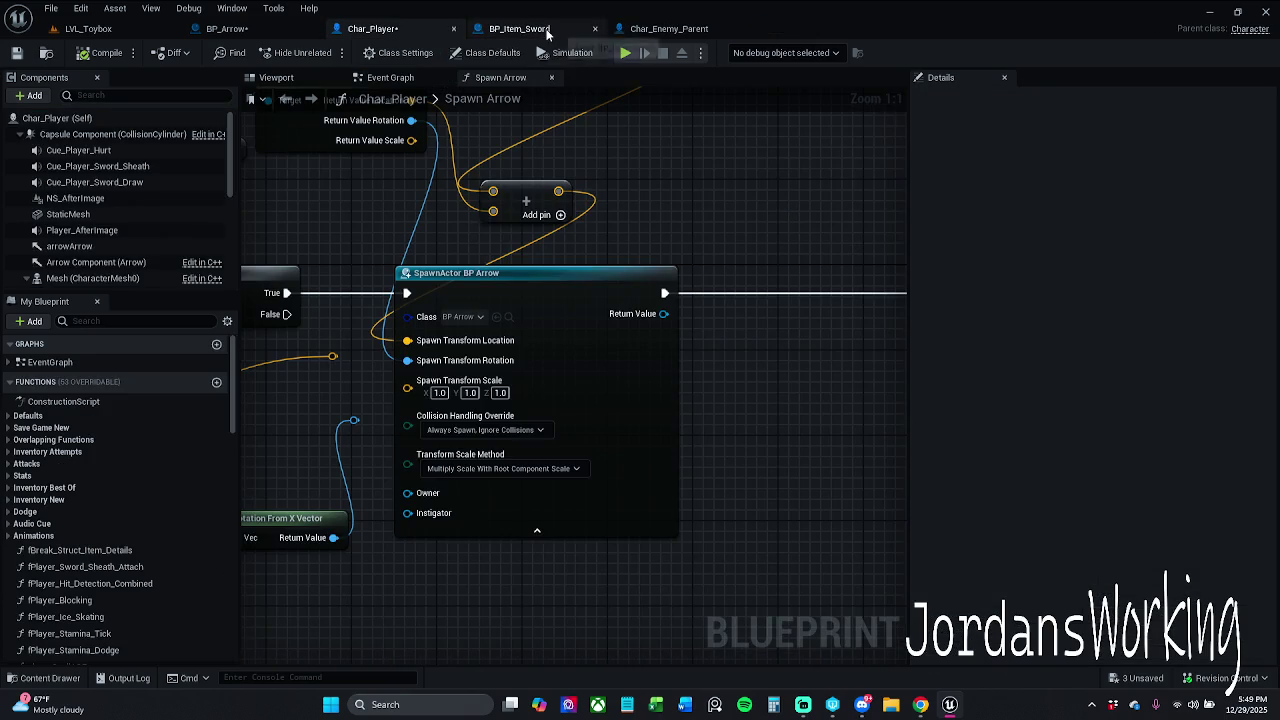
click(519, 28)
click(372, 28)
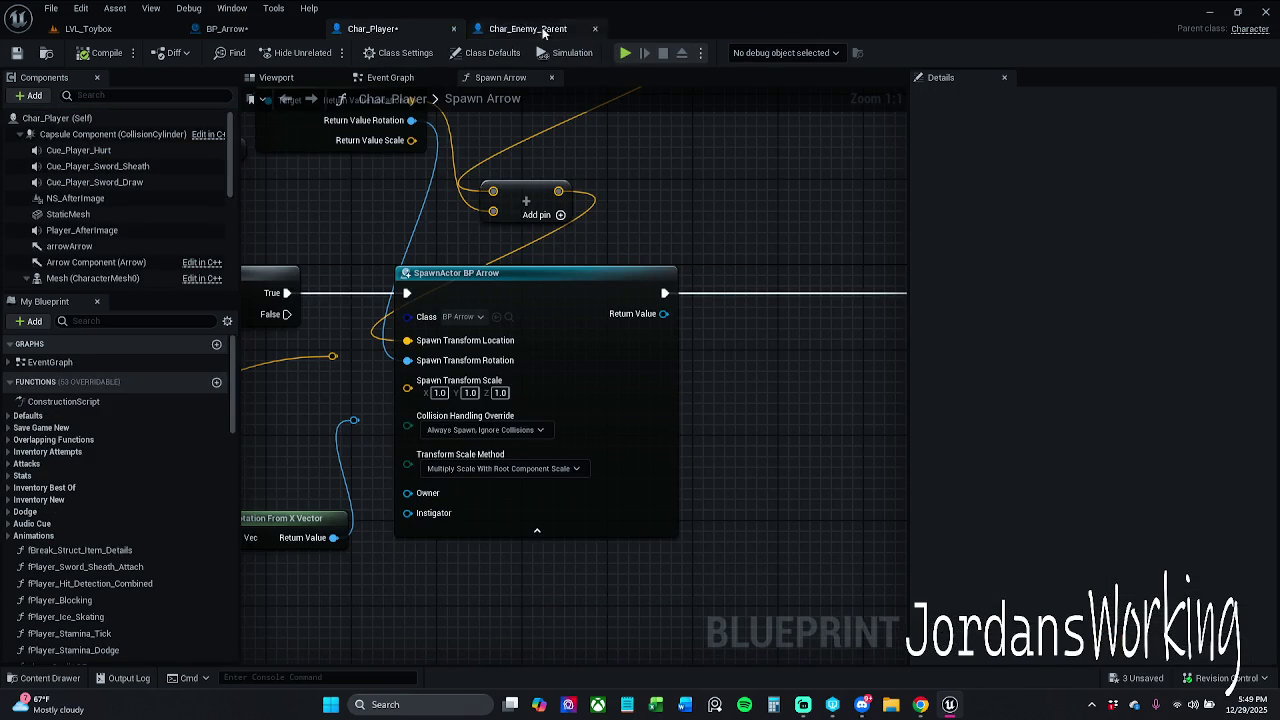
Add a Get Forward Vector node fed by the Mesh reference
mouse_move(617, 251)
mouse_down()
mouse_move(770, 257)
mouse_move(723, 270)
mouse_move(688, 321)
mouse_move(486, 286)
mouse_move(522, 232)
mouse_up()
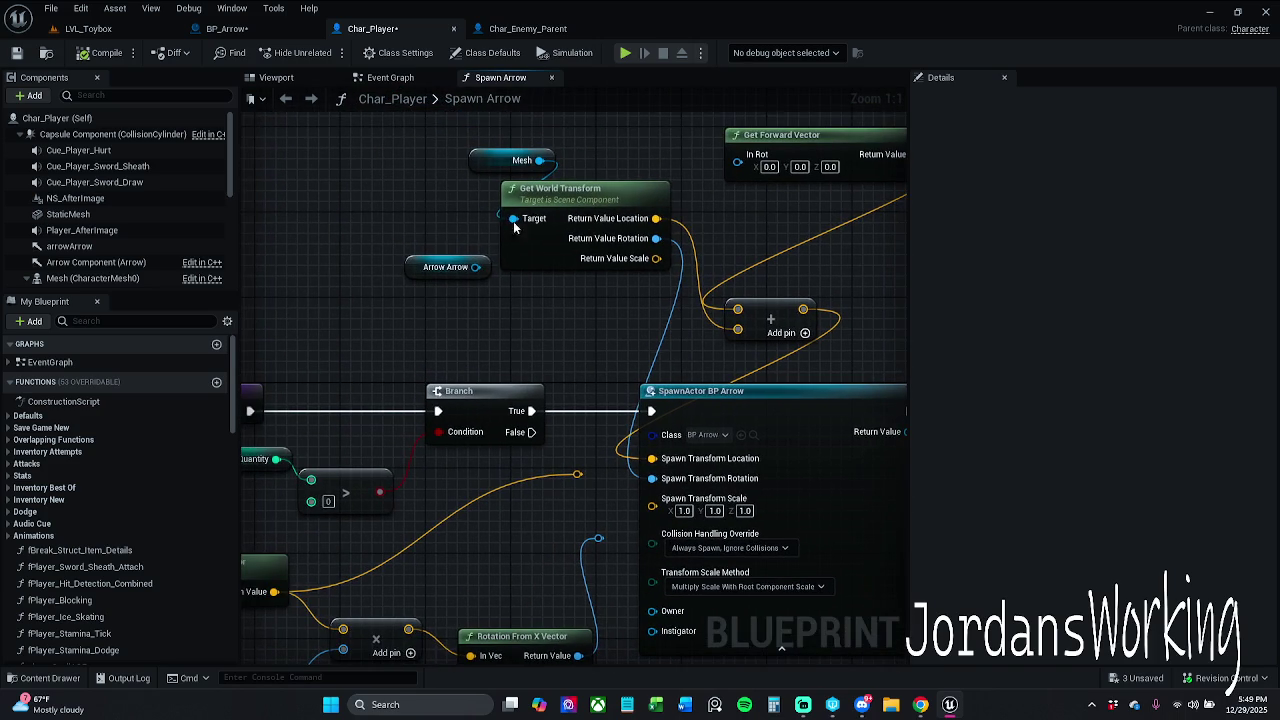
mouse_move(443, 270)
mouse_down()
mouse_move(336, 238)
mouse_move(326, 161)
mouse_up()
mouse_move(541, 160)
mouse_down()
mouse_move(657, 249)
mouse_move(487, 333)
mouse_up()
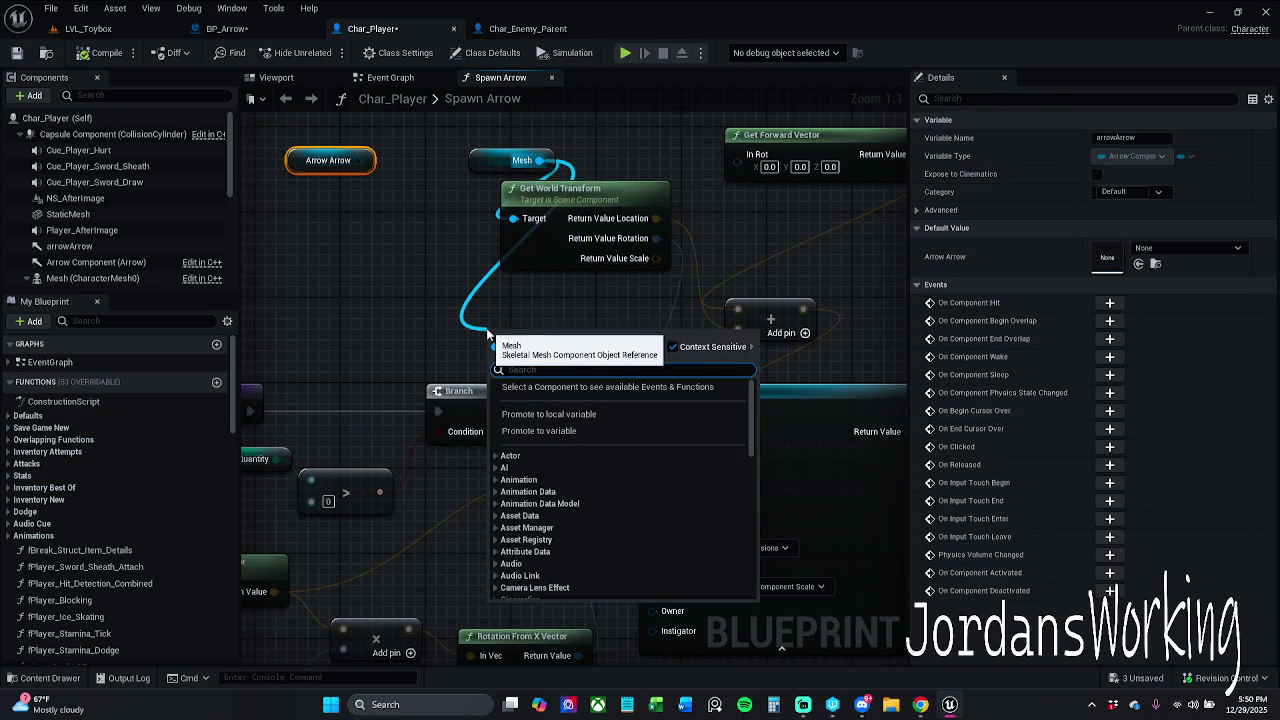
text(get fo)
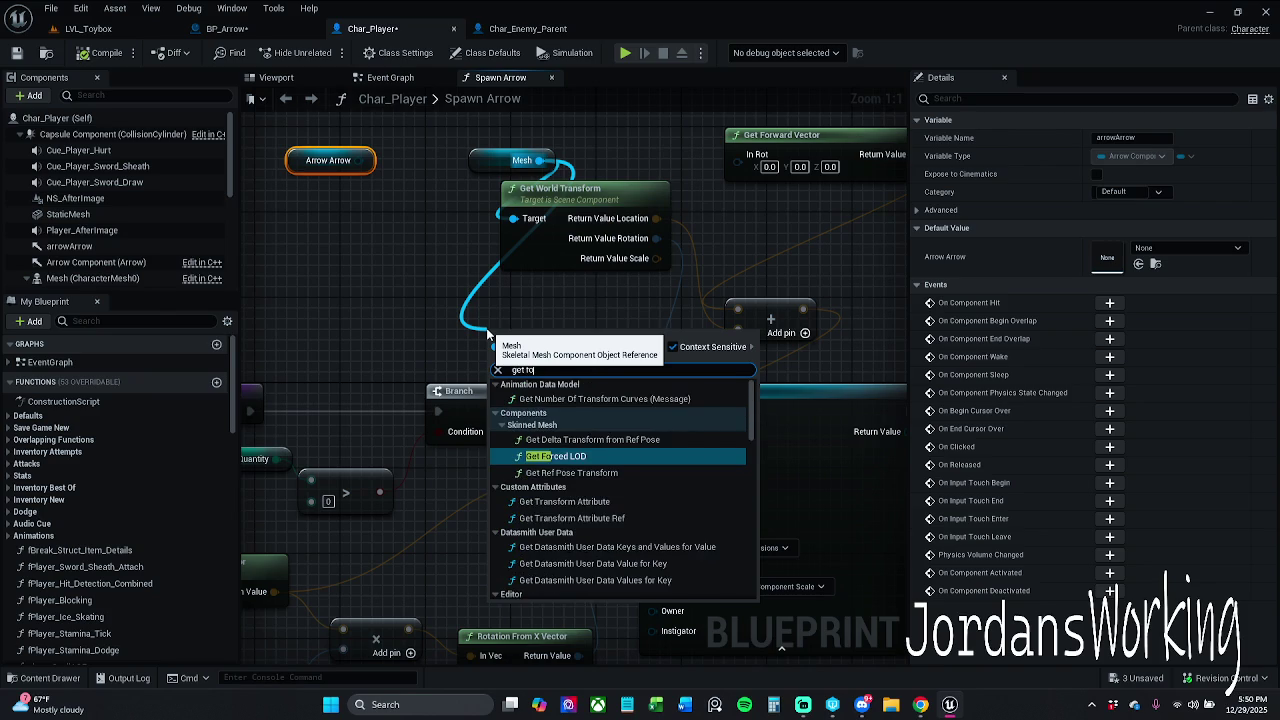
text(rward)
key(Return)
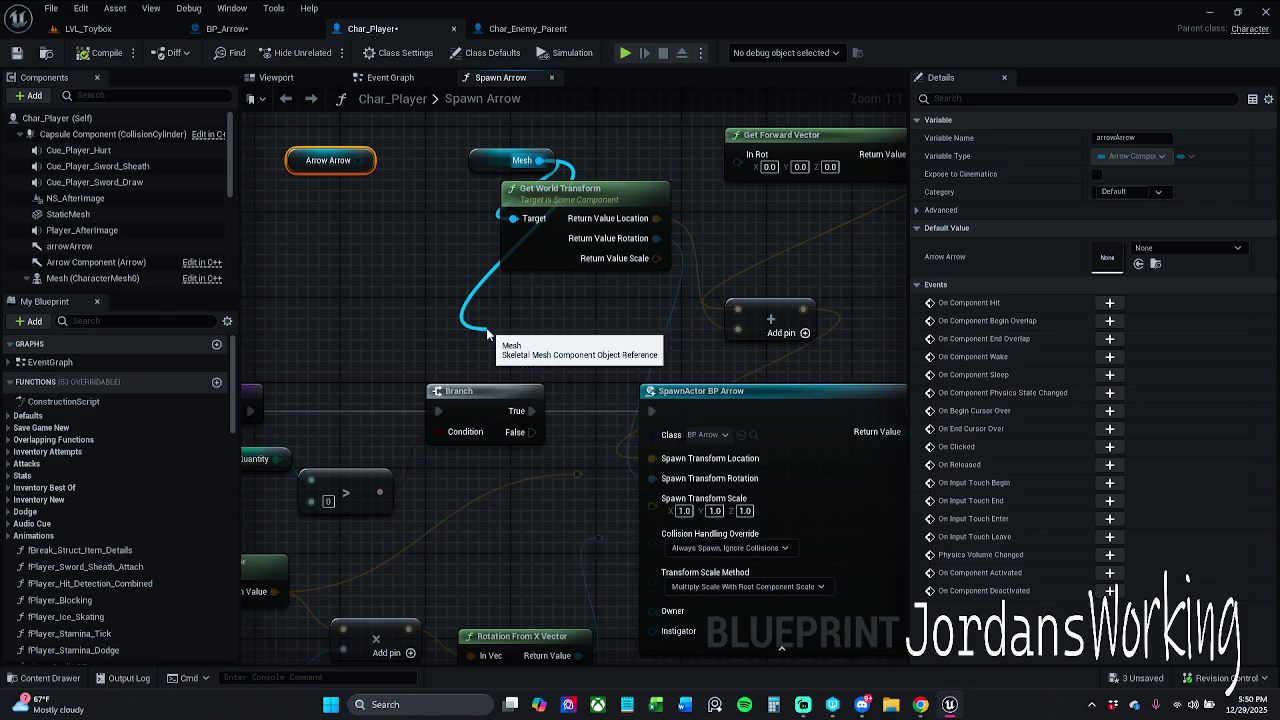
drag(572, 349, 520, 317)
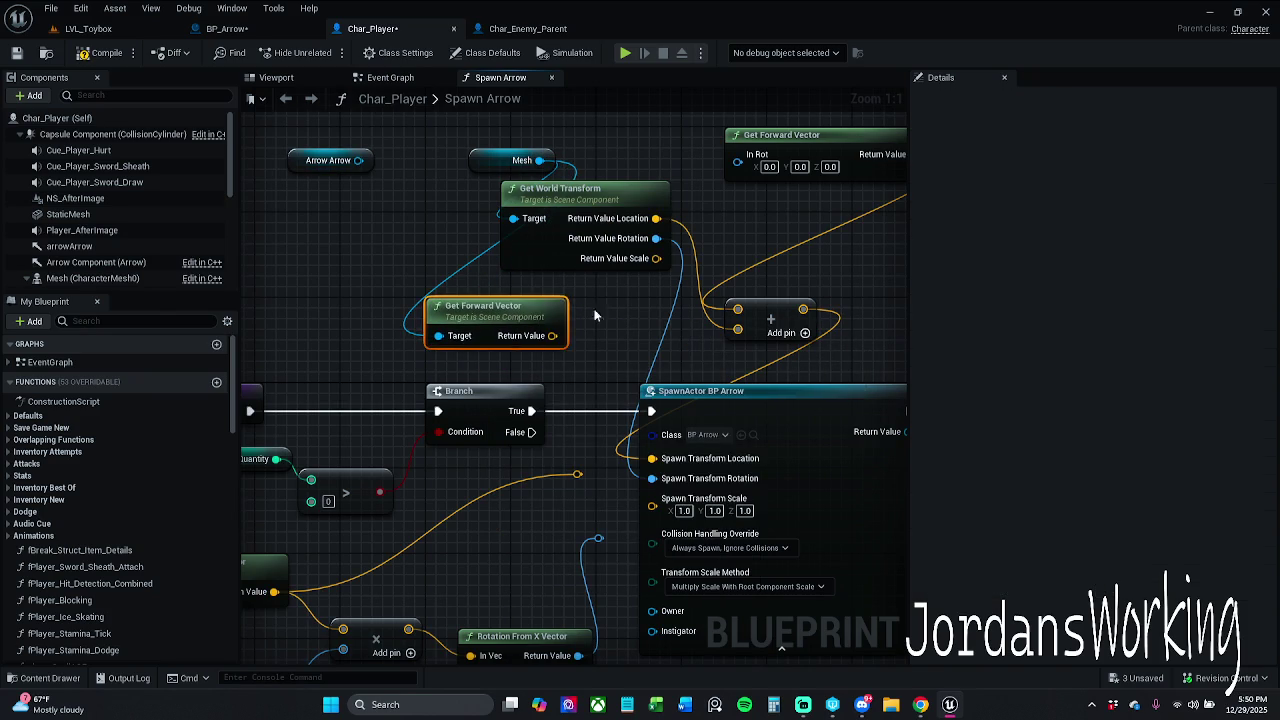
Replace the world location in the Add node with the forward vector plus a float of 50.0
alt+click(655, 218)
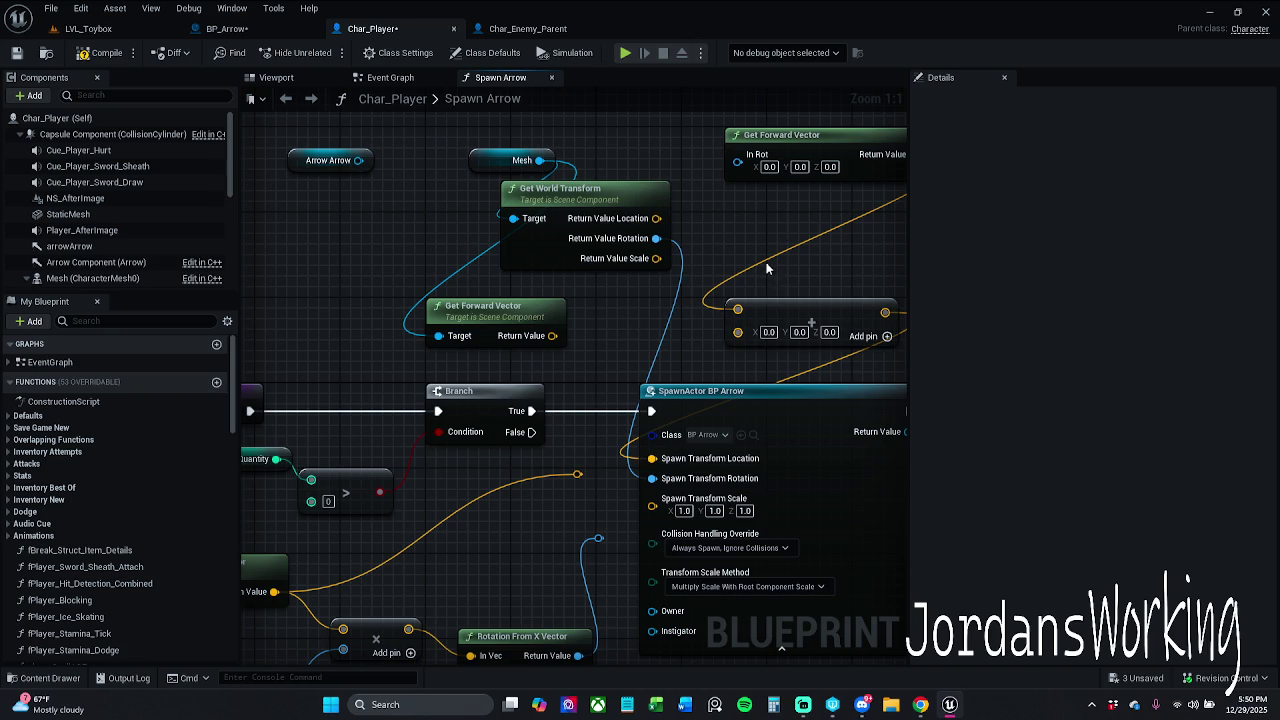
alt+click(738, 309)
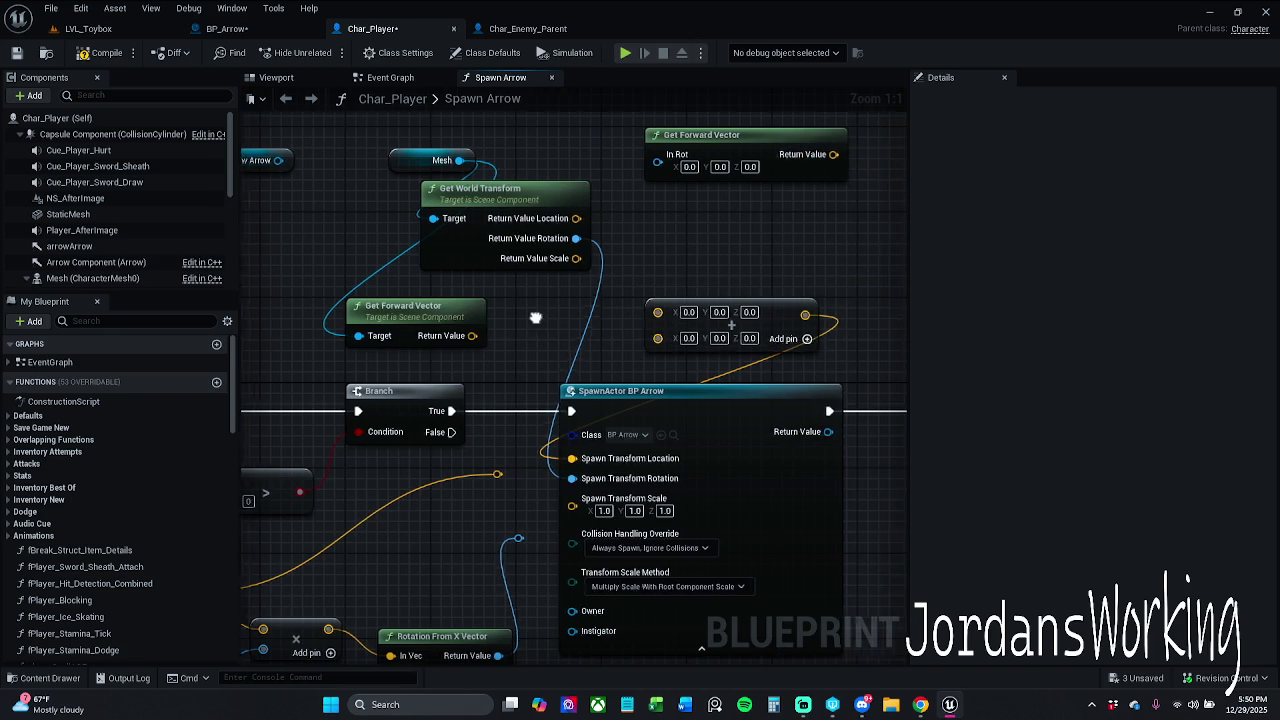
mouse_move(465, 335)
mouse_down()
mouse_move(645, 333)
mouse_move(650, 310)
mouse_up()
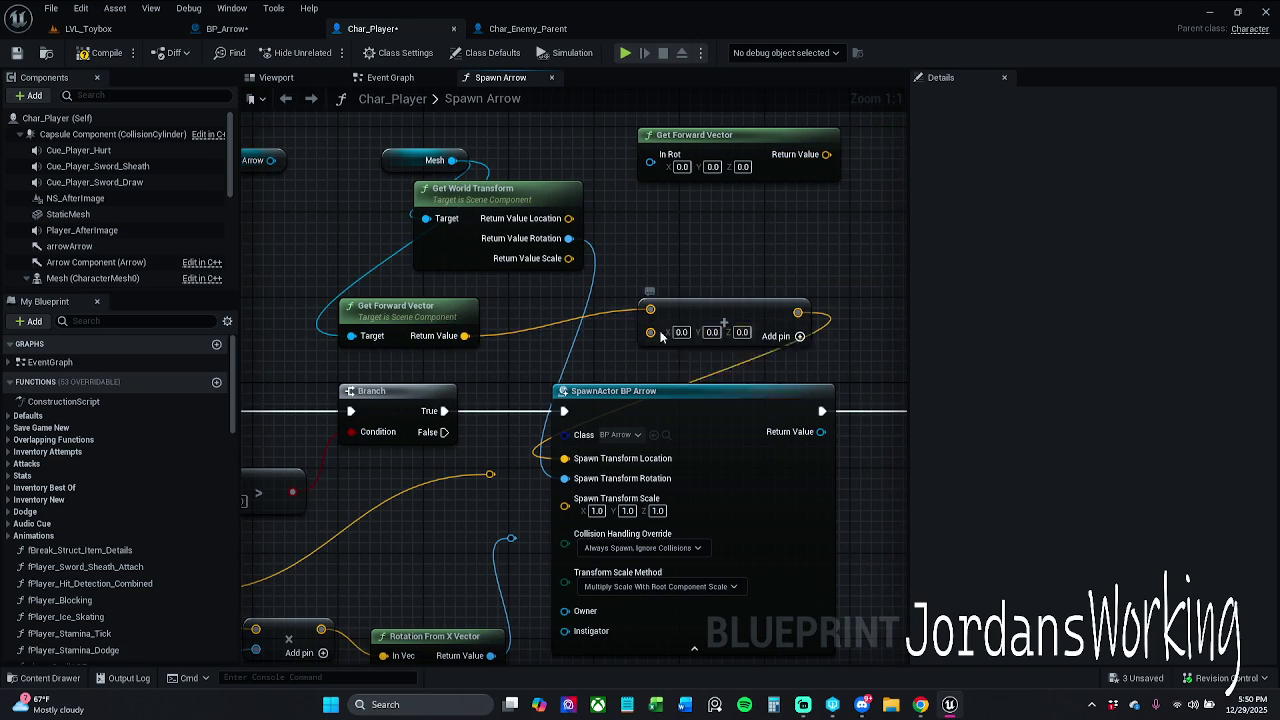
right_click(660, 335)
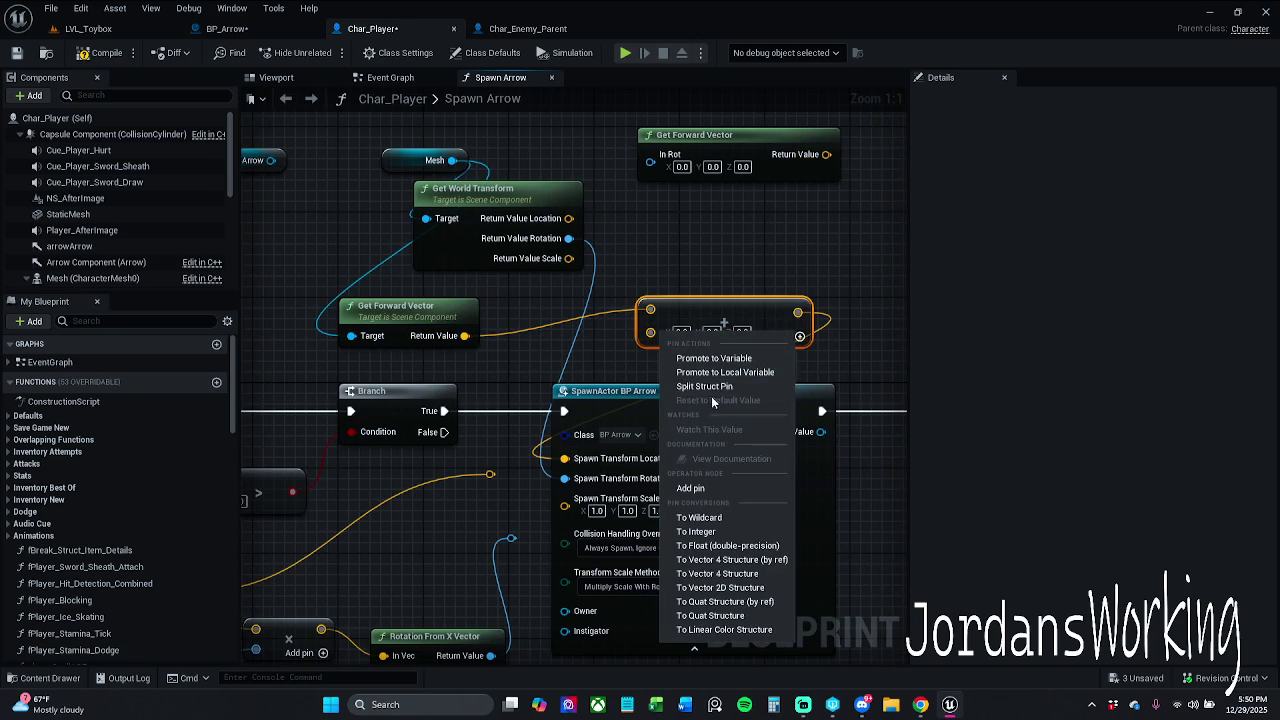
click(727, 546)
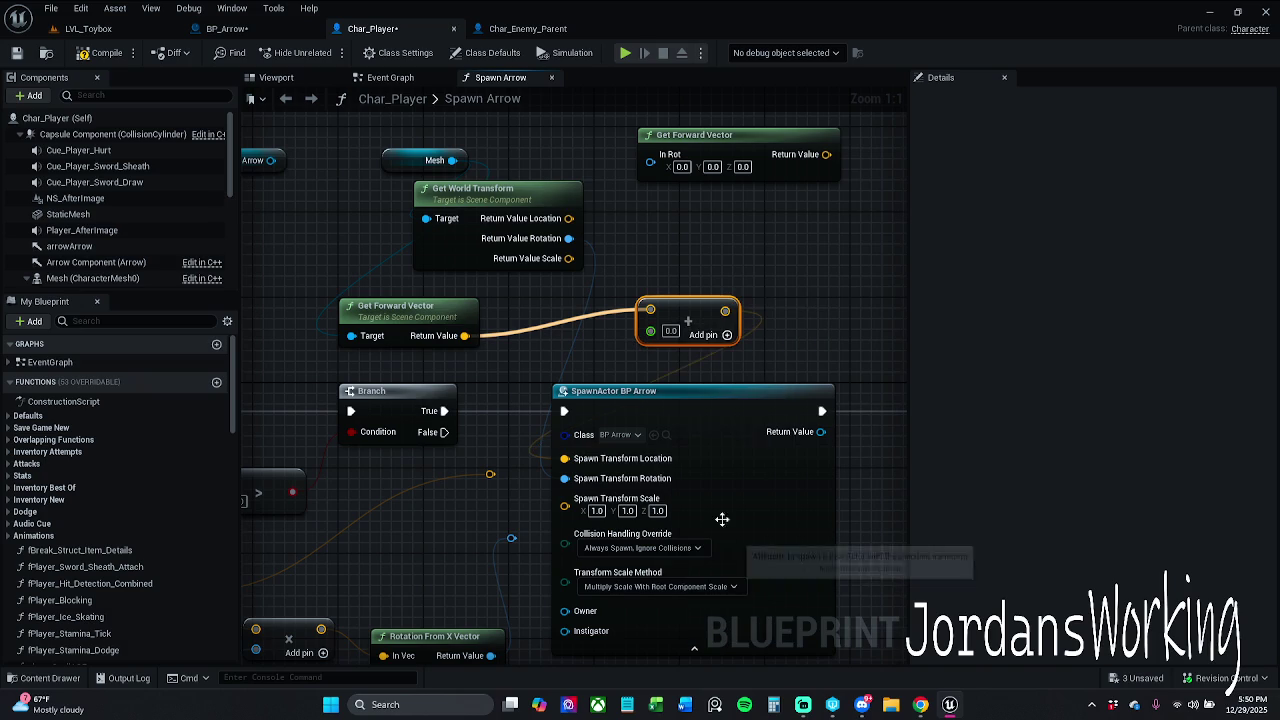
click(670, 331)
text(50)
key(Return)
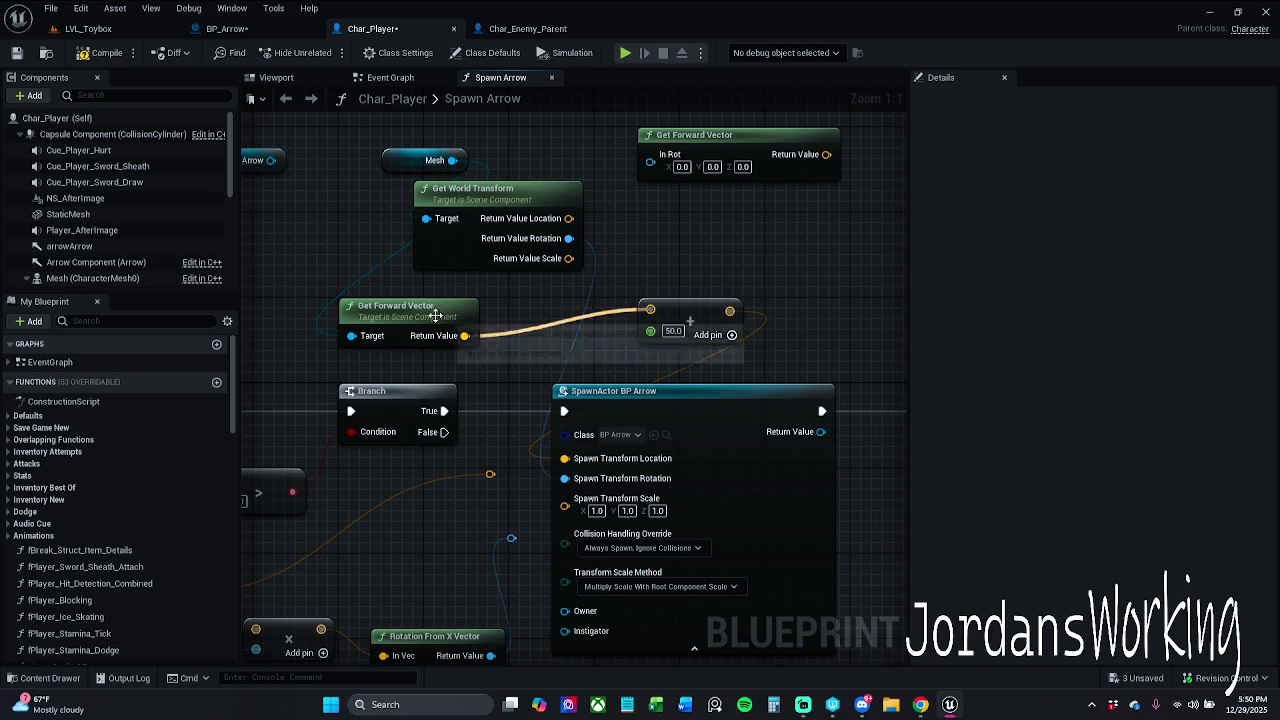
Tidy the Get Forward Vector, 50.0 Add and Arrow Arrow nodes into a neat group
drag(400, 306, 400, 295)
mouse_move(716, 320)
mouse_down()
mouse_move(627, 352)
mouse_move(563, 350)
mouse_up()
mouse_move(386, 164)
mouse_down()
mouse_move(366, 49)
mouse_move(447, 183)
mouse_up()
drag(774, 386, 843, 392)
shift+click(340, 178)
drag(579, 212, 547, 170)
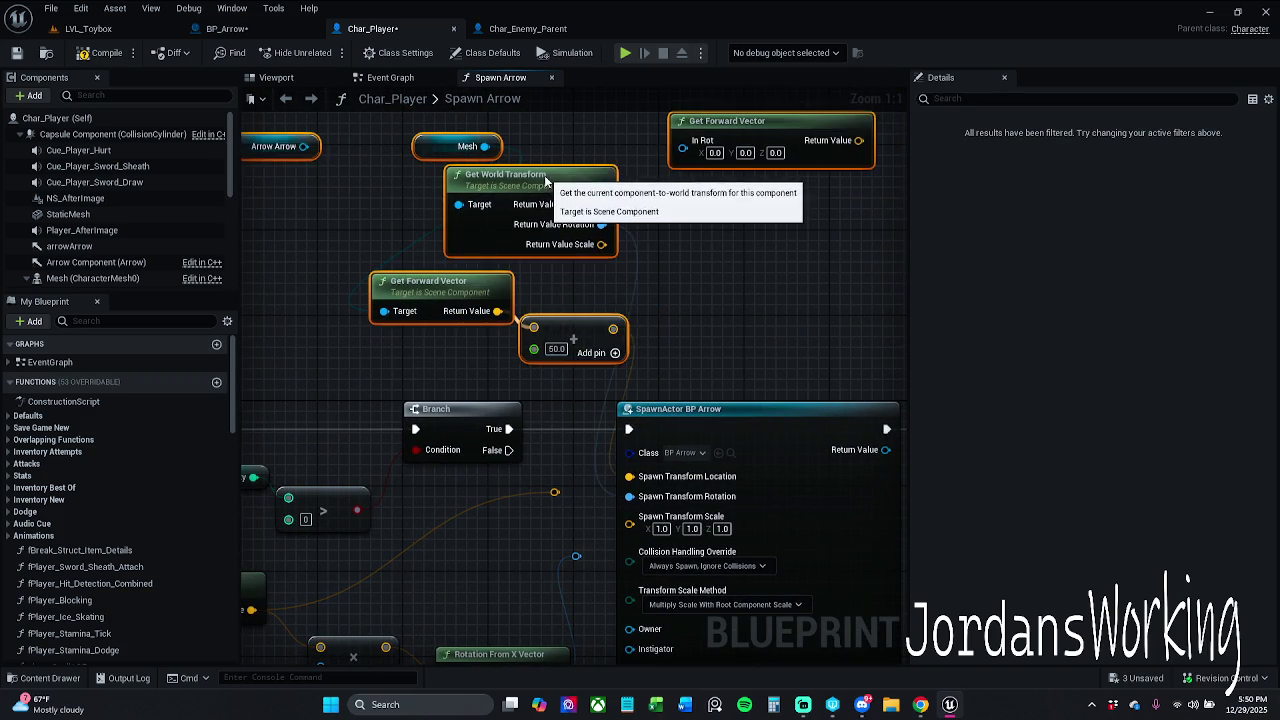
click(513, 403)
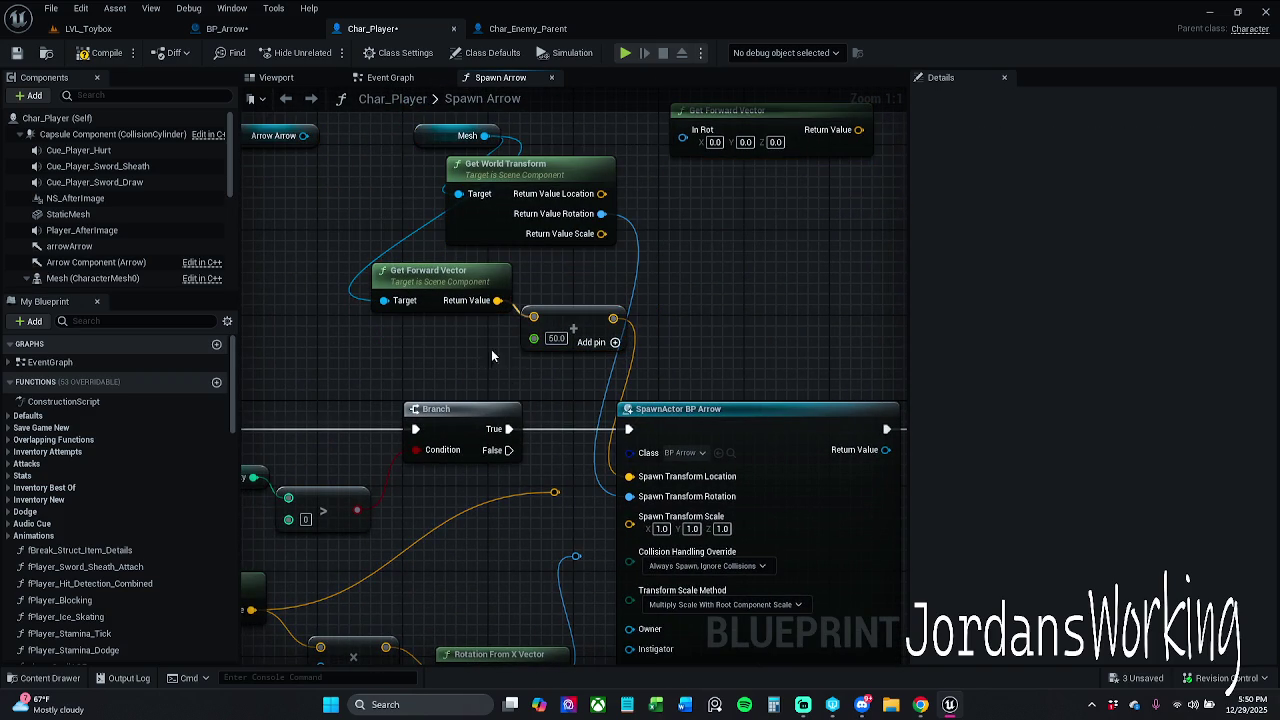
Rearrange the spawn location nodes and delete the unused Arrow Arrow reference
mouse_move(590, 324)
mouse_down()
mouse_move(655, 345)
mouse_move(498, 343)
mouse_move(729, 349)
mouse_up()
mouse_move(437, 285)
mouse_down()
mouse_move(579, 314)
mouse_move(628, 266)
mouse_move(650, 272)
mouse_up()
click(655, 320)
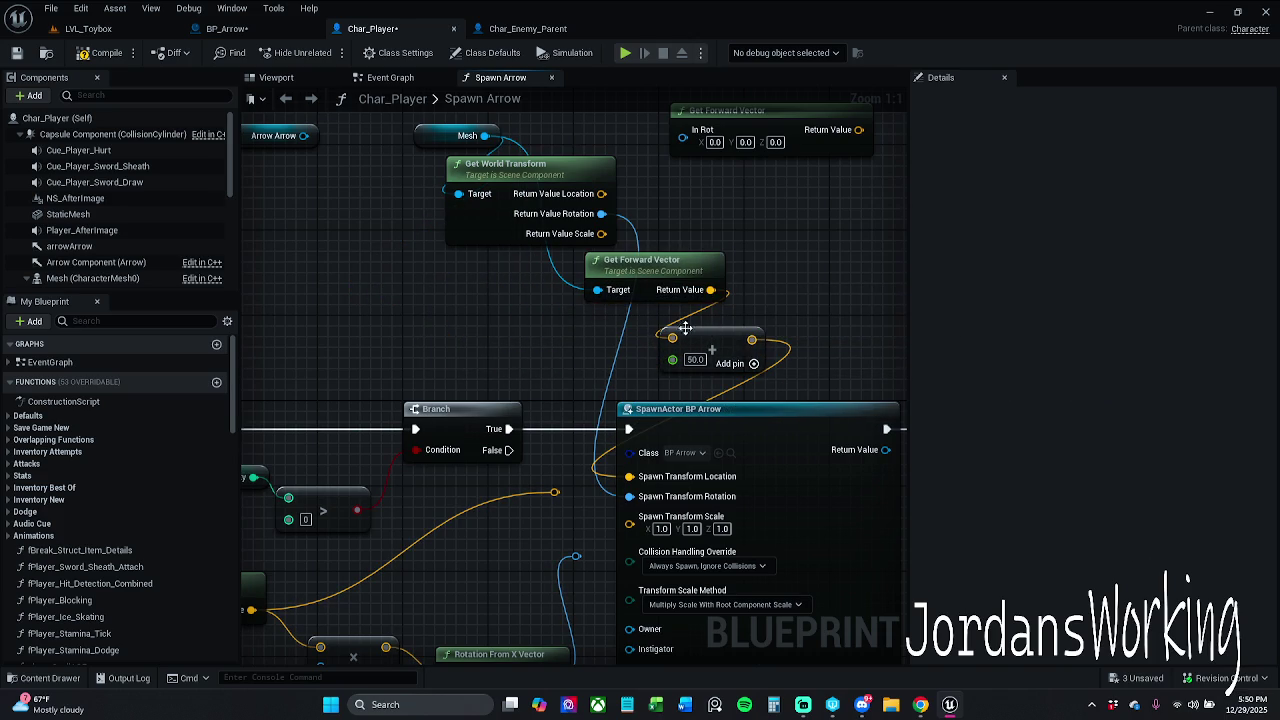
drag(672, 274, 492, 307)
drag(743, 348, 636, 348)
mouse_move(476, 366)
mouse_down()
mouse_move(616, 313)
mouse_move(494, 329)
mouse_move(711, 380)
mouse_up()
drag(645, 212, 528, 180)
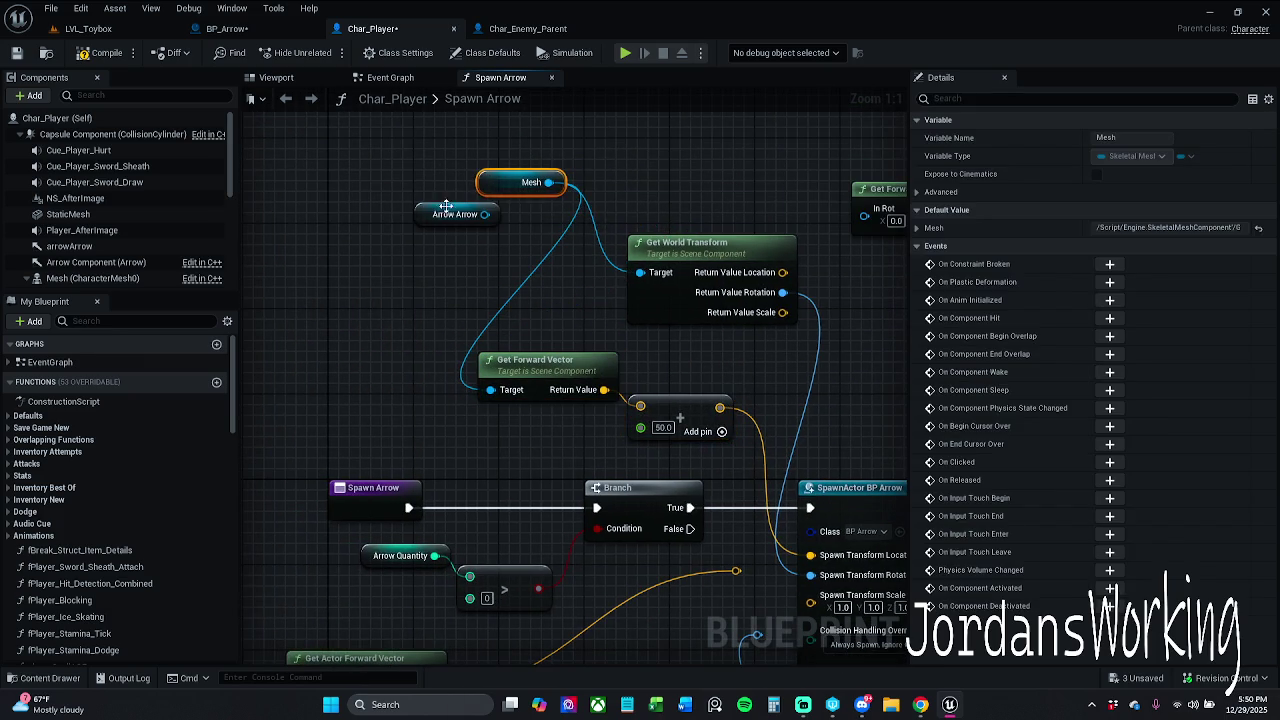
mouse_move(445, 214)
mouse_down()
mouse_move(280, 289)
mouse_move(391, 298)
mouse_up()
key(Escape)
mouse_move(290, 290)
mouse_down()
mouse_move(511, 313)
mouse_move(440, 297)
mouse_up()
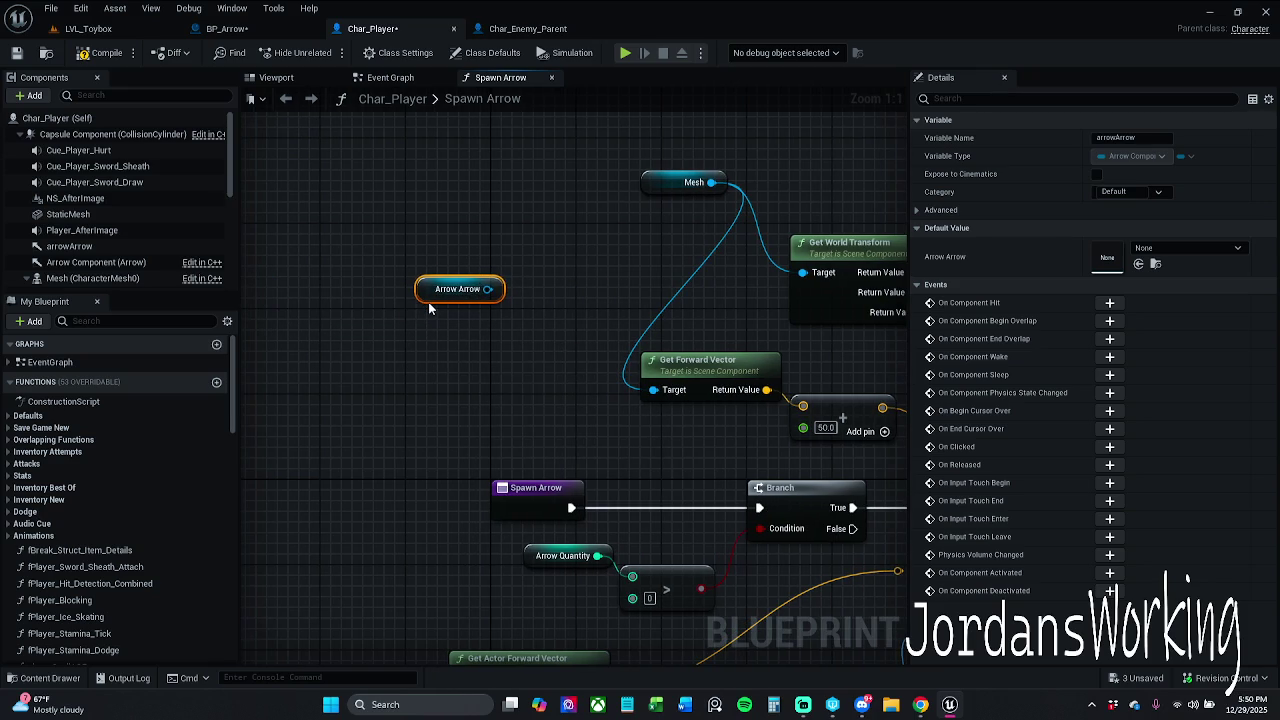
key(Delete)
Delete the Get World Transform node from the Spawn Arrow graph
click(69, 246)
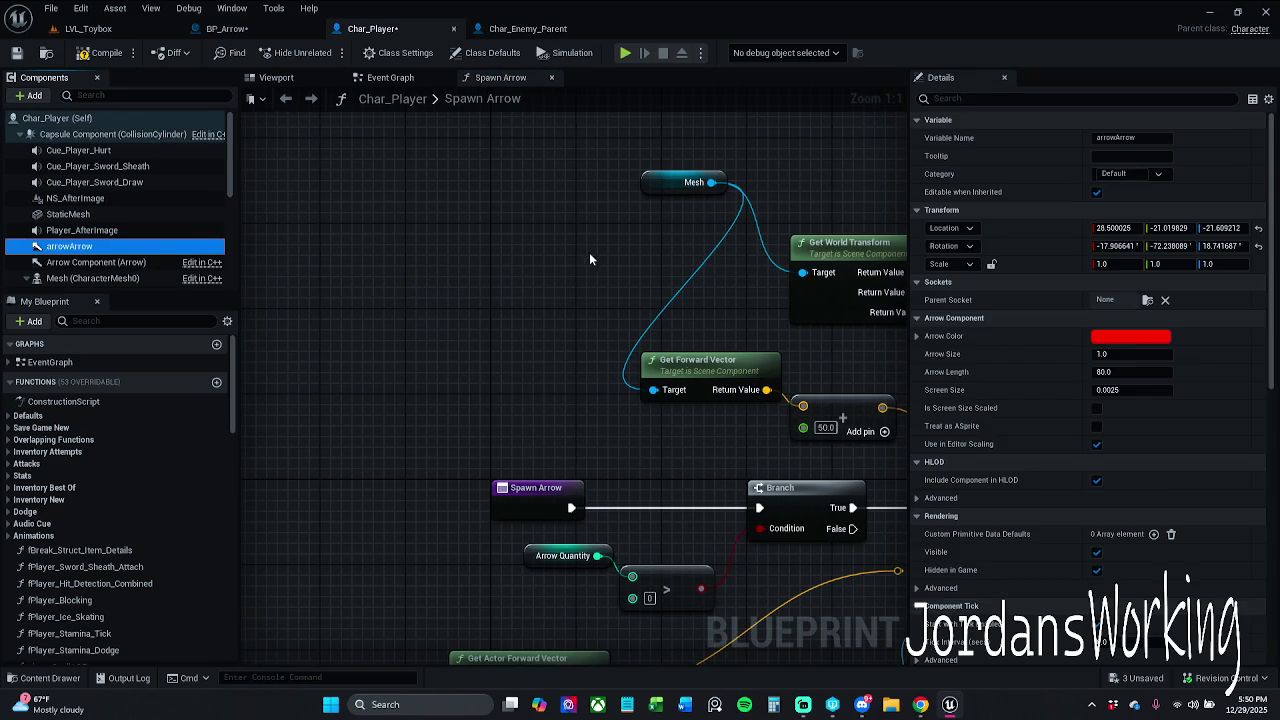
drag(588, 254, 502, 262)
drag(547, 205, 447, 226)
drag(719, 206, 504, 206)
mouse_move(546, 271)
mouse_down()
mouse_move(493, 258)
mouse_move(533, 237)
mouse_up()
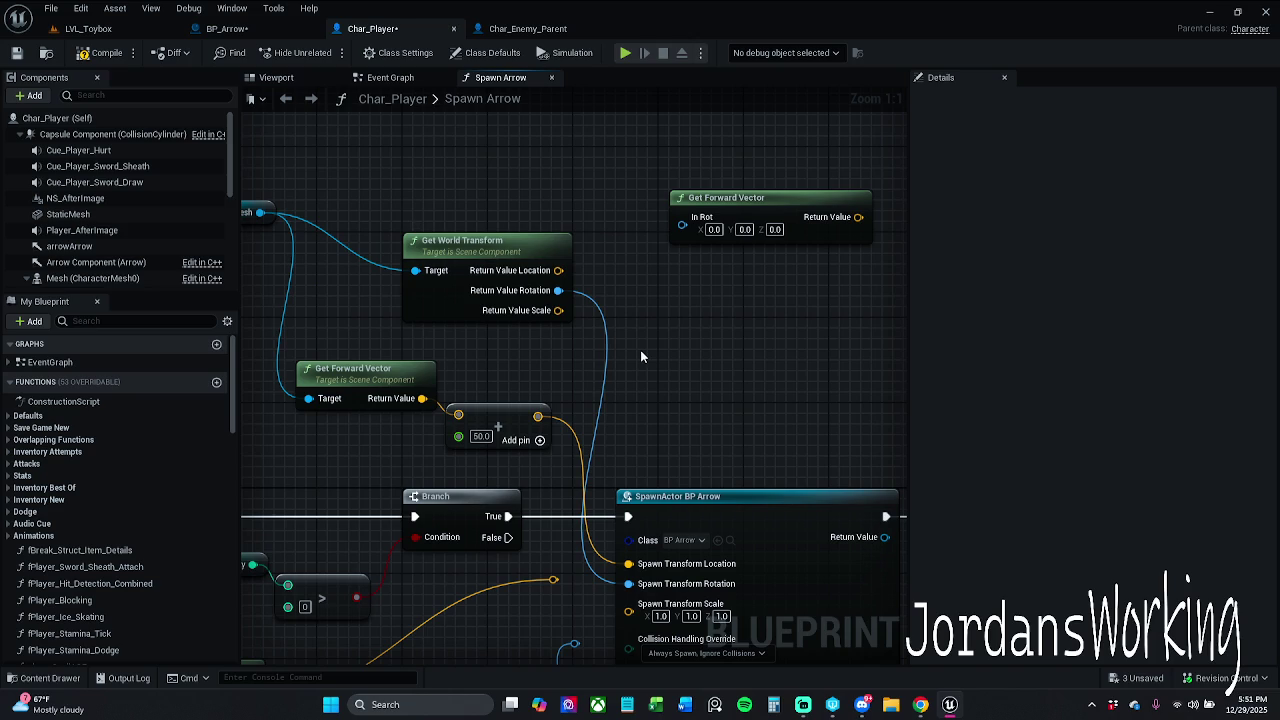
drag(608, 377, 665, 361)
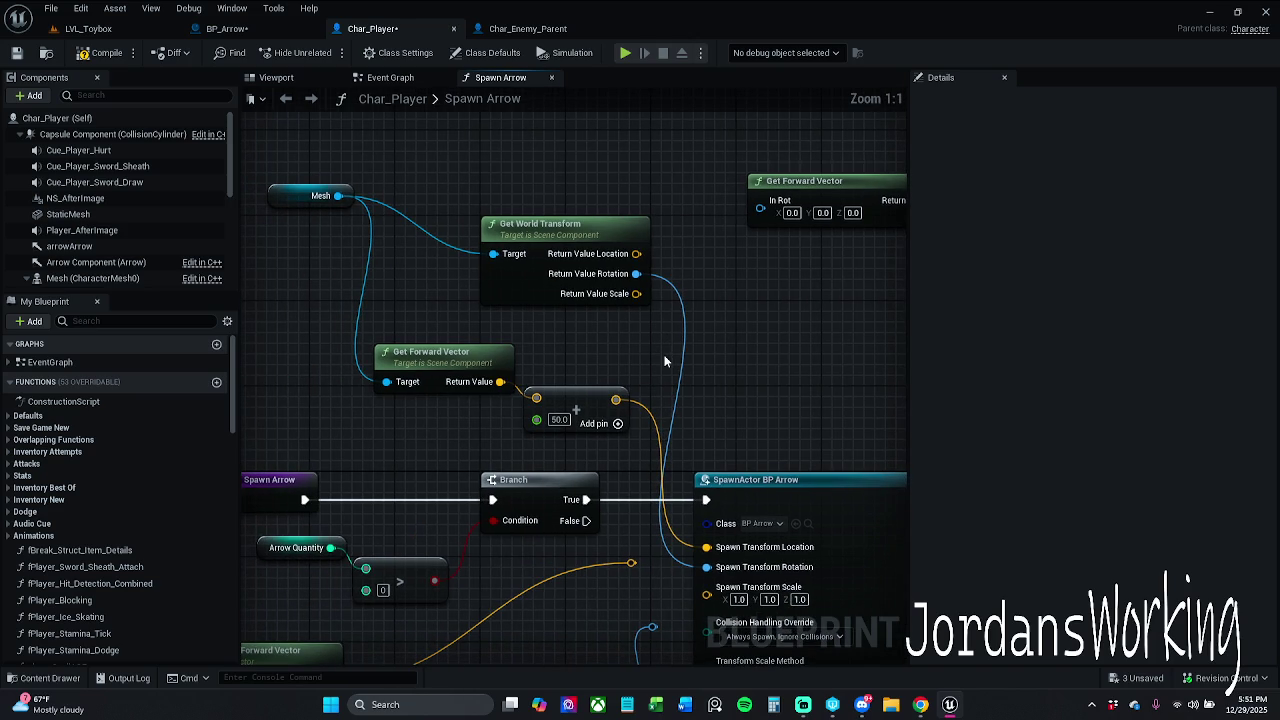
mouse_move(614, 332)
mouse_down()
mouse_move(604, 274)
mouse_move(616, 340)
mouse_up()
click(675, 222)
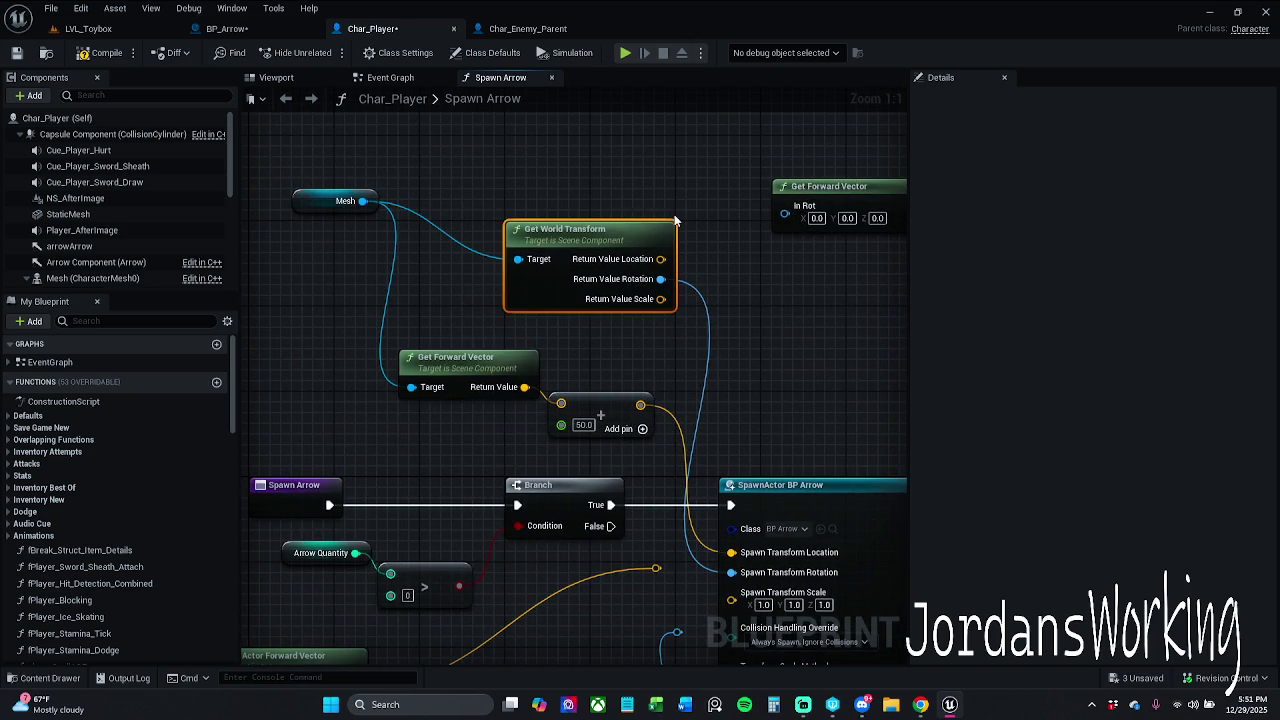
key(Delete)
Regroup Mesh, Get Forward Vector and the Add node together
drag(309, 212, 298, 351)
drag(394, 320, 658, 460)
drag(607, 395, 683, 281)
click(622, 385)
Add Get World Rotation from Mesh and wire it into Spawn Transform Rotation
drag(352, 339, 432, 393)
text(get actopr)
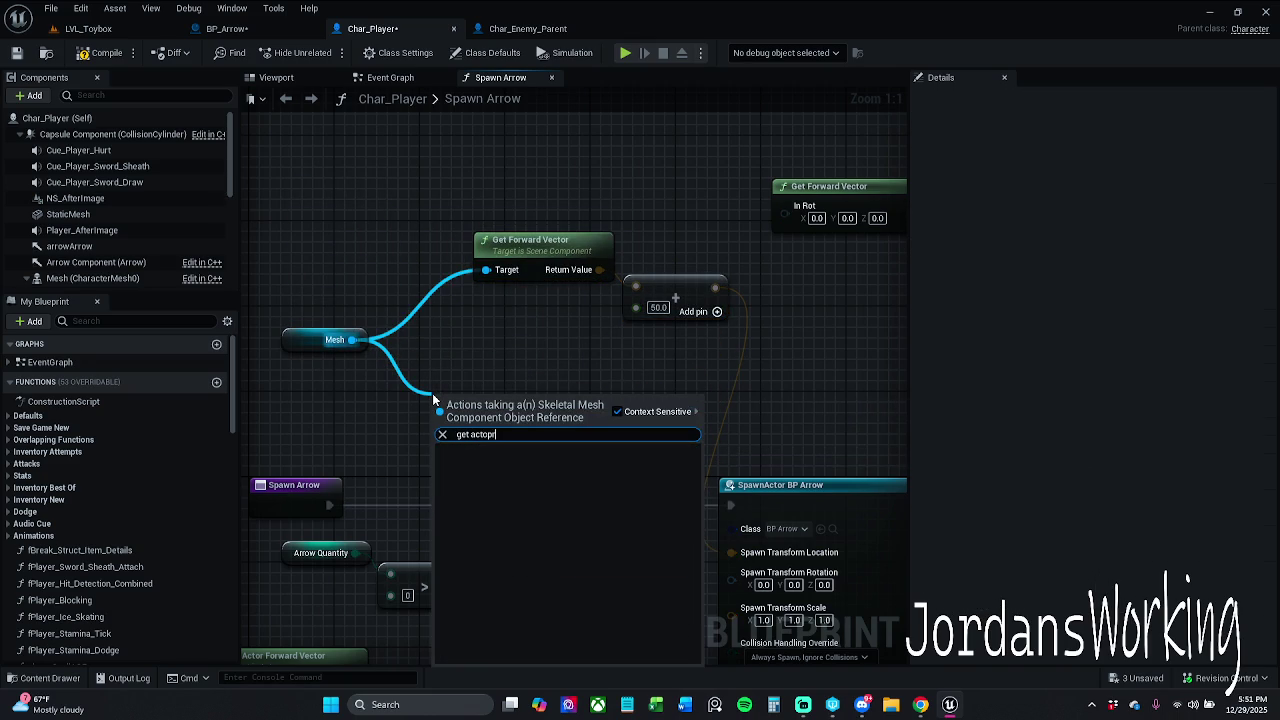
key(BackSpace)
key(BackSpace)
text(r)
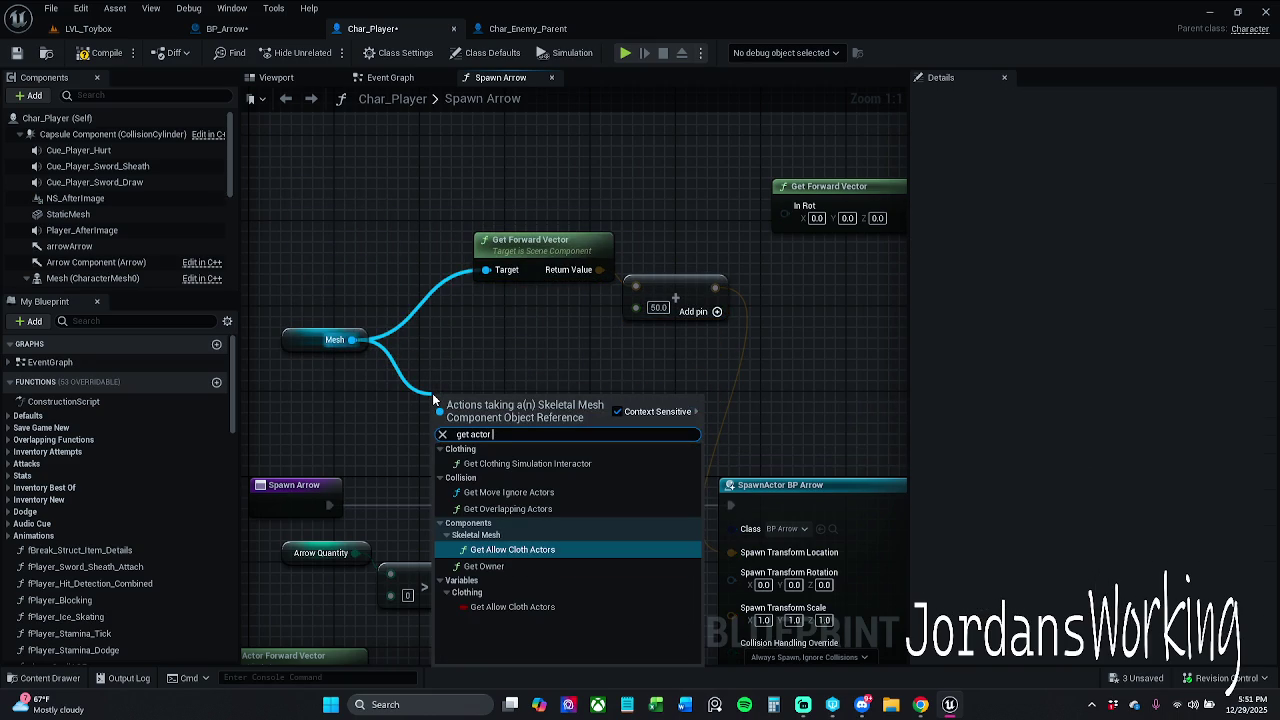
text( ro)
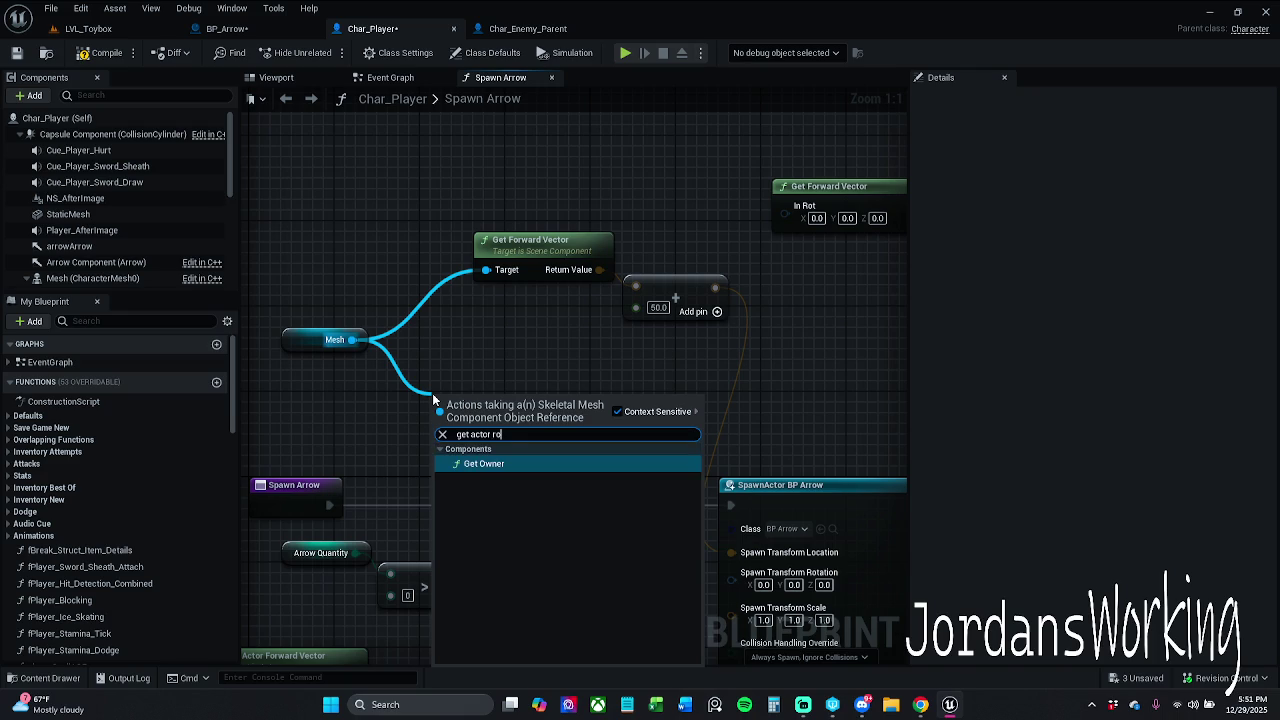
key(BackSpace)
key(BackSpace)
key(BackSpace)
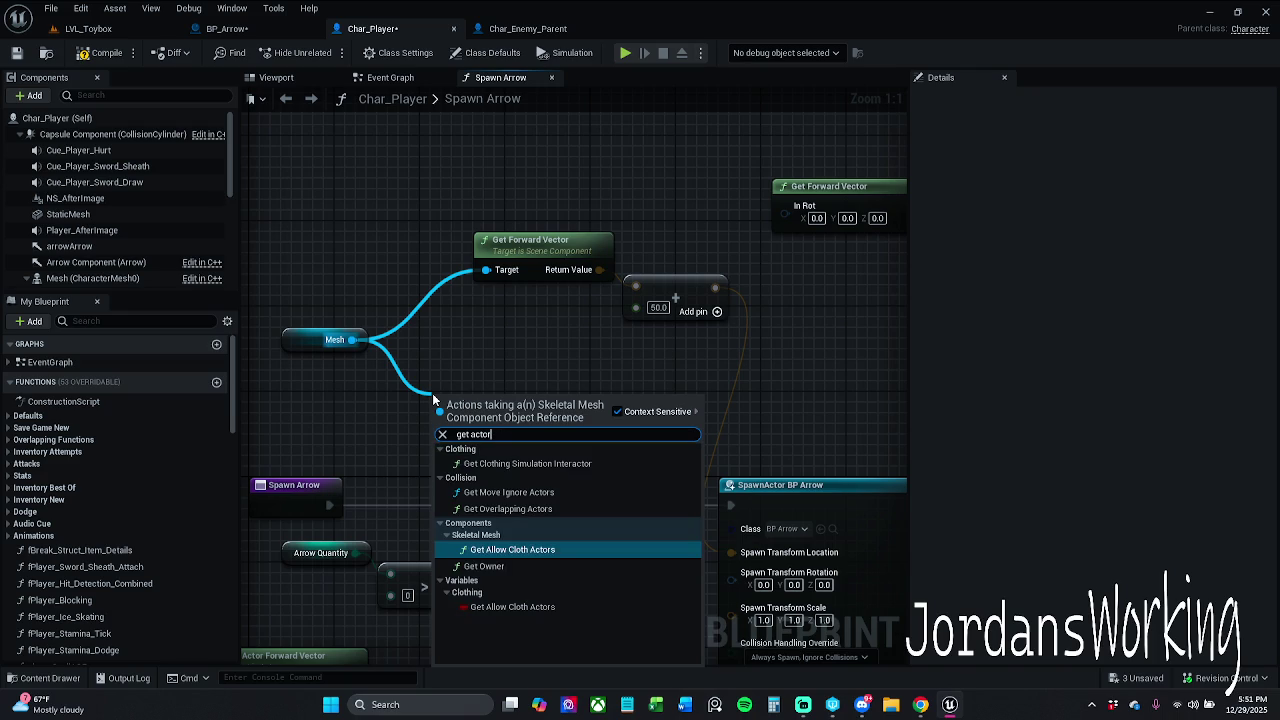
text(rotat)
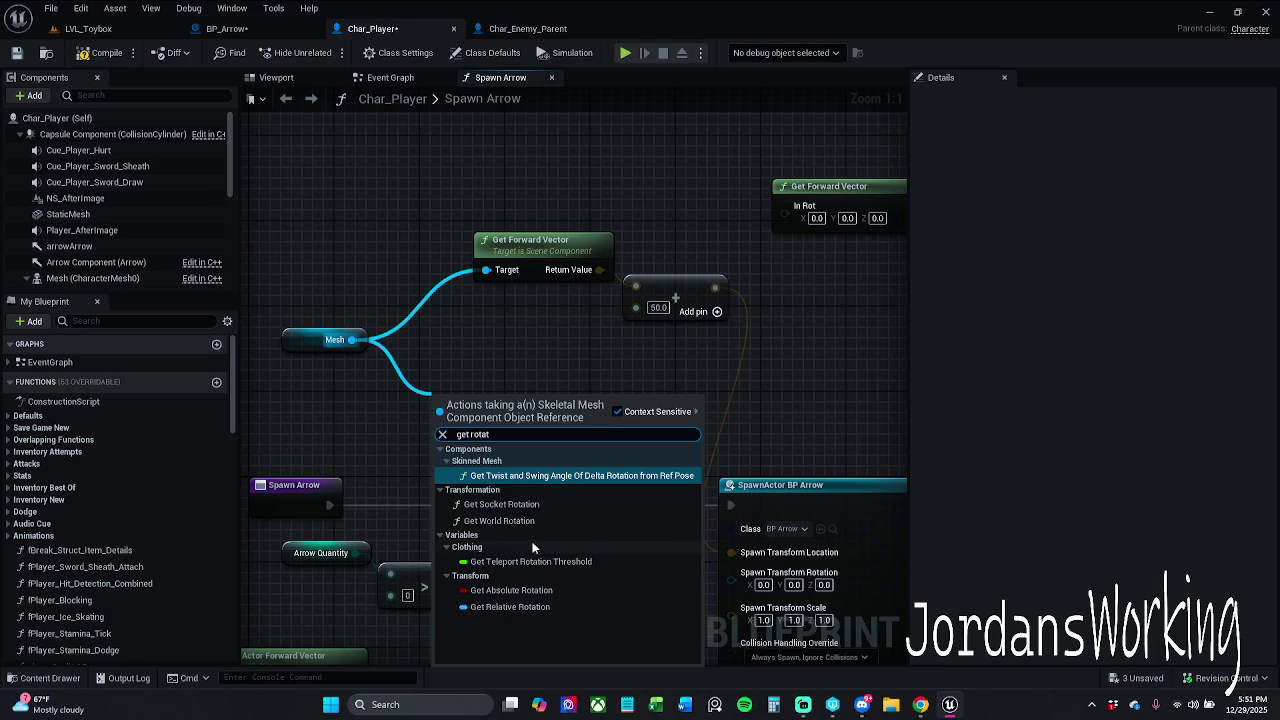
click(505, 521)
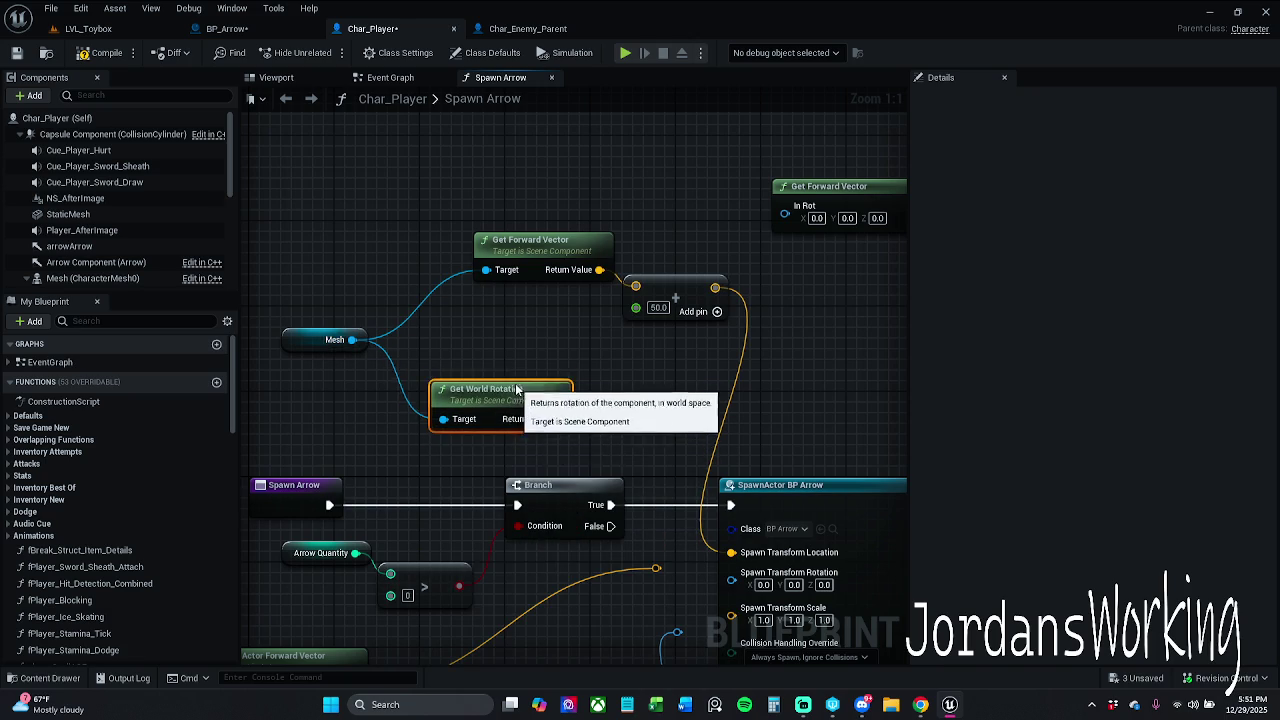
mouse_move(515, 396)
mouse_down()
mouse_move(517, 375)
mouse_move(741, 615)
mouse_move(731, 579)
mouse_up()
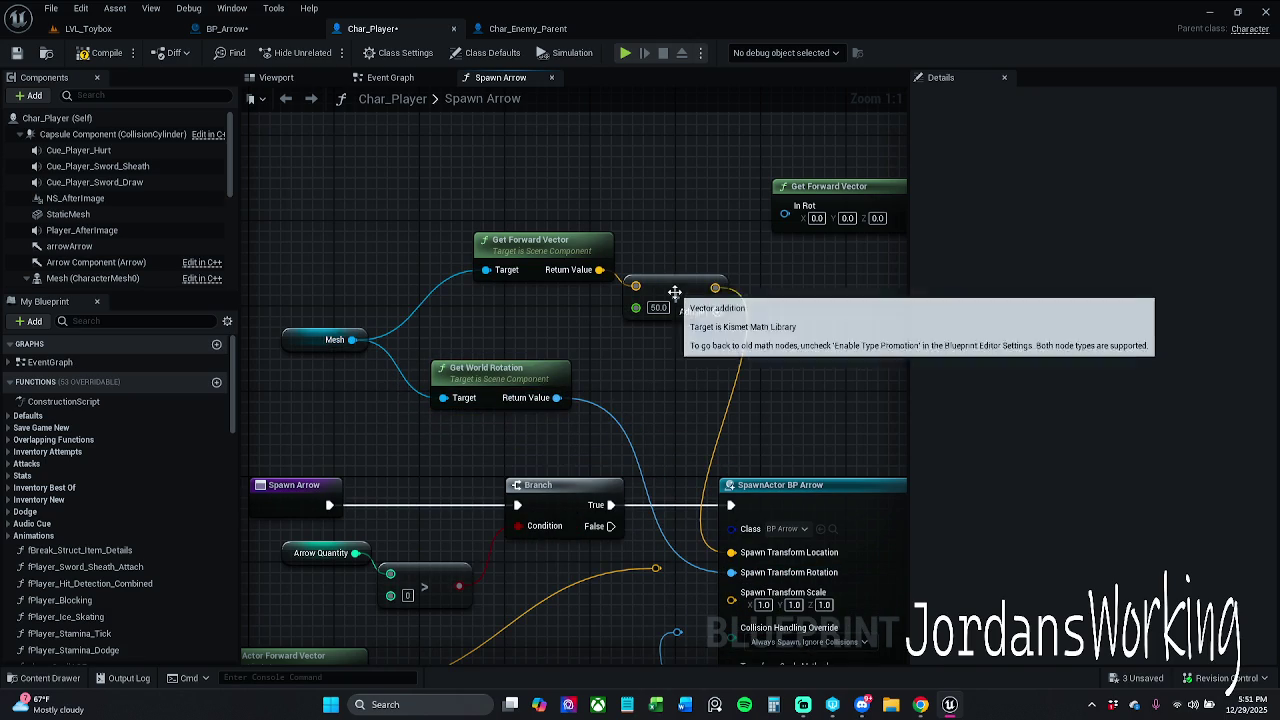
Delete the stray unconnected Get Forward Vector node and save Char_Player
drag(674, 290, 674, 333)
drag(547, 251, 514, 256)
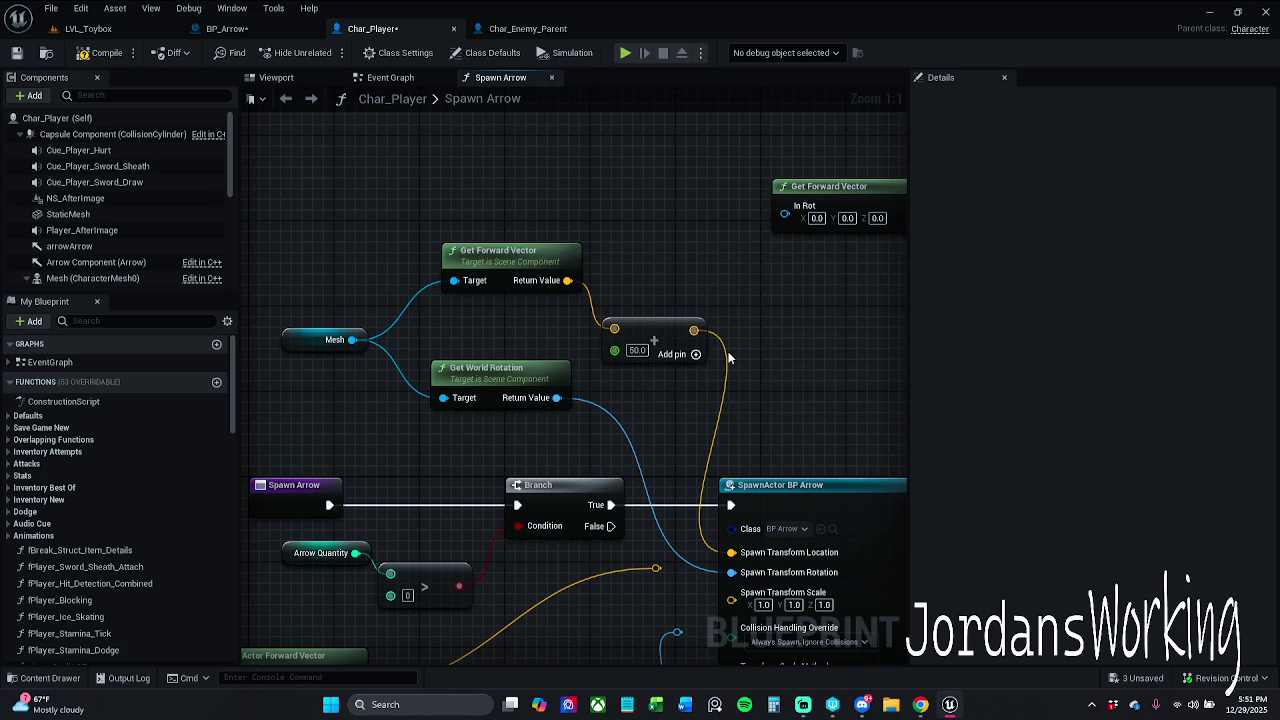
drag(684, 327, 798, 175)
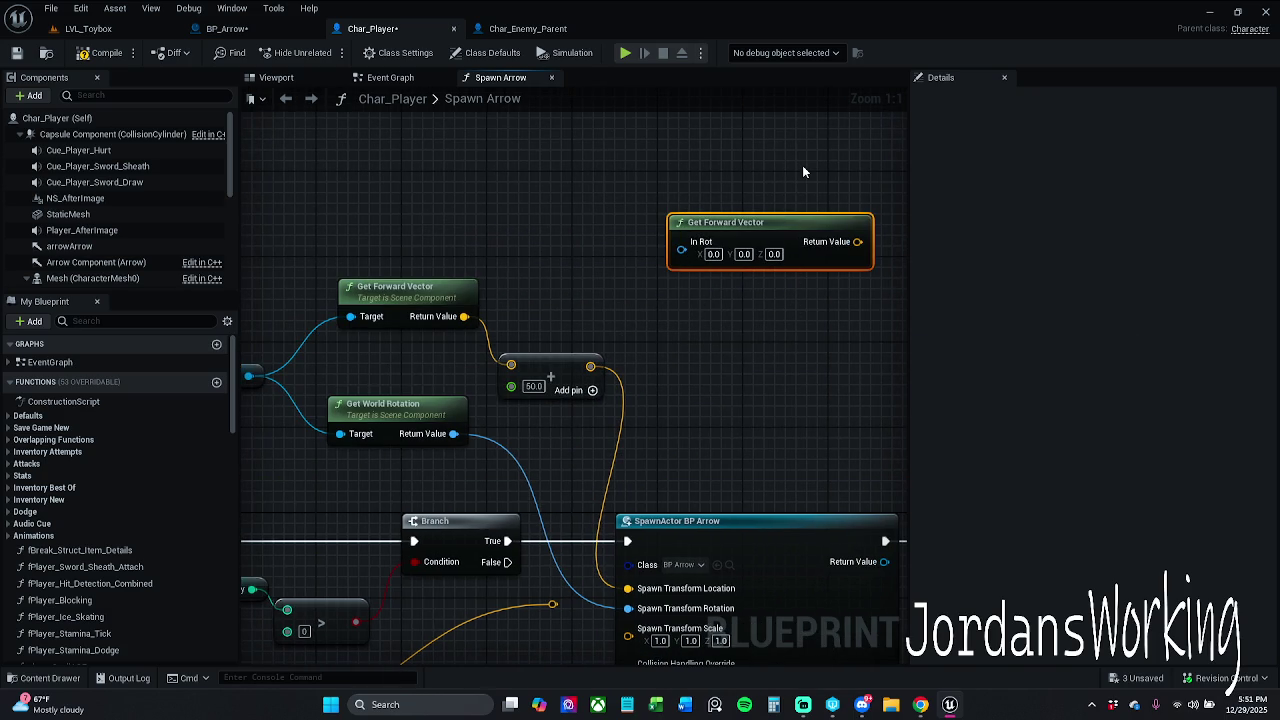
key(Delete)
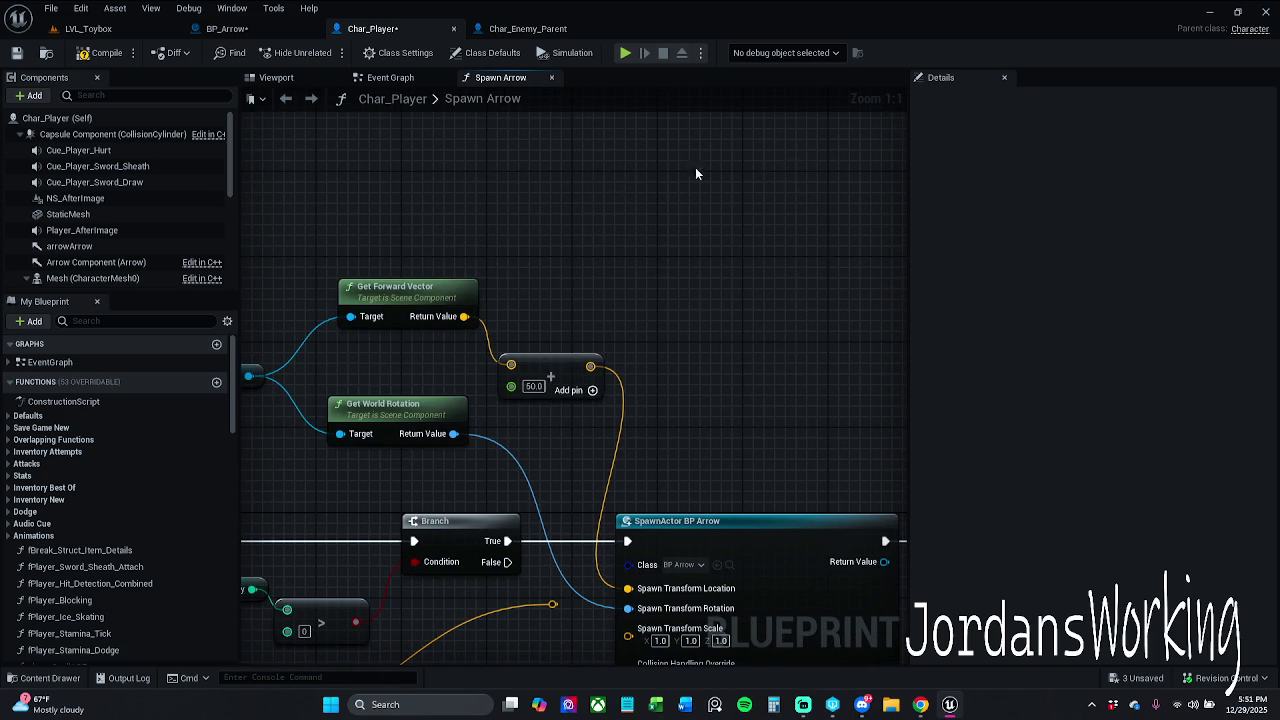
drag(376, 228, 453, 196)
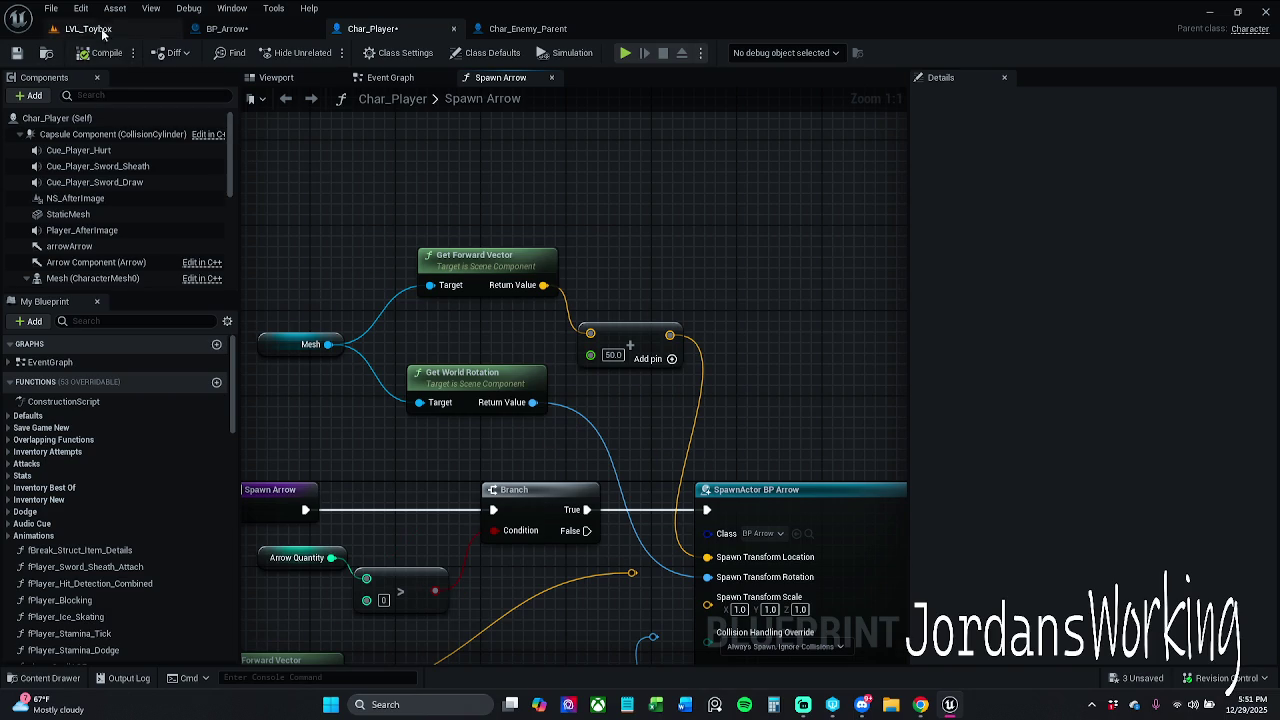
click(17, 53)
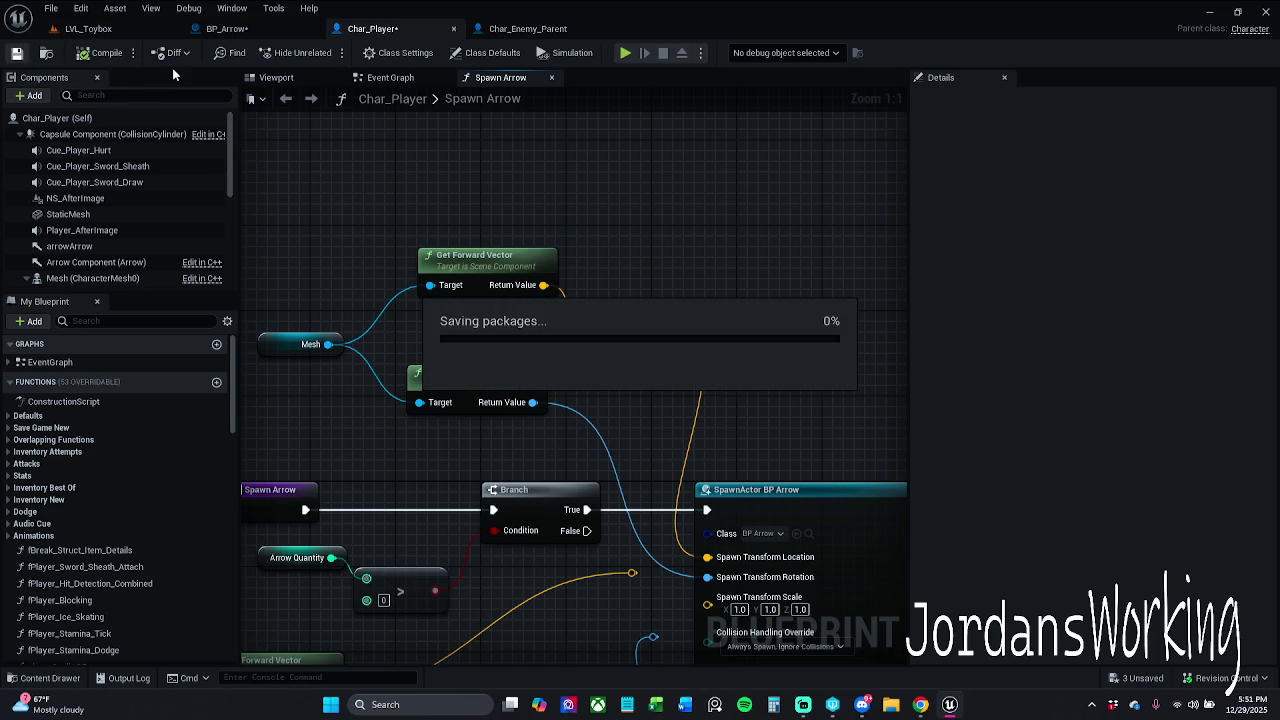
Start a playtest of LVL_Toybox and resume past the breakpoint pause
click(130, 34)
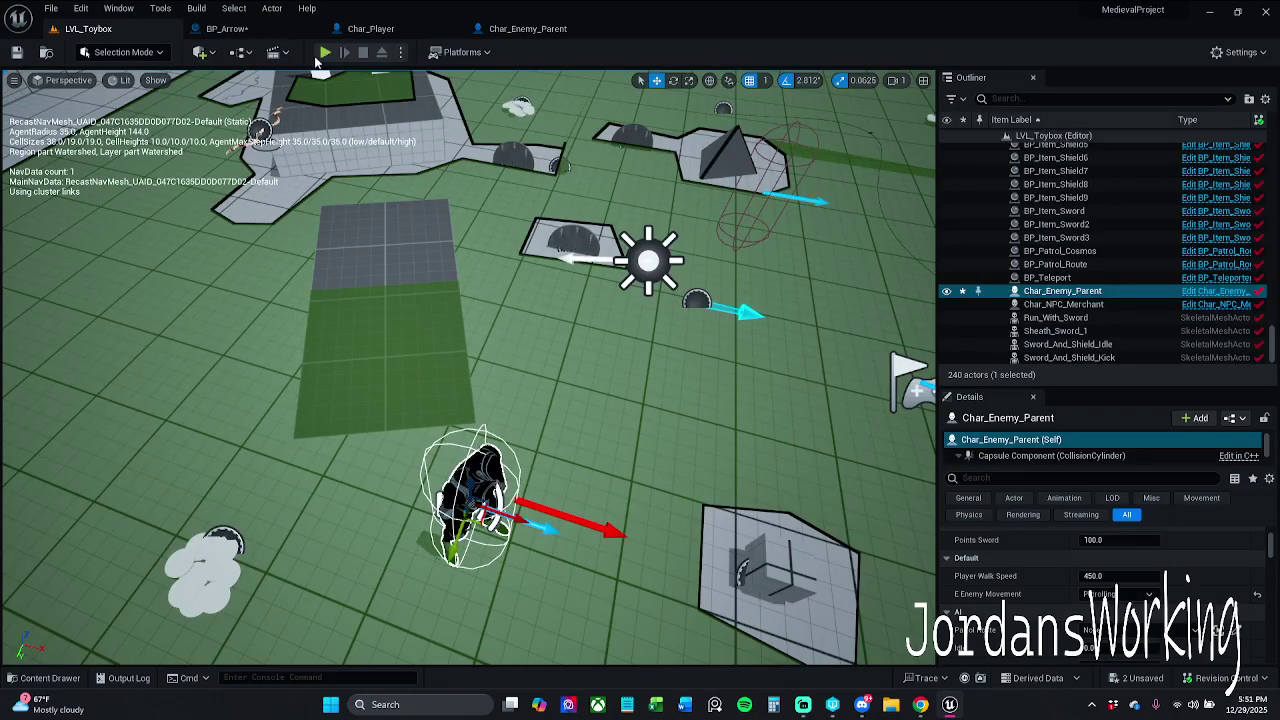
click(325, 52)
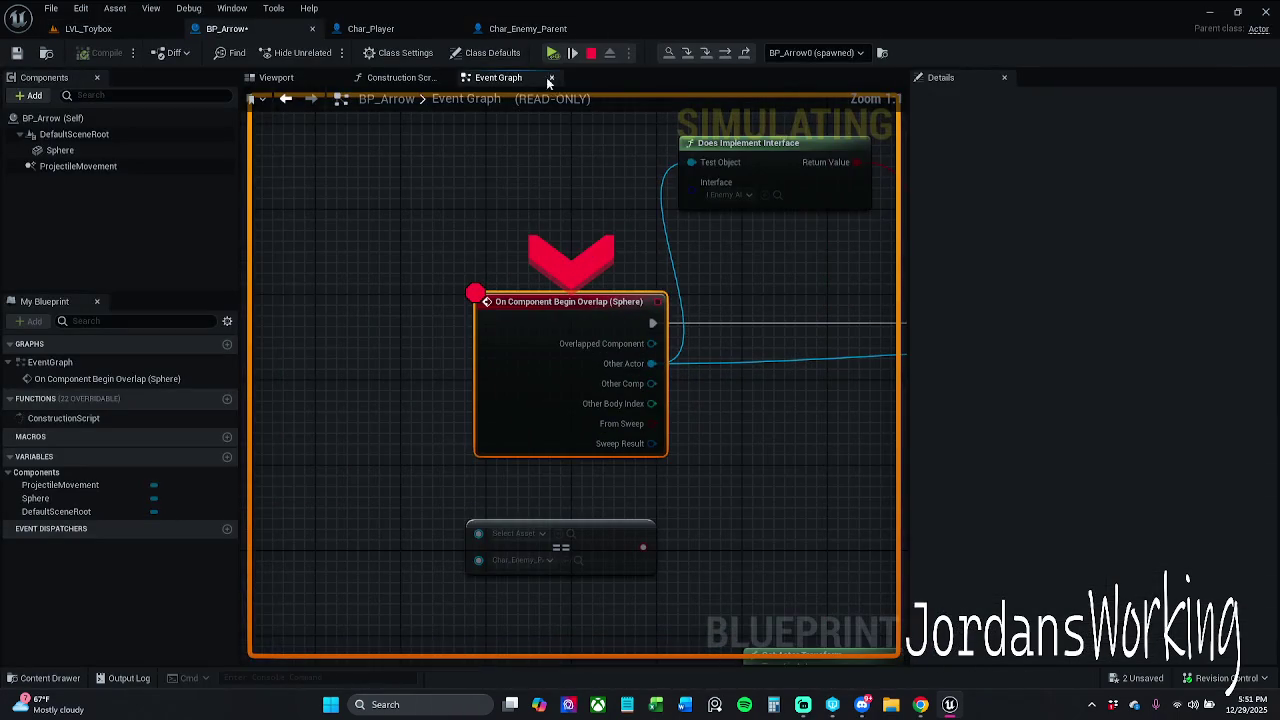
click(553, 52)
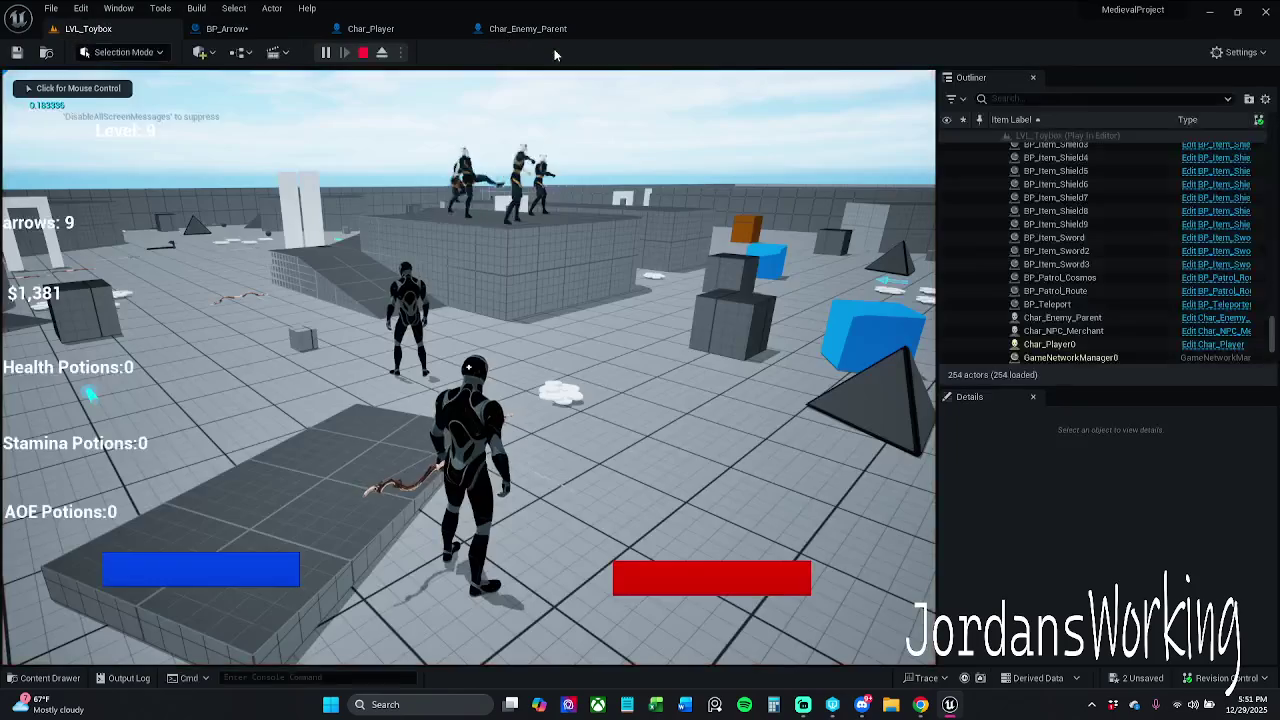
click(520, 210)
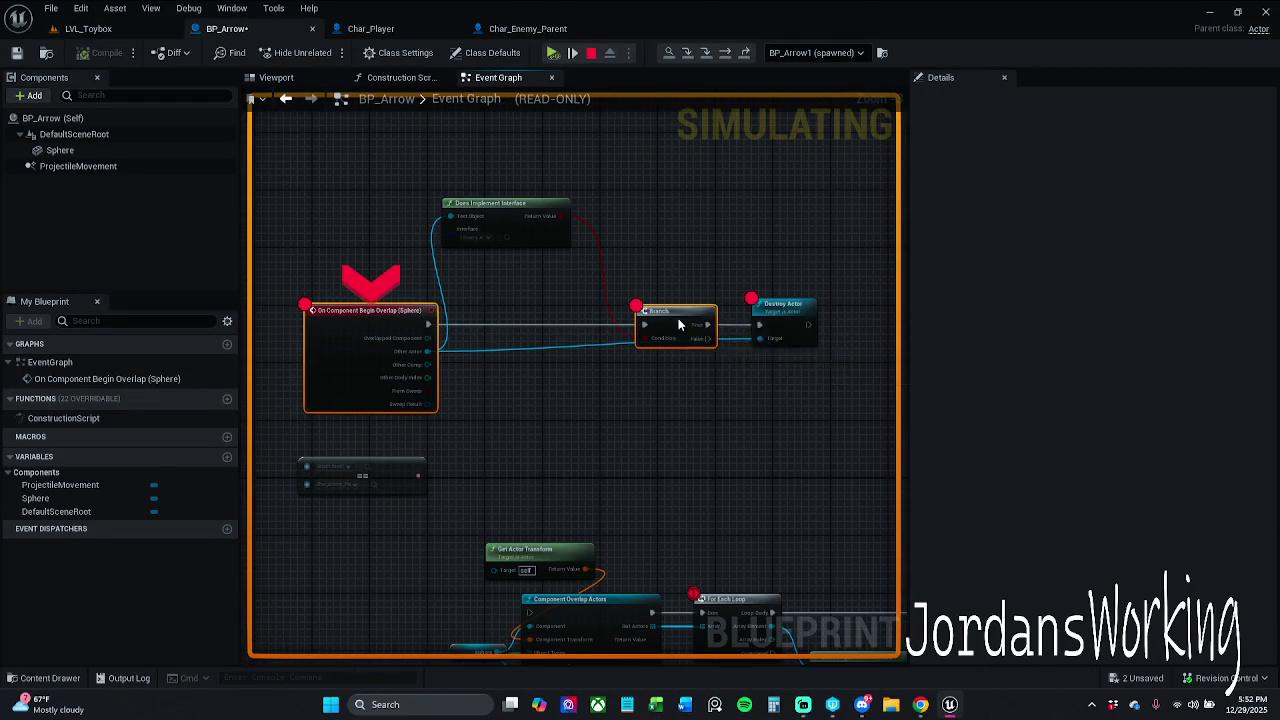
Remove the breakpoint from BP_Arrow's Branch node and resume the game
right_click(679, 324)
click(730, 373)
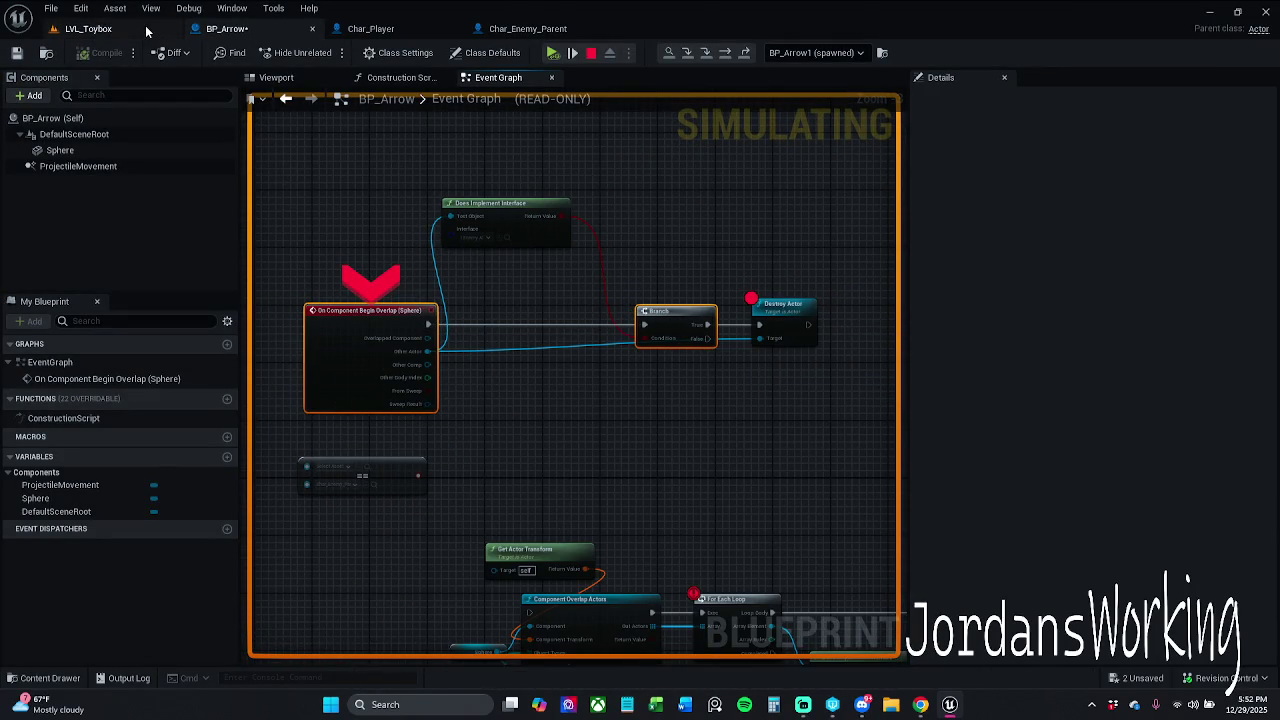
click(146, 29)
click(325, 52)
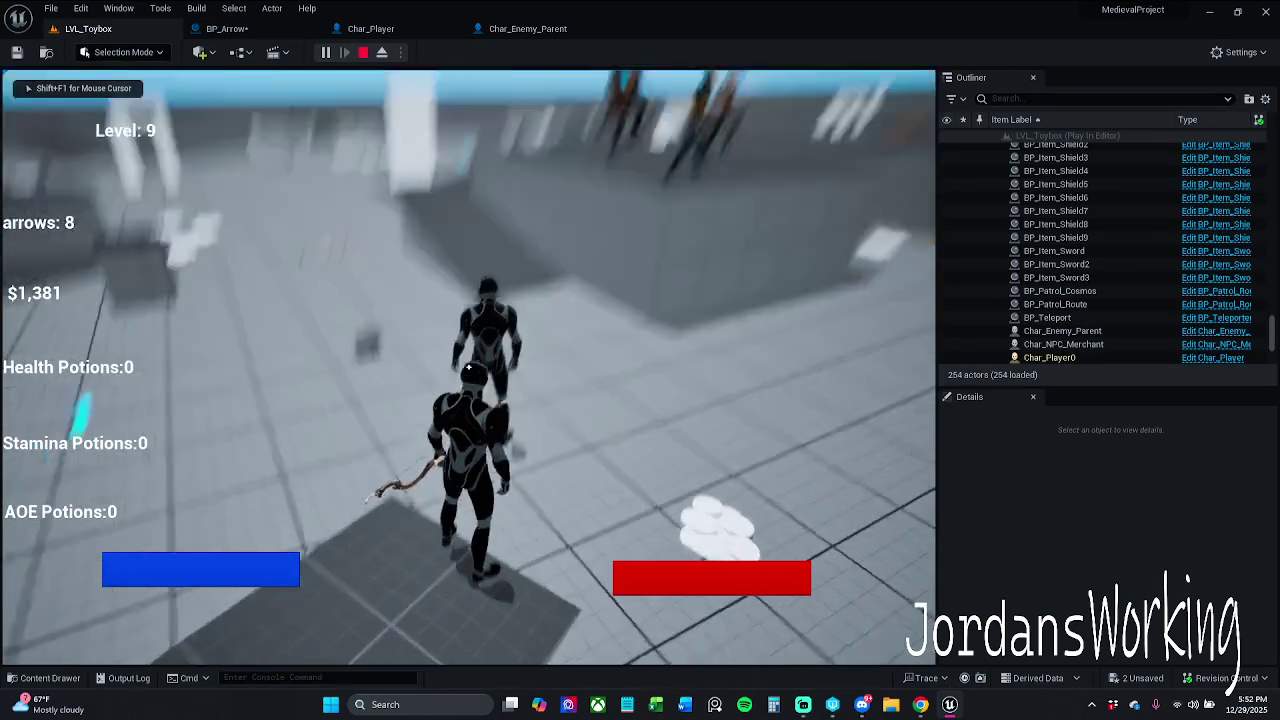
Fire six arrows until the count reaches 0, then return to the Spawn Arrow graph
click(468, 368)
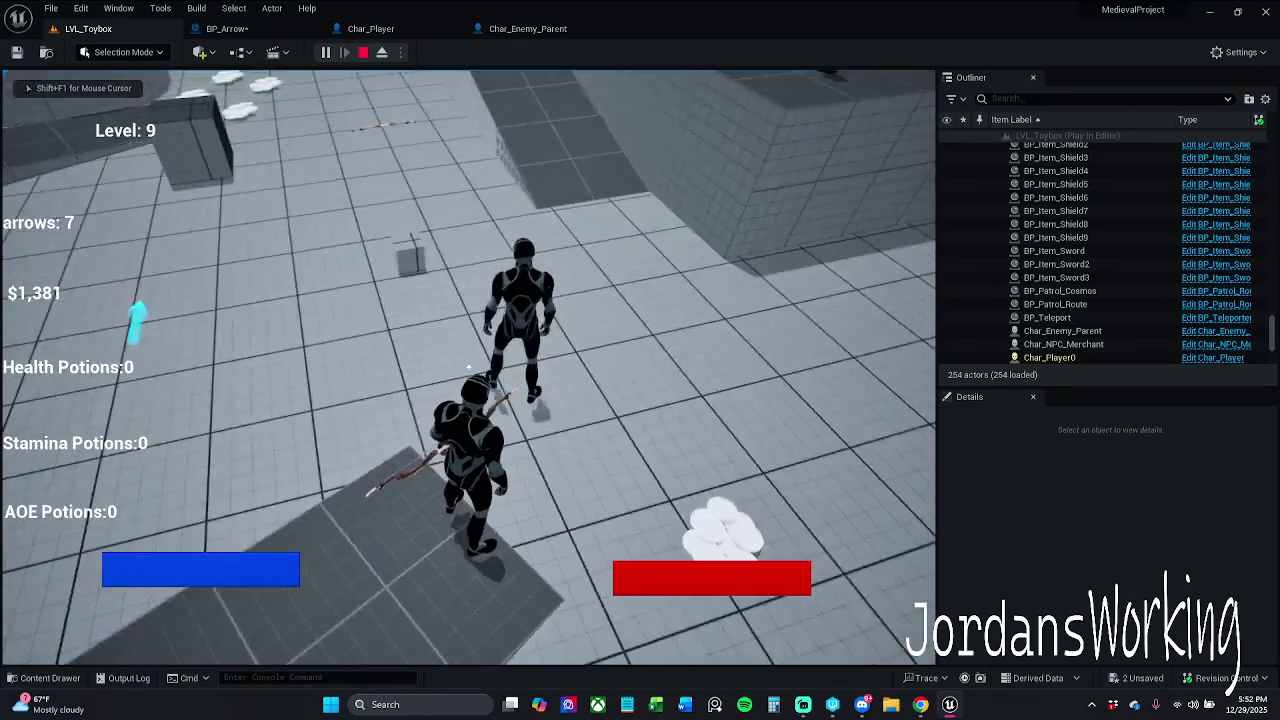
click(468, 368)
click(468, 368)
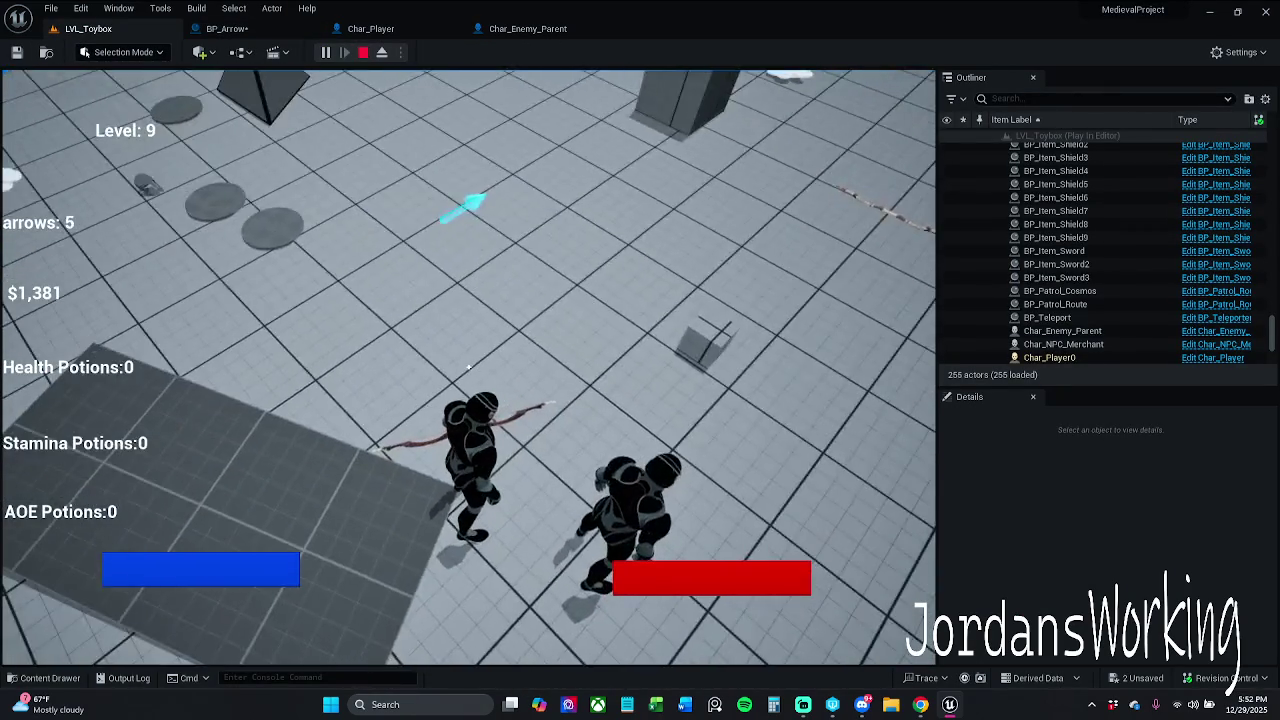
click(468, 368)
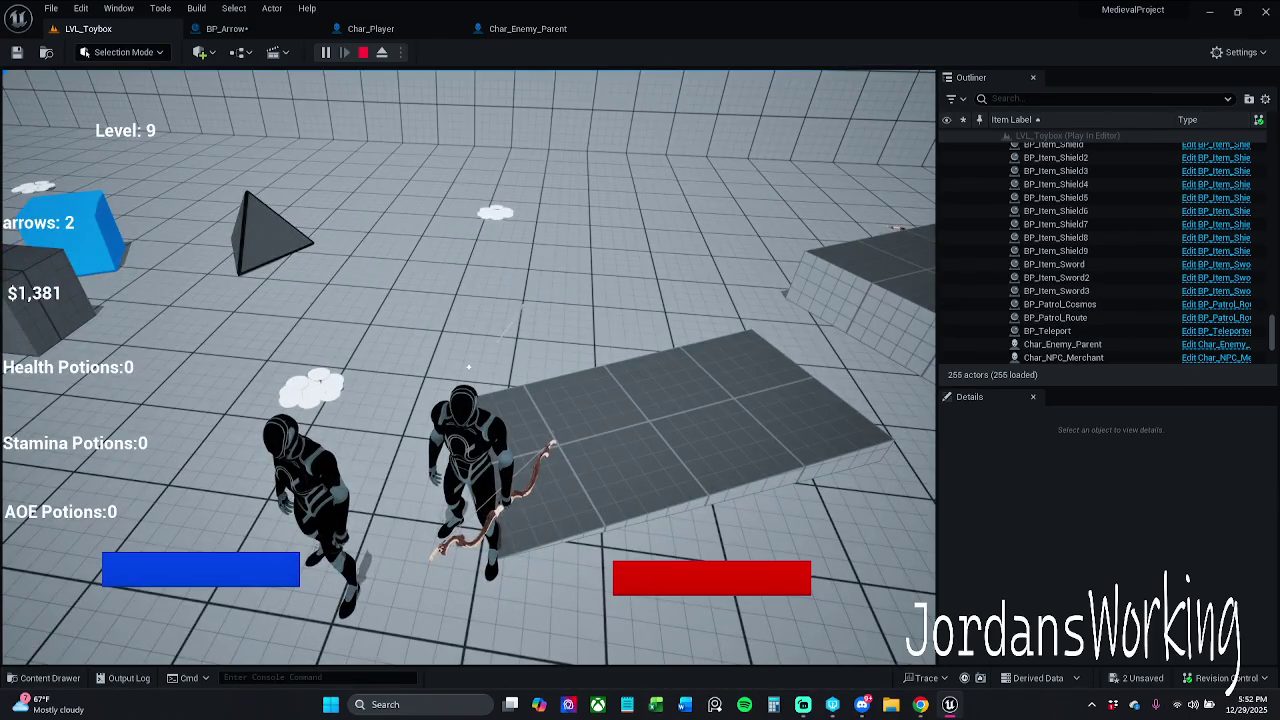
click(468, 368)
click(468, 368)
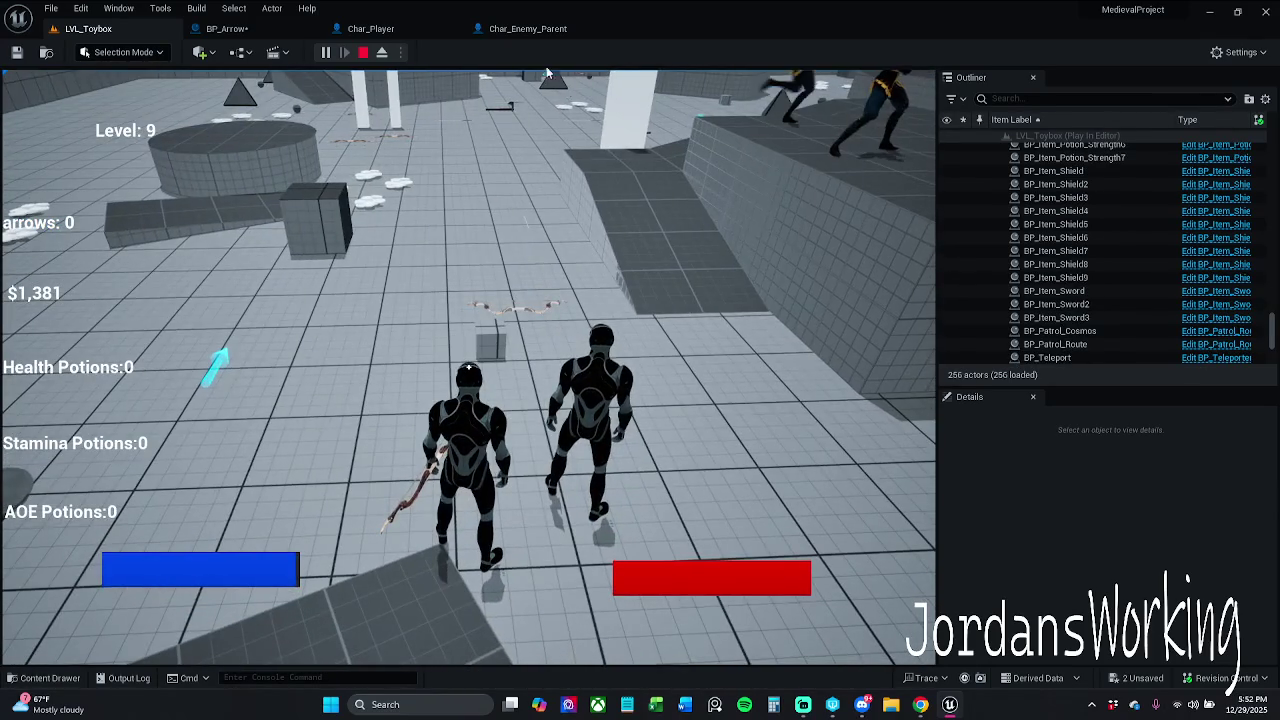
key(F8)
click(370, 28)
mouse_move(770, 289)
mouse_down()
mouse_move(714, 300)
mouse_move(700, 257)
mouse_up()
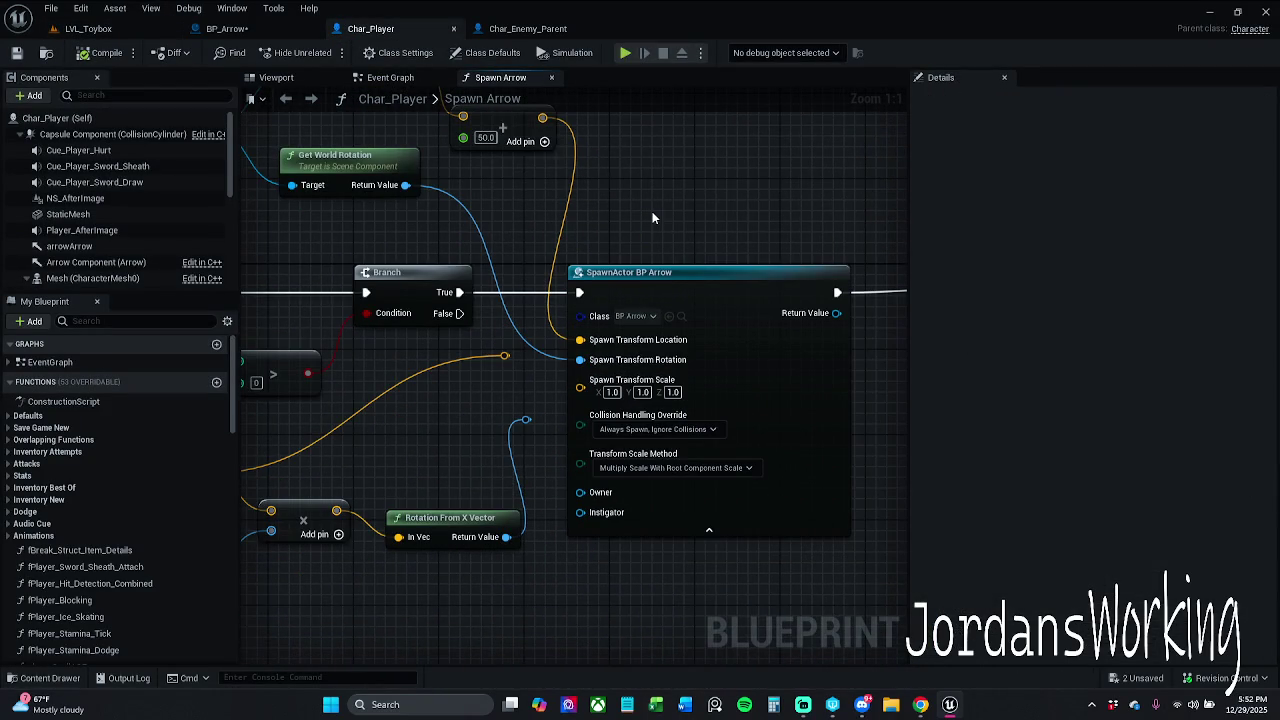
Delete the 50.0 Add node and wire Get Forward Vector straight into Spawn Transform Location
drag(562, 196, 611, 337)
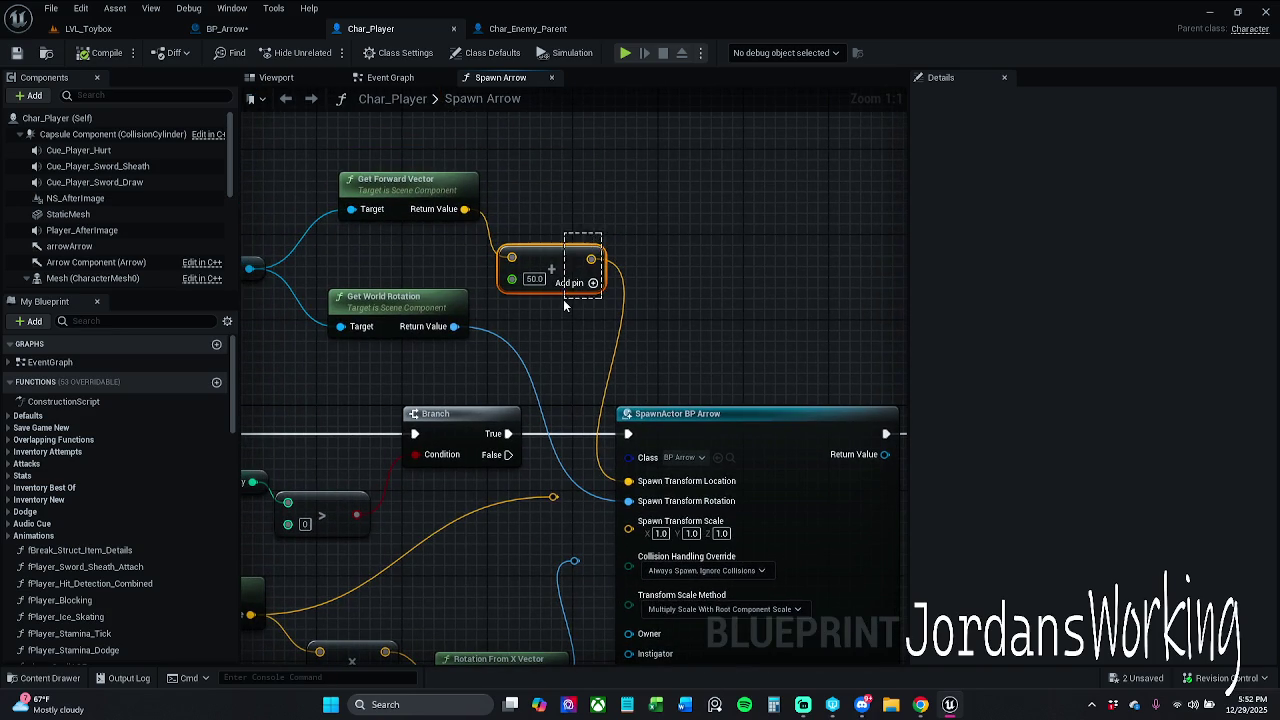
key(Delete)
mouse_move(465, 209)
mouse_down()
mouse_move(645, 484)
mouse_move(630, 488)
mouse_up()
drag(506, 332, 624, 378)
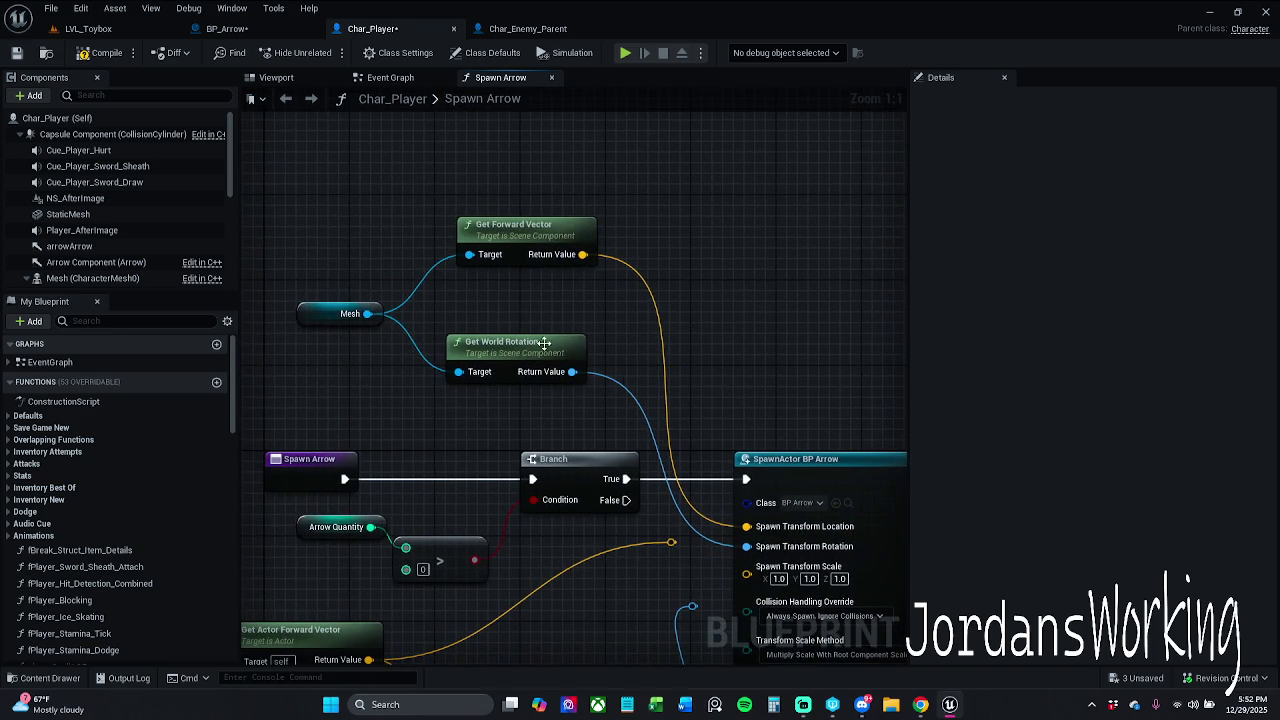
Rearrange Mesh above the Get Forward Vector and Get World Rotation nodes
mouse_move(338, 260)
mouse_down()
mouse_move(616, 382)
mouse_move(581, 390)
mouse_up()
click(604, 363)
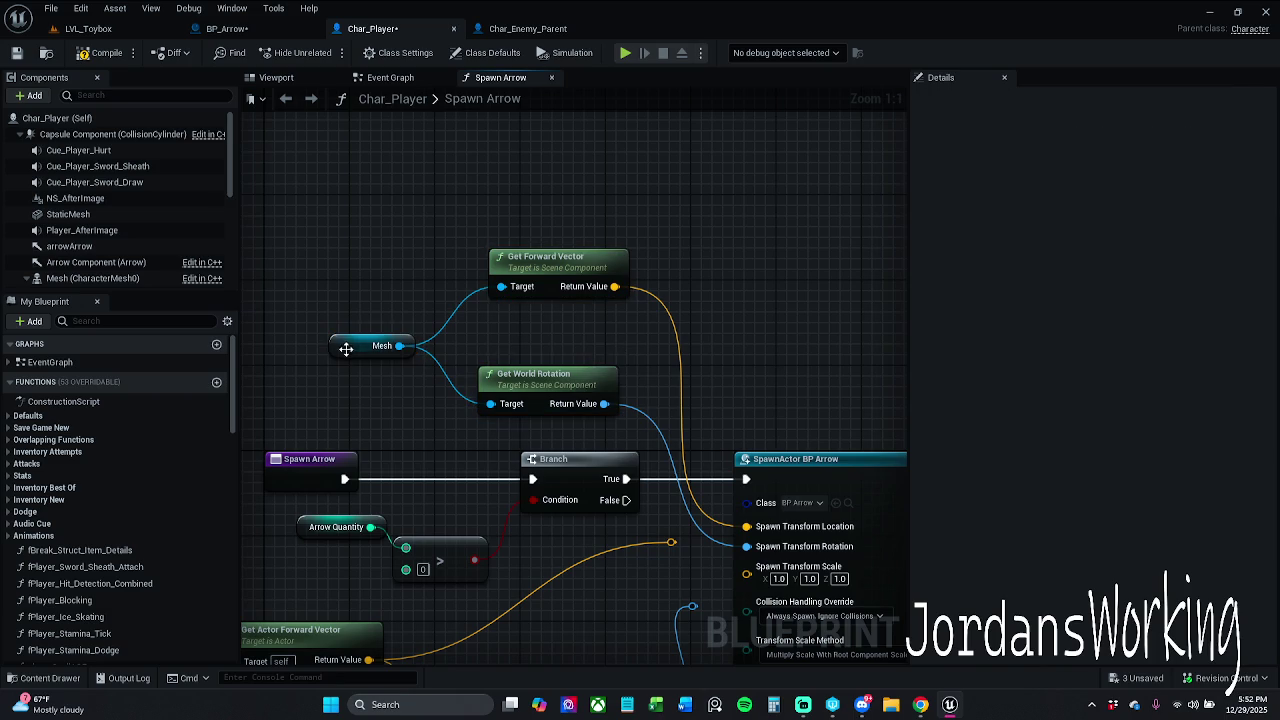
drag(353, 349, 395, 338)
drag(563, 256, 575, 298)
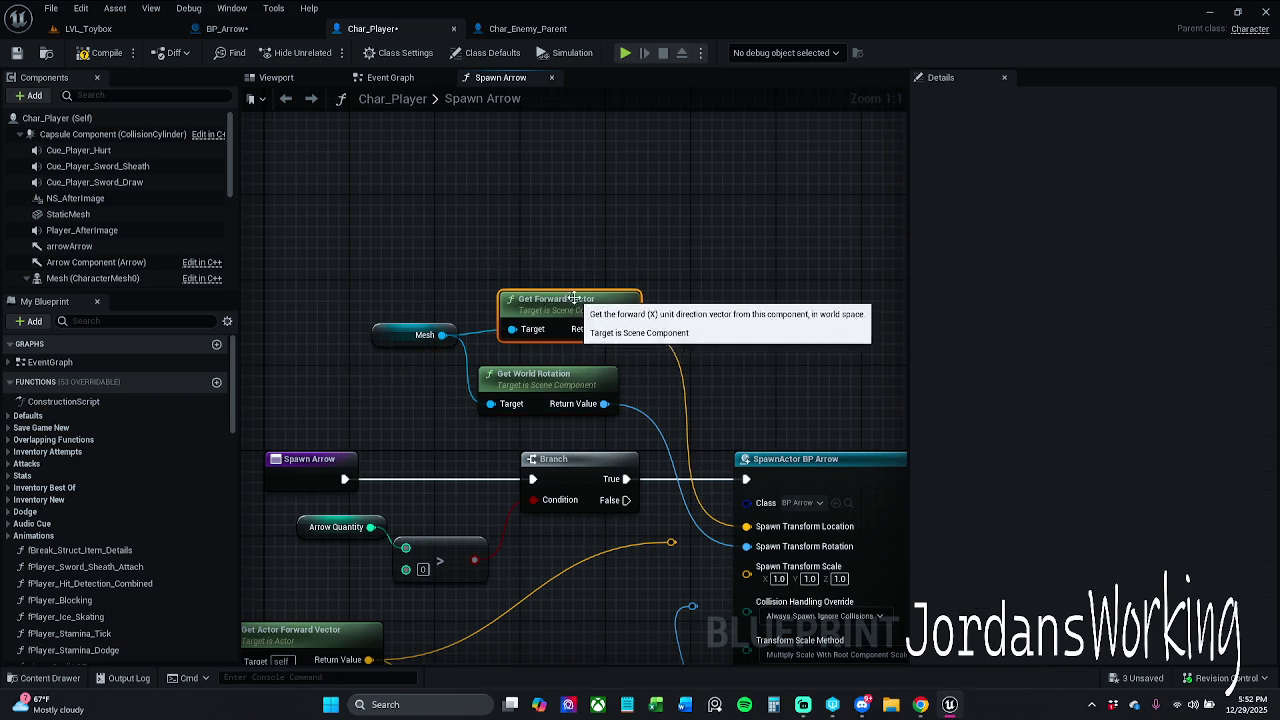
drag(394, 334, 387, 278)
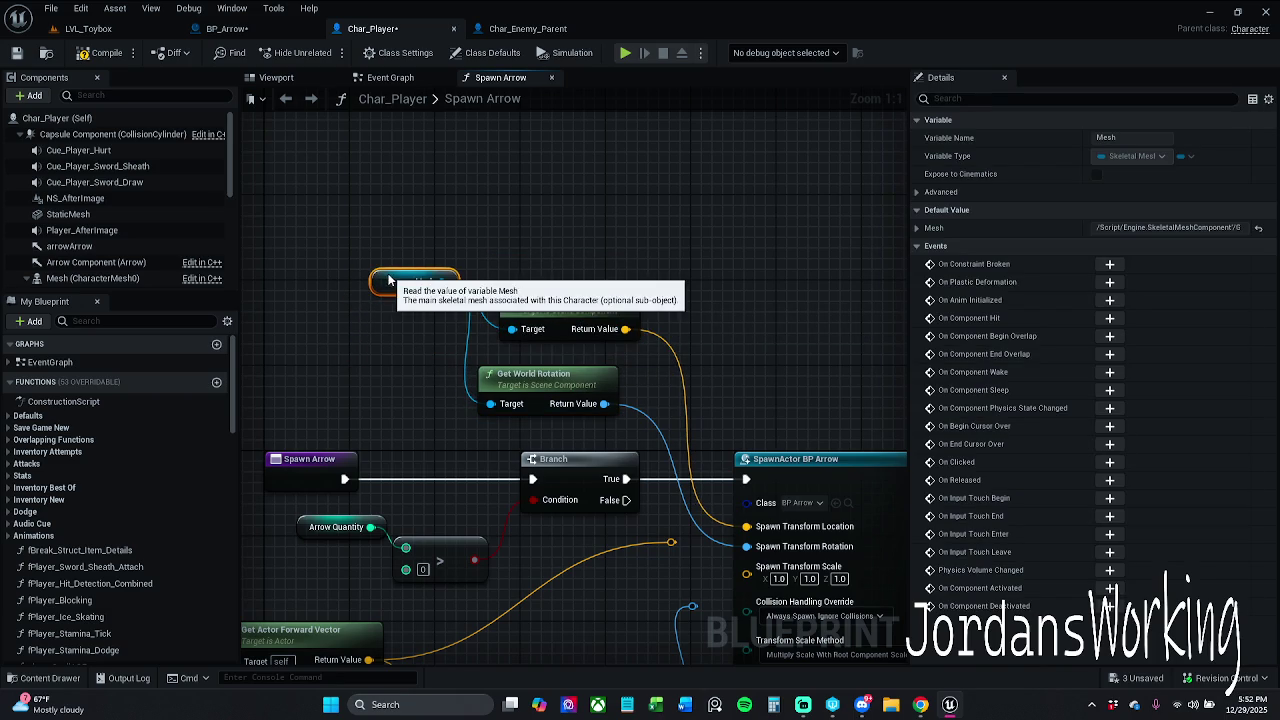
click(363, 175)
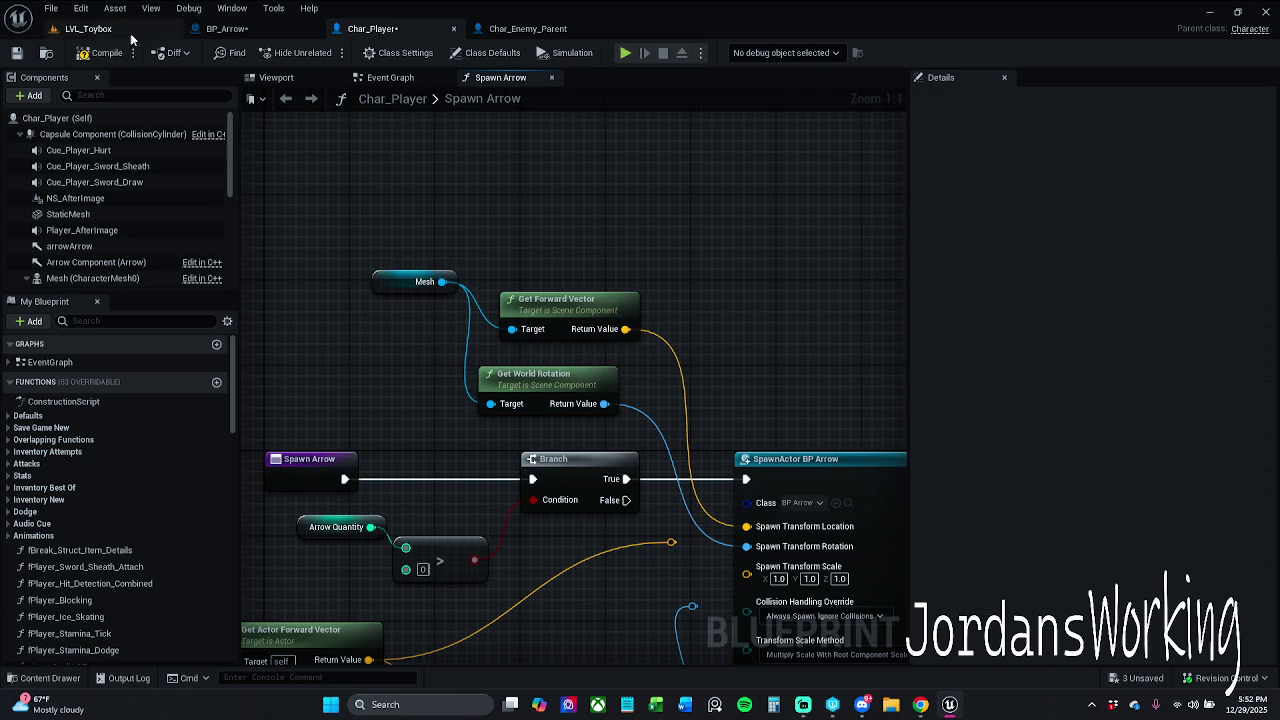
click(180, 32)
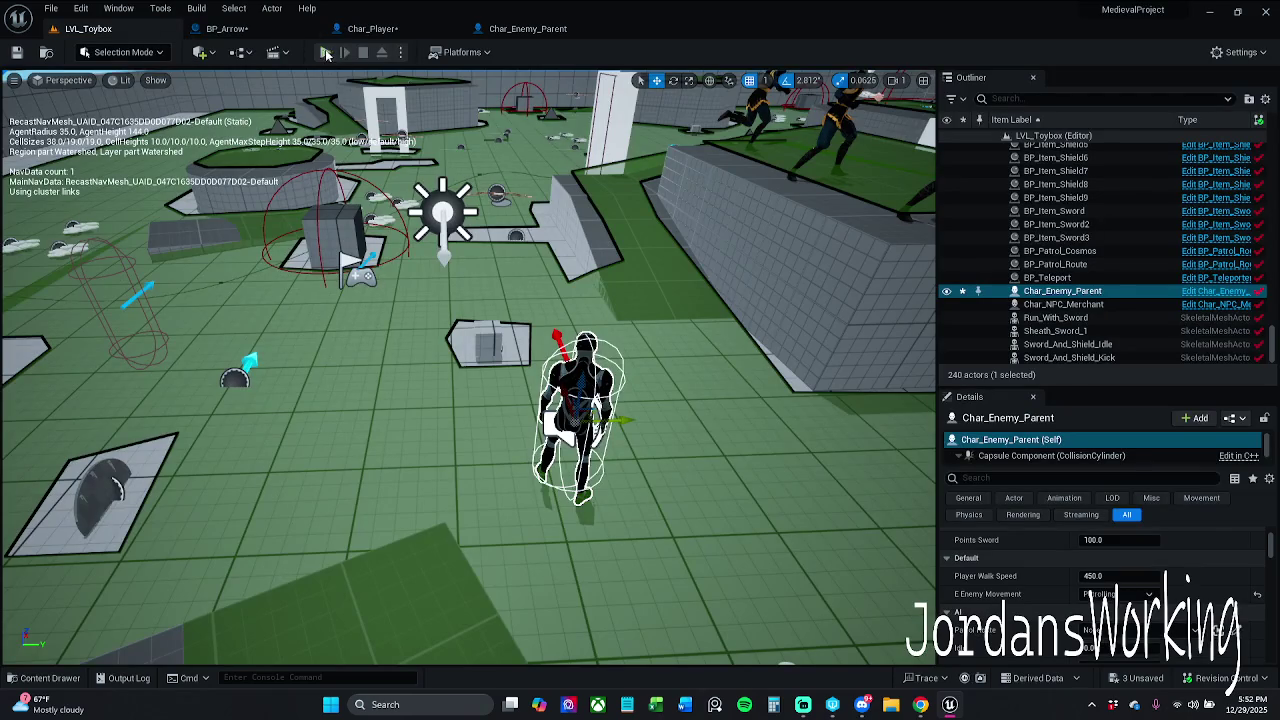
click(326, 52)
key(w)
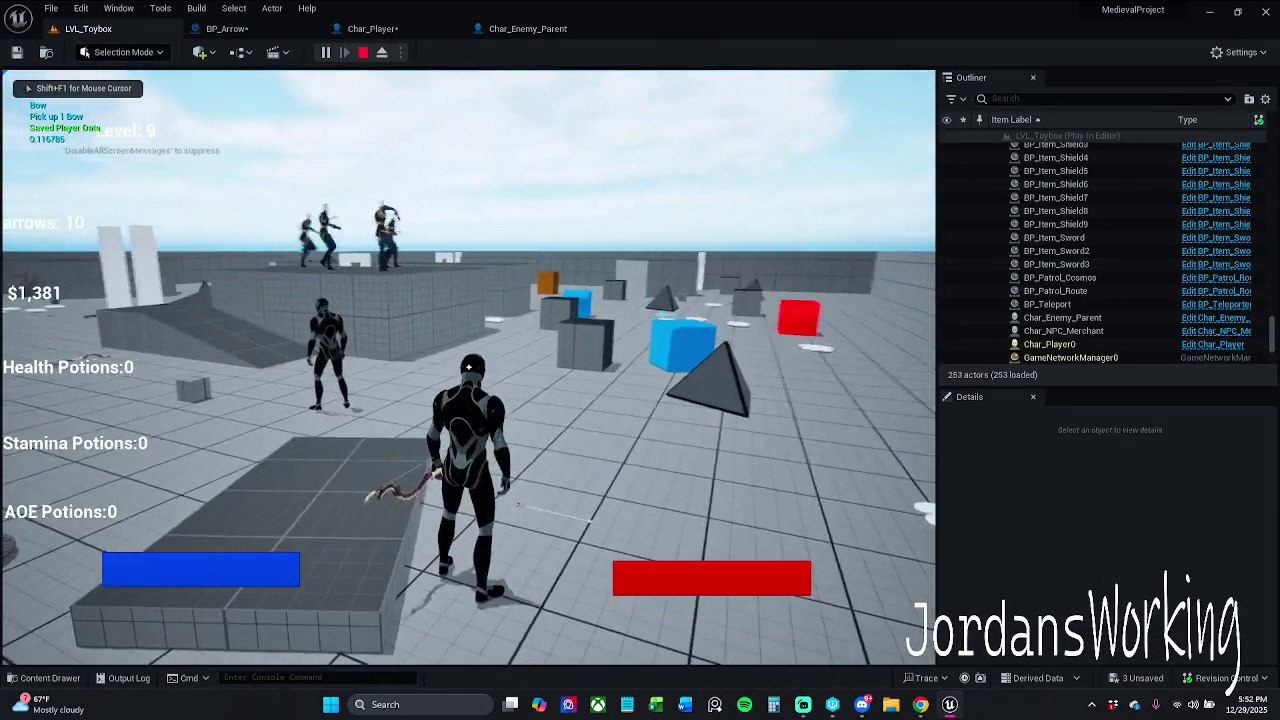
click(468, 368)
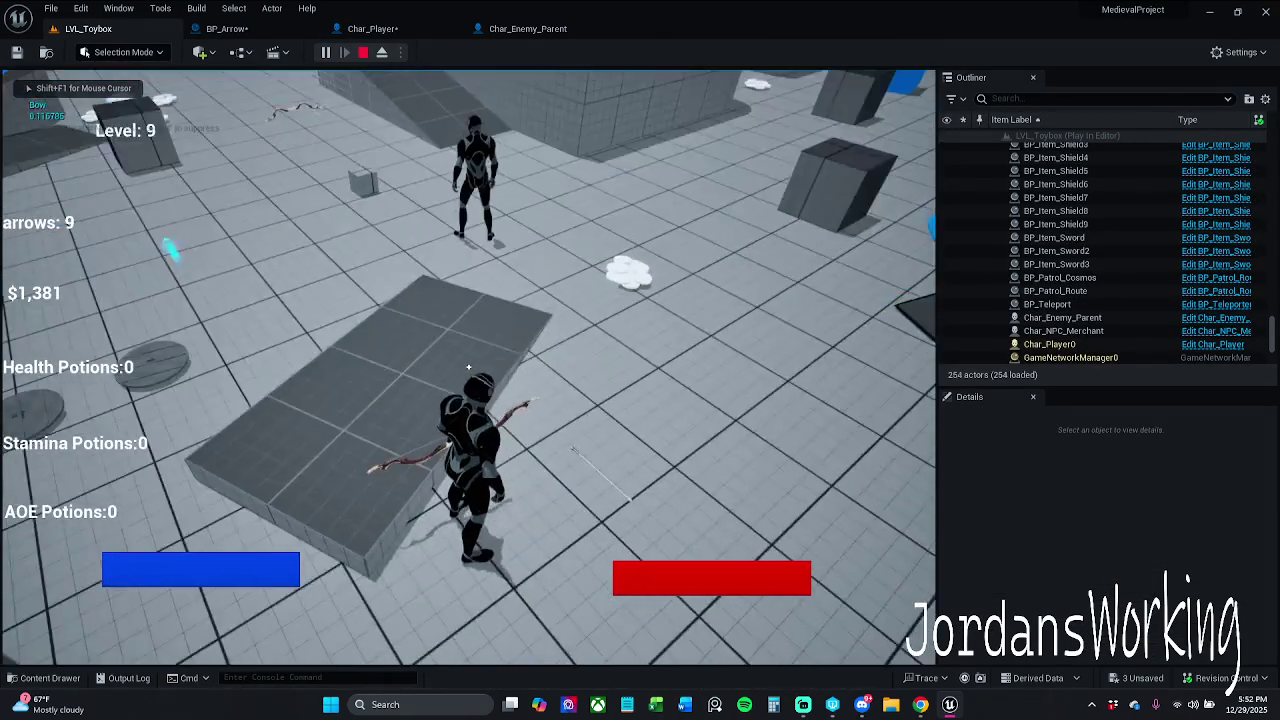
click(468, 368)
click(468, 368)
click(468, 368)
click(468, 368)
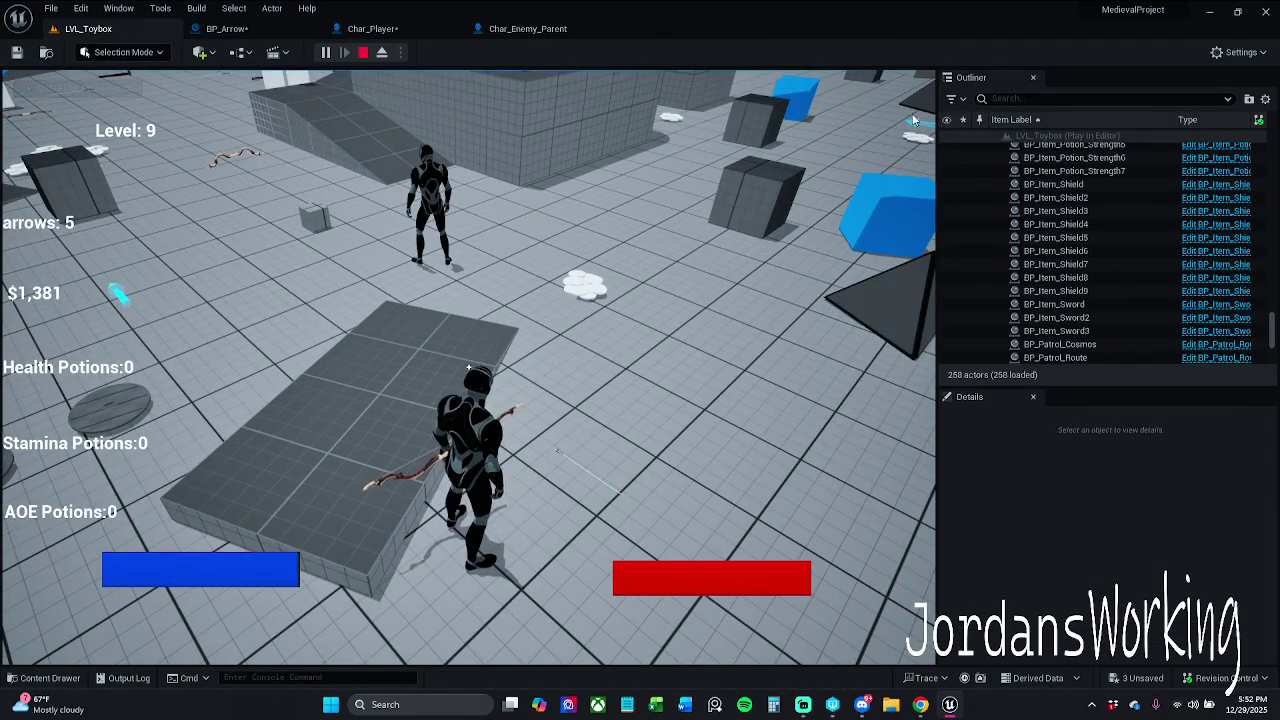
key(Escape)
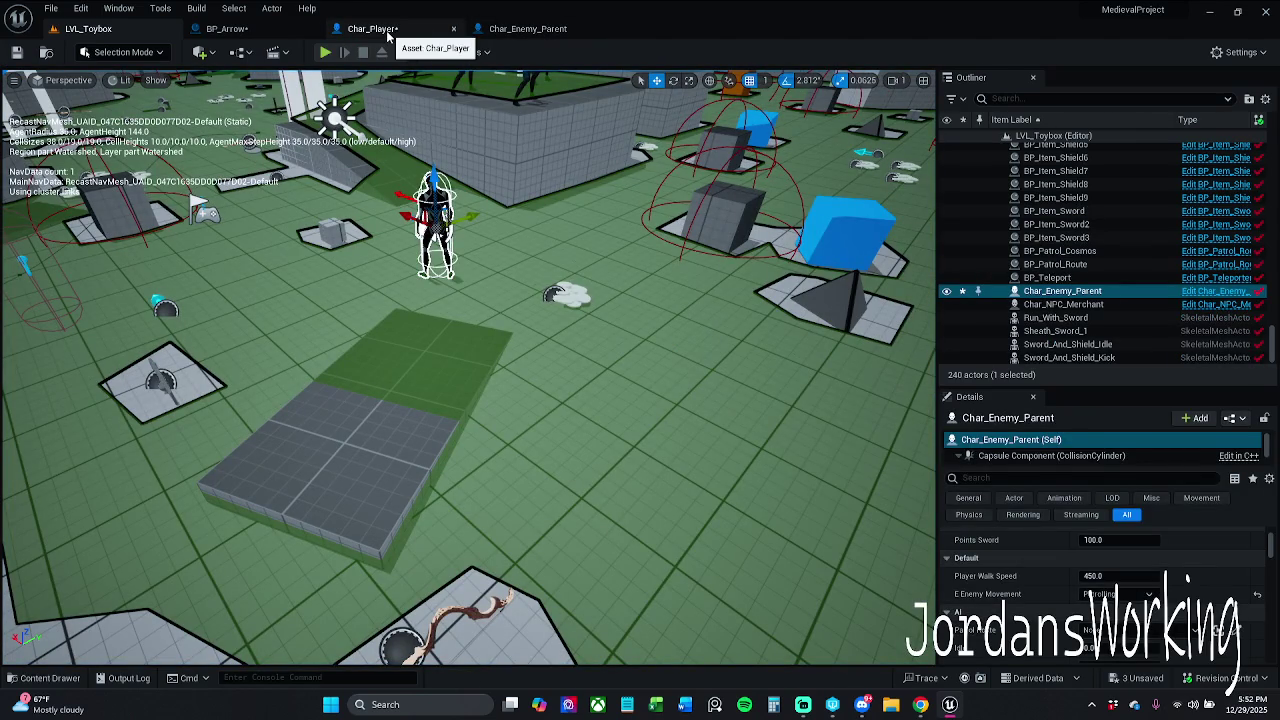
click(246, 33)
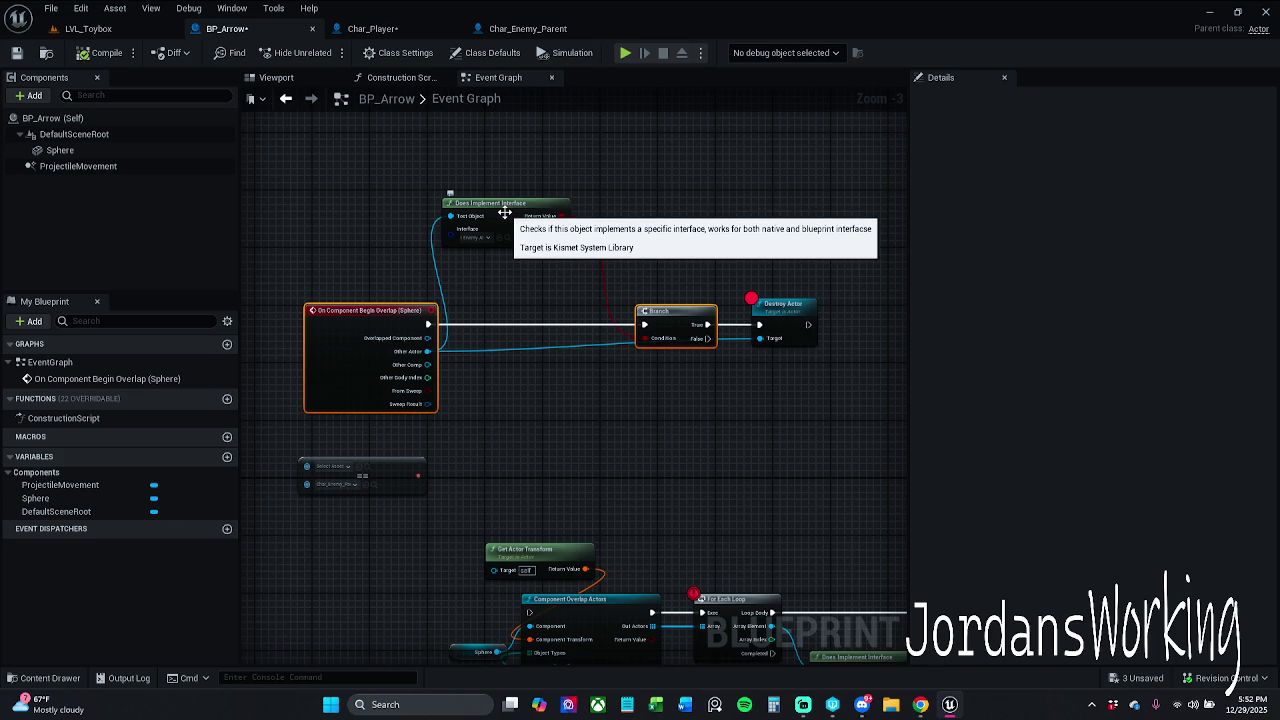
click(88, 28)
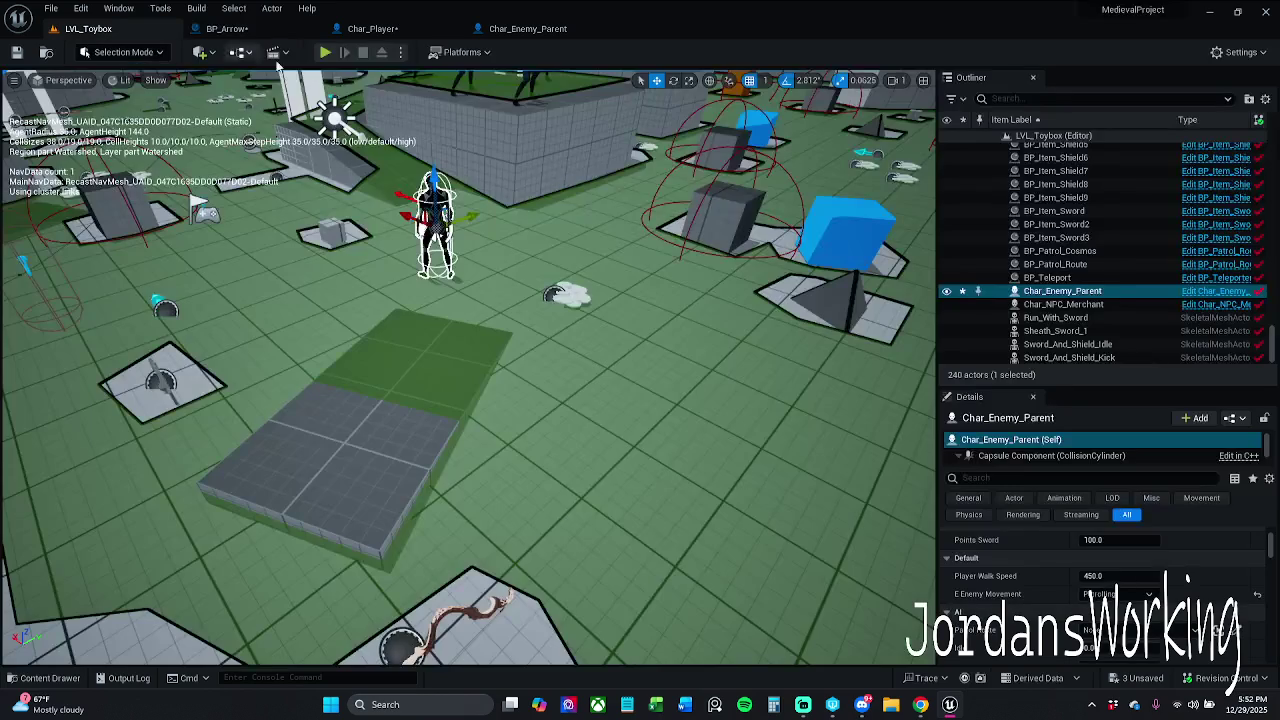
click(325, 52)
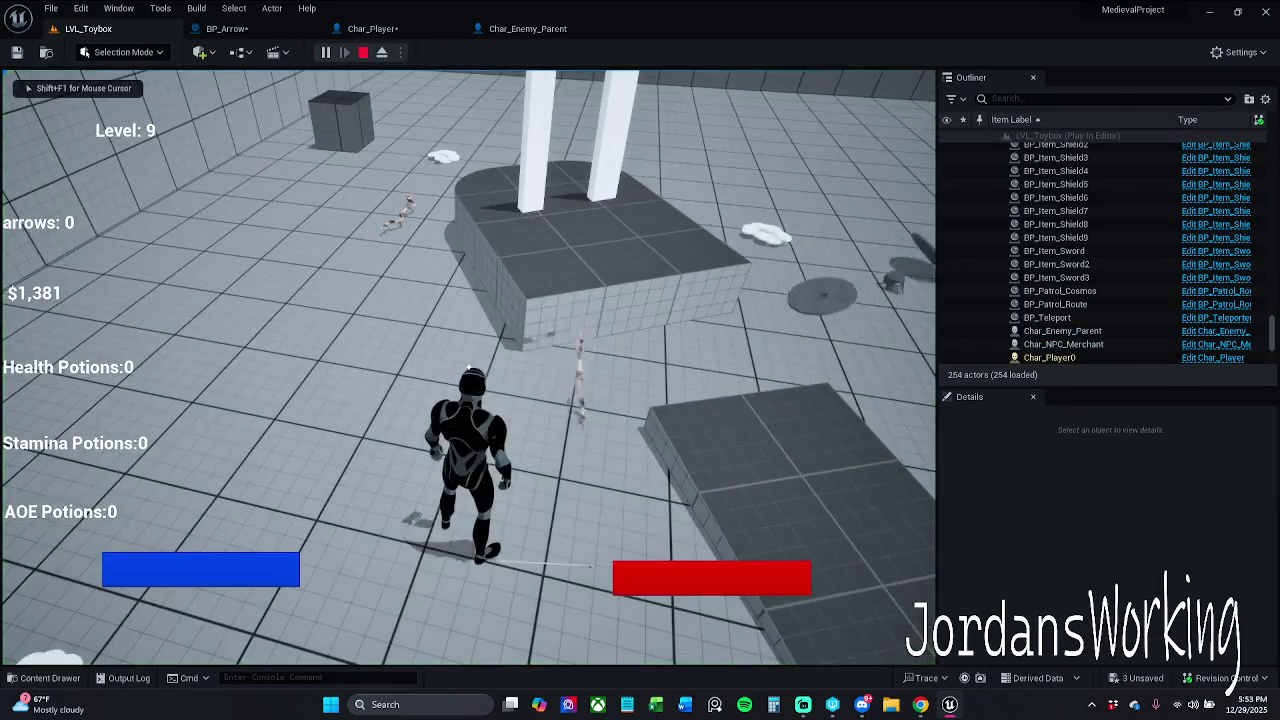
key(Escape)
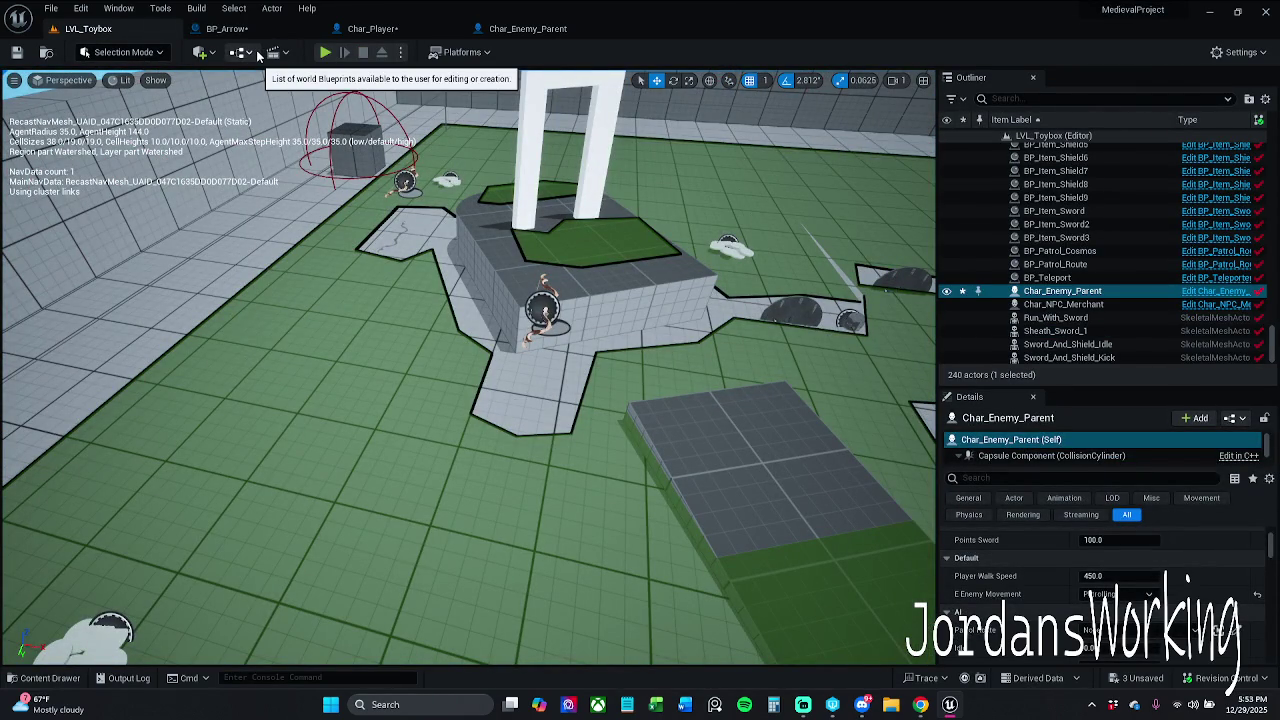
click(222, 28)
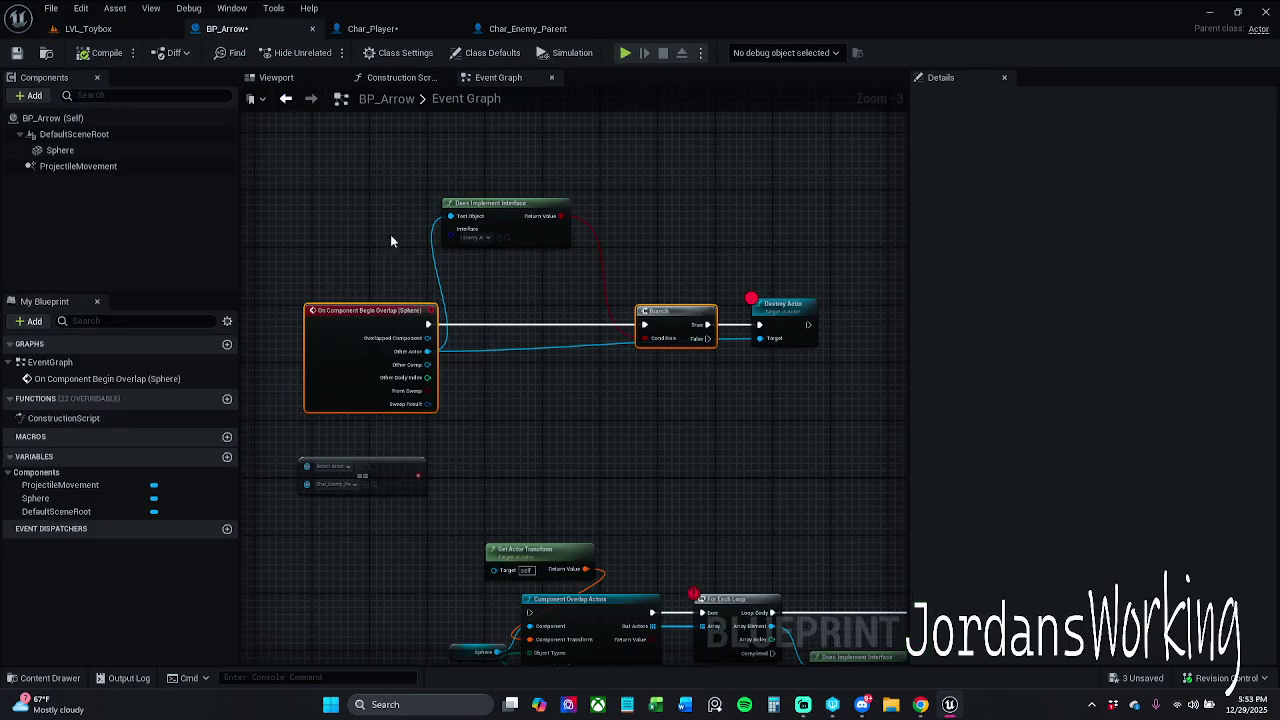
click(383, 31)
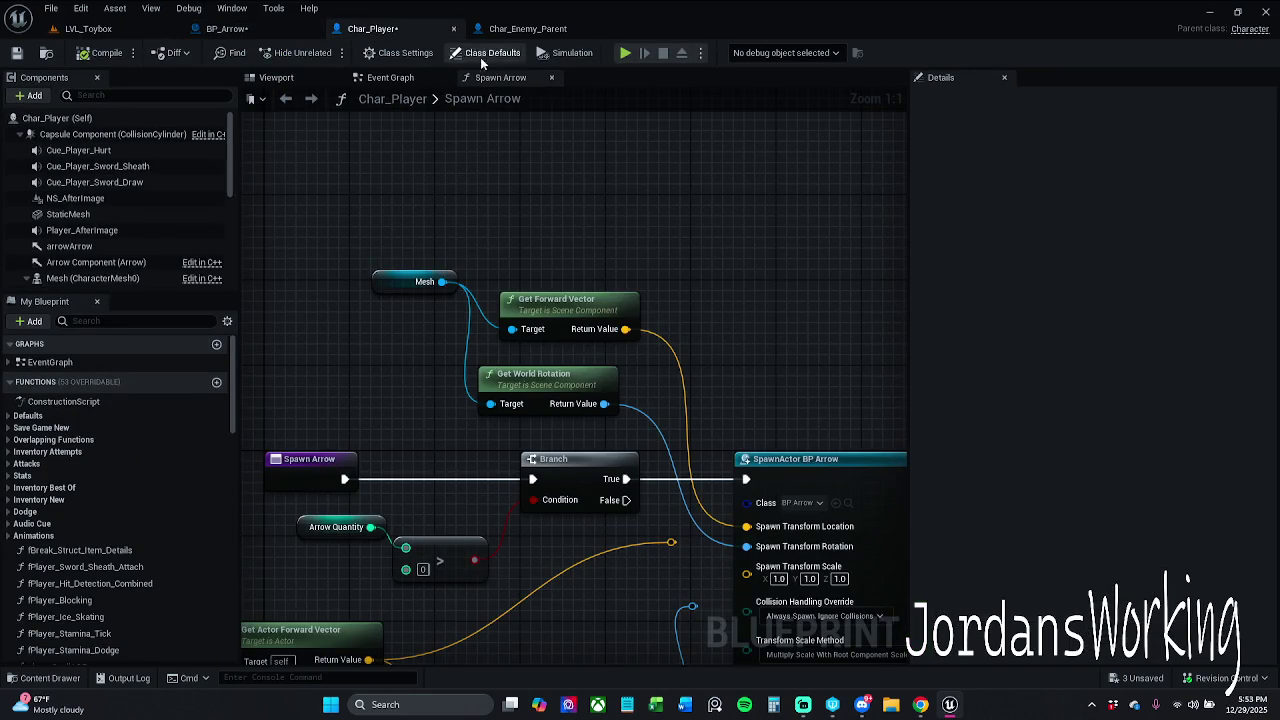
In Char_Player's Event Graph, shift the Spawn Arrow call node to the right
click(410, 80)
click(422, 474)
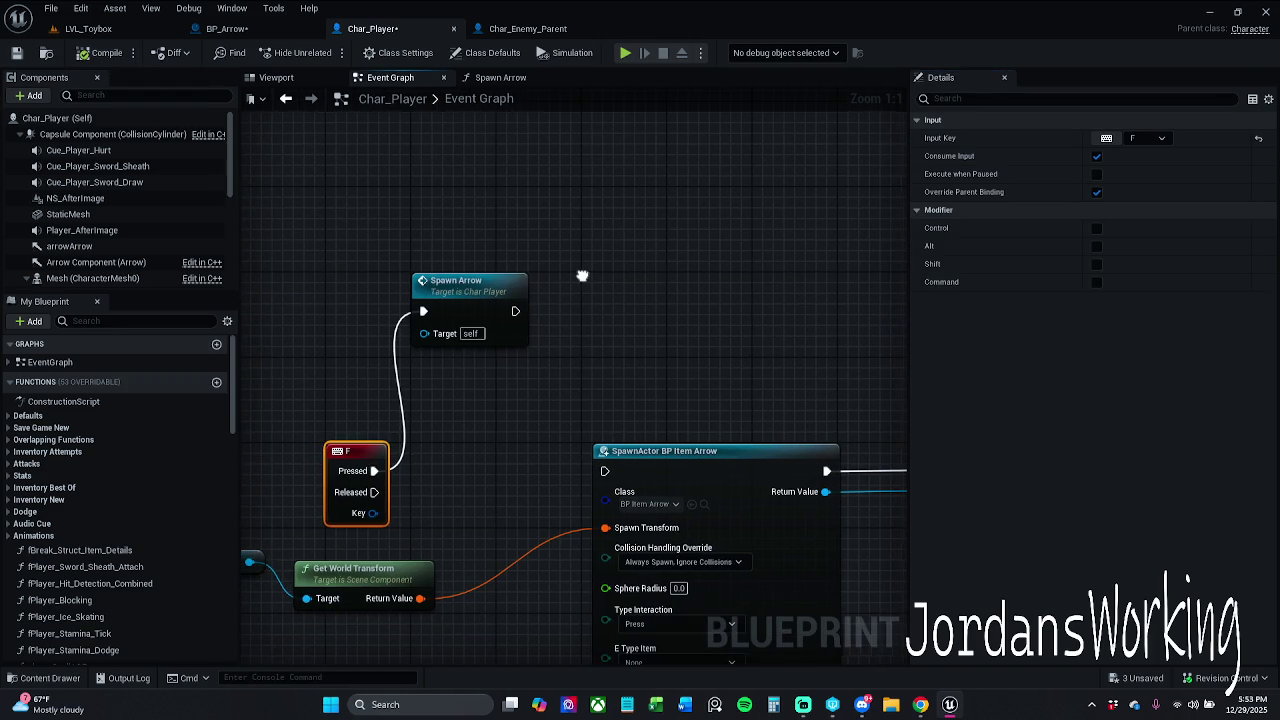
mouse_move(489, 297)
mouse_down()
mouse_move(603, 307)
mouse_move(556, 292)
mouse_up()
click(599, 248)
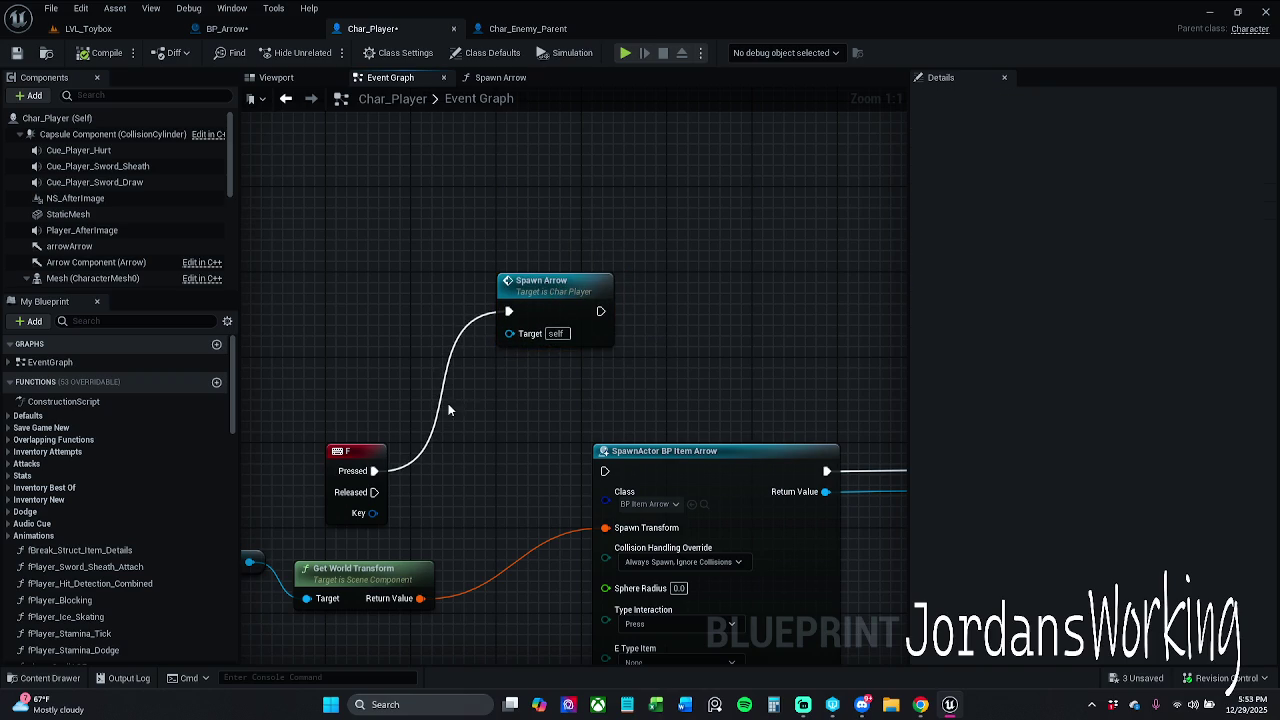
Change the F key event to Left Mouse Button and compile Char_Player
click(357, 457)
click(1106, 138)
click(1106, 138)
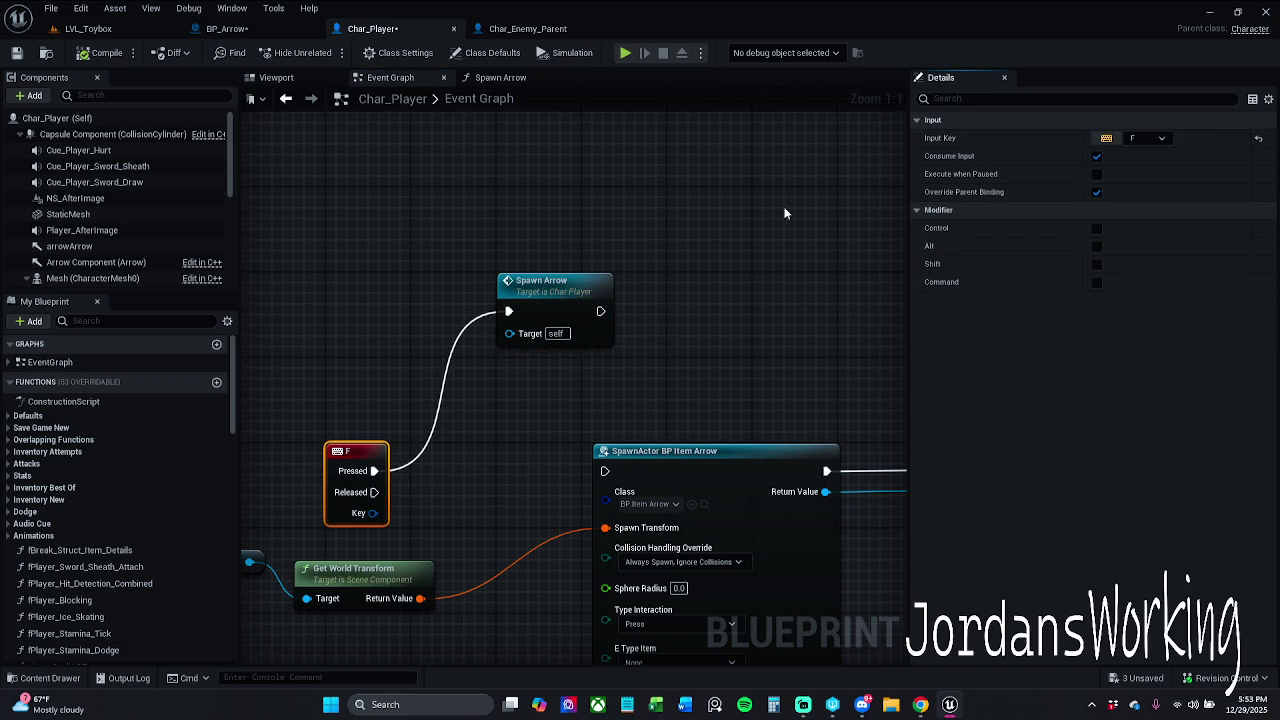
click(100, 53)
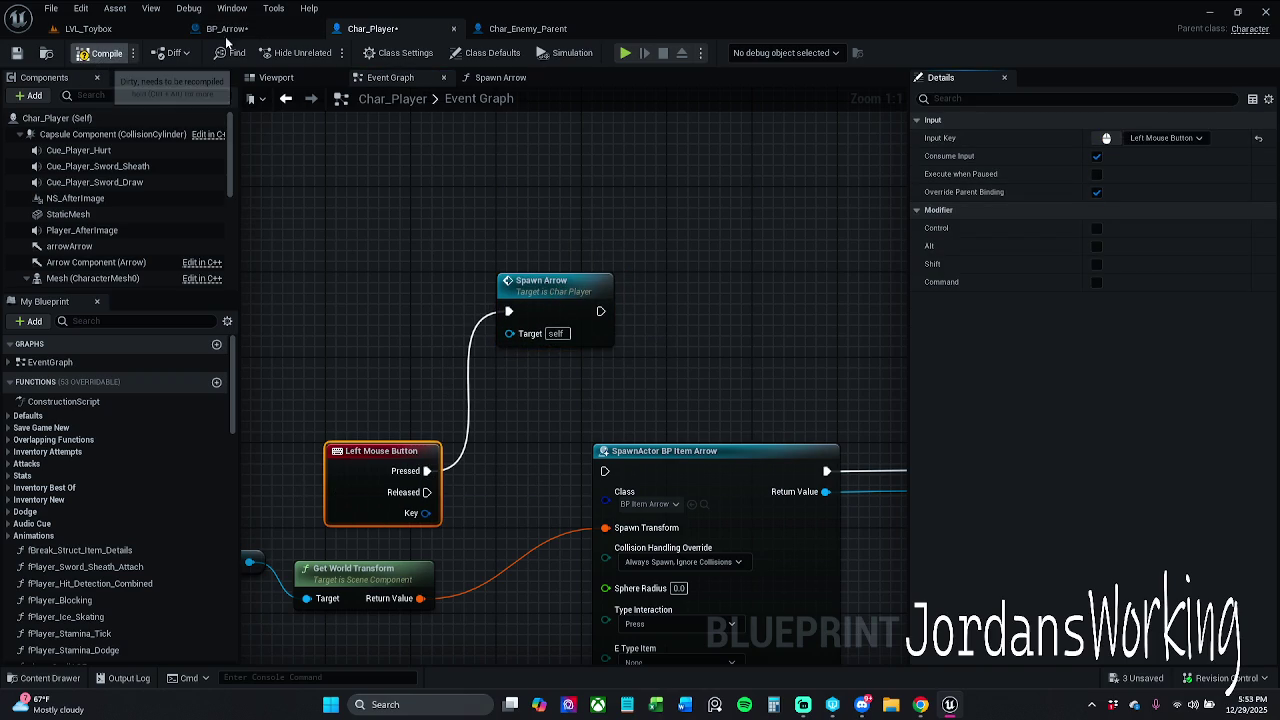
click(36, 678)
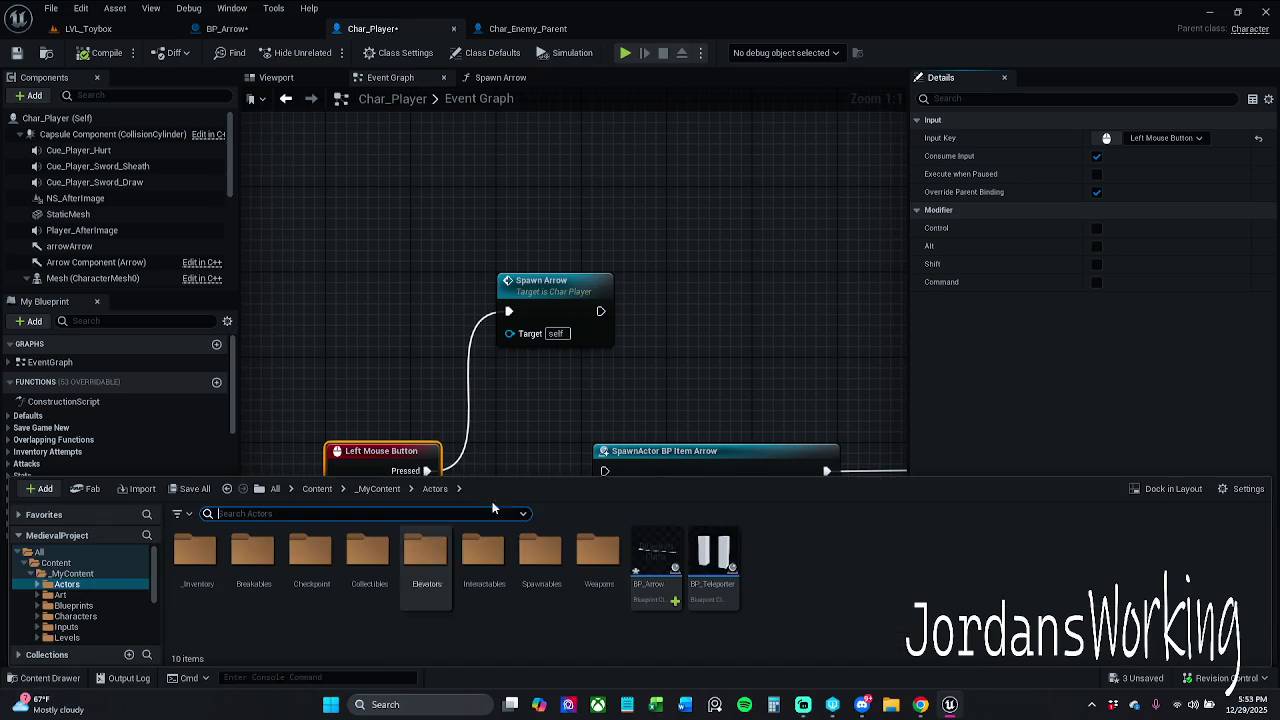
Open the PC_Story blueprint from _MyContent > Blueprints > PlayerControllers
click(376, 489)
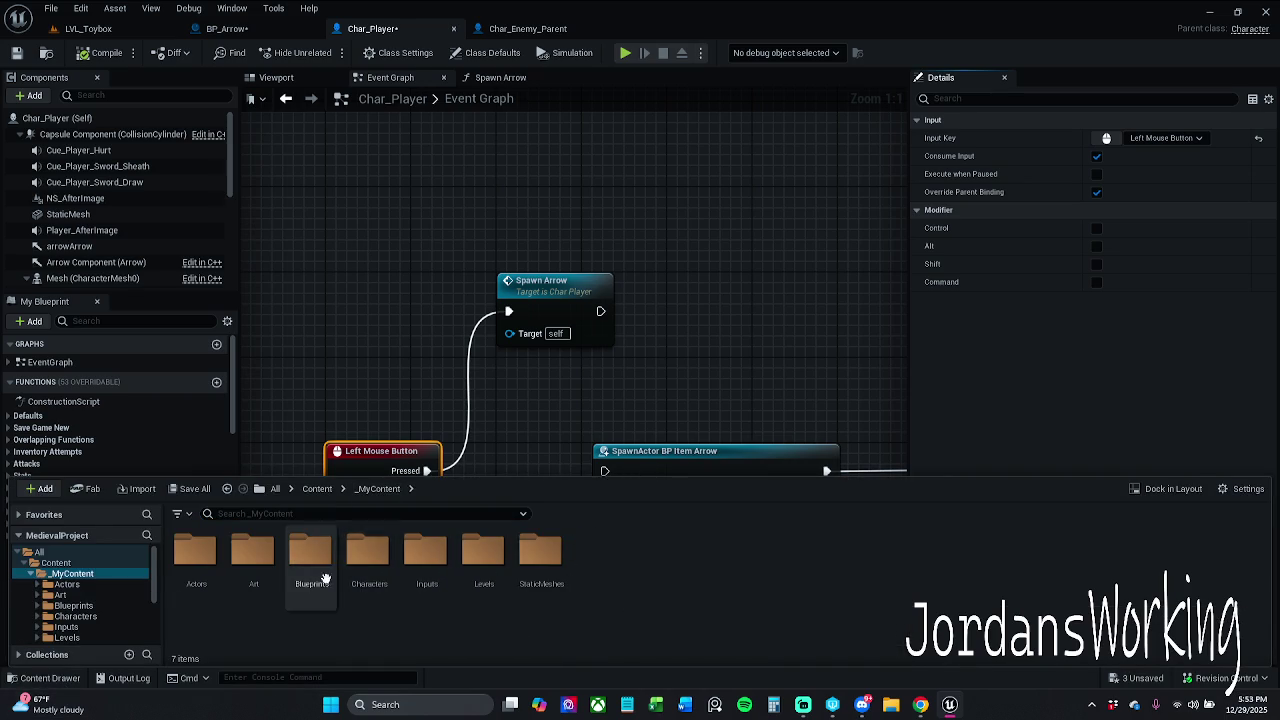
double_click(305, 570)
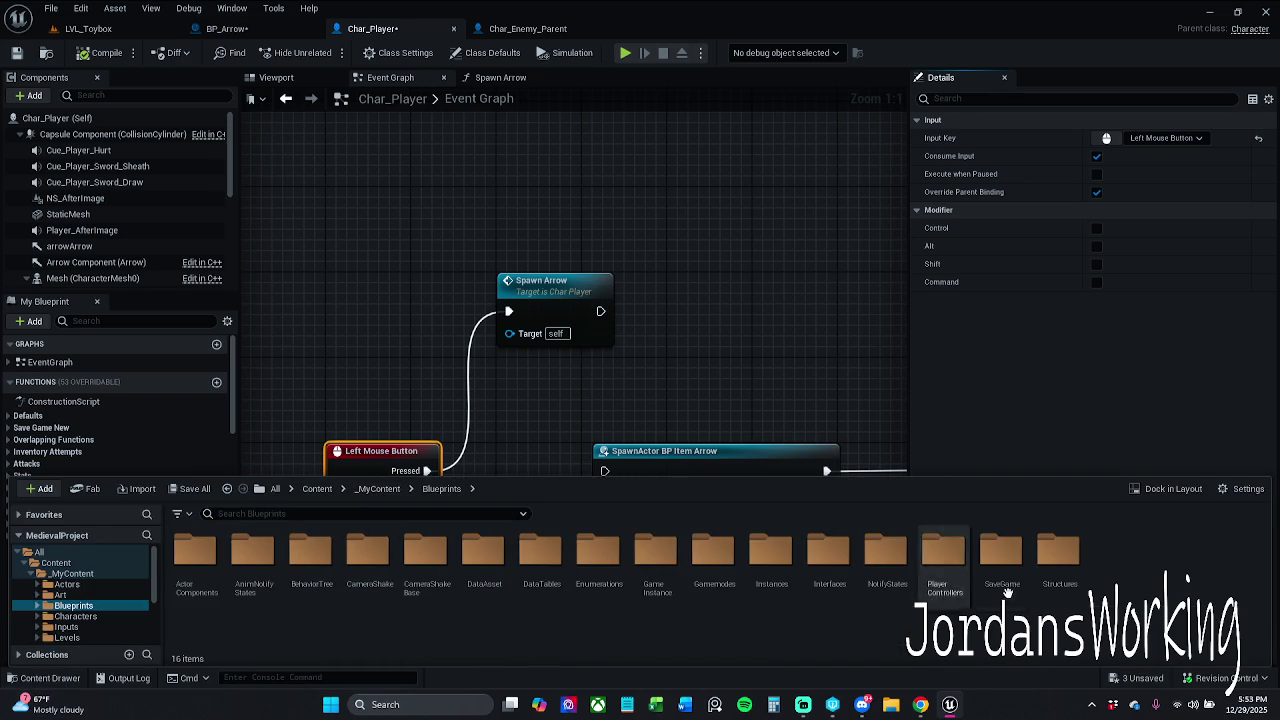
double_click(918, 572)
double_click(232, 584)
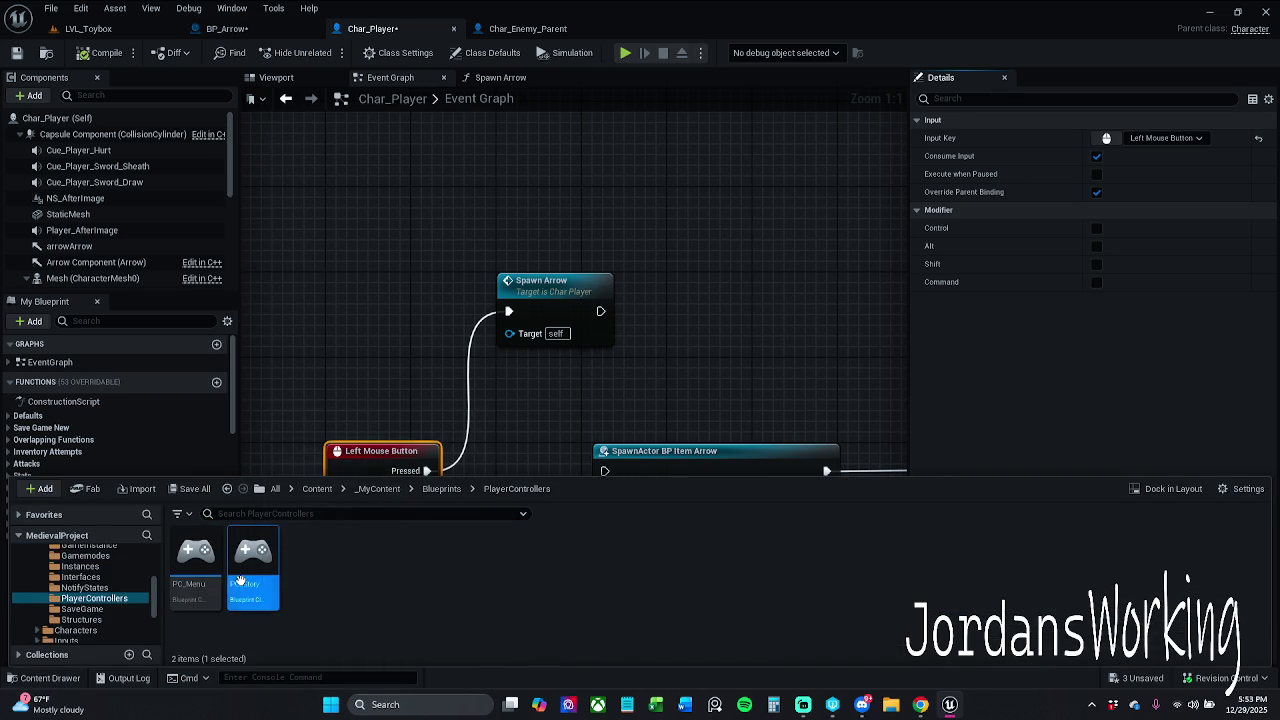
scroll(587, 272, down, 1)
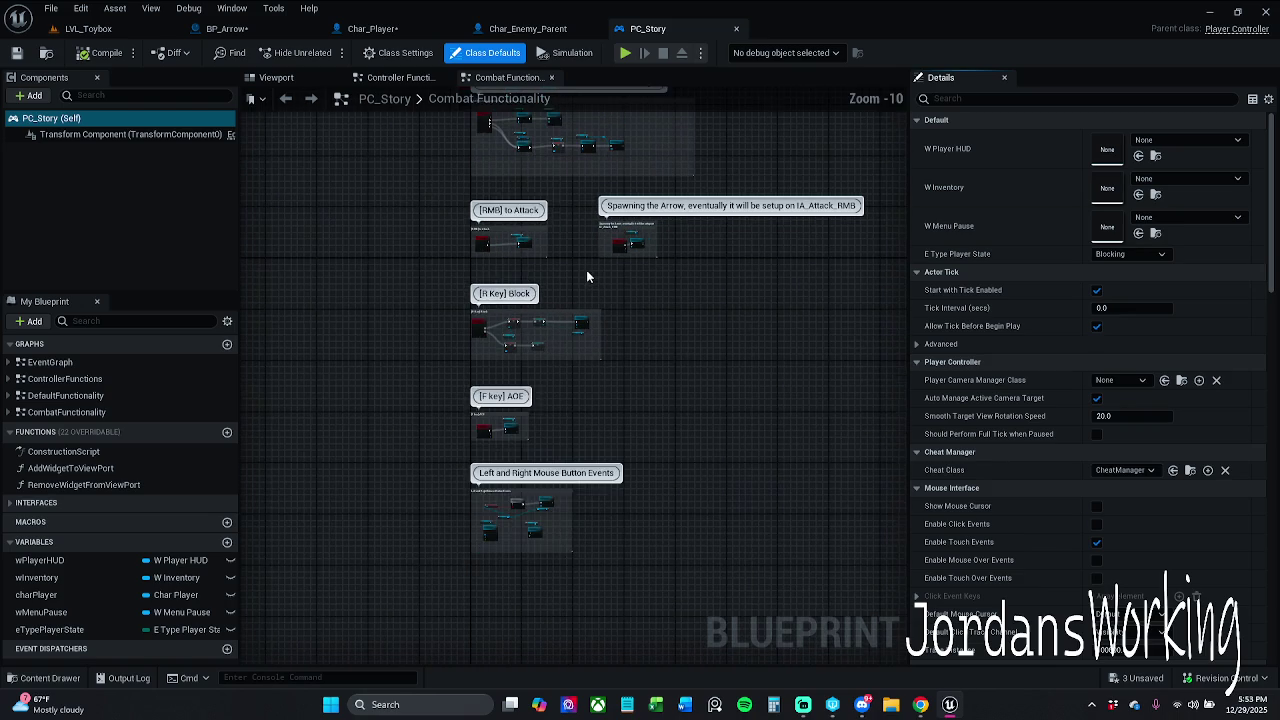
scroll(530, 235, up, 6)
scroll(420, 280, up, 3)
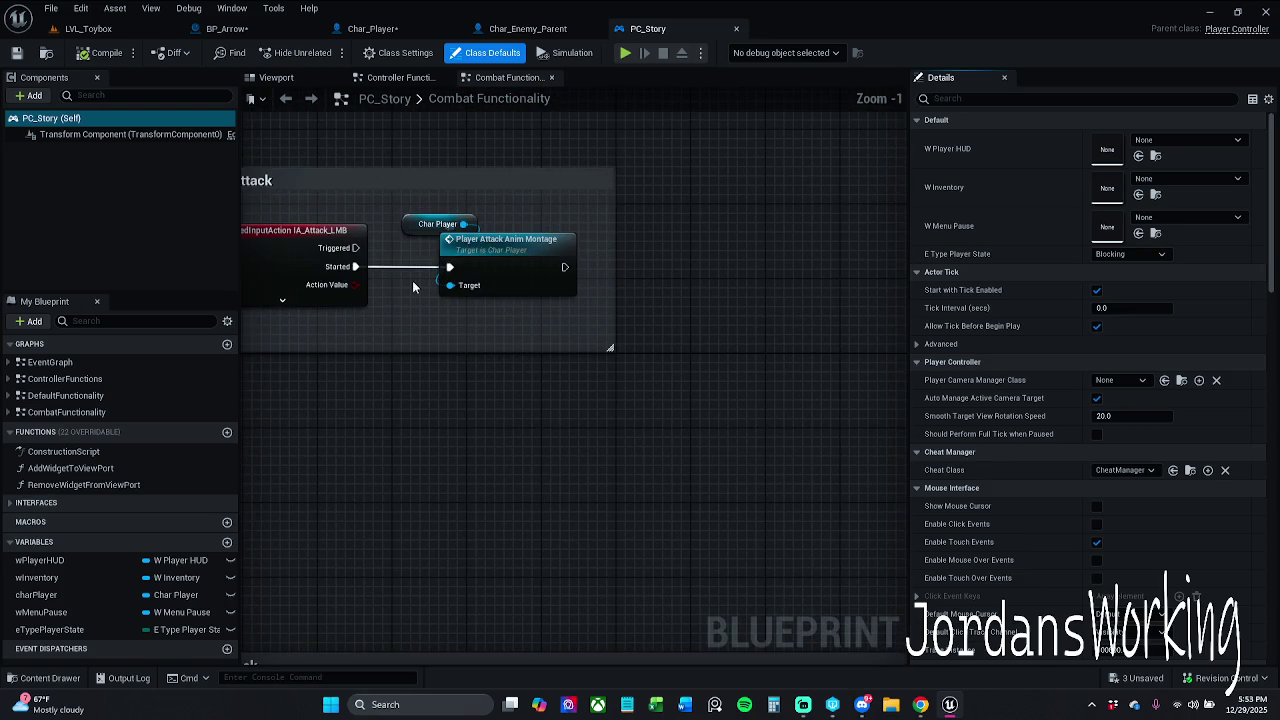
Unhook Started from Player Attack Anim Montage and tint the [RMB] to Attack comment dark red
alt+click(410, 272)
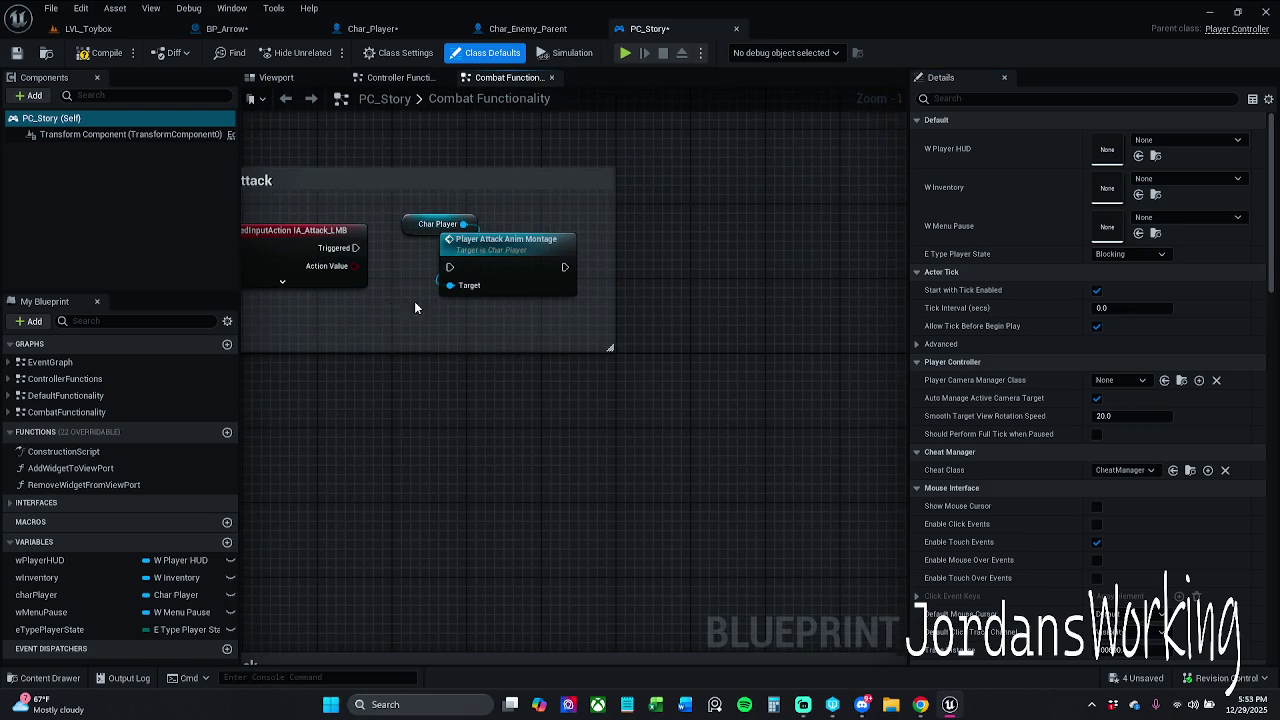
click(486, 208)
click(1150, 175)
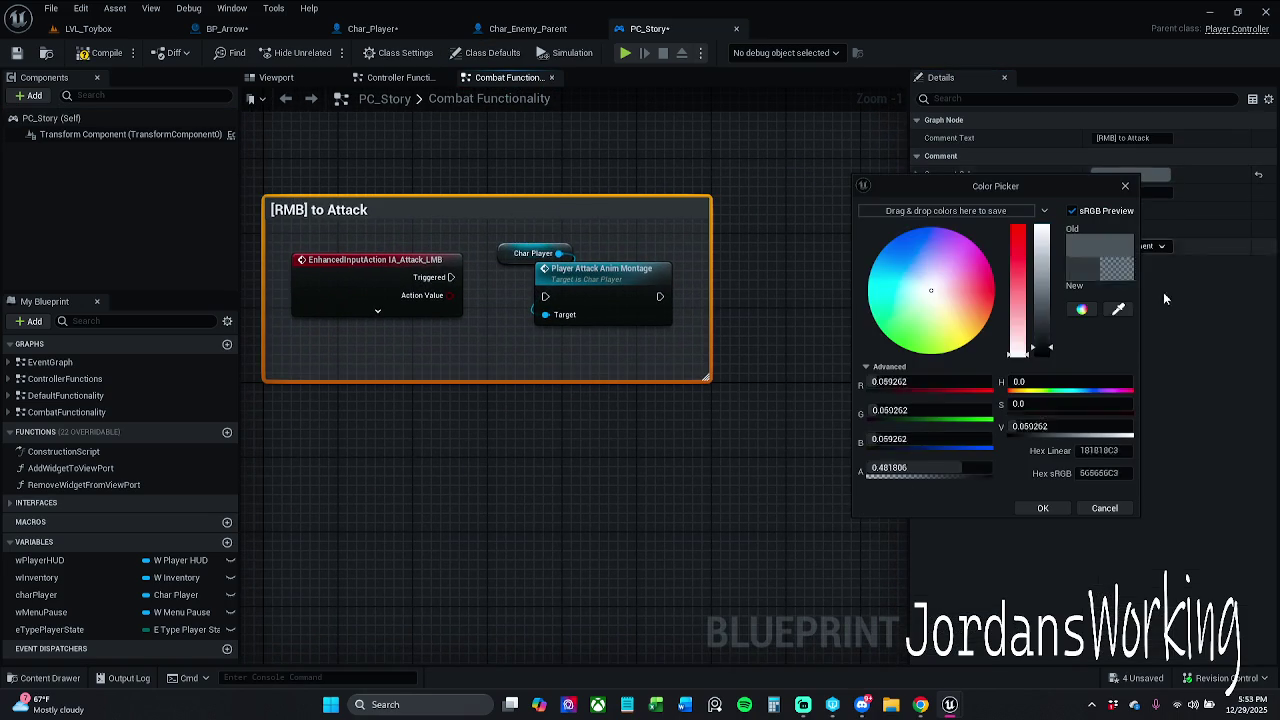
drag(1019, 329, 1020, 211)
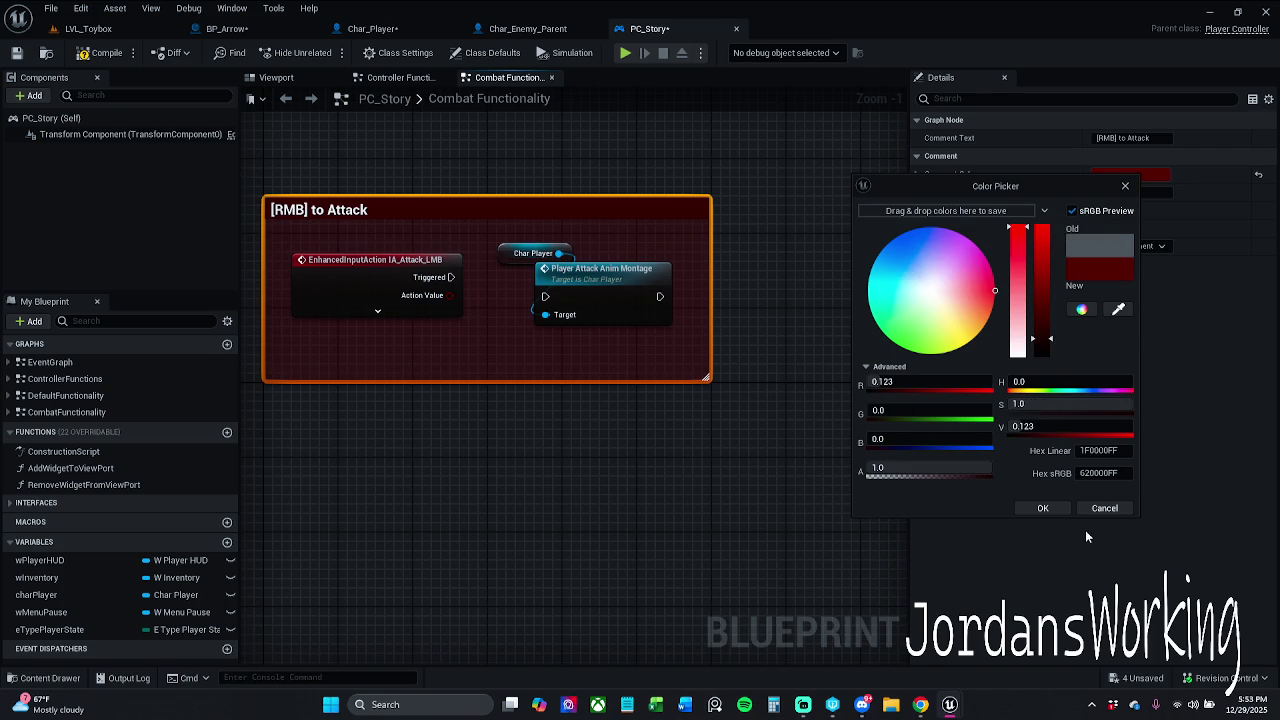
click(1043, 508)
scroll(754, 403, down, 6)
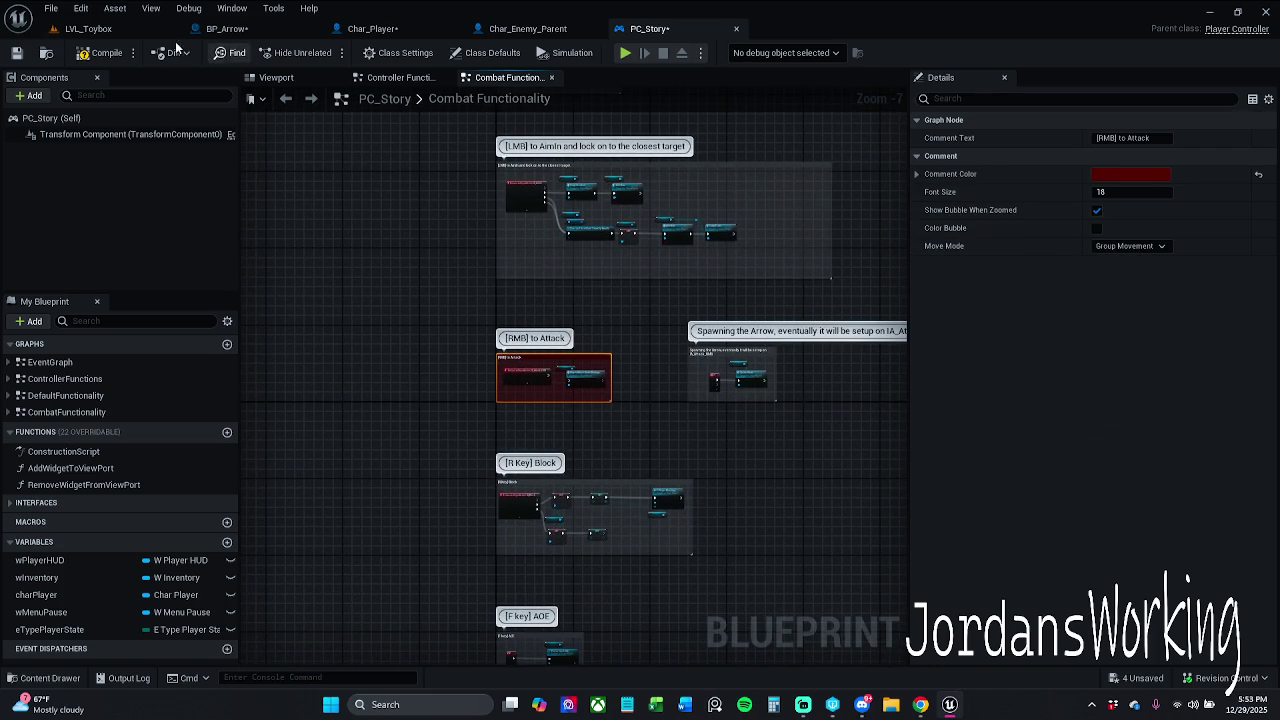
Make the [RMB] to Attack comment bright green (G 1.0) and save PC_Story
click(1151, 176)
mouse_move(986, 331)
mouse_down()
mouse_move(940, 372)
mouse_move(886, 383)
mouse_up()
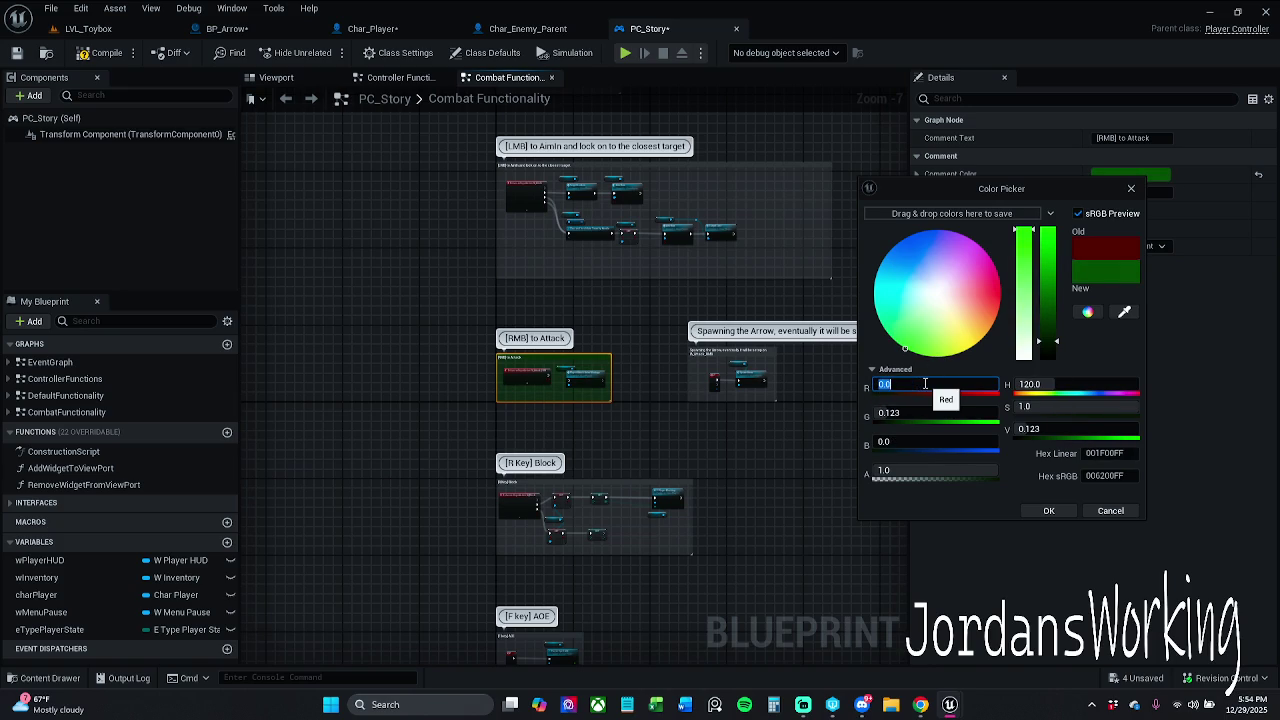
text(1)
key(Return)
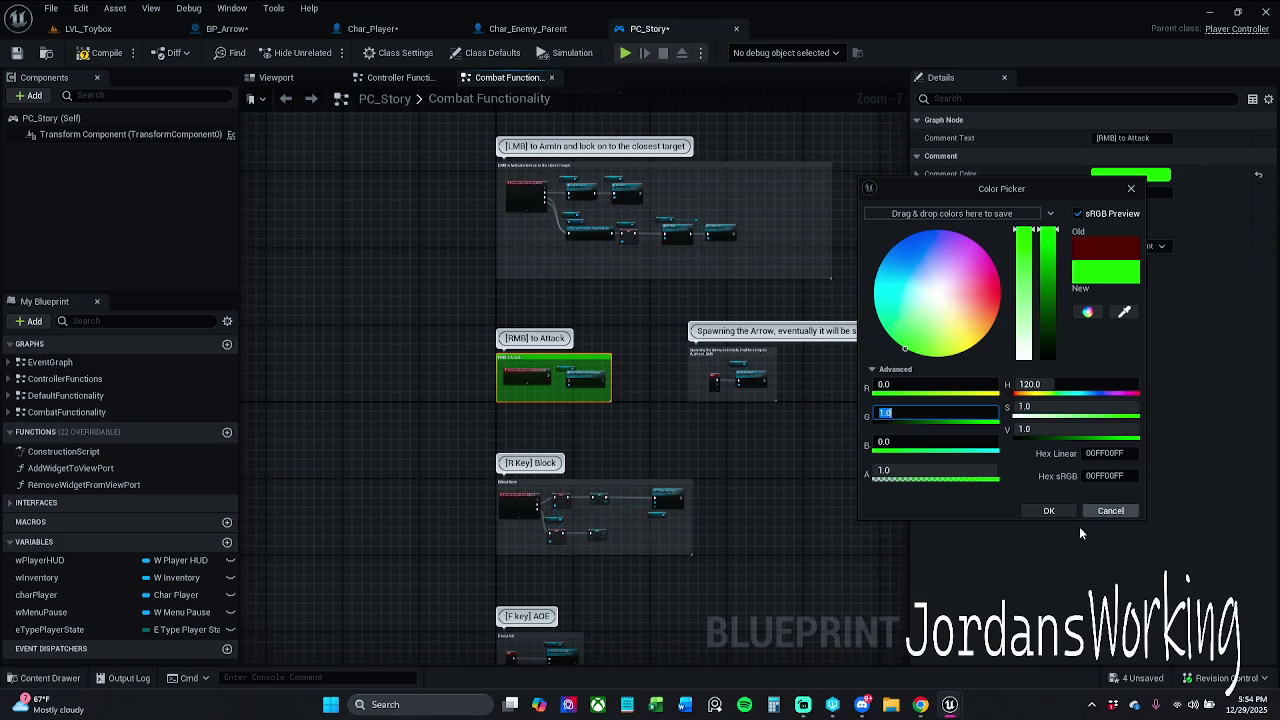
click(1048, 511)
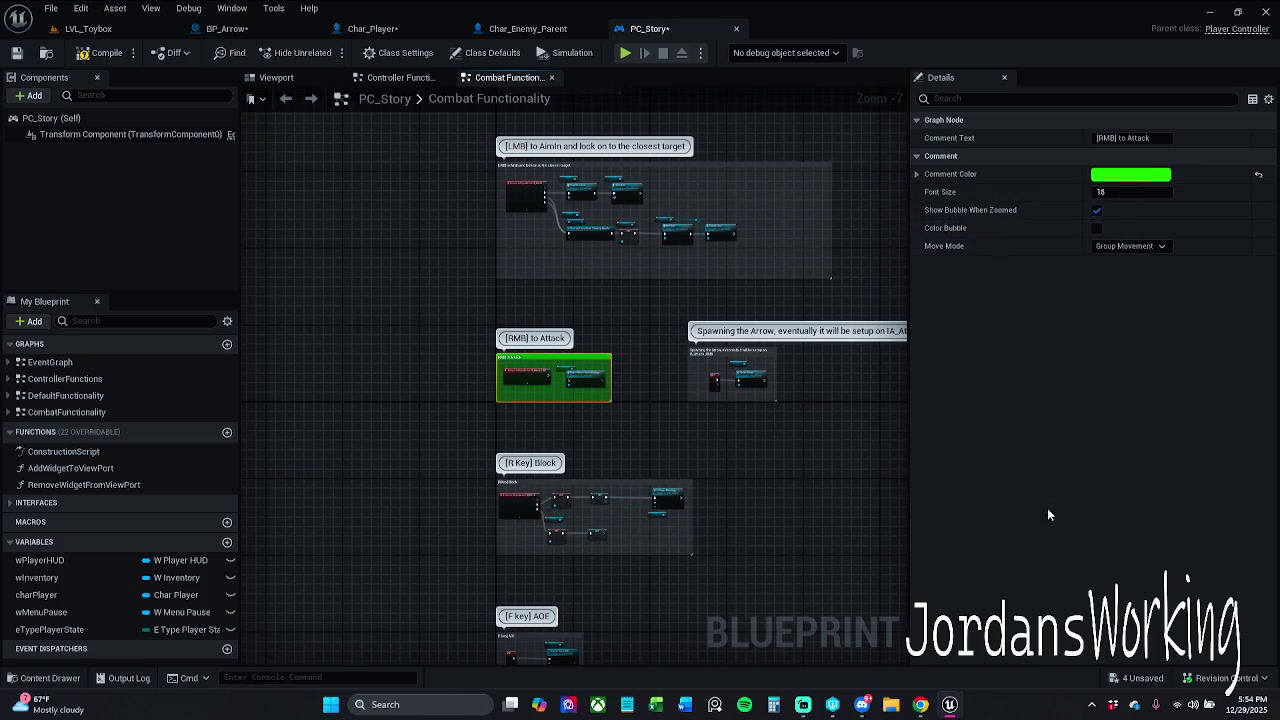
click(1155, 176)
mouse_move(1060, 290)
mouse_down()
mouse_move(1058, 323)
mouse_move(1058, 228)
mouse_up()
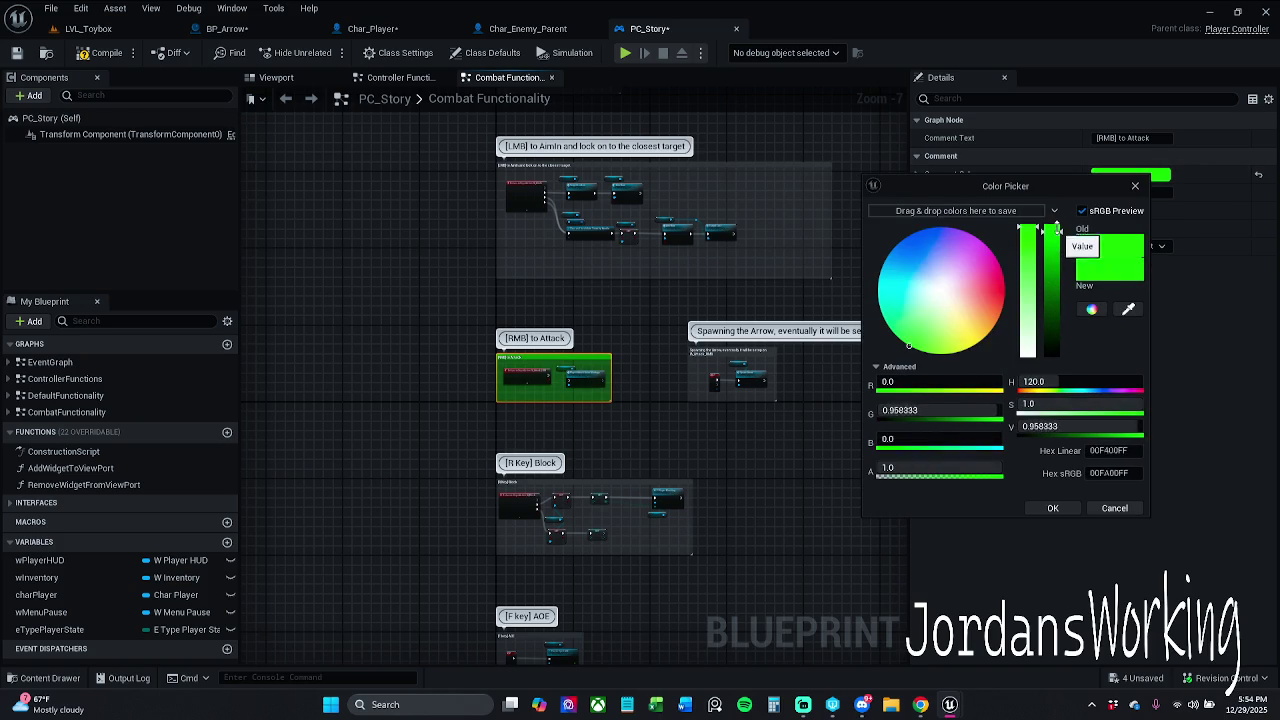
click(1071, 509)
click(16, 52)
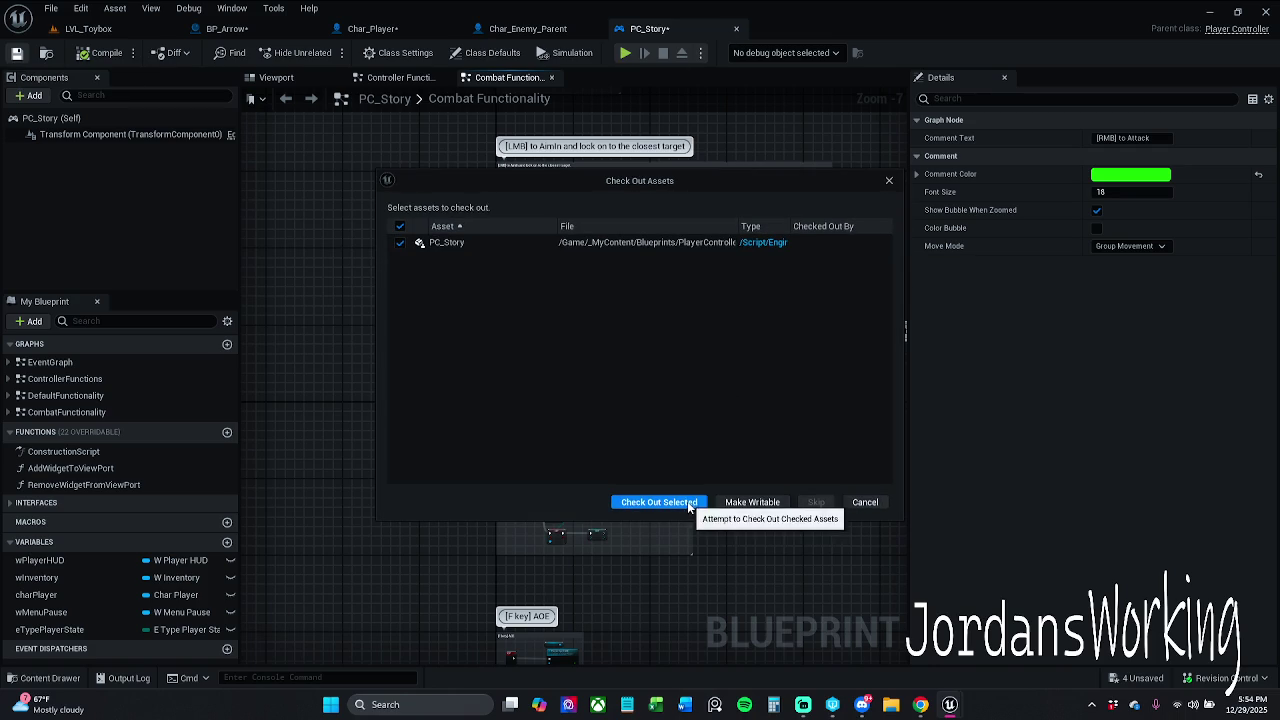
Check out PC_Story, then briefly playtest LVL_Toybox, firing two arrows before stopping
click(687, 501)
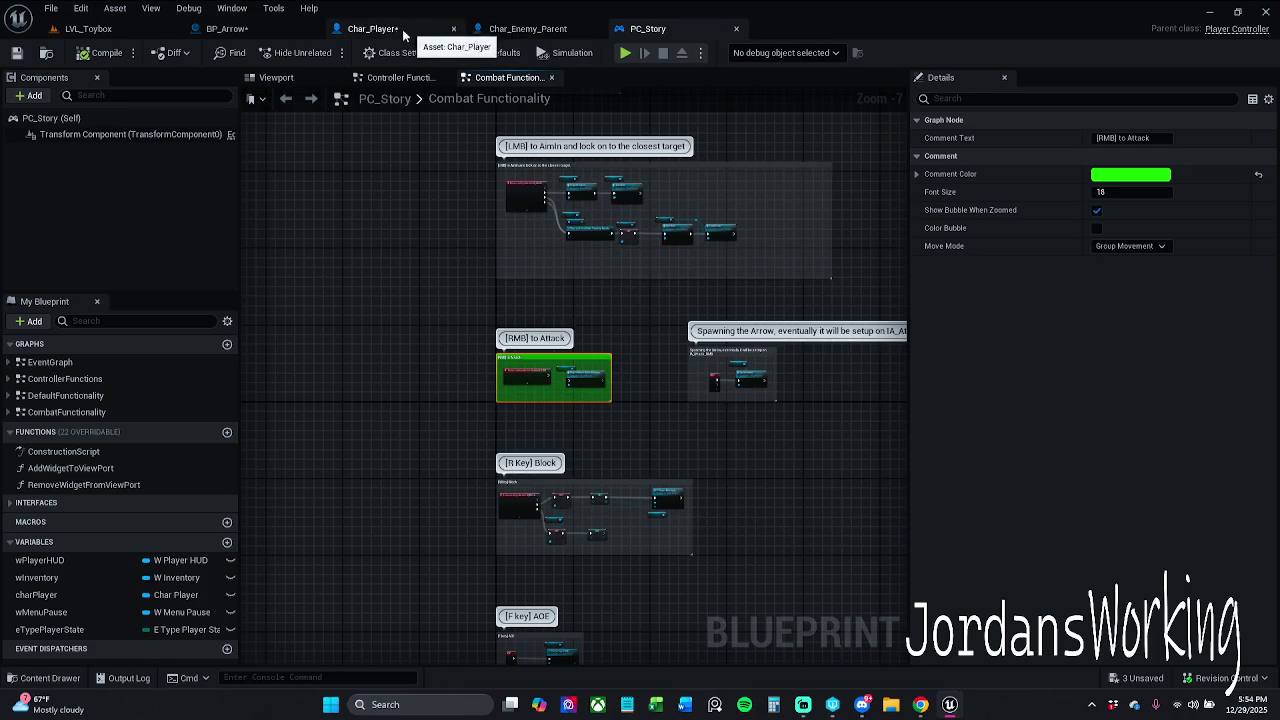
click(440, 32)
click(700, 29)
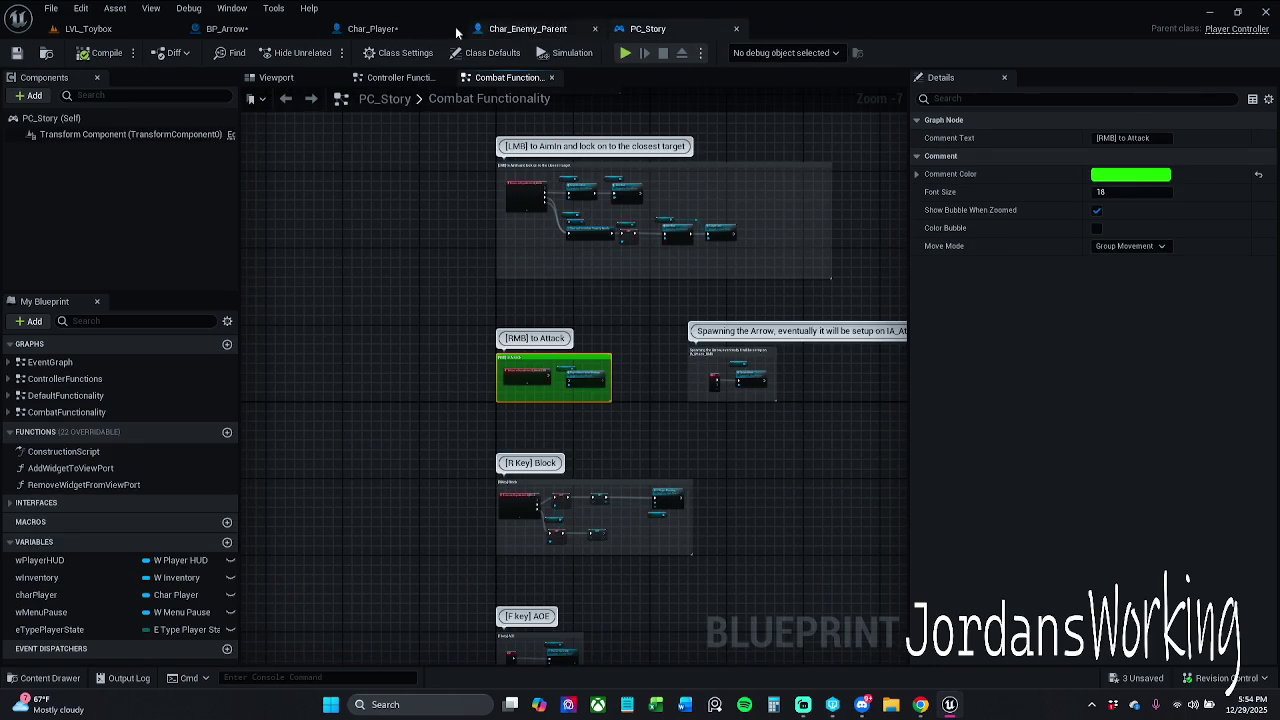
click(180, 30)
key(alt+p)
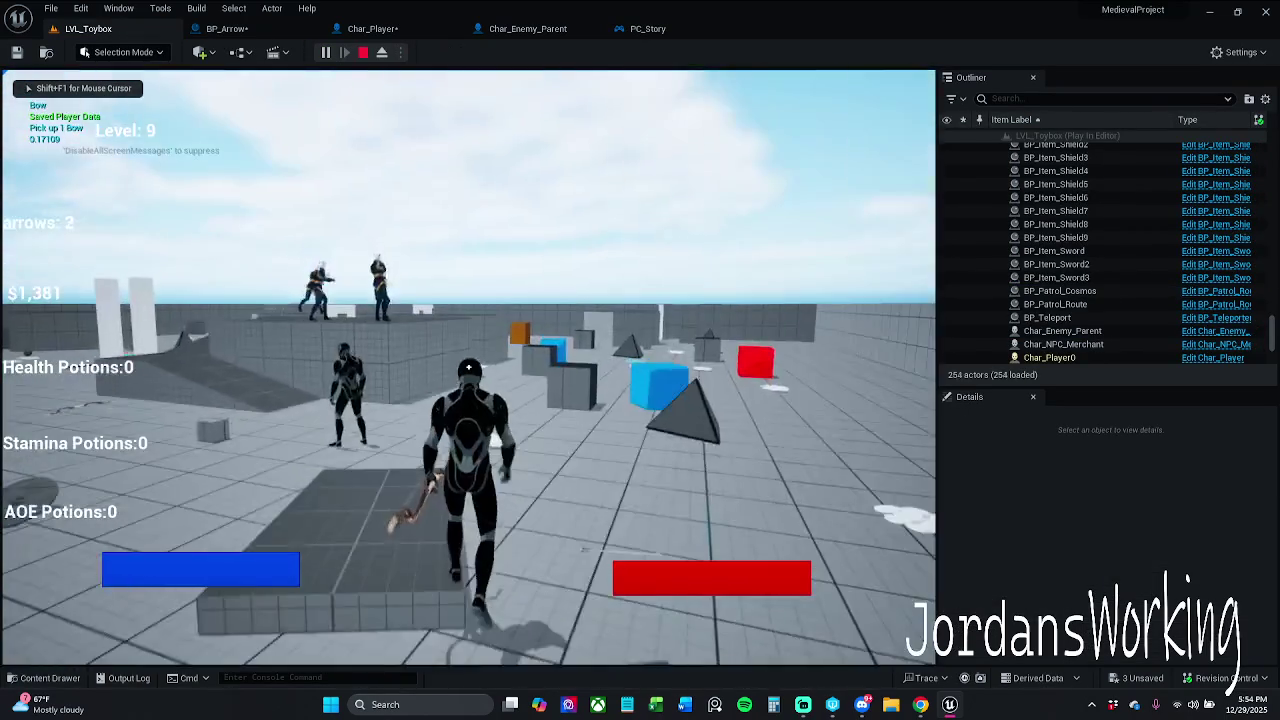
click(468, 368)
click(468, 368)
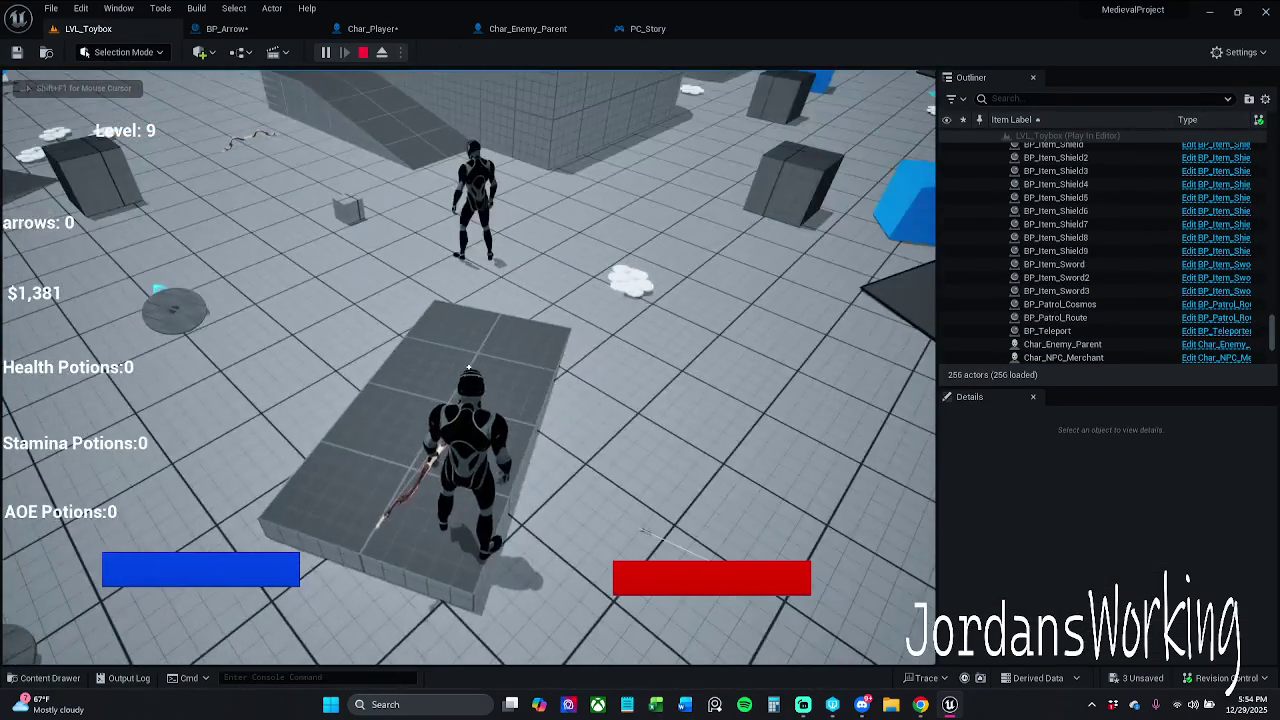
key(w)
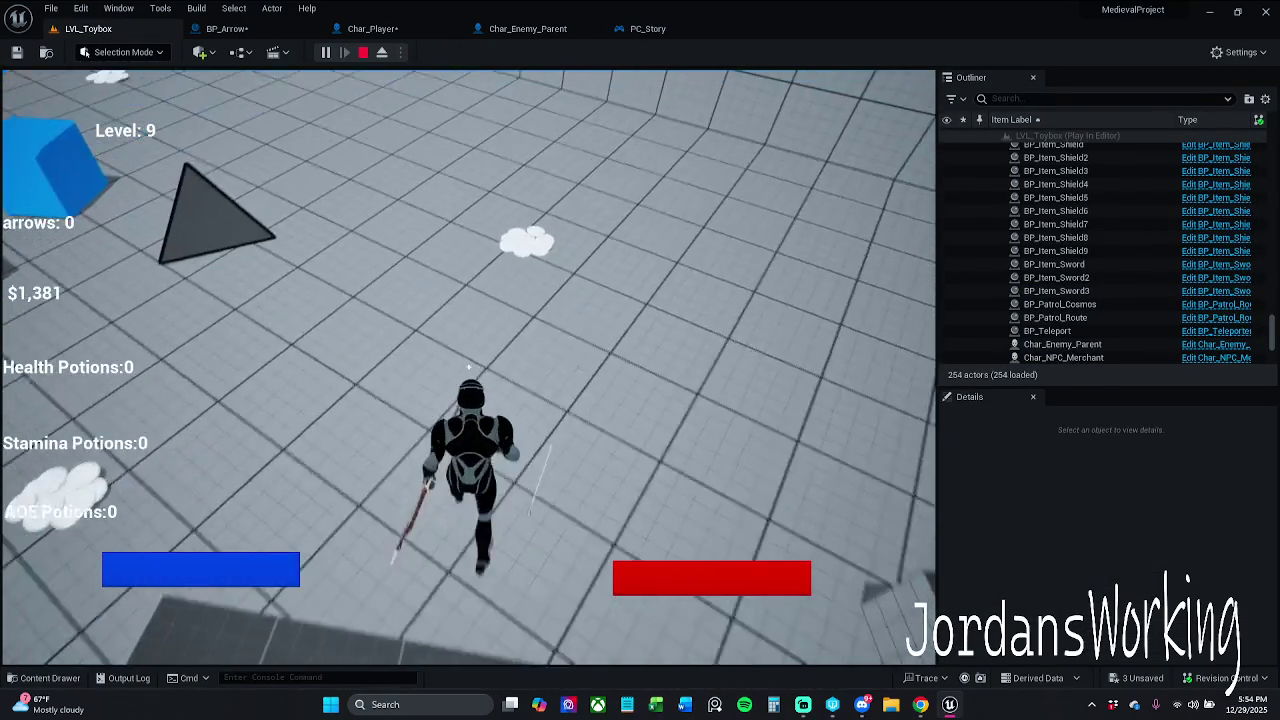
key(Escape)
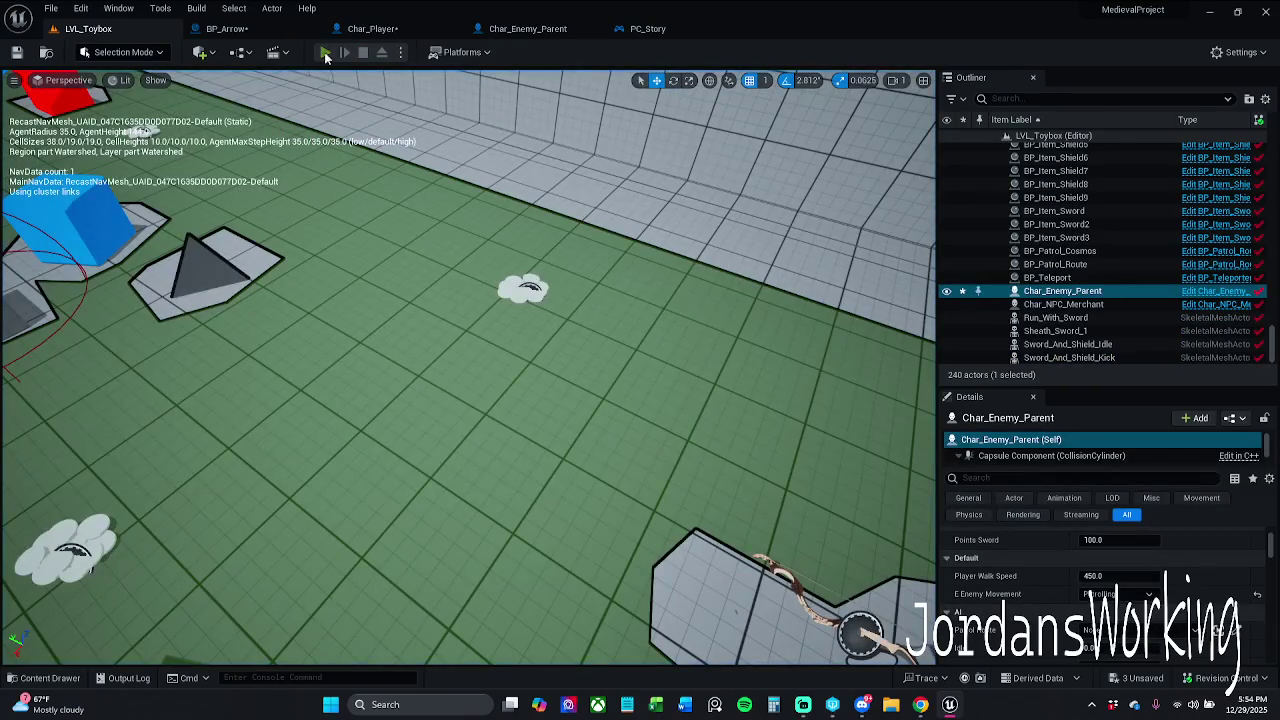
Playtest LVL_Toybox again, firing arrows until the count drops from 7 to 0, then stop
key(alt+p)
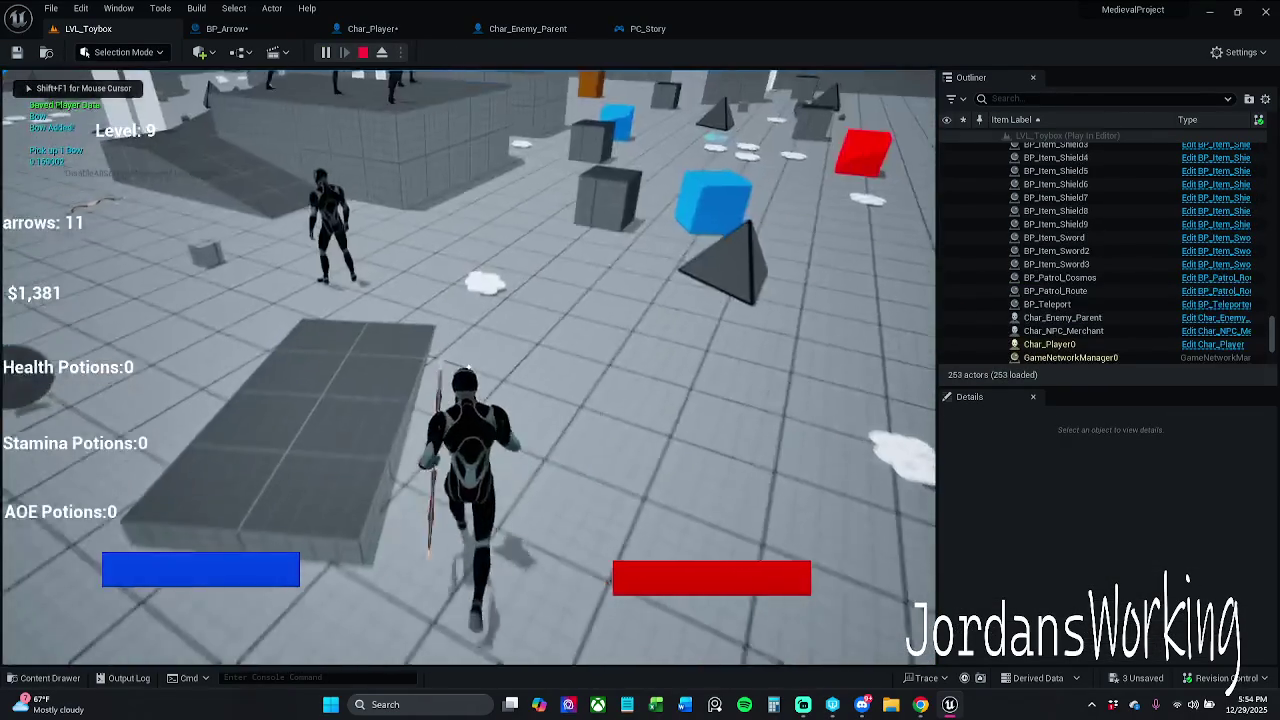
click(468, 367)
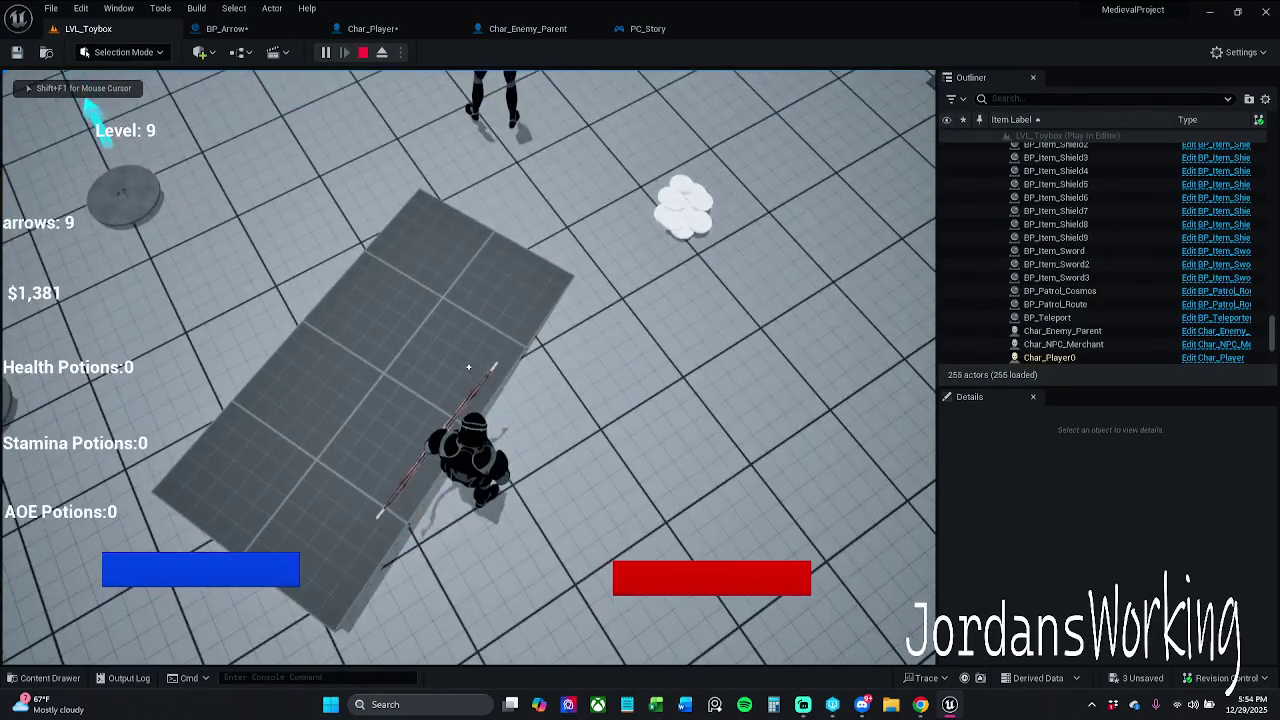
click(468, 367)
click(468, 367)
click(468, 367)
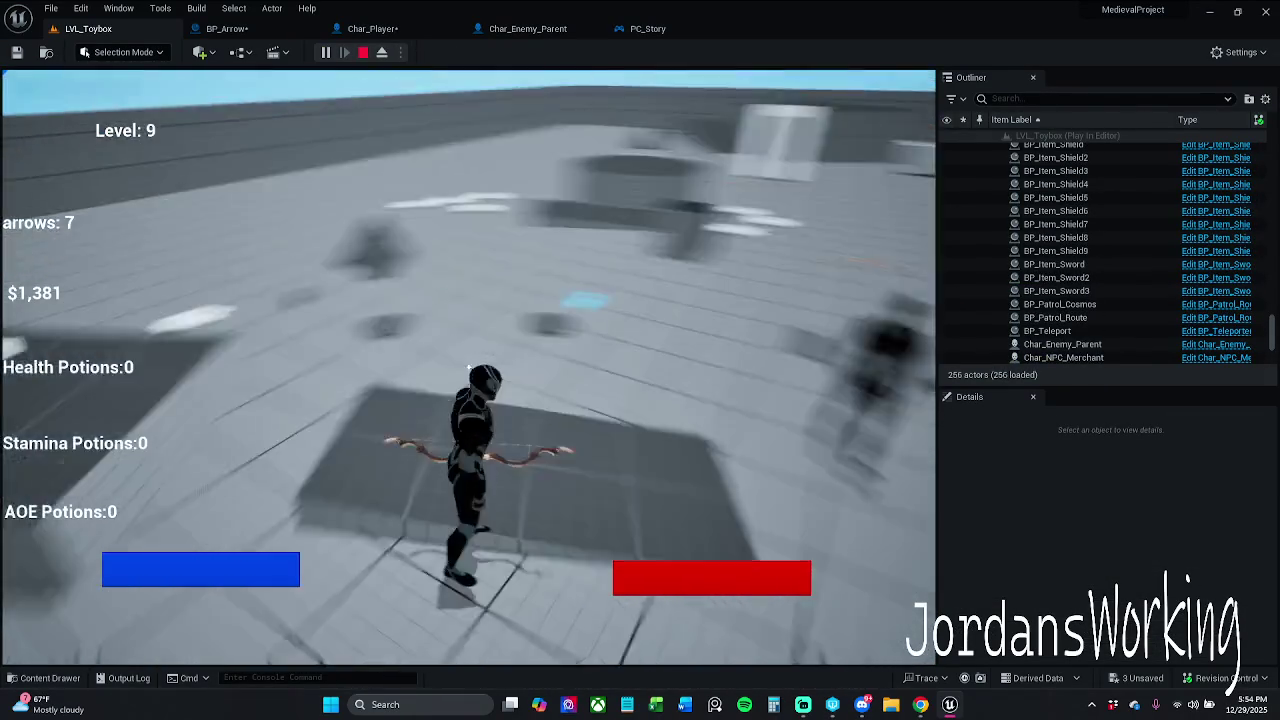
click(468, 367)
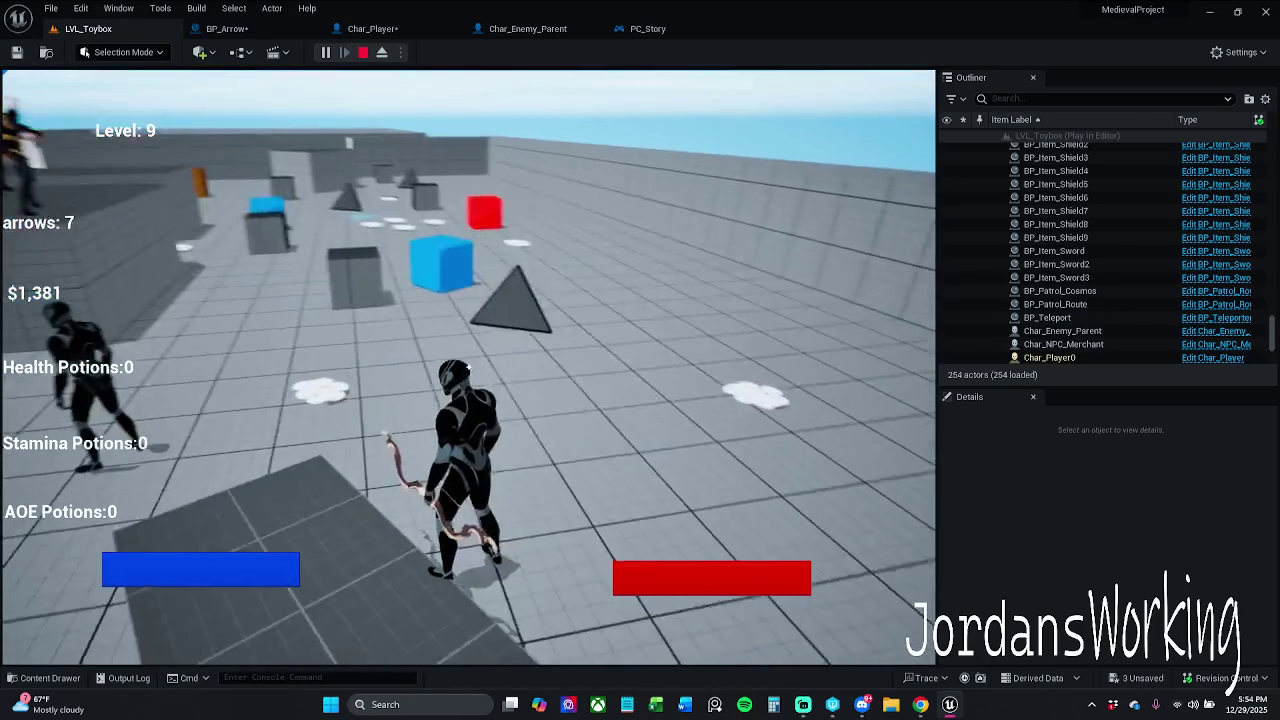
click(468, 367)
click(468, 367)
click(468, 367)
click(468, 367)
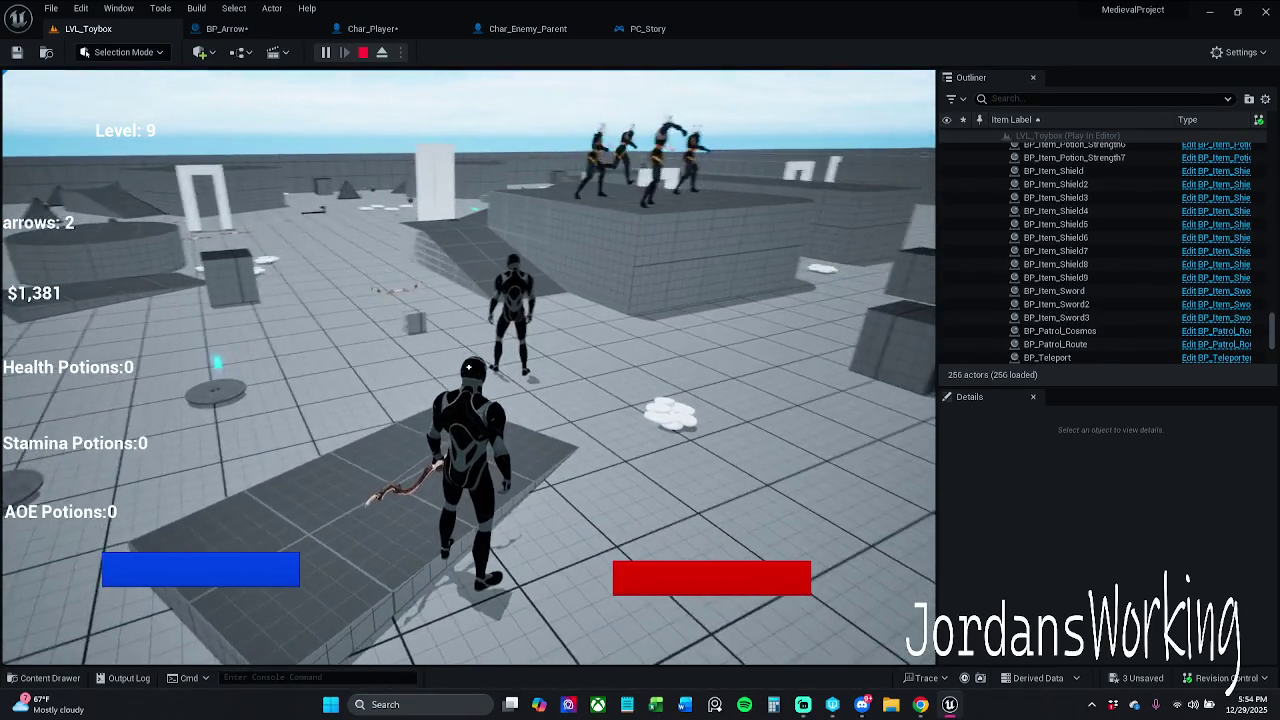
click(468, 367)
click(468, 367)
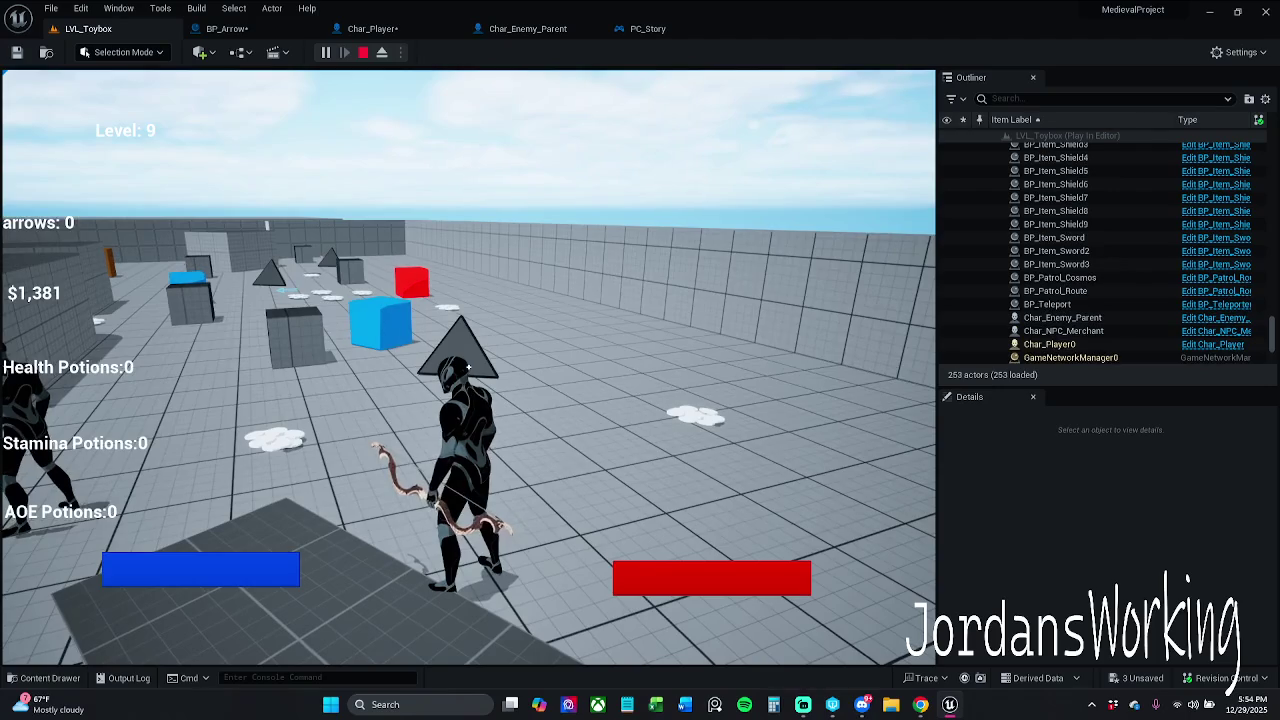
key(shift+F1)
key(Escape)
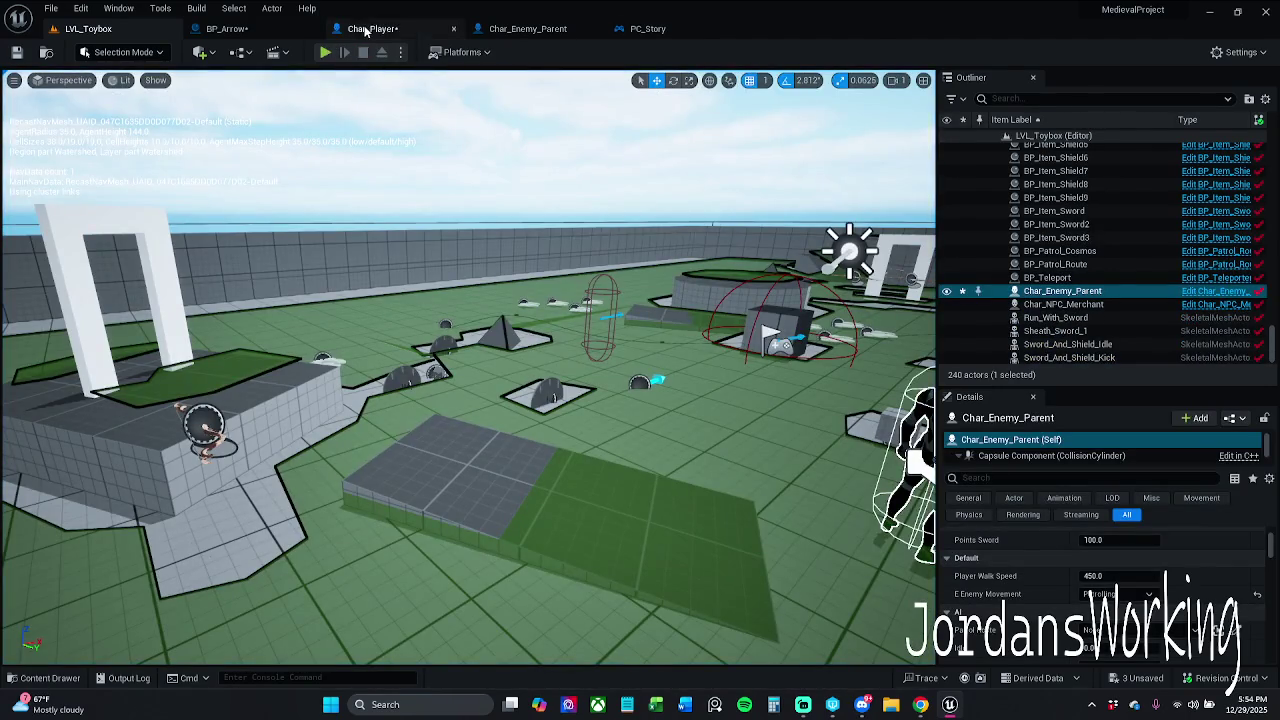
In Char_Player's Spawn Arrow graph, unwire Get Forward Vector so Spawn Transform Location is 0,0,0
click(366, 31)
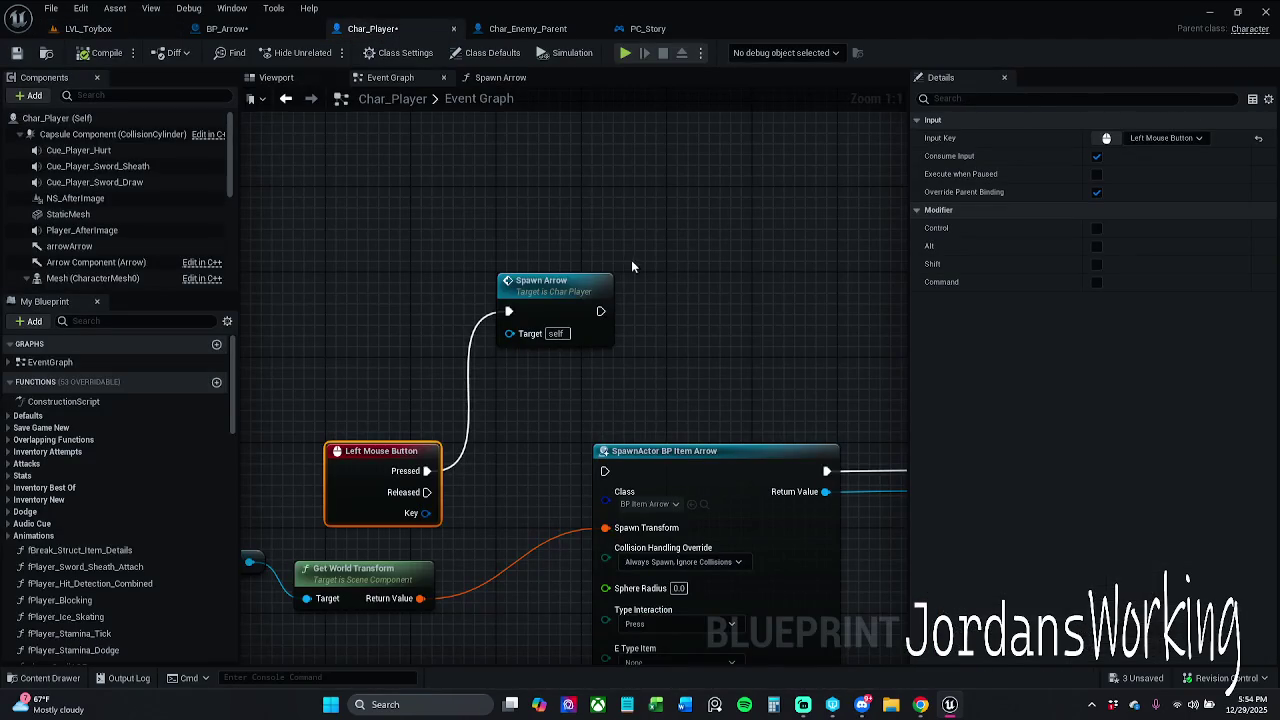
double_click(590, 298)
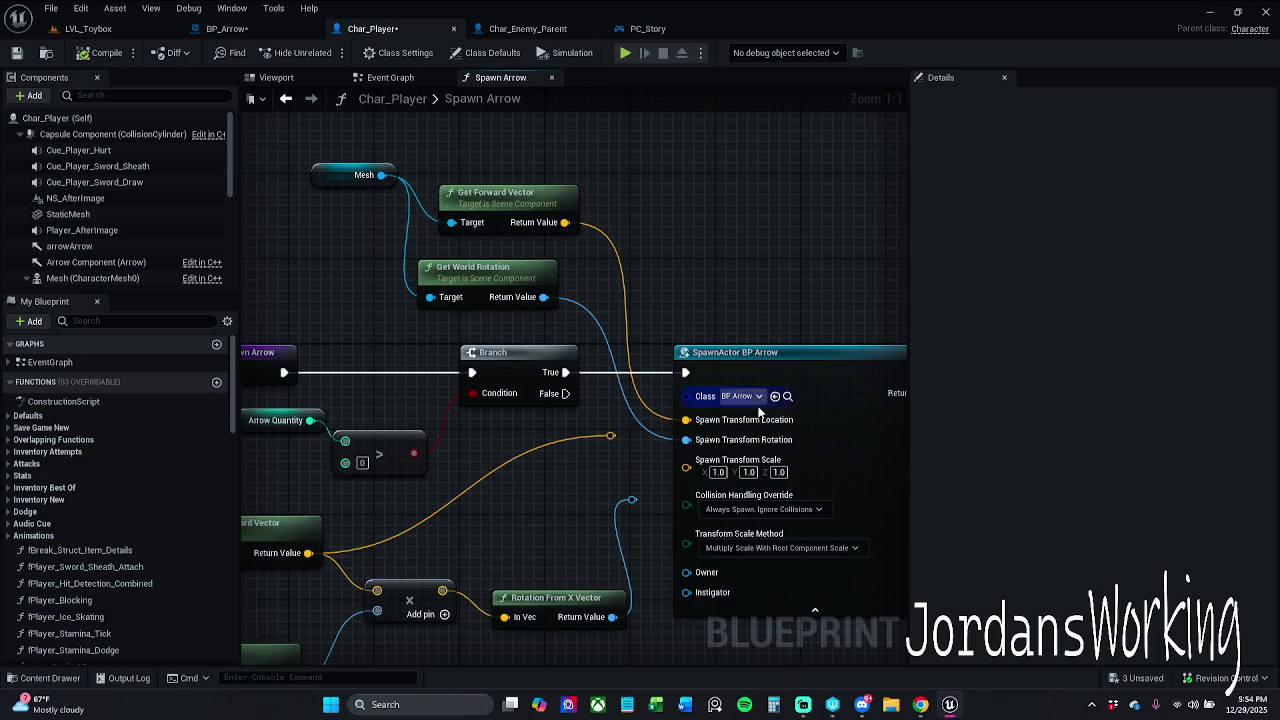
scroll(718, 330, down, 5)
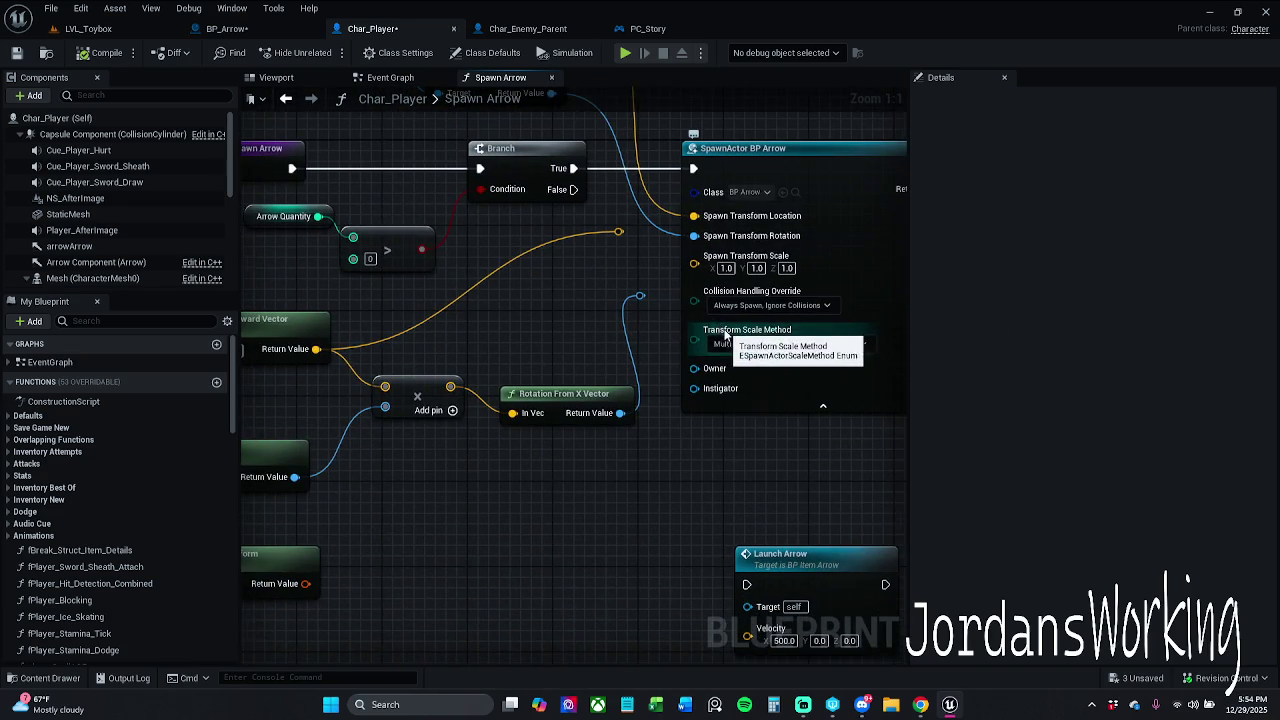
scroll(718, 330, down, 1)
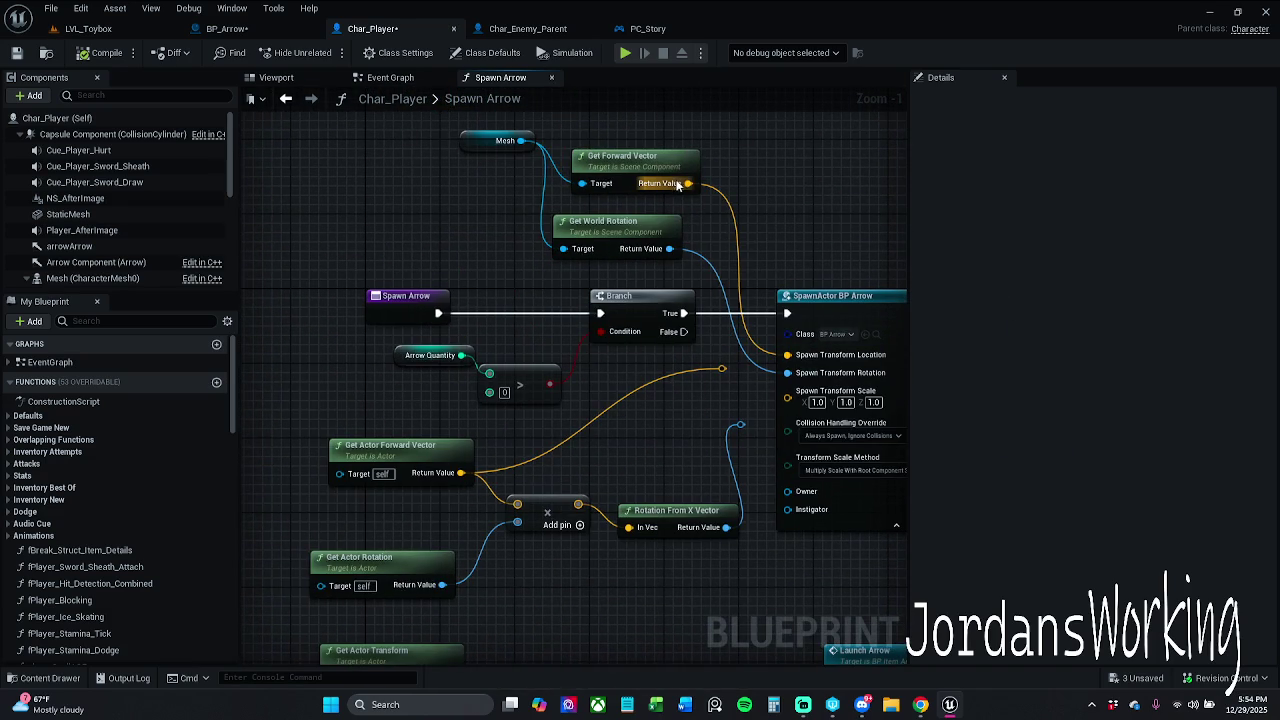
alt+click(737, 235)
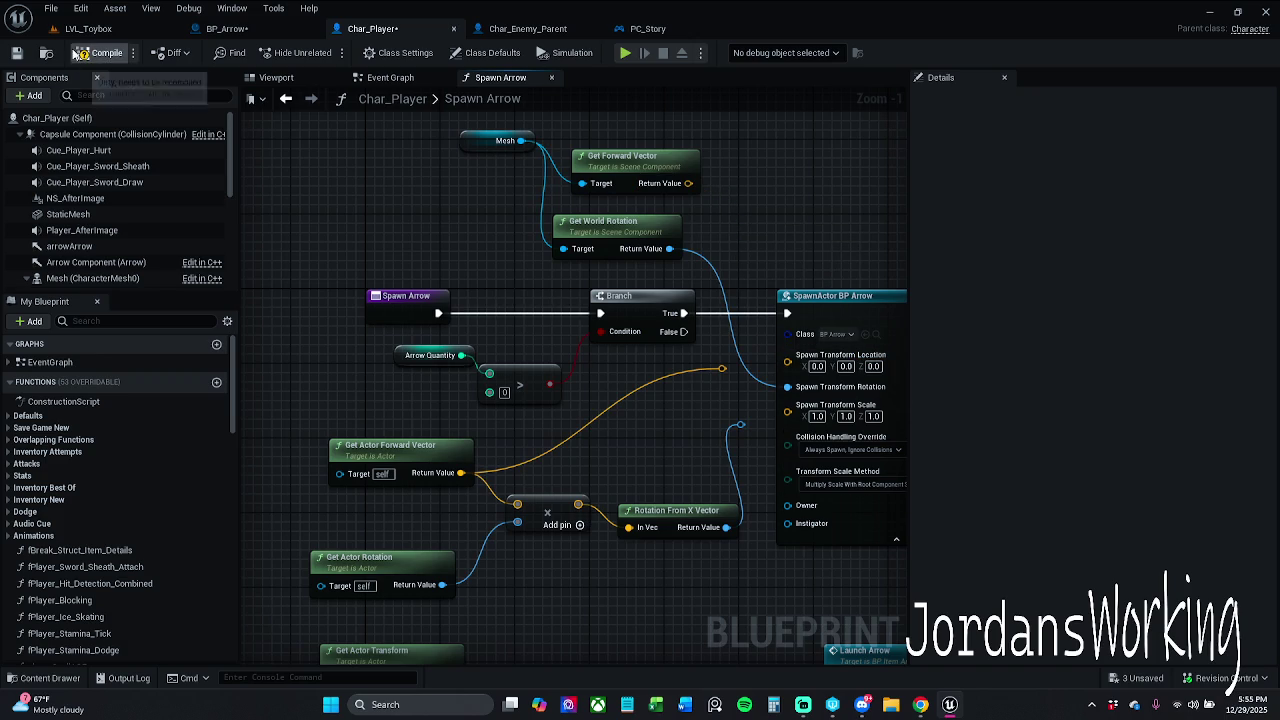
click(88, 28)
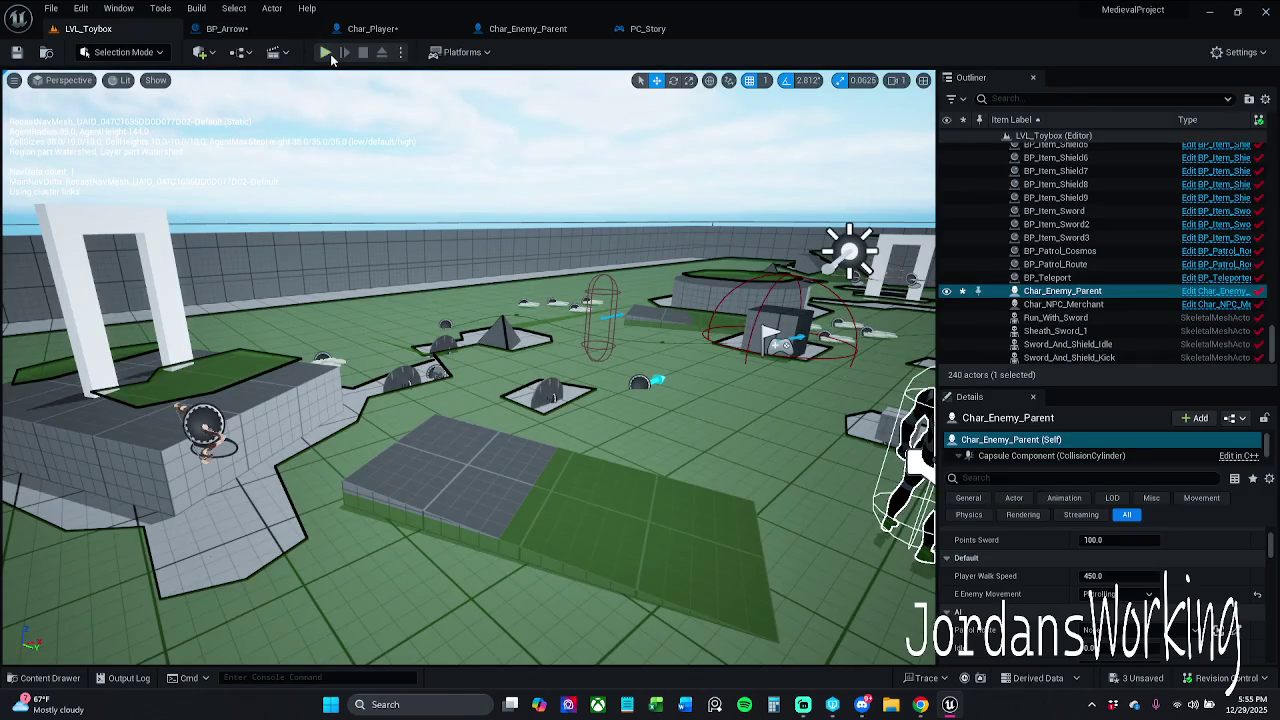
Playtest the level, picking up the bow and firing five arrows until none remain
click(329, 54)
key(w)
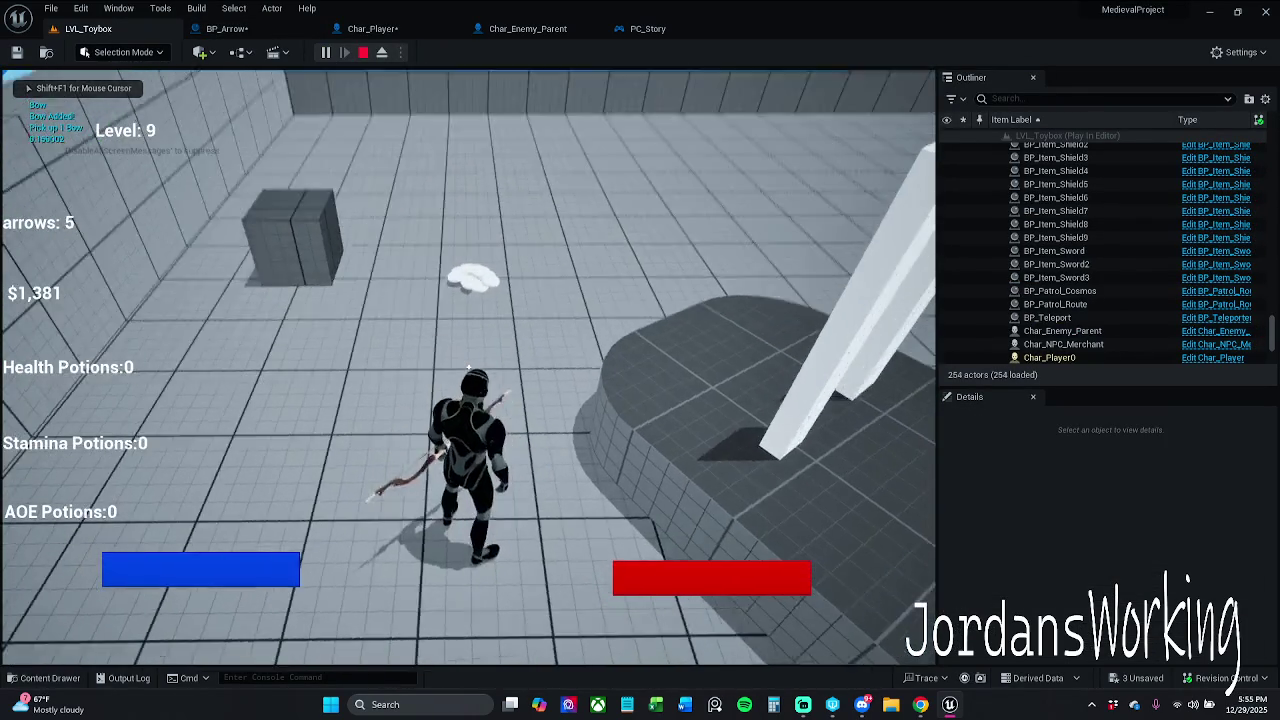
click(468, 367)
click(468, 367)
click(468, 367)
click(468, 367)
click(468, 367)
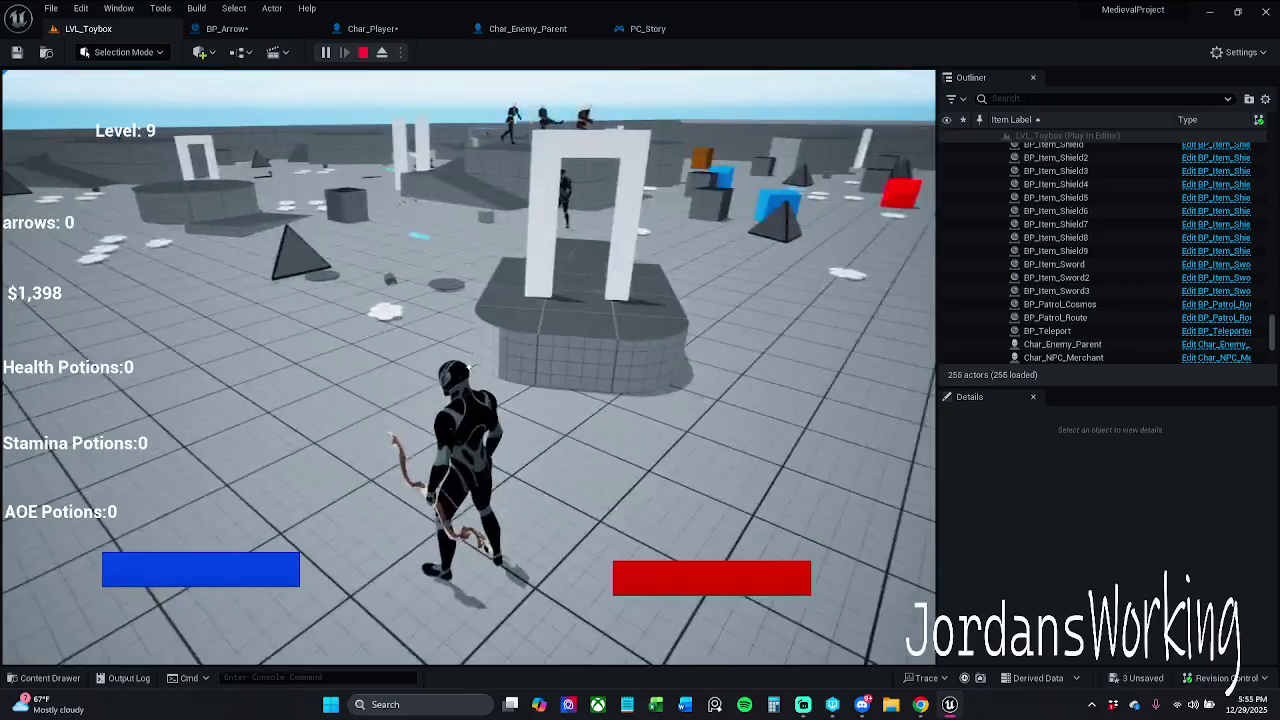
key(Escape)
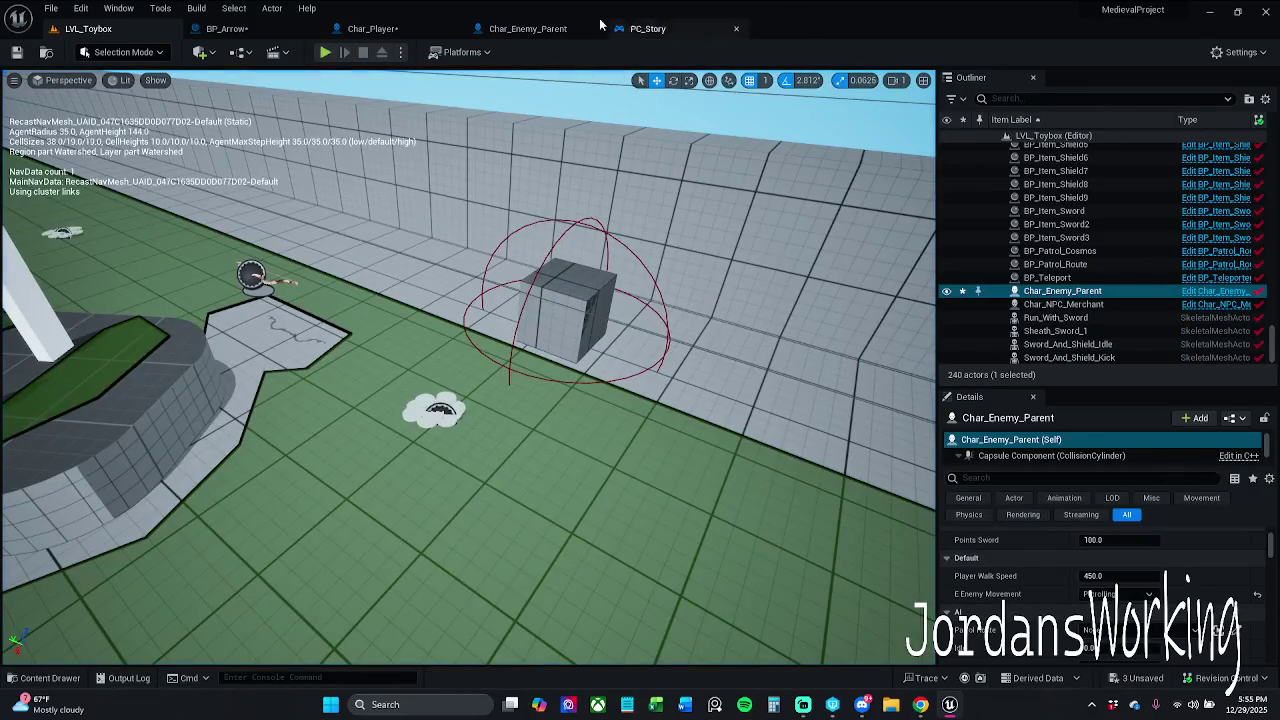
After checking the Spawn Arrow graph, playtest again and fire eight arrows until empty
click(350, 30)
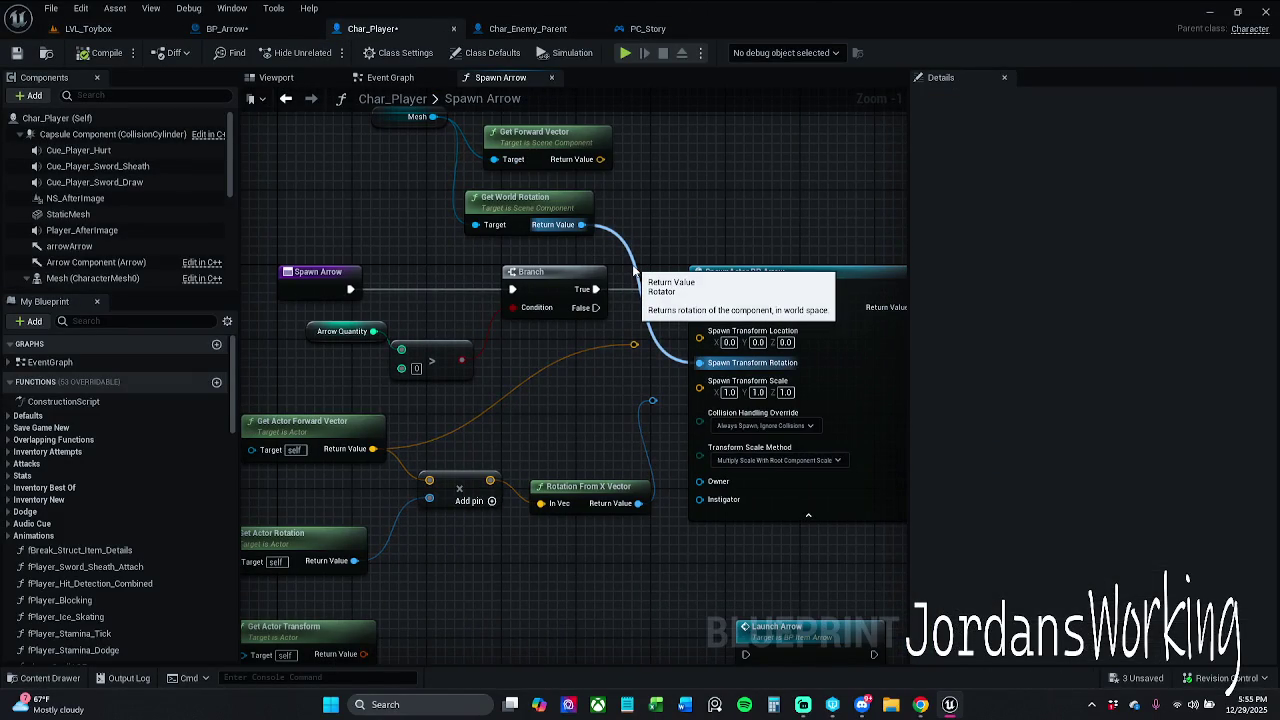
click(112, 28)
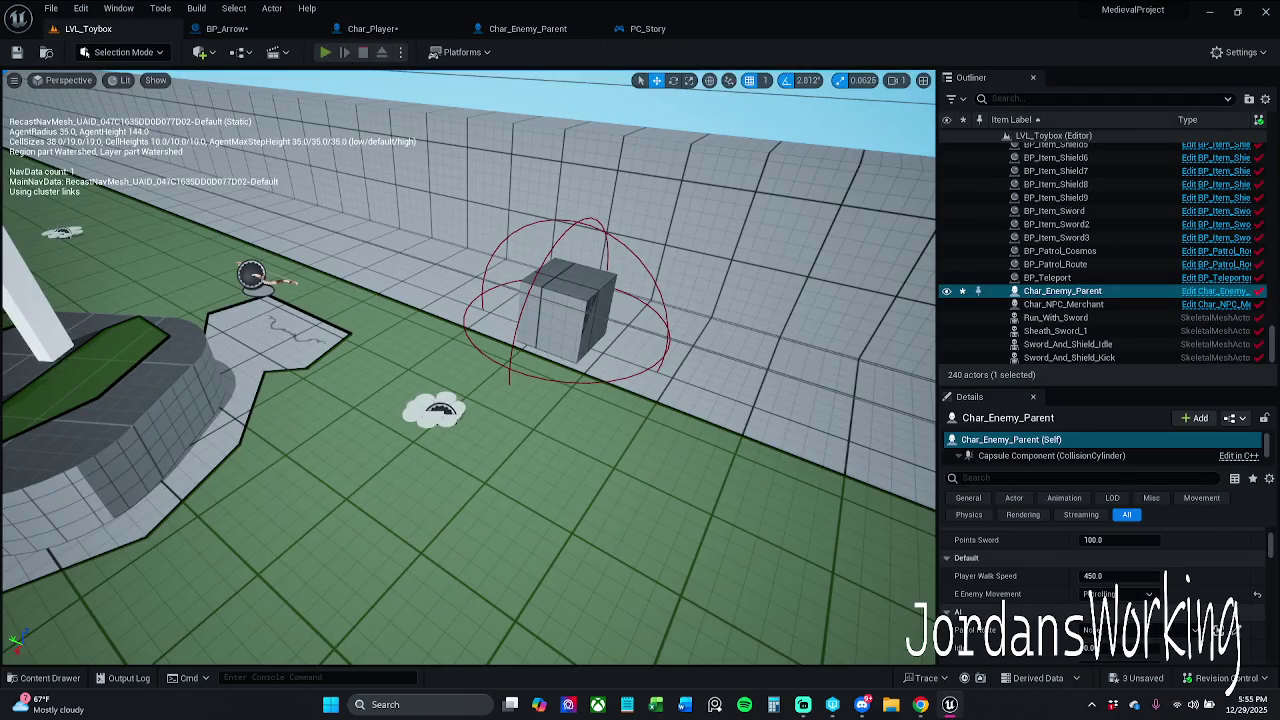
key(alt+p)
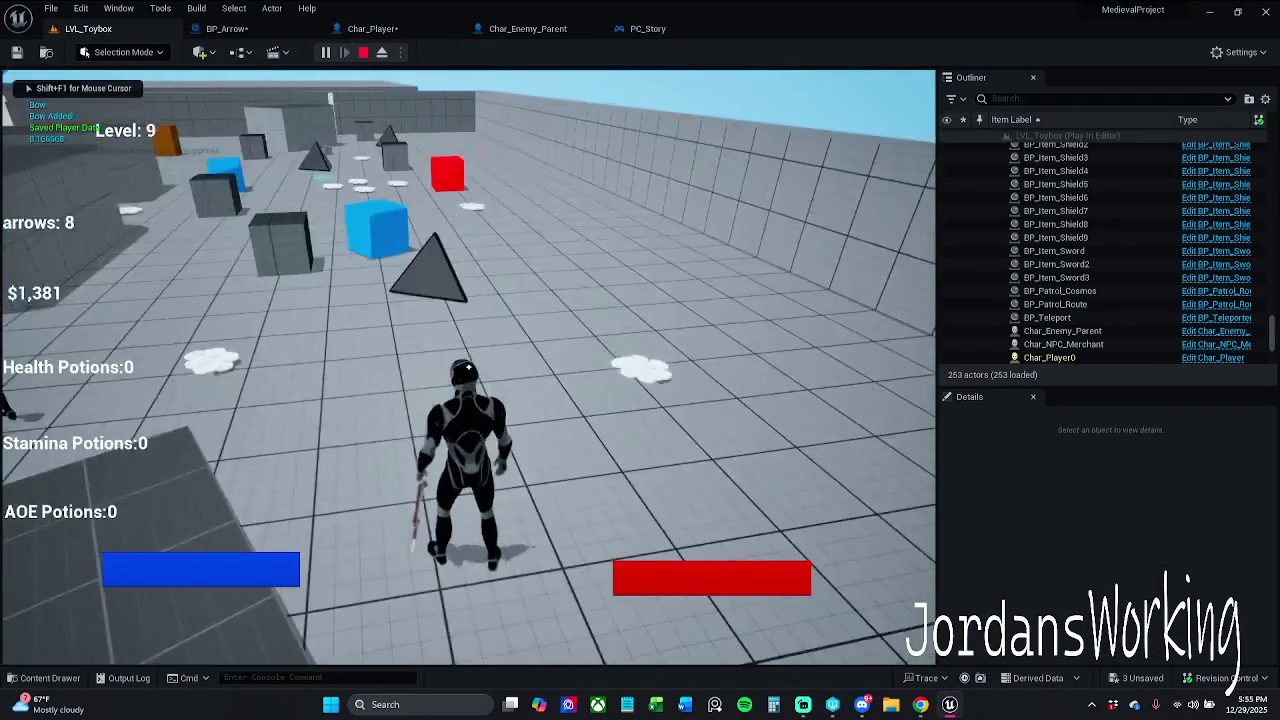
click(468, 368)
click(468, 368)
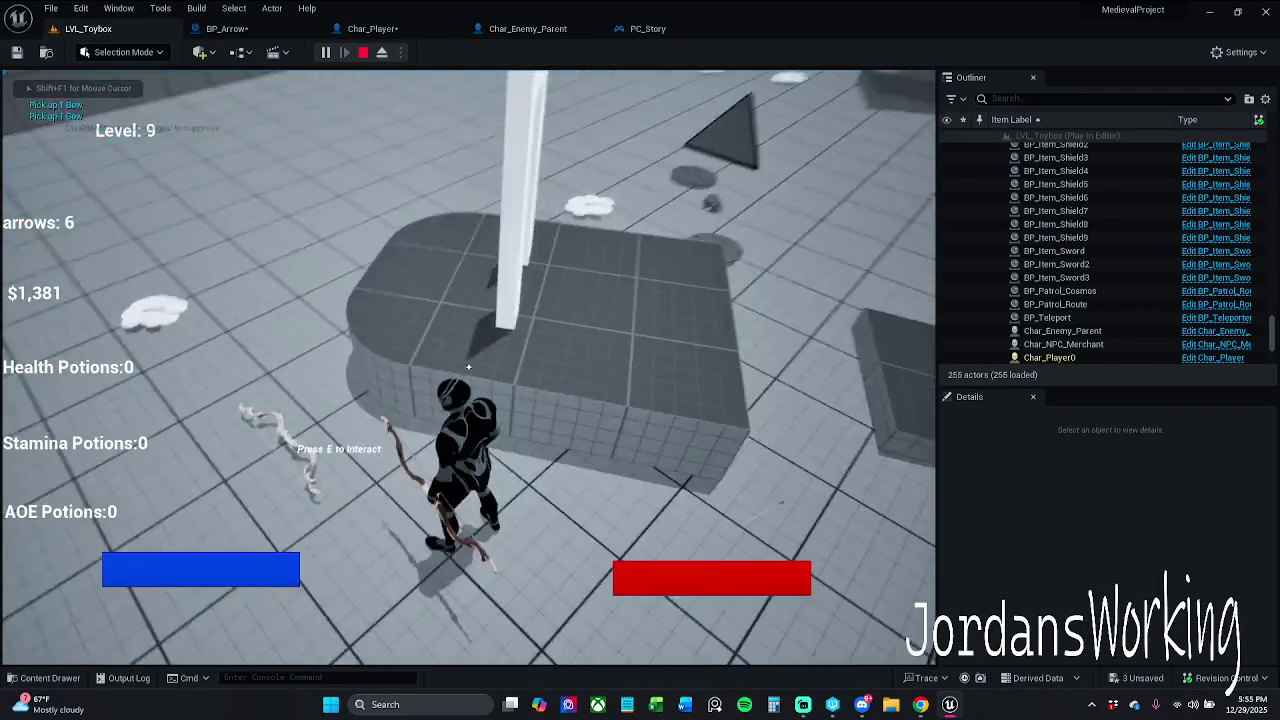
click(468, 368)
click(468, 368)
click(468, 368)
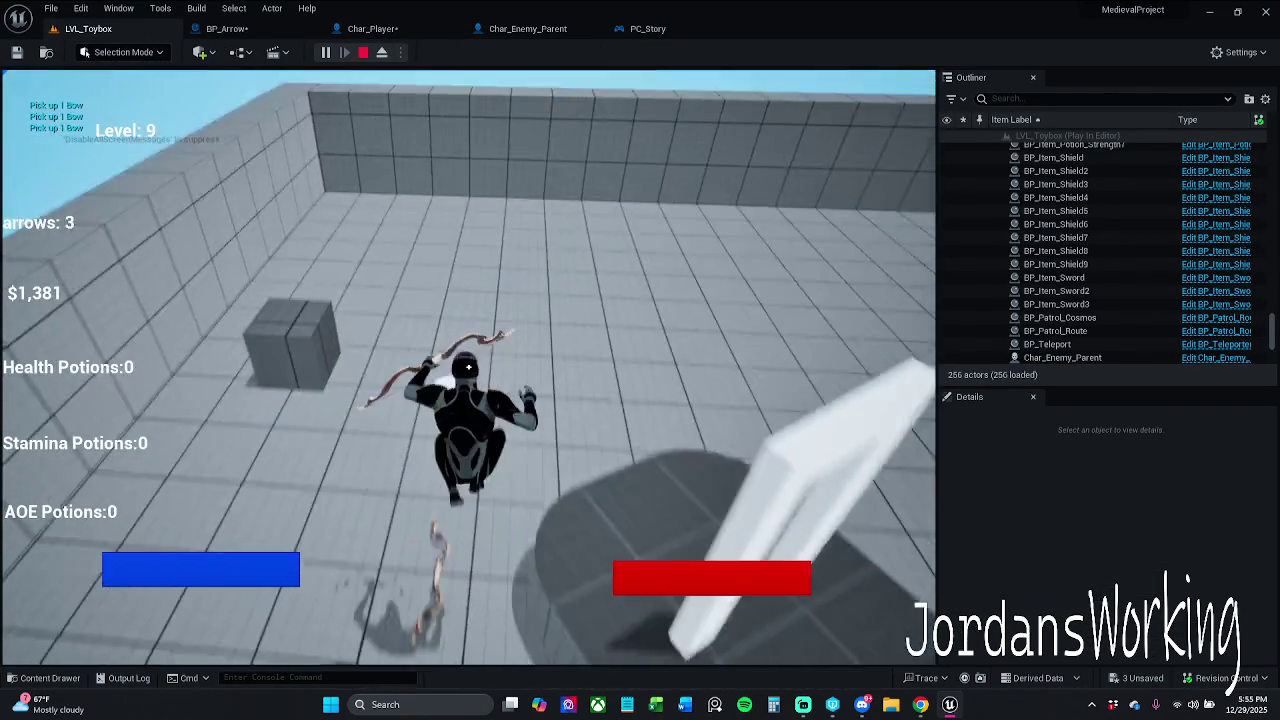
click(468, 368)
click(468, 368)
click(468, 368)
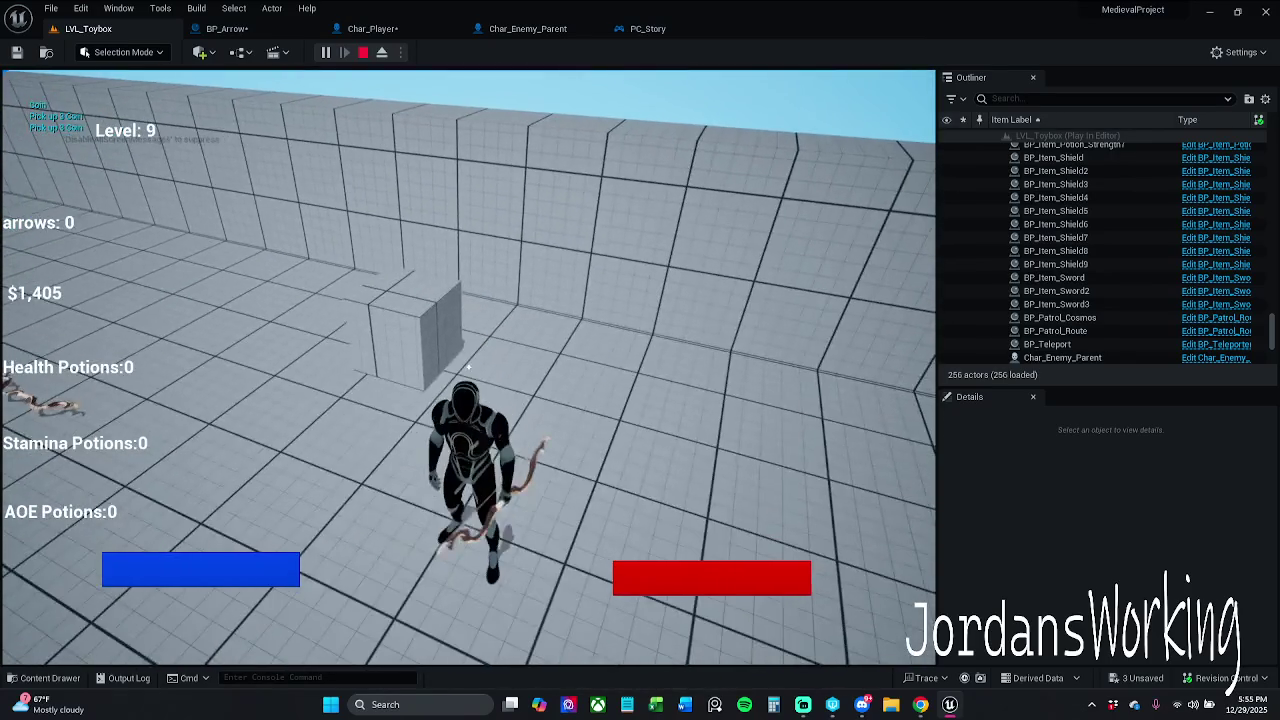
key(Escape)
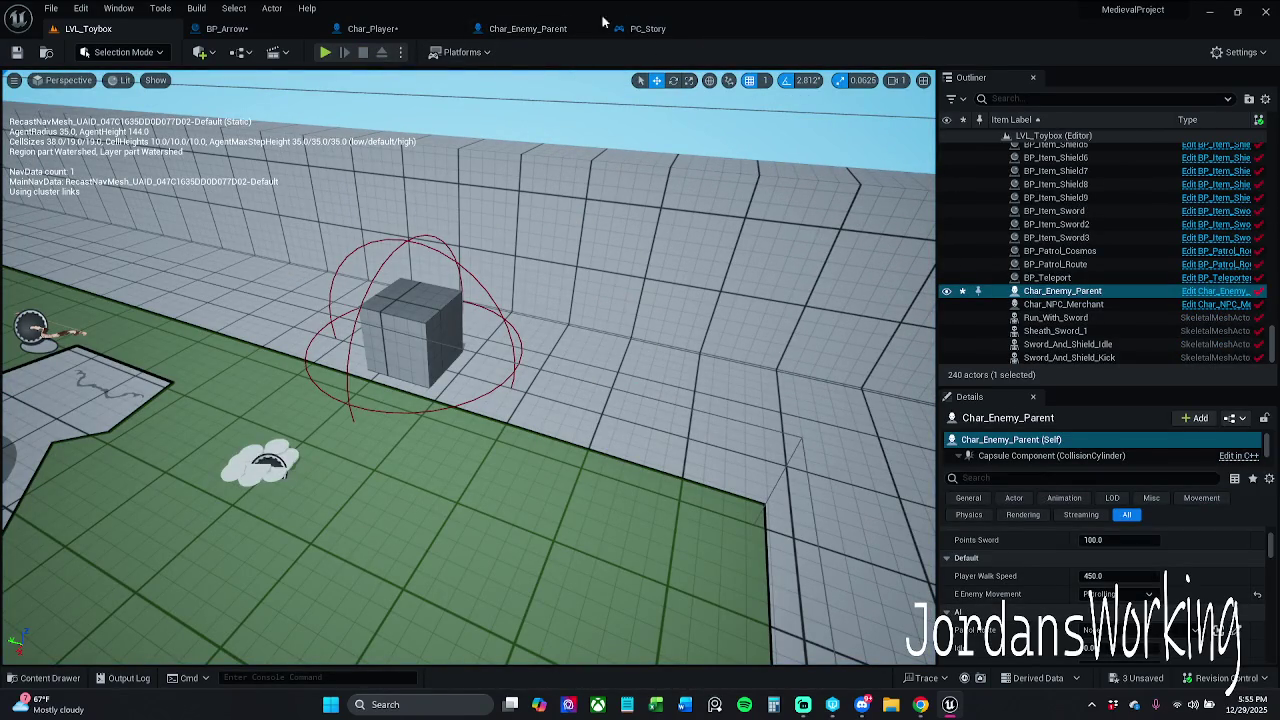
Add a Camera component to BP_Arrow and compile it
click(258, 31)
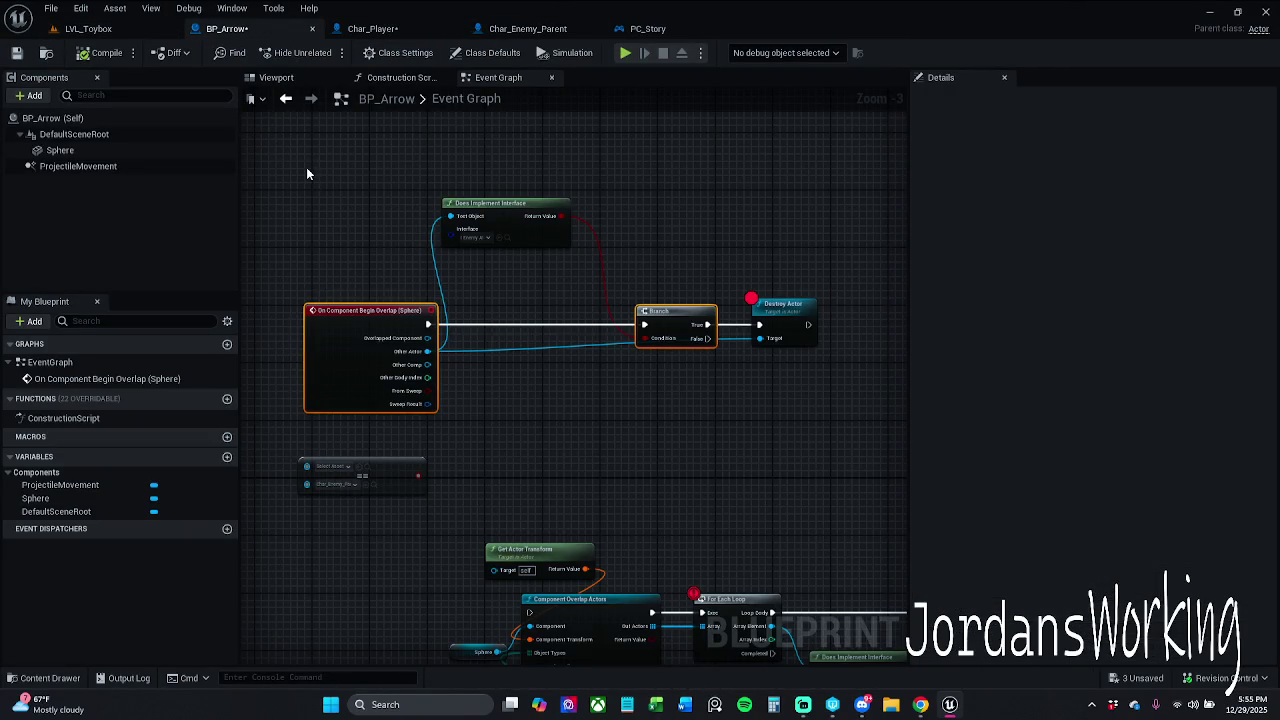
click(29, 95)
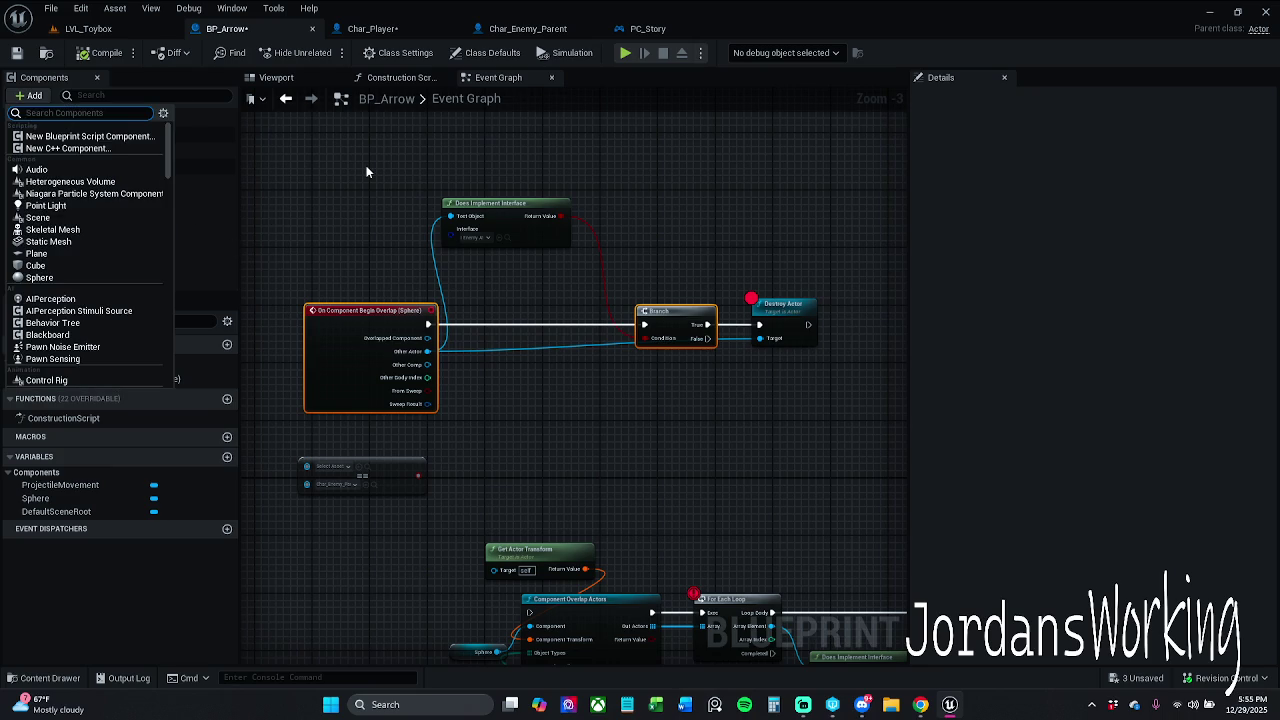
text(camera)
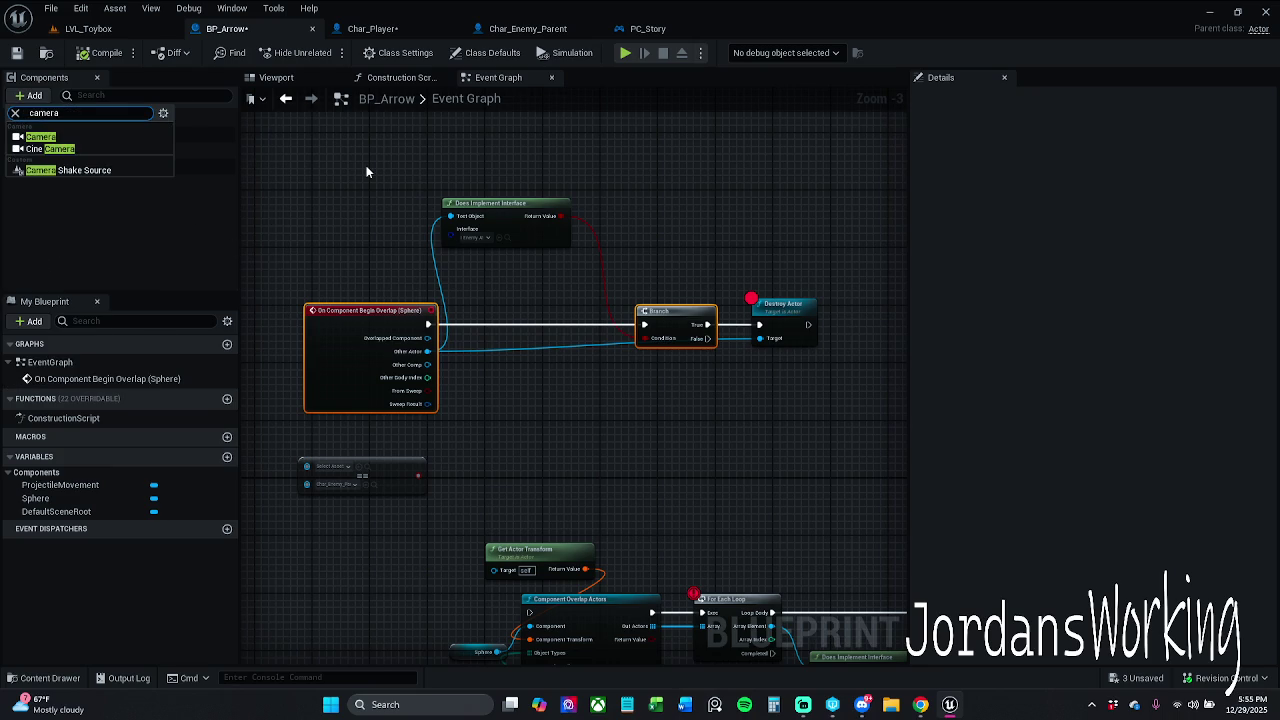
click(81, 137)
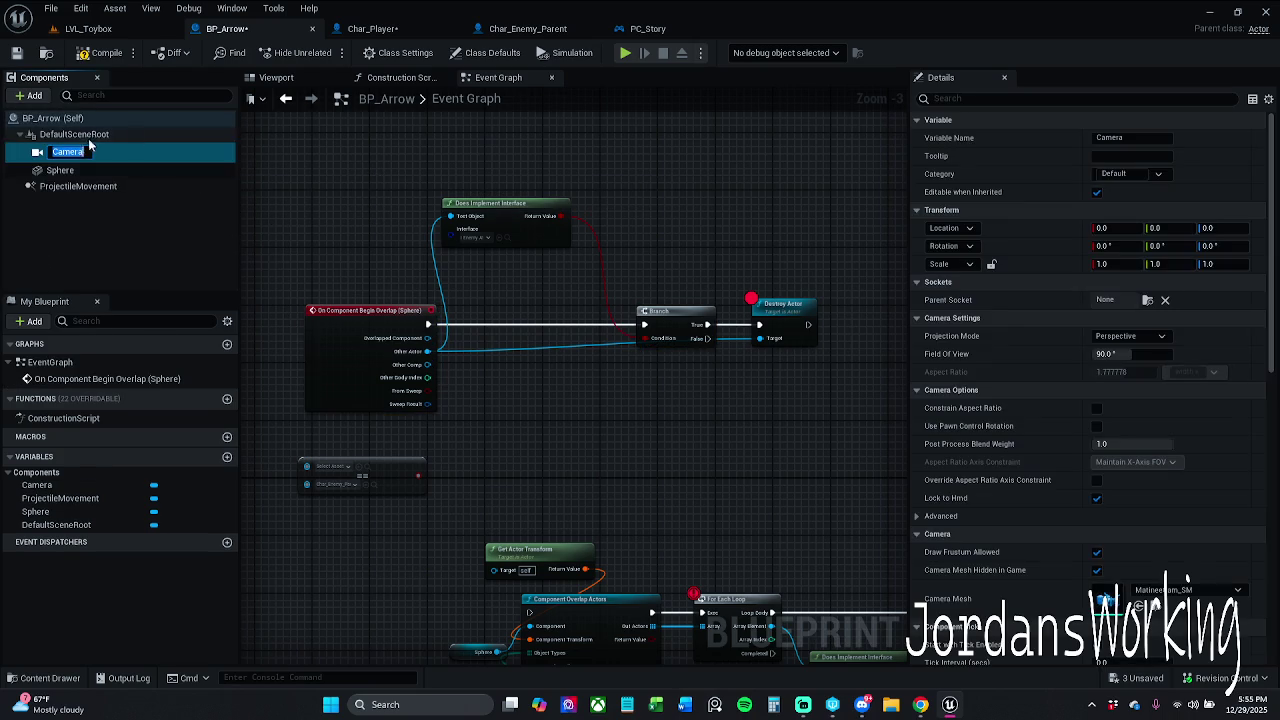
click(95, 53)
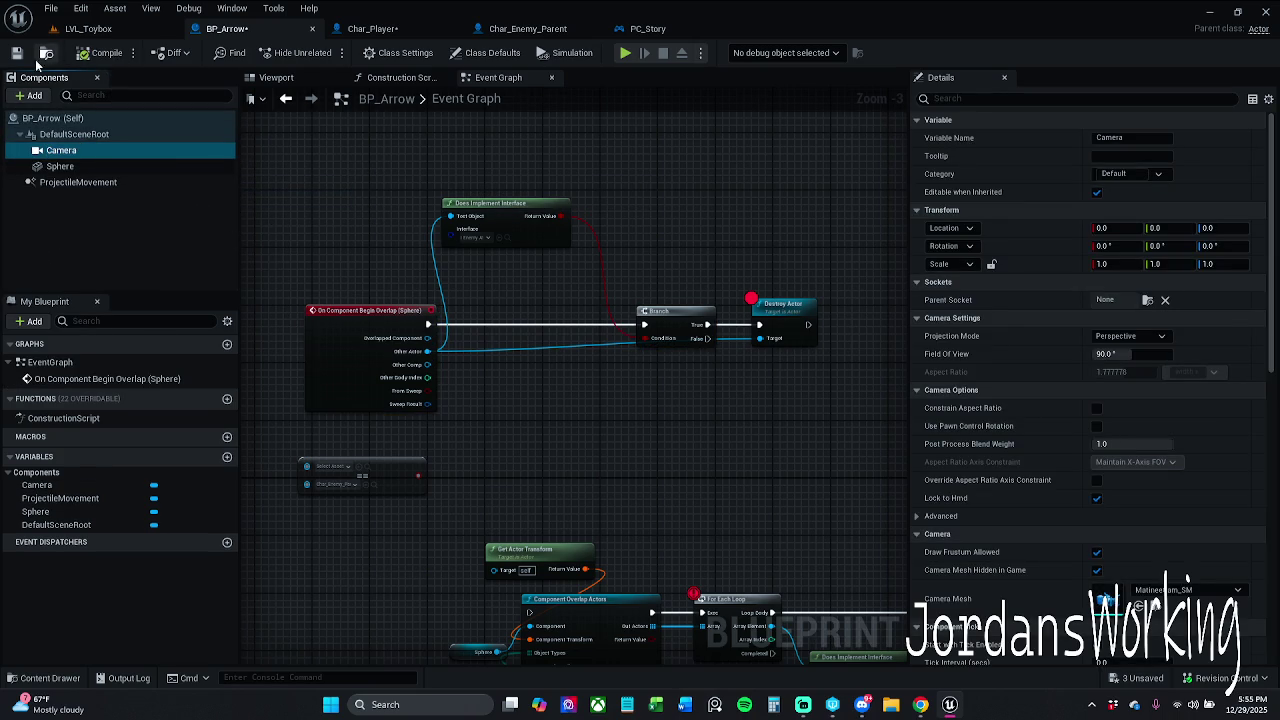
In the Viewport, attach the Camera as a child of the Sphere component
click(290, 80)
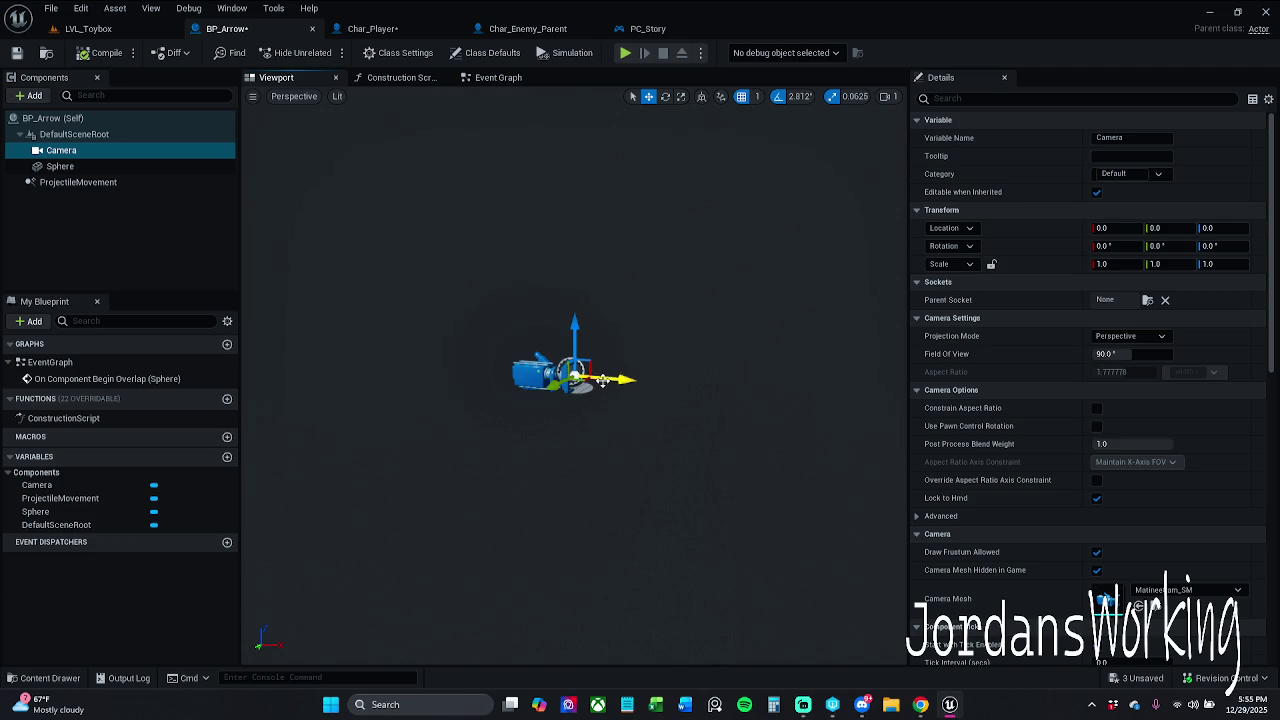
click(88, 168)
mouse_move(88, 168)
mouse_down()
mouse_move(92, 136)
mouse_move(88, 152)
mouse_up()
click(88, 150)
Add a second camera, Camera1, under Sphere, then delete it again
click(28, 95)
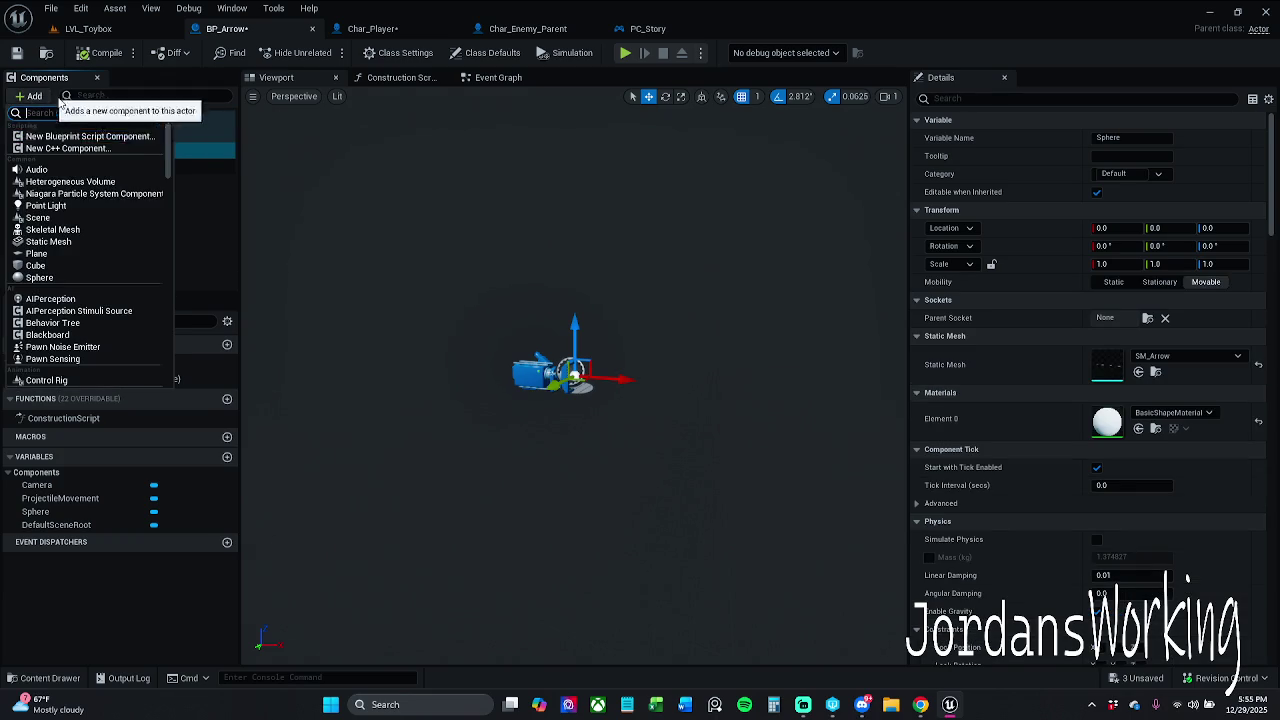
text(camera)
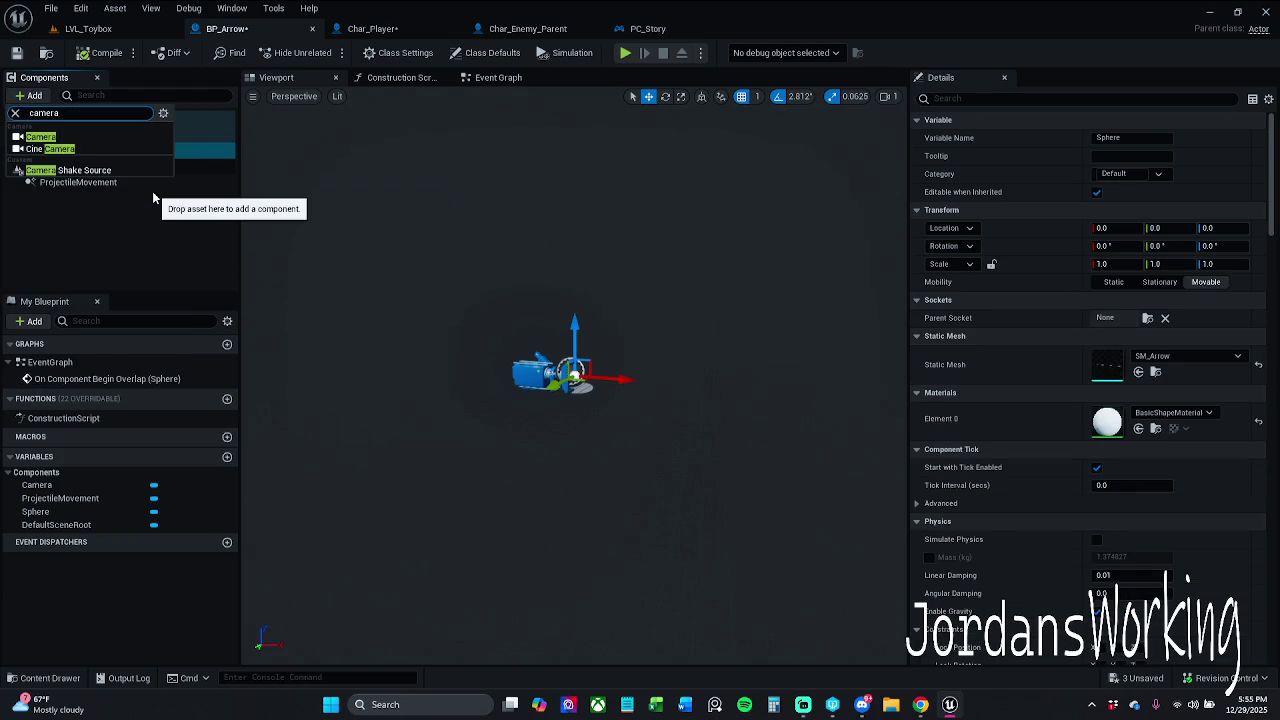
click(90, 136)
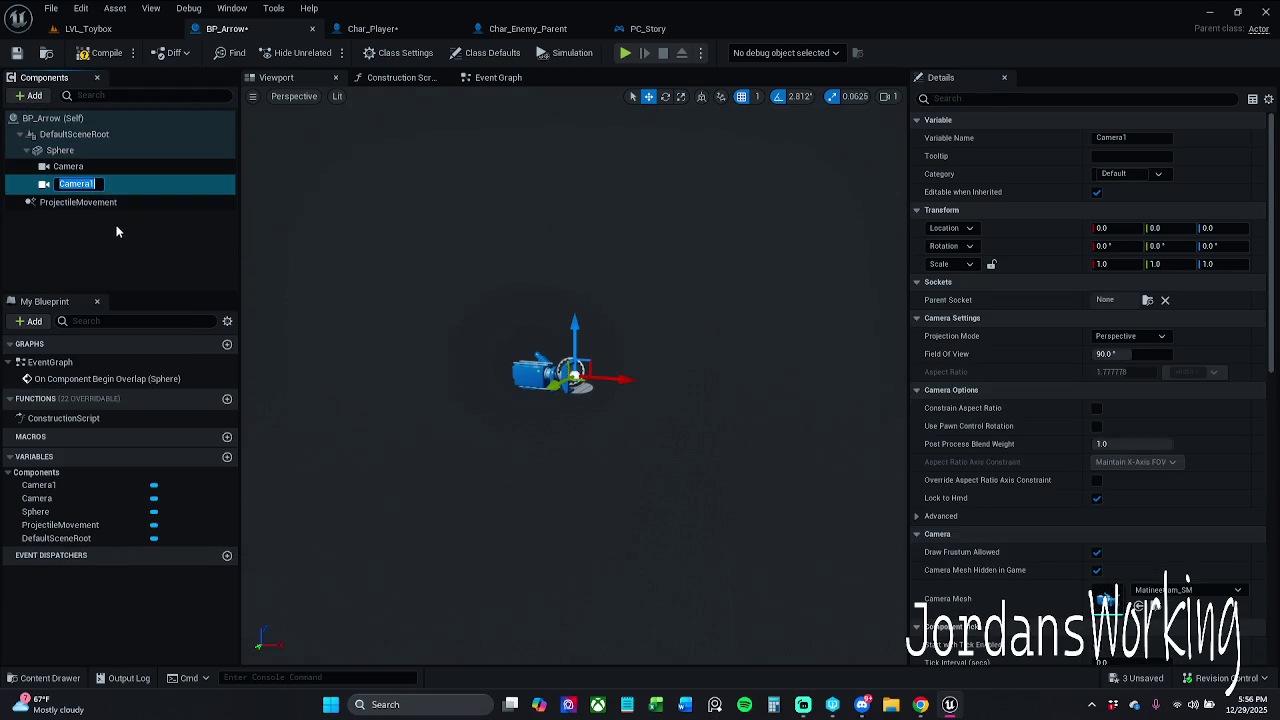
click(119, 183)
key(Delete)
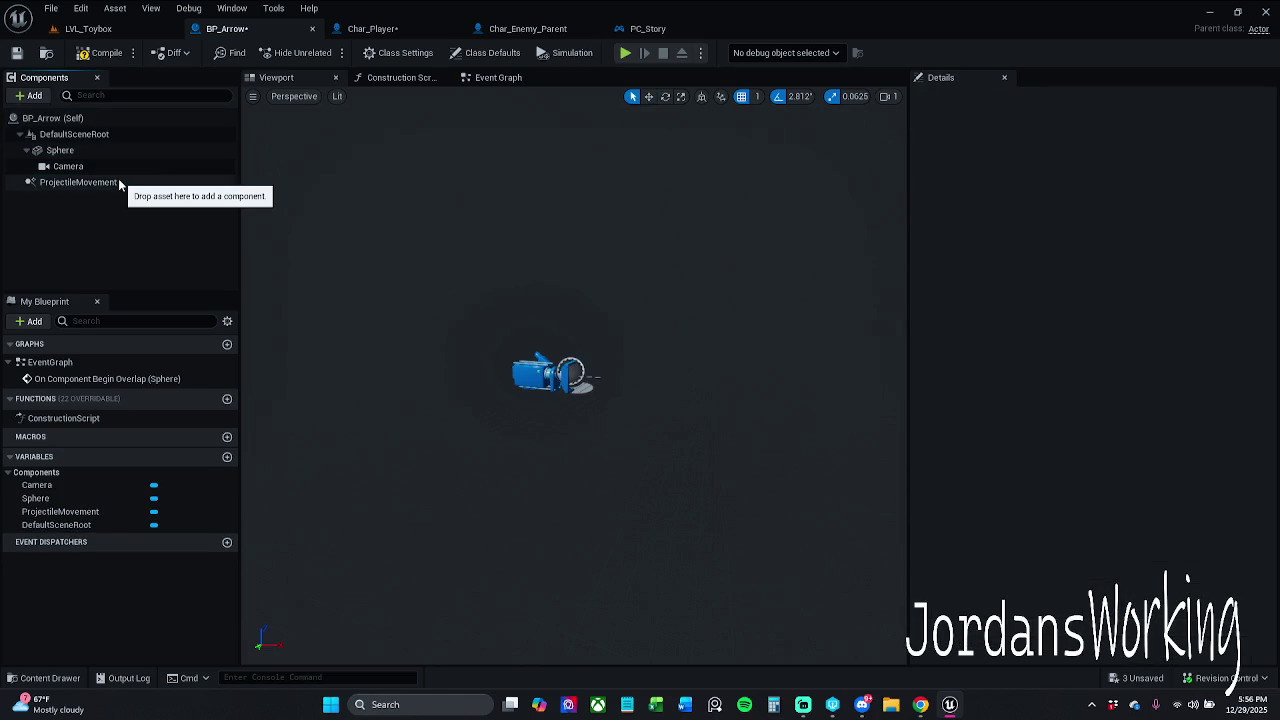
Search the component list for 'boom', clear the search, and return to Char_Player's Spawn Arrow graph
click(34, 96)
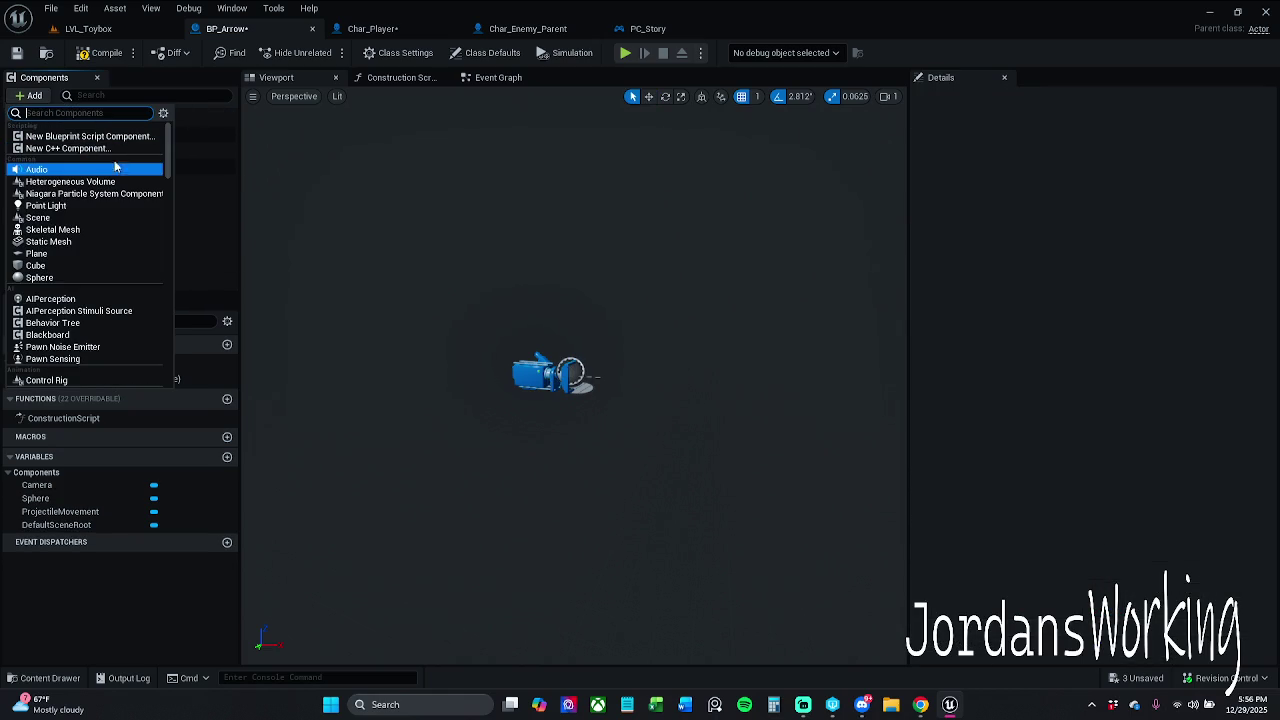
text(boom)
key(Escape)
key(BackSpace)
key(BackSpace)
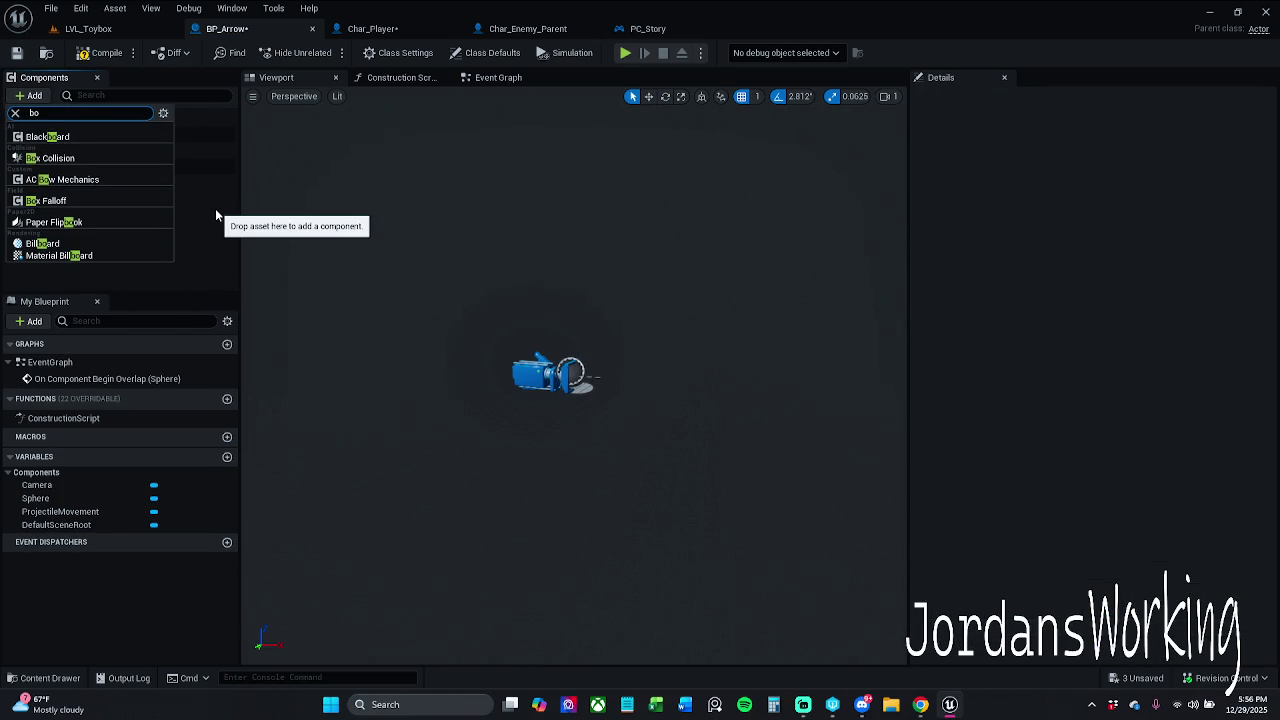
key(BackSpace)
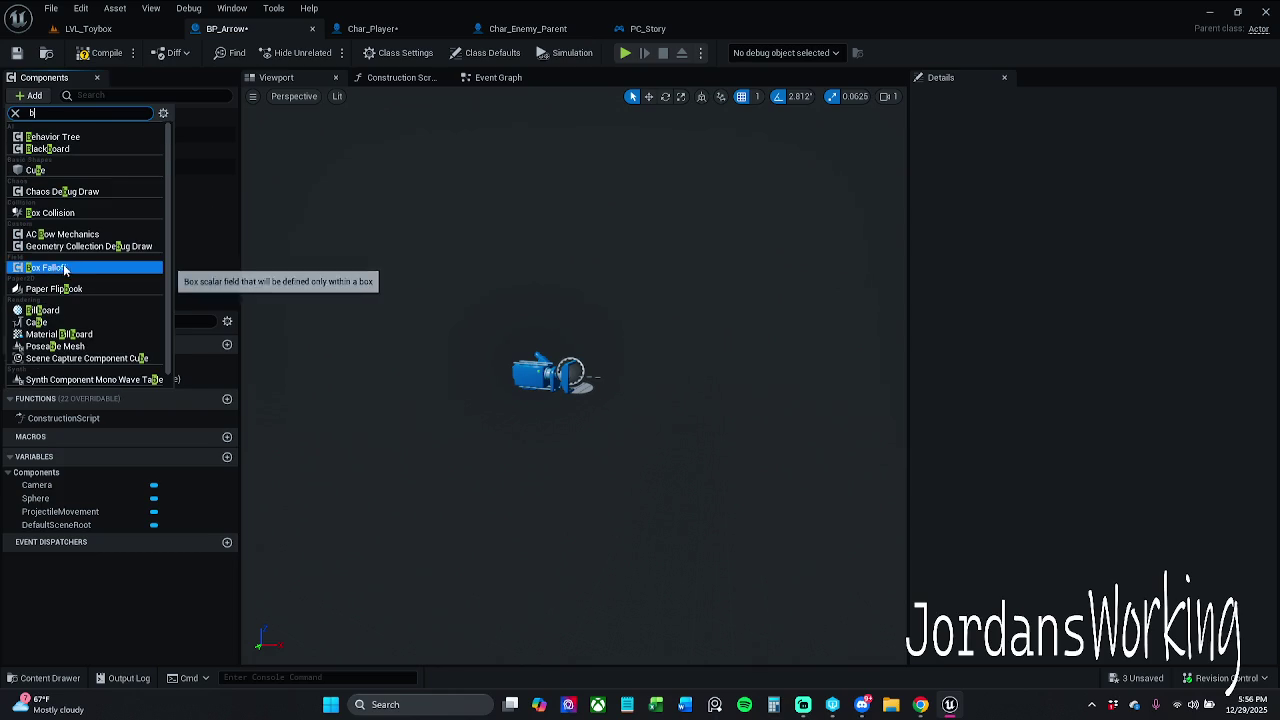
scroll(68, 268, down, 1)
scroll(75, 271, up, 1)
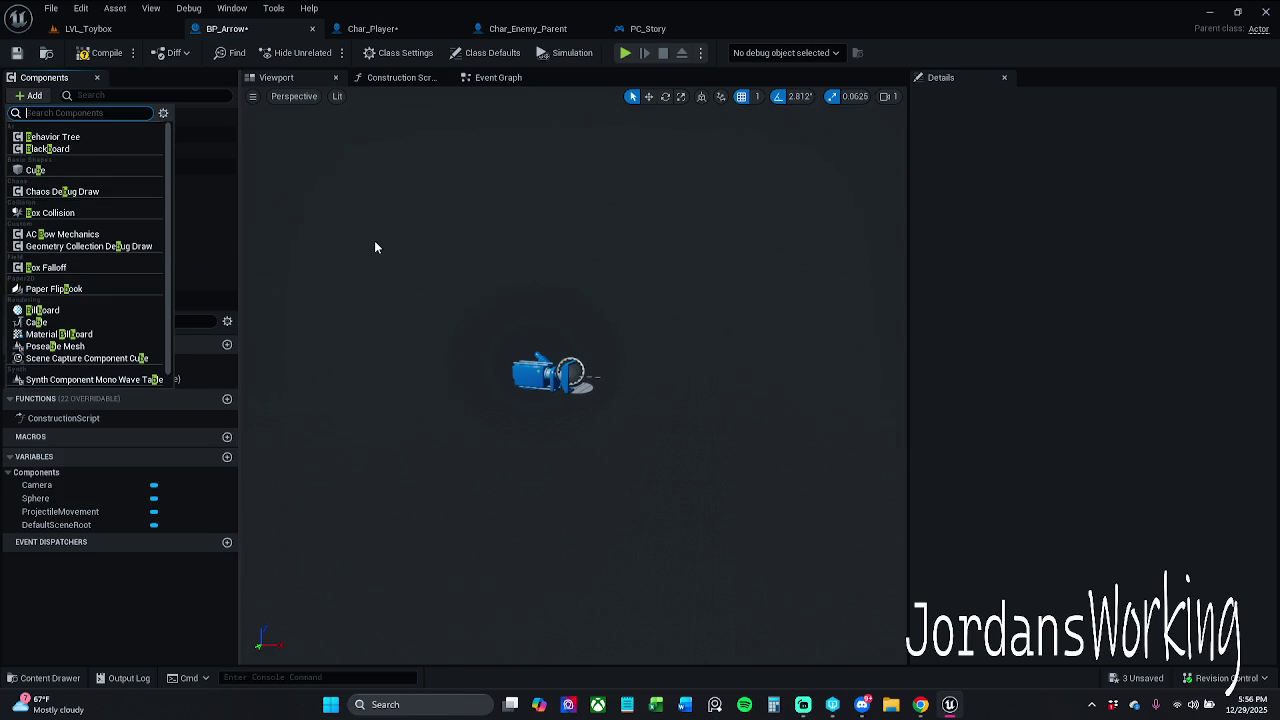
click(401, 28)
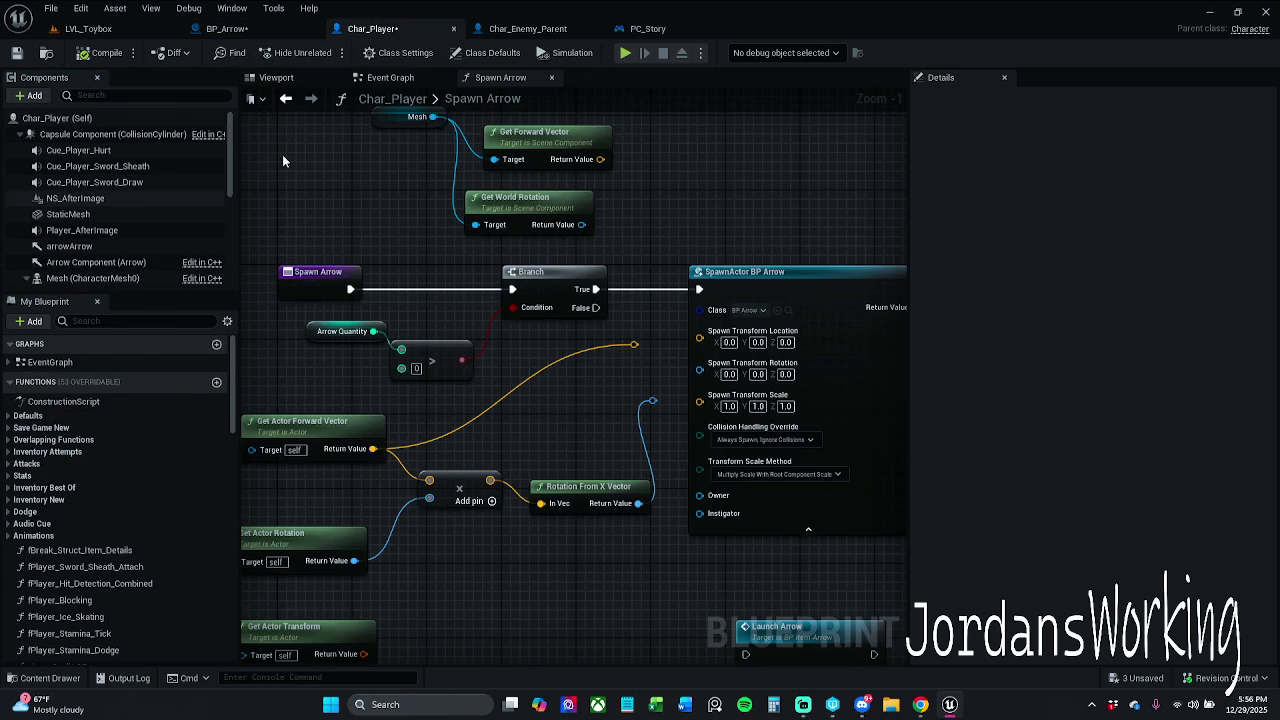
In Char_Player's viewport, select FollowCamera and CameraBoom, orbit around them, and enable the rotate gizmo
click(276, 77)
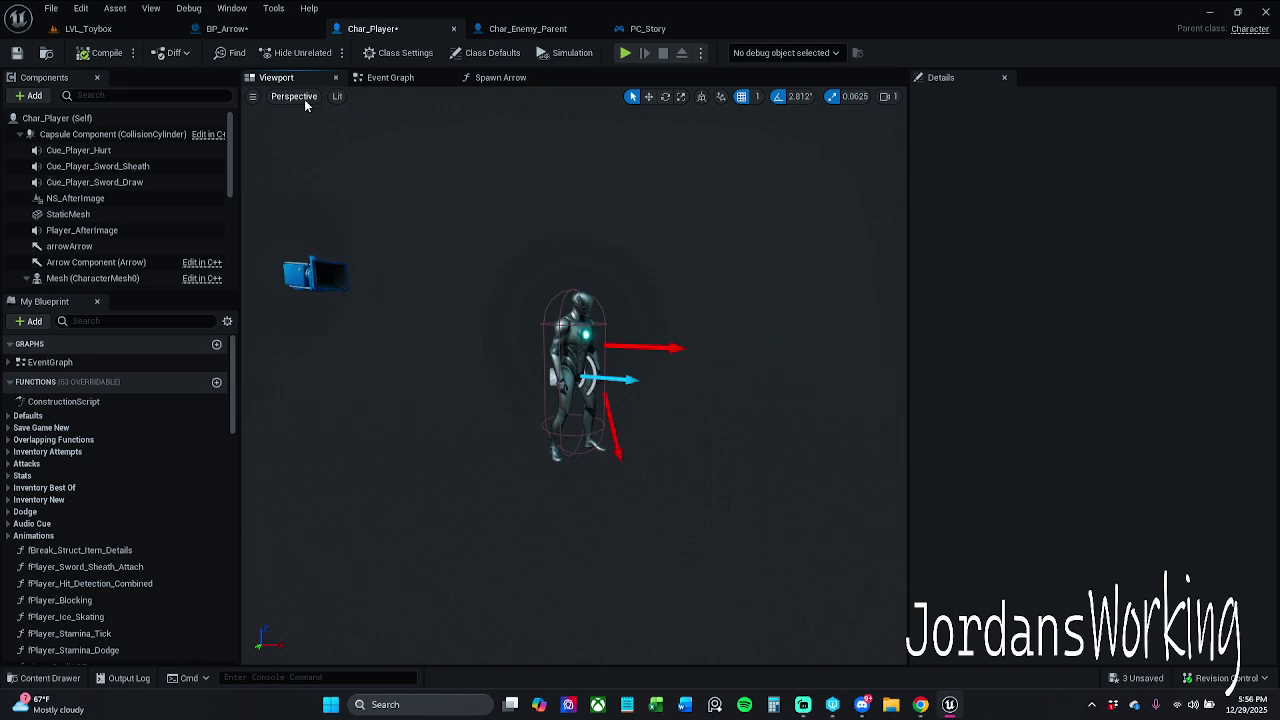
click(314, 264)
scroll(142, 199, down, 5)
click(98, 222)
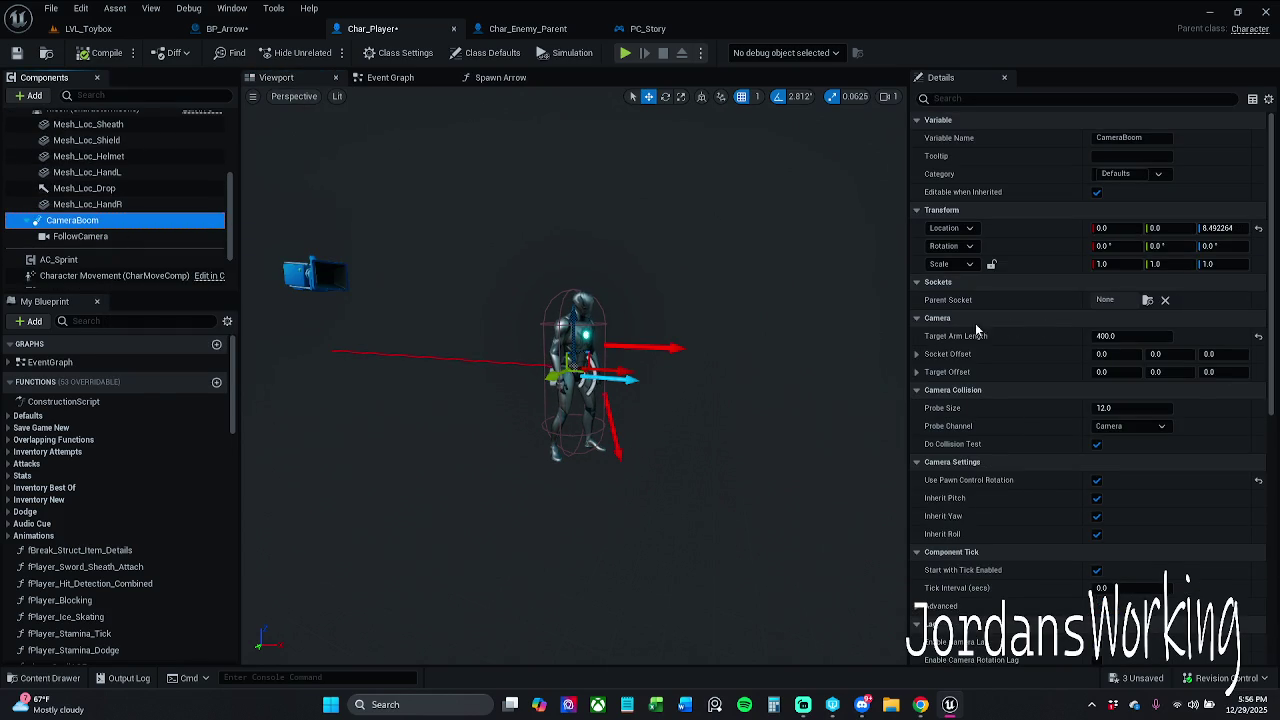
drag(606, 314, 505, 314)
mouse_move(602, 423)
mouse_down()
mouse_move(602, 380)
mouse_move(602, 423)
mouse_up()
key(e)
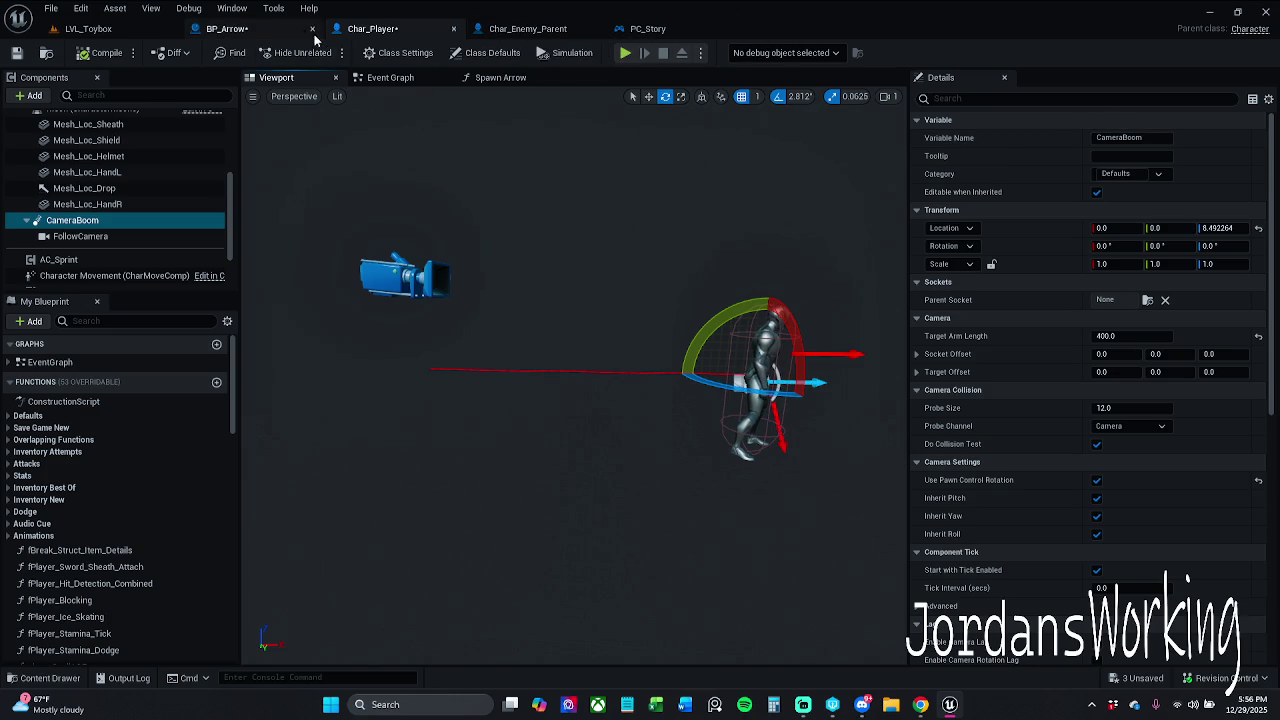
click(225, 28)
Search BP_Arrow's Add component list for camera components ('cer')
click(29, 95)
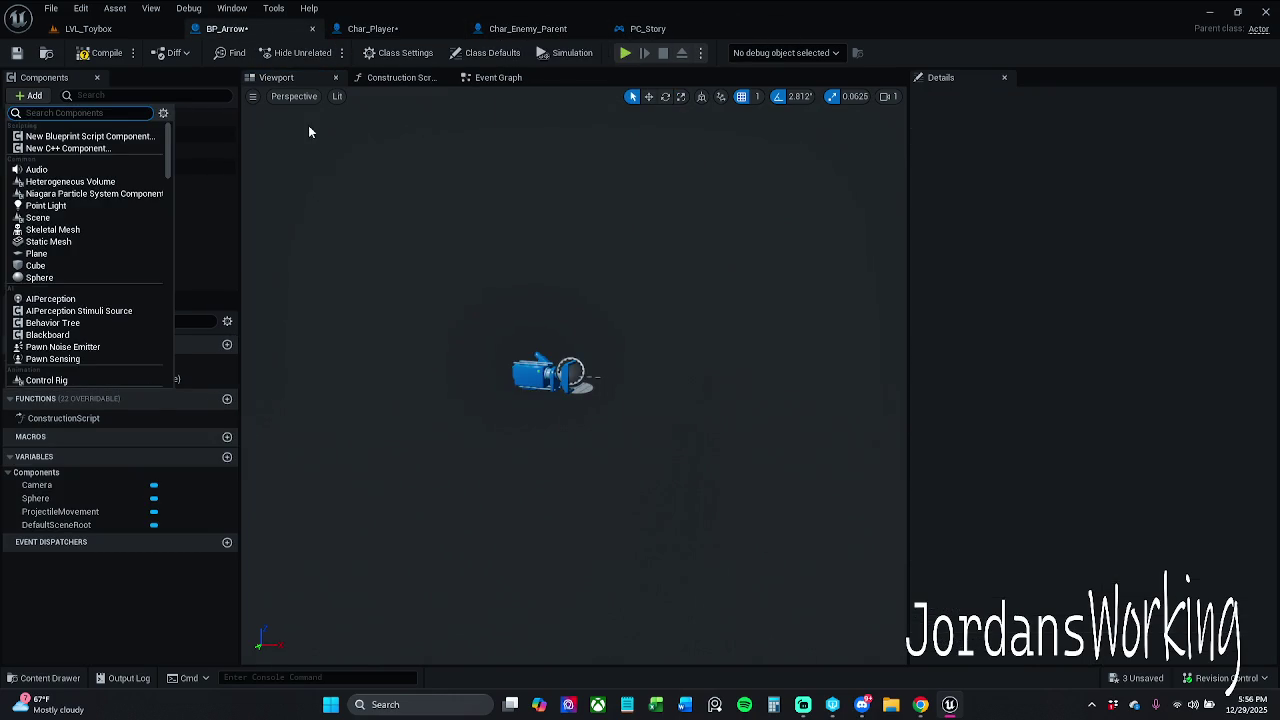
text(c)
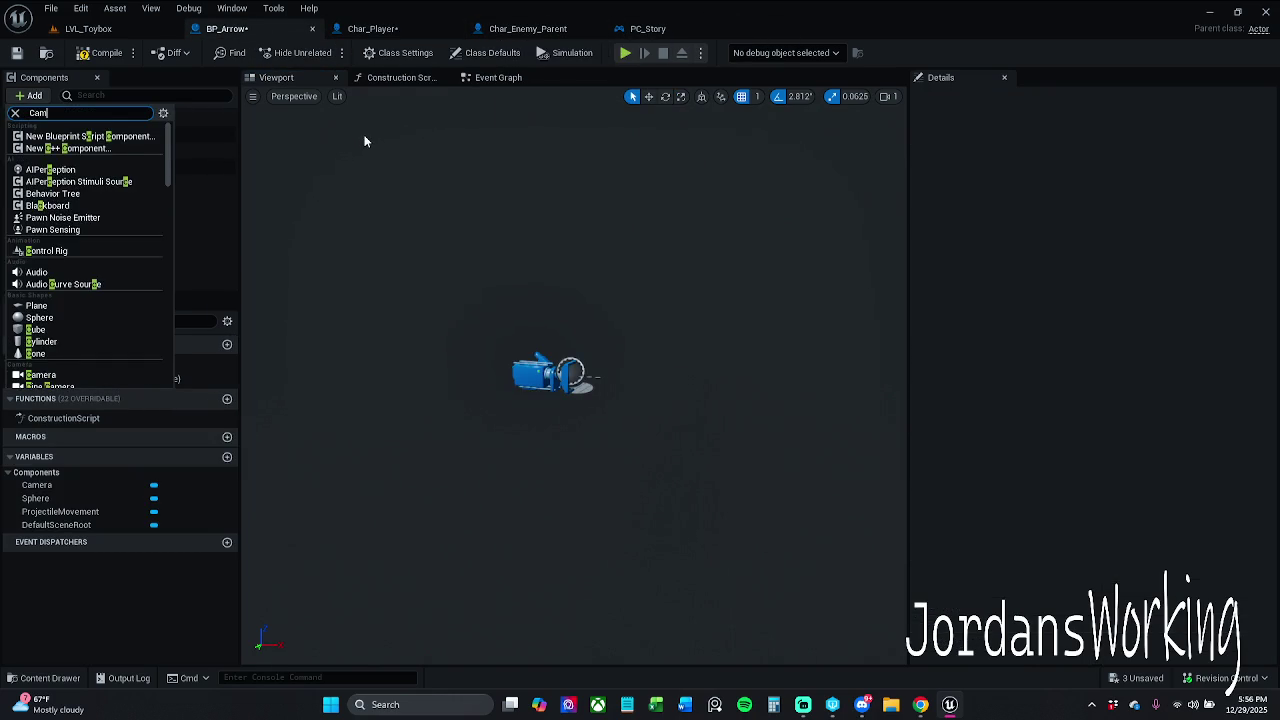
text(era)
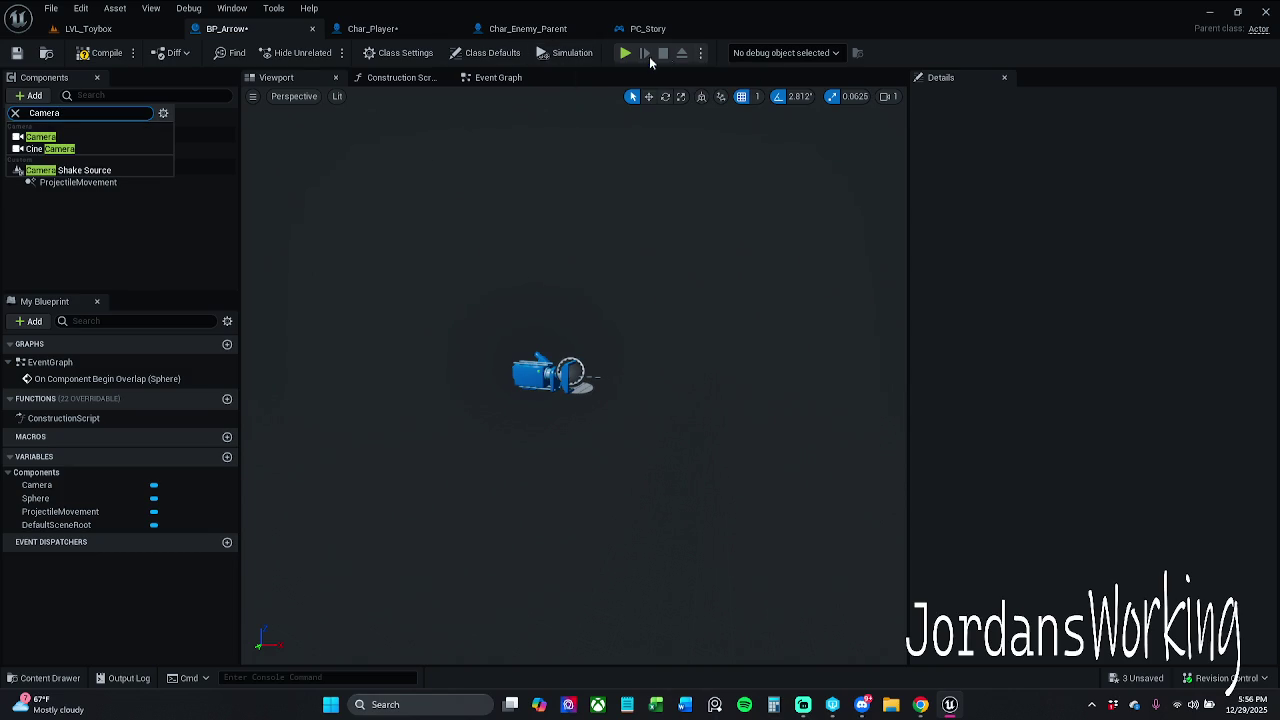
Add a Camera component under Char_Player's CameraBoom, then delete it again
click(16, 112)
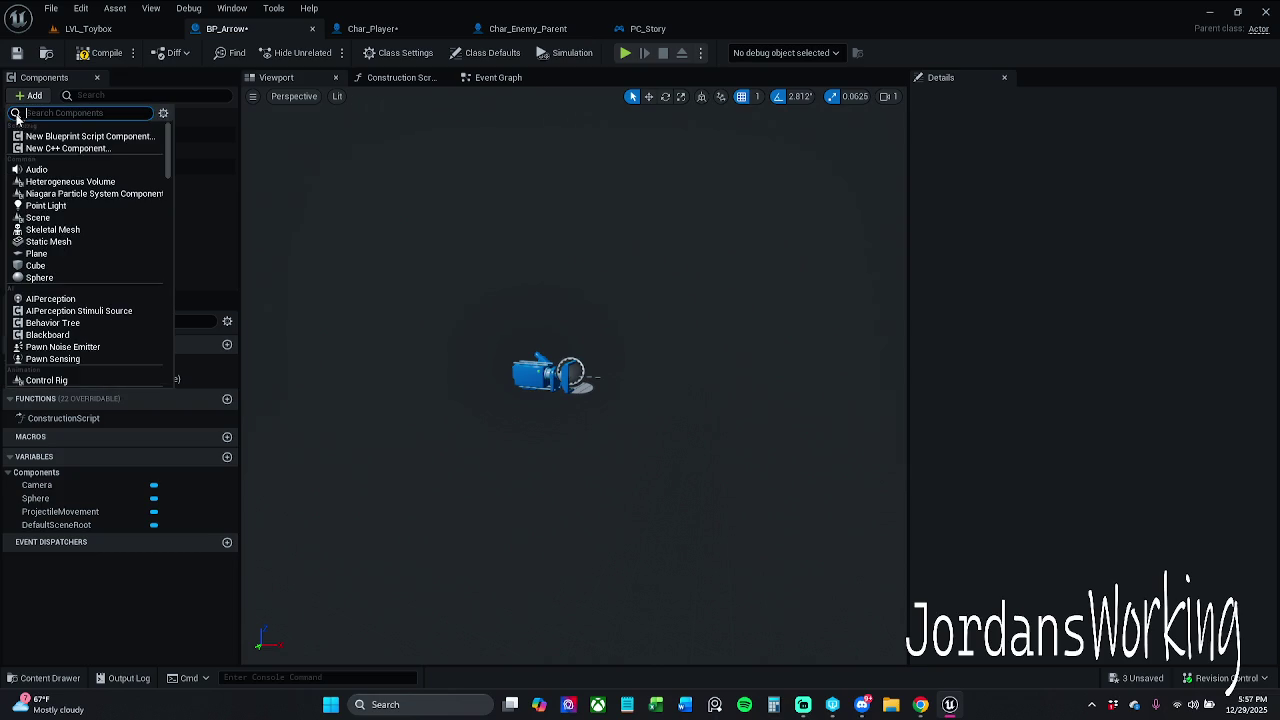
click(199, 251)
click(372, 28)
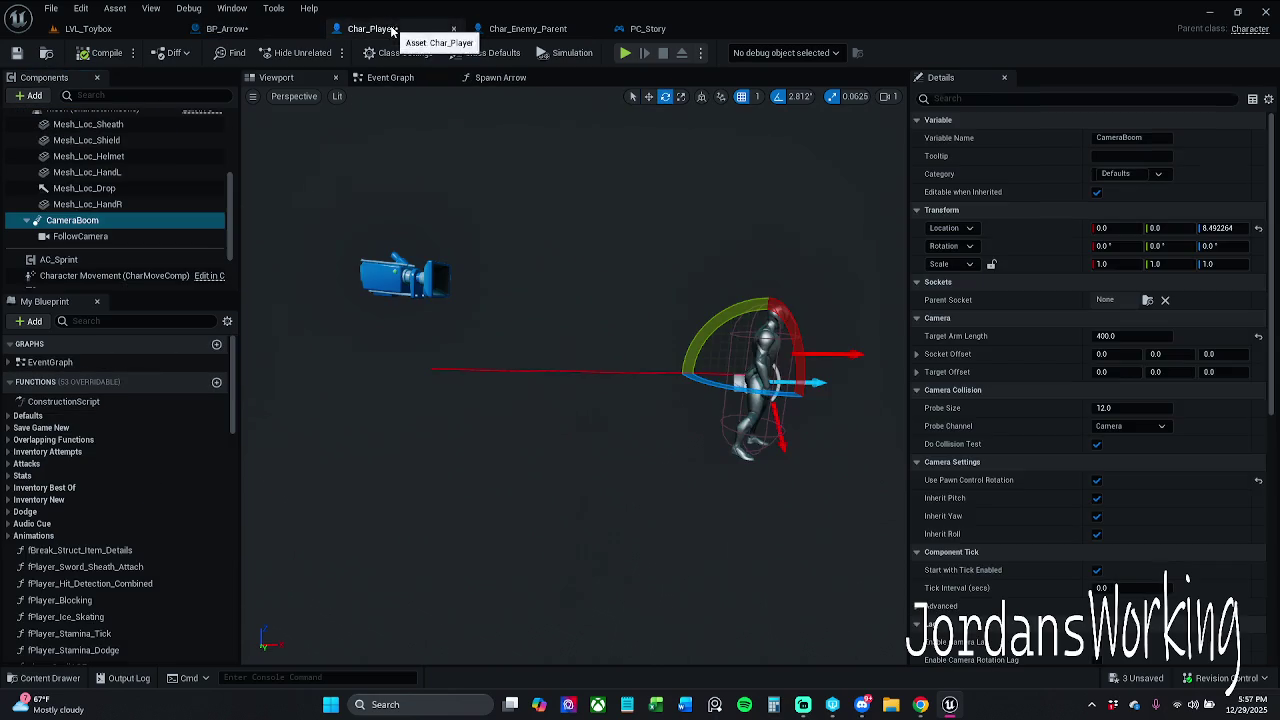
click(34, 96)
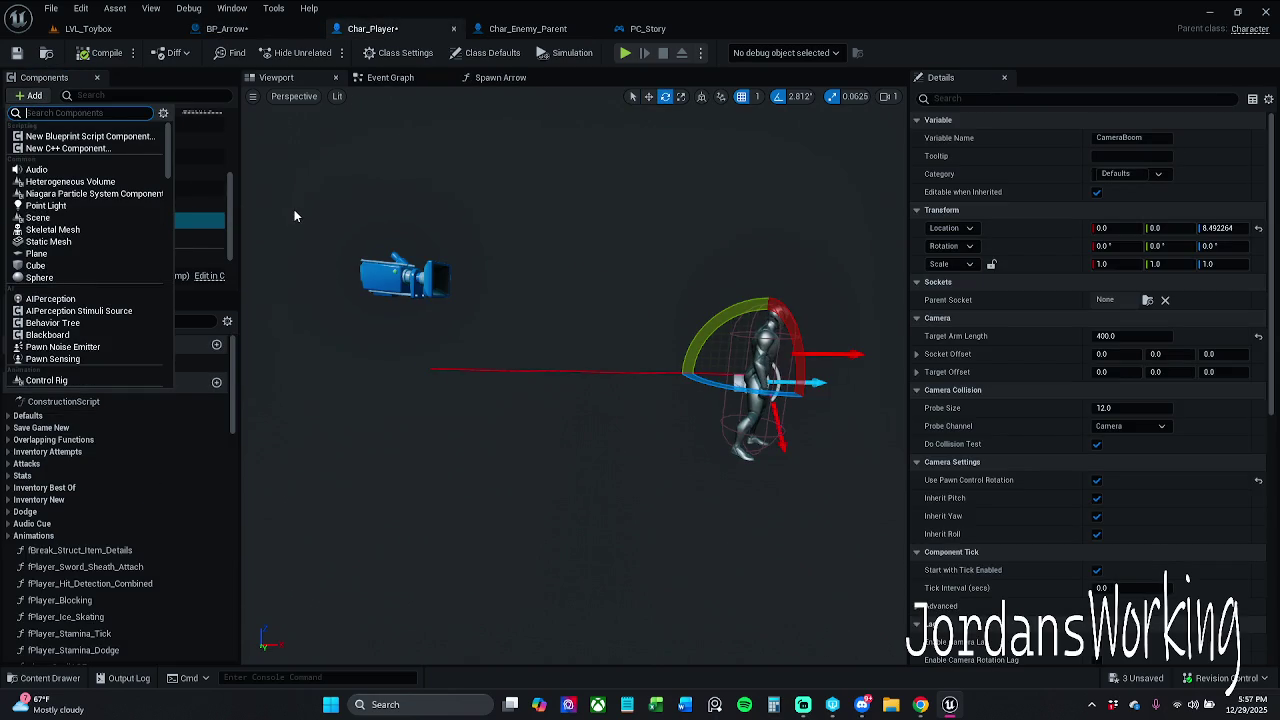
text(camera)
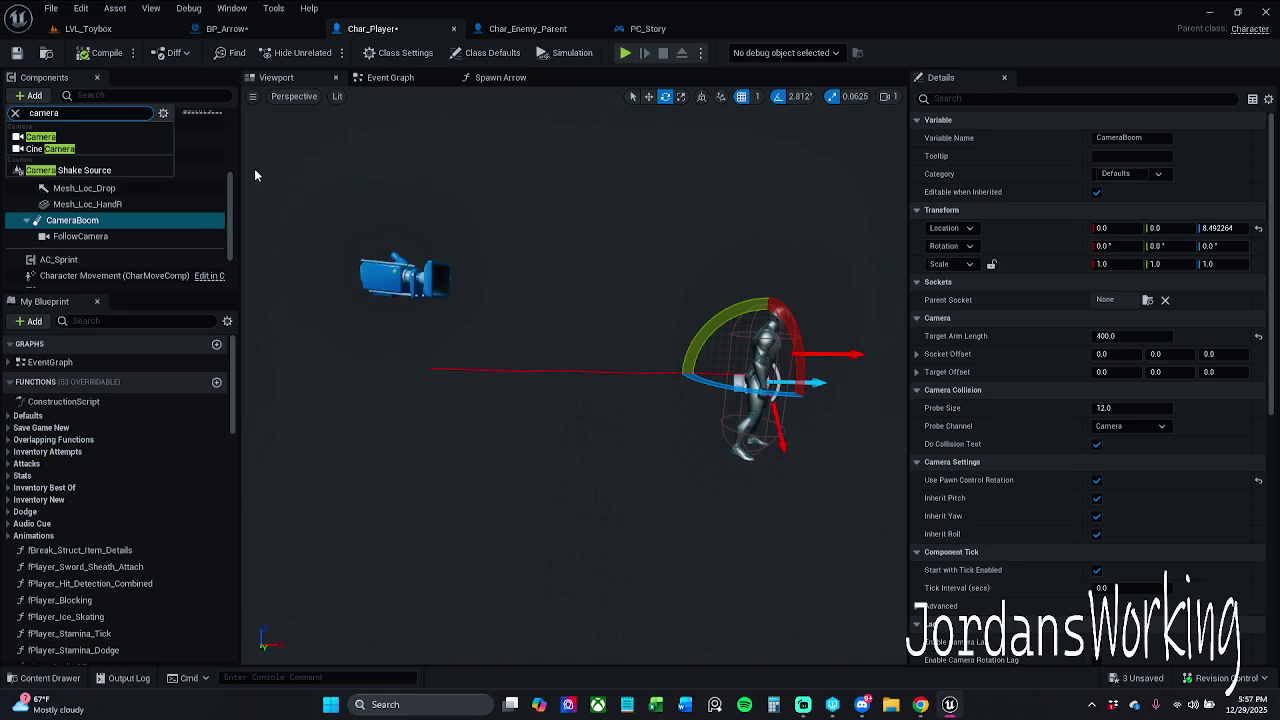
drag(258, 174, 290, 176)
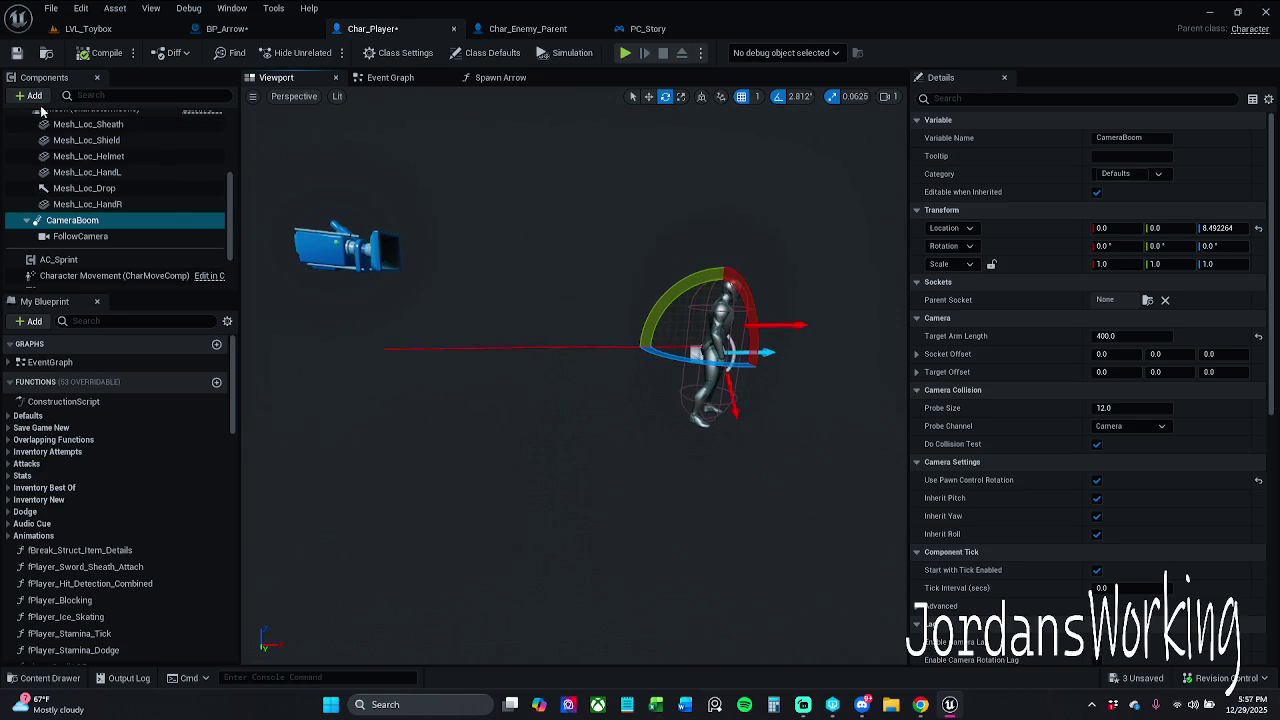
click(30, 96)
text(camera)
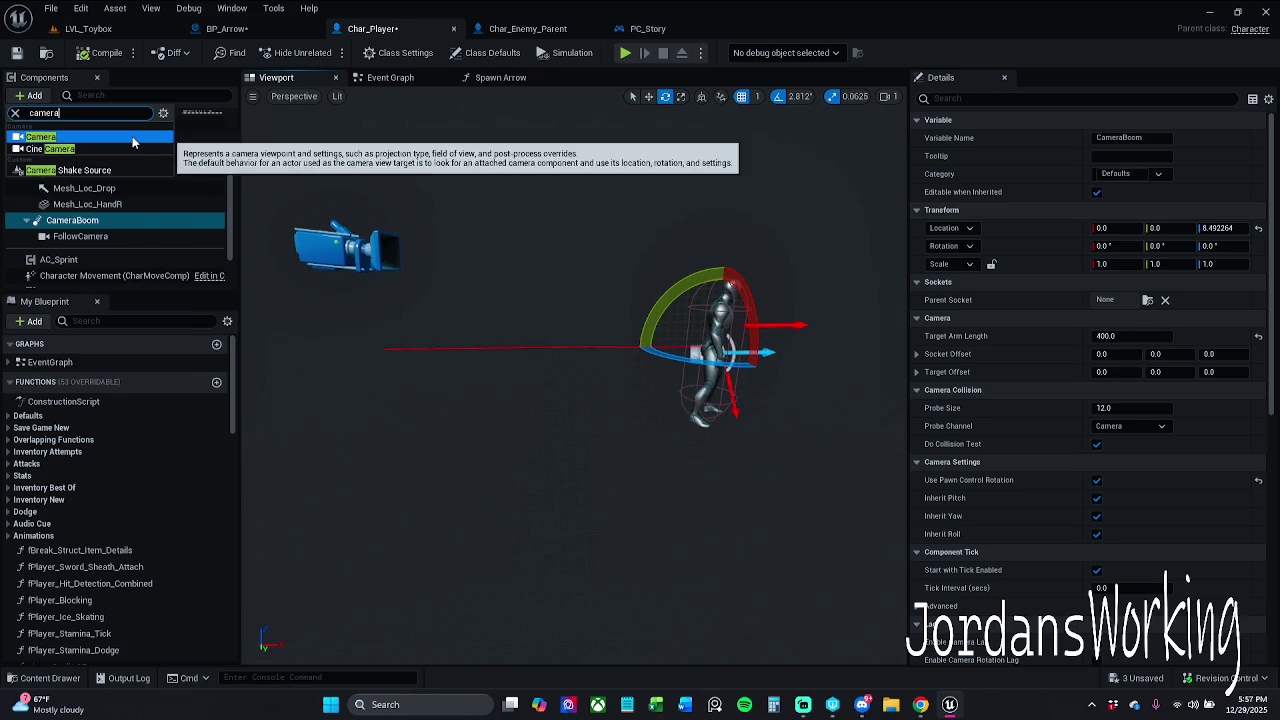
click(132, 136)
click(125, 221)
click(117, 236)
key(Delete)
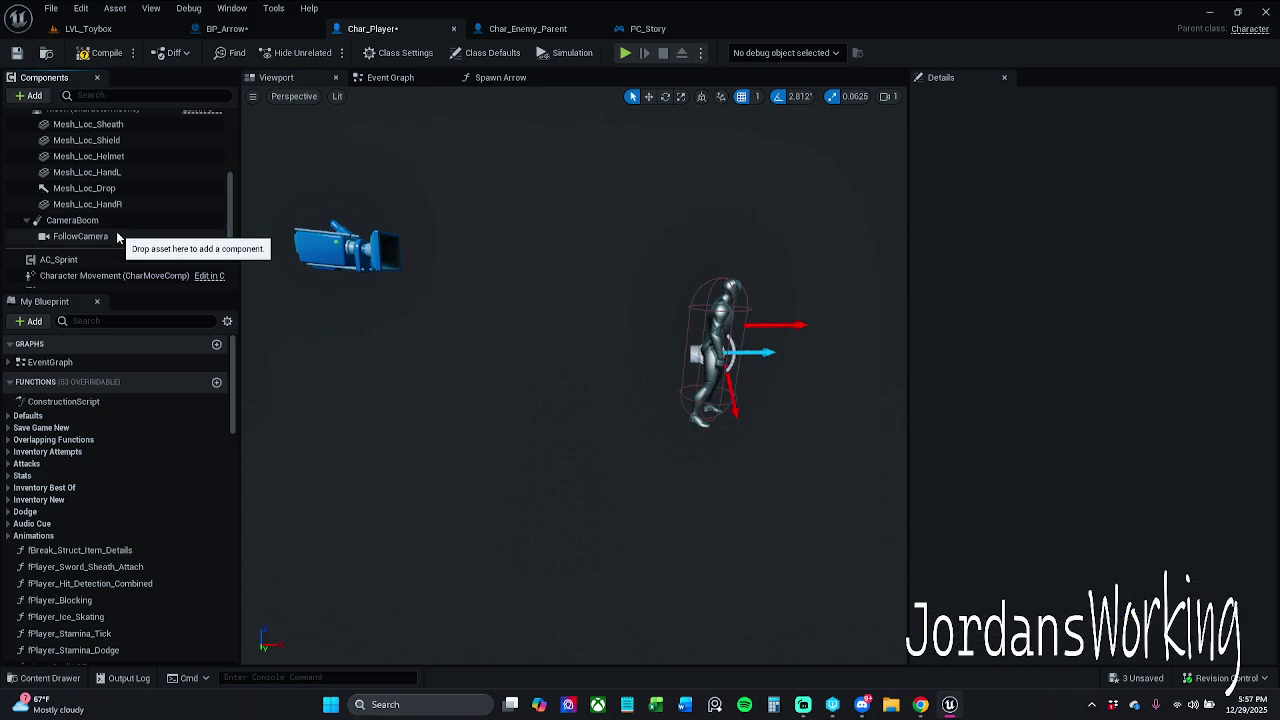
Check the CameraBoom's options, then save the Char_Player blueprint
click(105, 222)
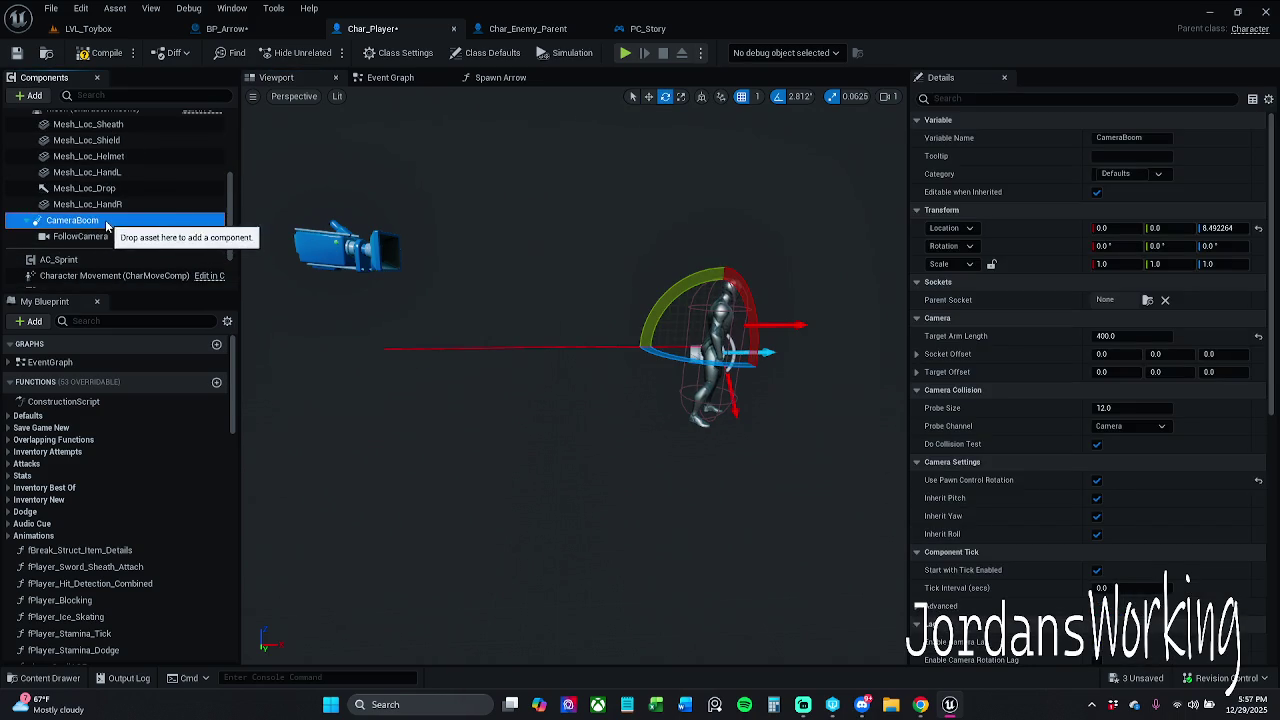
right_click(105, 222)
mouse_move(158, 252)
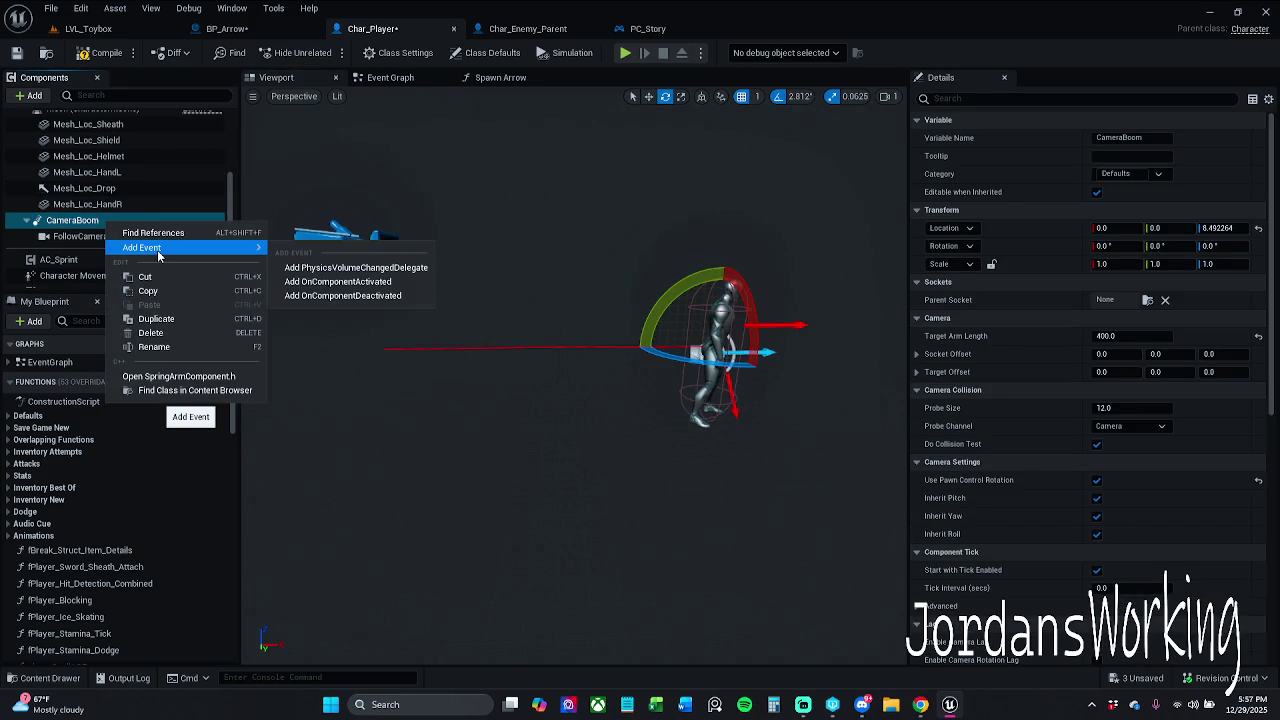
click(107, 55)
drag(655, 307, 783, 345)
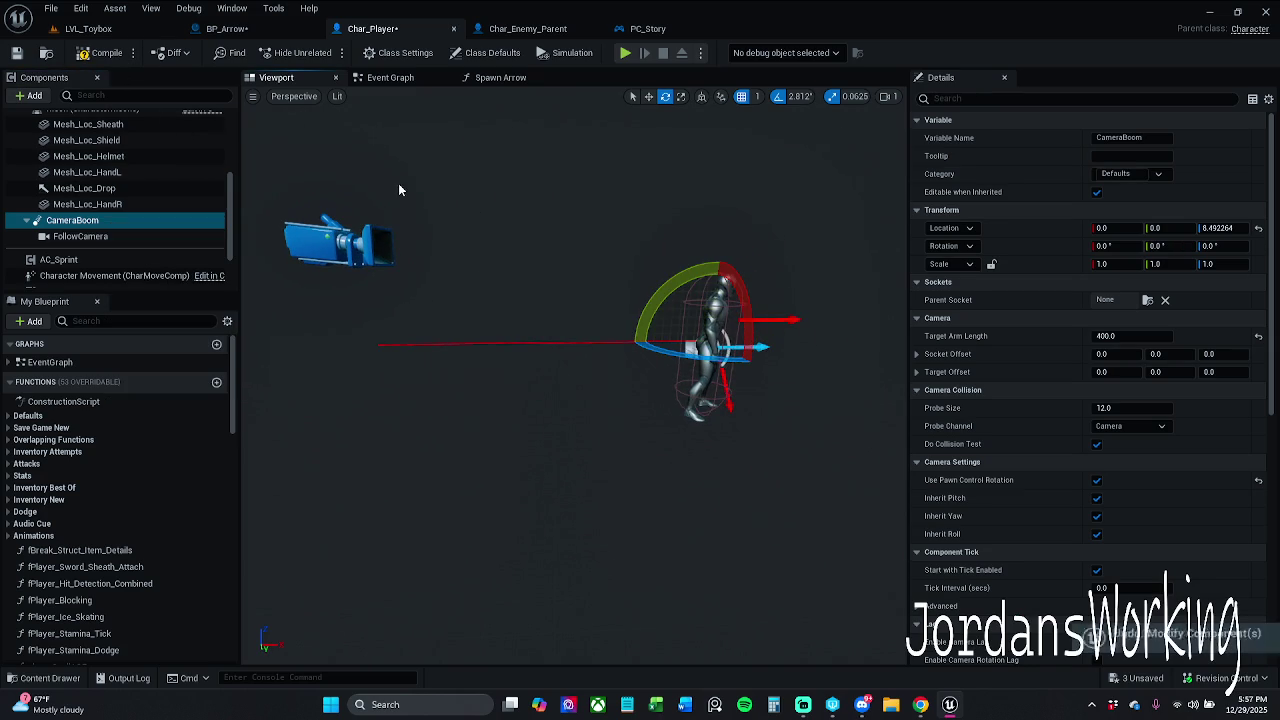
click(16, 54)
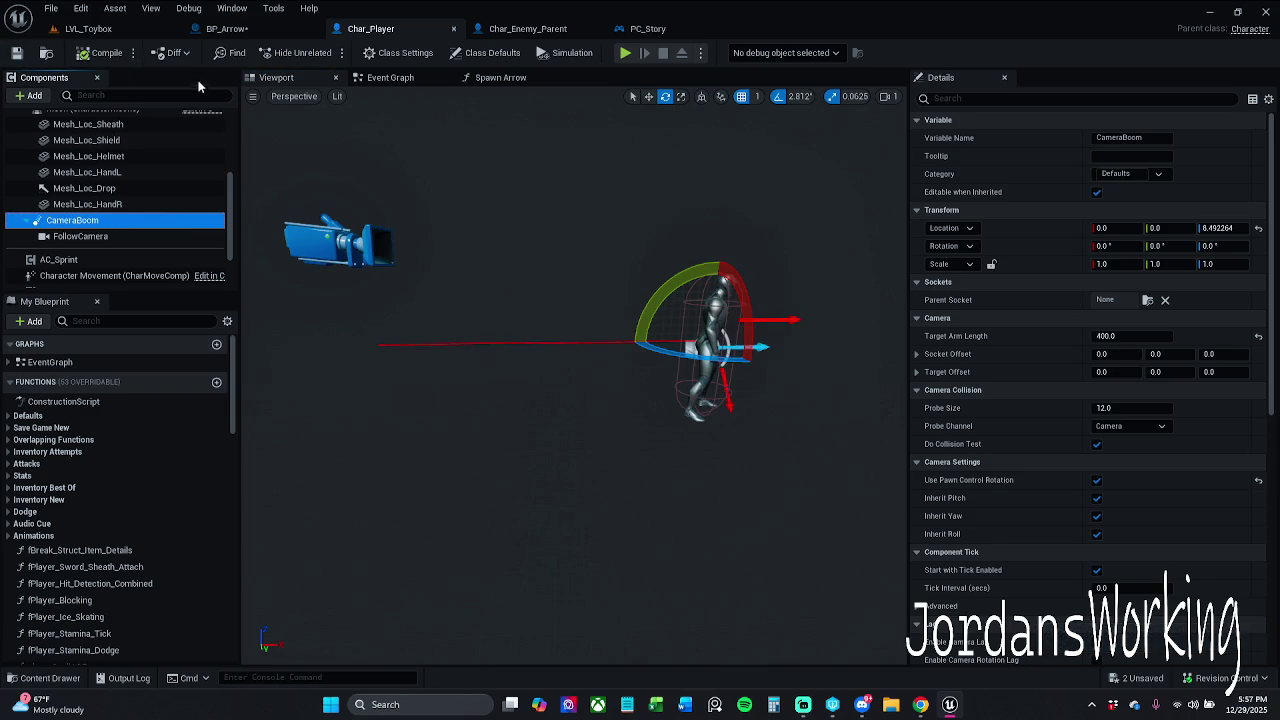
Move BP_Arrow's camera back to X -21, compile, and return to LVL_Toybox
click(150, 28)
click(222, 28)
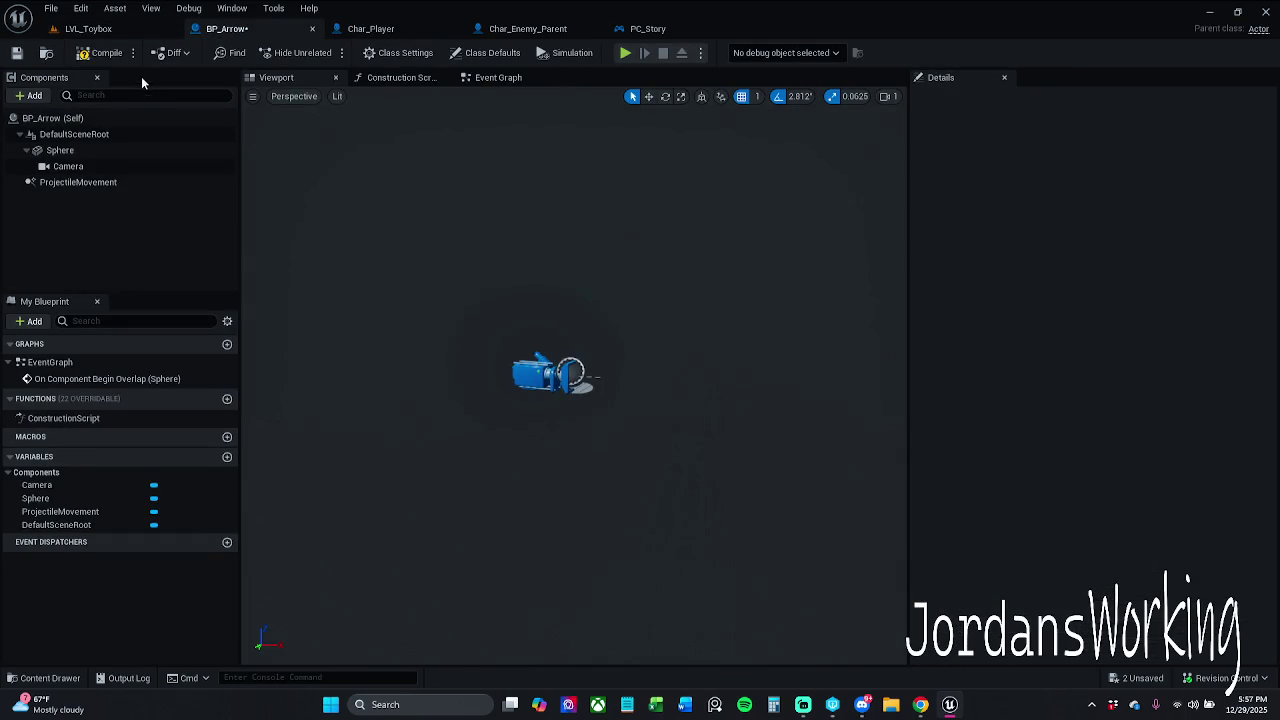
click(543, 378)
click(543, 378)
drag(617, 378, 605, 378)
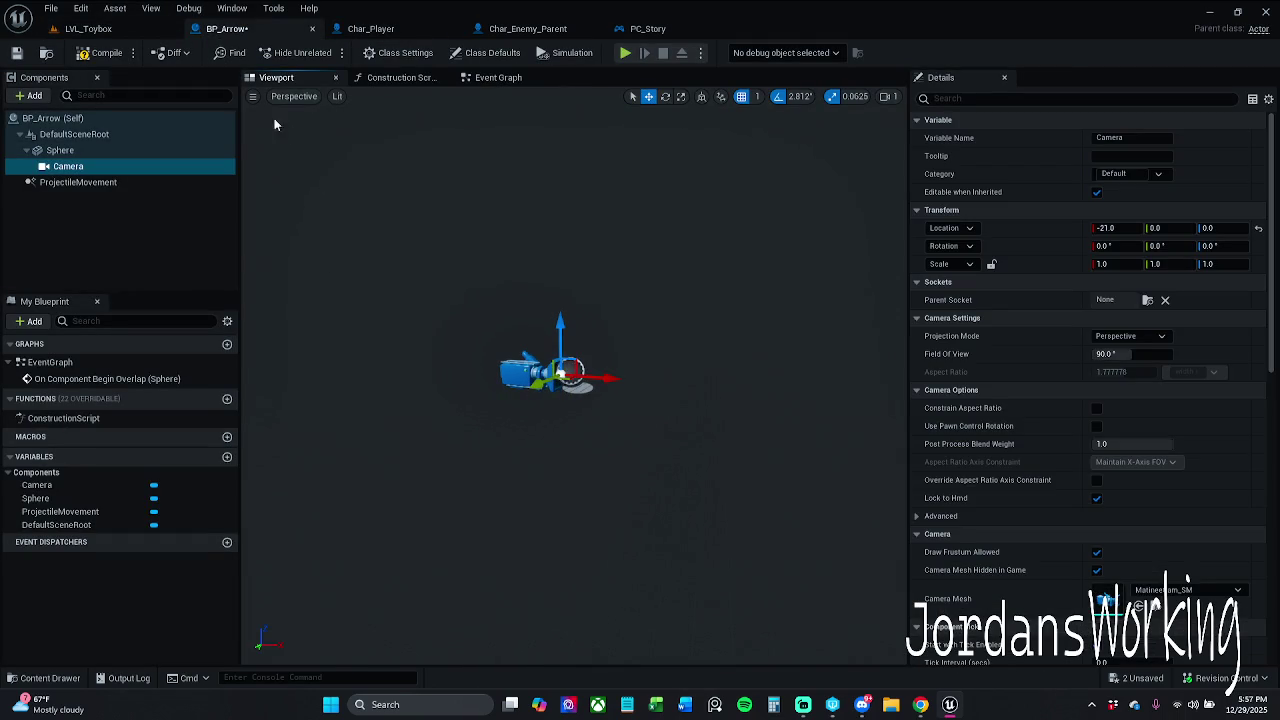
click(105, 55)
click(88, 28)
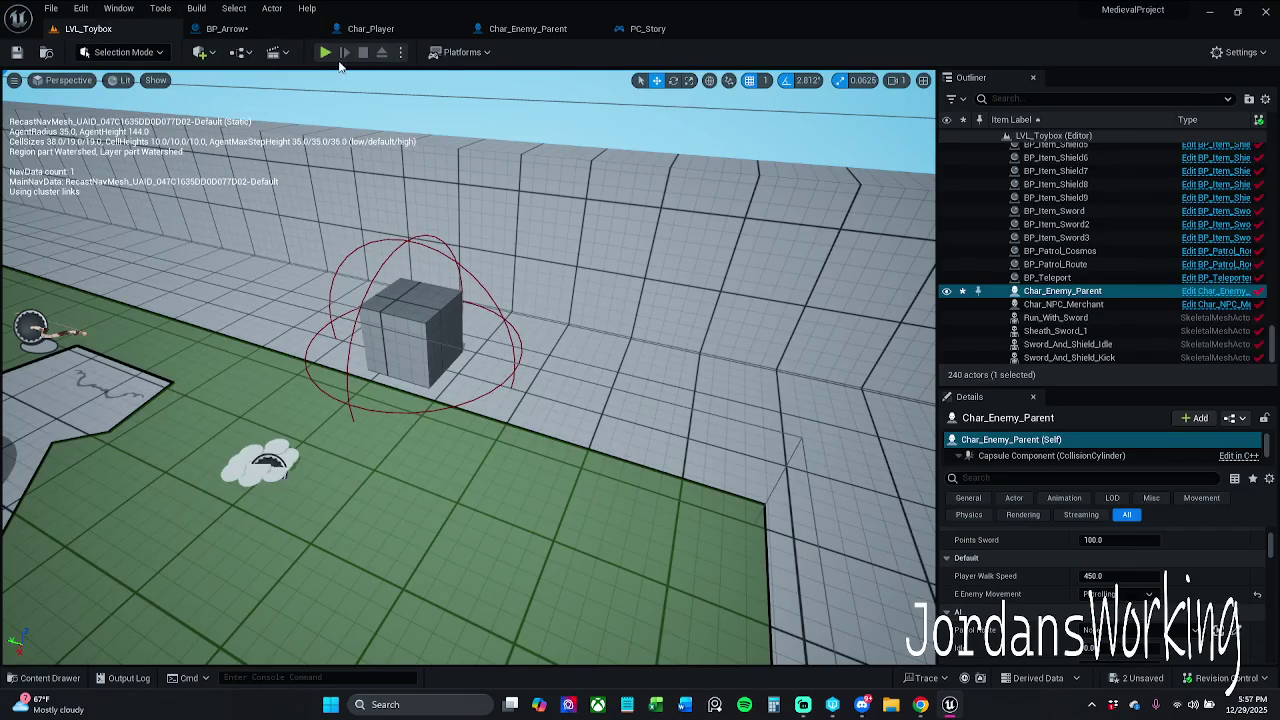
Start a play test, run forward and attack three times with the whip
click(325, 52)
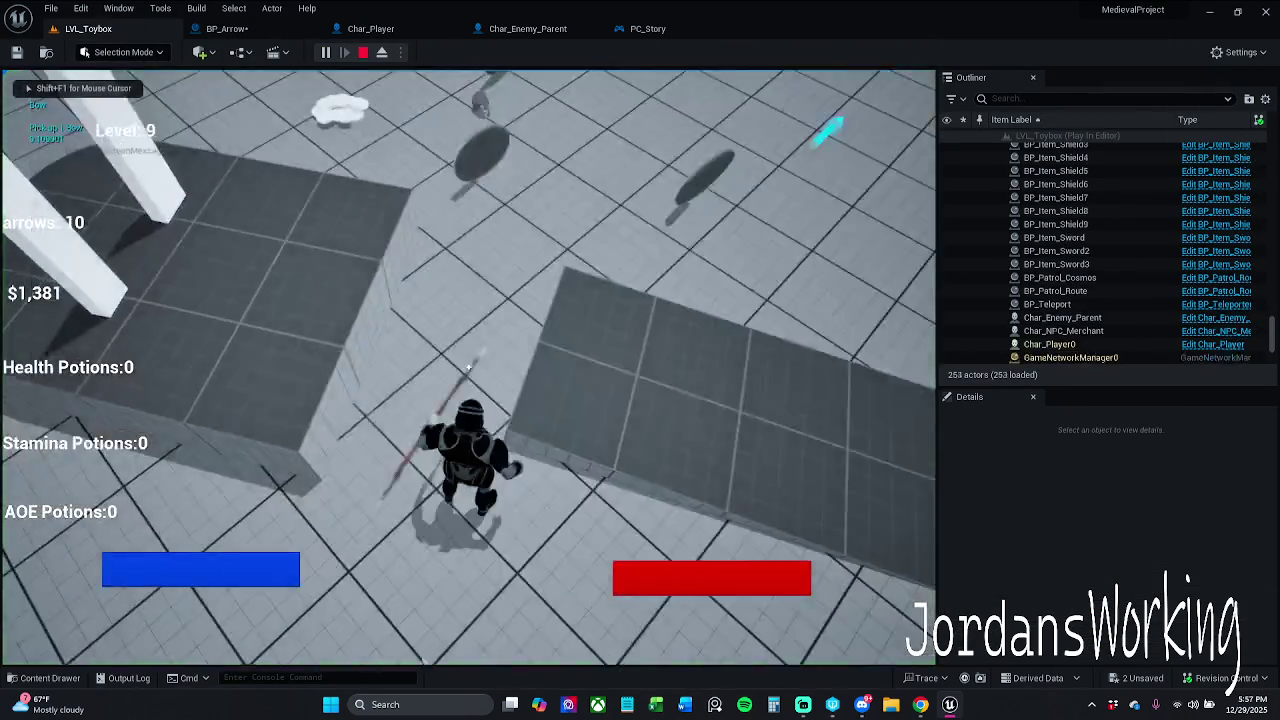
key(w)
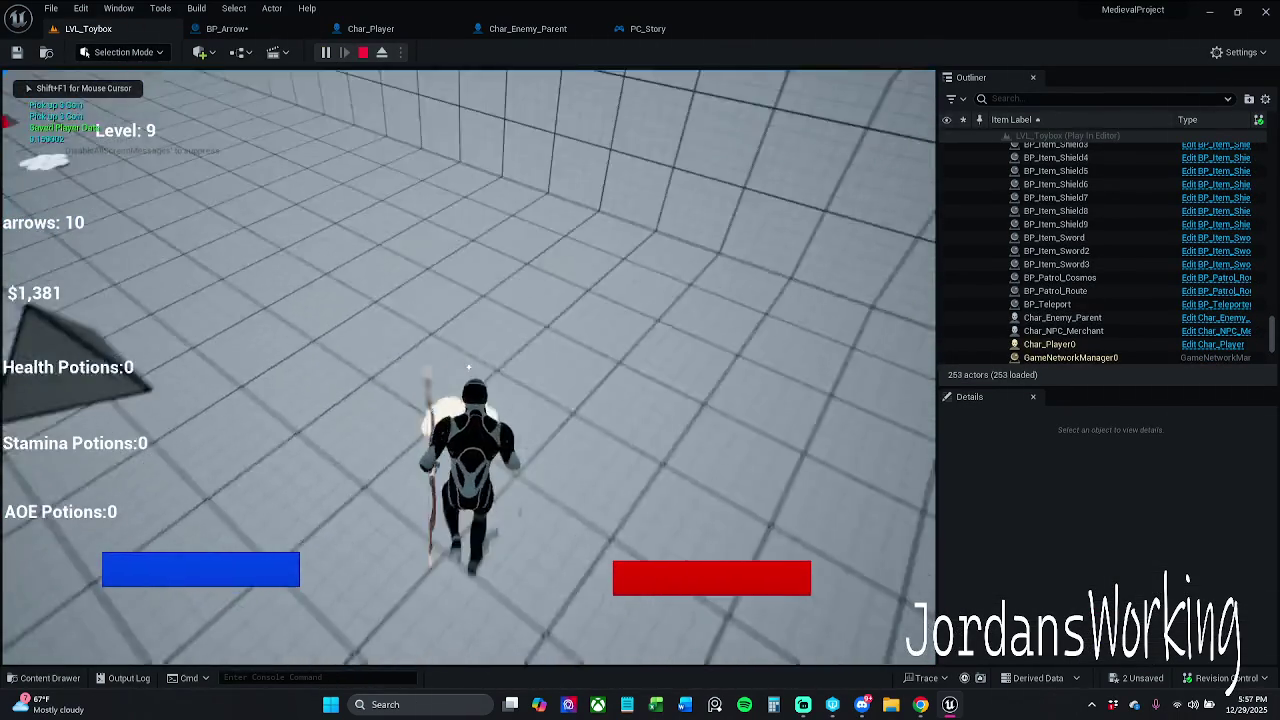
click(468, 368)
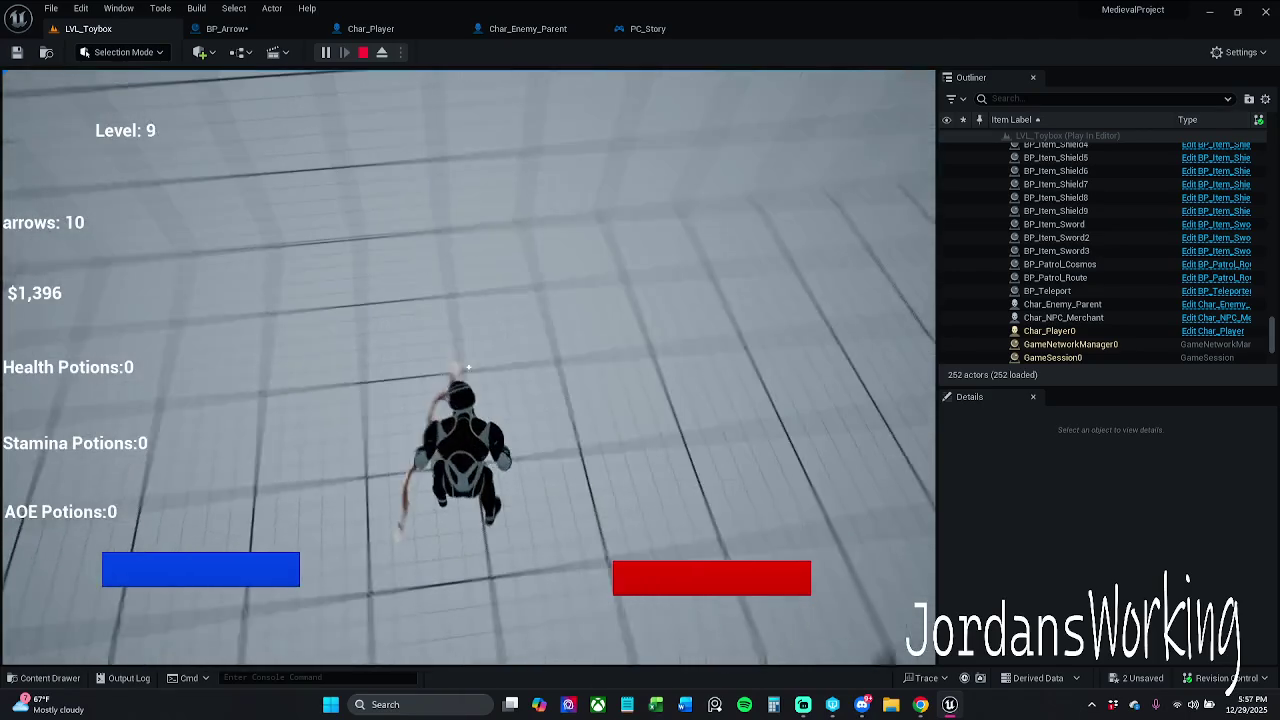
click(468, 368)
click(468, 368)
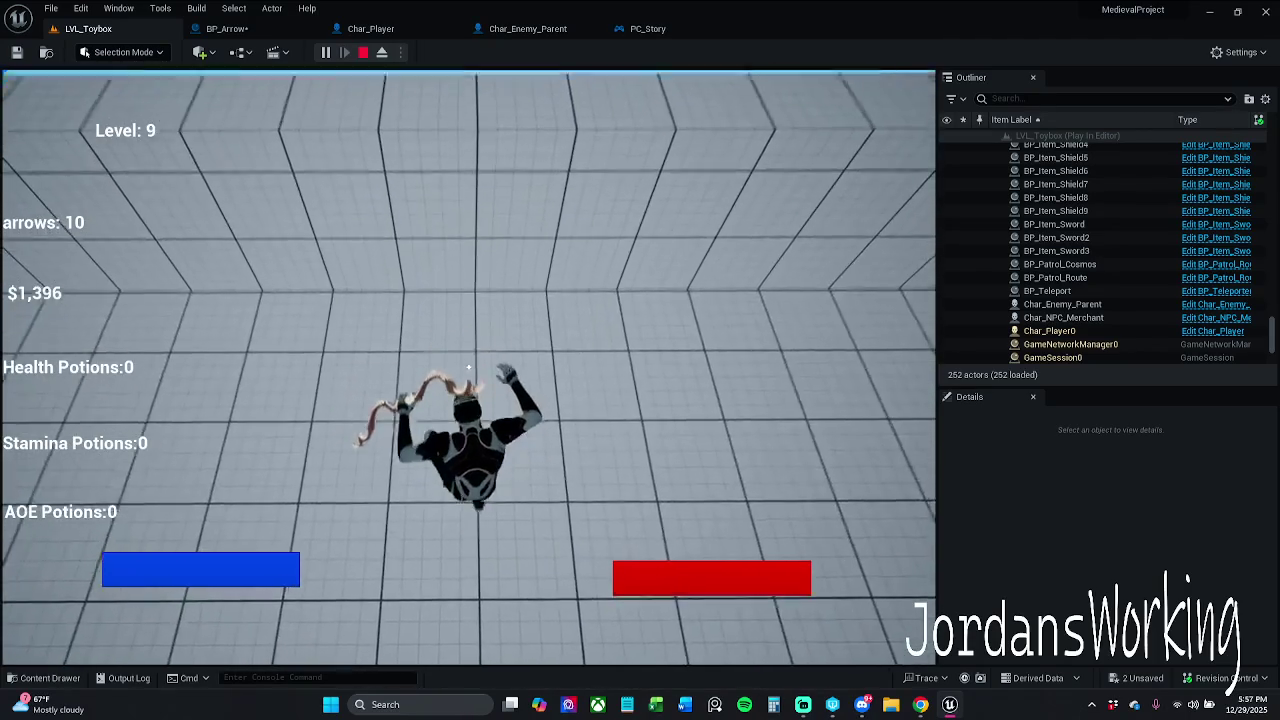
Fire seven arrows, stop the play test and return to Char_Player
click(468, 368)
click(468, 368)
click(468, 368)
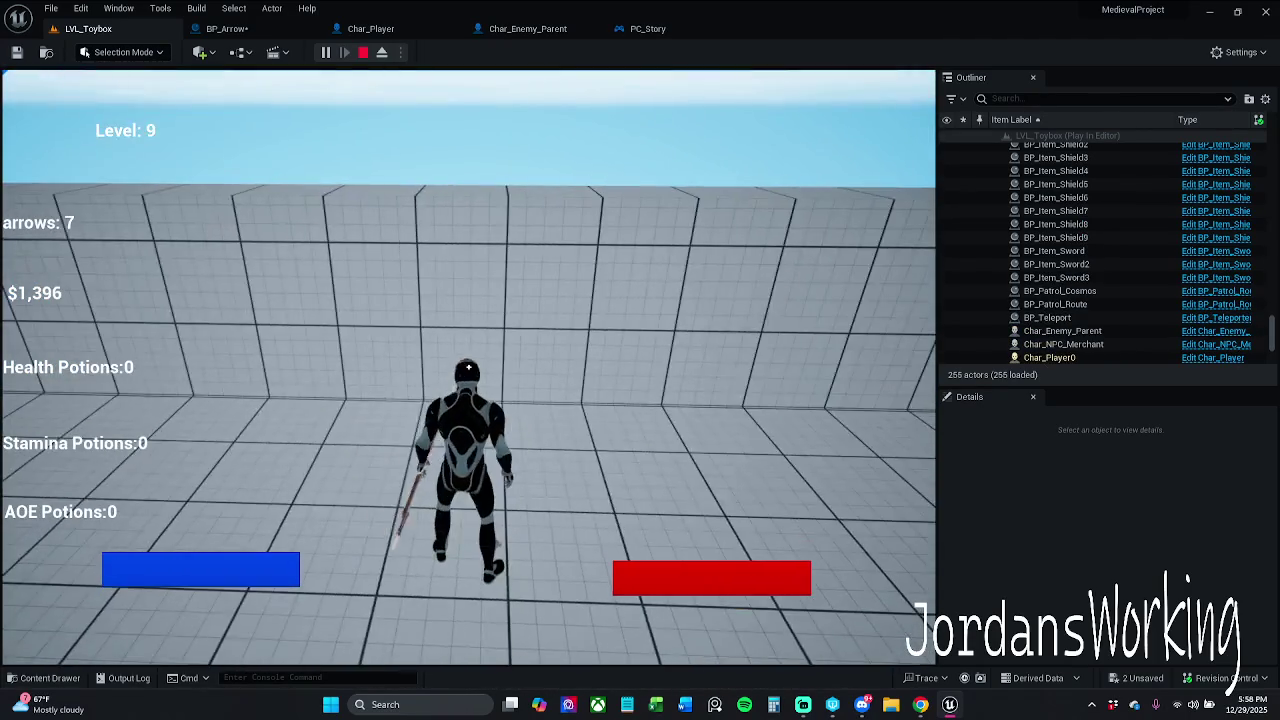
click(468, 368)
click(468, 368)
click(468, 368)
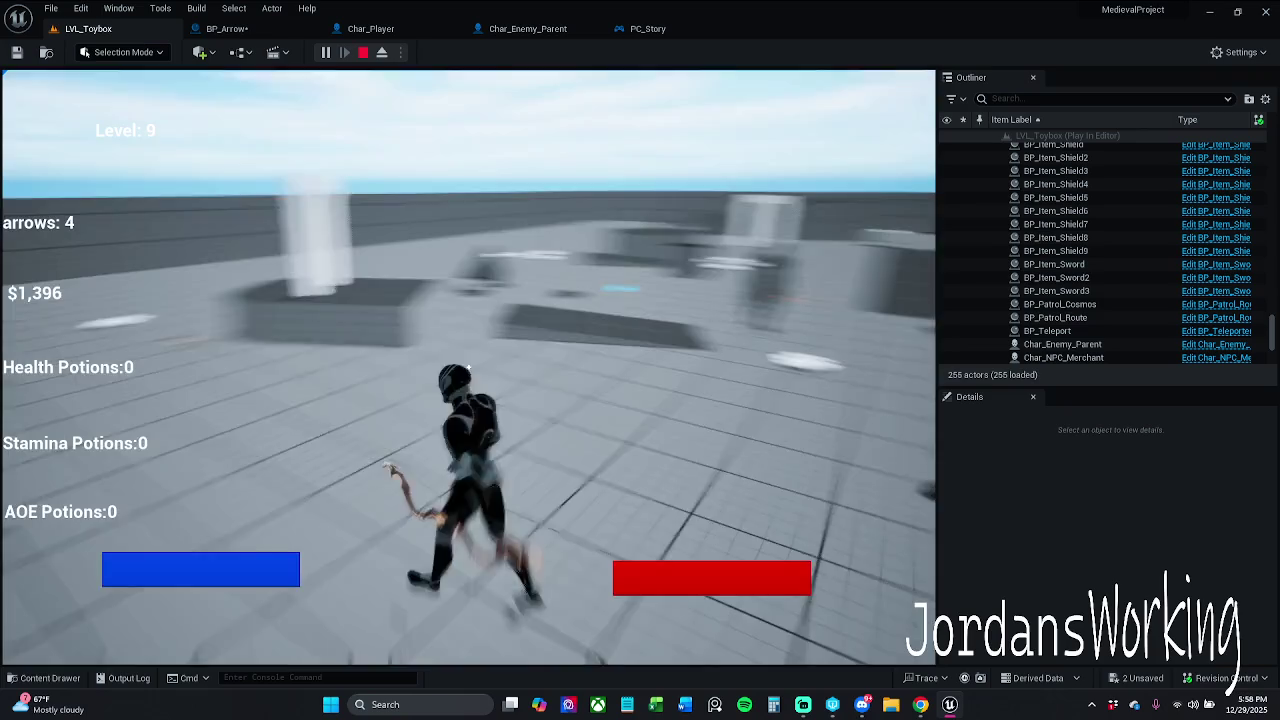
click(468, 368)
key(w)
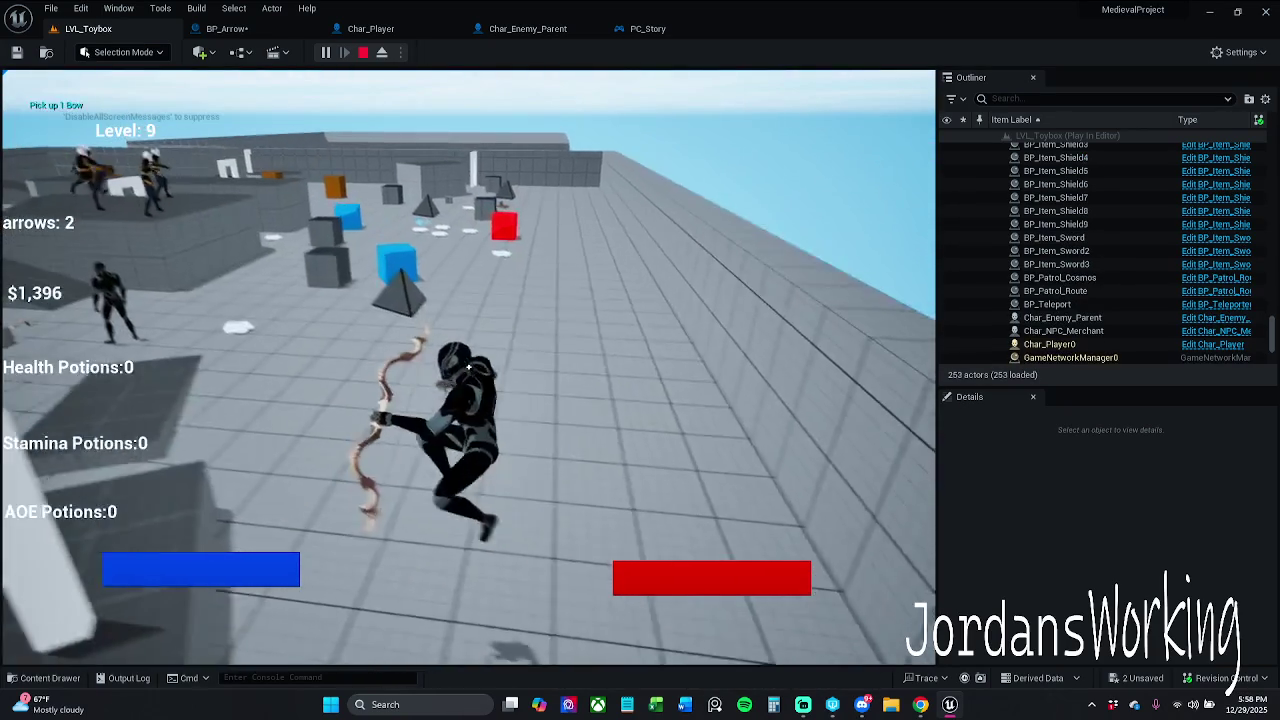
key(Escape)
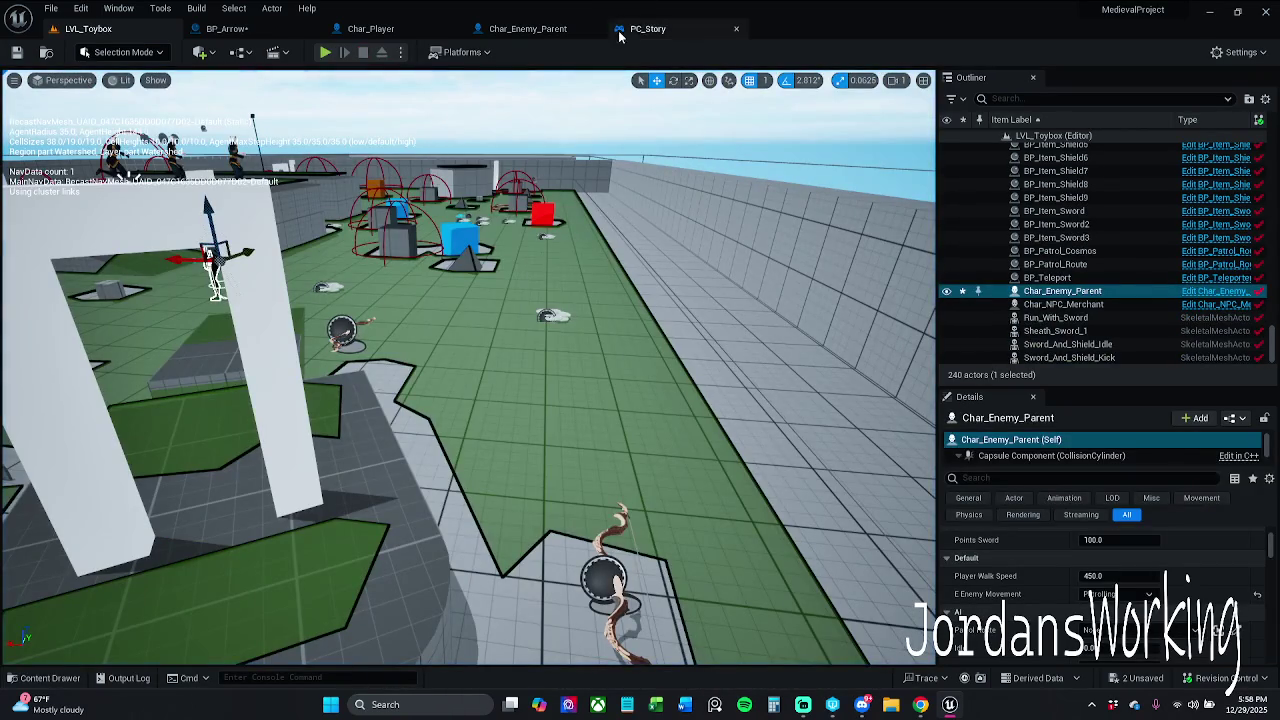
click(370, 28)
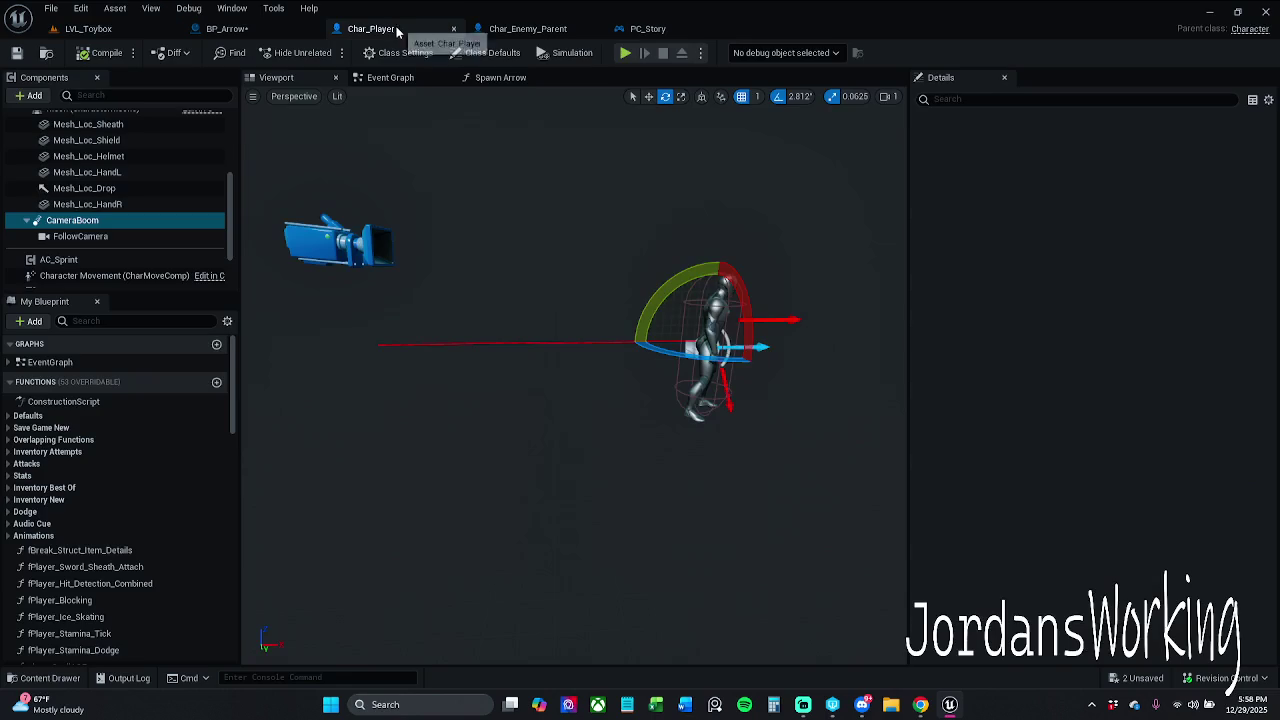
Delete BP_Arrow's Camera component, leaving only Sphere and ProjectileMovement under the root
click(249, 34)
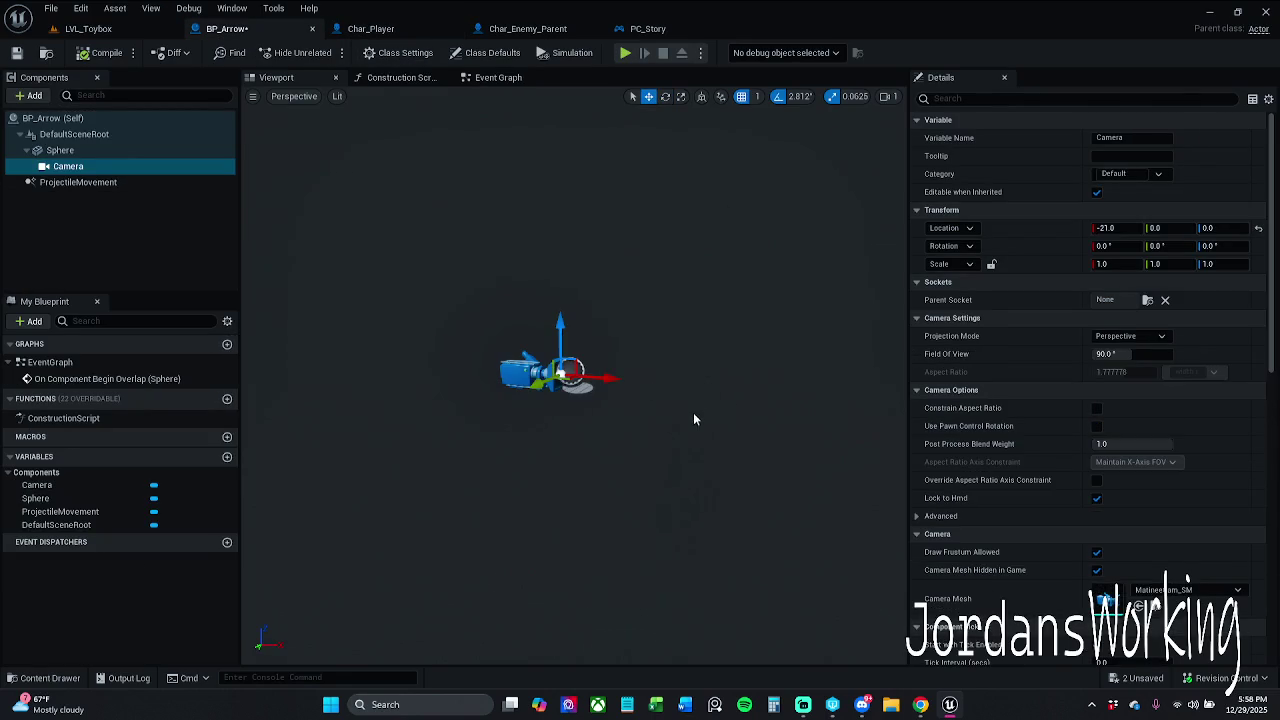
click(100, 150)
click(104, 168)
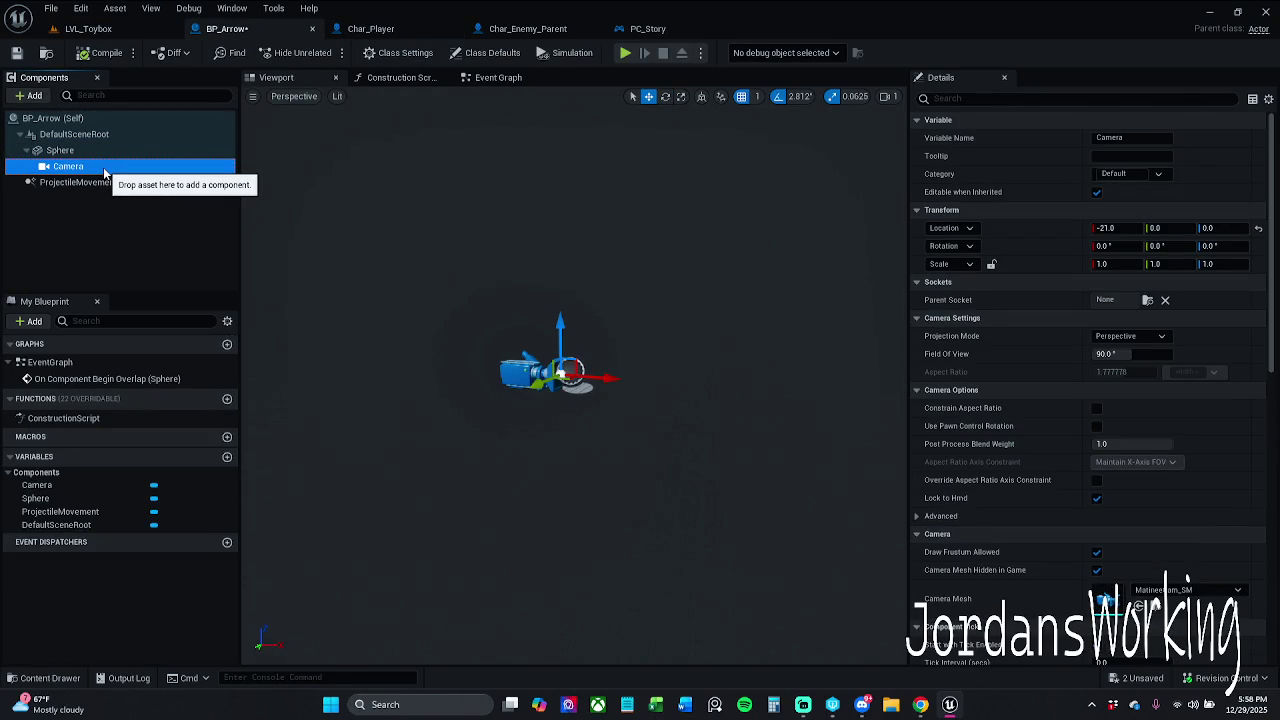
click(997, 97)
text(uto)
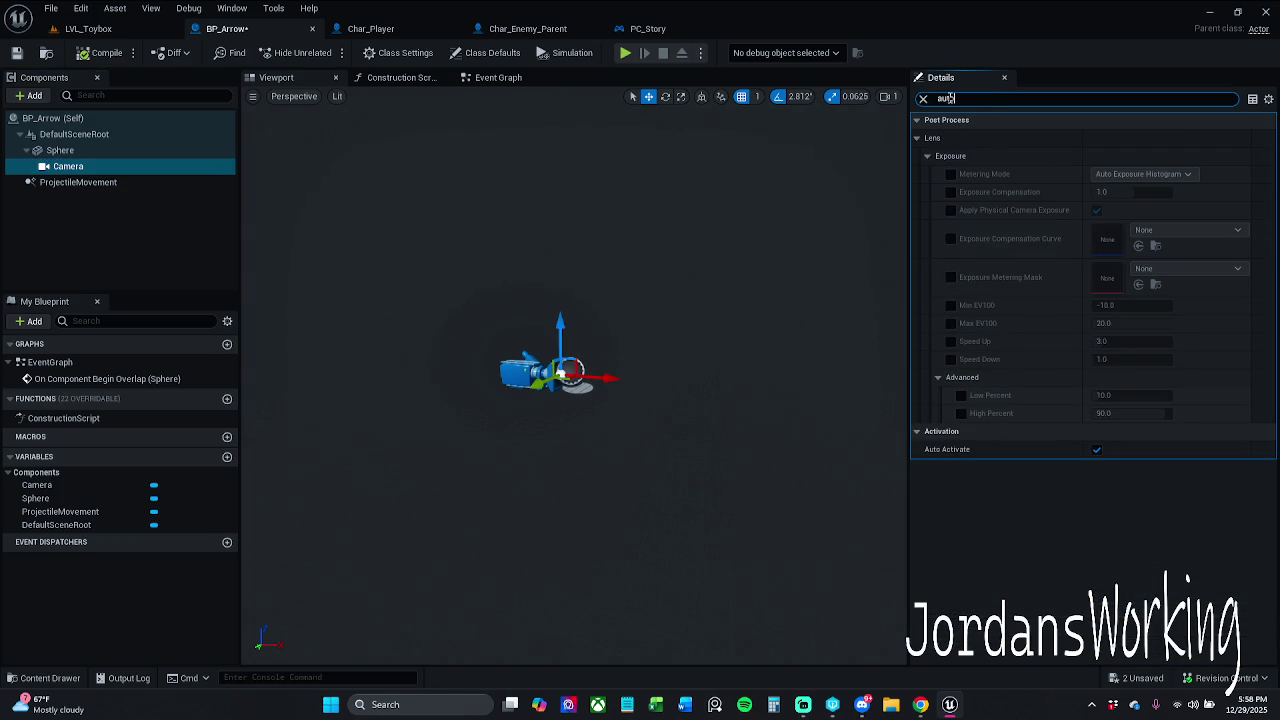
click(923, 99)
click(108, 183)
click(100, 166)
key(Delete)
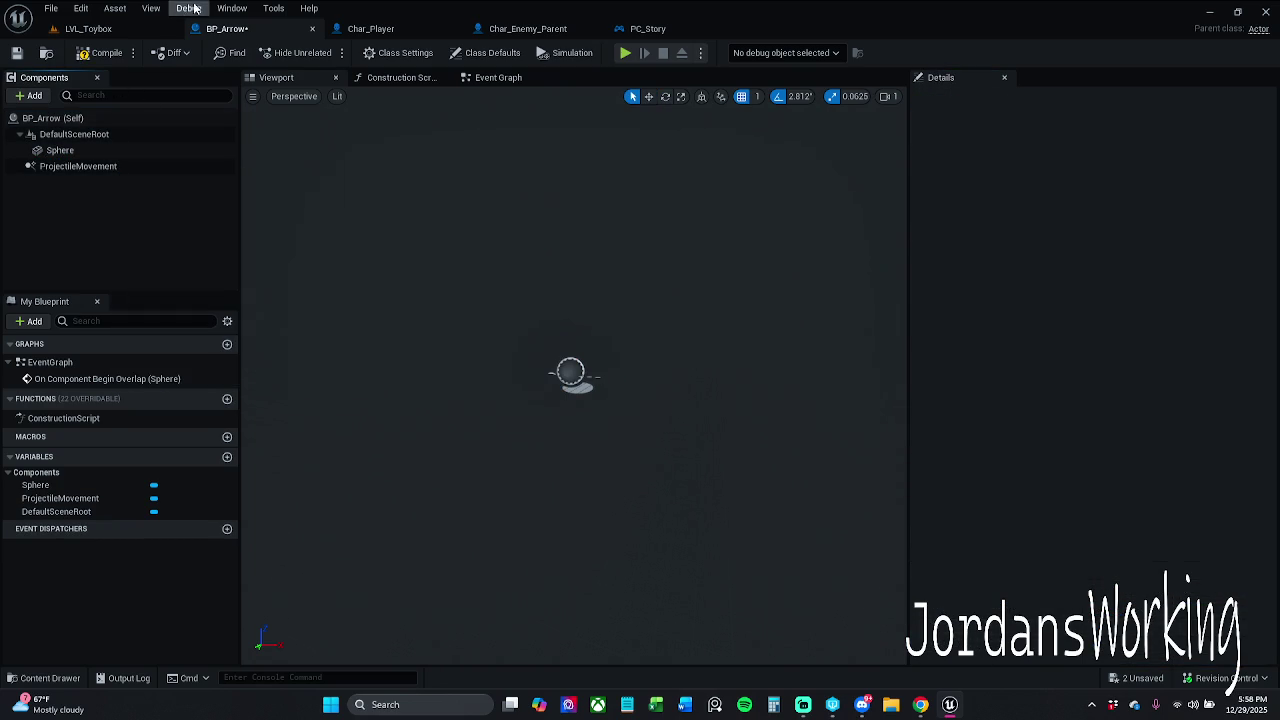
Wire BP_Arrow's overlap event straight into Destroy Actor, bypassing the Branch, and play-test LVL_Toybox
click(499, 82)
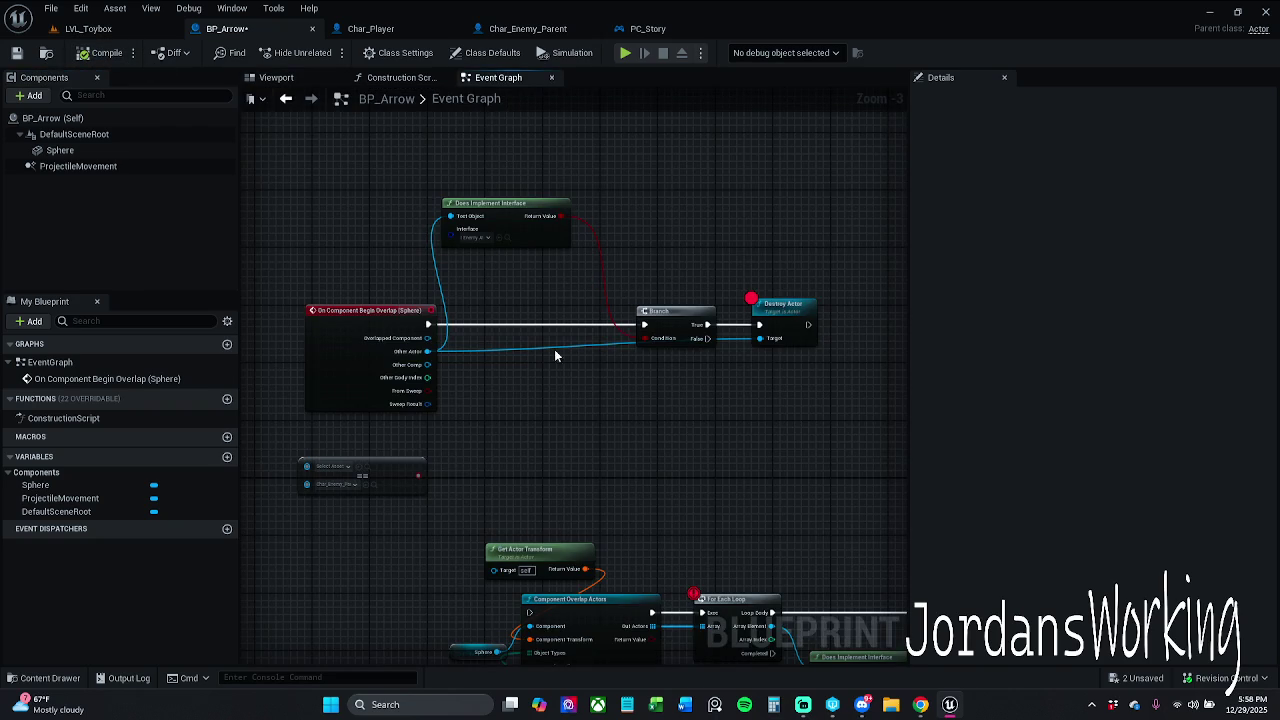
scroll(464, 359, up, 1)
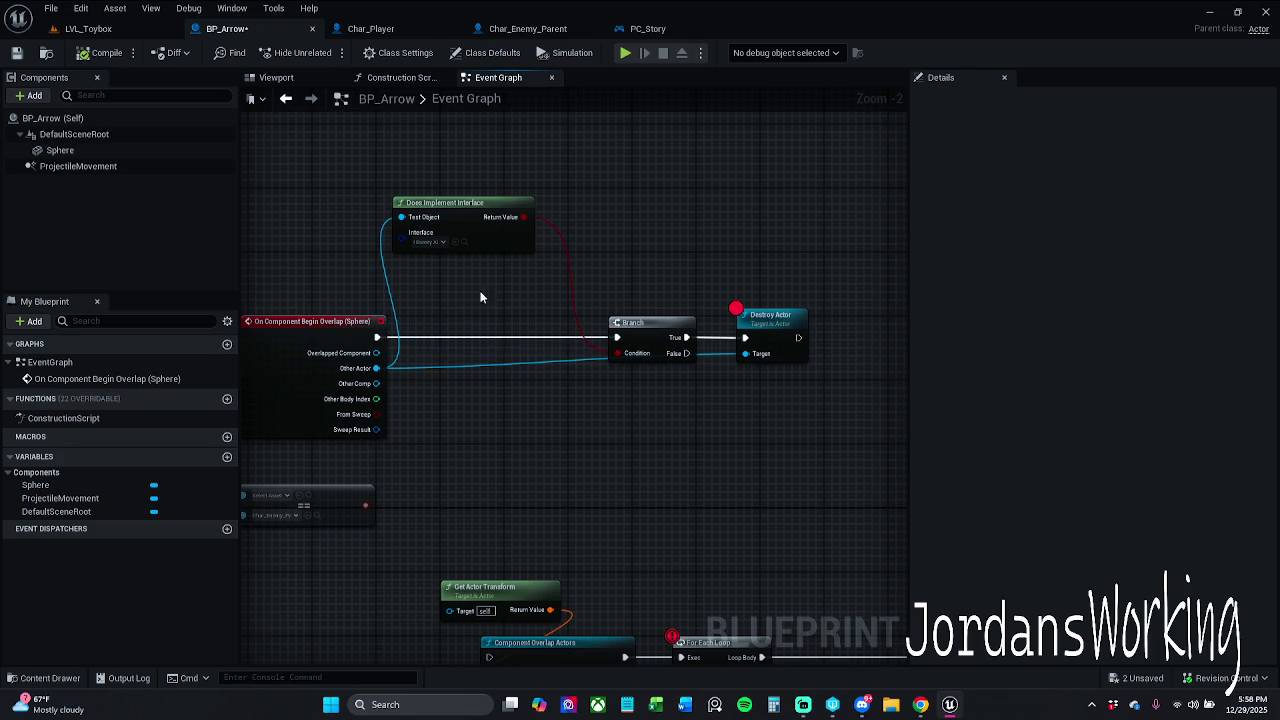
drag(651, 331, 651, 411)
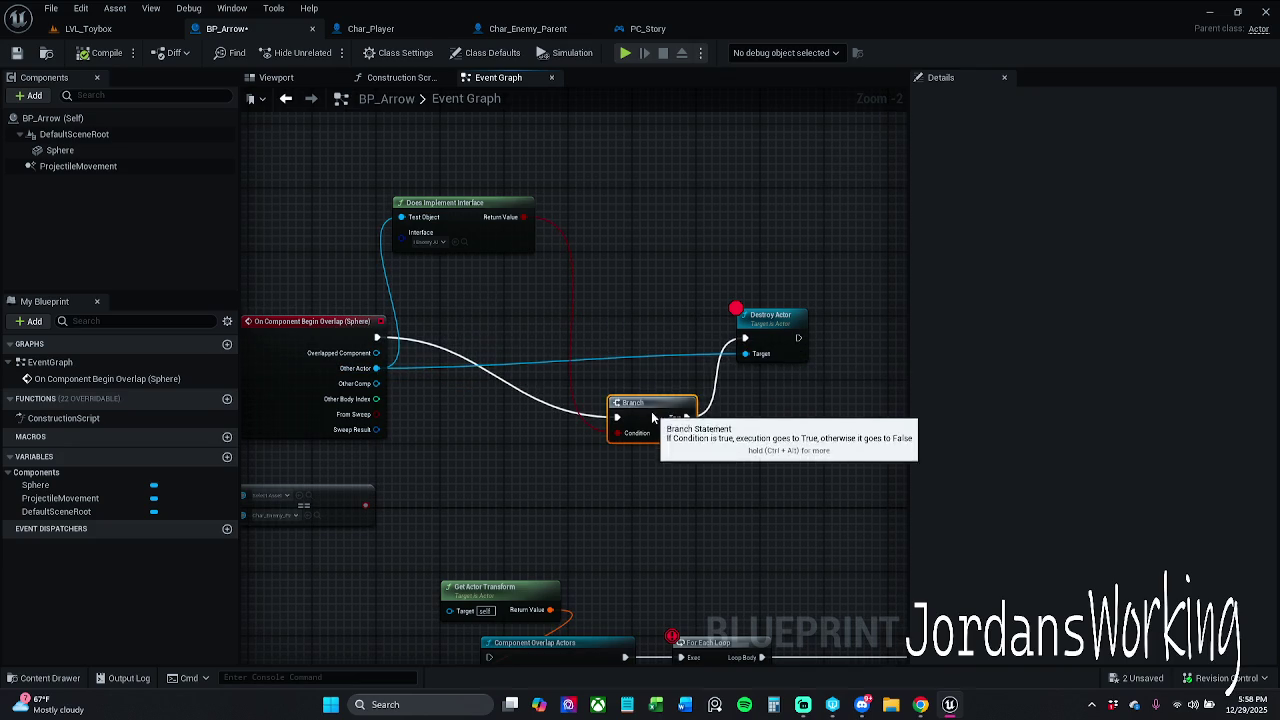
drag(376, 340, 744, 338)
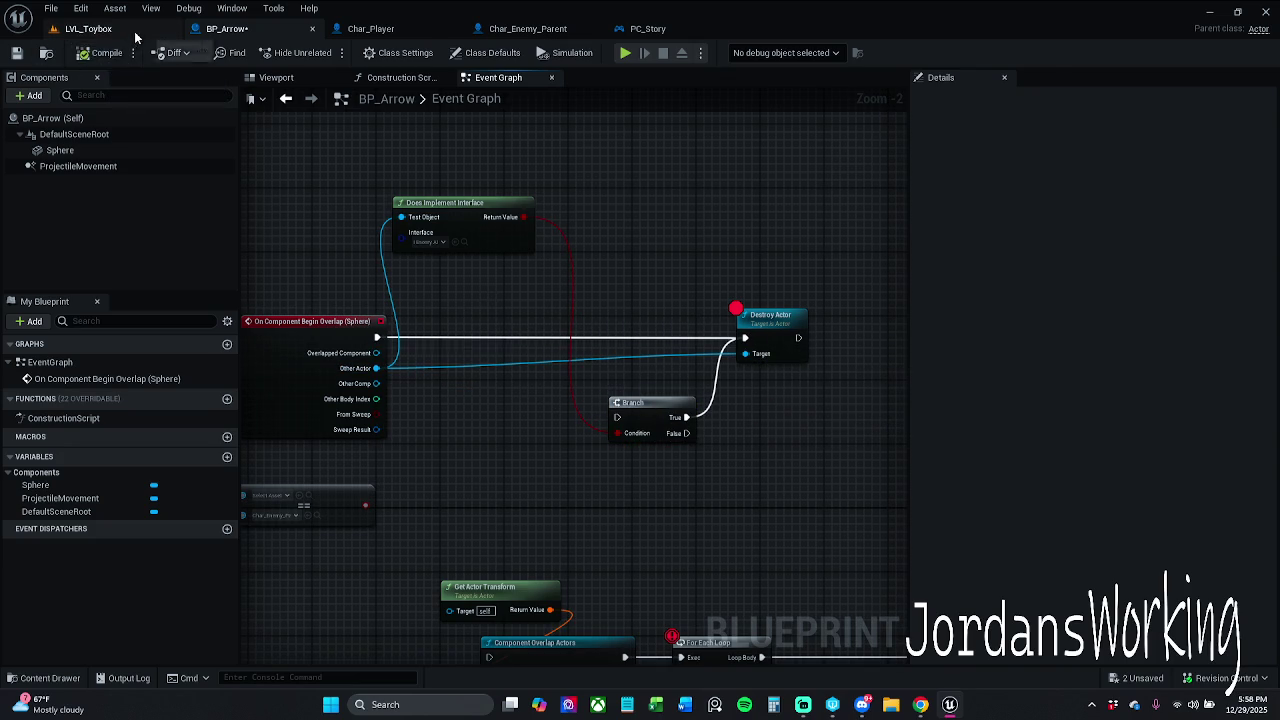
click(88, 28)
click(325, 52)
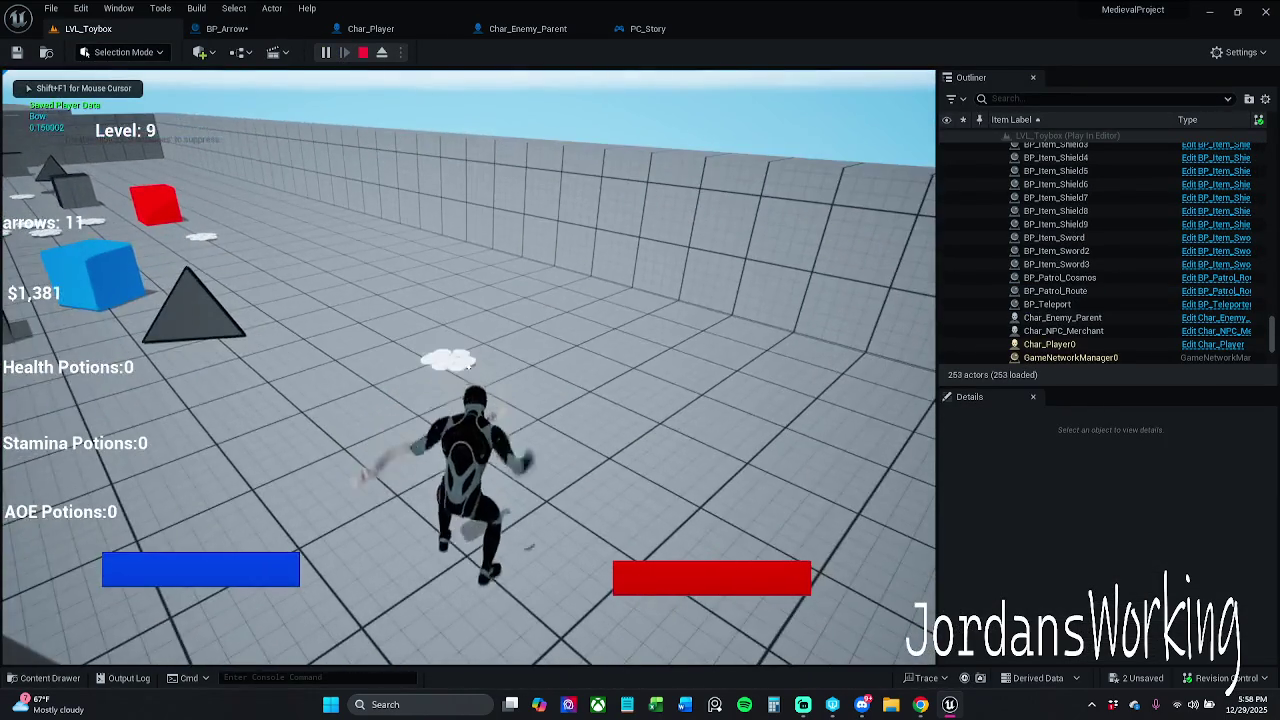
Stop the play test and look over BP_Arrow's overlap graph
key(space)
key(shift+F1)
key(Escape)
click(226, 28)
mouse_move(674, 316)
mouse_down()
mouse_move(695, 348)
mouse_move(624, 286)
mouse_move(720, 240)
mouse_move(451, 237)
mouse_move(743, 291)
mouse_move(722, 312)
mouse_up()
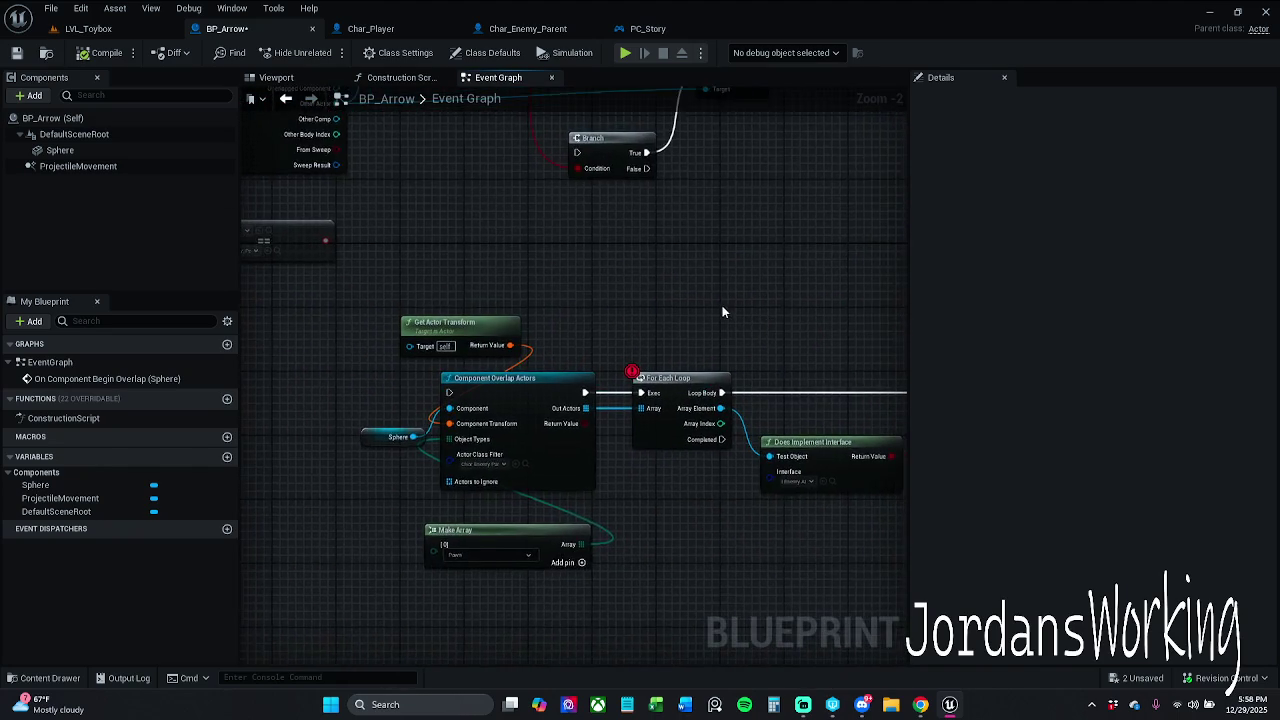
scroll(722, 312, down, 1)
In Spawn Arrow, wire Get Forward Vector to spawn location and Get World Rotation to spawn rotation
click(398, 24)
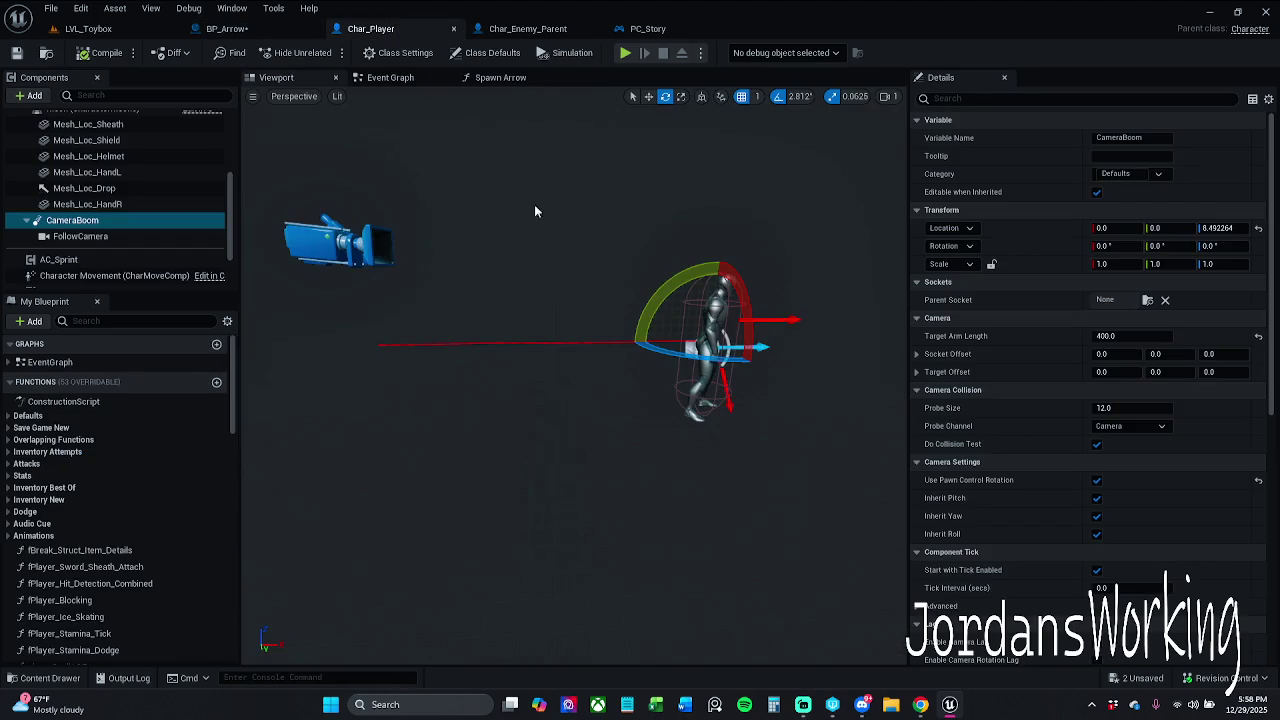
click(412, 78)
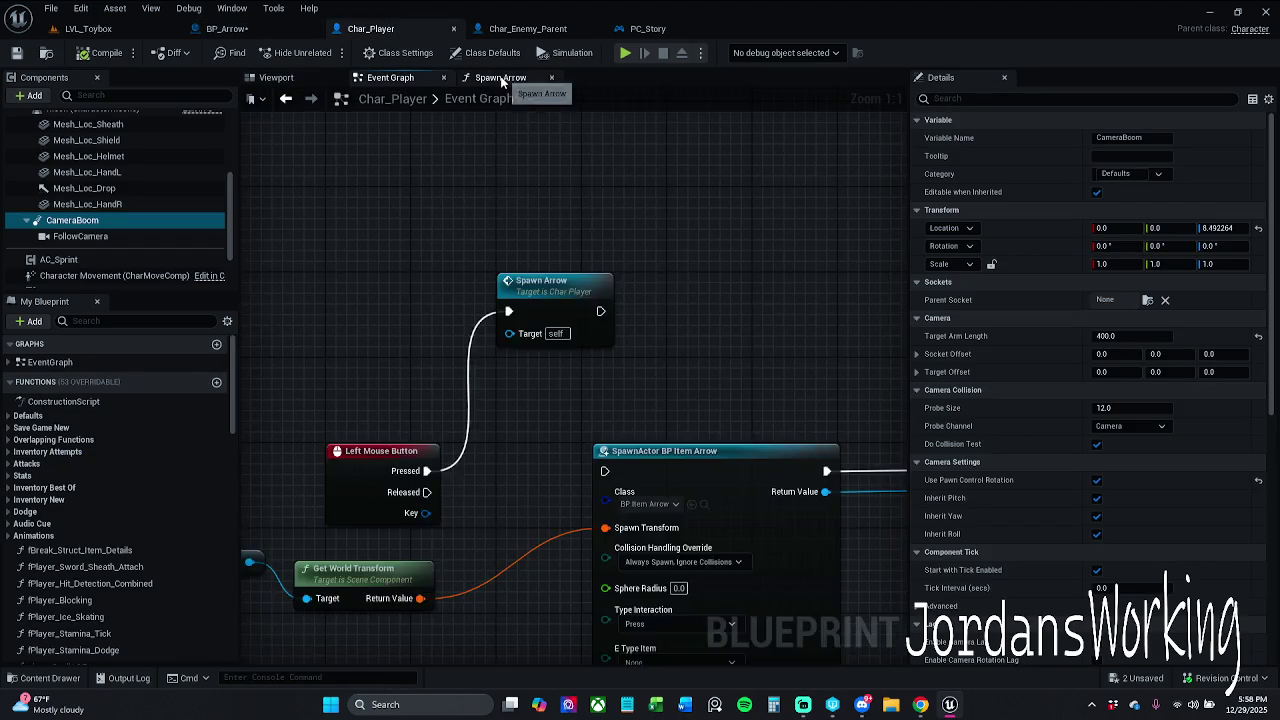
click(500, 77)
mouse_move(664, 225)
mouse_down()
mouse_move(737, 308)
mouse_move(649, 319)
mouse_up()
mouse_move(576, 262)
mouse_down()
mouse_move(660, 345)
mouse_move(684, 438)
mouse_up()
mouse_move(566, 321)
mouse_down()
mouse_move(609, 334)
mouse_move(684, 445)
mouse_up()
Start a LVL_Toybox play test, resume past the debug break and collect coins
click(143, 27)
click(325, 53)
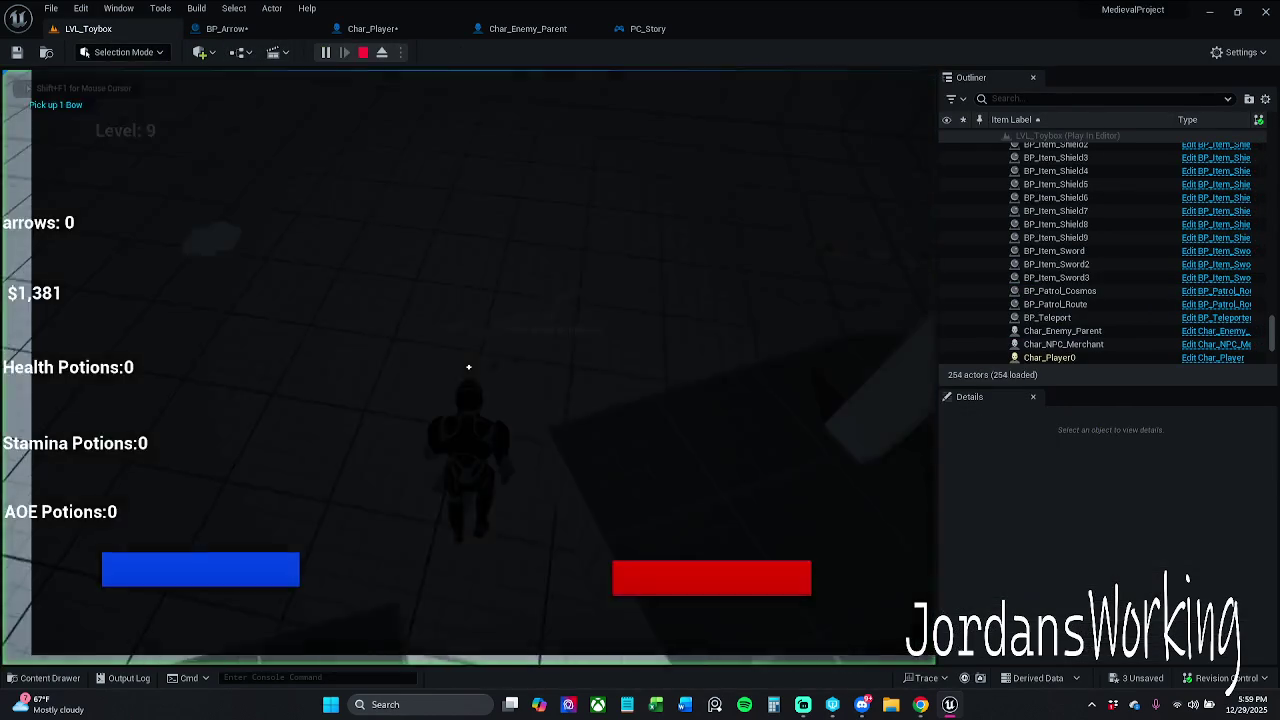
key(w)
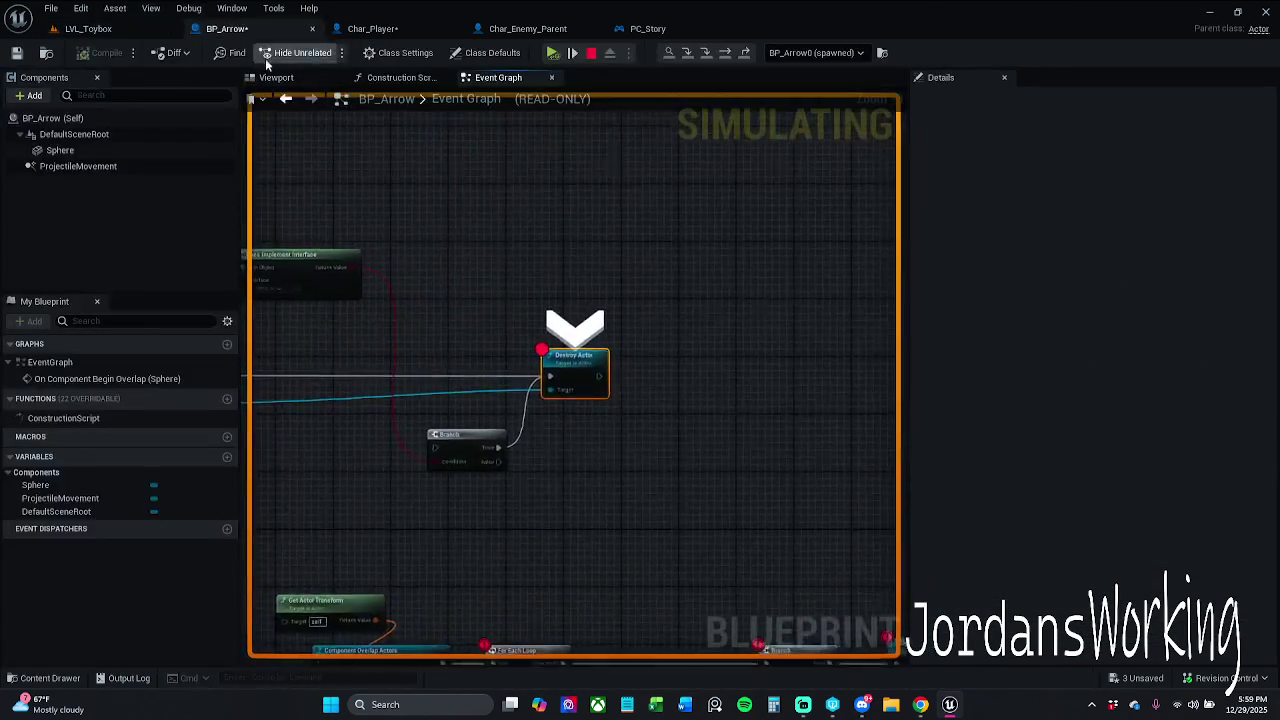
click(549, 52)
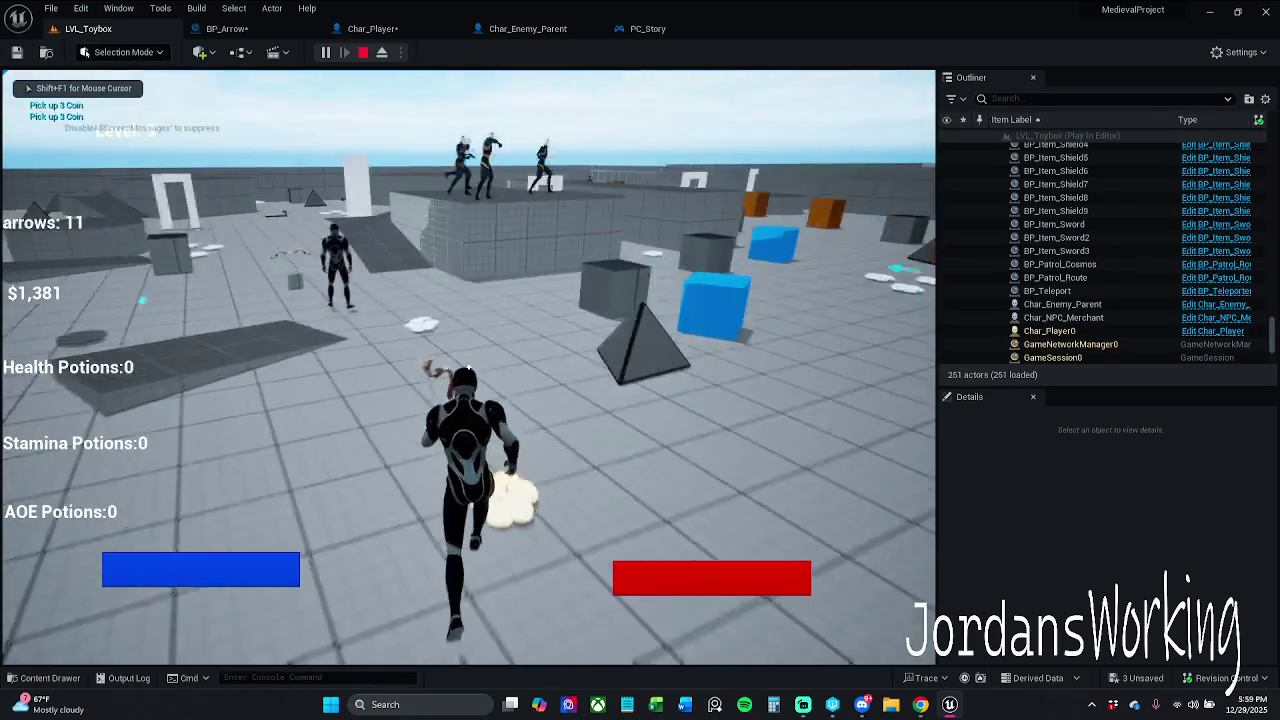
key(w)
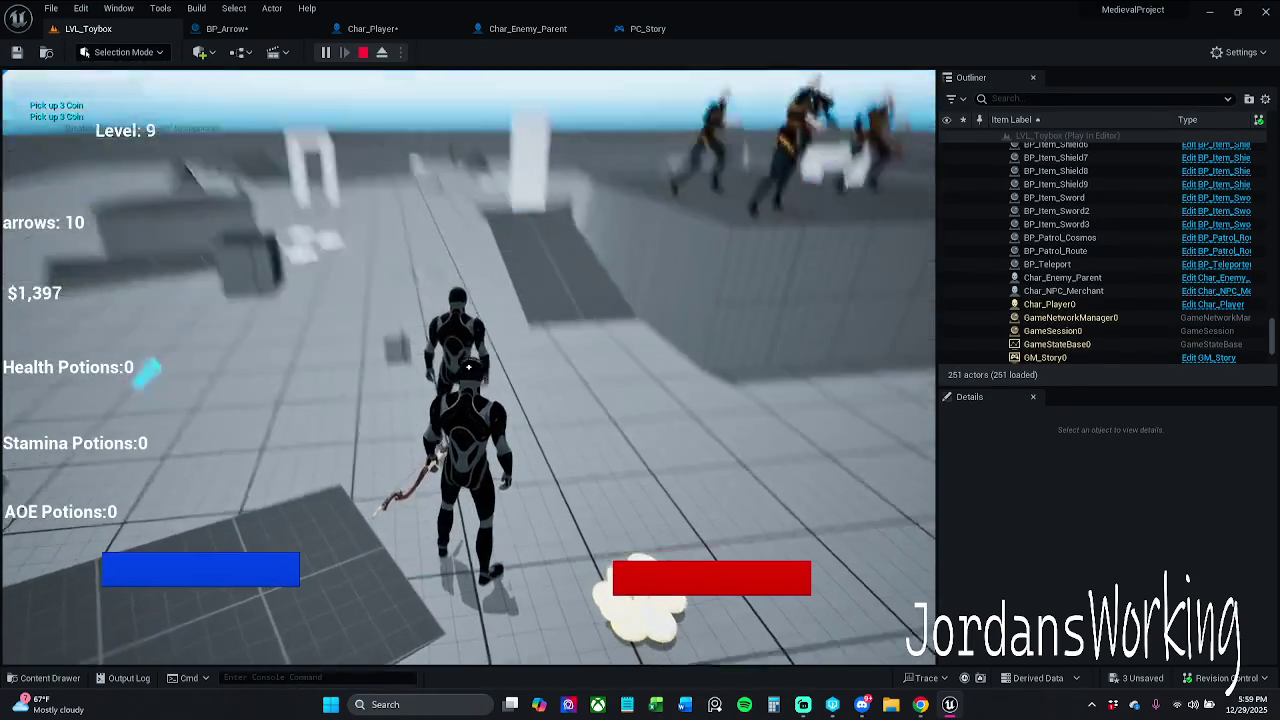
Fire arrows until they run out, then stop the play test
click(468, 367)
click(468, 367)
click(468, 367)
click(468, 367)
click(468, 367)
click(468, 367)
click(468, 367)
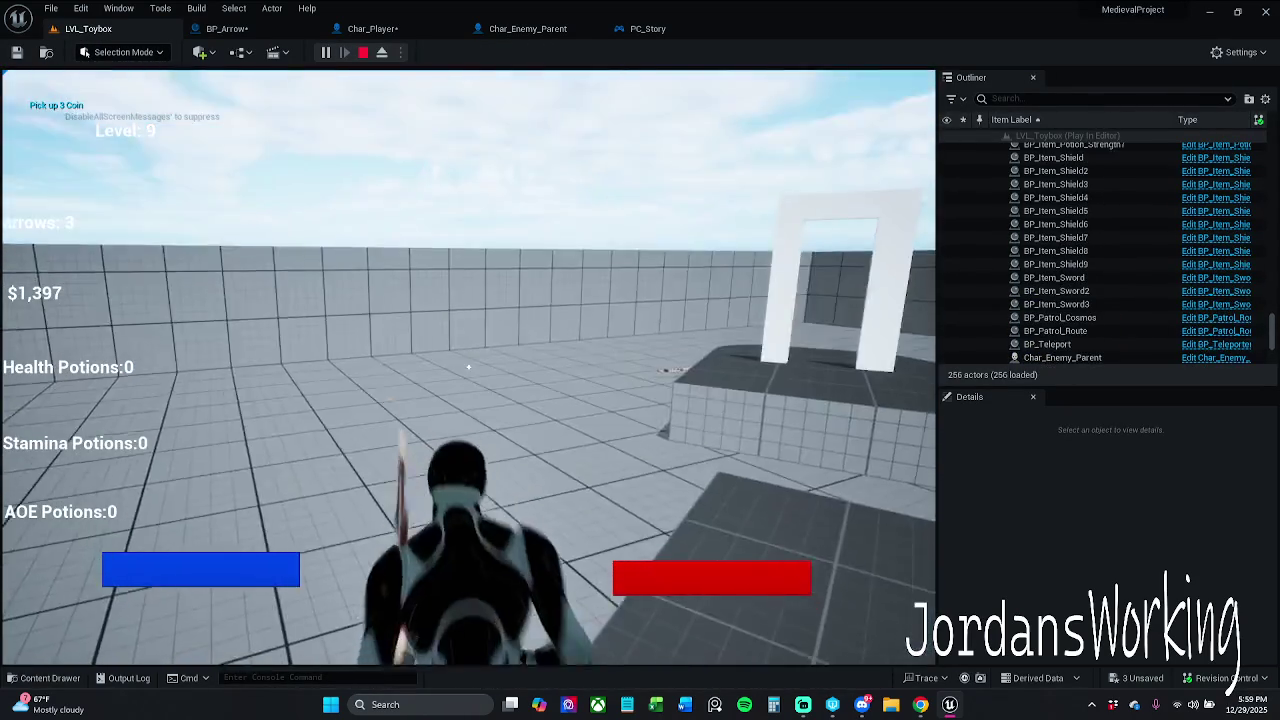
key(w)
click(468, 367)
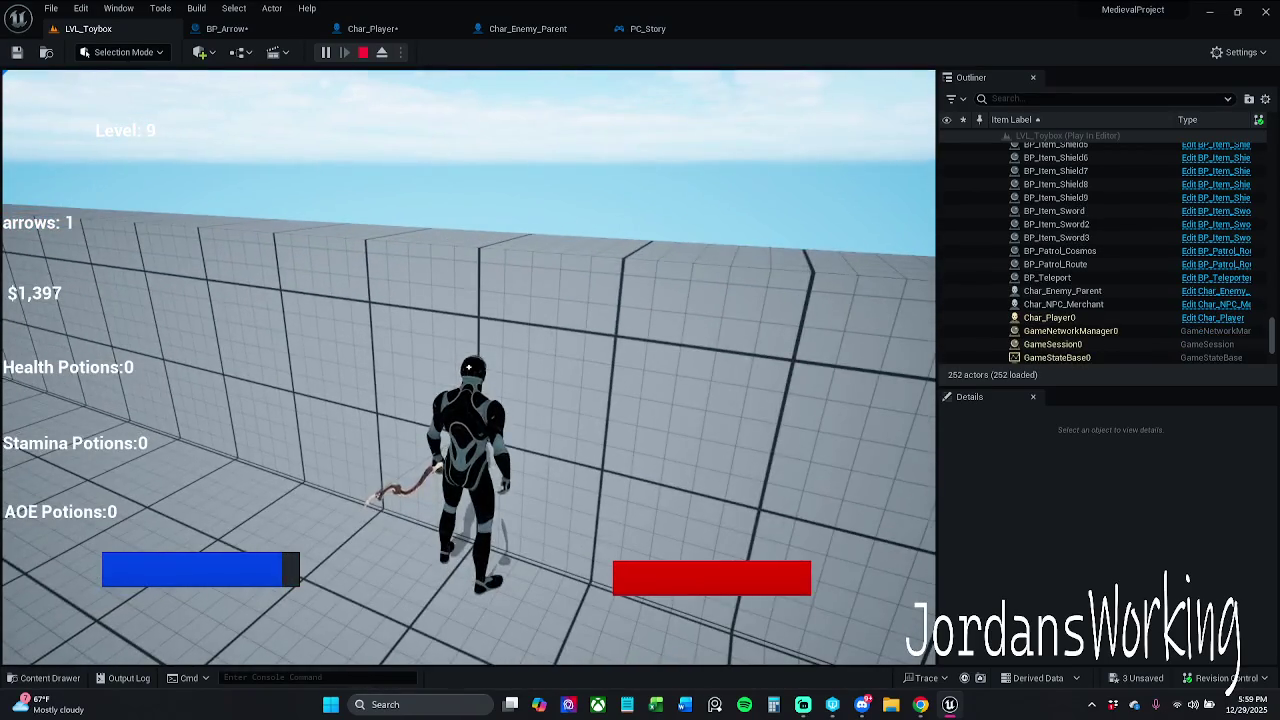
click(468, 367)
key(Escape)
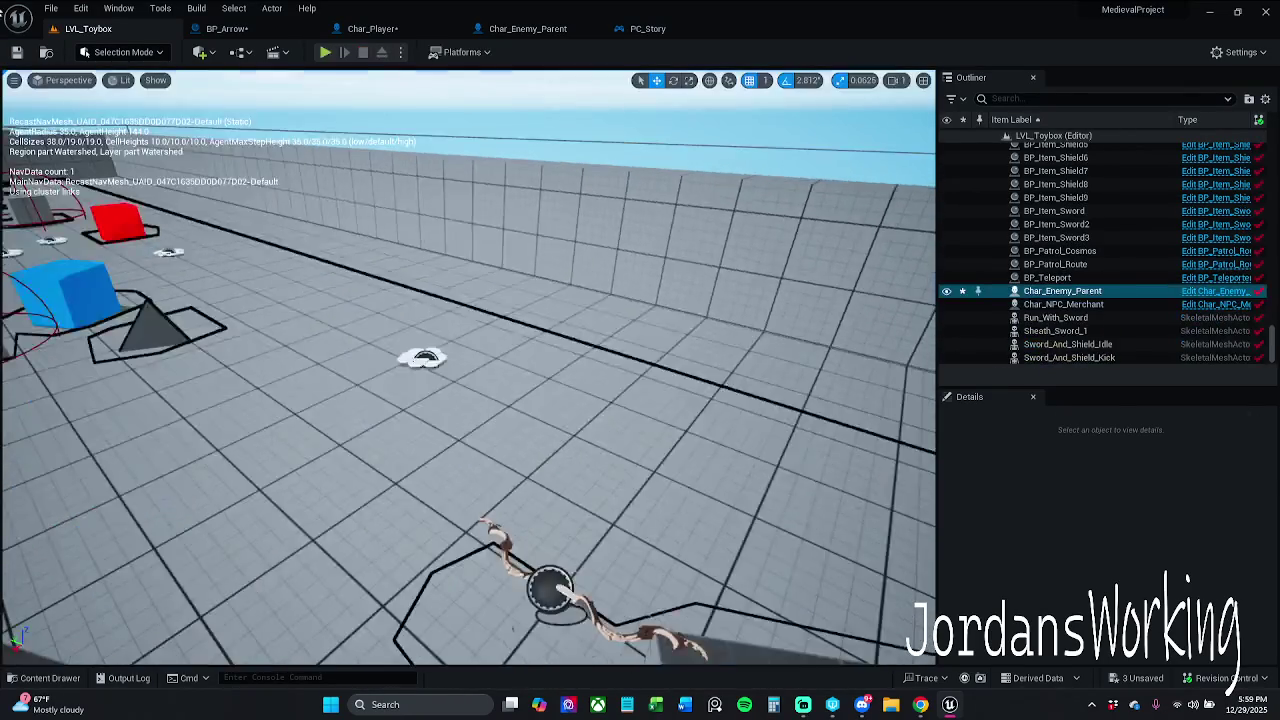
Run a second short play test collecting coins, then stop it
click(326, 52)
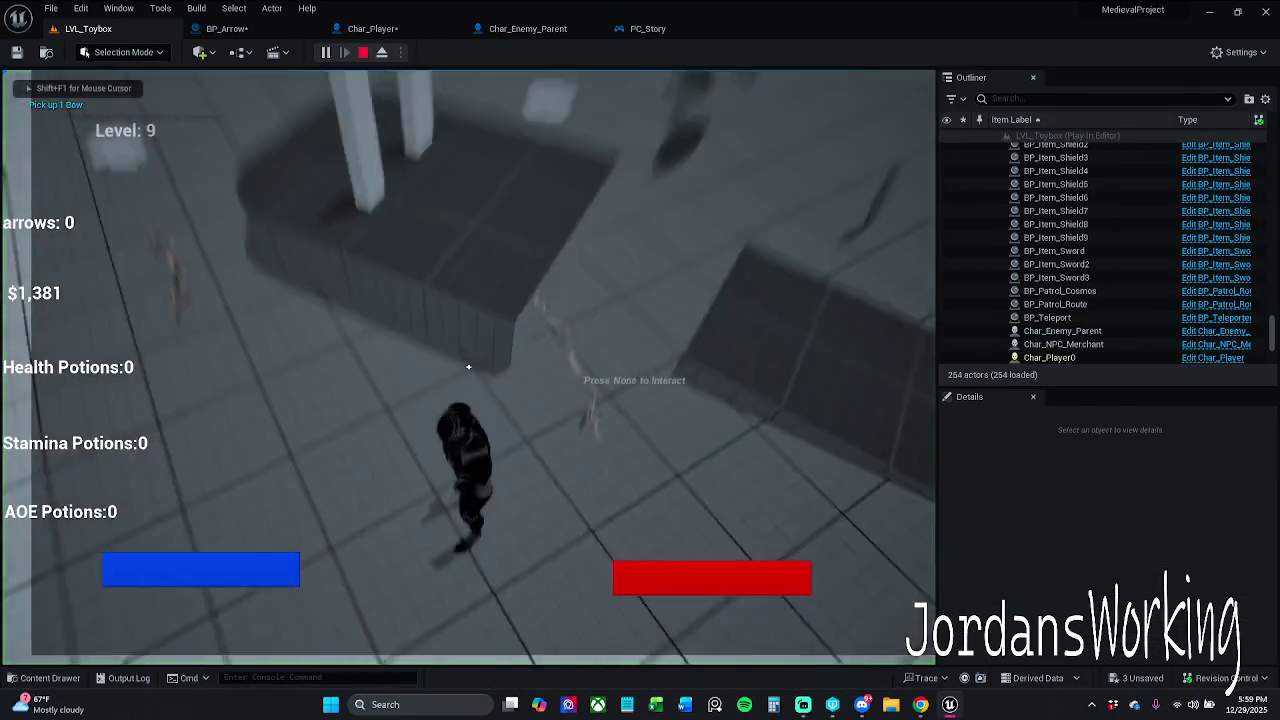
key(w)
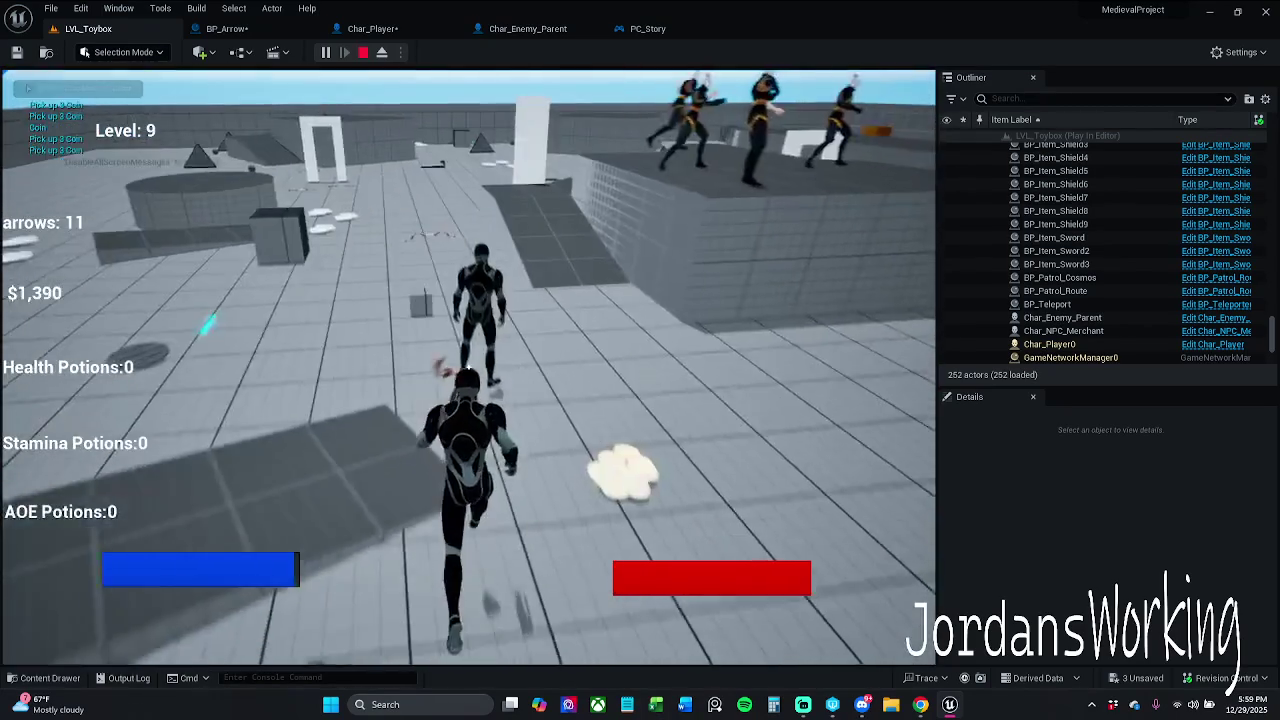
key(Escape)
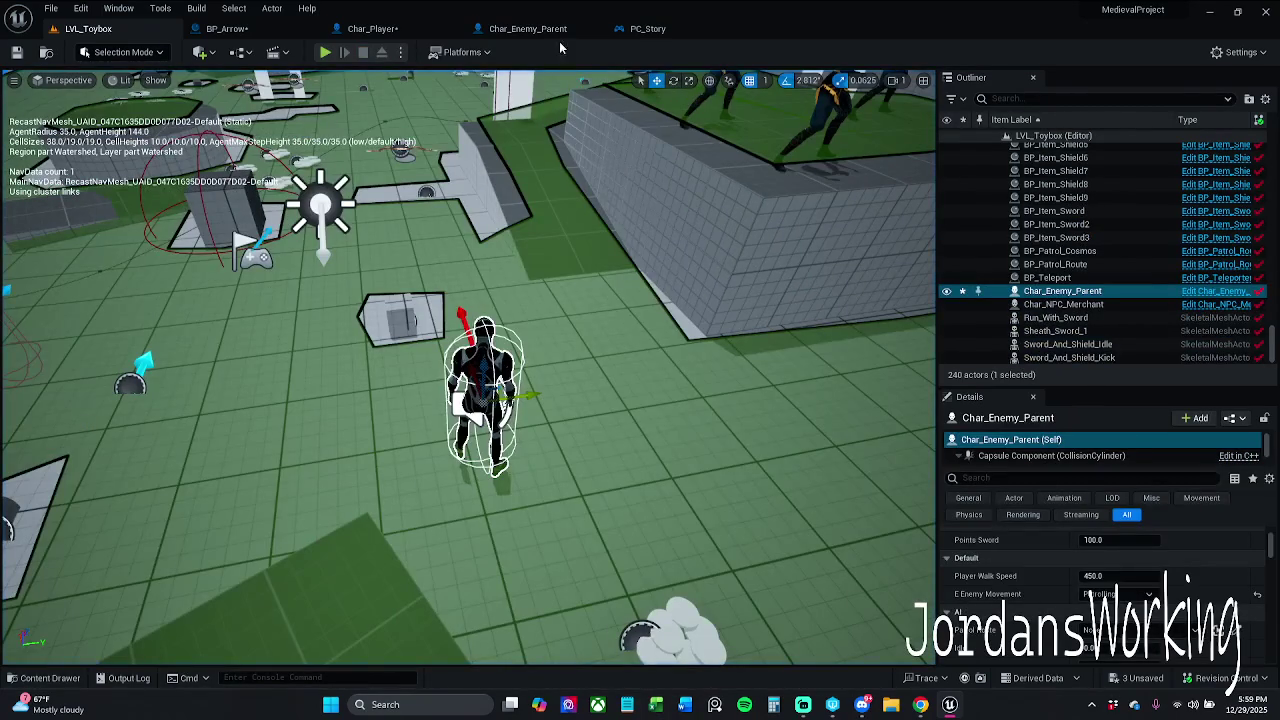
In Char_Player's Event Graph, route Left Mouse Button Pressed directly into SpawnActor BP Item Arrow
click(352, 27)
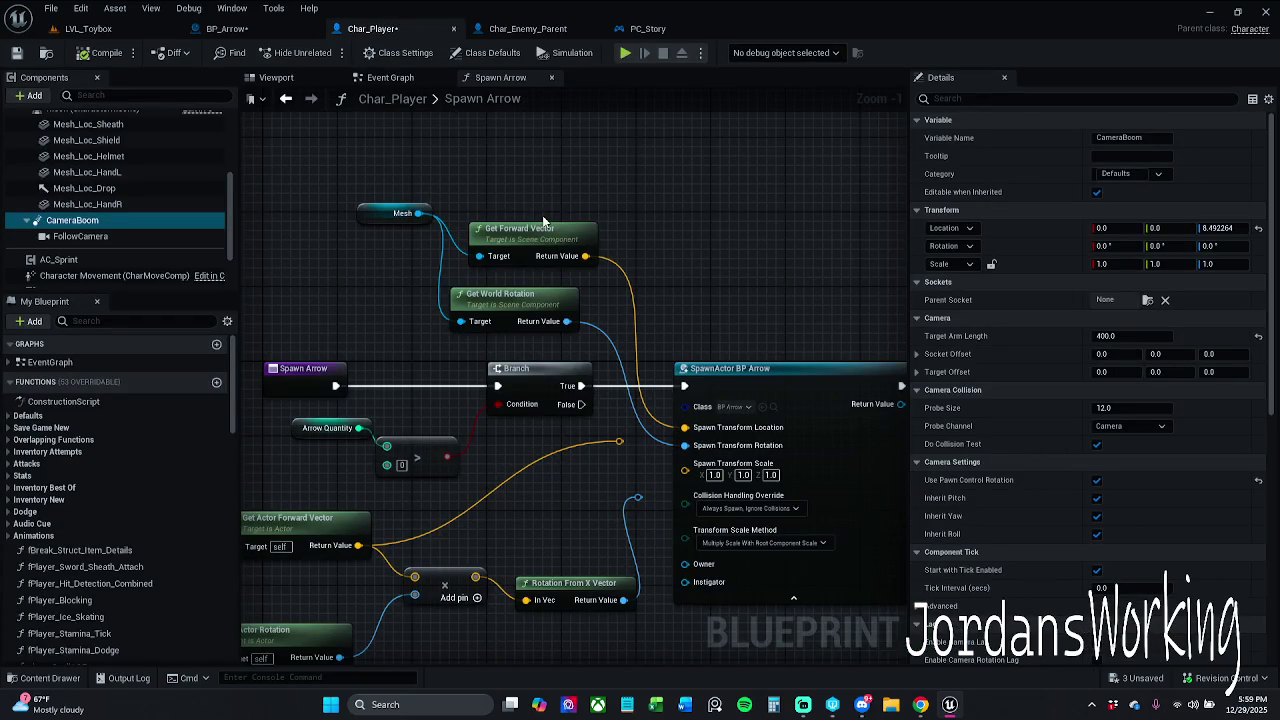
click(258, 34)
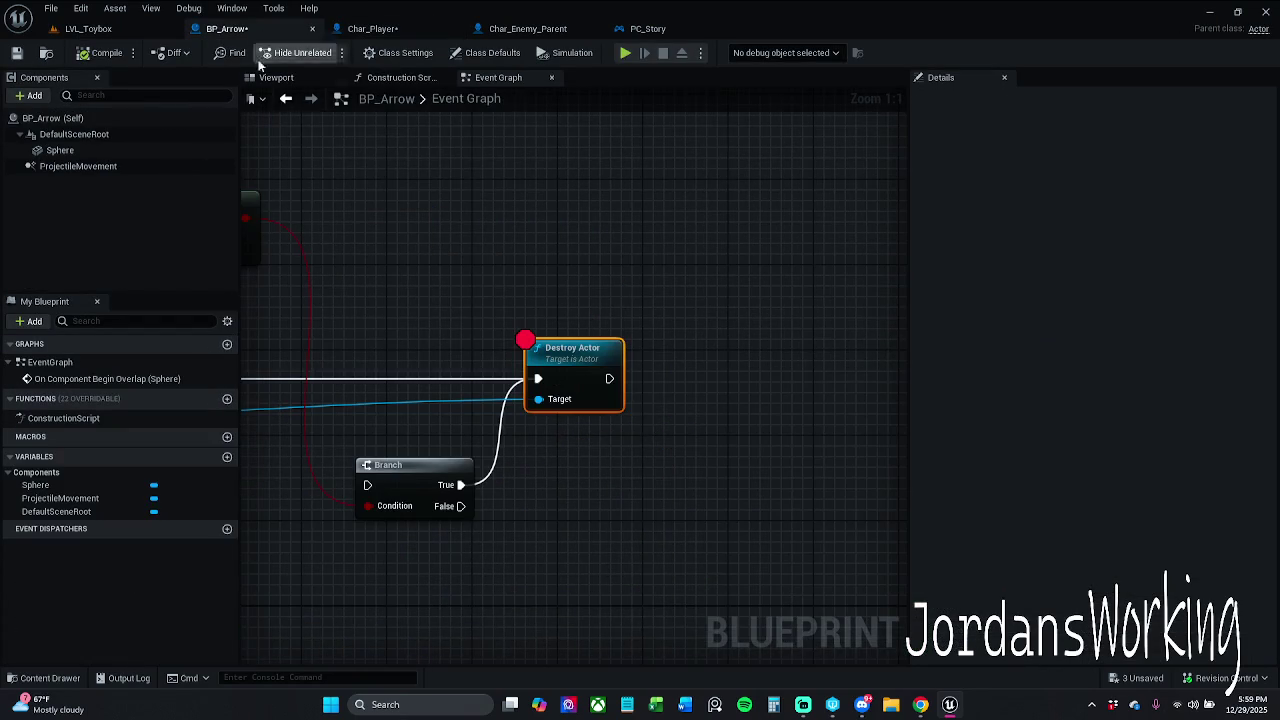
scroll(596, 239, down, 3)
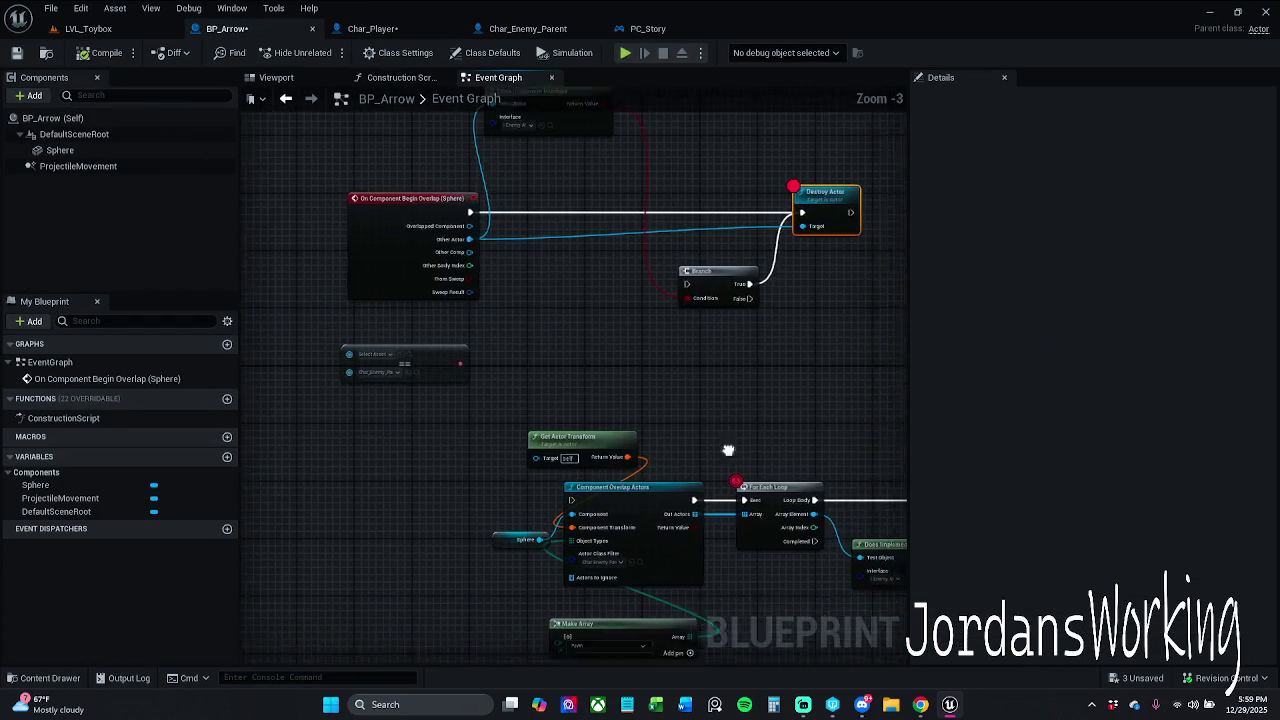
scroll(706, 331, down, 2)
click(395, 30)
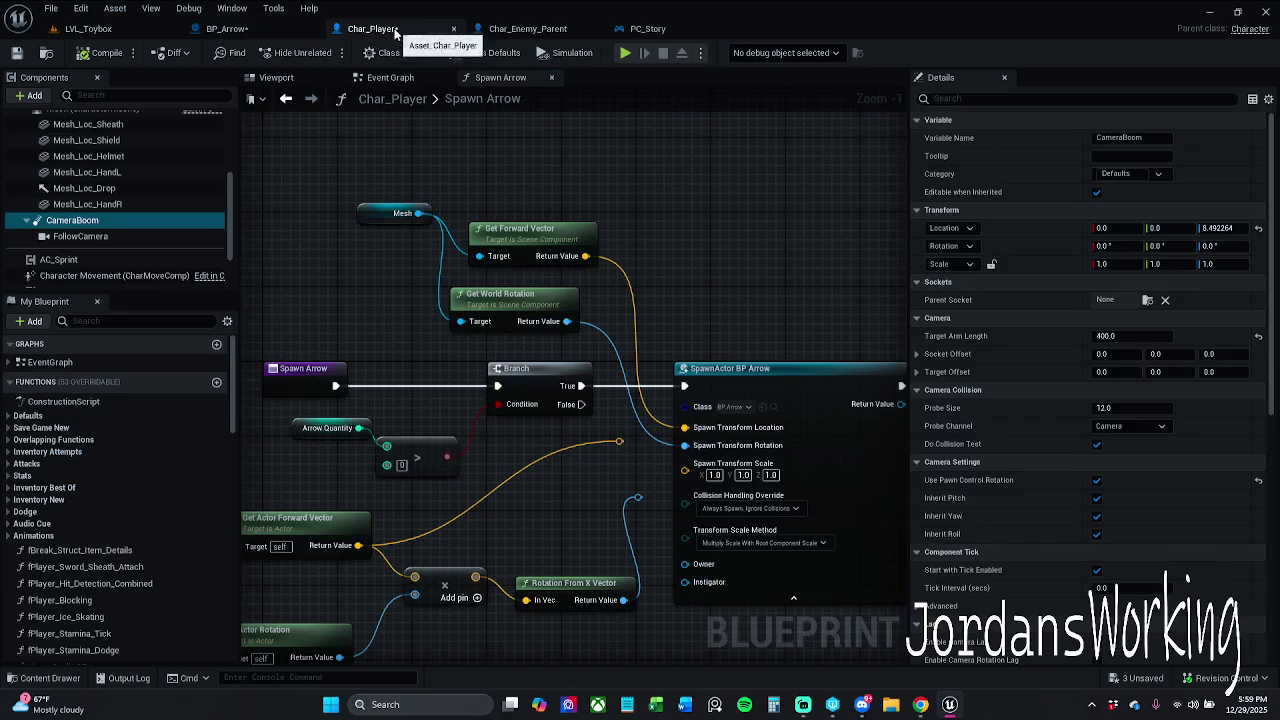
click(390, 77)
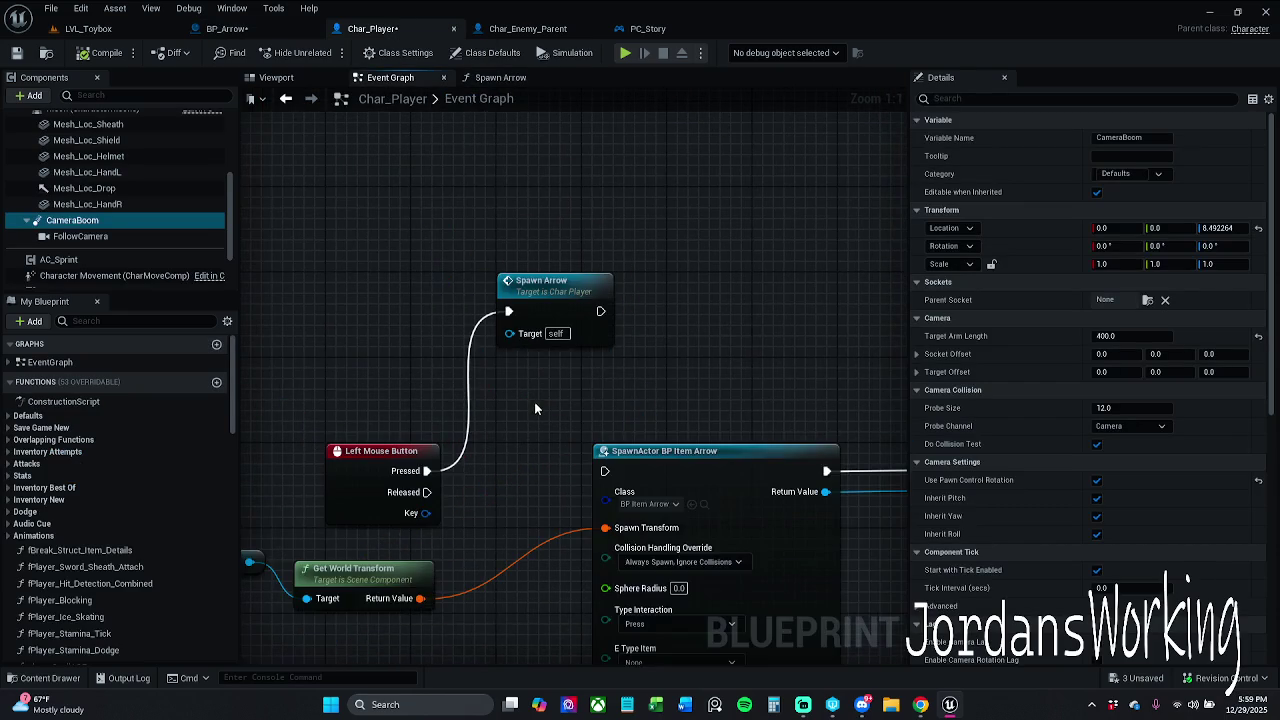
drag(393, 328, 571, 328)
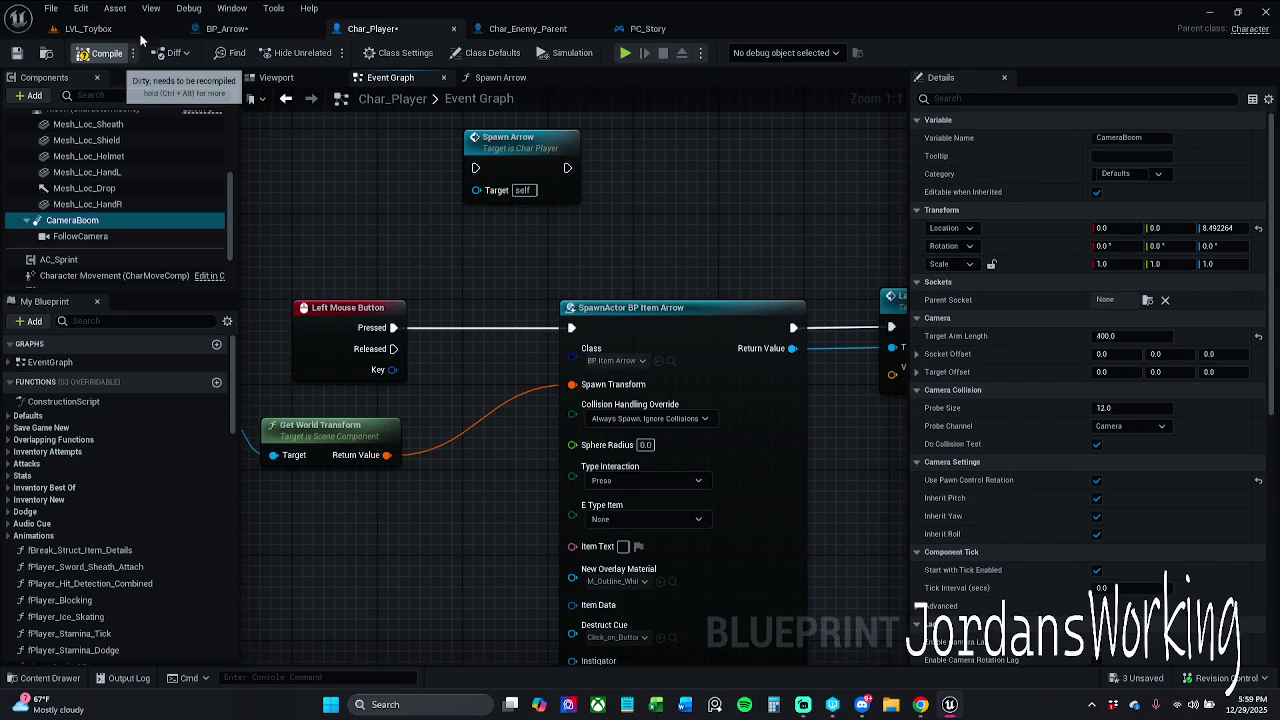
Play-test LVL_Toybox briefly with a jump, then stop
click(88, 28)
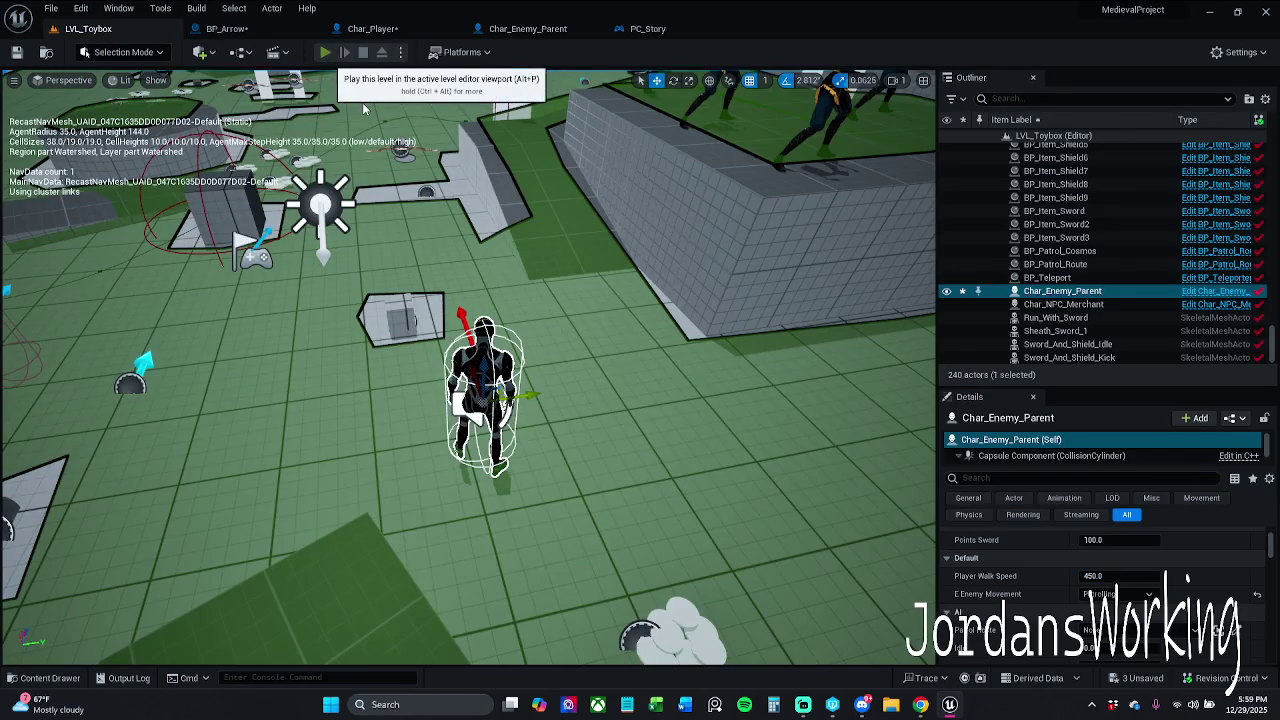
click(328, 53)
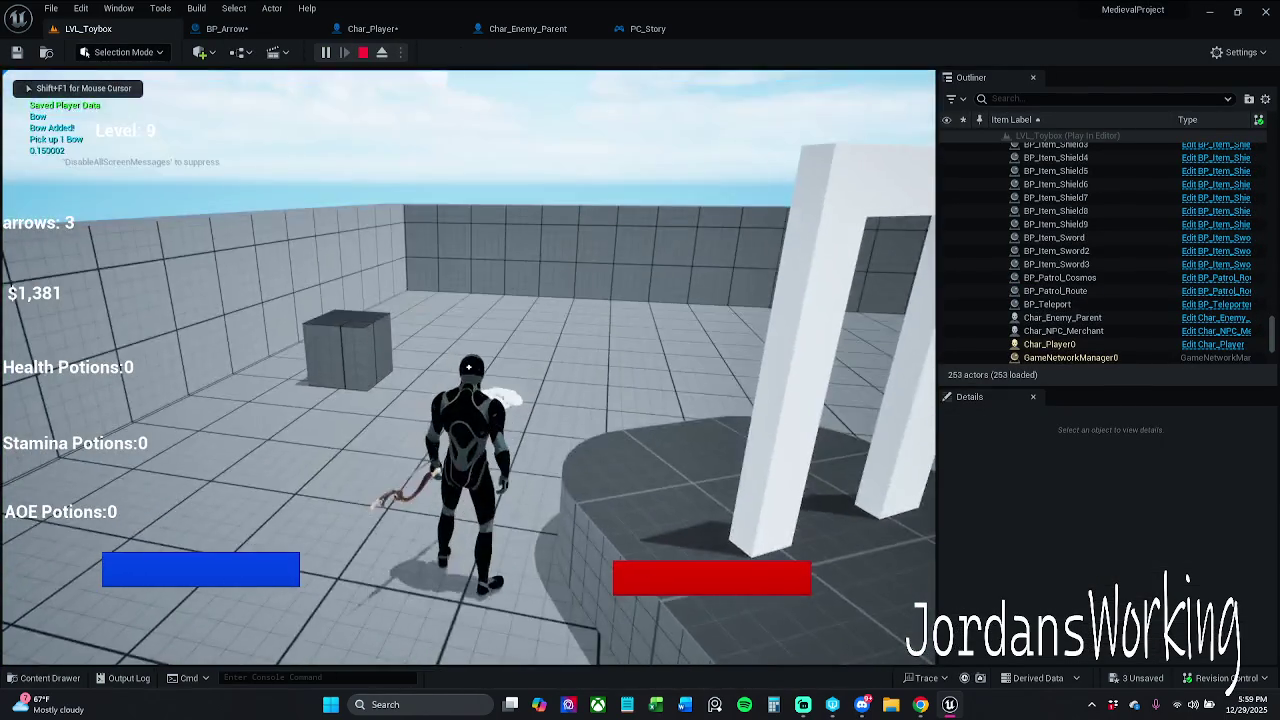
key(space)
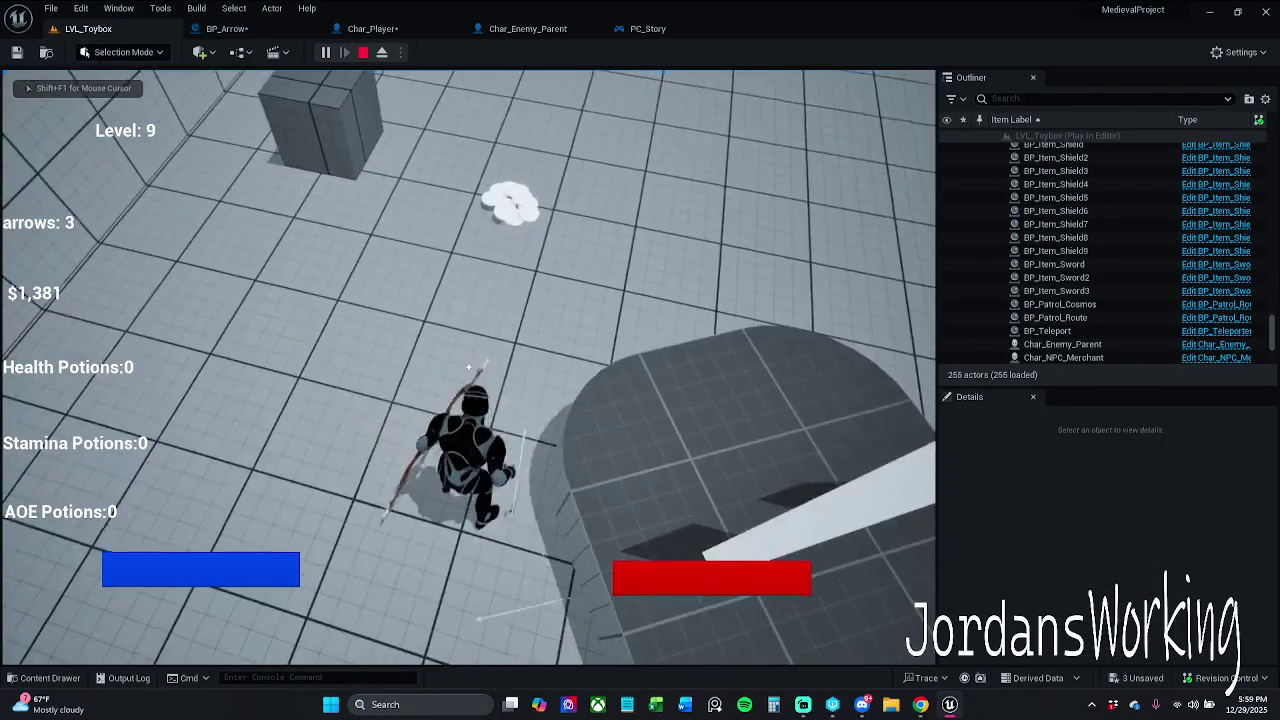
key(Escape)
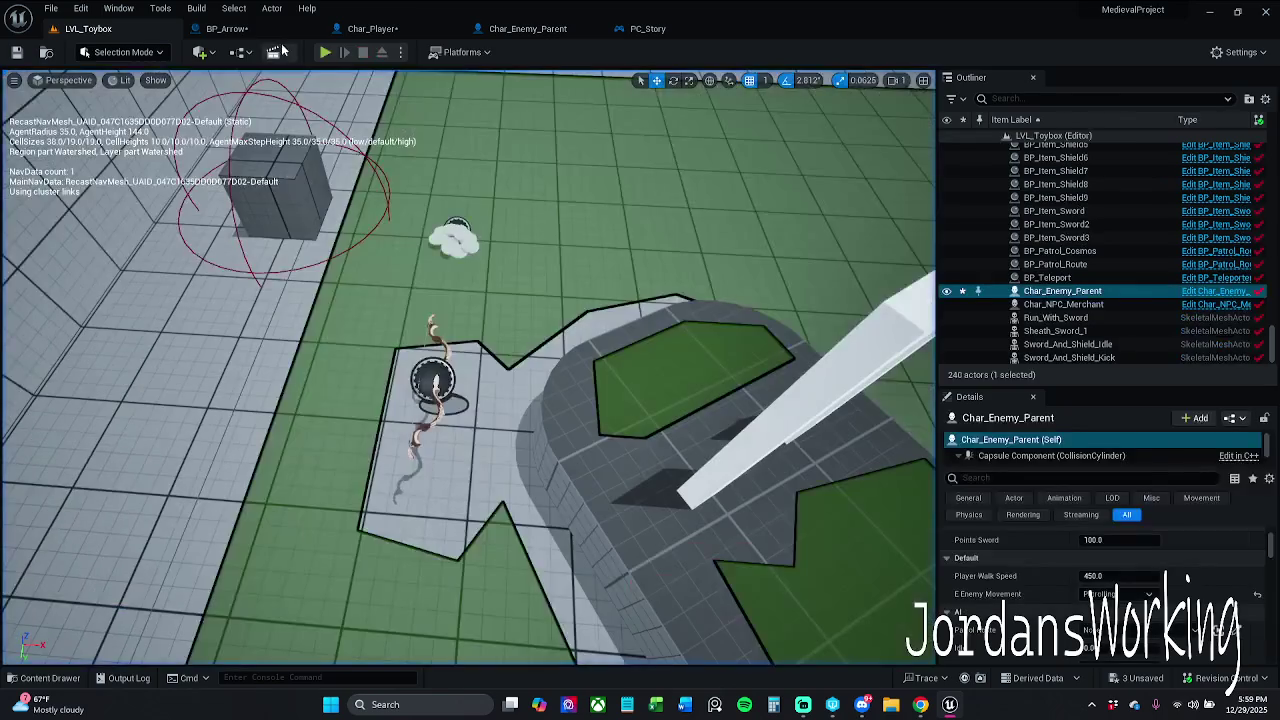
Set the SpawnActor class to BP_Item_Bow, recompile Char_Player and close the compiler results
click(265, 30)
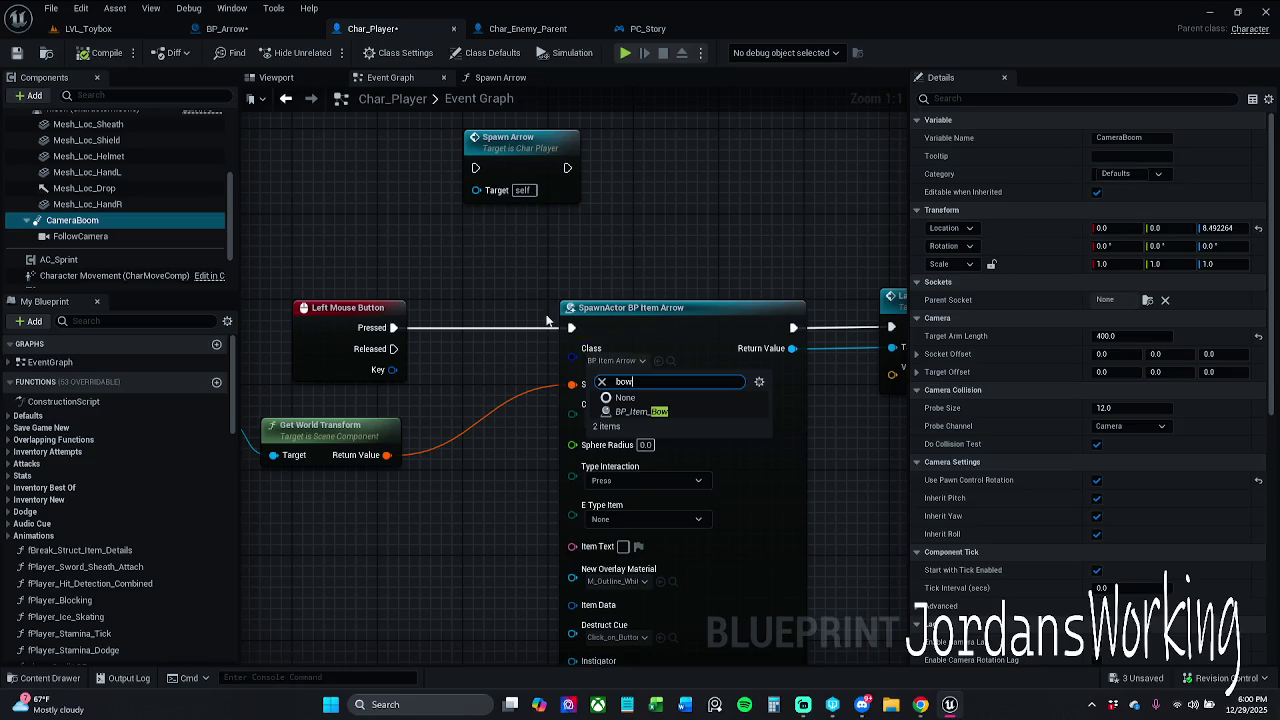
click(683, 410)
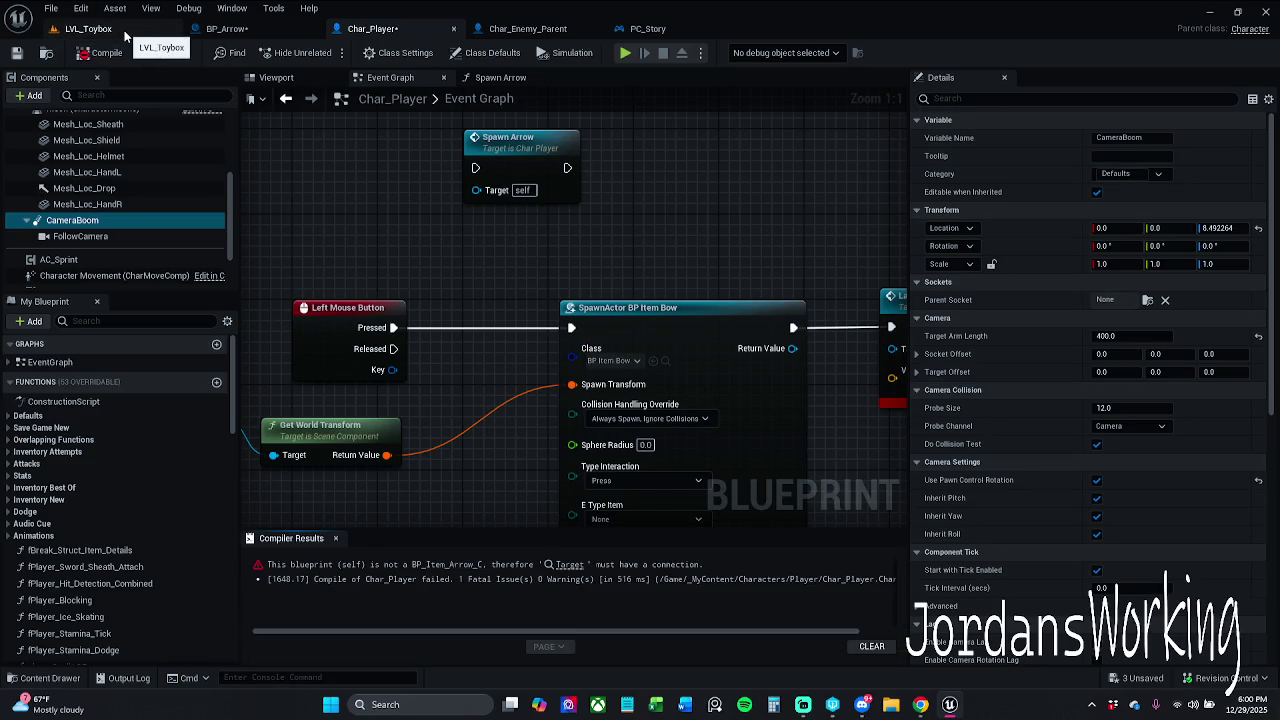
drag(876, 296, 556, 284)
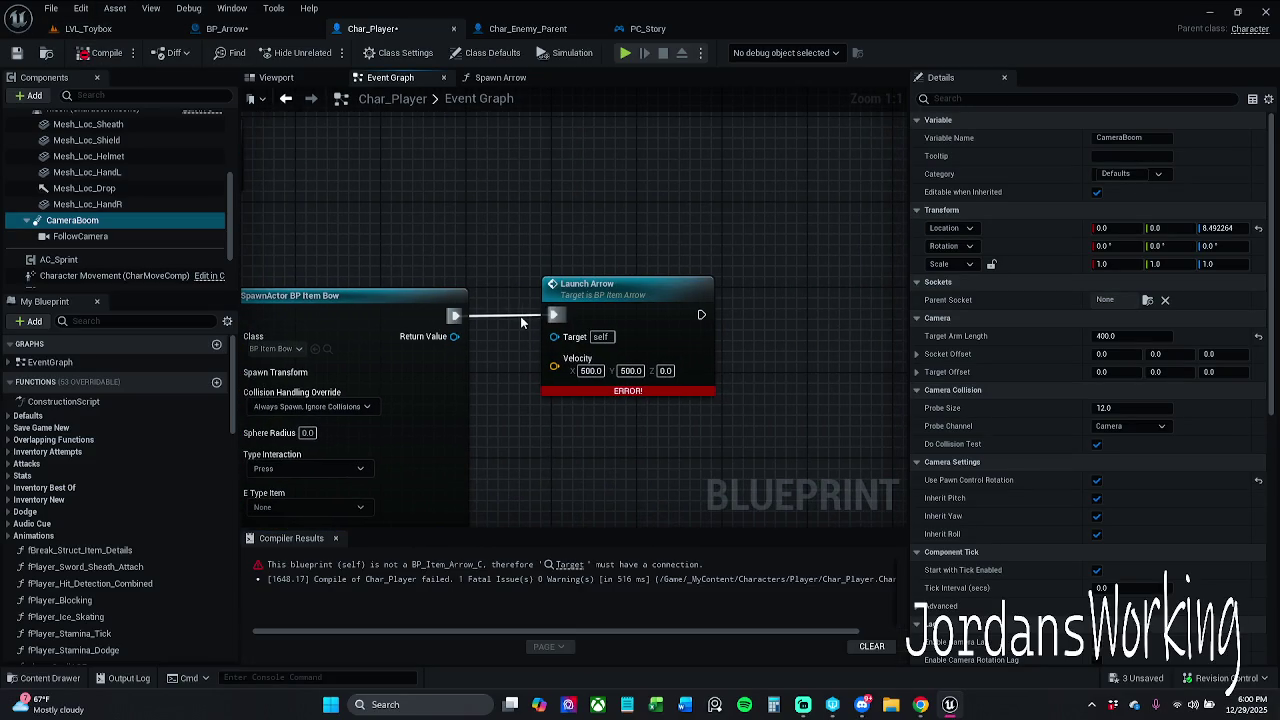
click(107, 52)
click(335, 538)
drag(405, 306, 740, 297)
Run a quick LVL_Toybox play test, then return to Char_Player's event graph
click(88, 28)
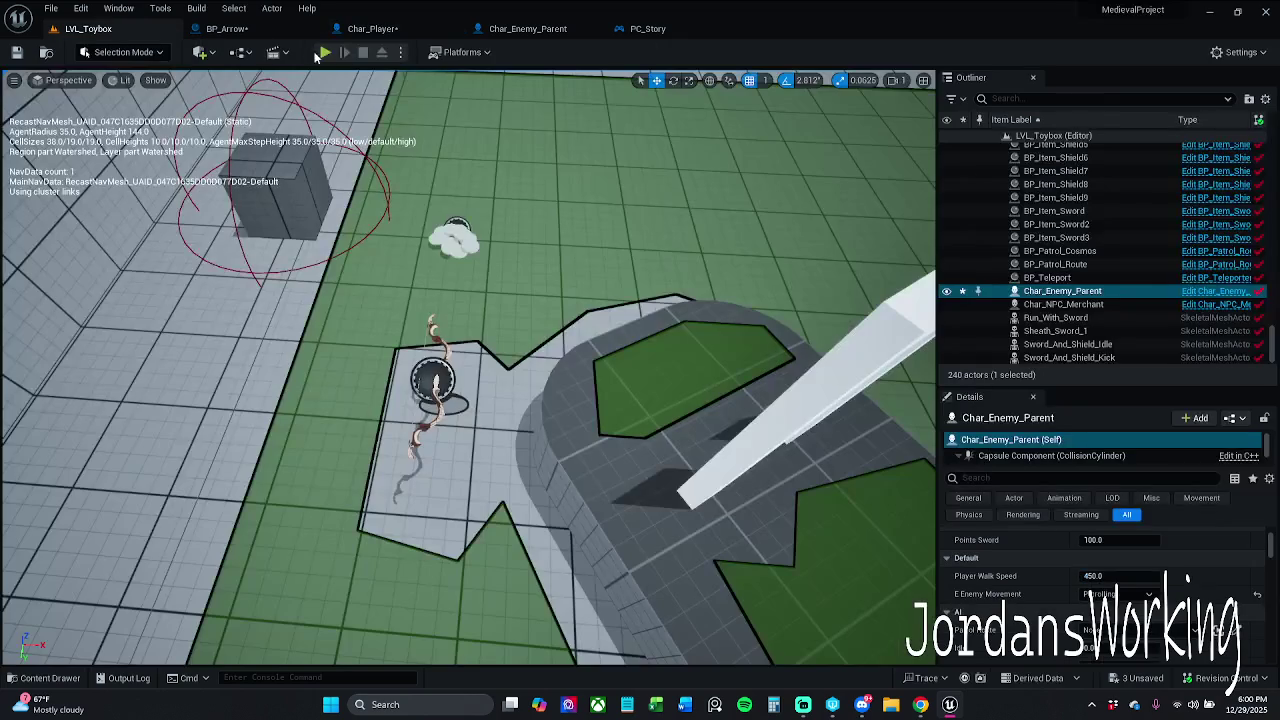
click(325, 52)
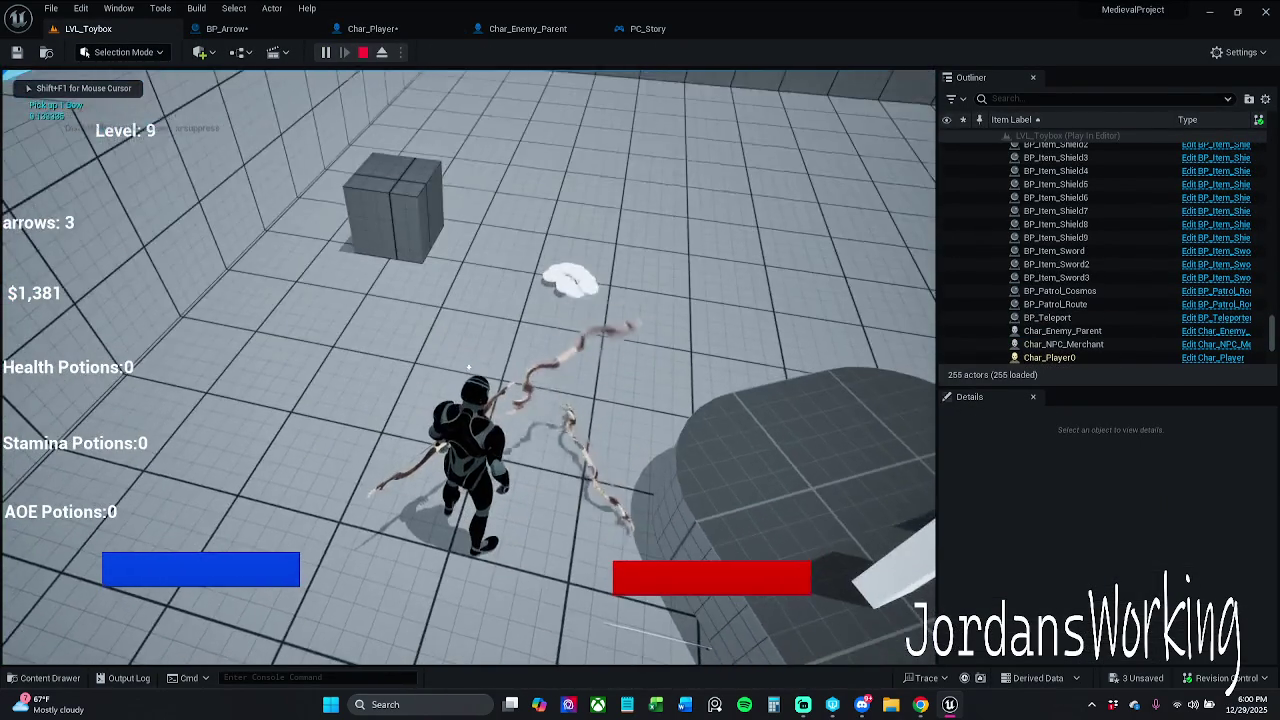
click(363, 51)
click(226, 28)
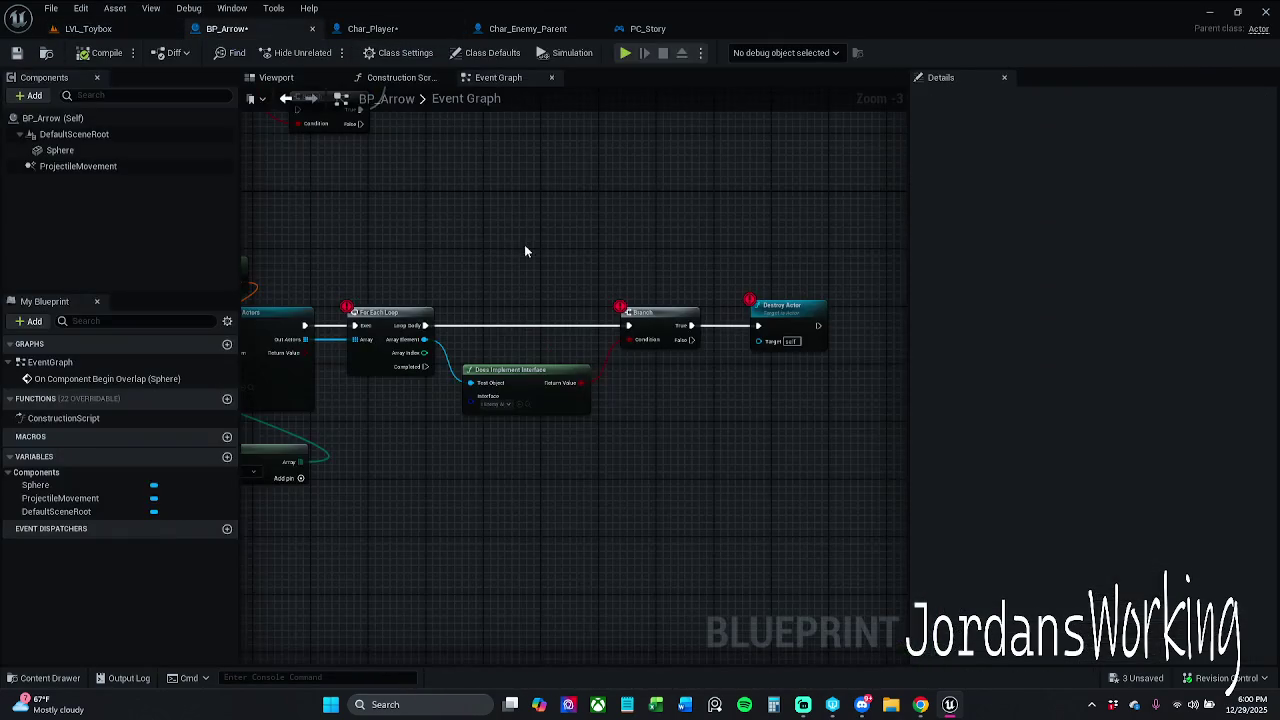
click(405, 30)
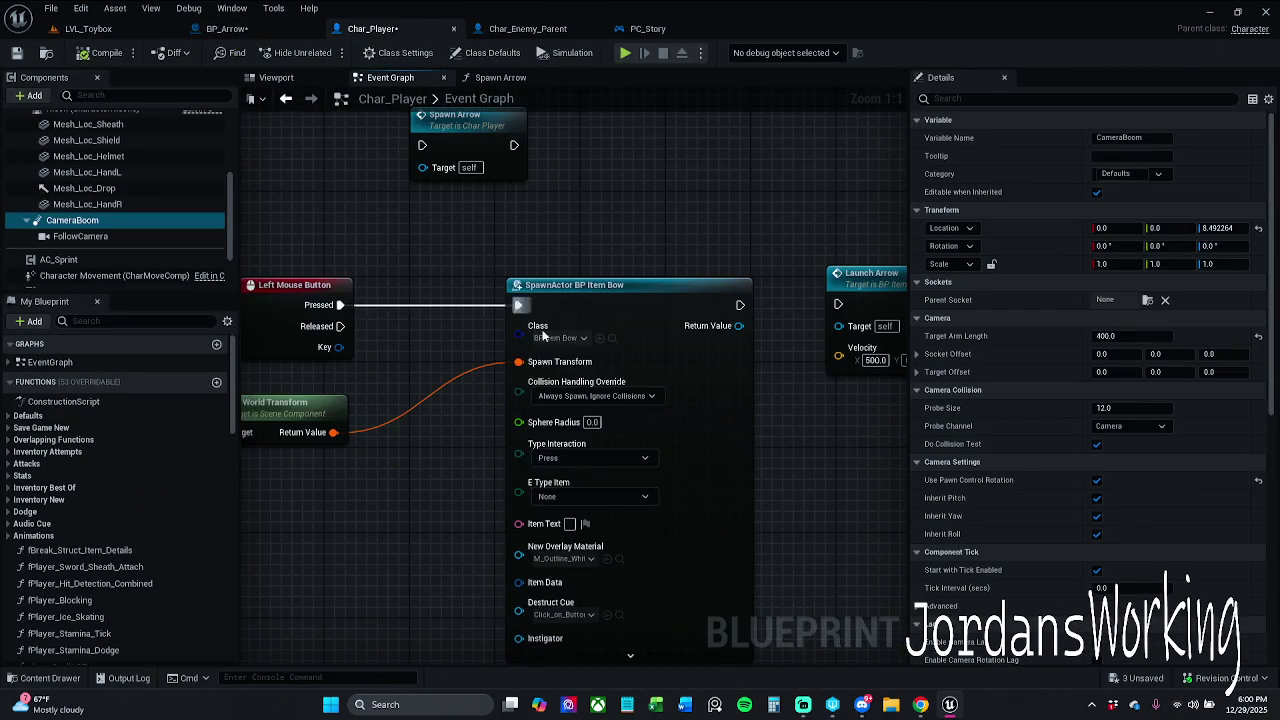
Set the SpawnActor class to BP_Arrow, refresh the node, and recompile without warnings
click(562, 337)
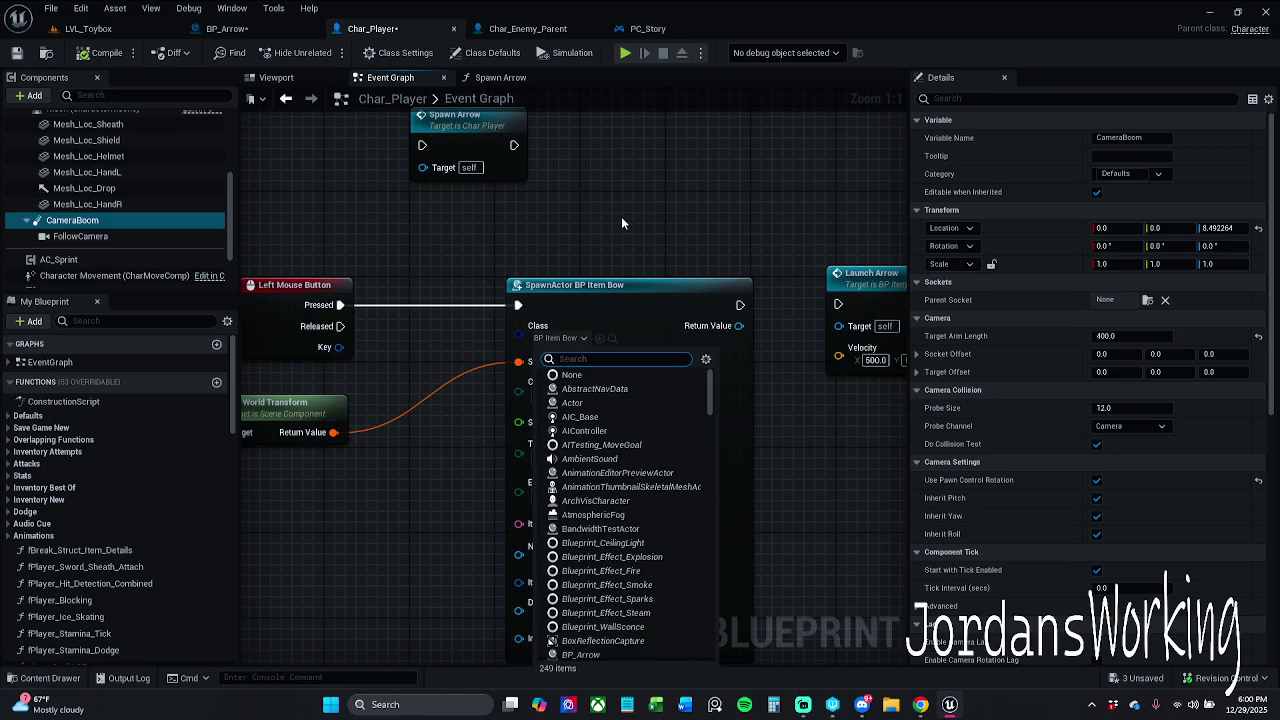
text(bp arr)
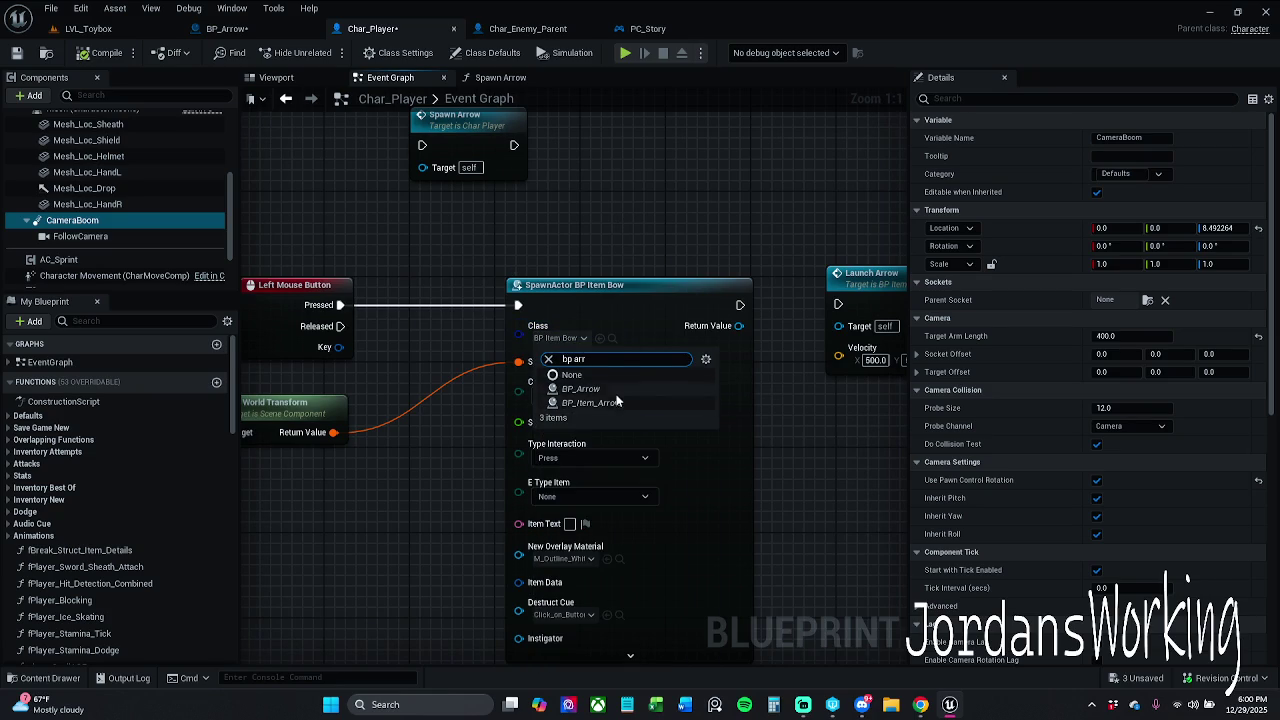
click(617, 400)
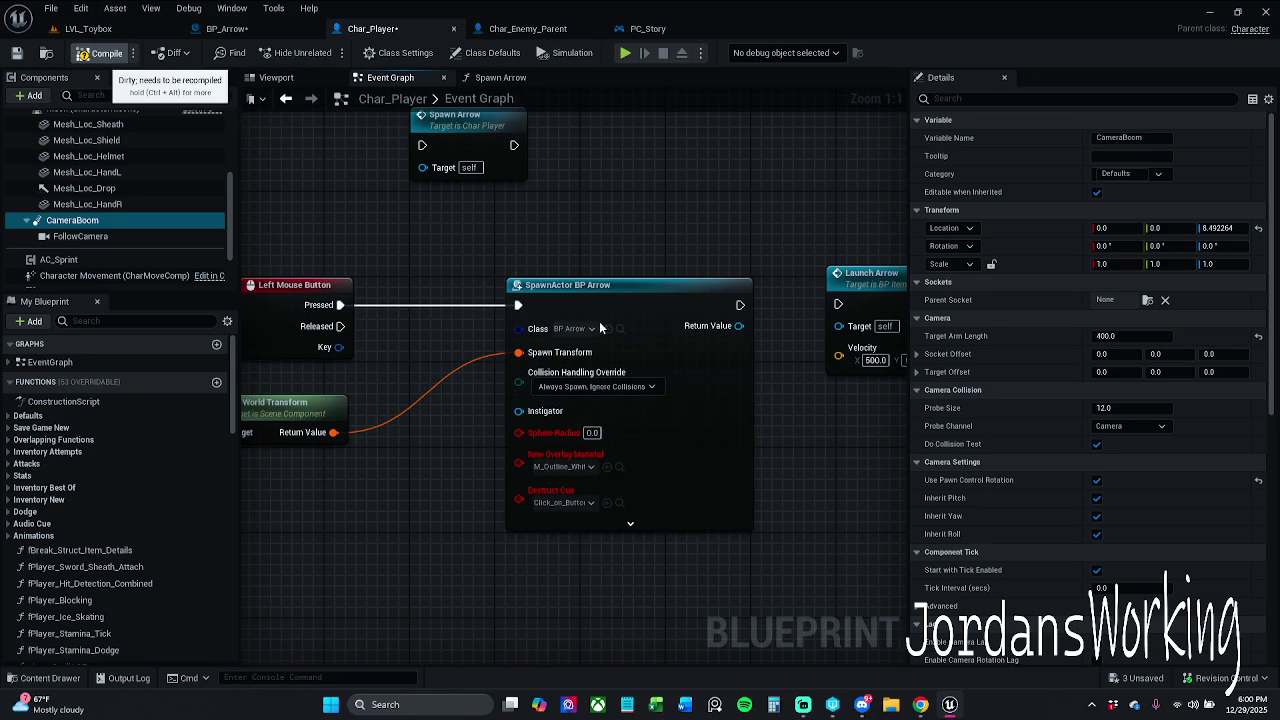
key(F7)
right_click(649, 302)
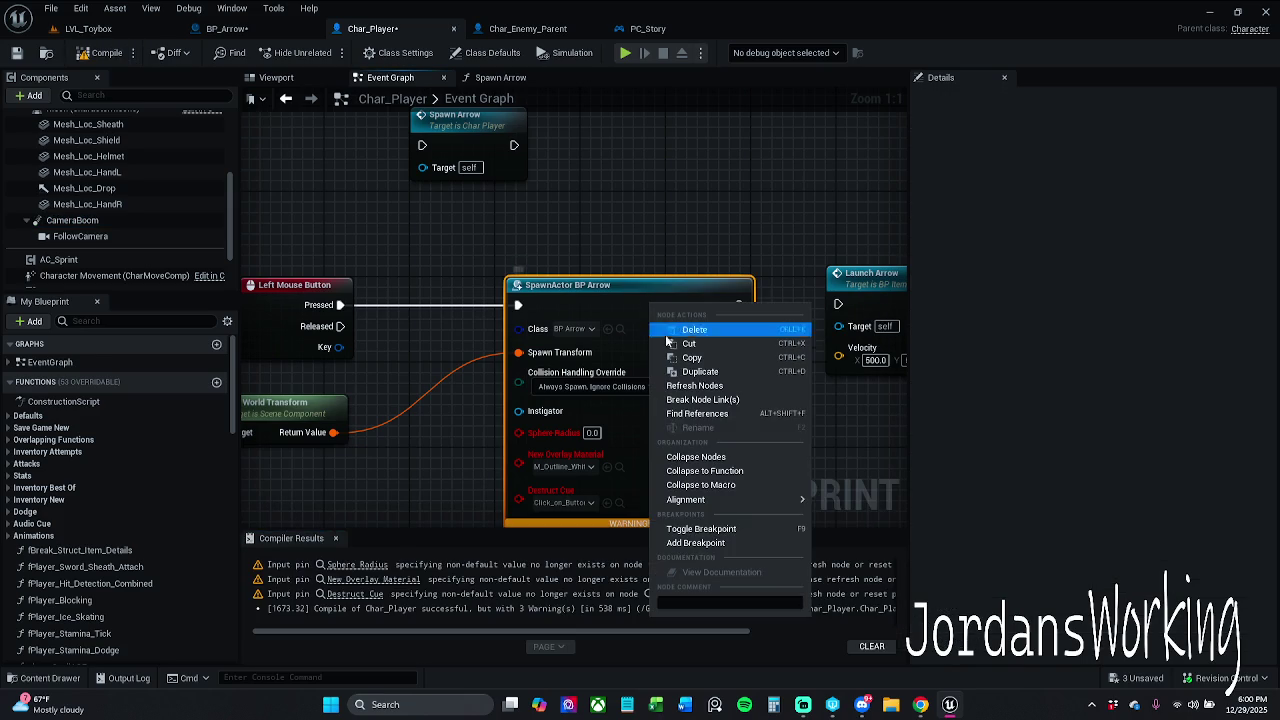
click(695, 385)
click(105, 55)
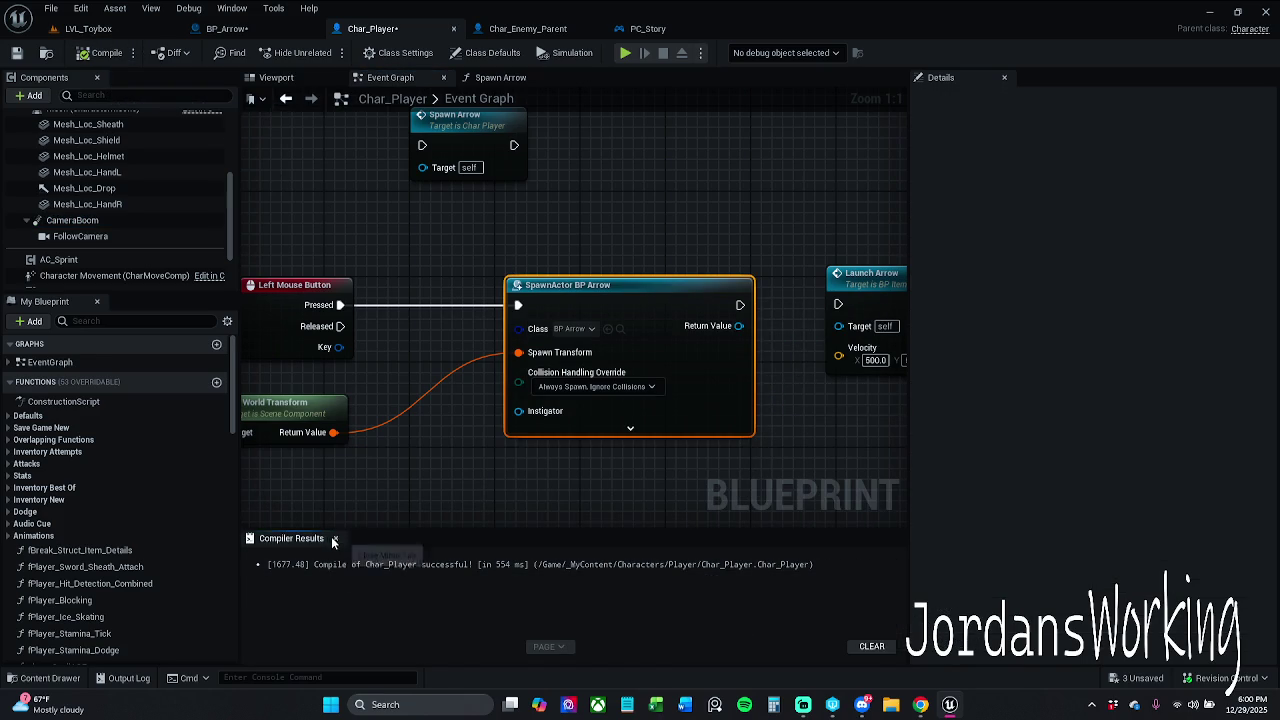
click(88, 28)
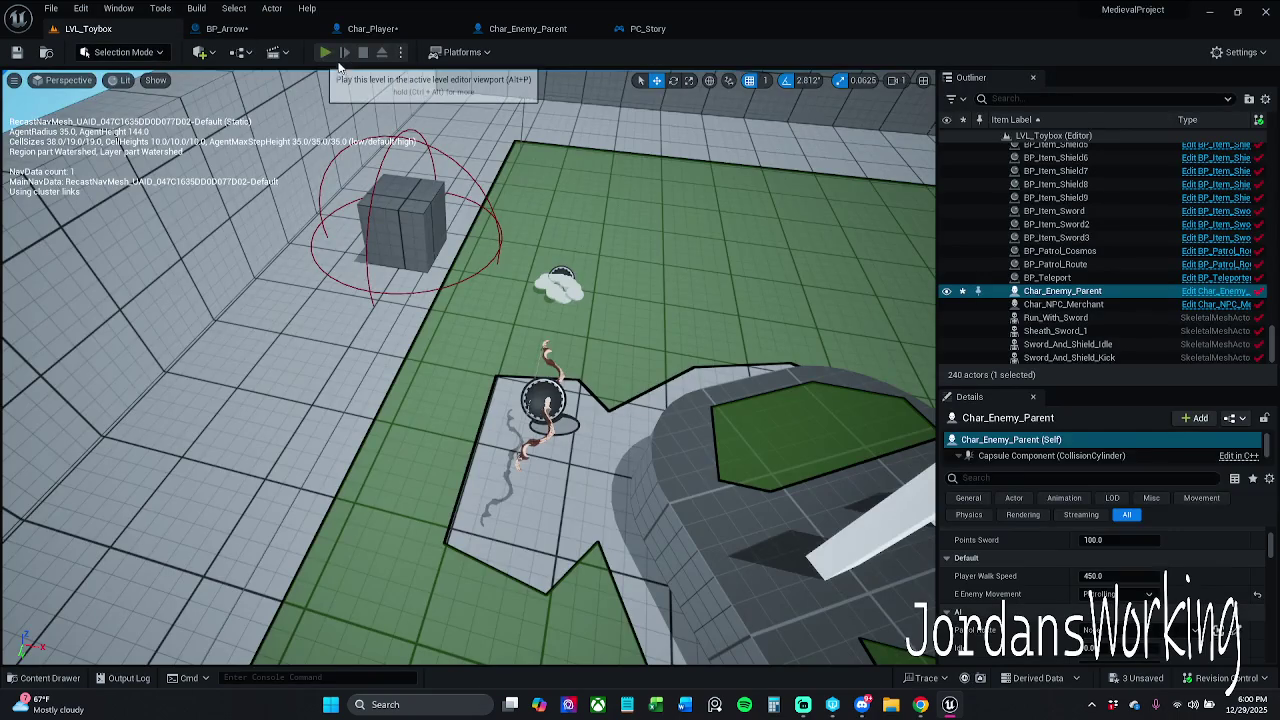
Play-test LVL_Toybox, pick up the bow with E, resume past the breakpoint and stop
click(343, 48)
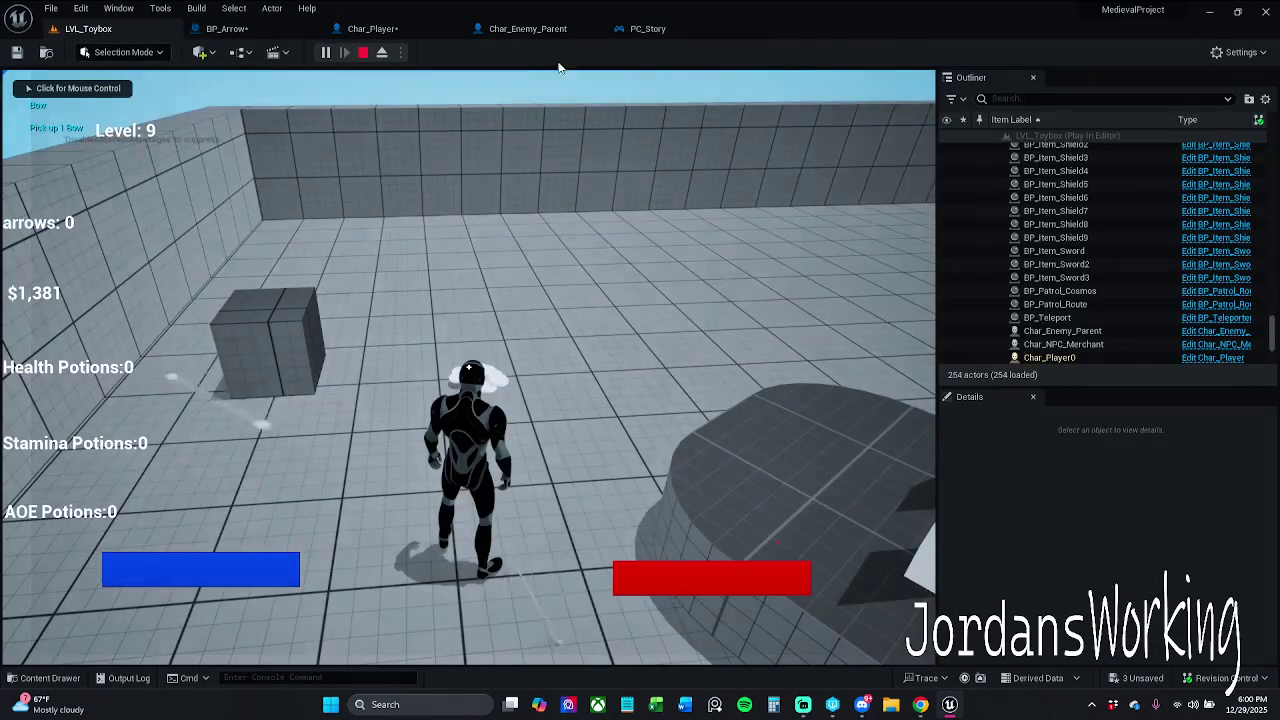
click(559, 75)
key(w)
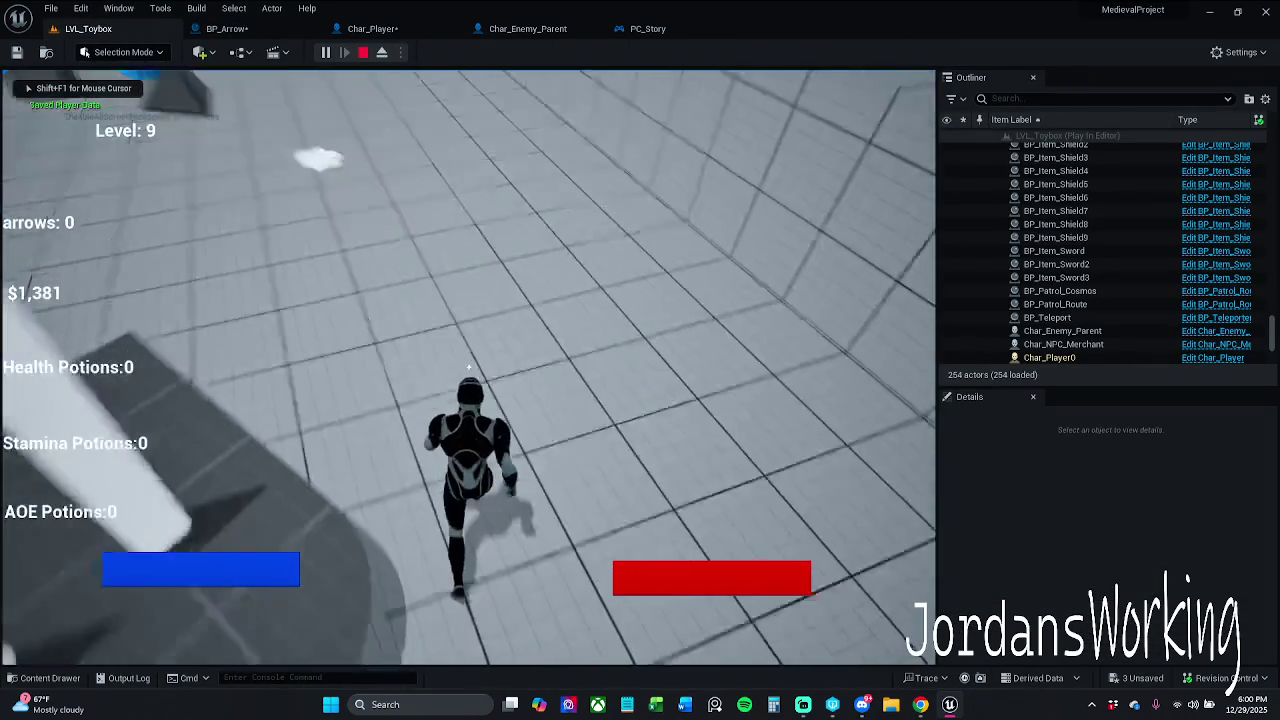
key(Escape)
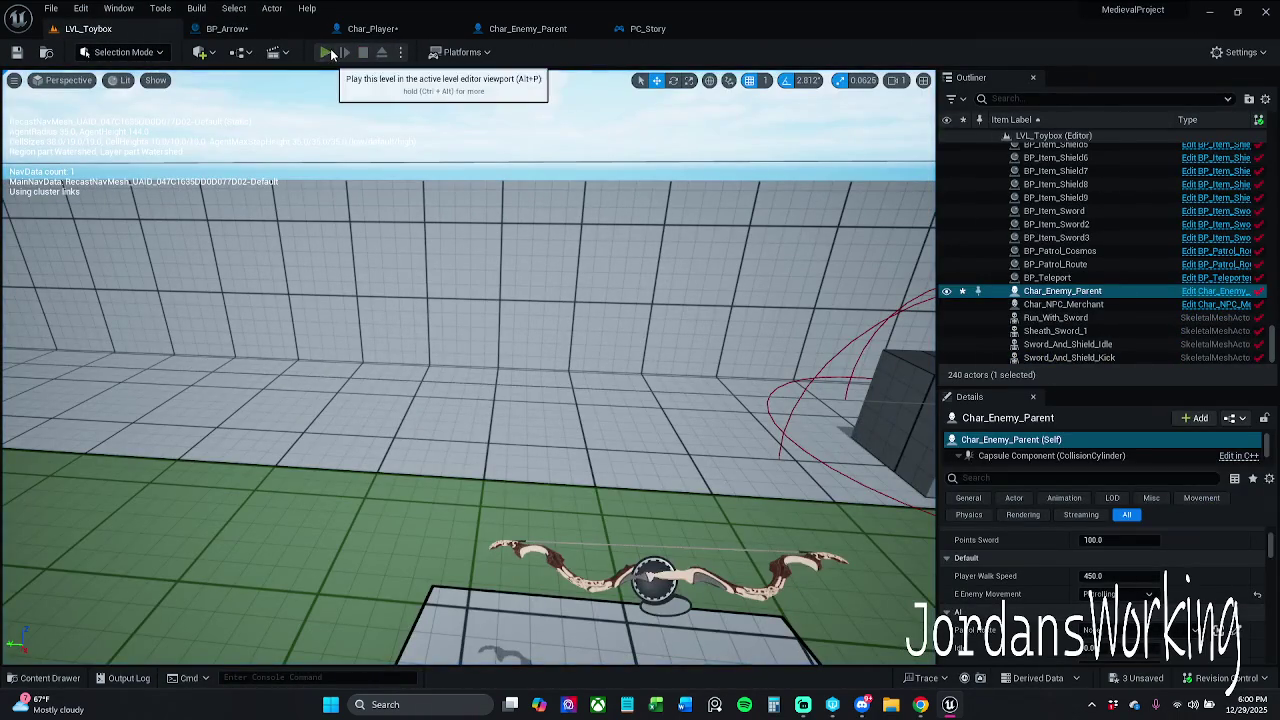
key(alt+p)
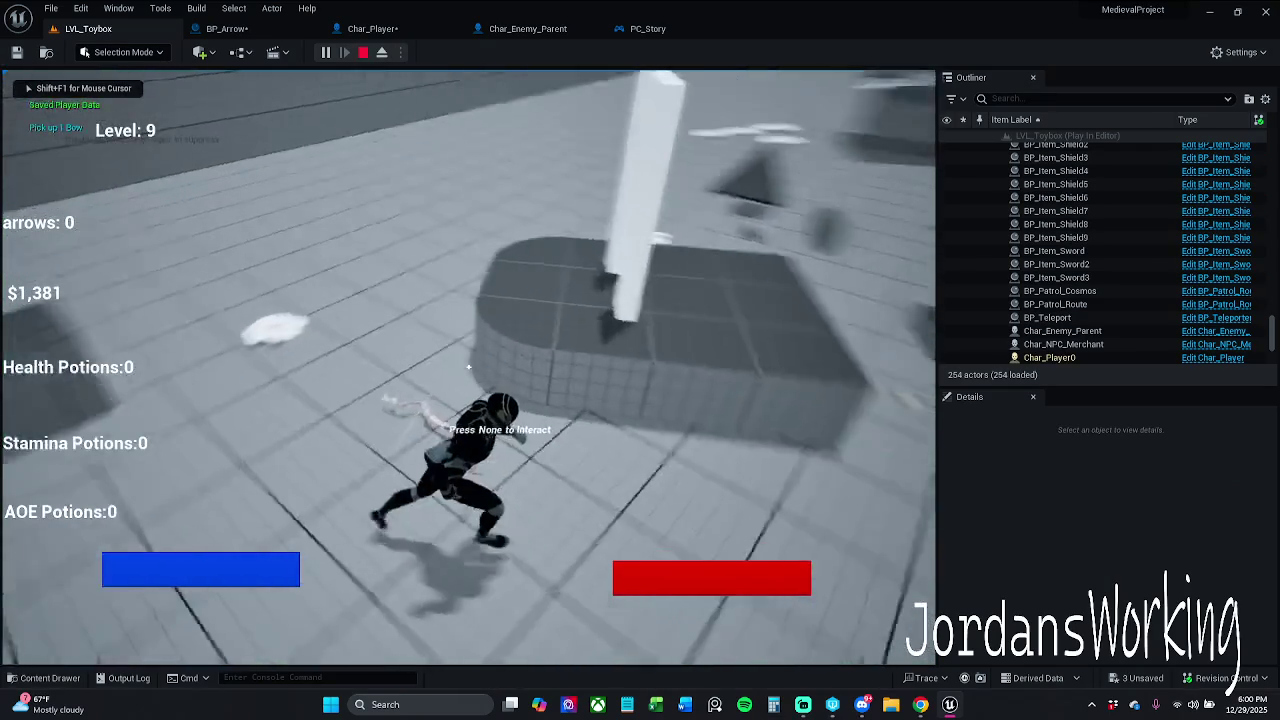
key(w)
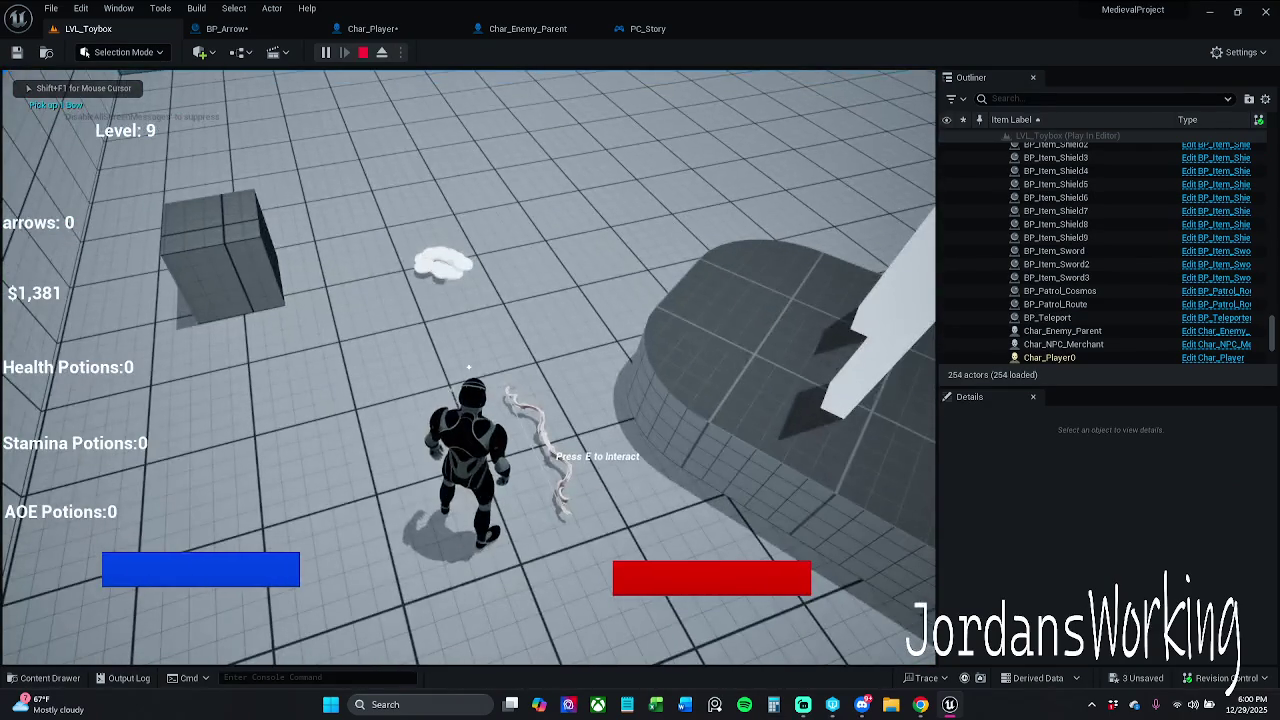
key(e)
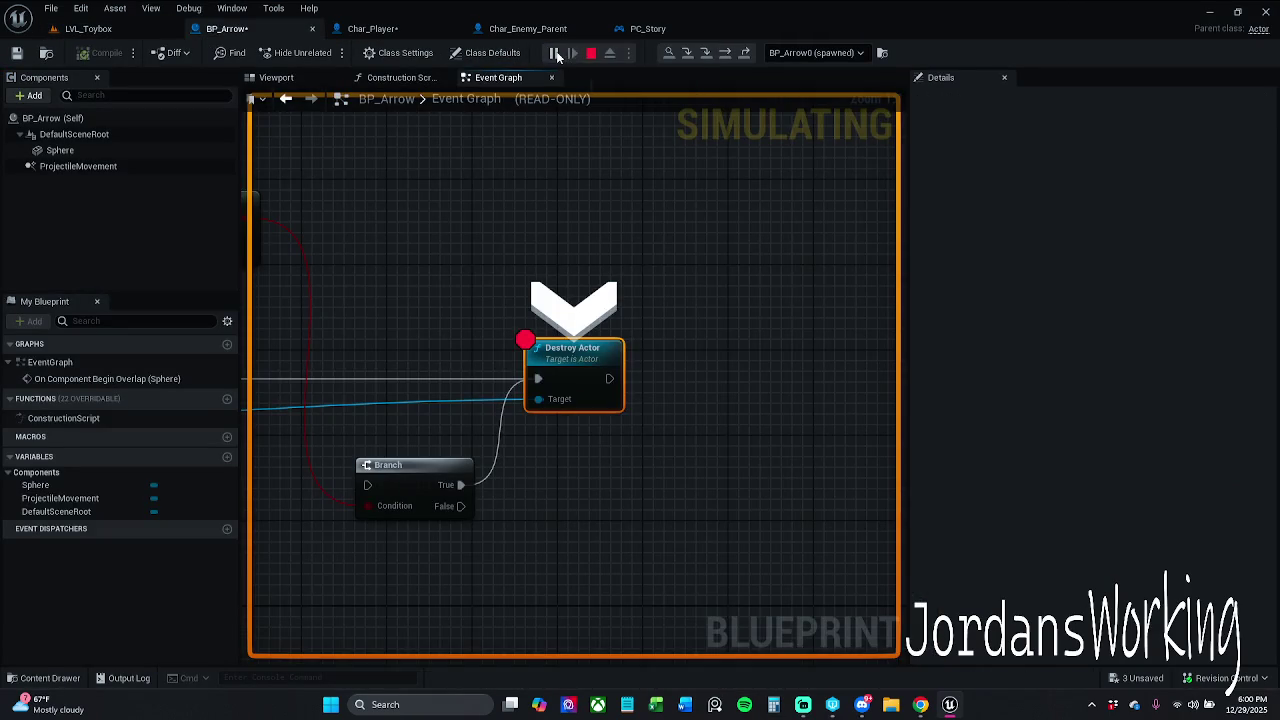
click(572, 52)
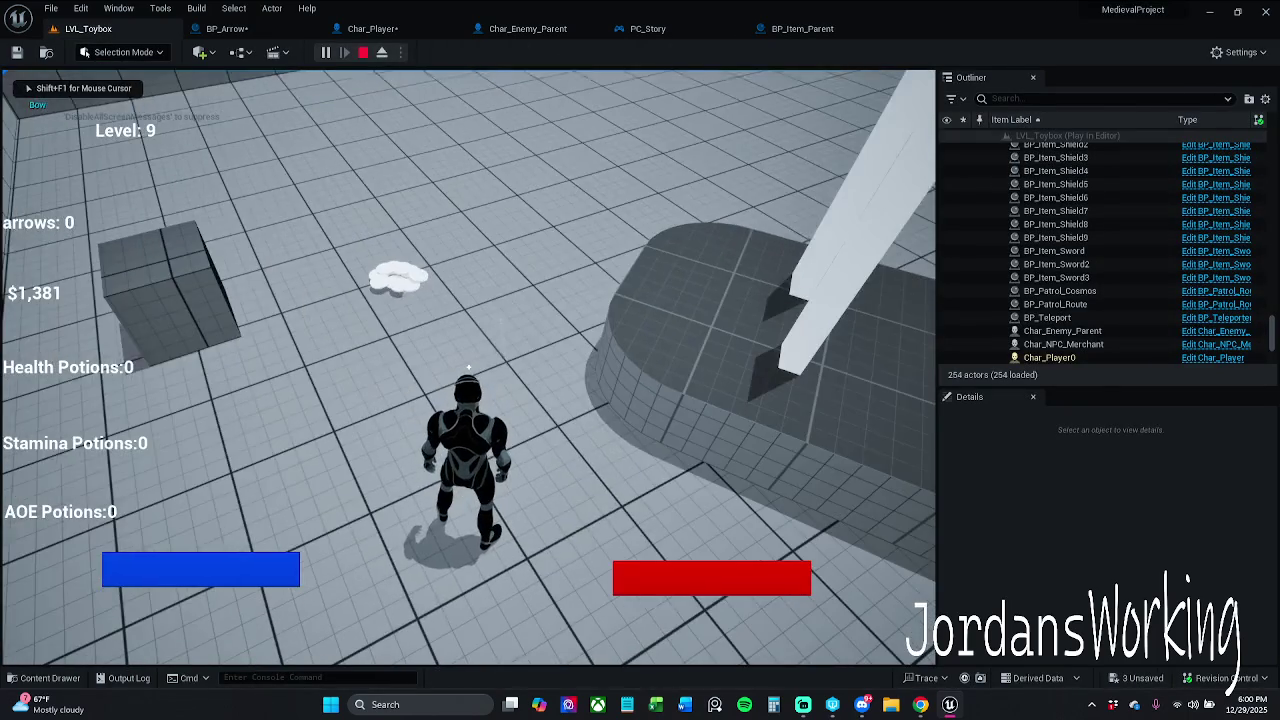
click(361, 51)
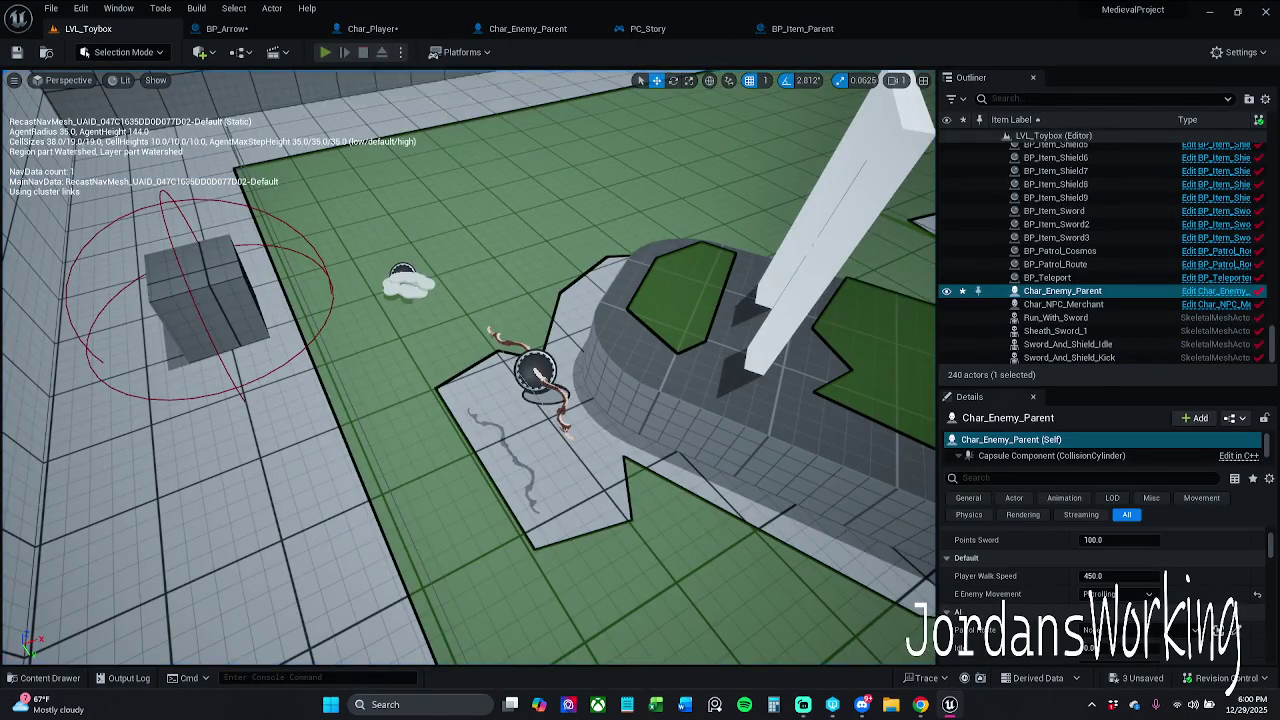
Play-test again, inspect the paused arrow graph, resume, then stop
click(325, 52)
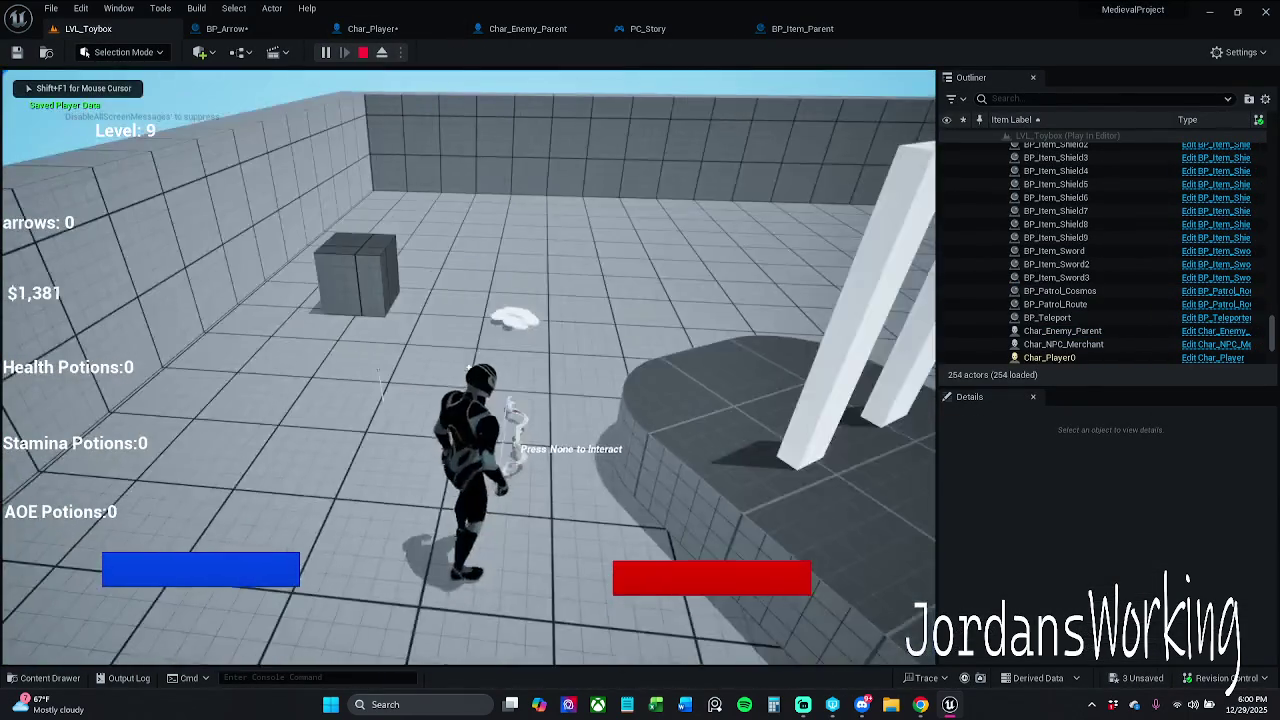
key(w)
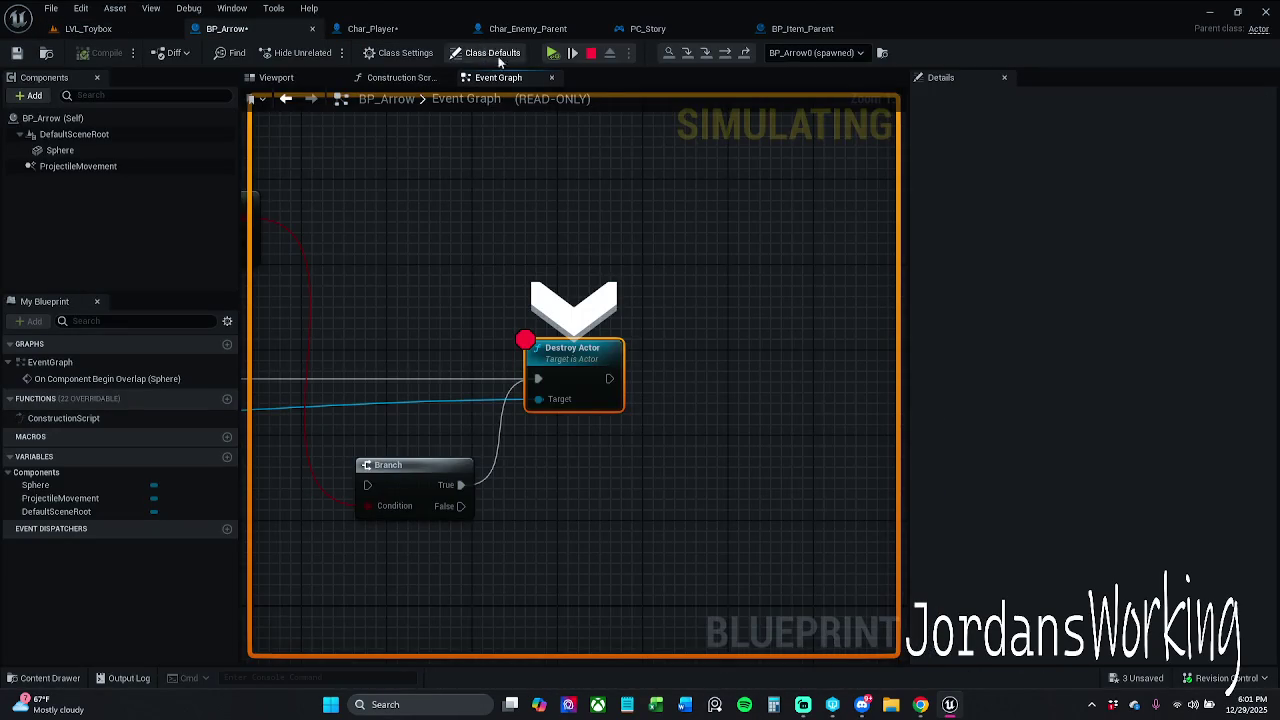
mouse_move(409, 306)
mouse_down()
mouse_move(826, 289)
mouse_move(486, 294)
mouse_up()
click(551, 53)
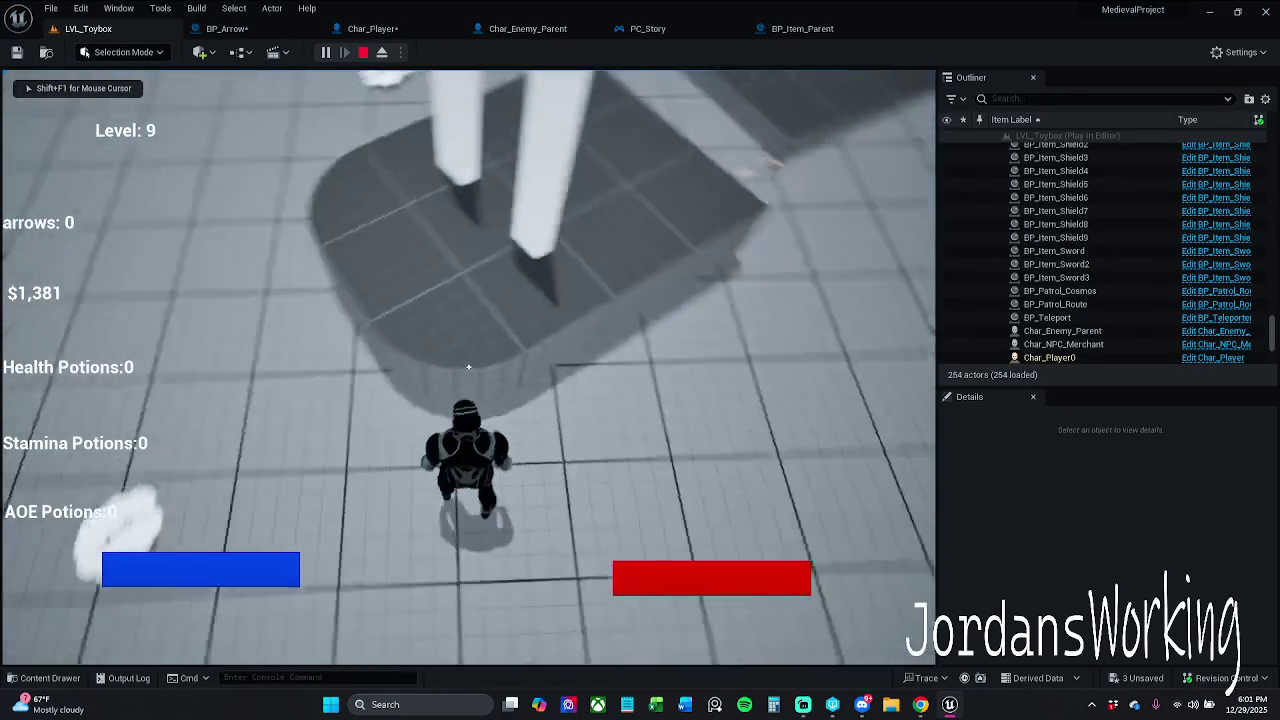
key(Escape)
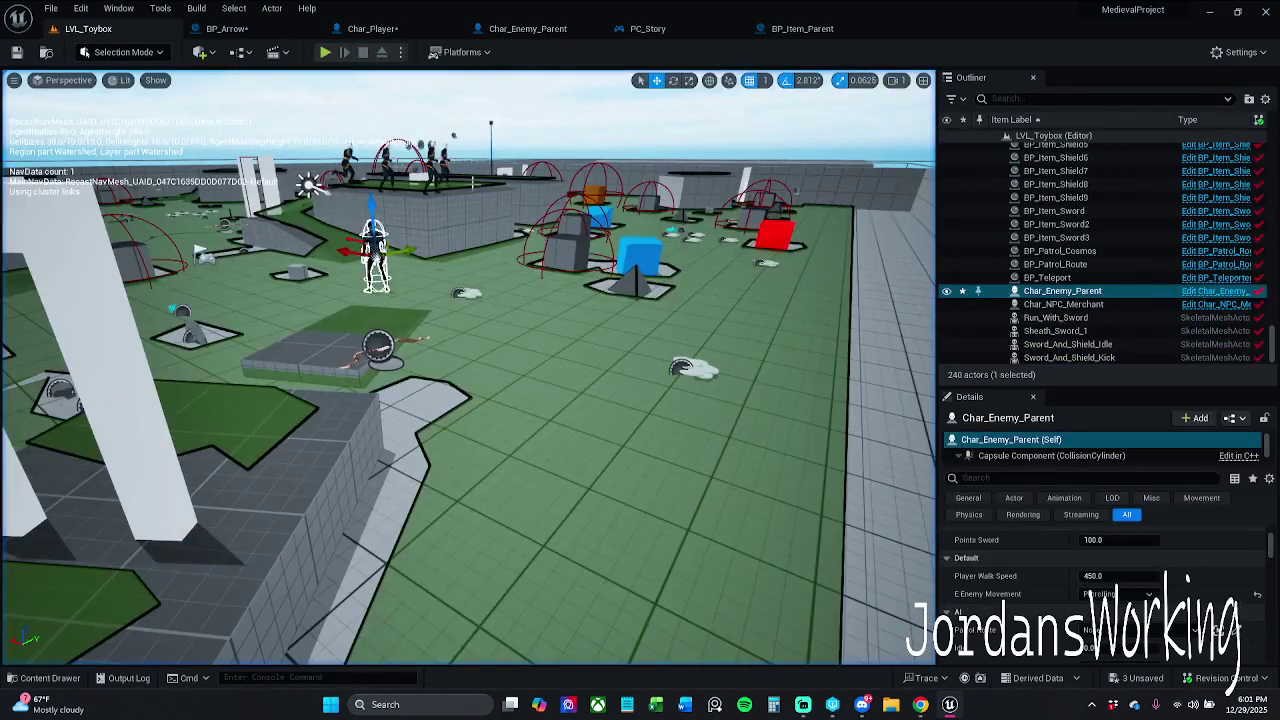
Run one more play test past the arrow breakpoint, then open Char_Enemy_Parent
key(alt+p)
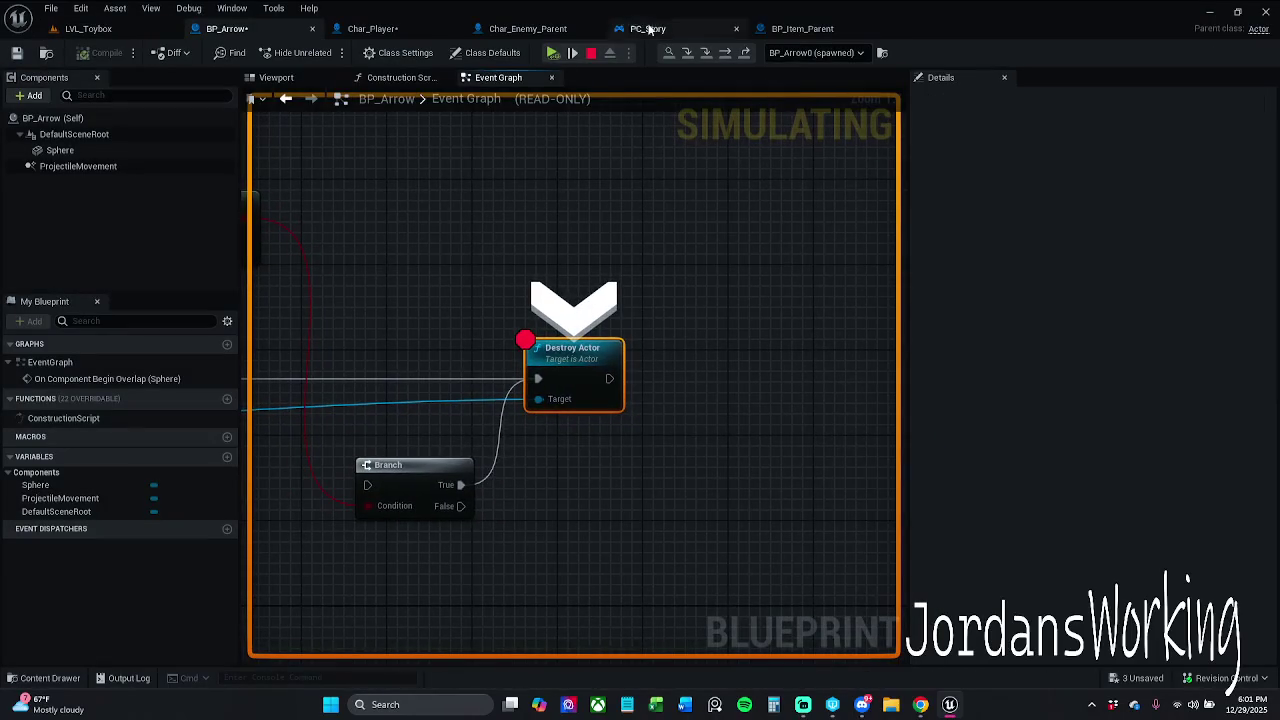
click(553, 52)
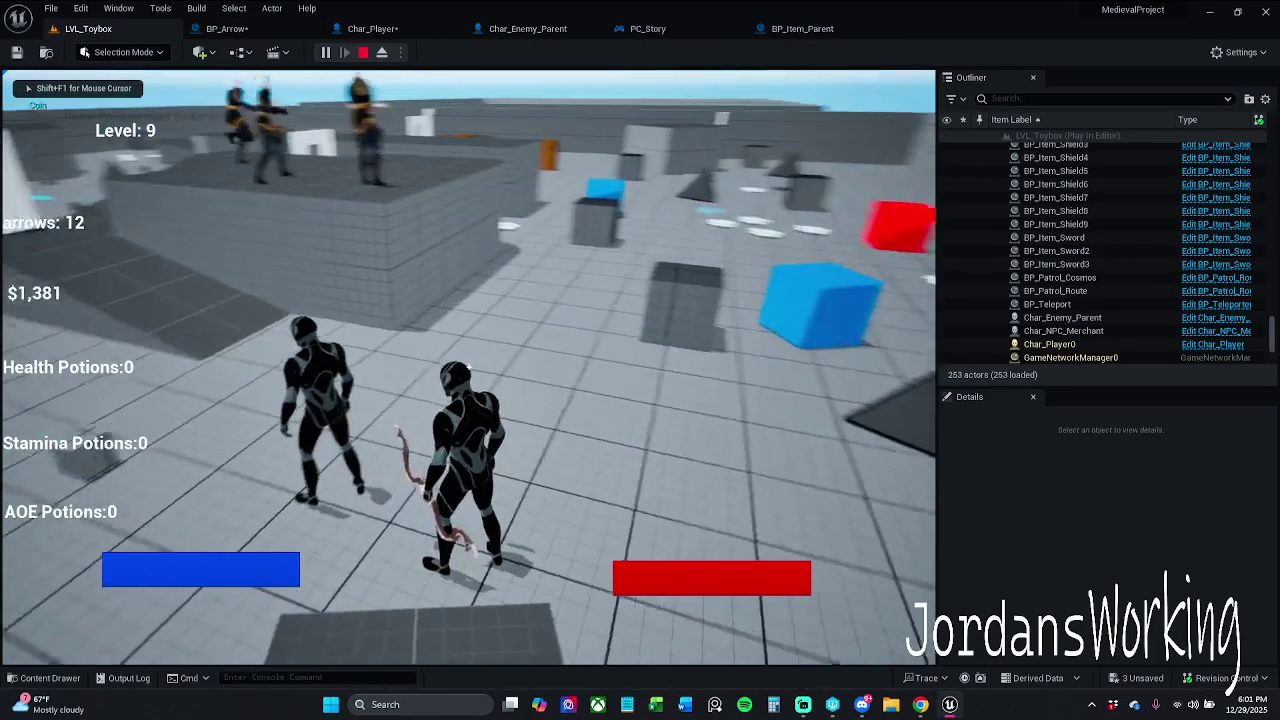
key(Escape)
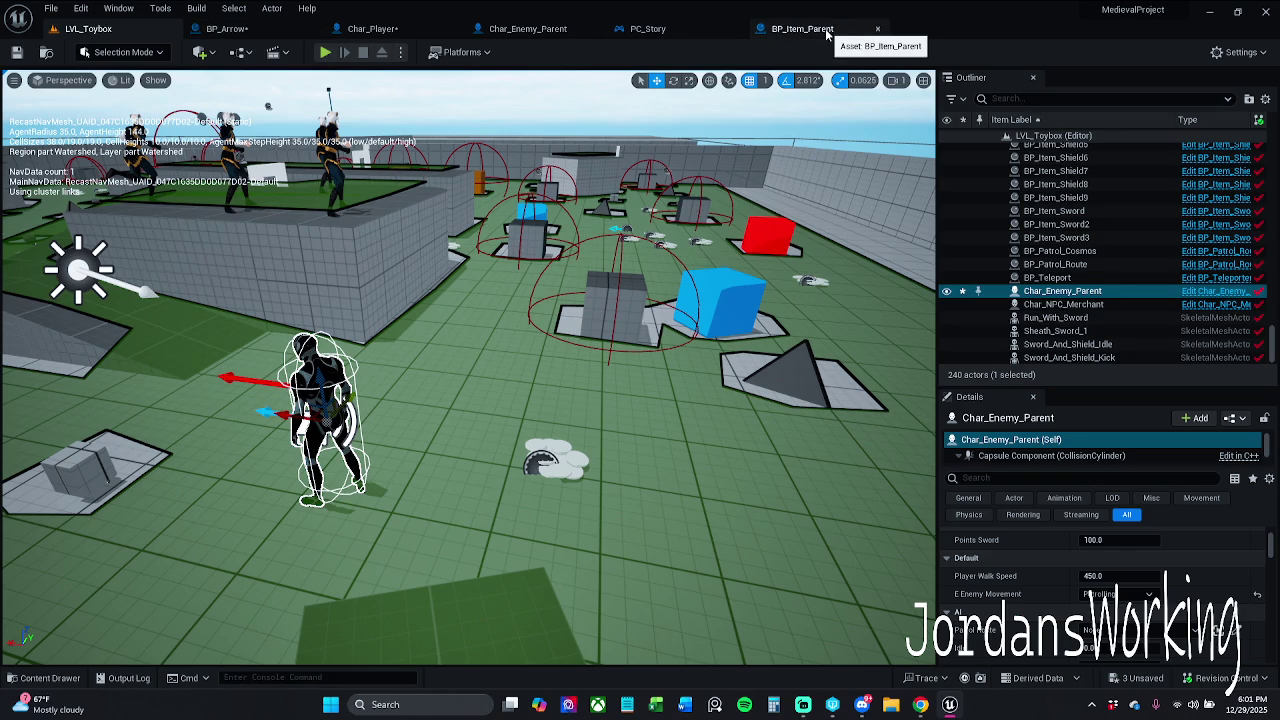
click(531, 33)
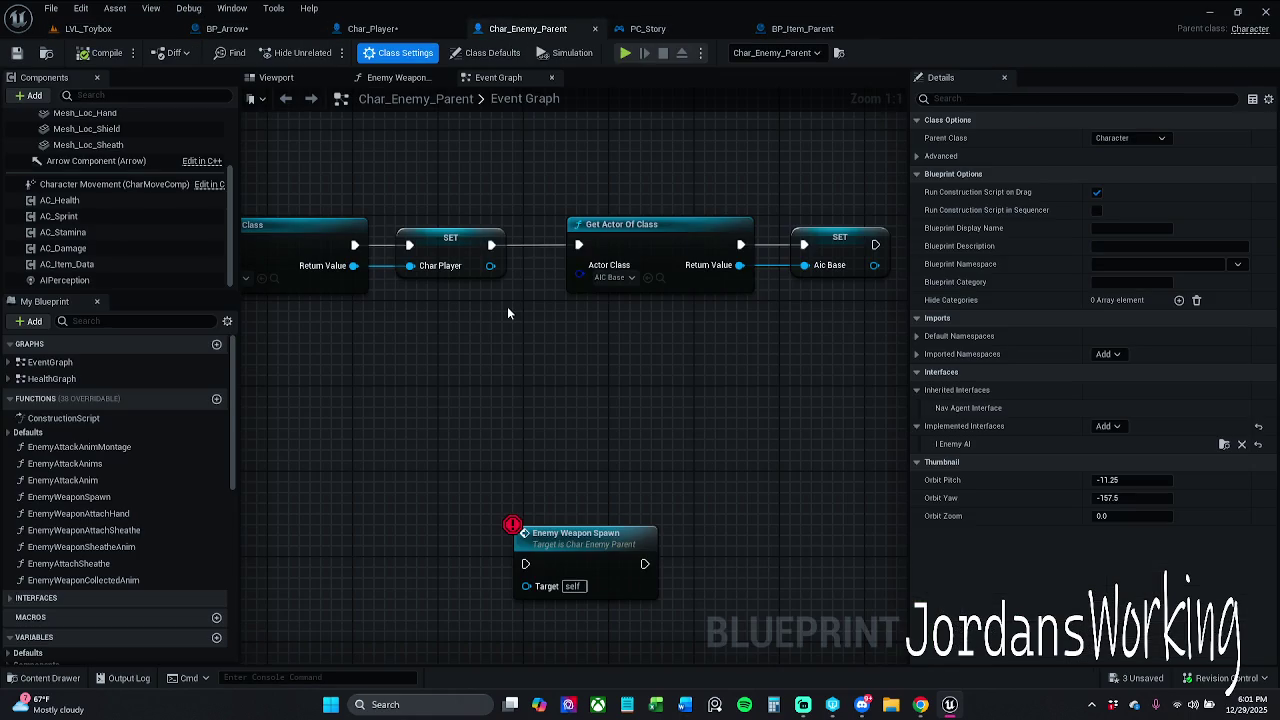
Zoom the graph, select Char_Enemy_Parent (Self) and bring up the Capsule Component's context menu
scroll(519, 258, down, 4)
scroll(519, 258, down, 2)
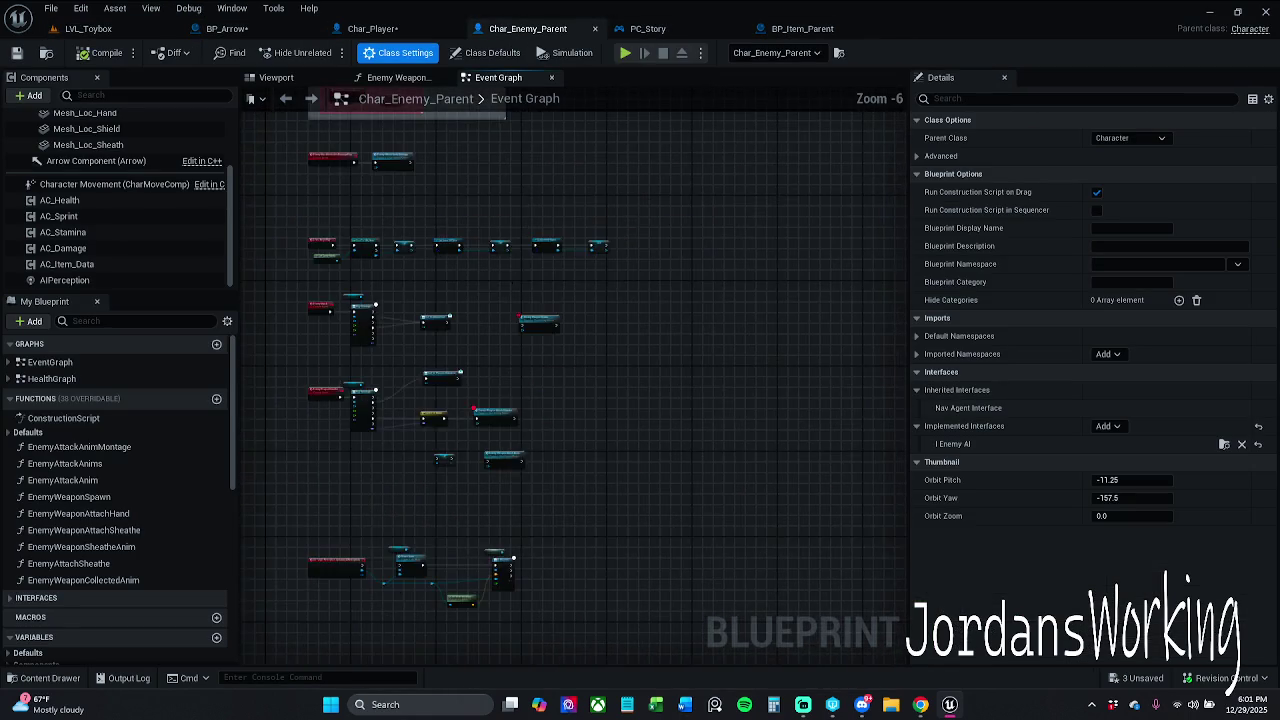
scroll(640, 331, up, 2)
scroll(516, 231, up, 2)
scroll(518, 364, down, 3)
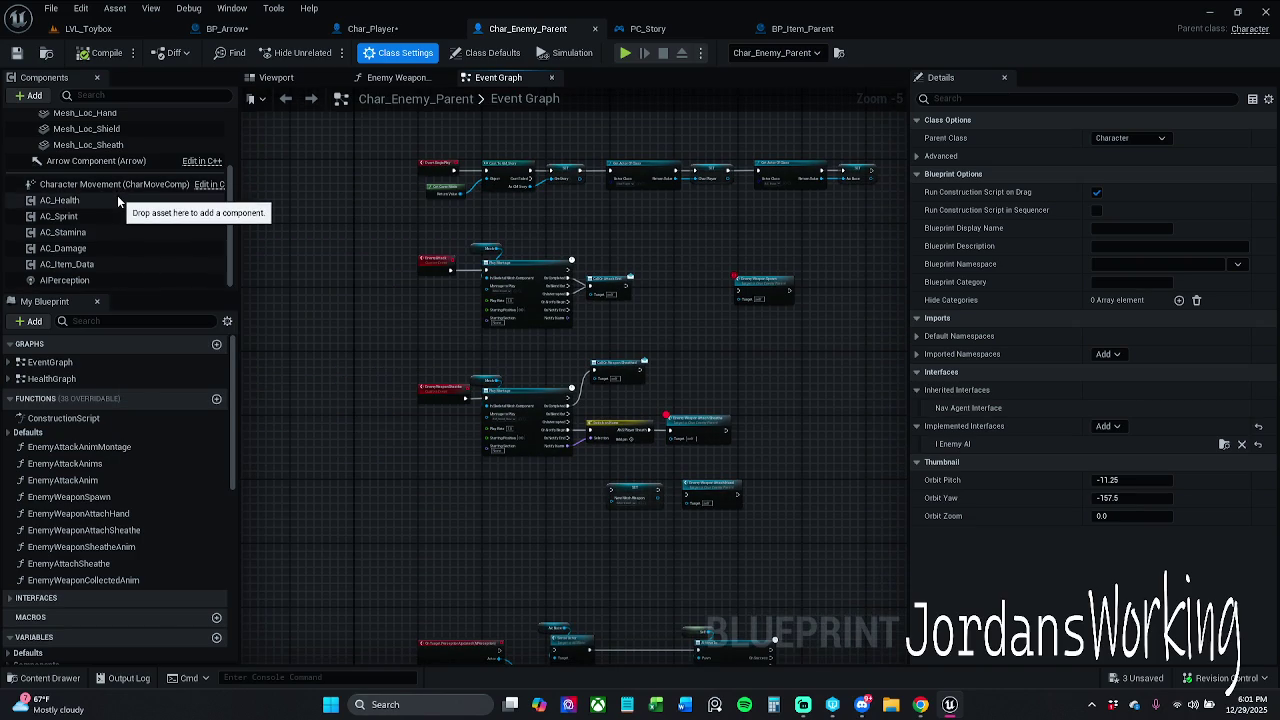
scroll(117, 195, up, 3)
click(113, 120)
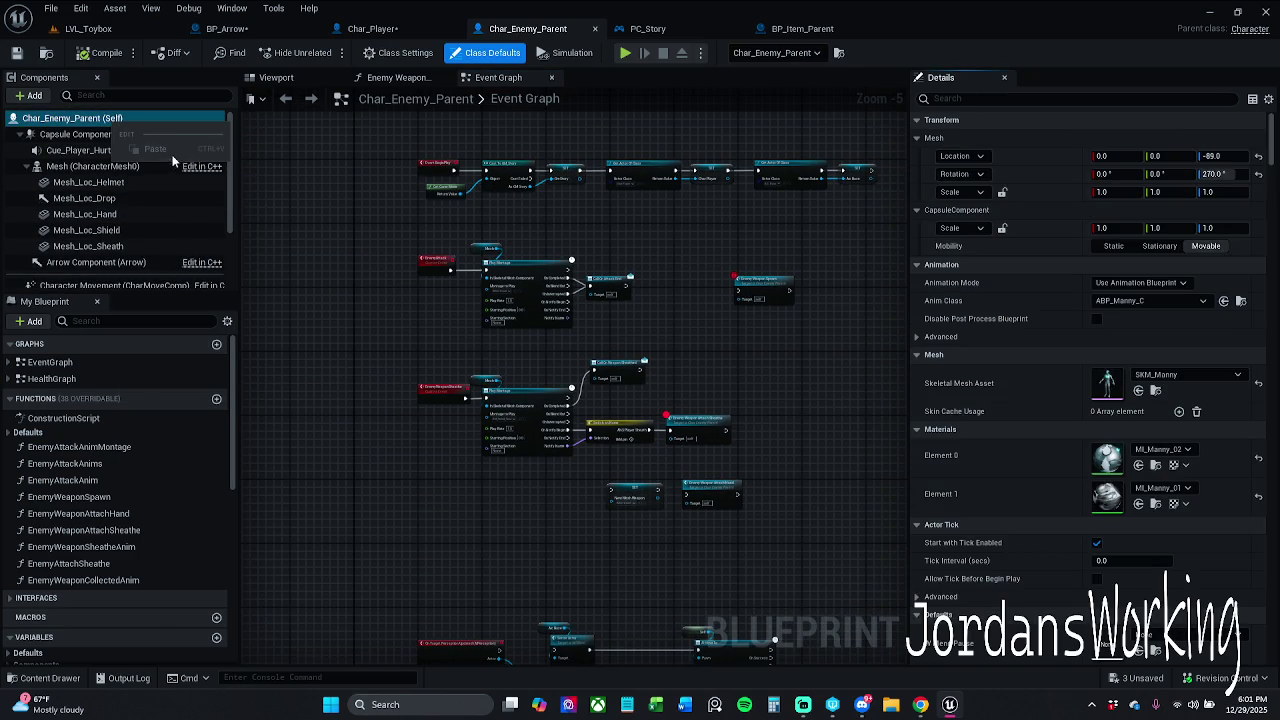
drag(344, 124, 312, 157)
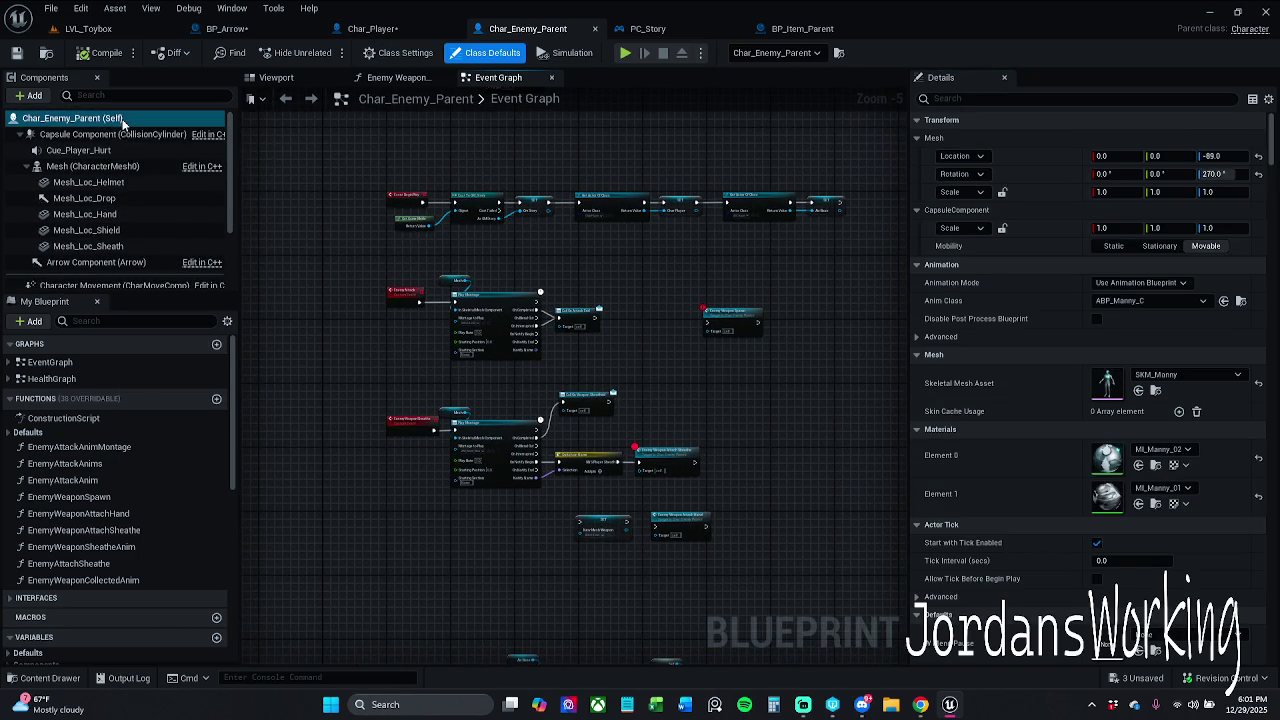
right_click(114, 135)
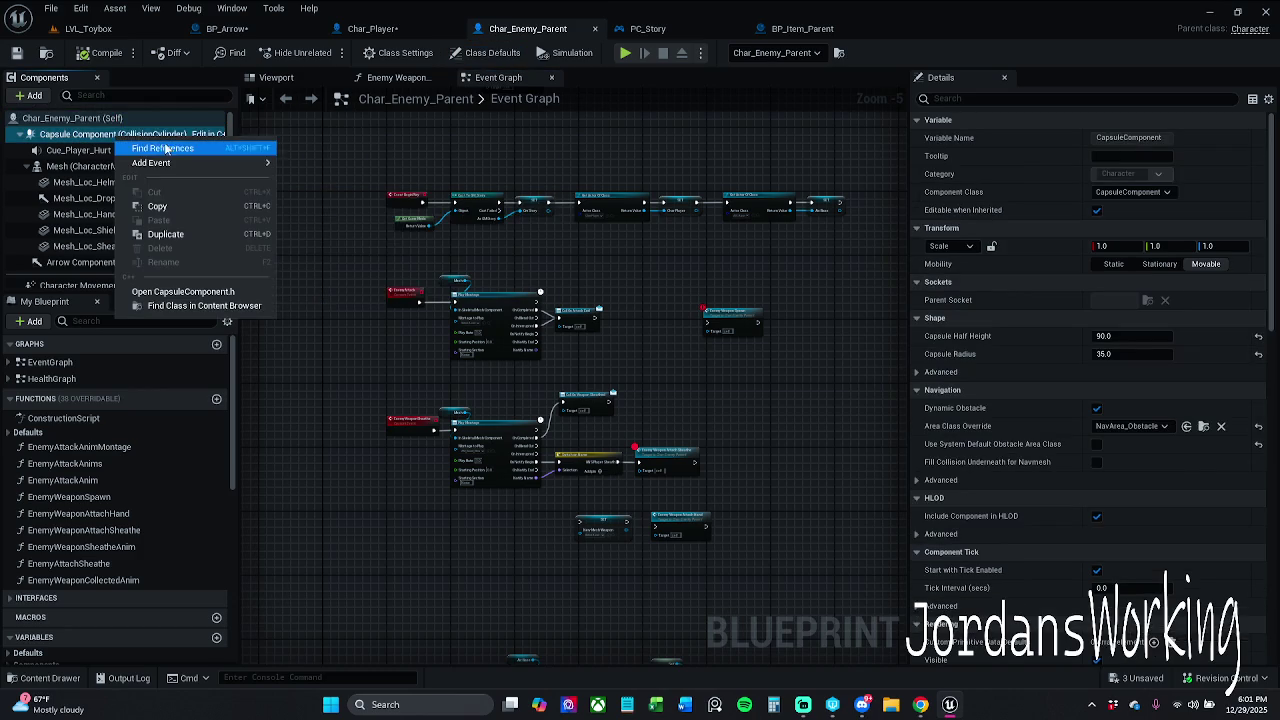
Add an OnComponentBeginOverlap event for the Capsule Component via Add Event
mouse_move(180, 163)
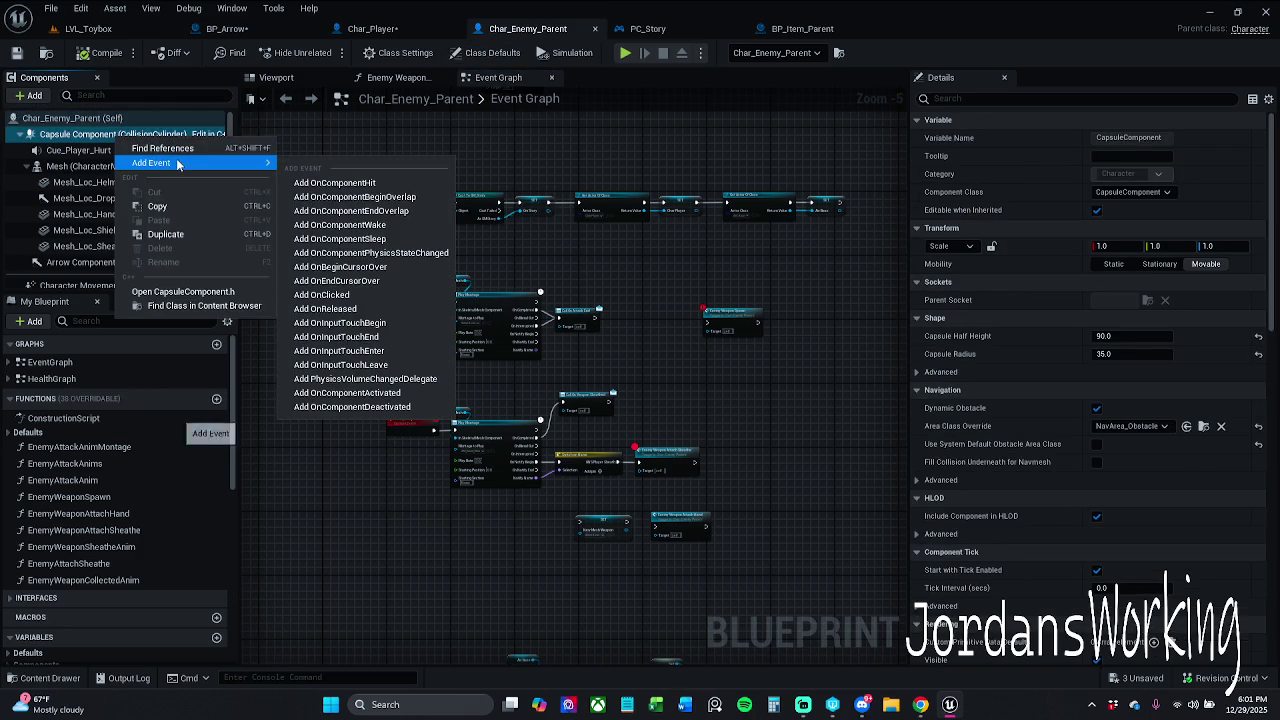
click(407, 200)
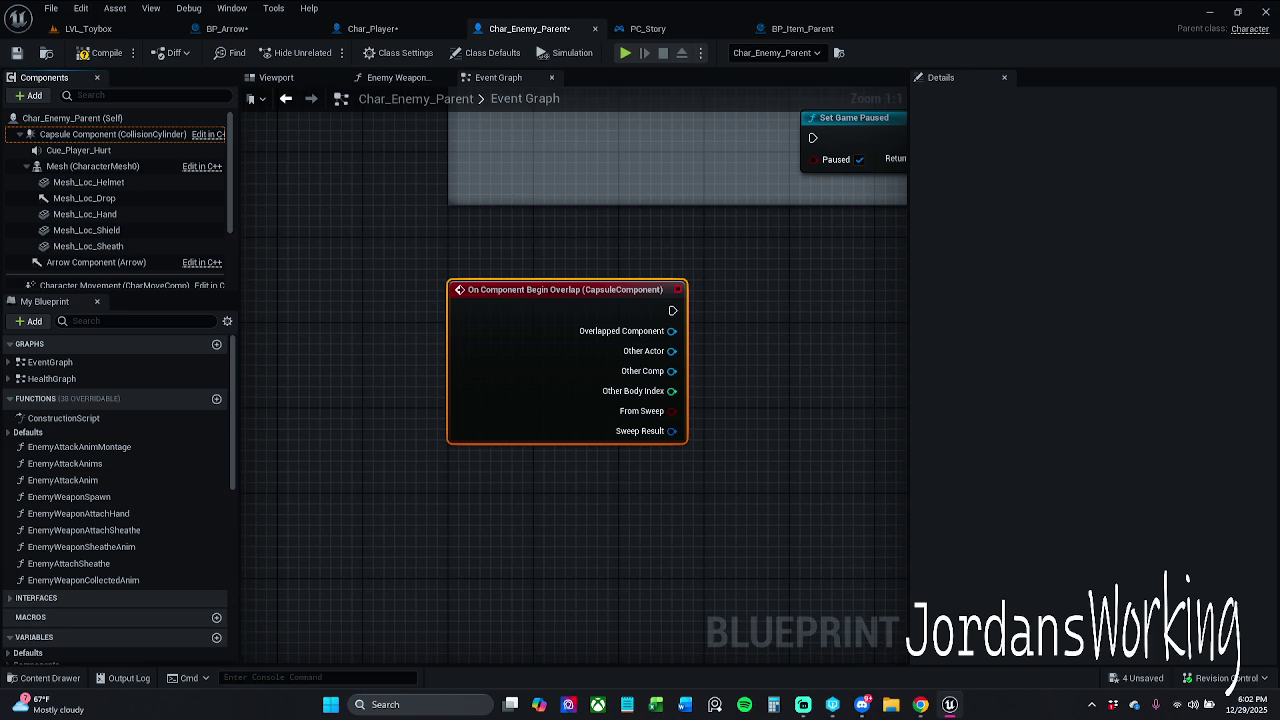
Wire the capsule overlap event into a Set Game Paused node, then return to LVL_Toybox
drag(787, 435, 636, 408)
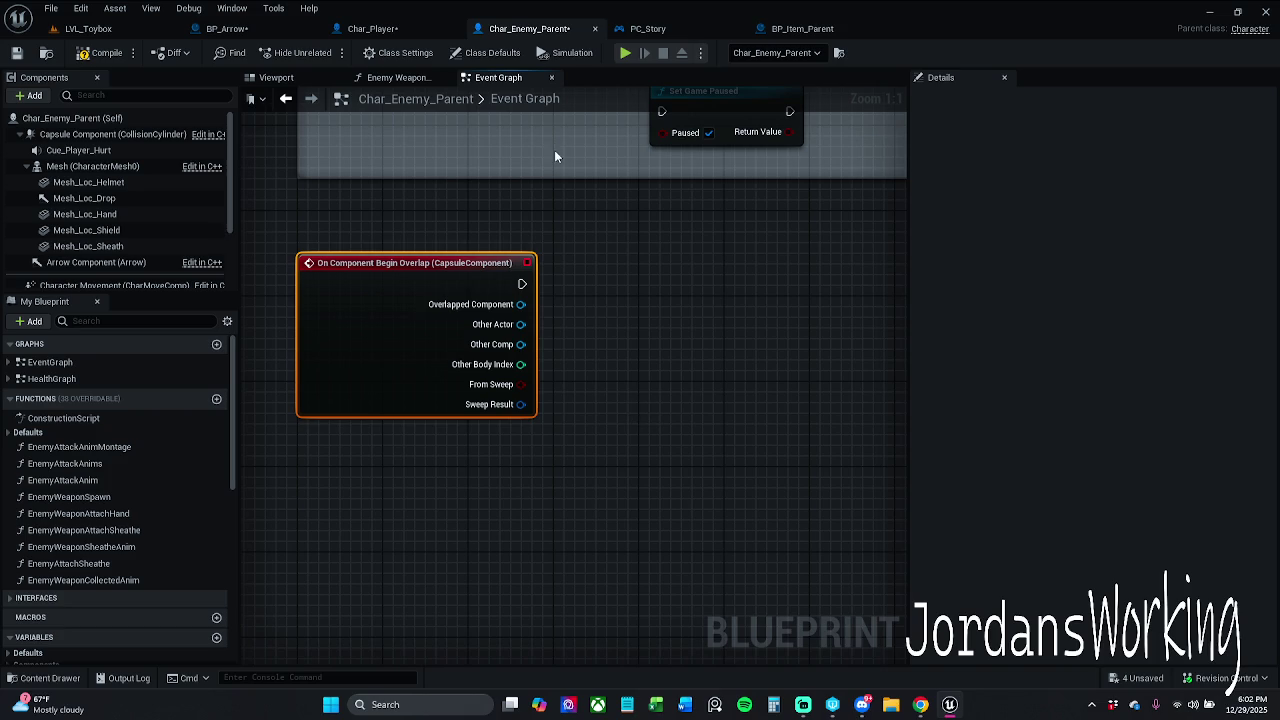
drag(522, 284, 604, 290)
text(set game)
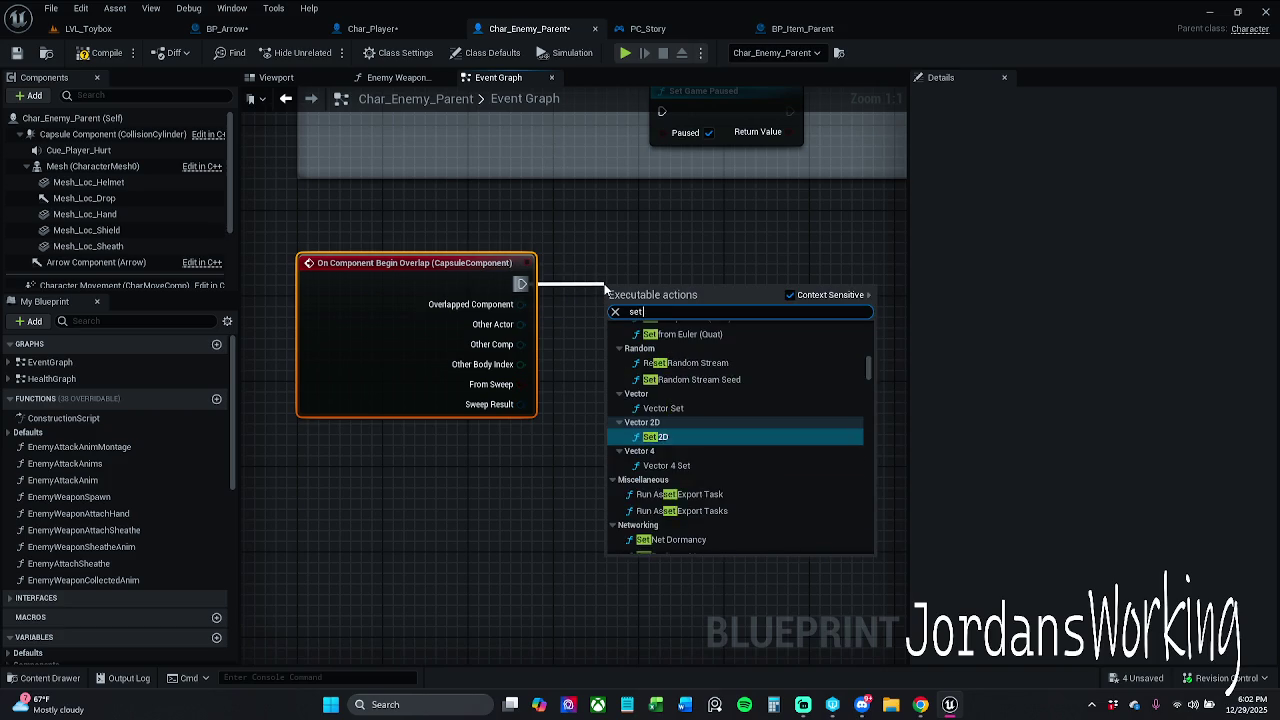
key(Return)
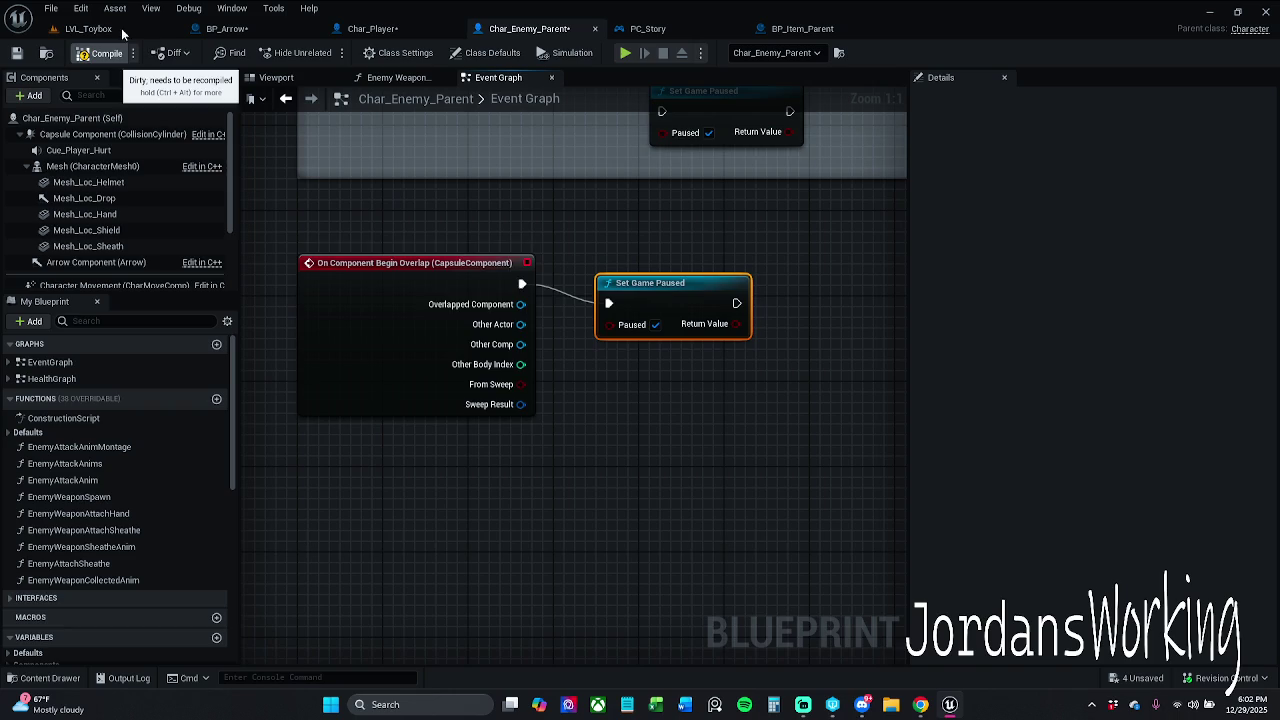
click(88, 28)
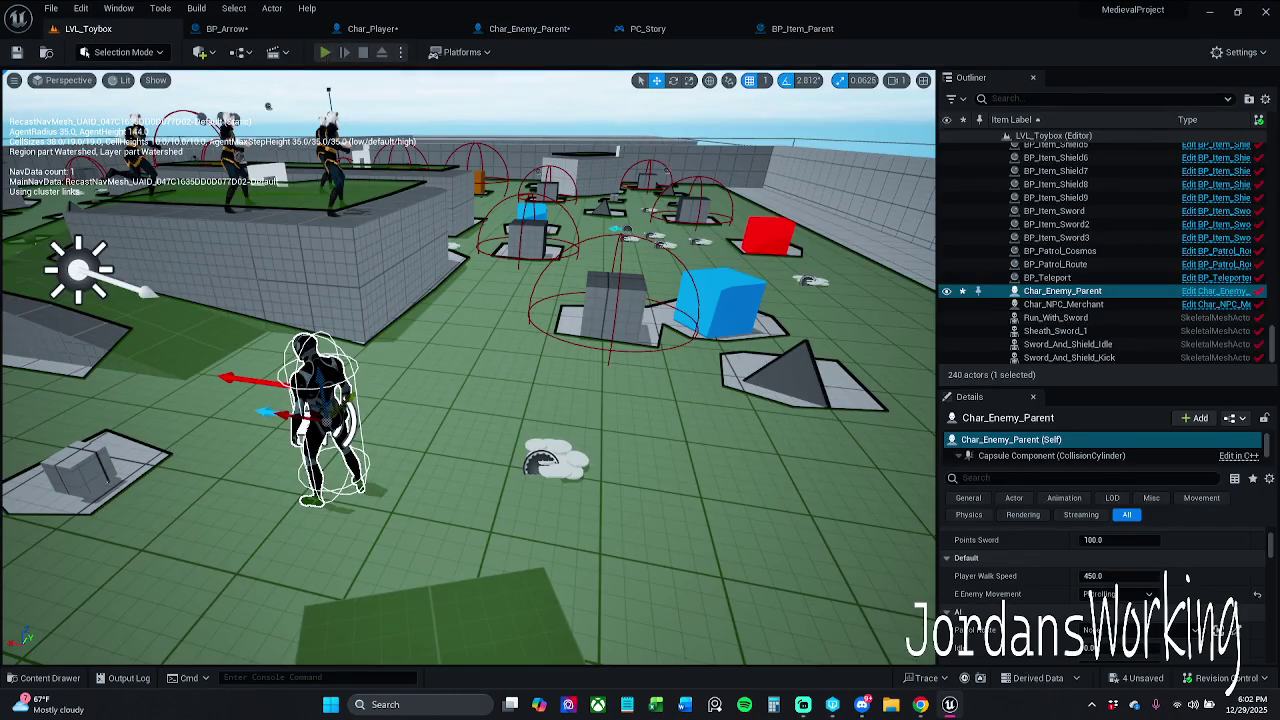
Run a quick play test of LVL_Toybox and stop it with Escape
click(325, 52)
key(w)
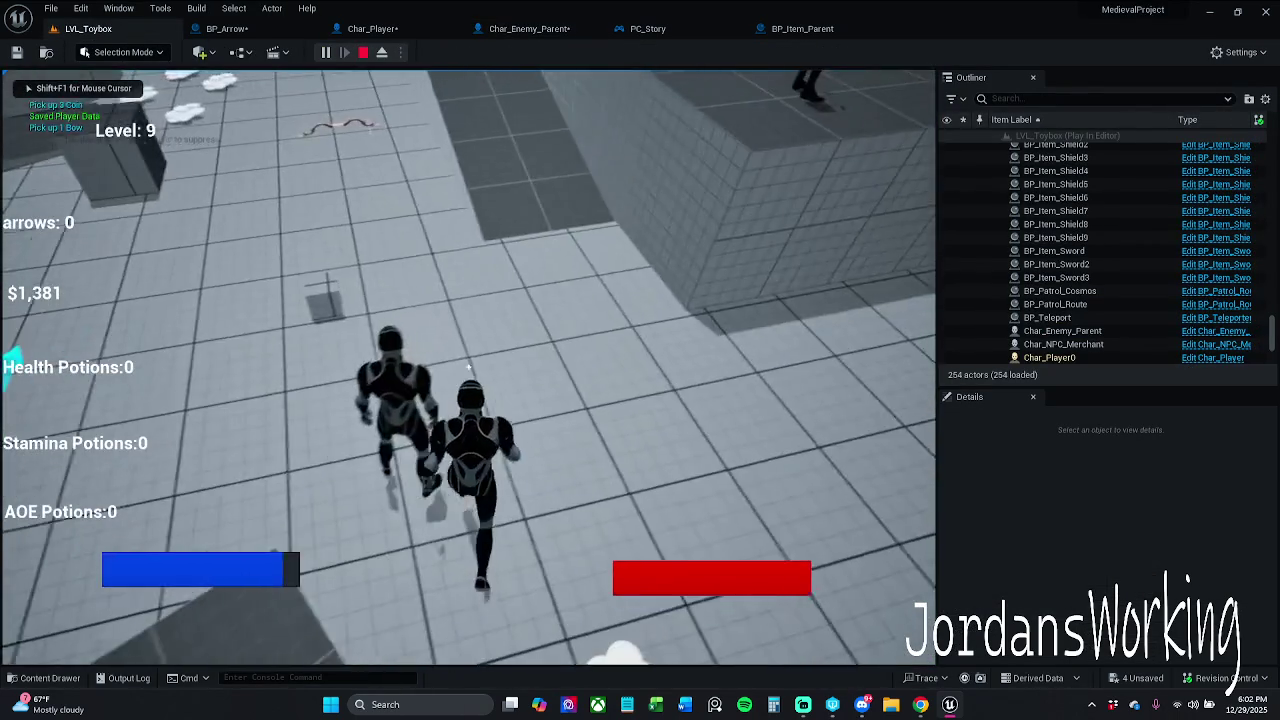
key(Escape)
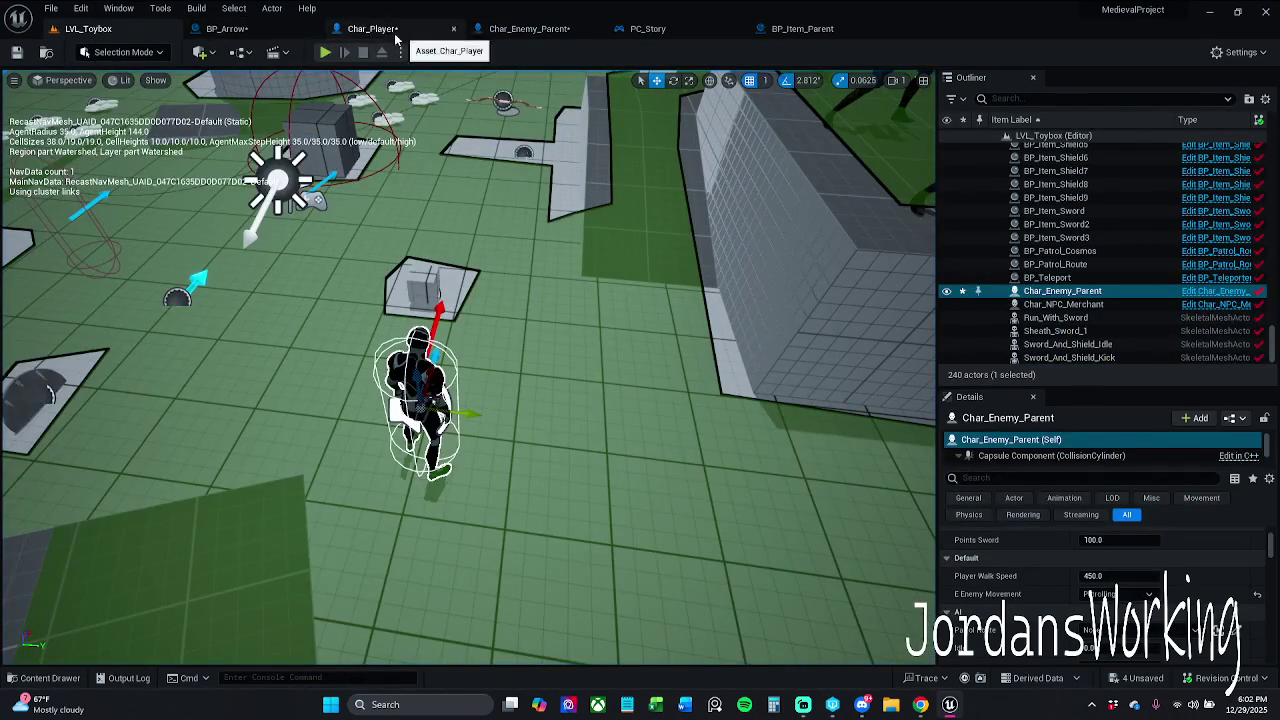
Close the BP_Item_Parent and PC_Story blueprint tabs, leaving Char_Enemy_Parent open
click(226, 28)
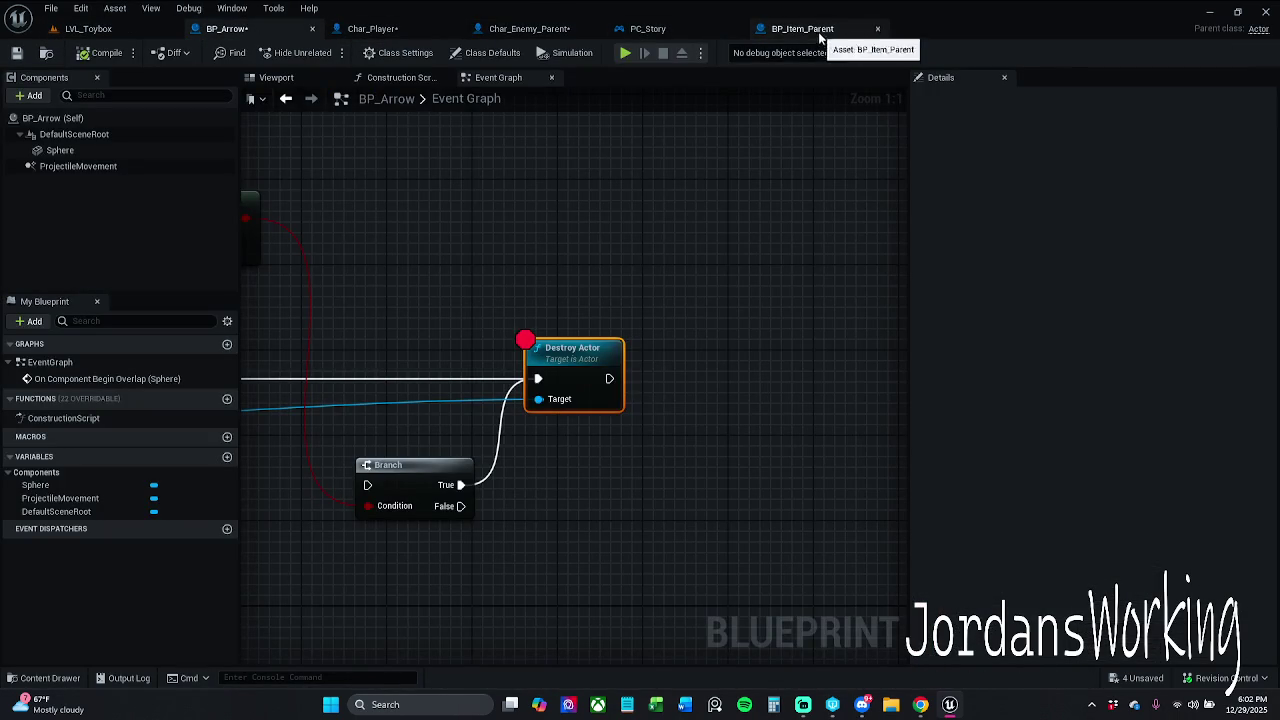
click(530, 28)
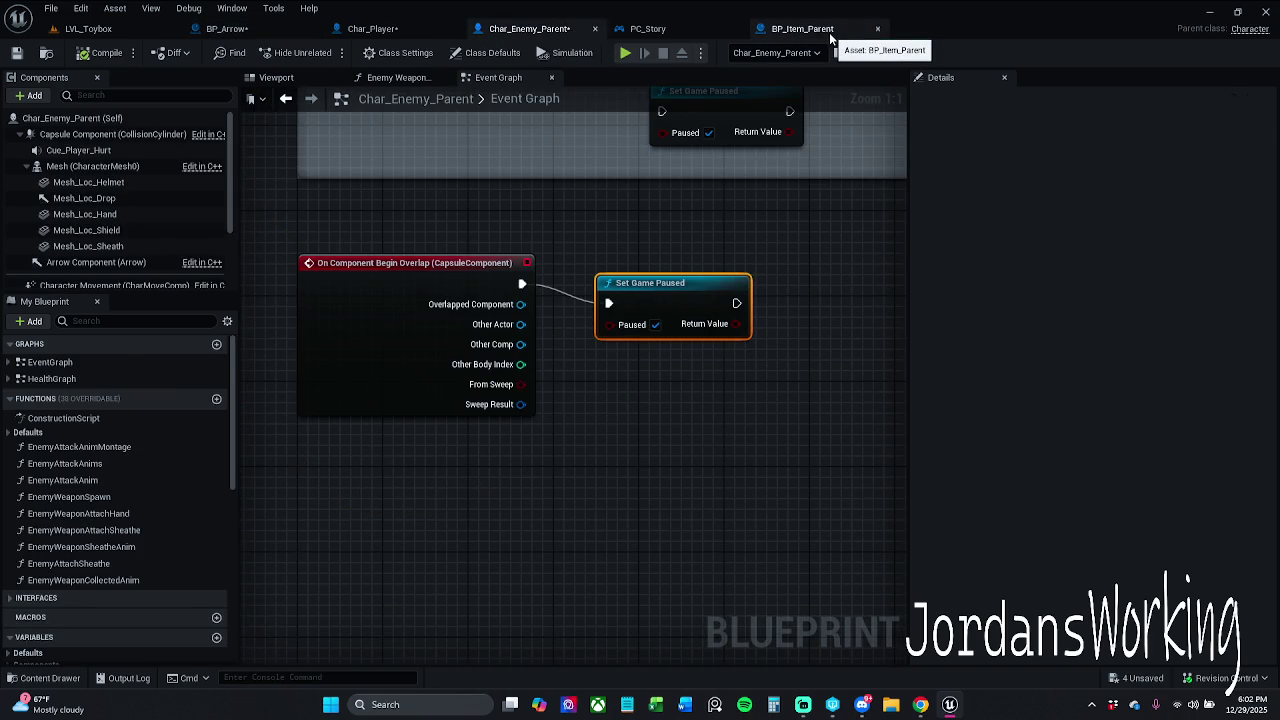
click(868, 32)
click(878, 30)
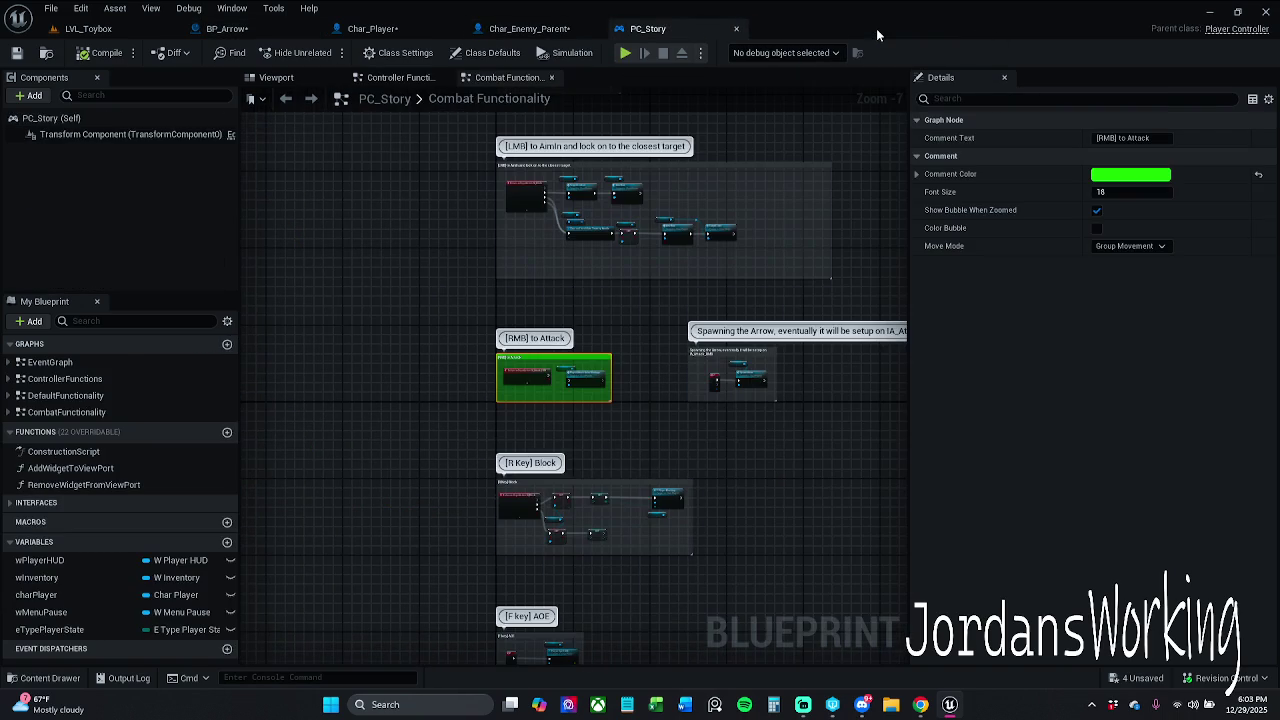
click(737, 30)
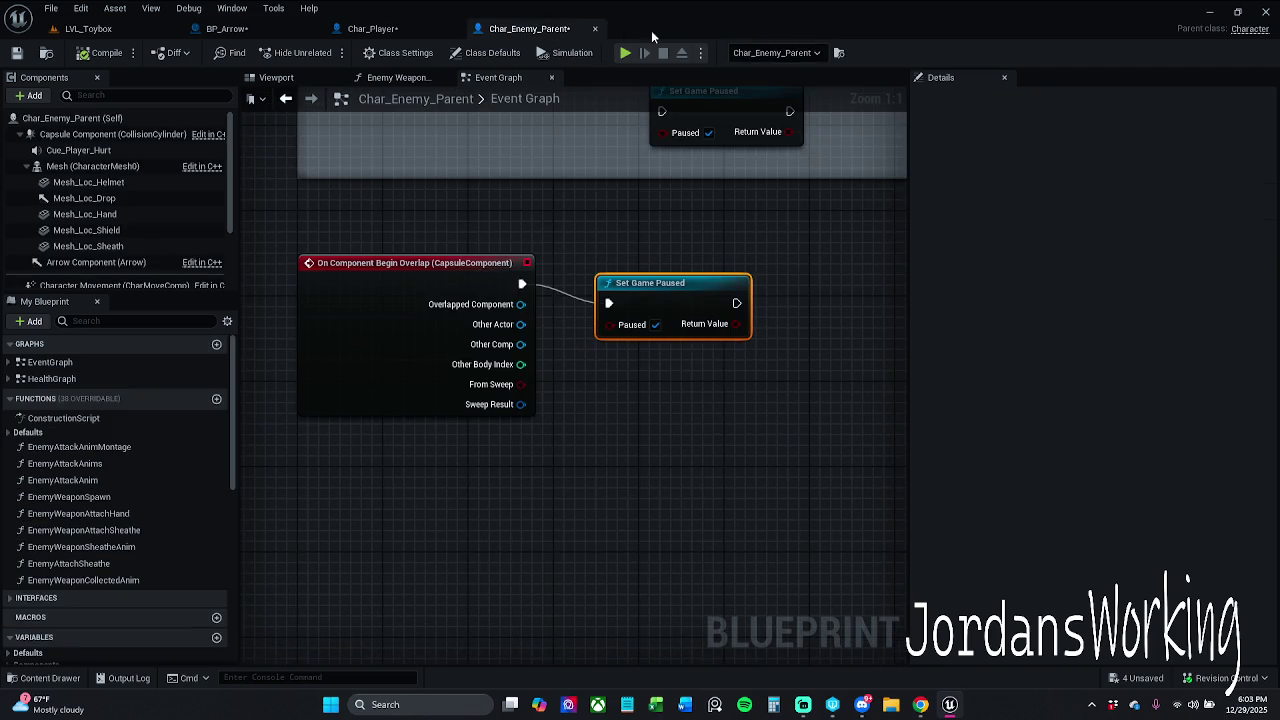
Delete the On Component Begin Overlap event and its Set Game Paused node
drag(620, 220, 575, 223)
mouse_move(611, 282)
mouse_down()
mouse_move(611, 262)
mouse_move(478, 298)
mouse_up()
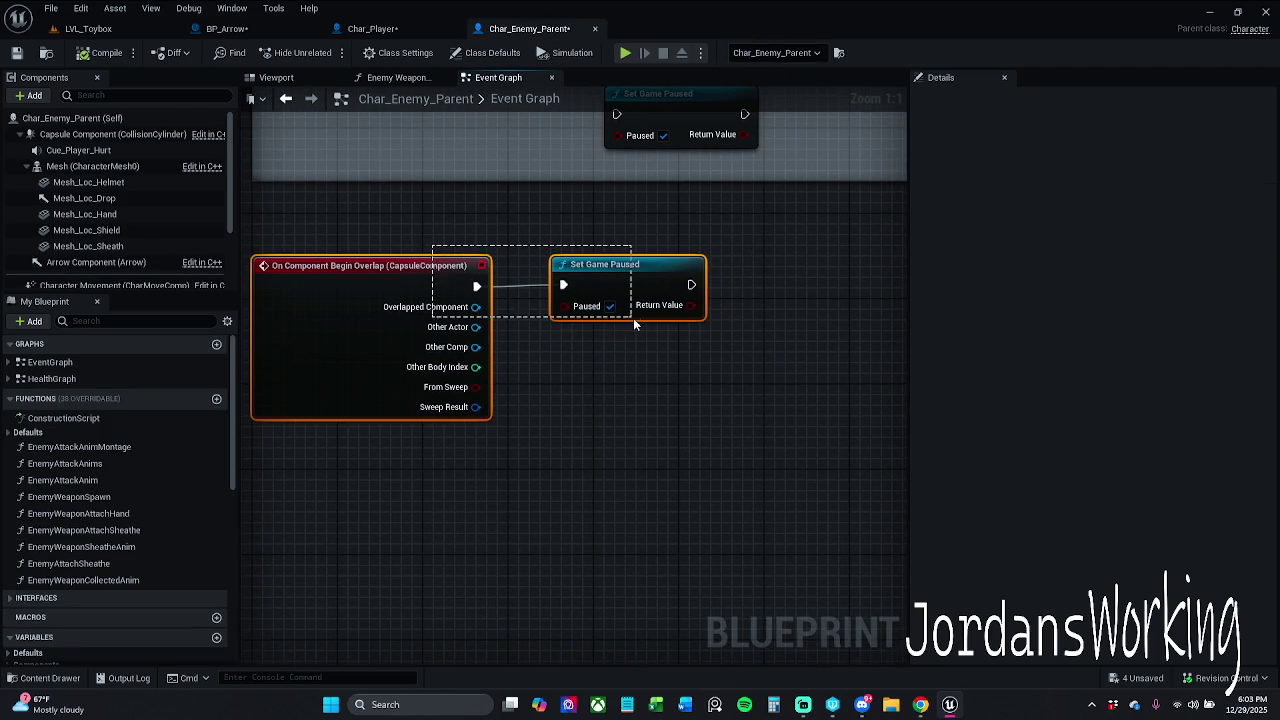
key(q)
click(634, 415)
drag(614, 290, 768, 296)
click(560, 413)
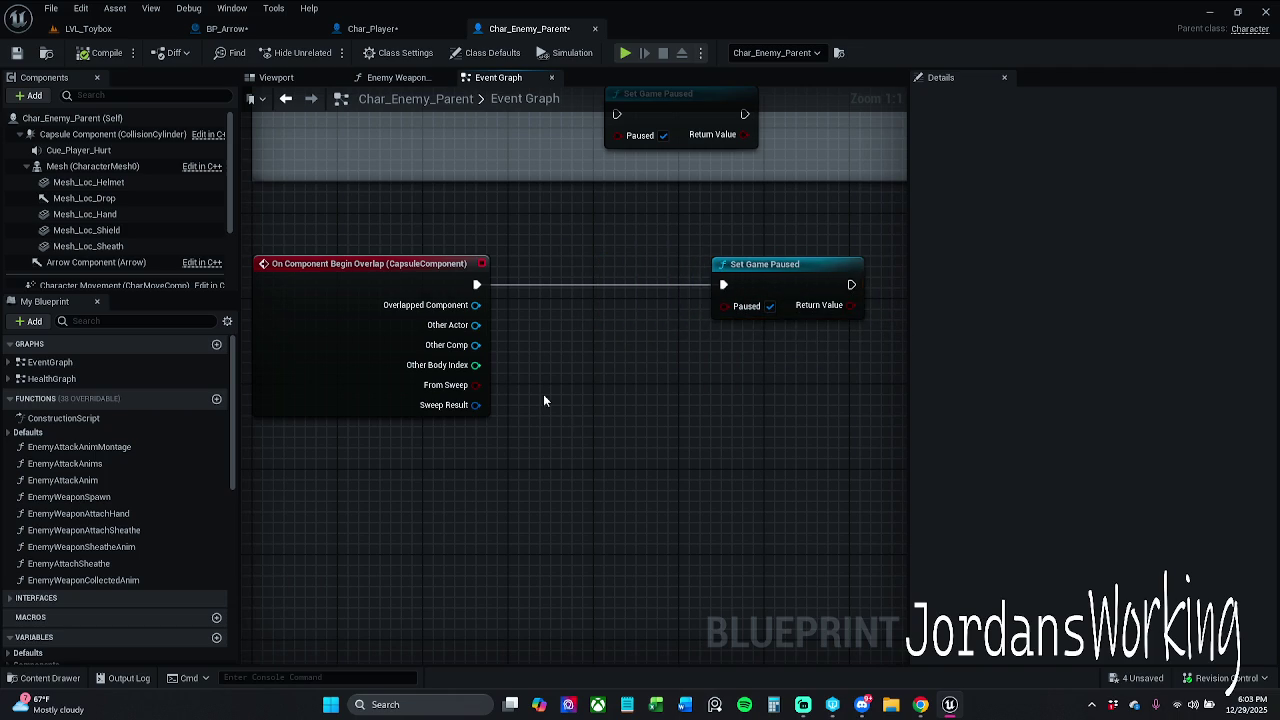
drag(477, 326, 555, 353)
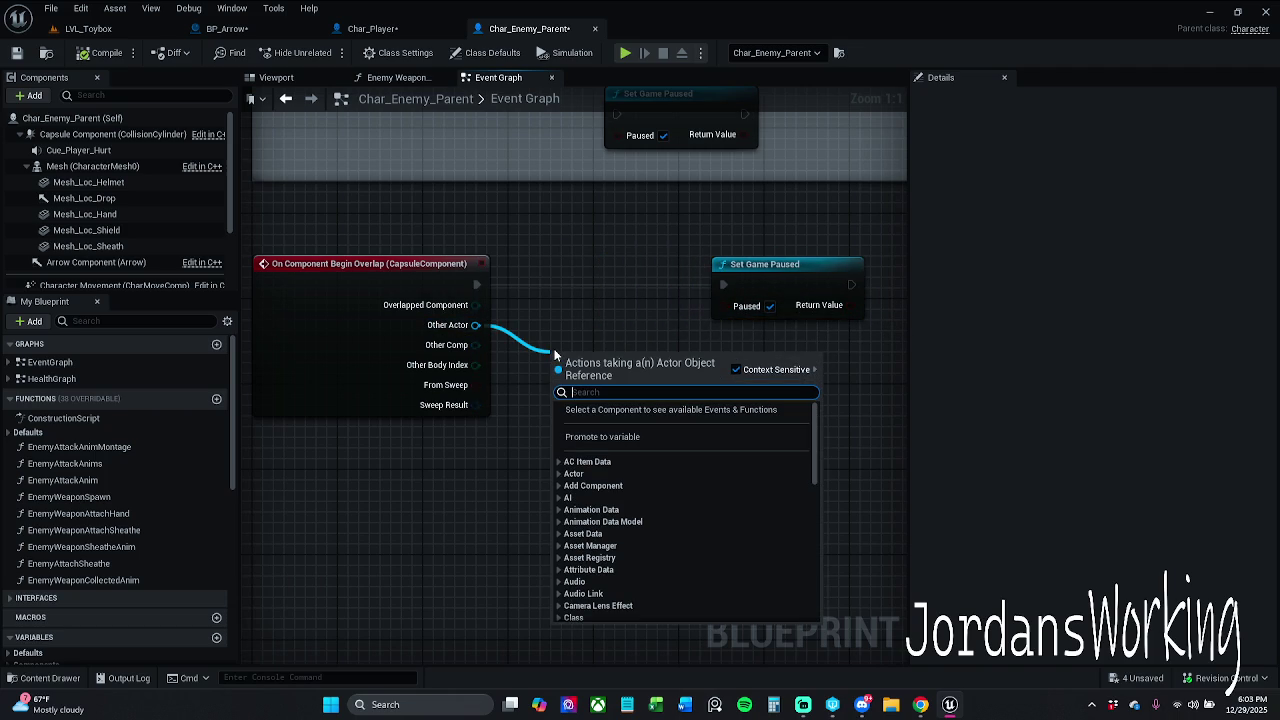
click(558, 248)
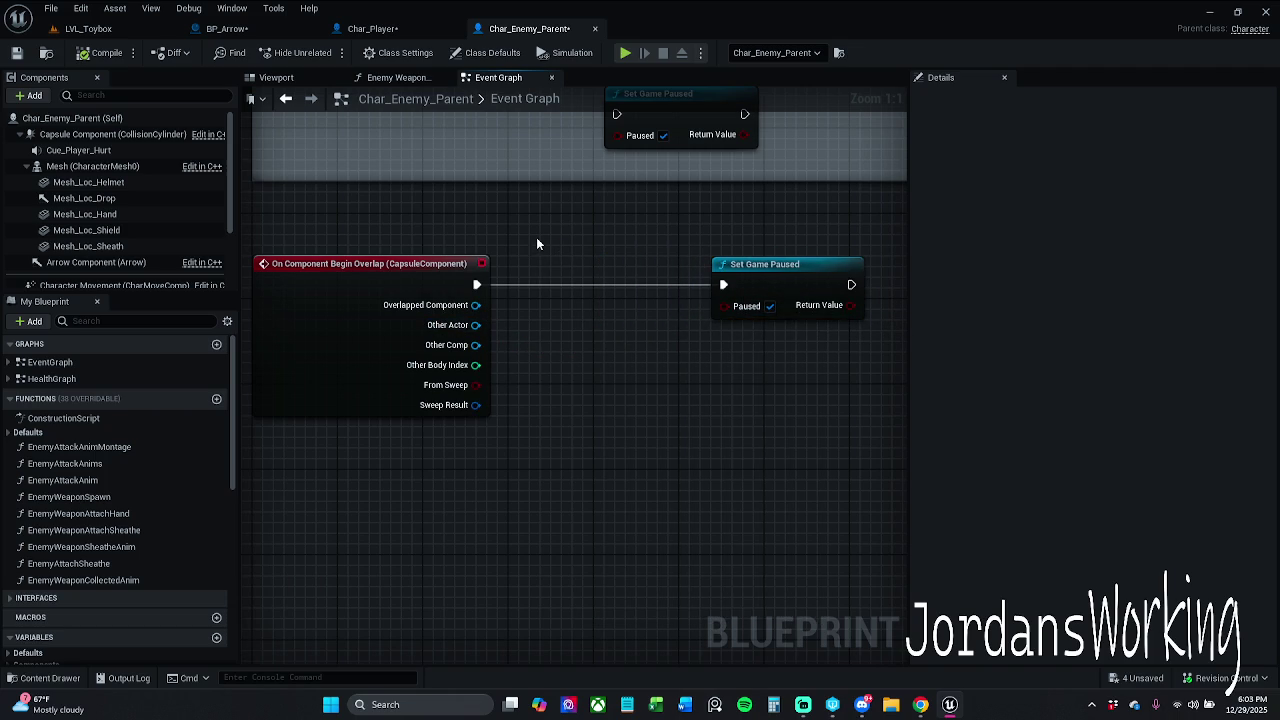
drag(508, 272, 768, 344)
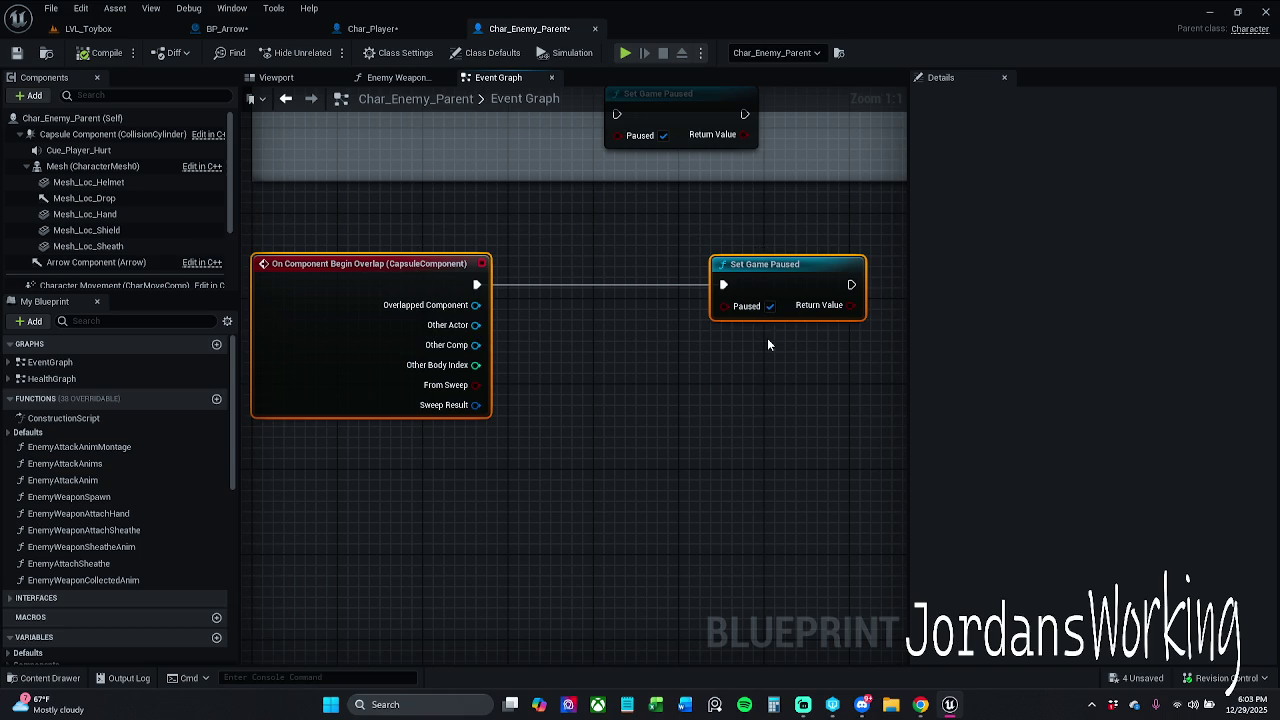
key(Delete)
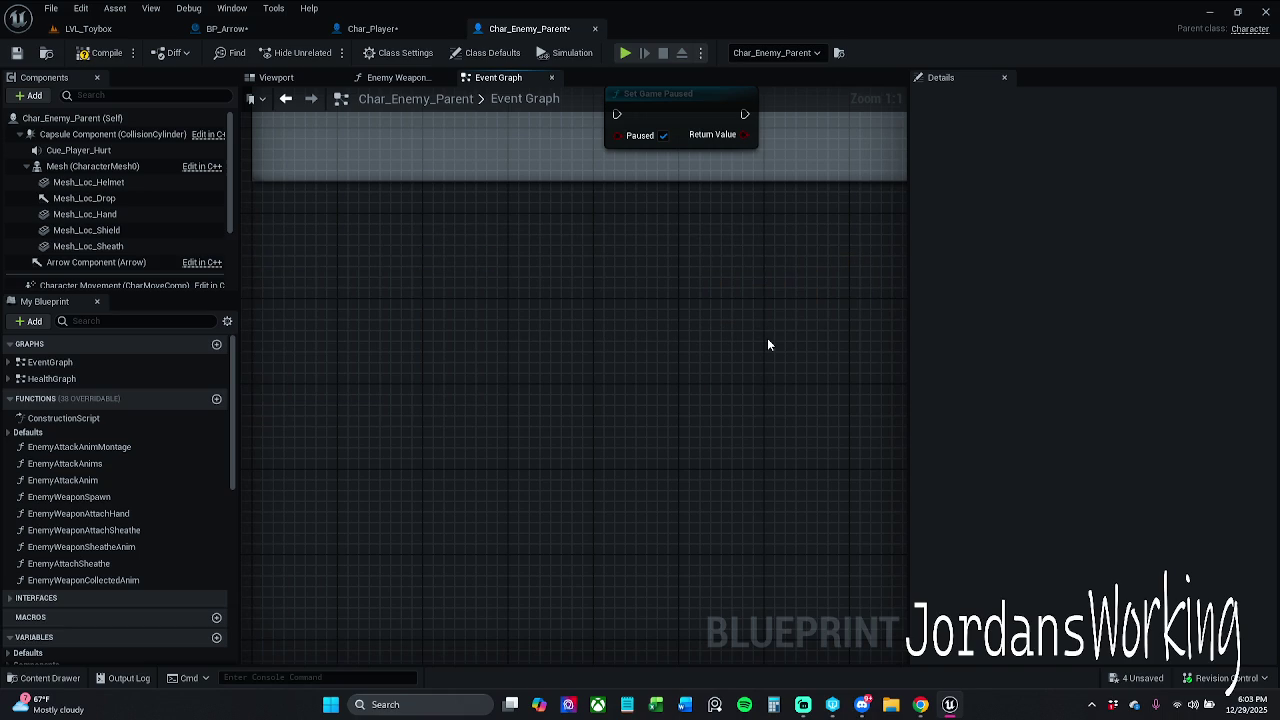
Look over Char_Enemy_Parent's graph, then bring up Char_Player's Event Graph
mouse_move(394, 317)
mouse_down()
mouse_move(437, 243)
mouse_move(444, 266)
mouse_up()
click(410, 34)
click(529, 28)
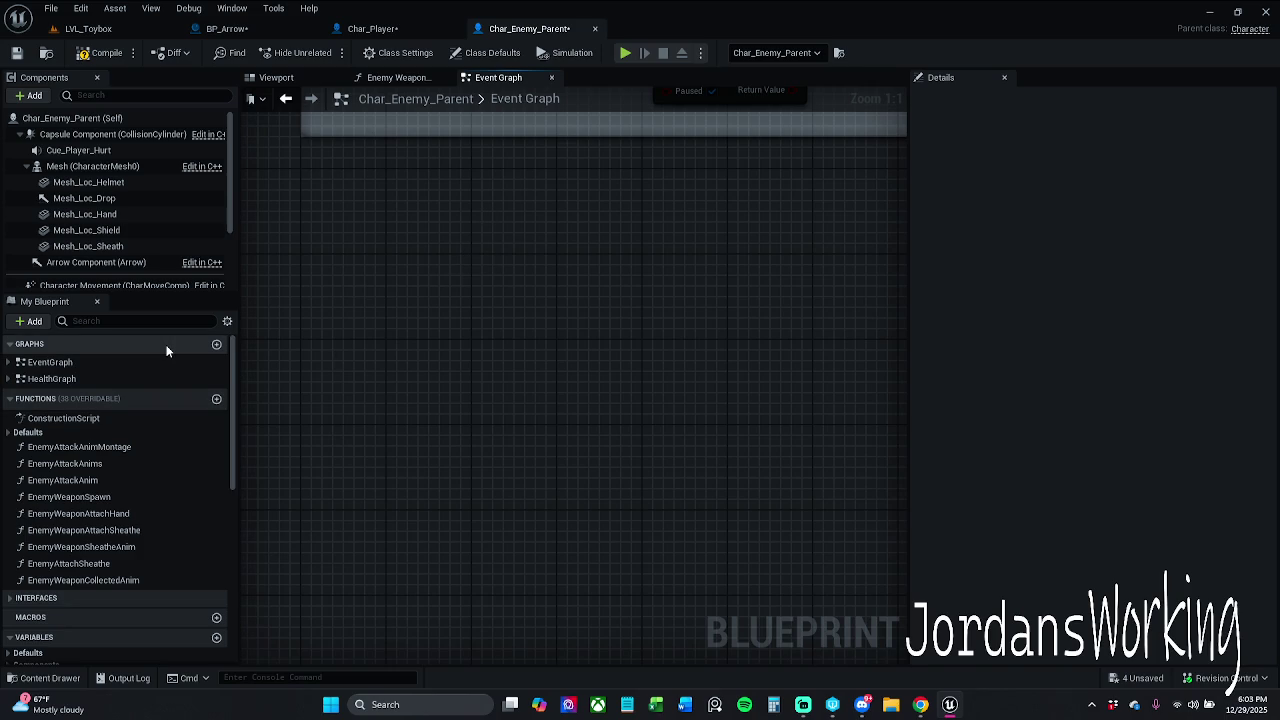
scroll(121, 265, down, 2)
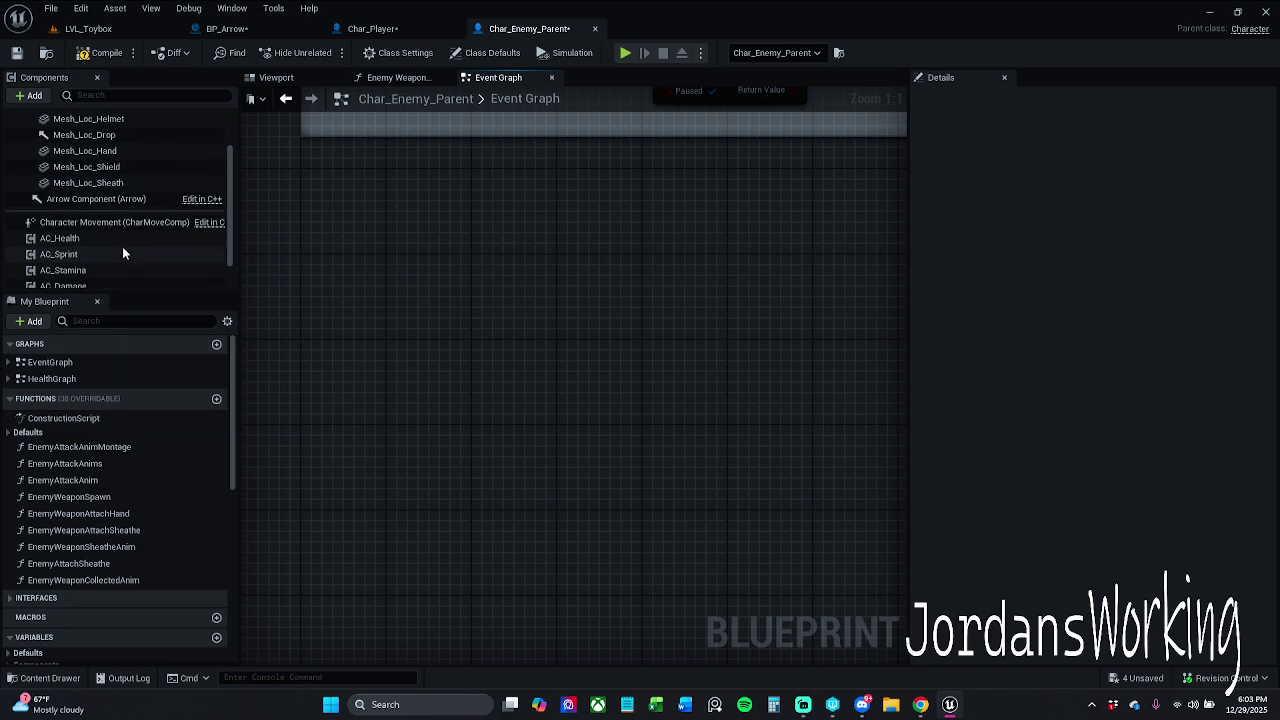
scroll(122, 253, up, 2)
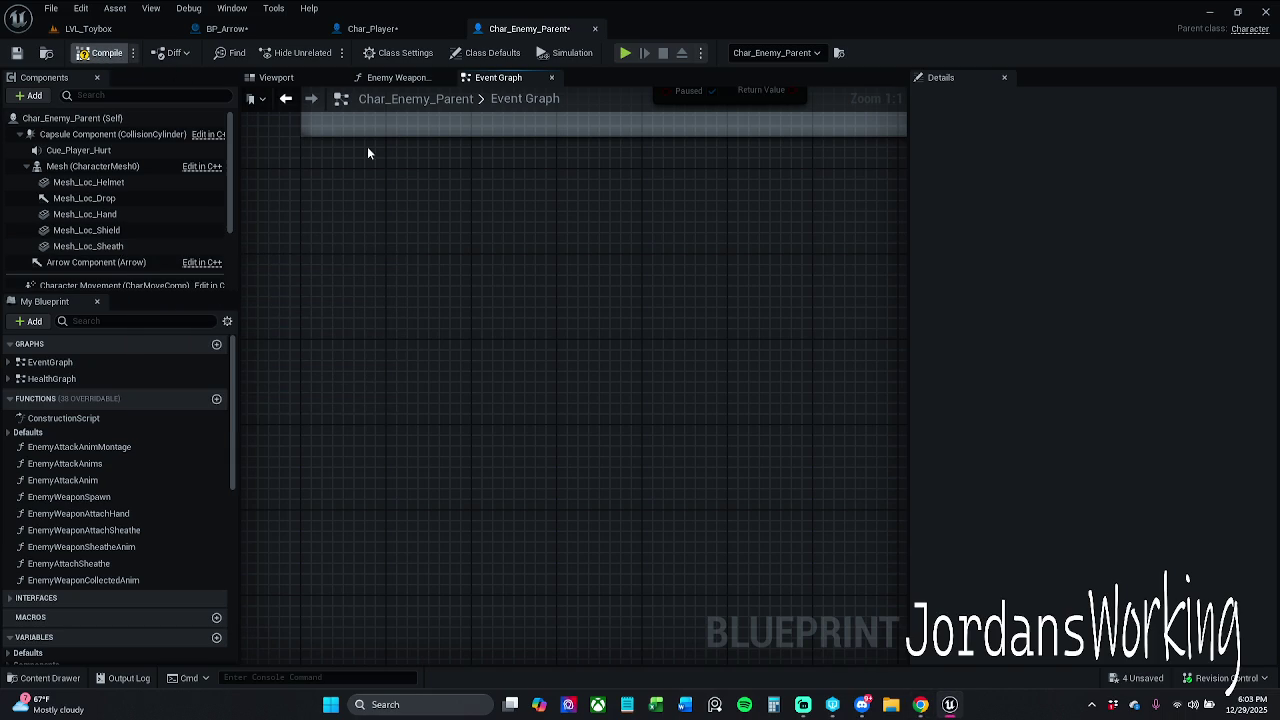
click(392, 29)
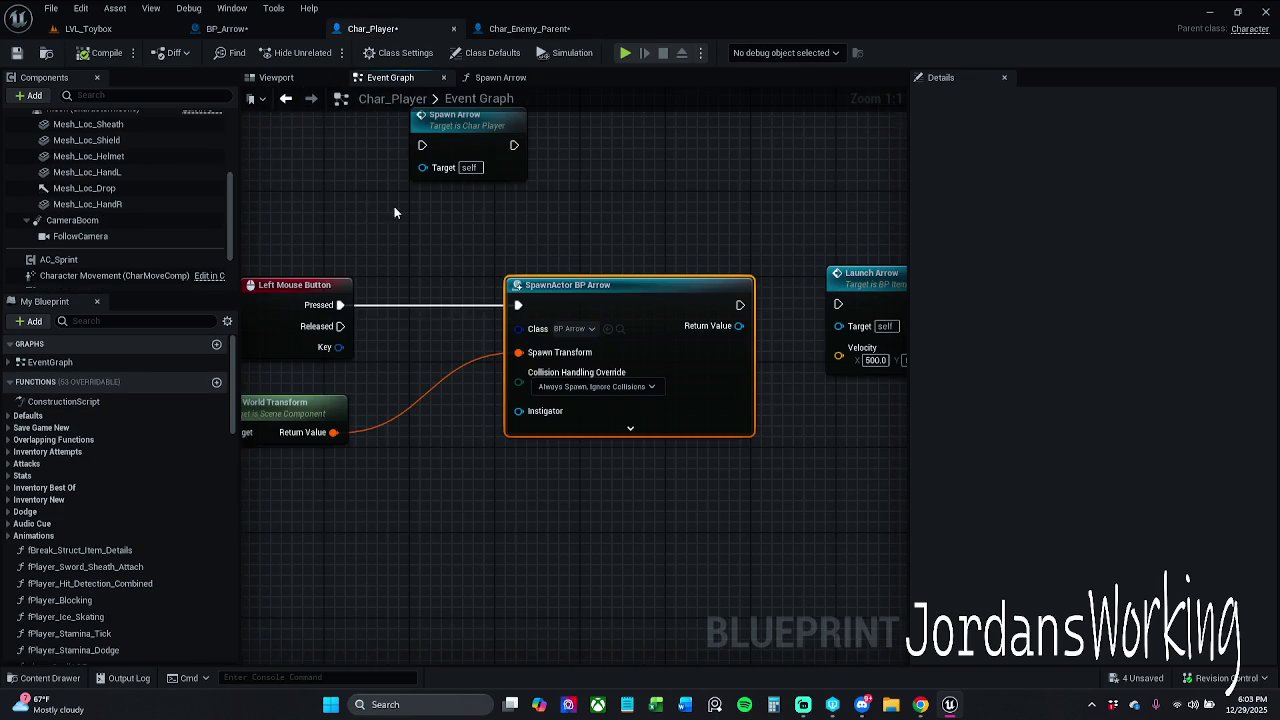
Inspect BP_Arrow's overlap, Branch and Destroy Actor nodes, nudging the Branch down slightly
scroll(360, 169, down, 1)
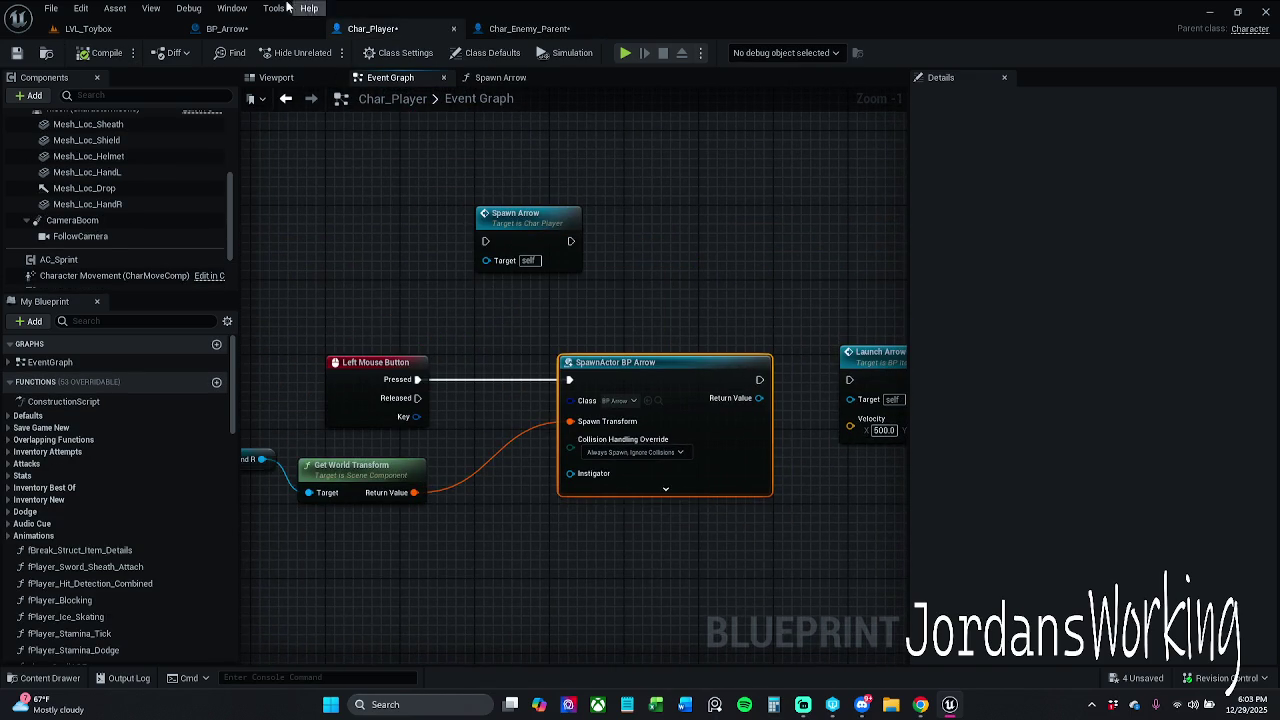
click(226, 28)
mouse_move(451, 249)
mouse_down()
mouse_move(903, 214)
mouse_move(820, 212)
mouse_up()
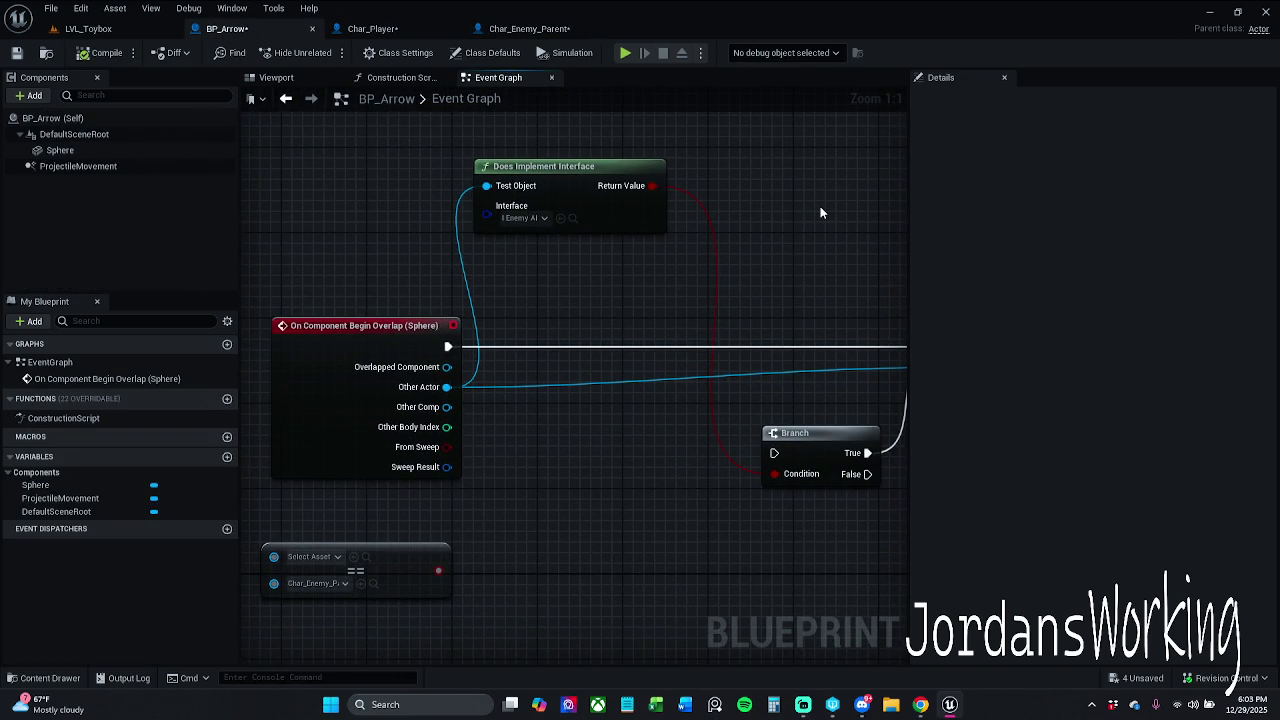
scroll(814, 217, down, 1)
drag(771, 295, 766, 274)
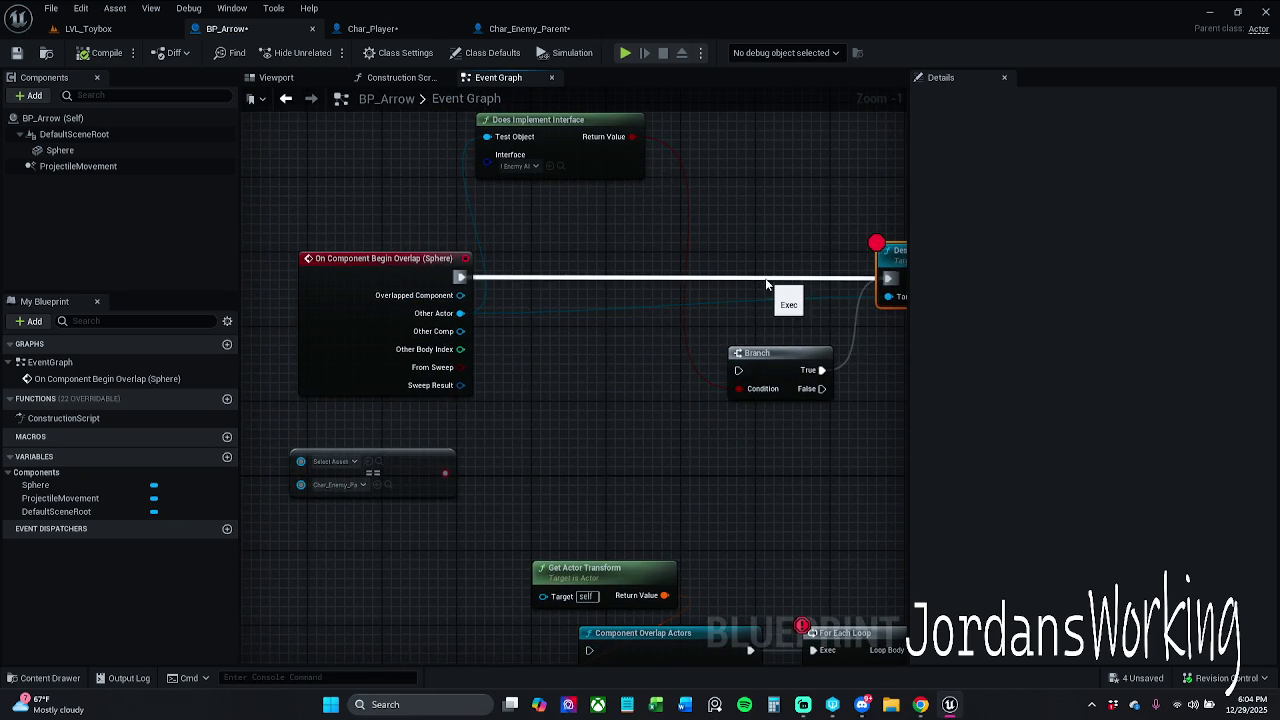
drag(776, 368, 771, 396)
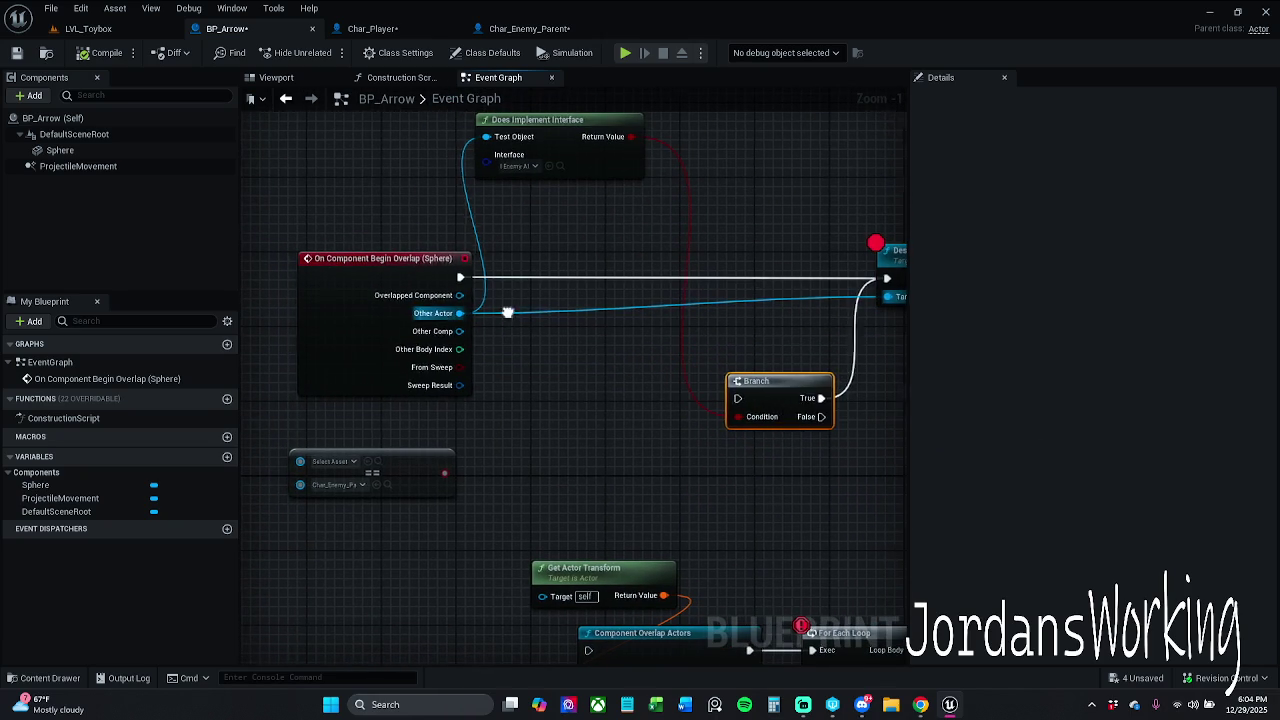
drag(452, 316, 393, 311)
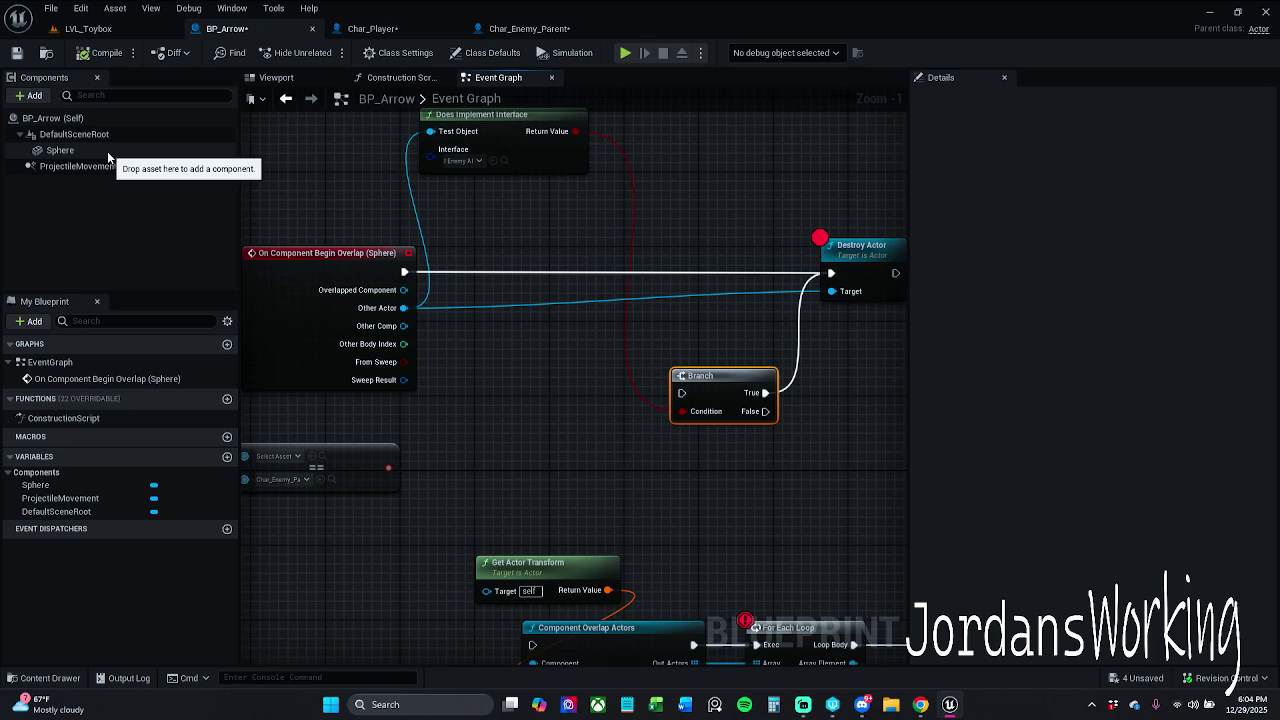
Check BP_Arrow's Class Settings for implemented interfaces
click(520, 28)
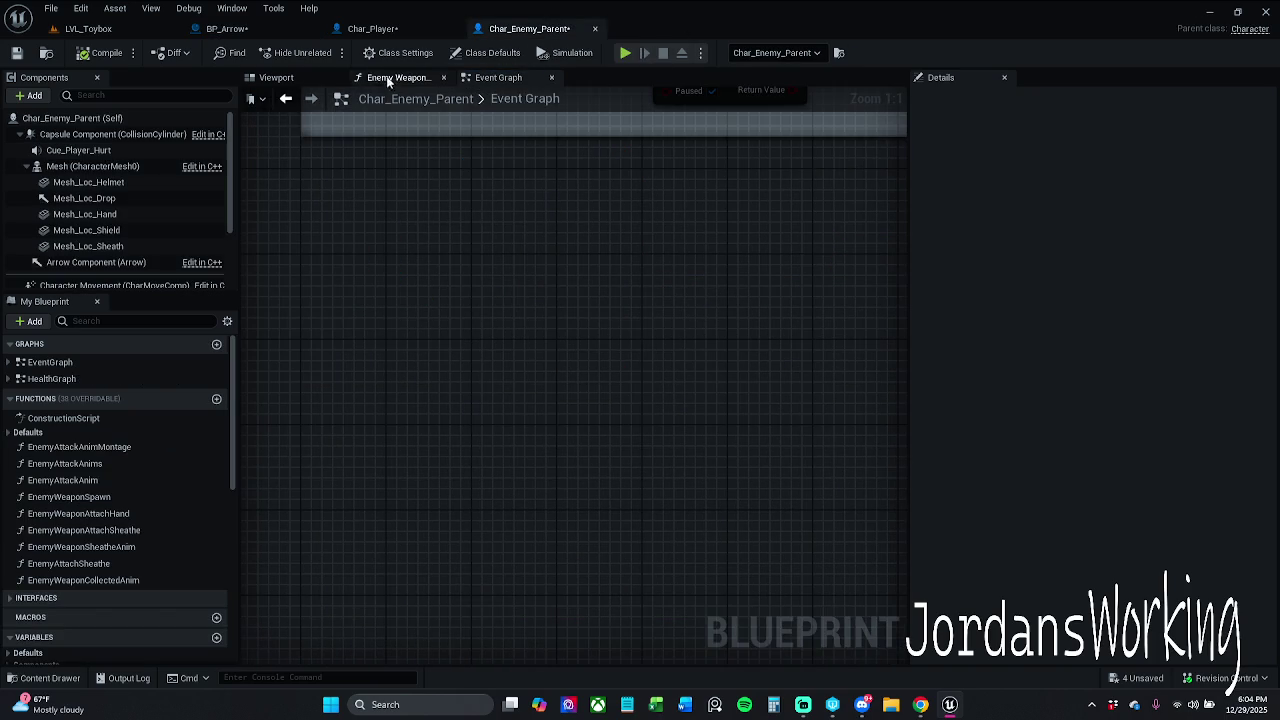
click(226, 28)
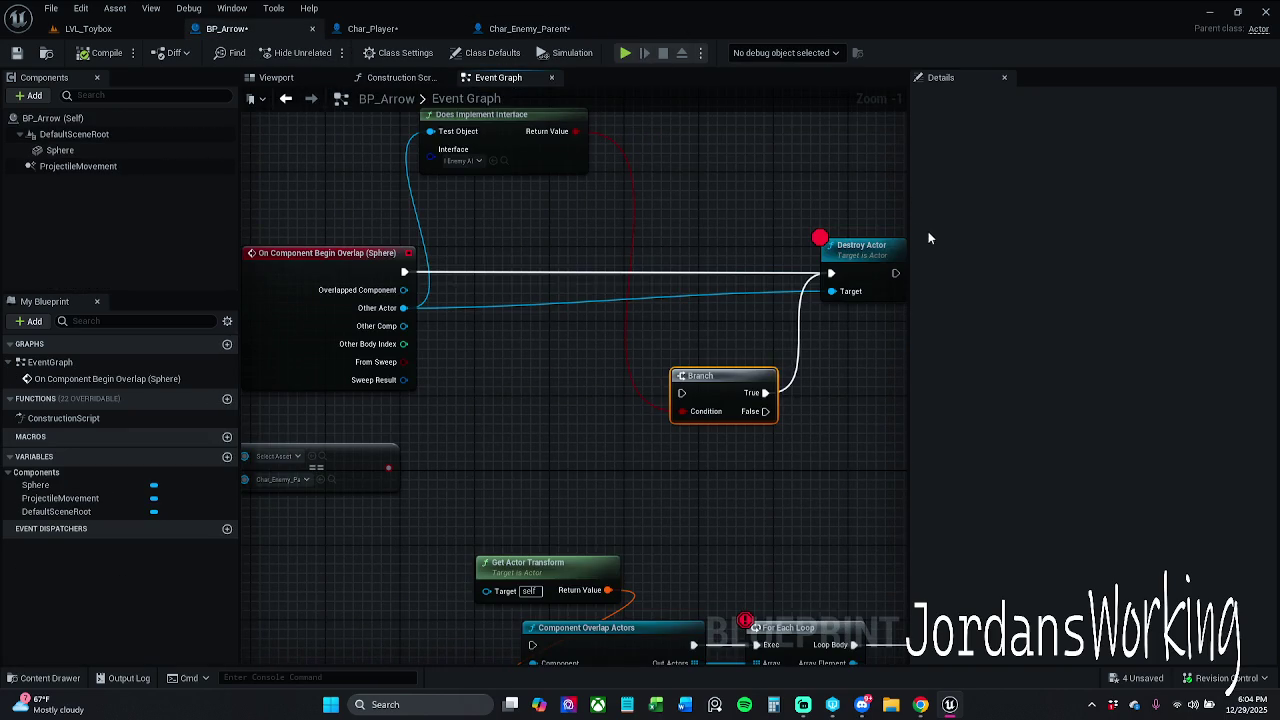
mouse_move(683, 180)
mouse_down()
mouse_move(660, 237)
mouse_move(476, 120)
mouse_up()
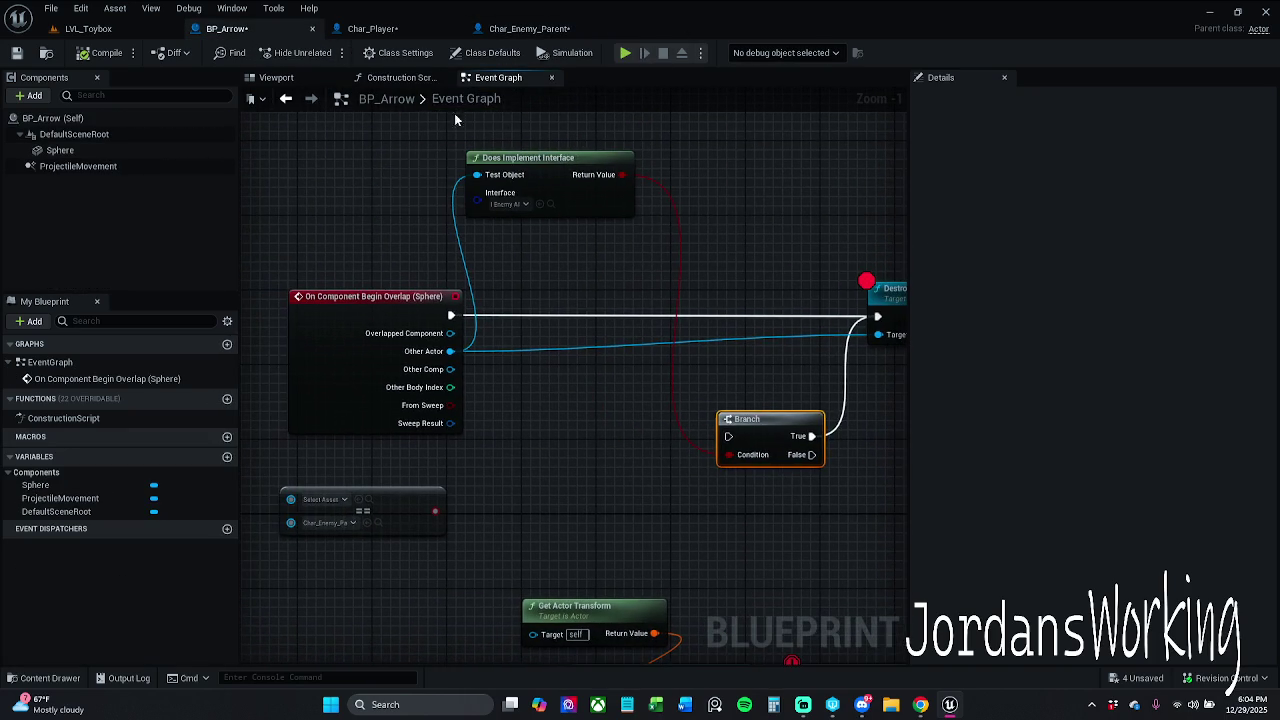
click(404, 55)
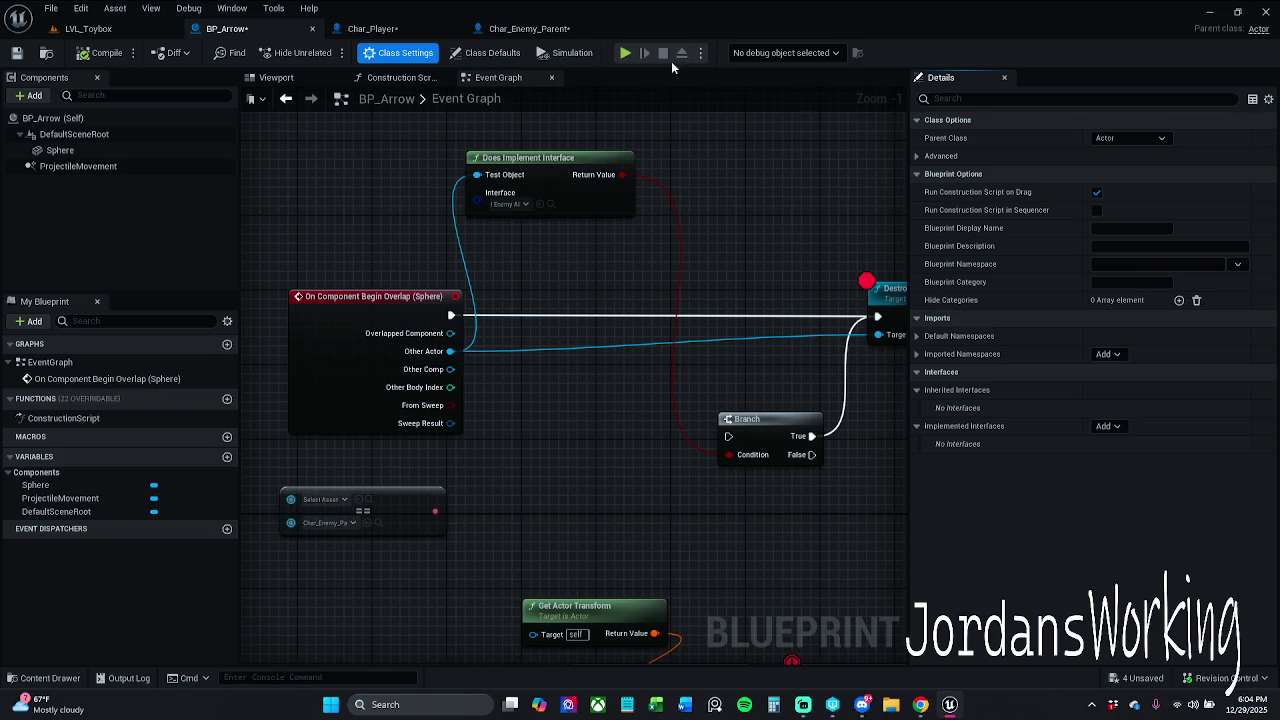
View BP_Arrow's Class Defaults, select the Sphere component and filter its Details by 'co'
click(491, 55)
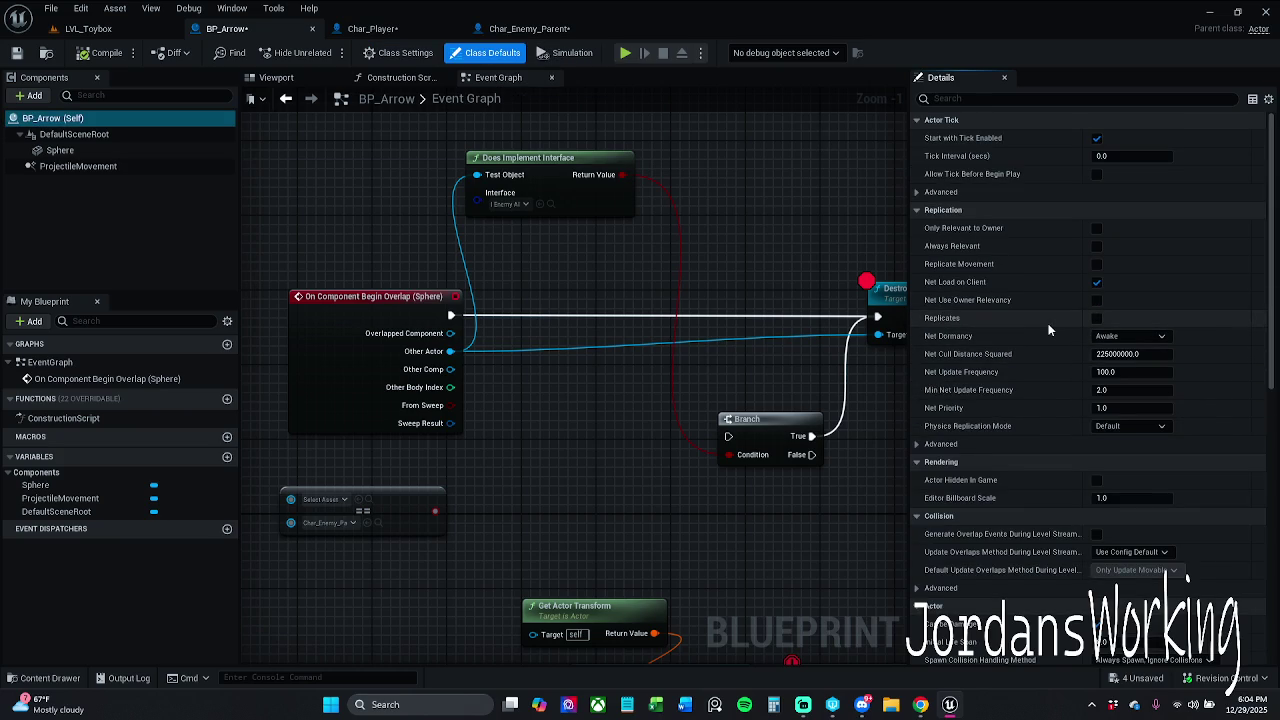
scroll(1037, 336, down, 8)
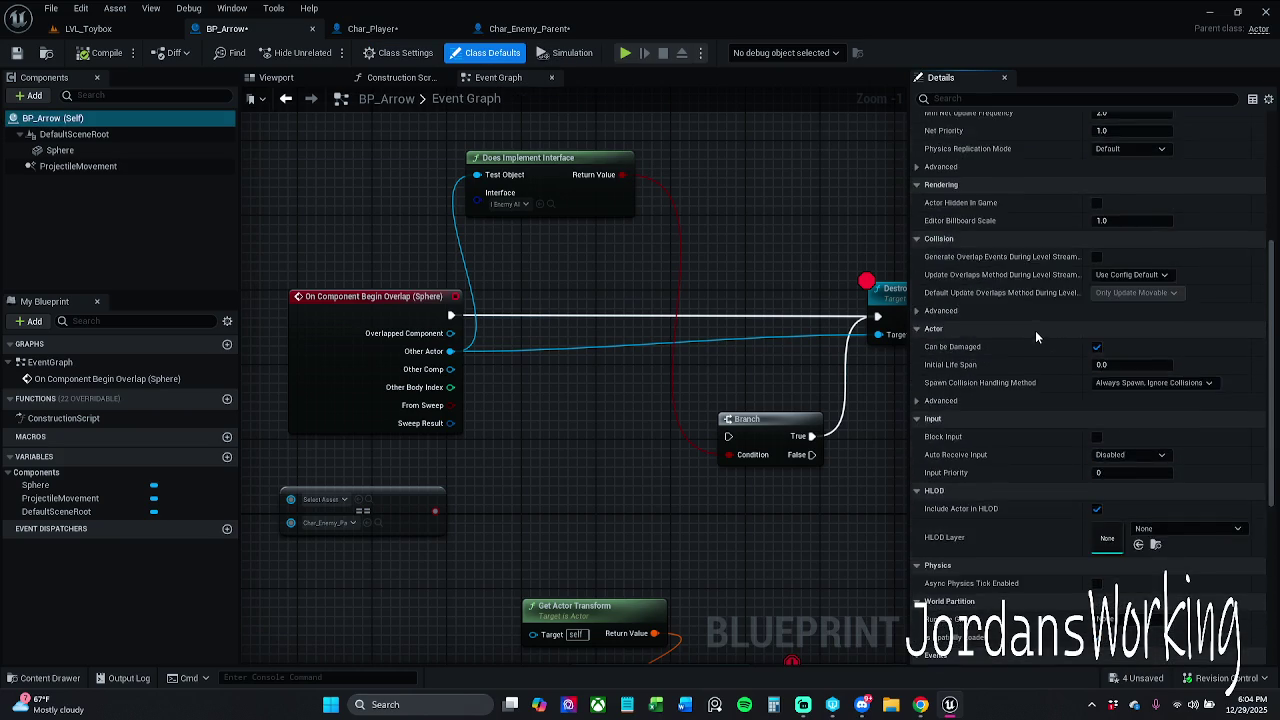
scroll(1036, 344, down, 3)
scroll(1036, 348, up, 10)
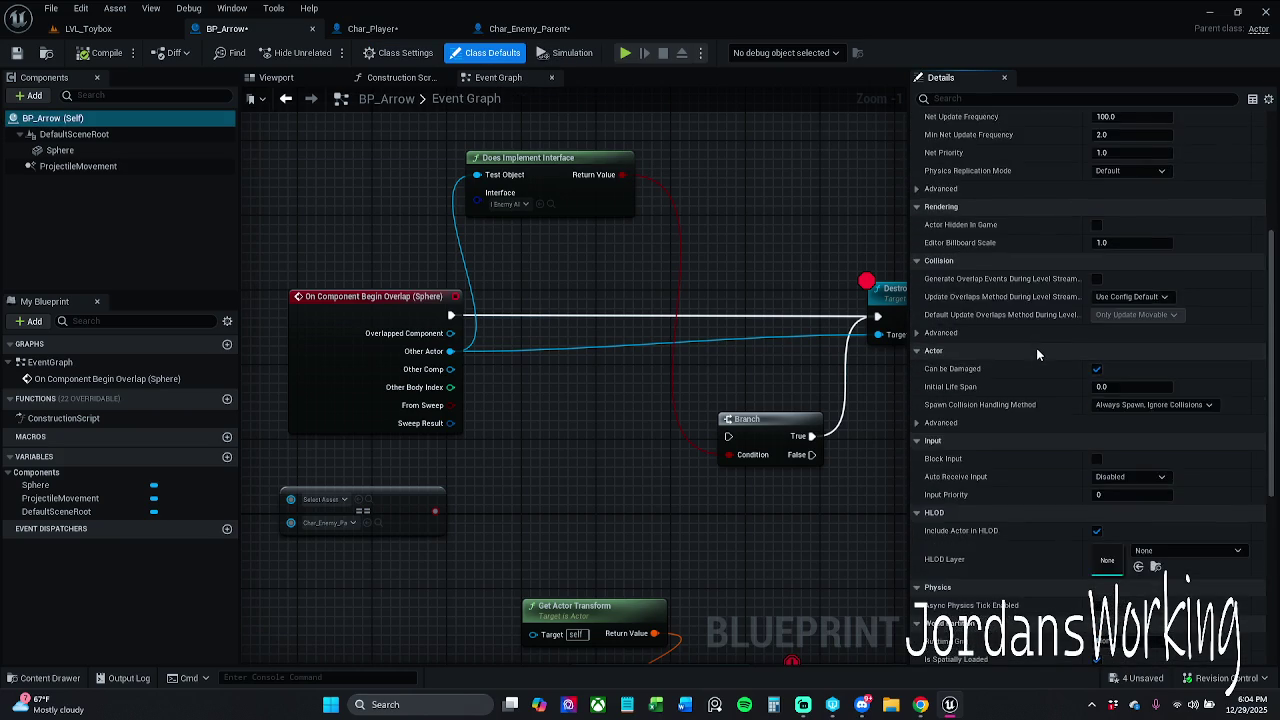
click(60, 150)
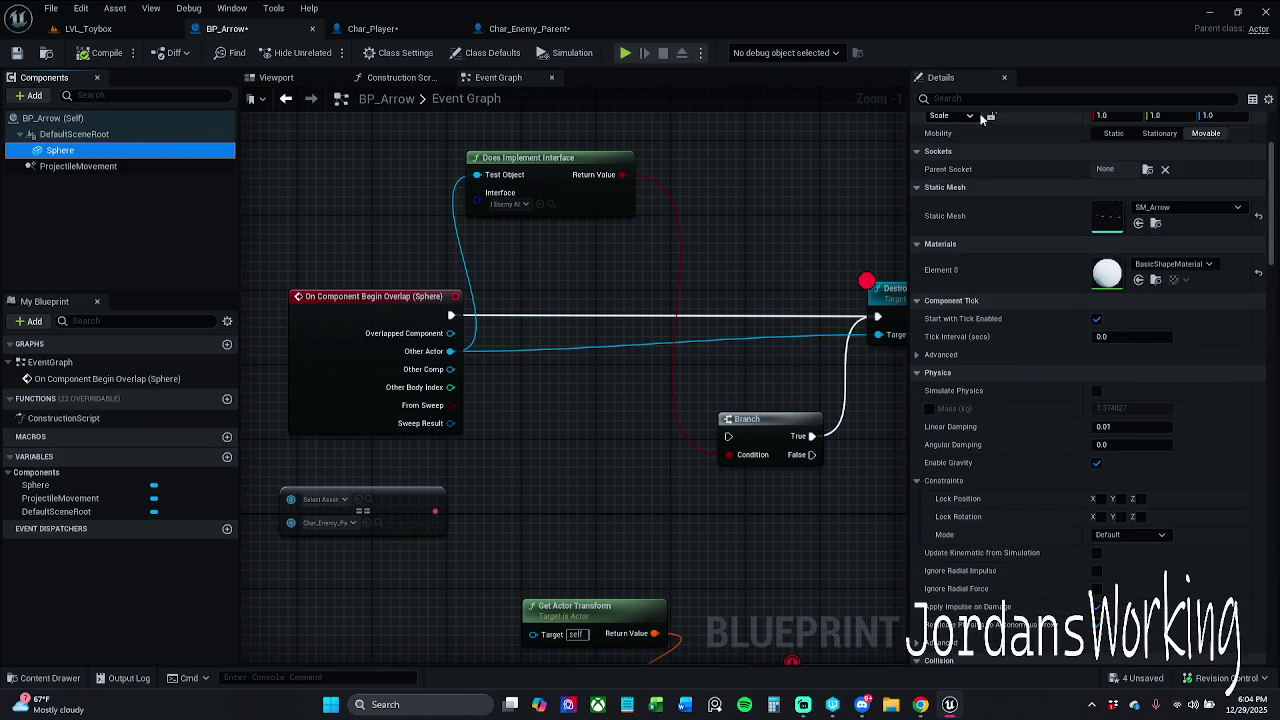
click(1009, 98)
text(coll)
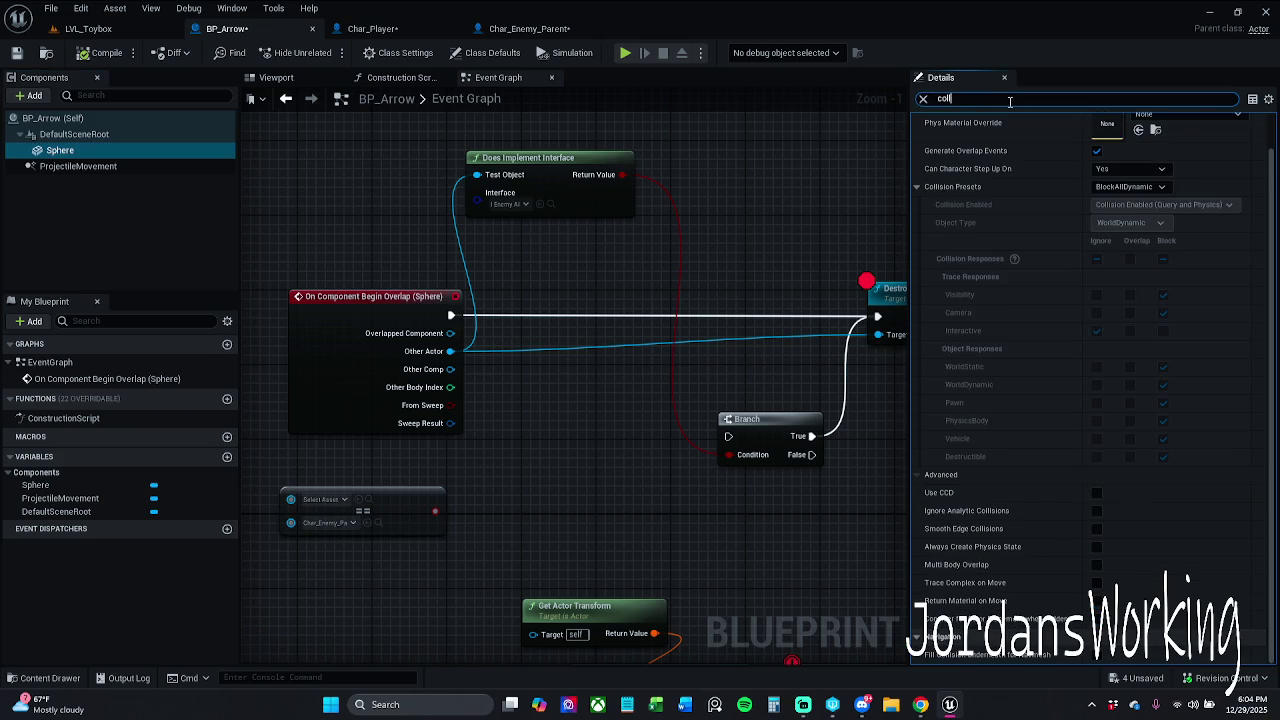
scroll(1109, 240, up, 2)
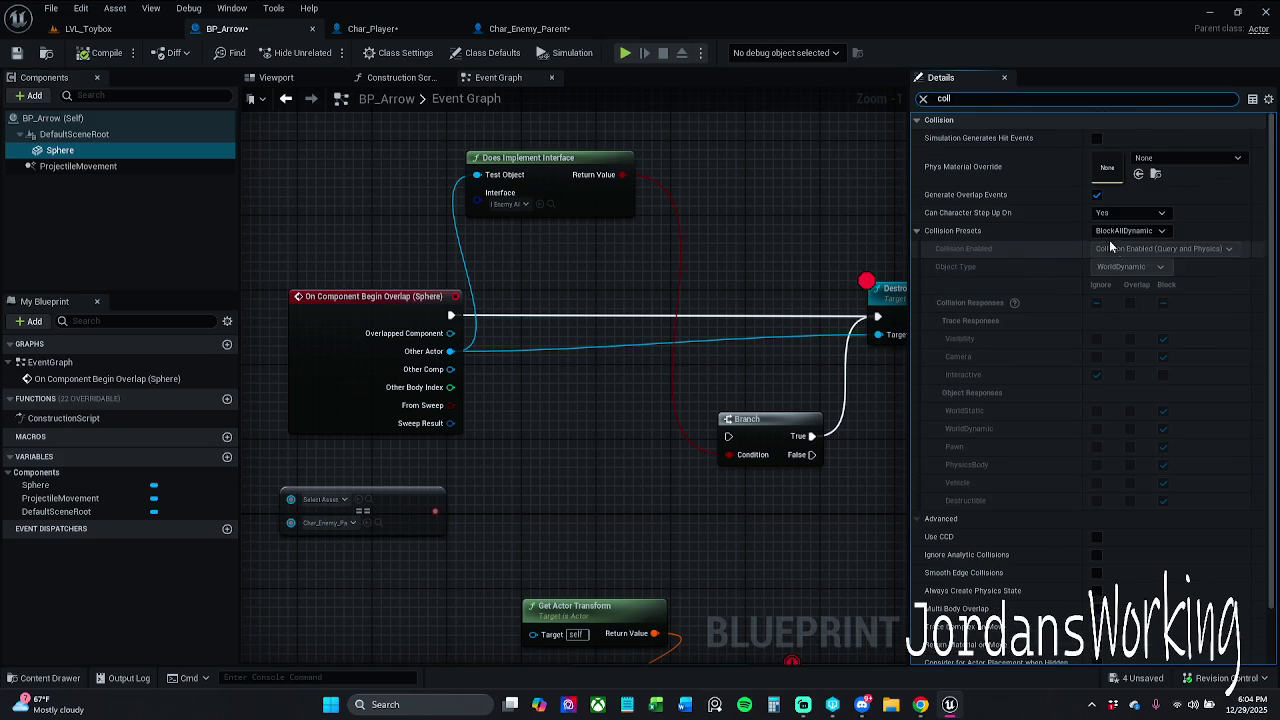
click(75, 134)
click(97, 153)
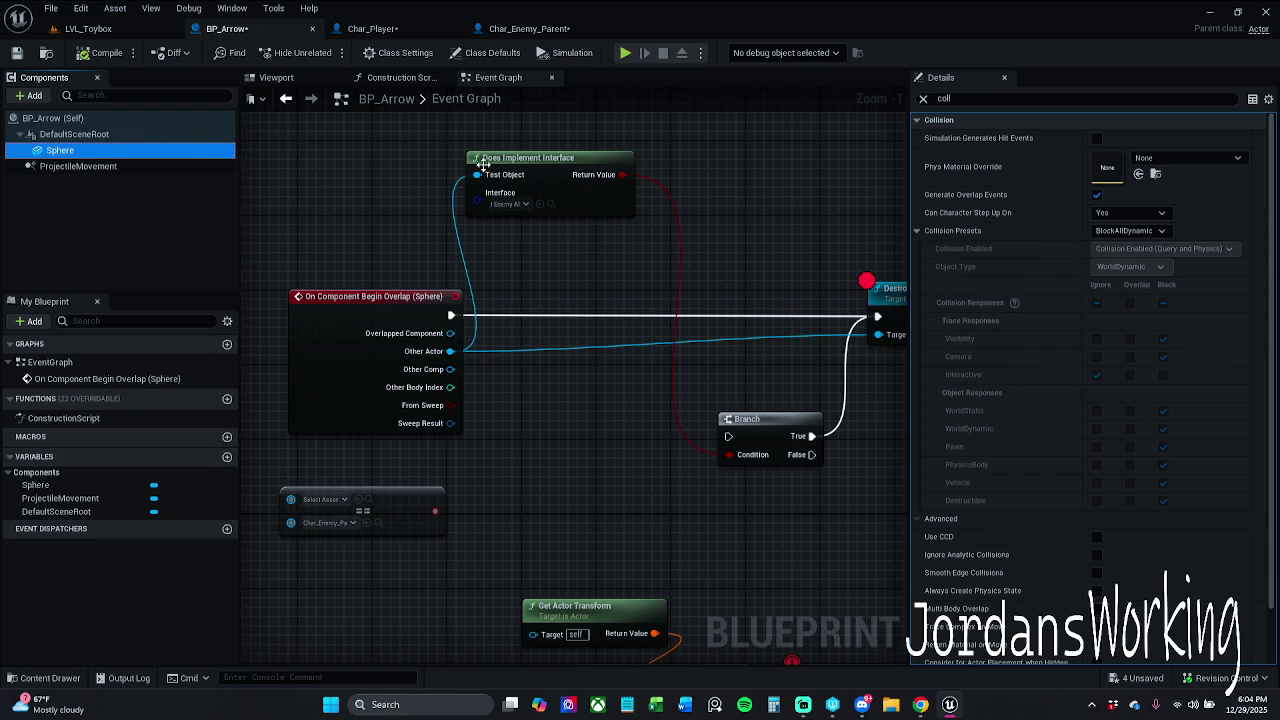
Rename Sphere to 'arrow', set its collision preset to OverlapAllDynamic, and return to LVL_Toybox
key(F2)
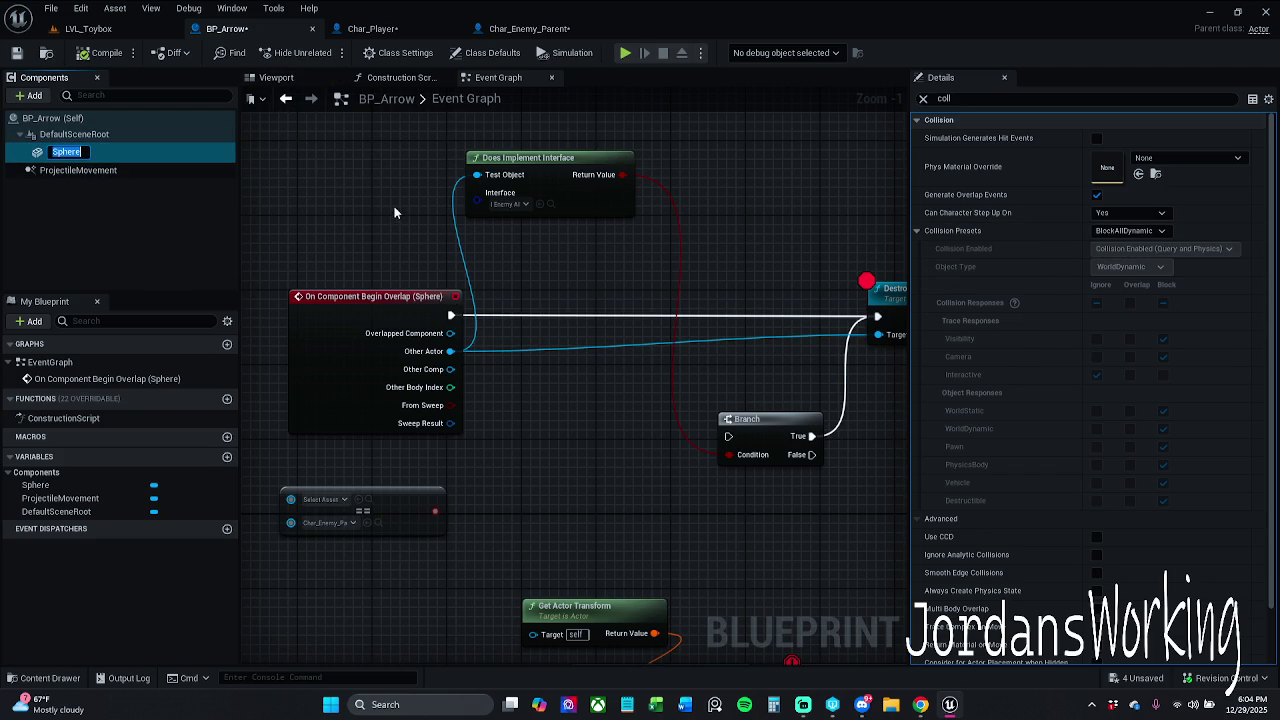
text(A)
key(BackSpace)
text(arrow)
key(Return)
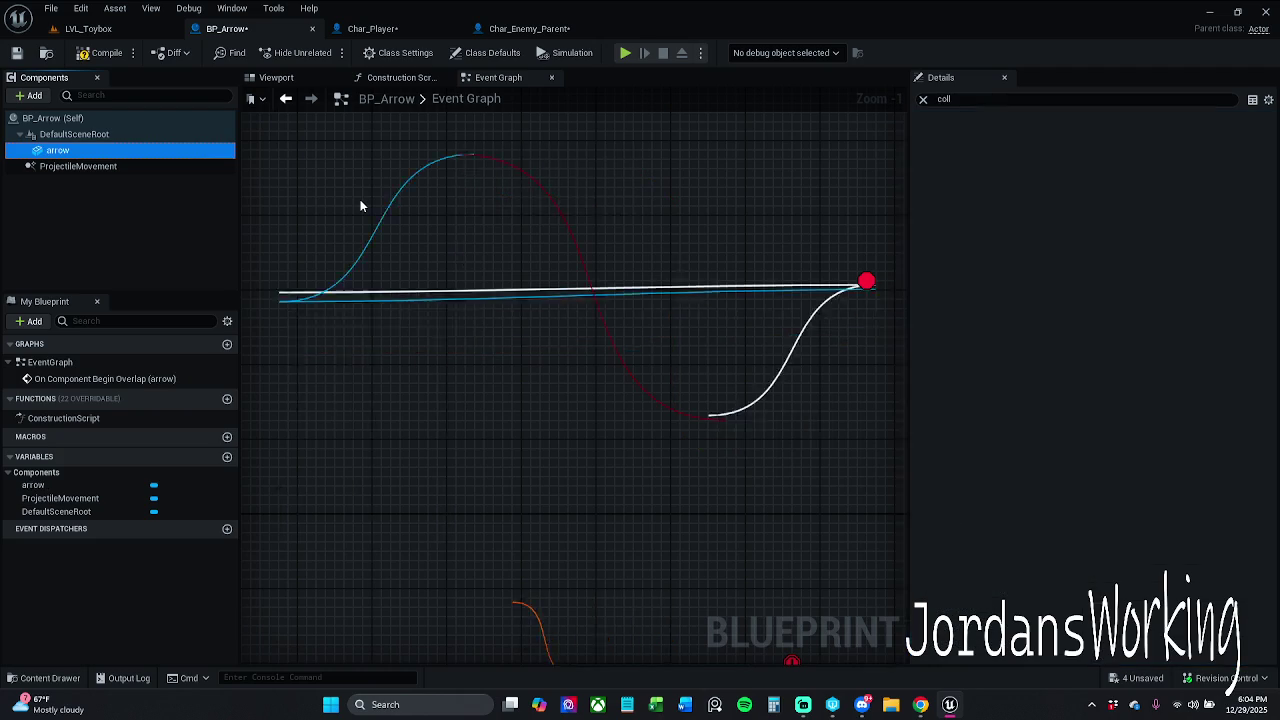
click(1130, 231)
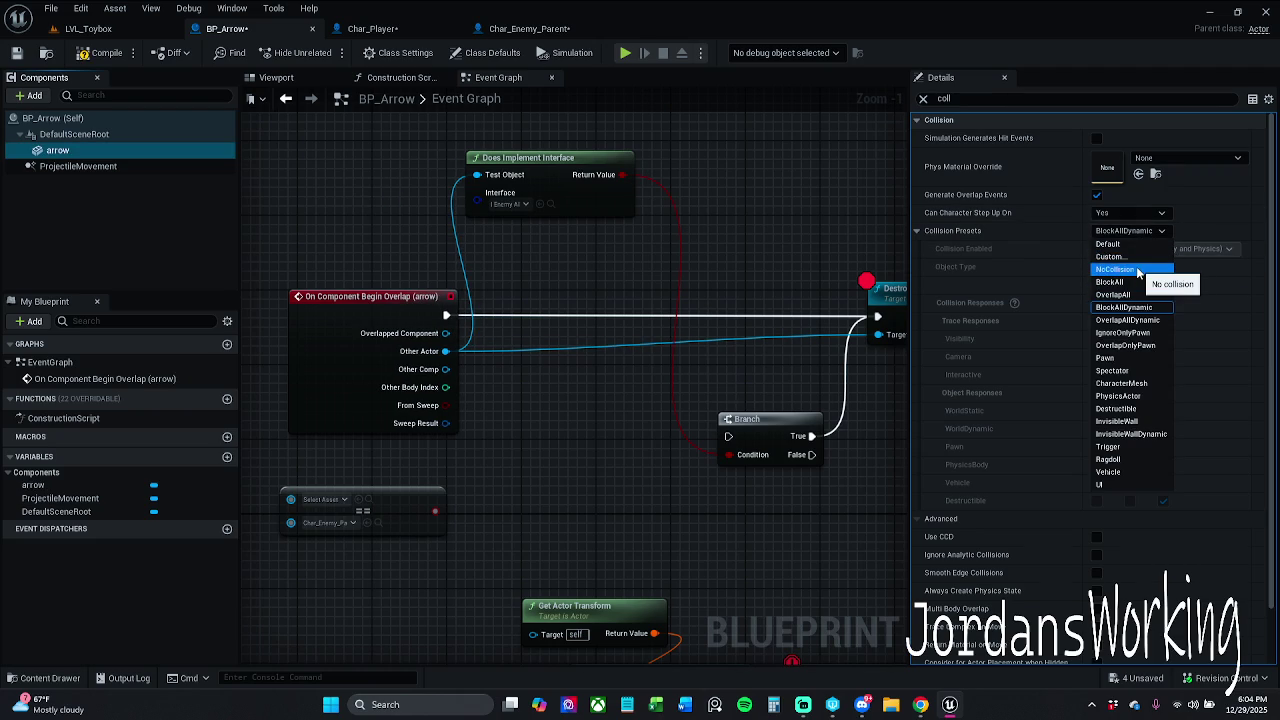
click(1128, 320)
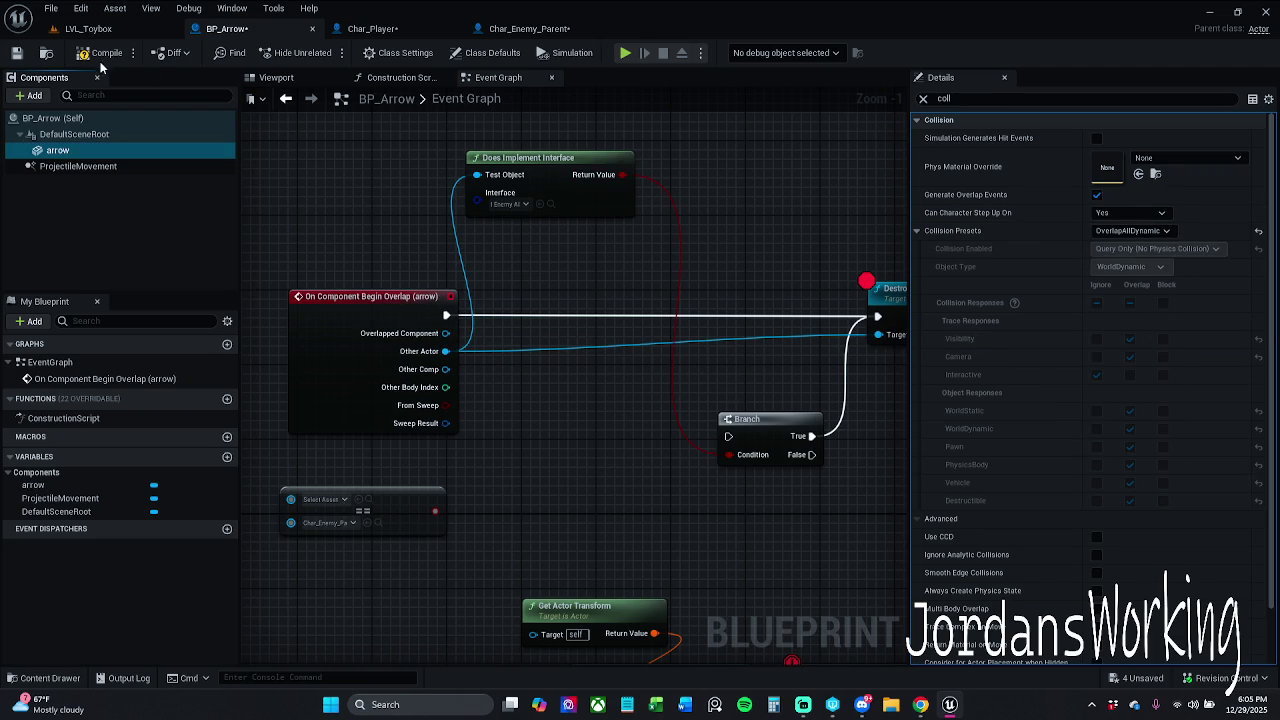
click(110, 28)
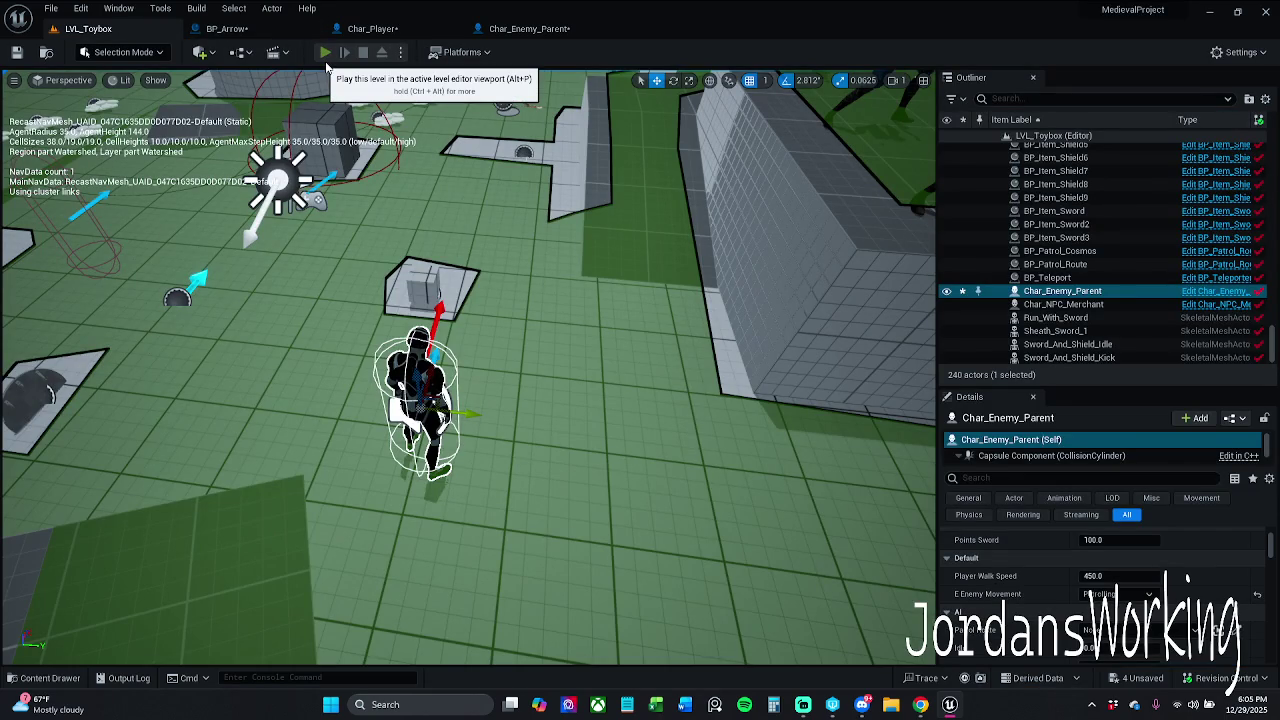
Play LVL_Toybox, run forward, resume past the breakpoint, then stop to see the Message Log
click(325, 55)
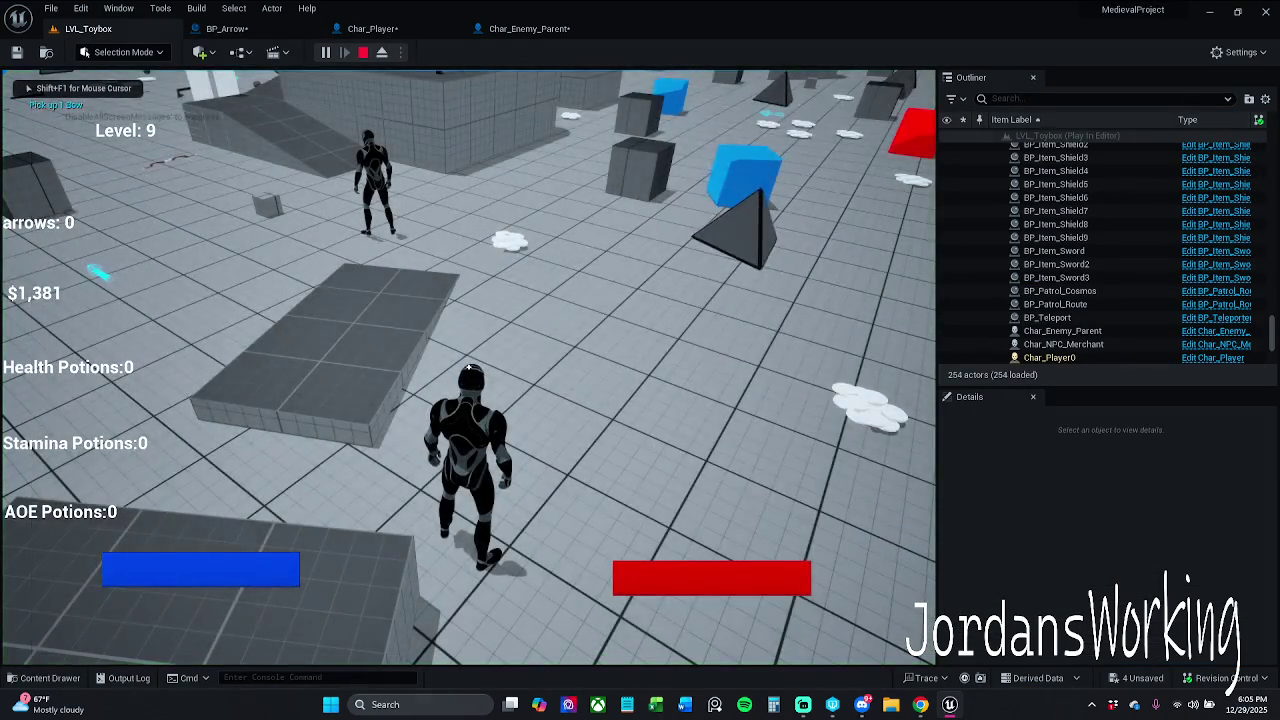
key(w)
key(w)
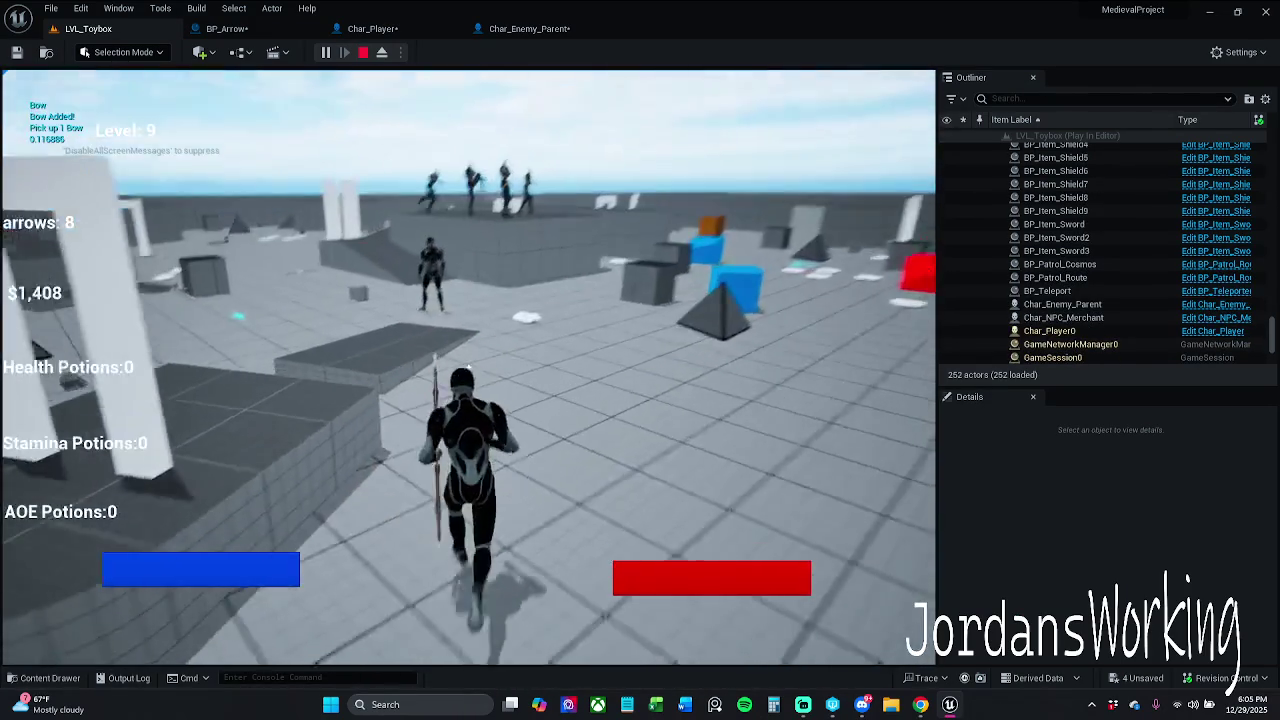
key(w)
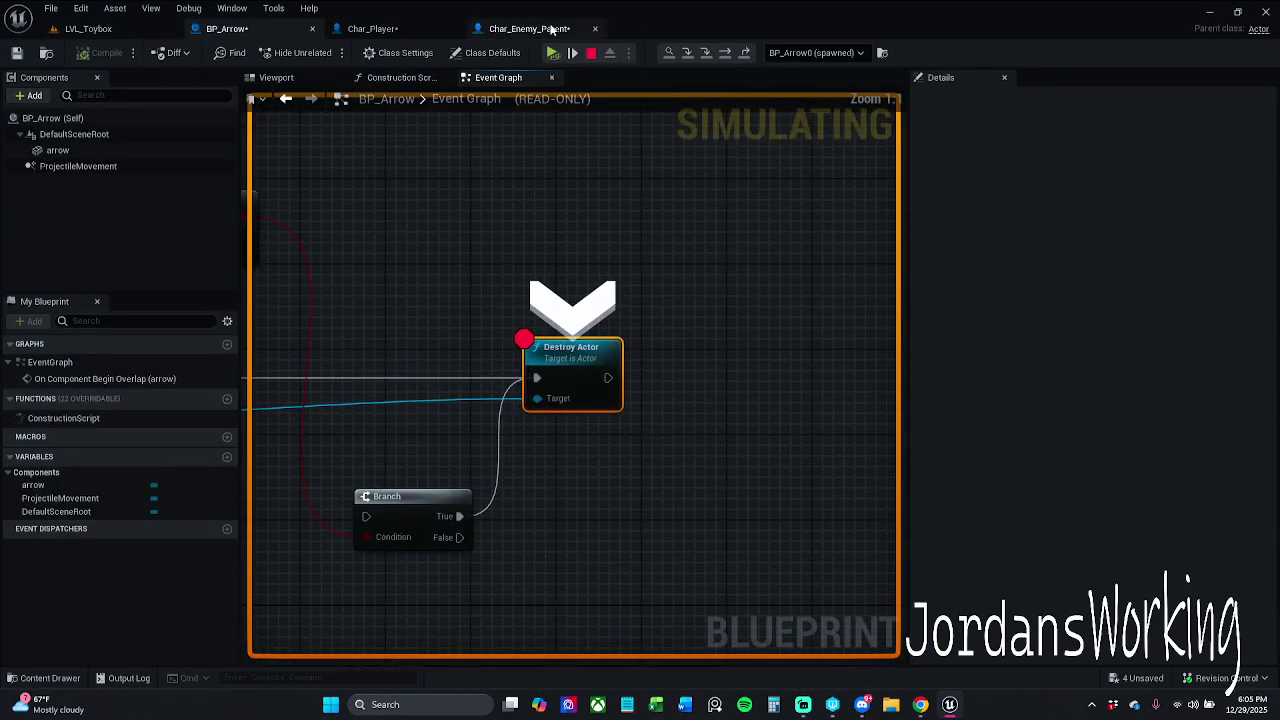
click(552, 52)
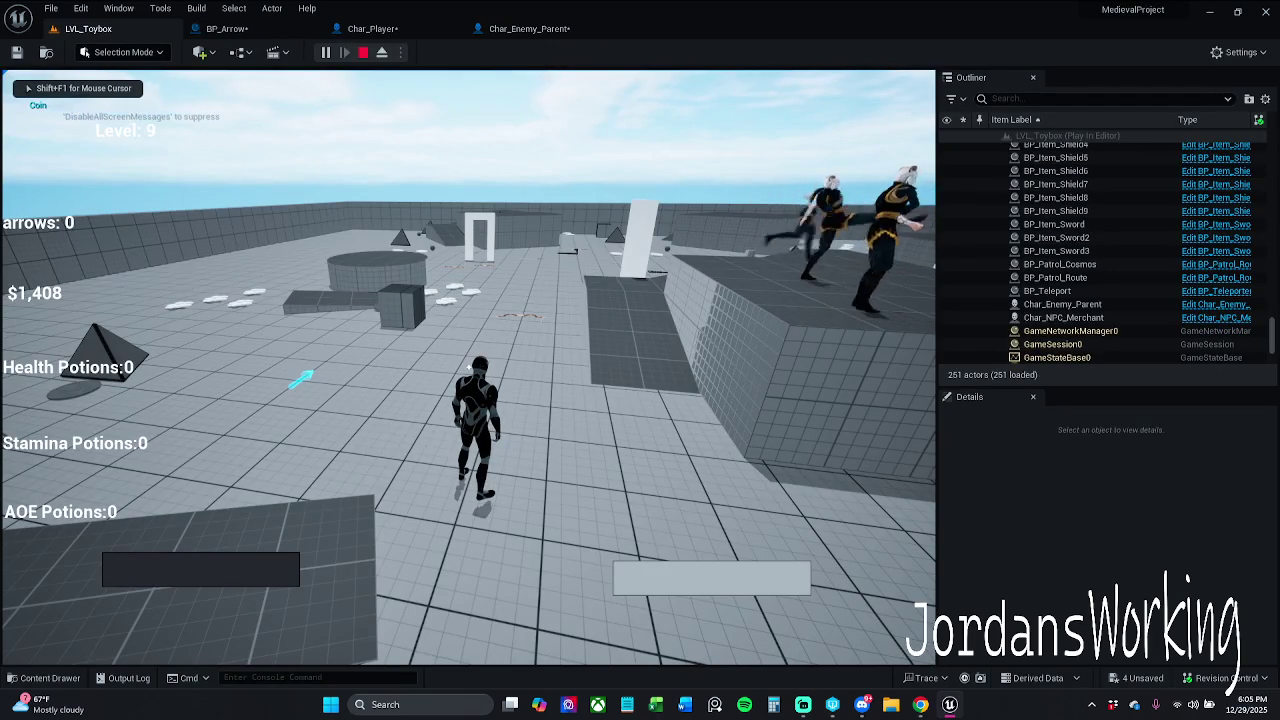
key(Escape)
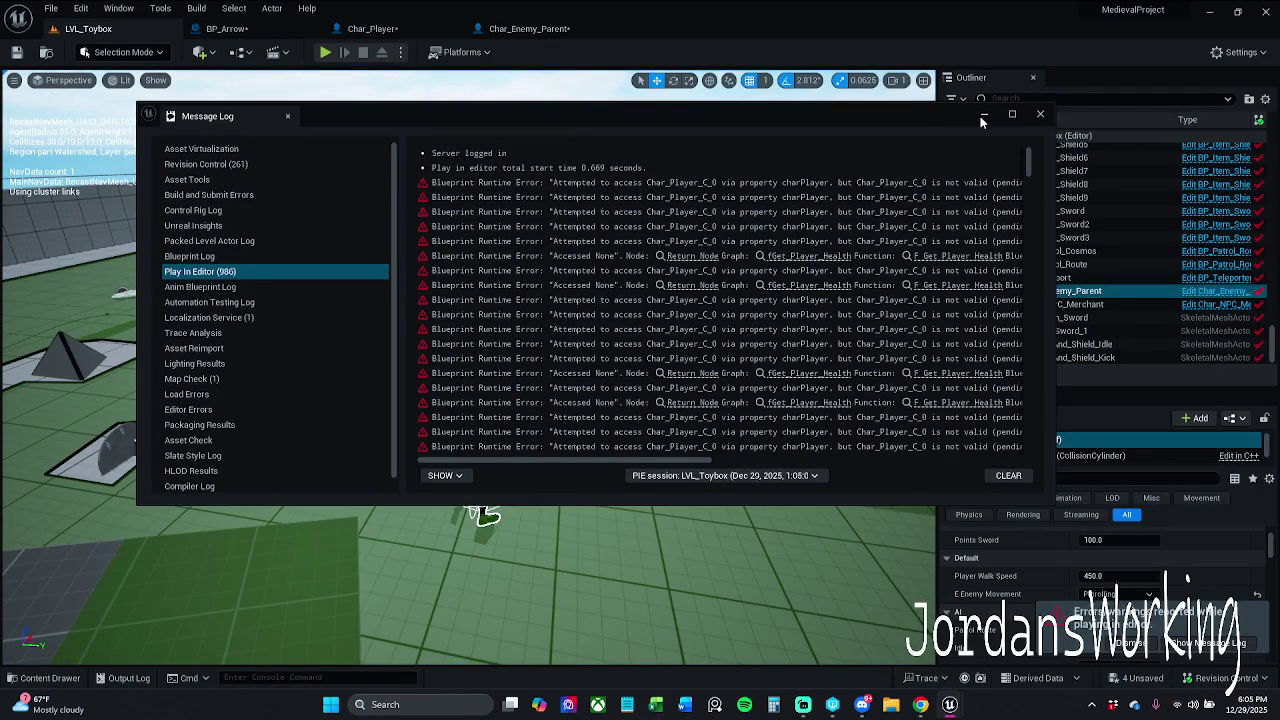
Minimize the Message Log and bring BP_Arrow's overlap event nodes into view
click(983, 116)
click(528, 30)
scroll(467, 300, down, 4)
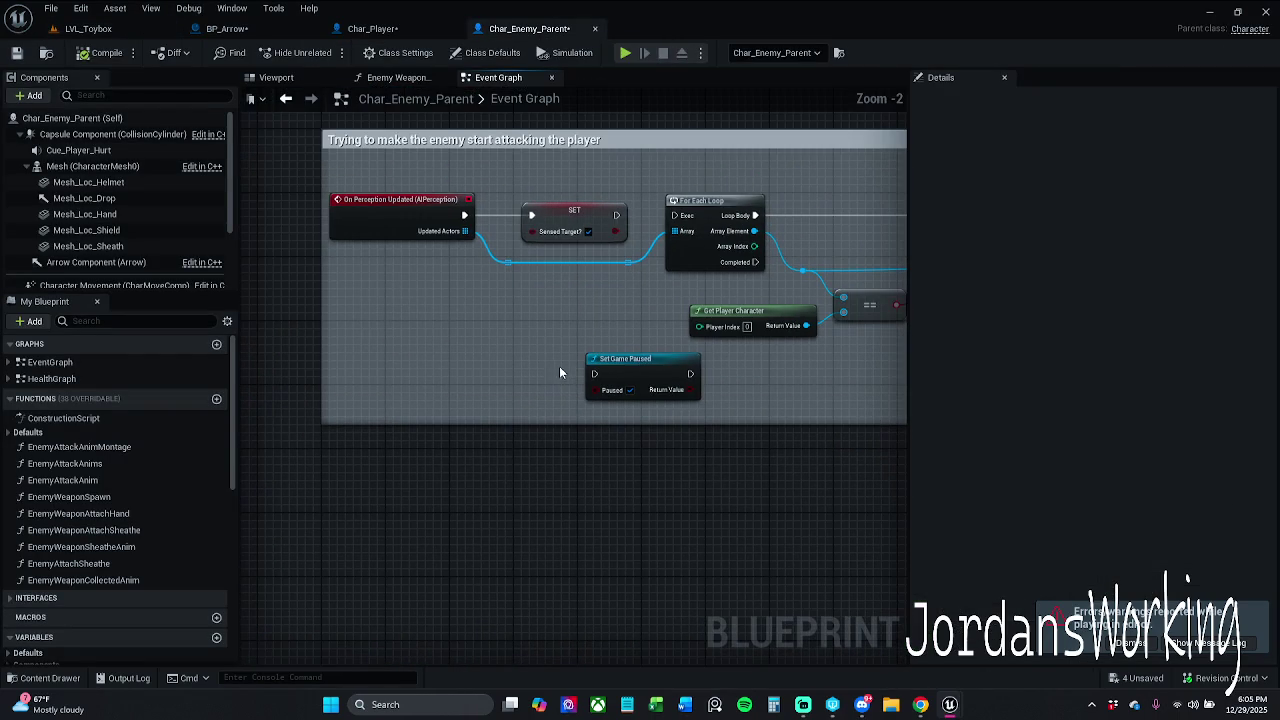
click(372, 28)
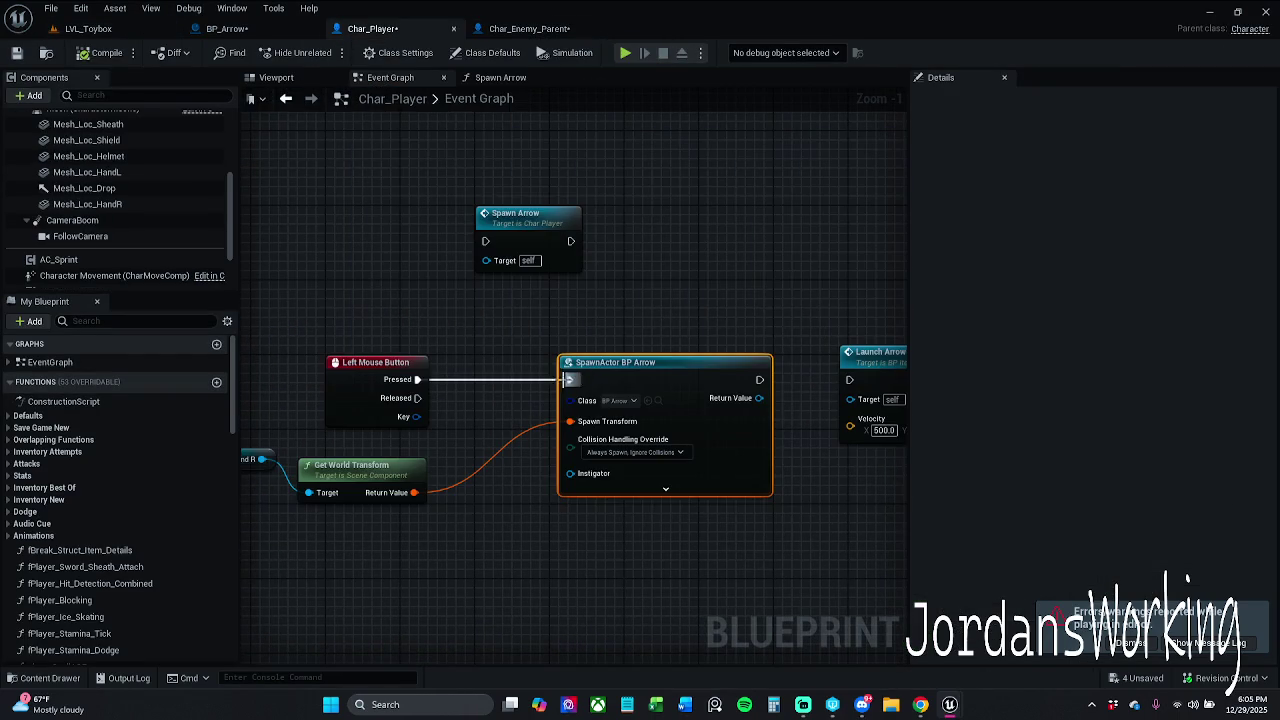
click(261, 31)
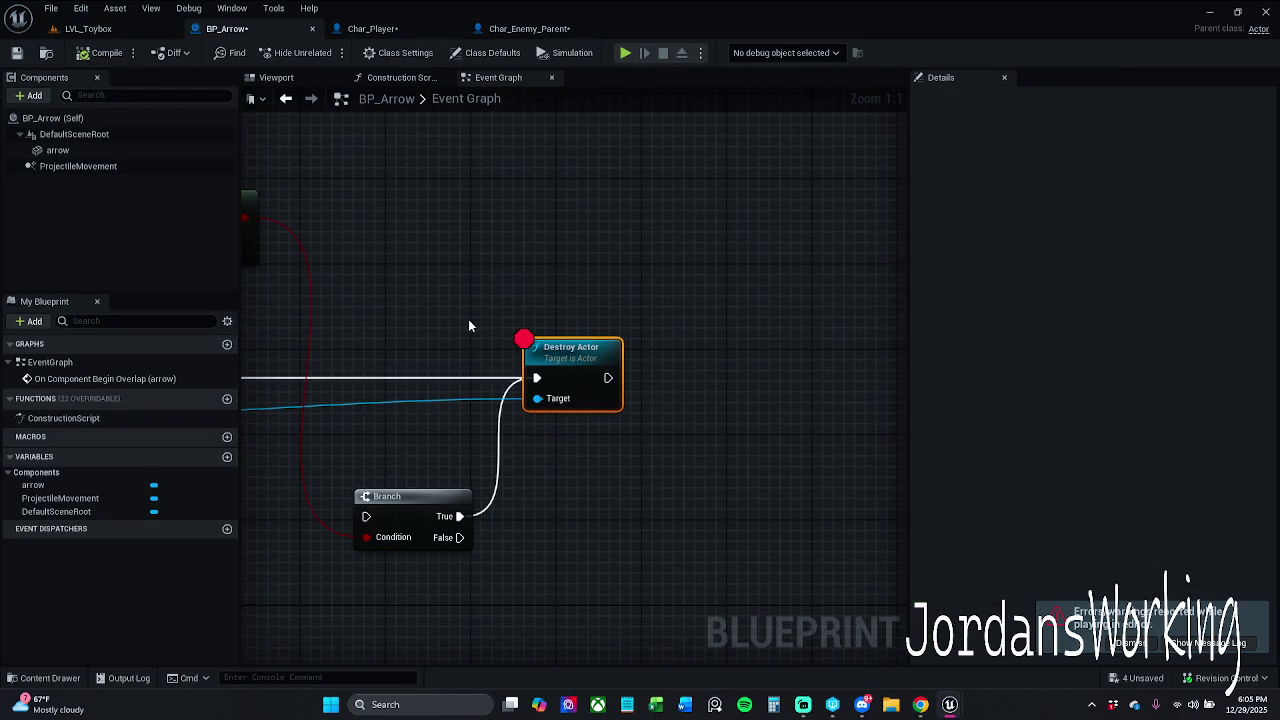
drag(478, 338, 722, 316)
scroll(563, 347, down, 1)
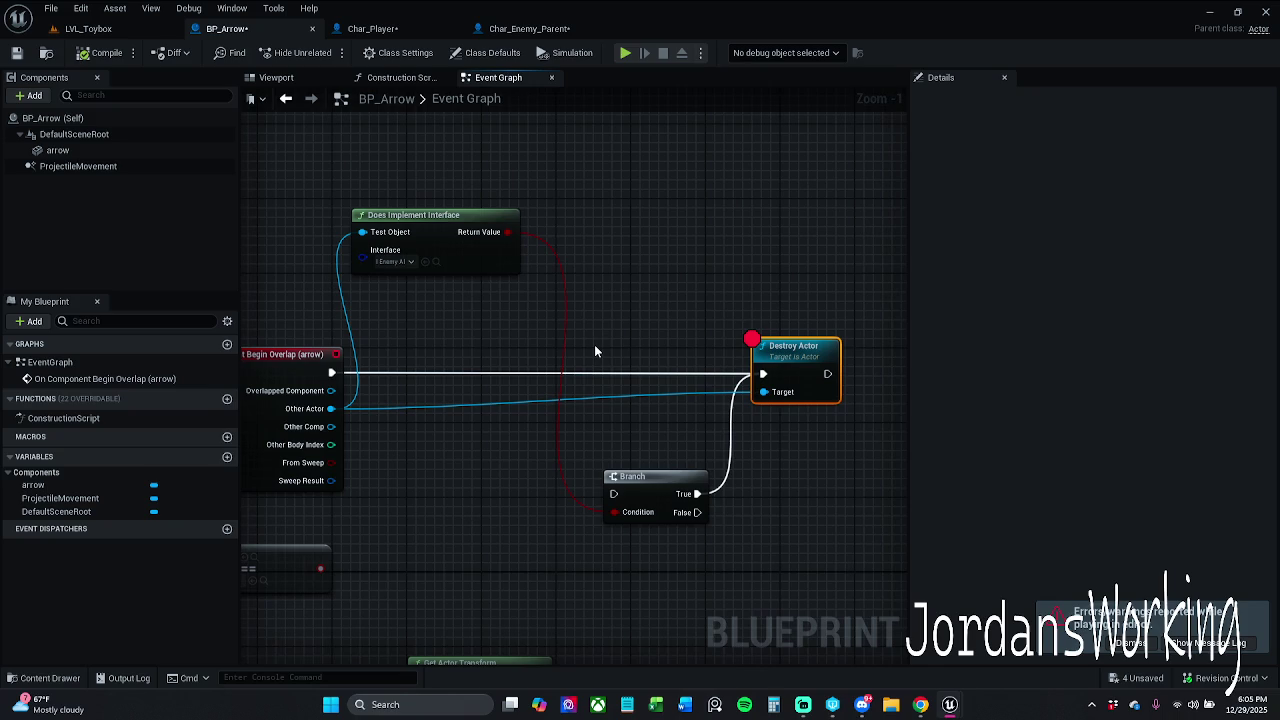
Move the Branch node inline before Destroy Actor, then return to LVL_Toybox
mouse_move(657, 491)
mouse_down()
mouse_move(609, 370)
mouse_move(332, 373)
mouse_up()
scroll(384, 256, down, 1)
mouse_move(339, 222)
mouse_down()
mouse_move(709, 410)
mouse_move(852, 398)
mouse_up()
right_click(813, 355)
click(693, 323)
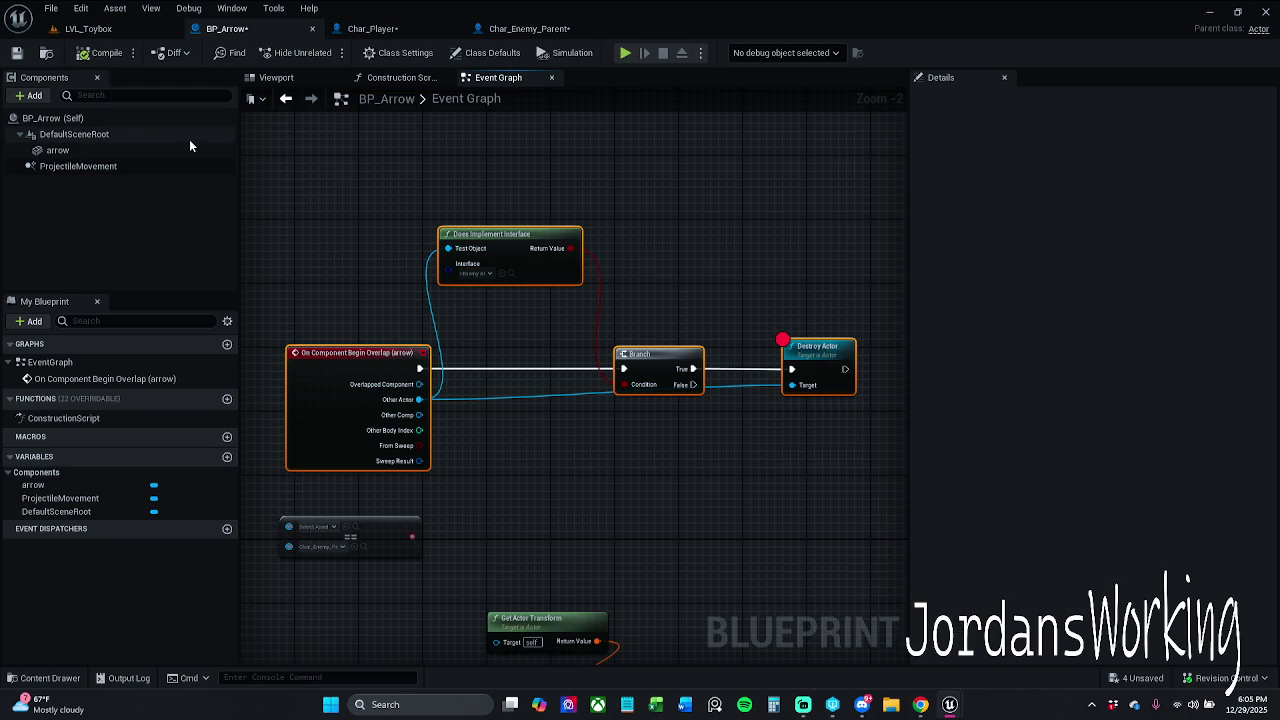
click(105, 28)
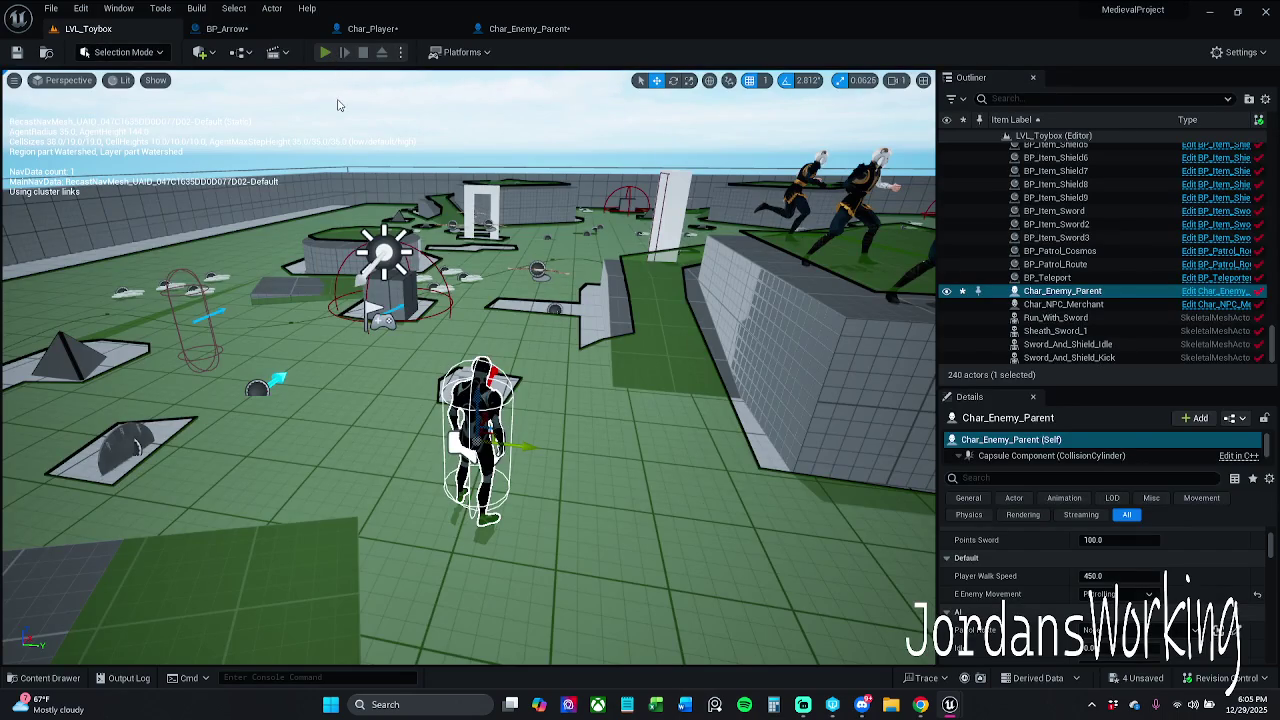
Start a play test and run around the level collecting the bow and AOE potions
click(325, 52)
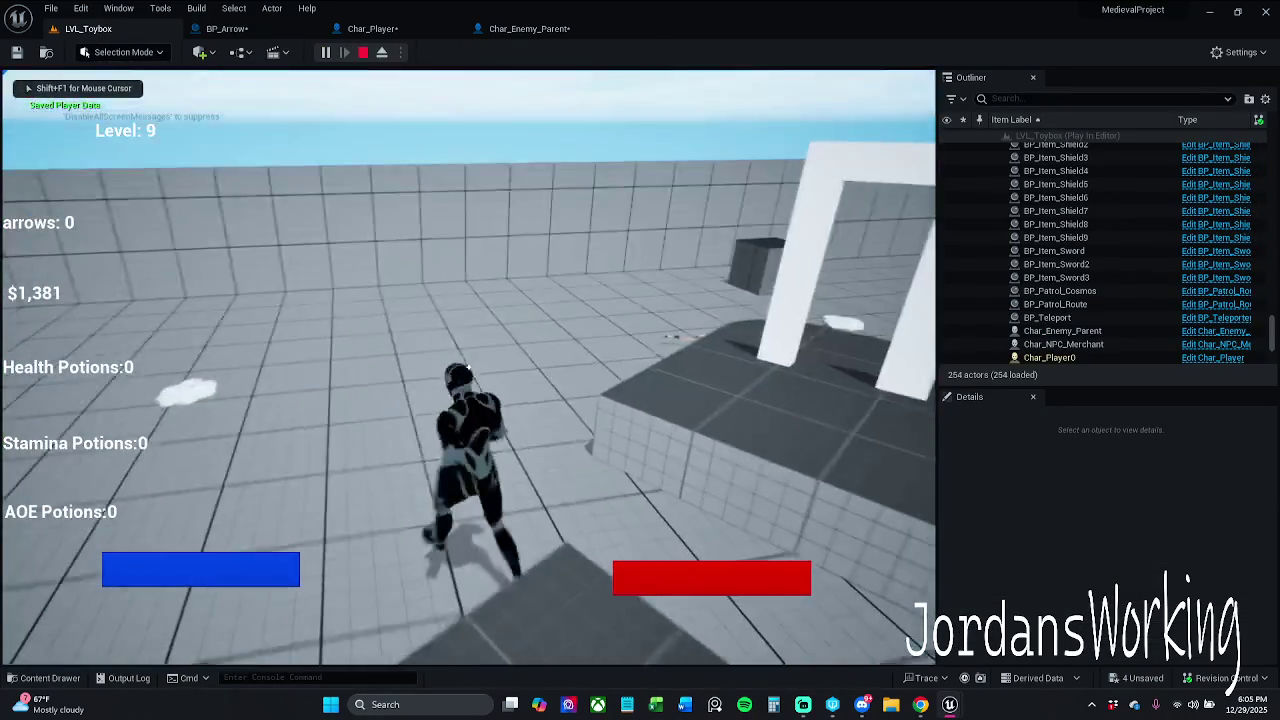
key(w)
key(w)
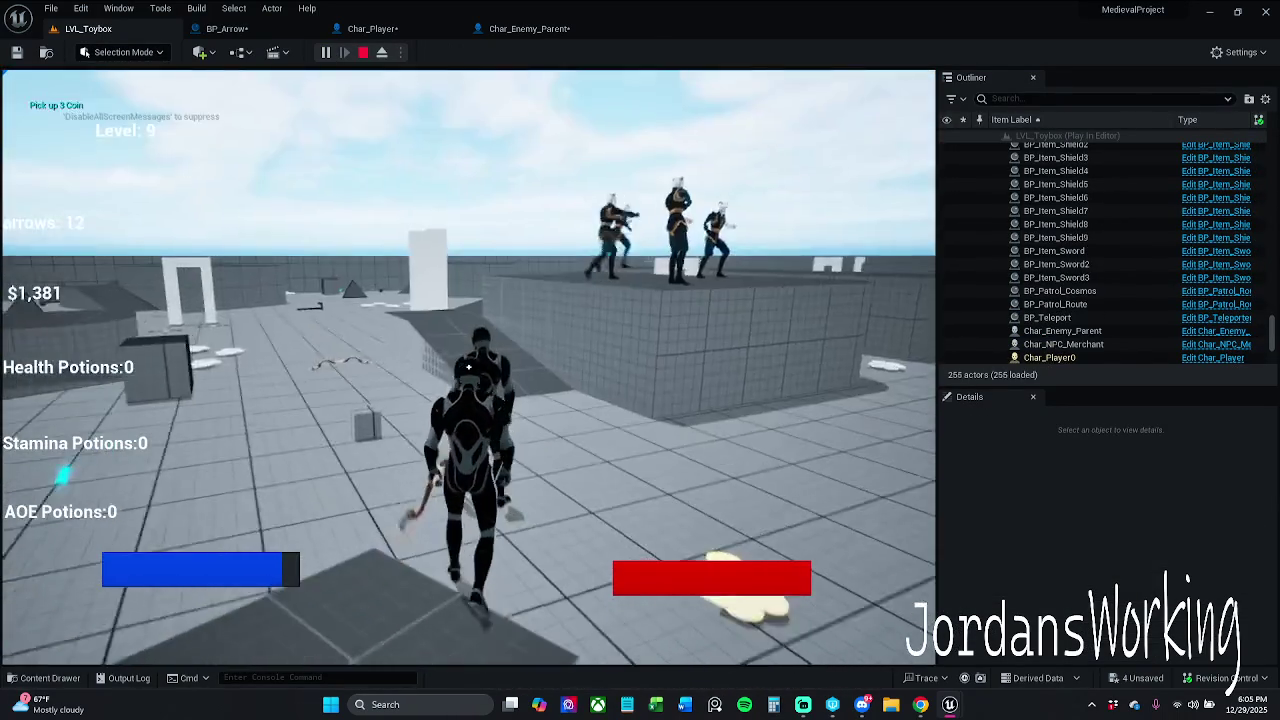
key(w)
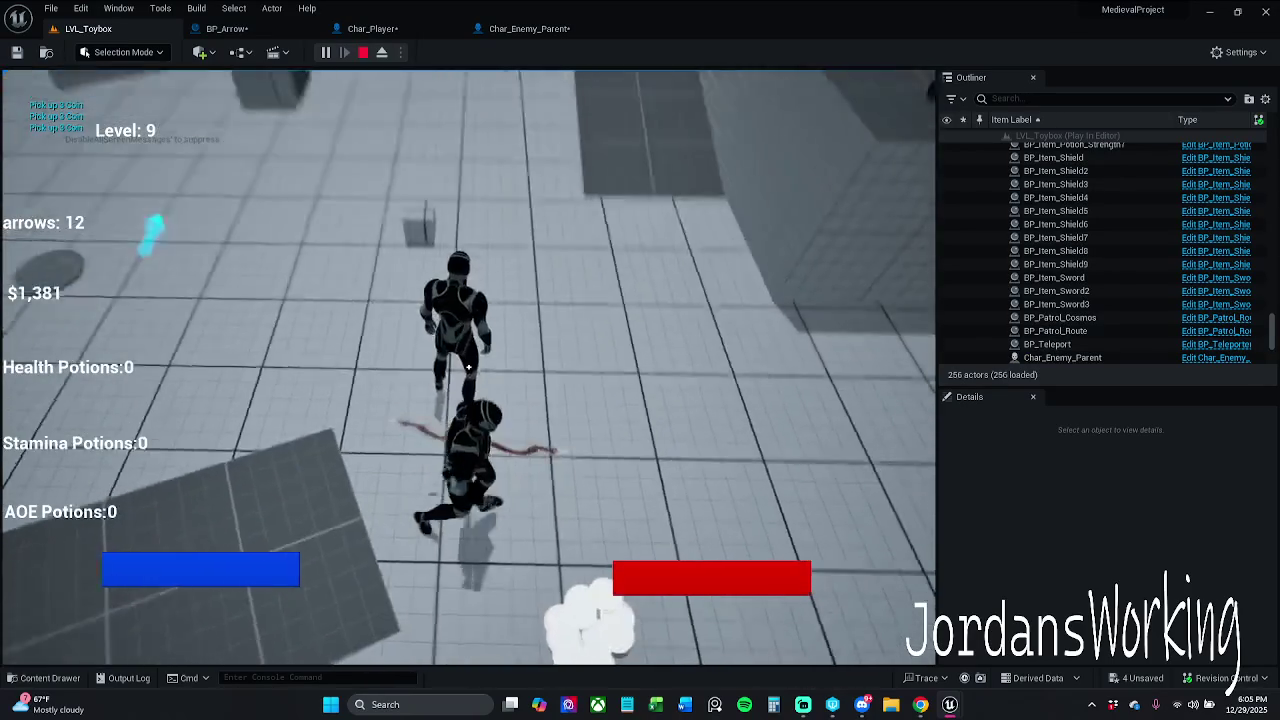
key(w)
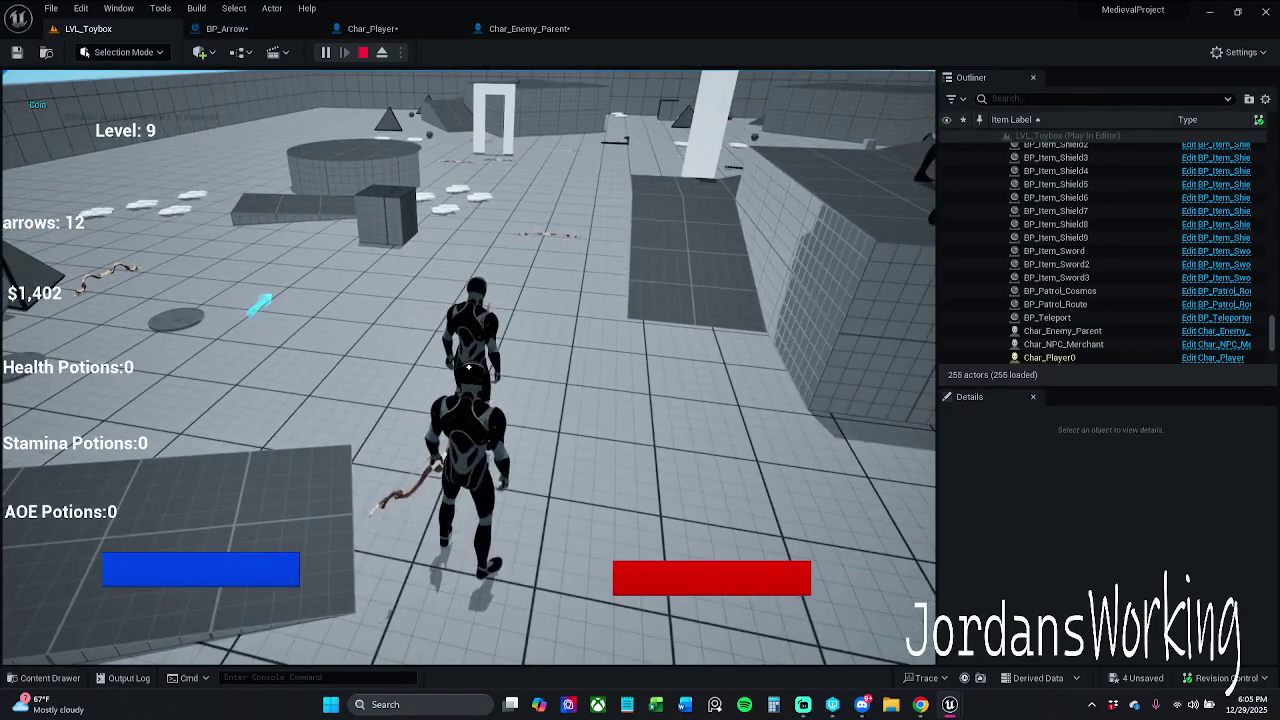
key(w)
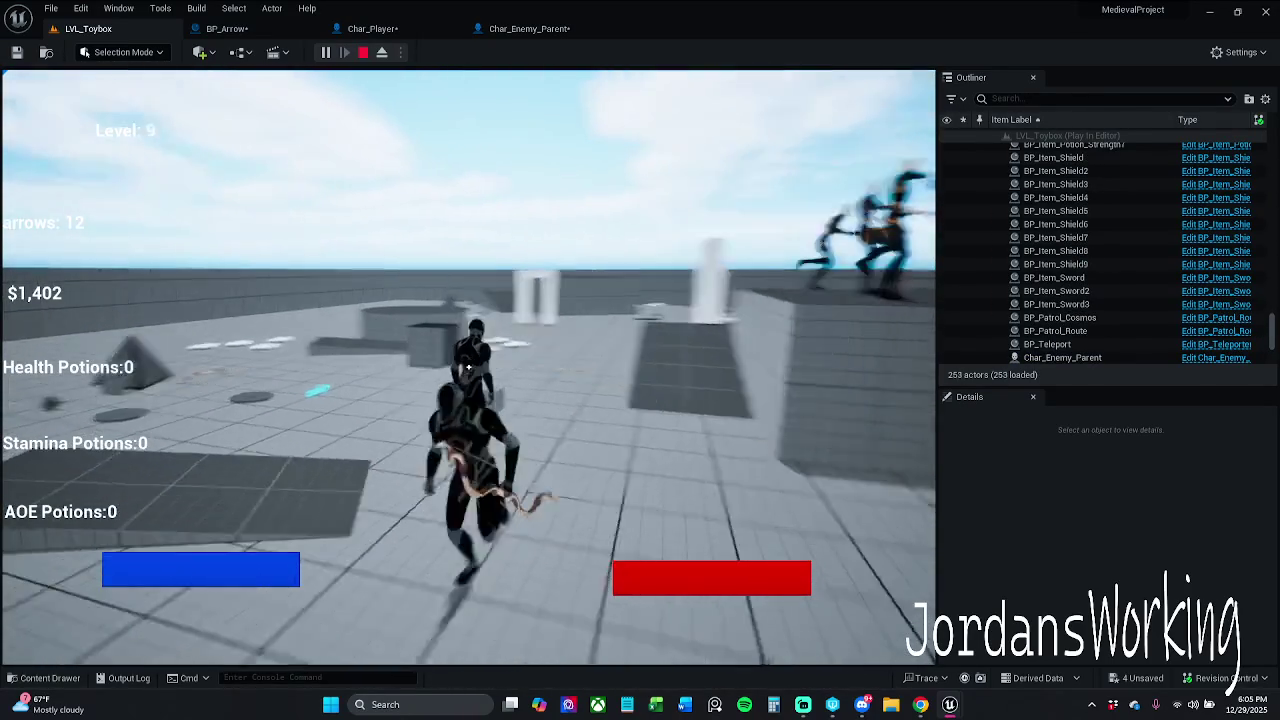
key(w)
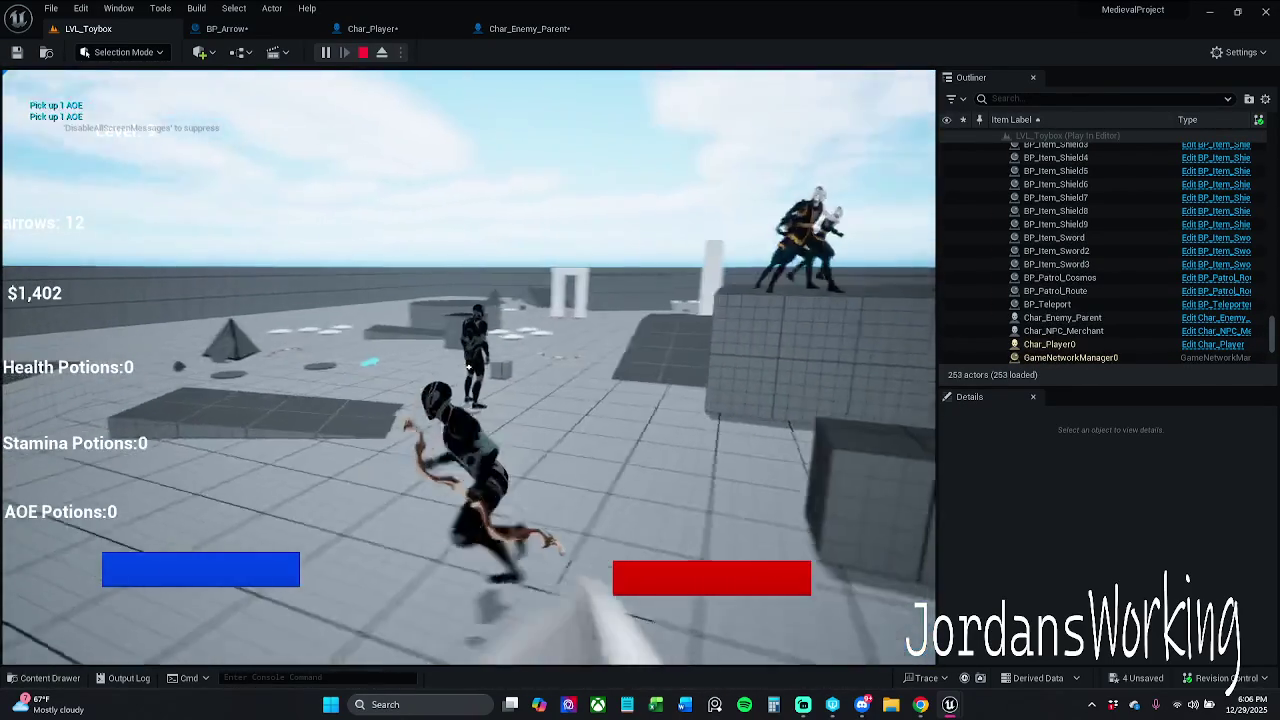
key(w)
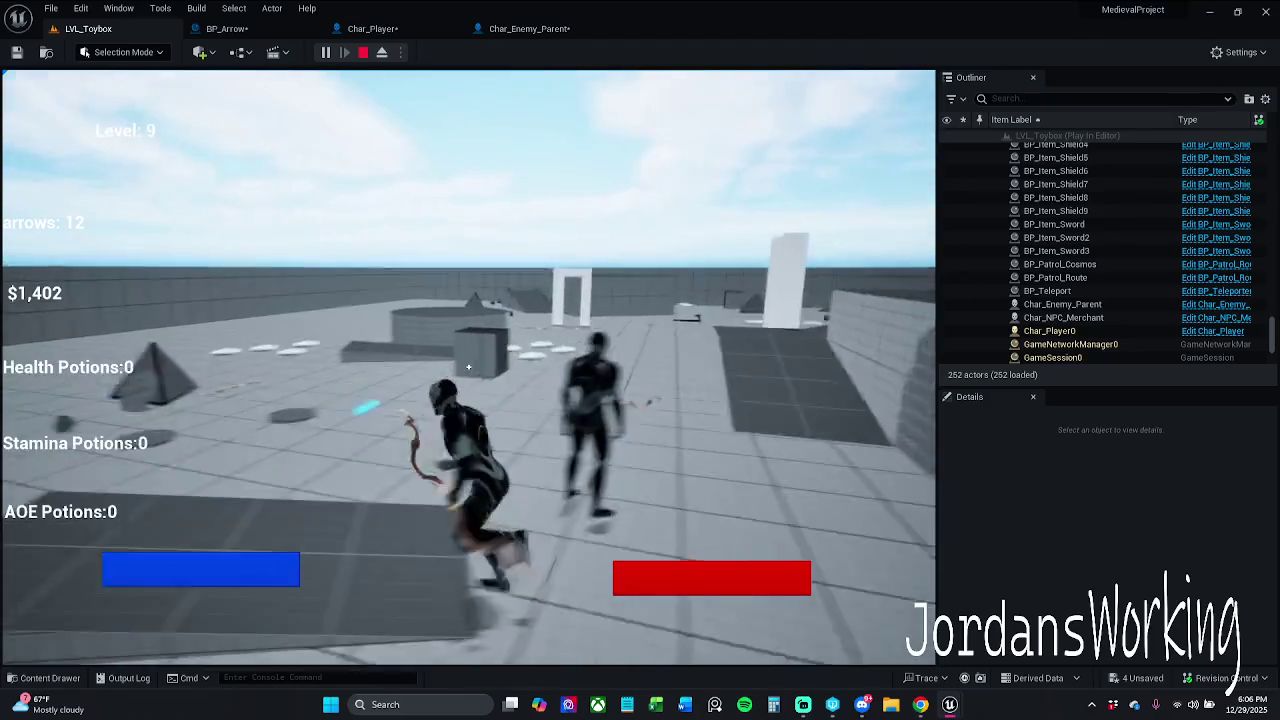
key(w)
key(w)
key(w)
key(w)
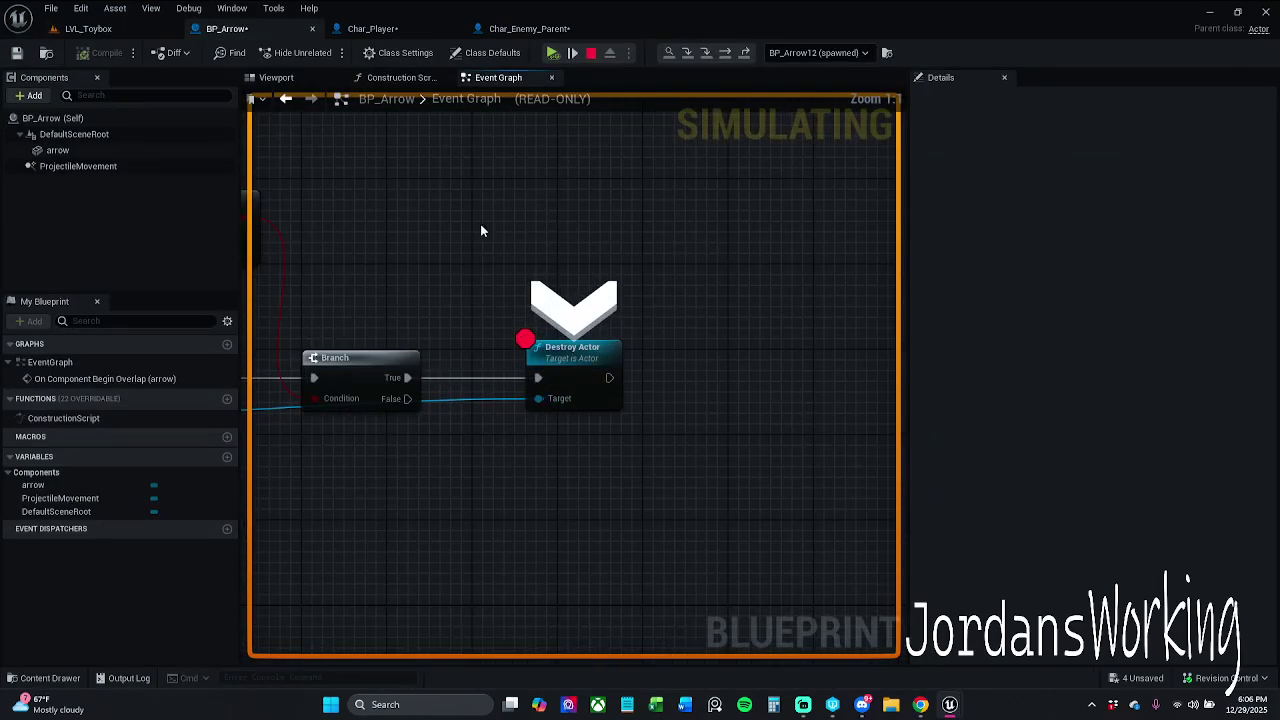
Resume from the Destroy Actor breakpoint, end the play test, and open Char_Player's graph
click(551, 54)
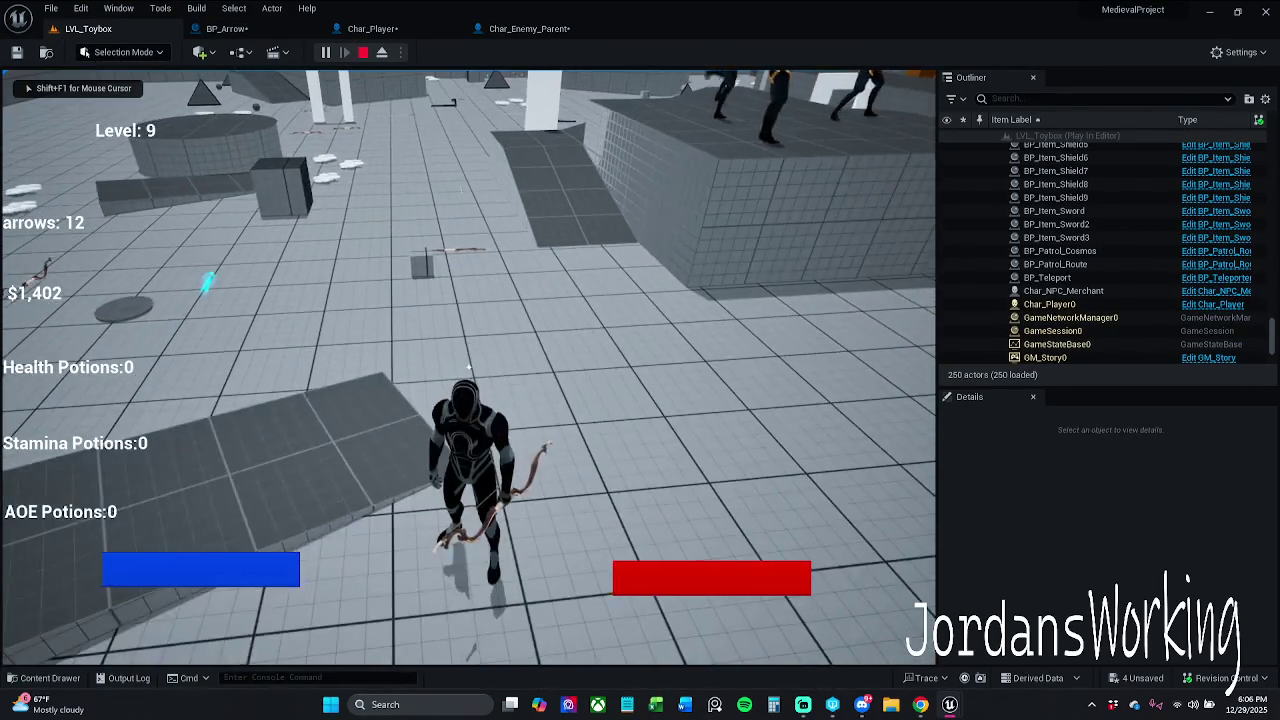
key(Escape)
click(372, 28)
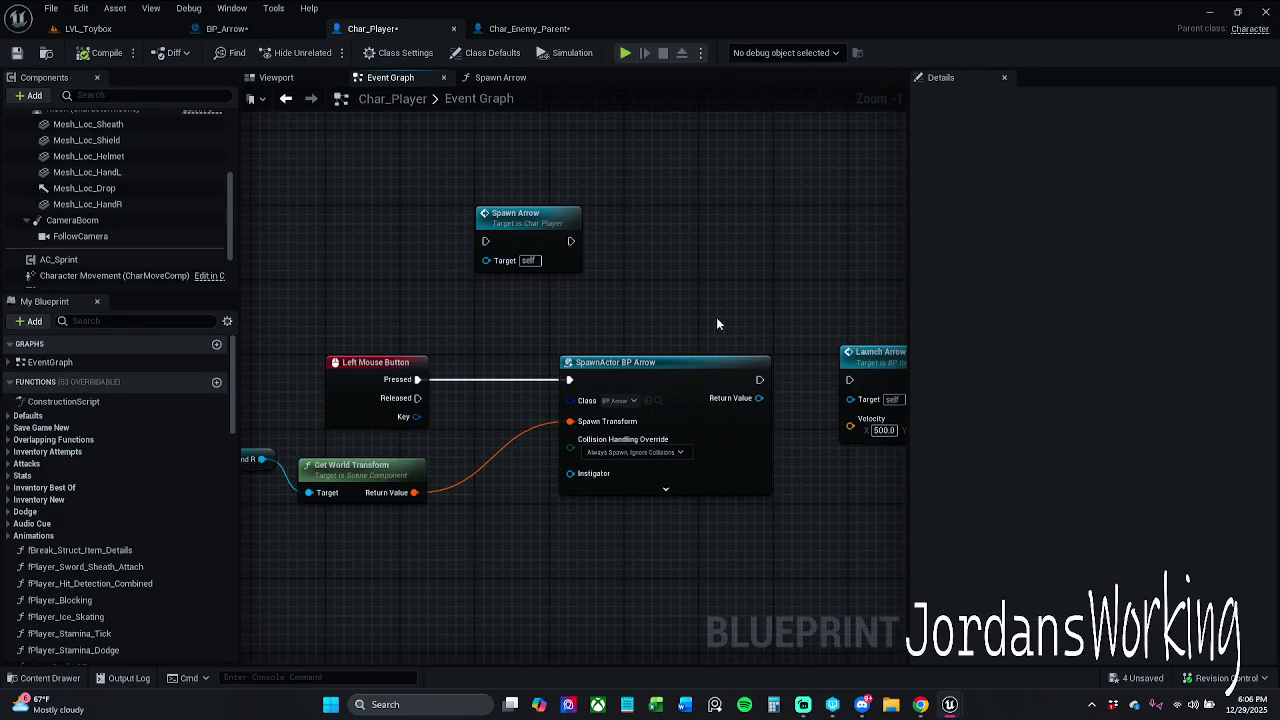
Tidy the SpawnActor BP Arrow node and the Arrow Quantity compare nodes in Spawn Arrow
drag(735, 364, 668, 364)
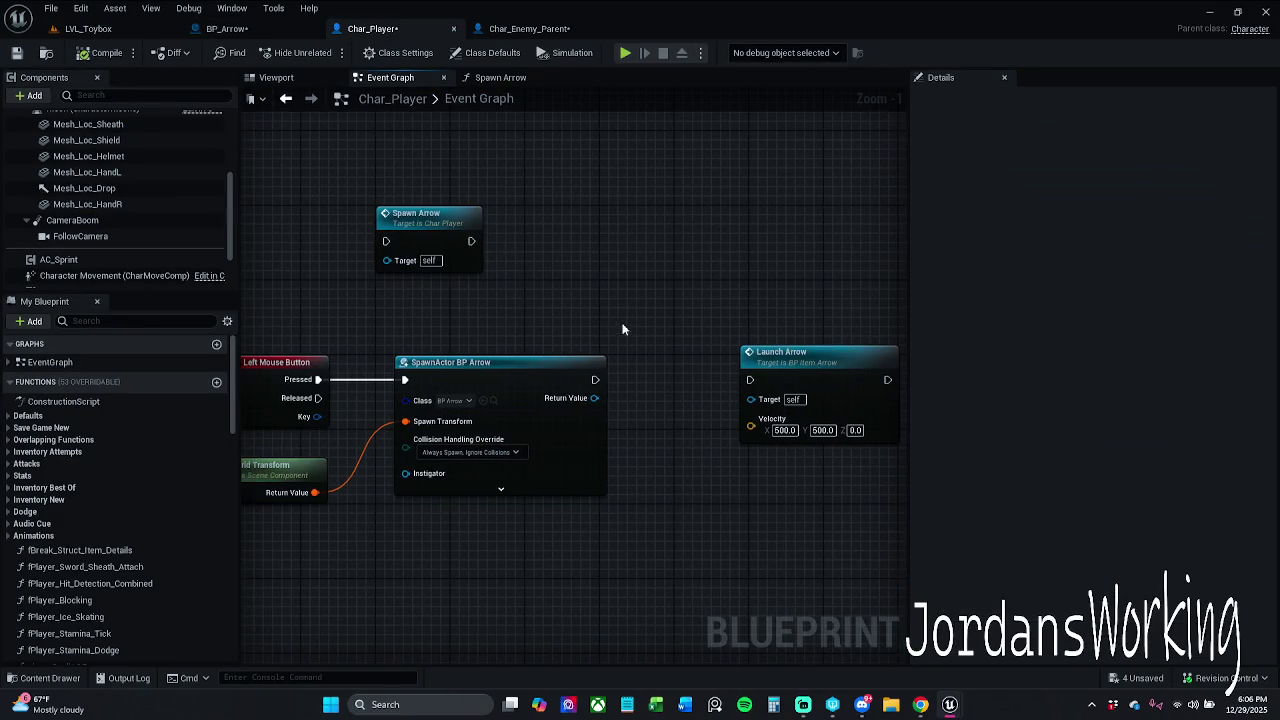
double_click(513, 241)
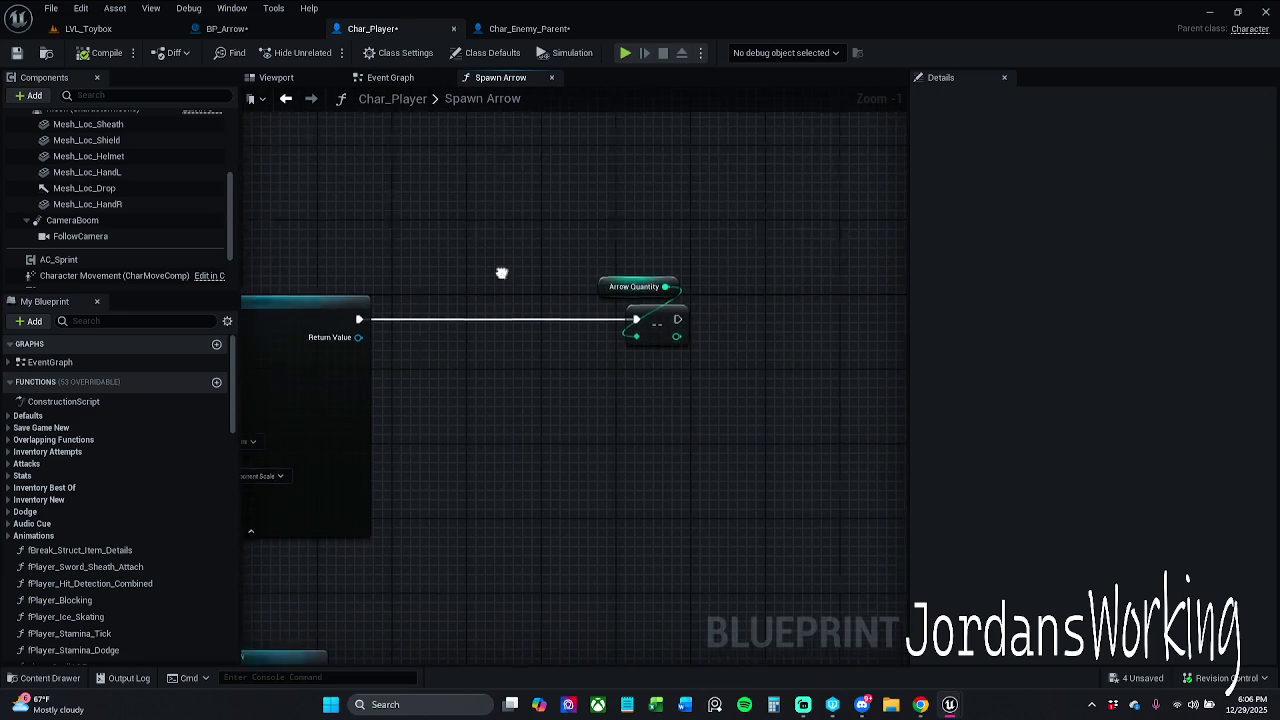
mouse_move(571, 270)
mouse_down()
mouse_move(605, 305)
mouse_move(508, 326)
mouse_up()
scroll(766, 229, down, 3)
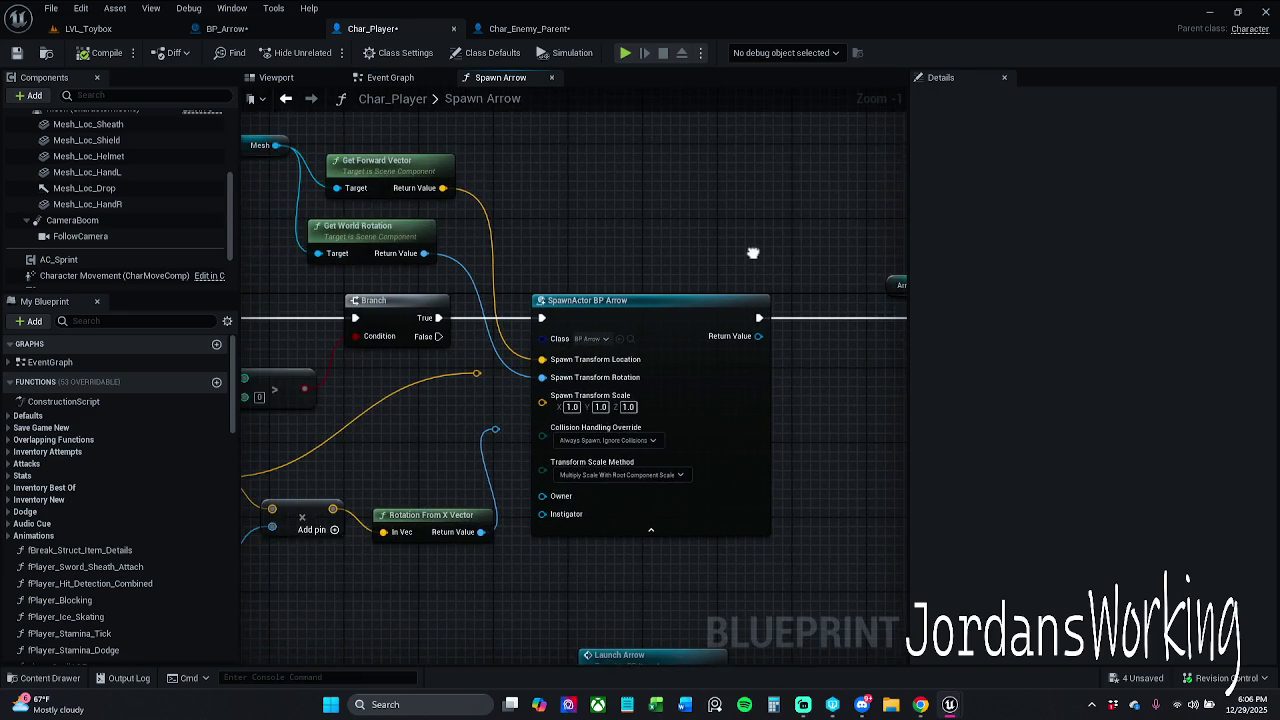
drag(755, 260, 783, 330)
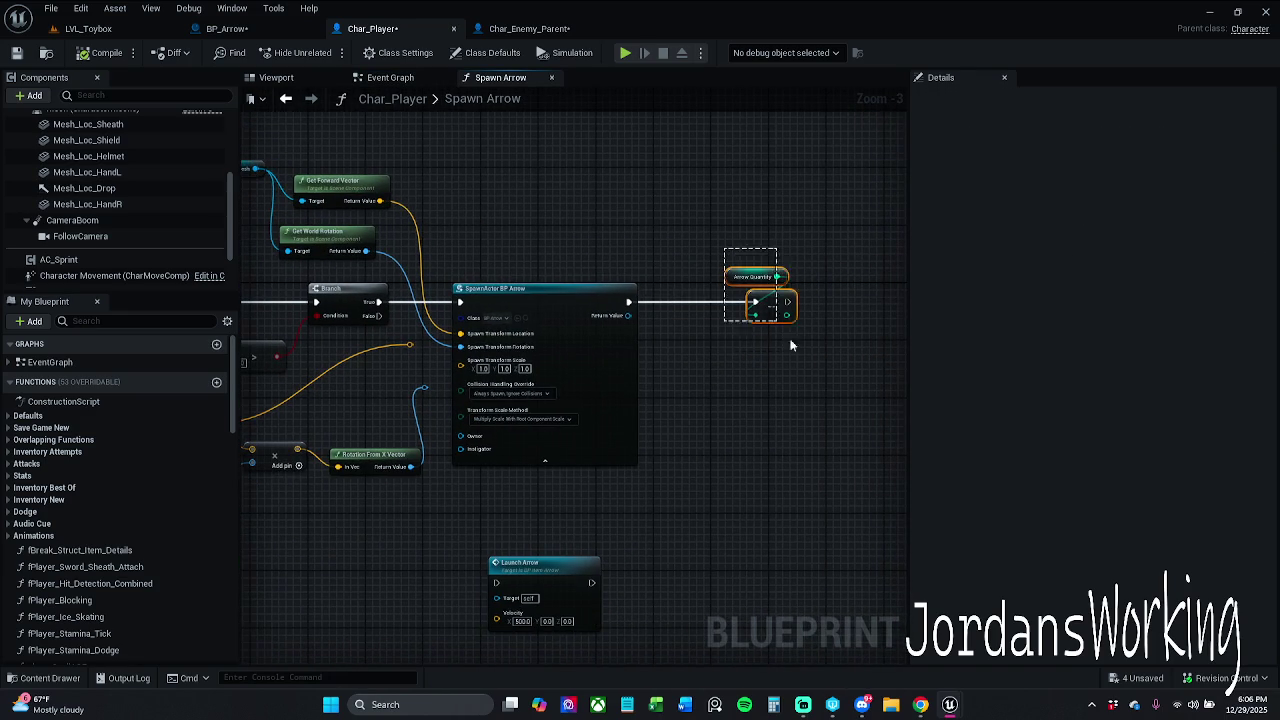
Paste an Arrow Quantity decrement after SpawnActor BP Arrow in the Event Graph, then return to LVL_Toybox
click(420, 80)
scroll(699, 328, up, 2)
drag(714, 371, 638, 213)
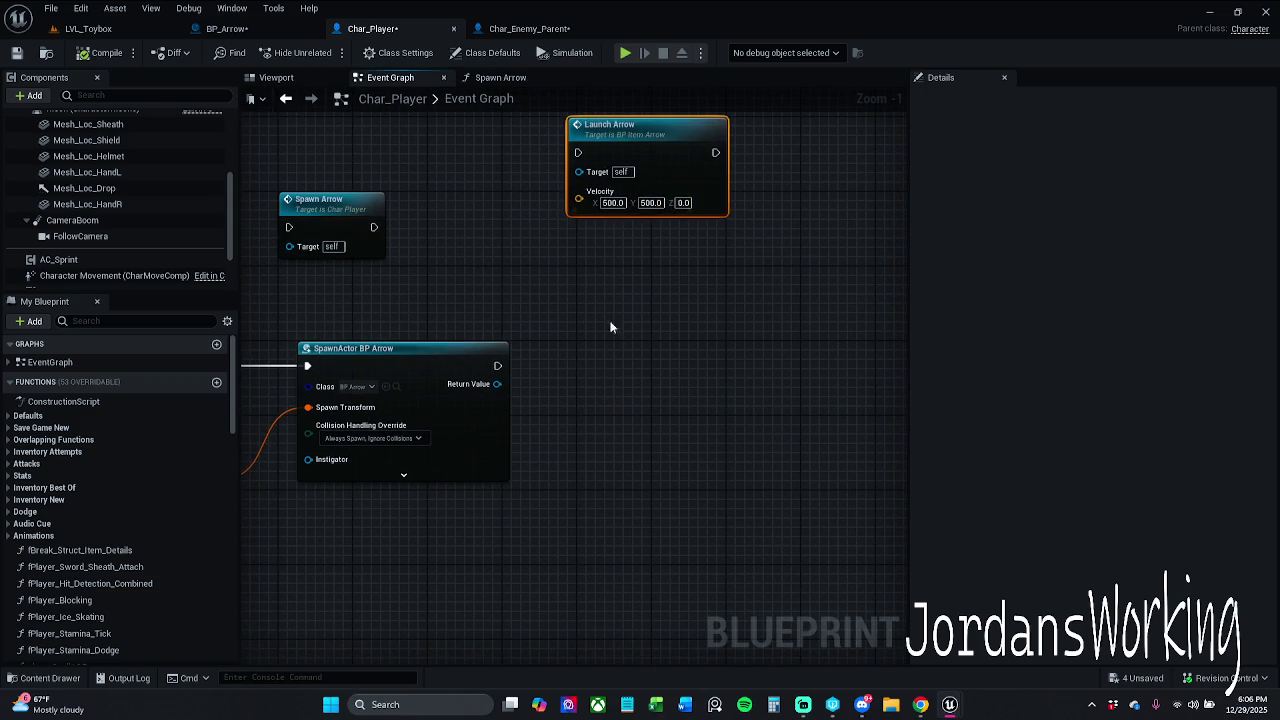
key(ctrl+v)
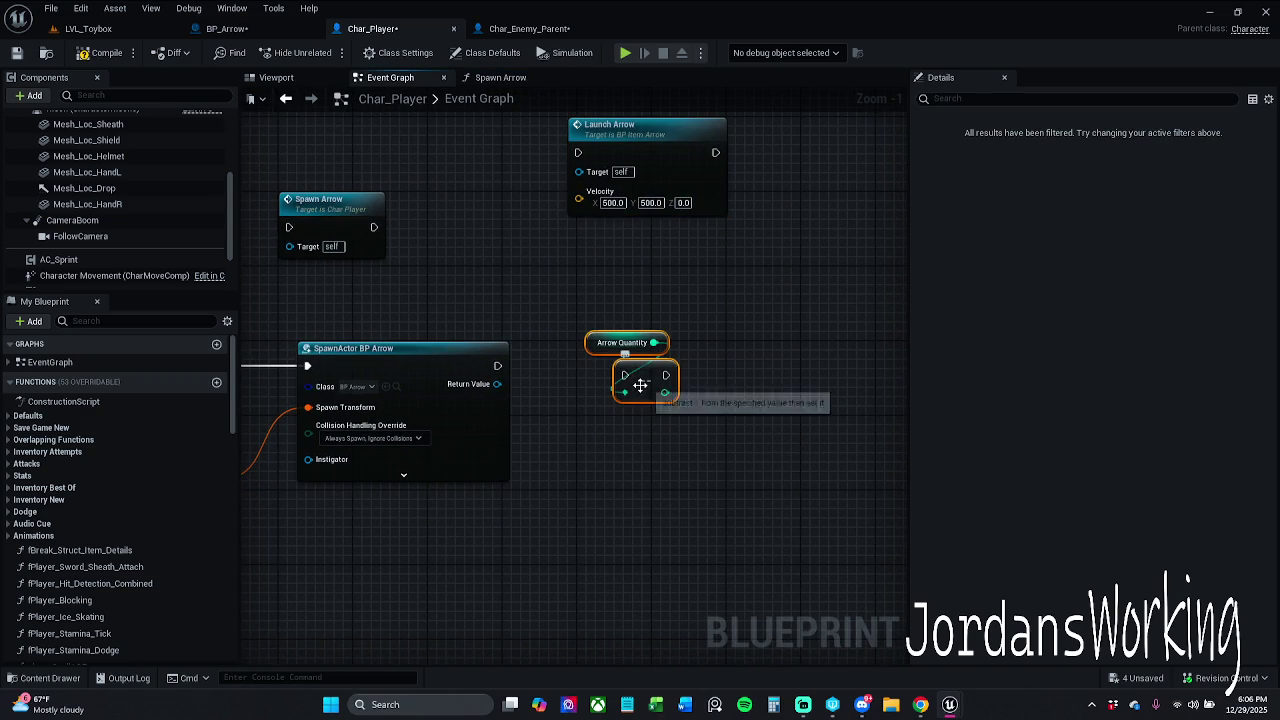
drag(625, 376, 496, 371)
drag(641, 379, 613, 369)
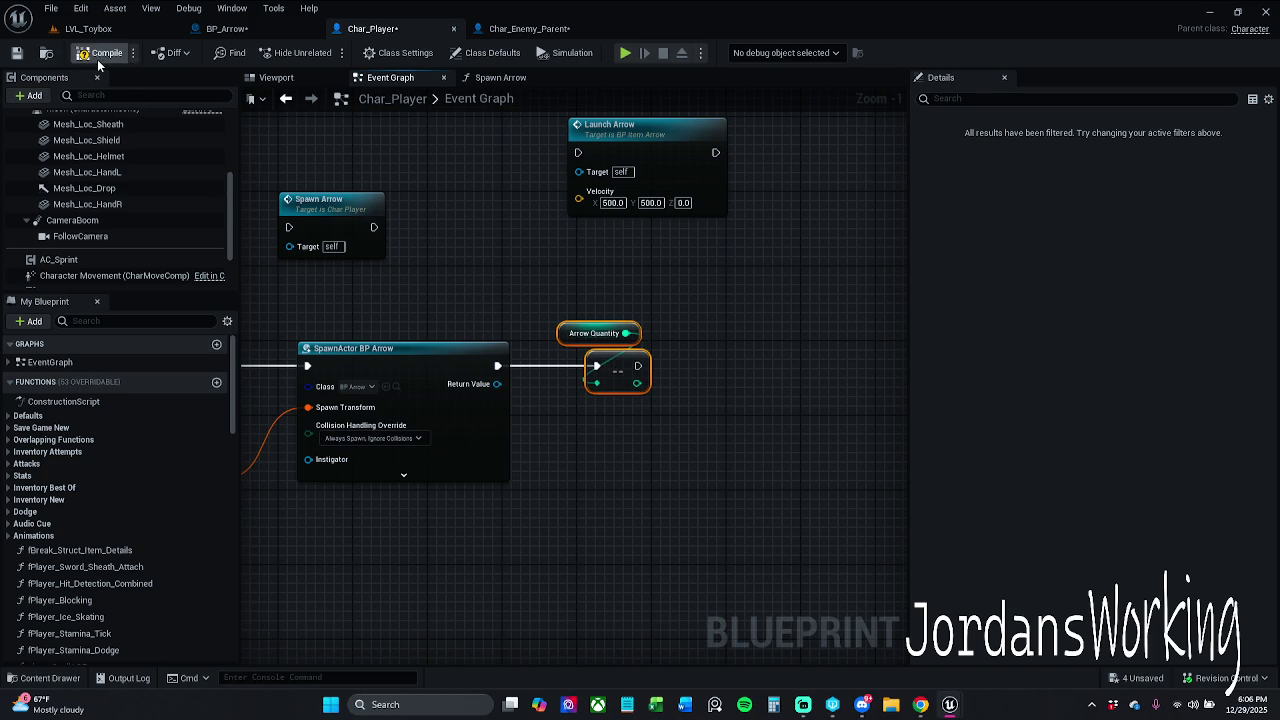
click(150, 31)
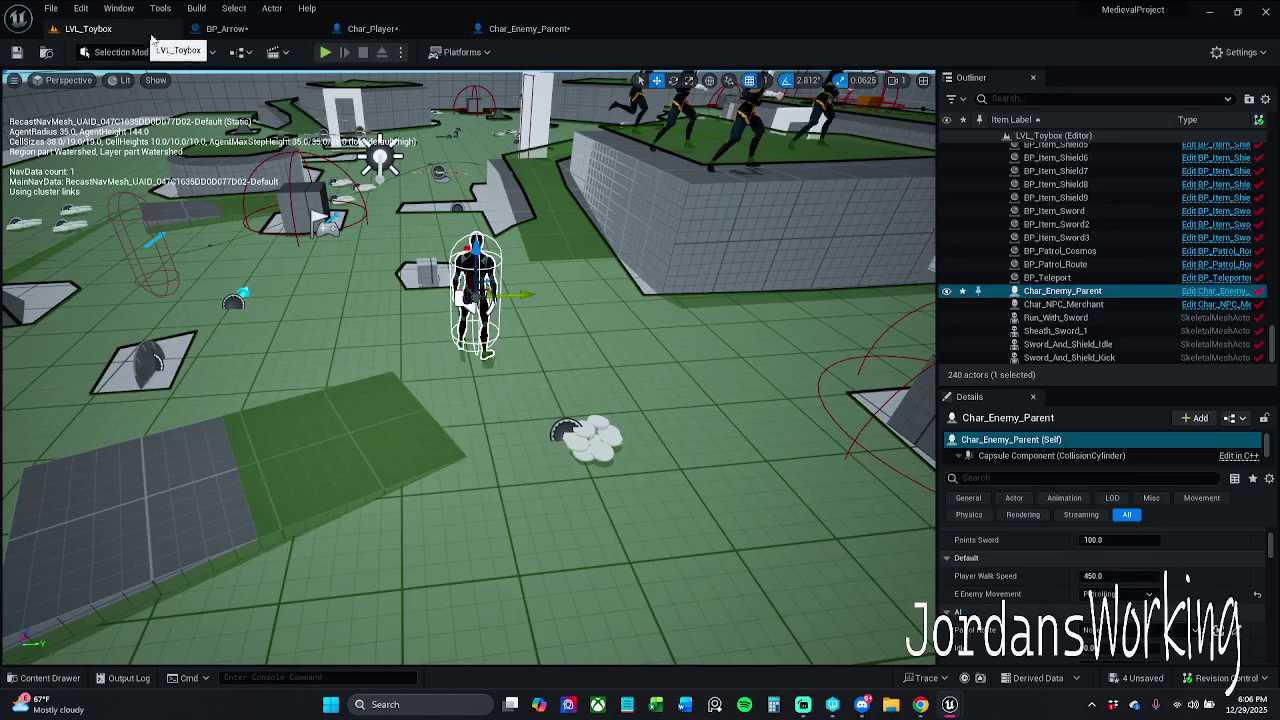
Play the level, firing arrows repeatedly and walking forward to watch the arrow count drop
click(325, 52)
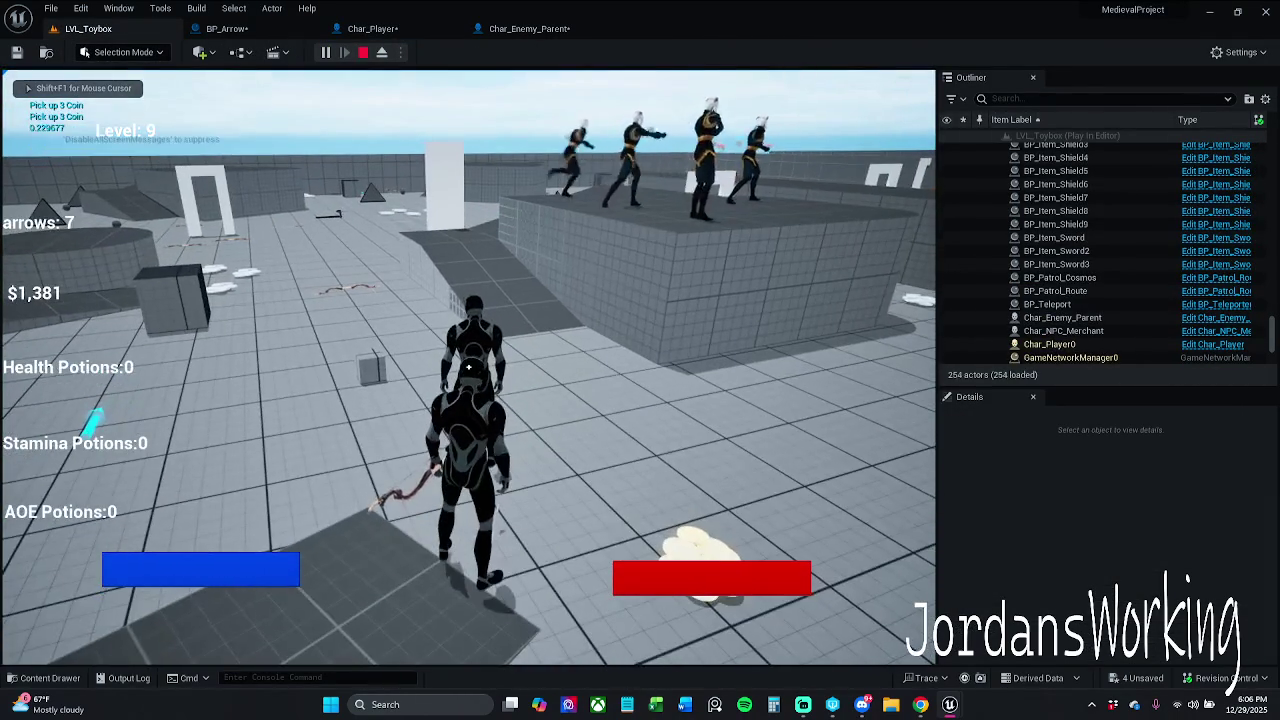
click(468, 367)
click(468, 367)
click(468, 367)
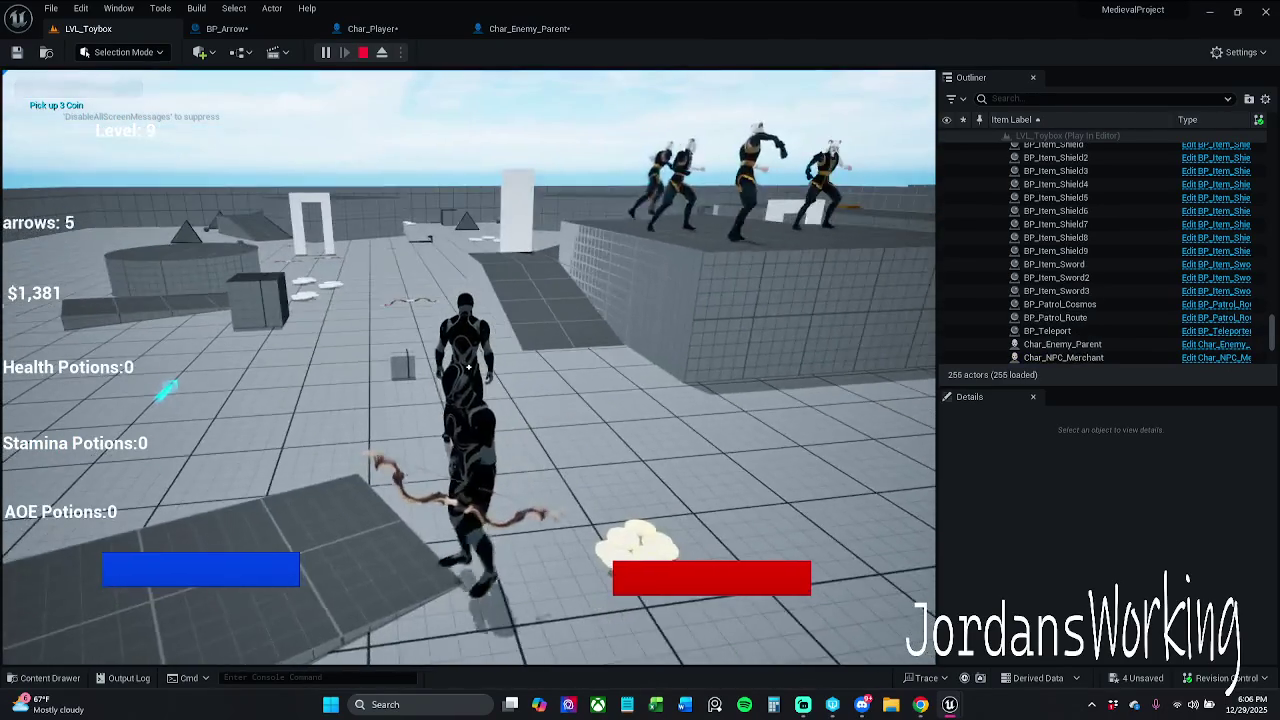
click(468, 367)
click(468, 367)
key(w)
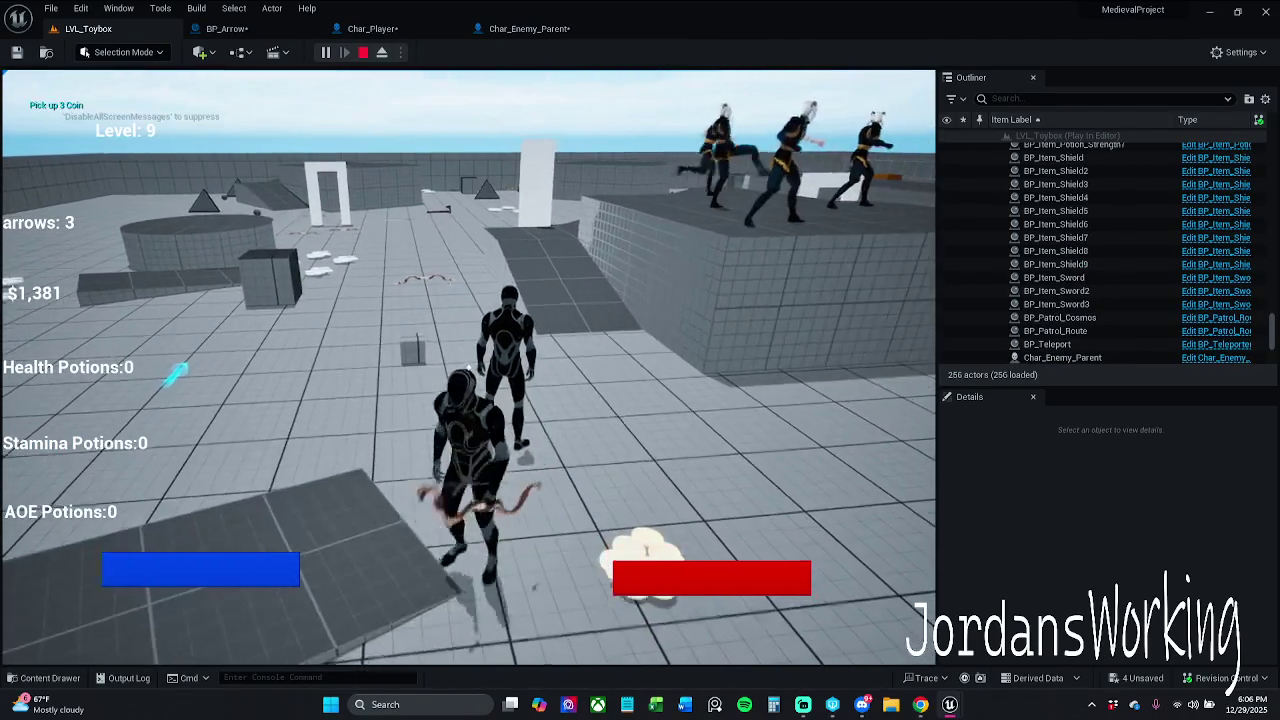
click(468, 367)
click(468, 367)
click(468, 367)
click(468, 367)
click(468, 367)
click(468, 367)
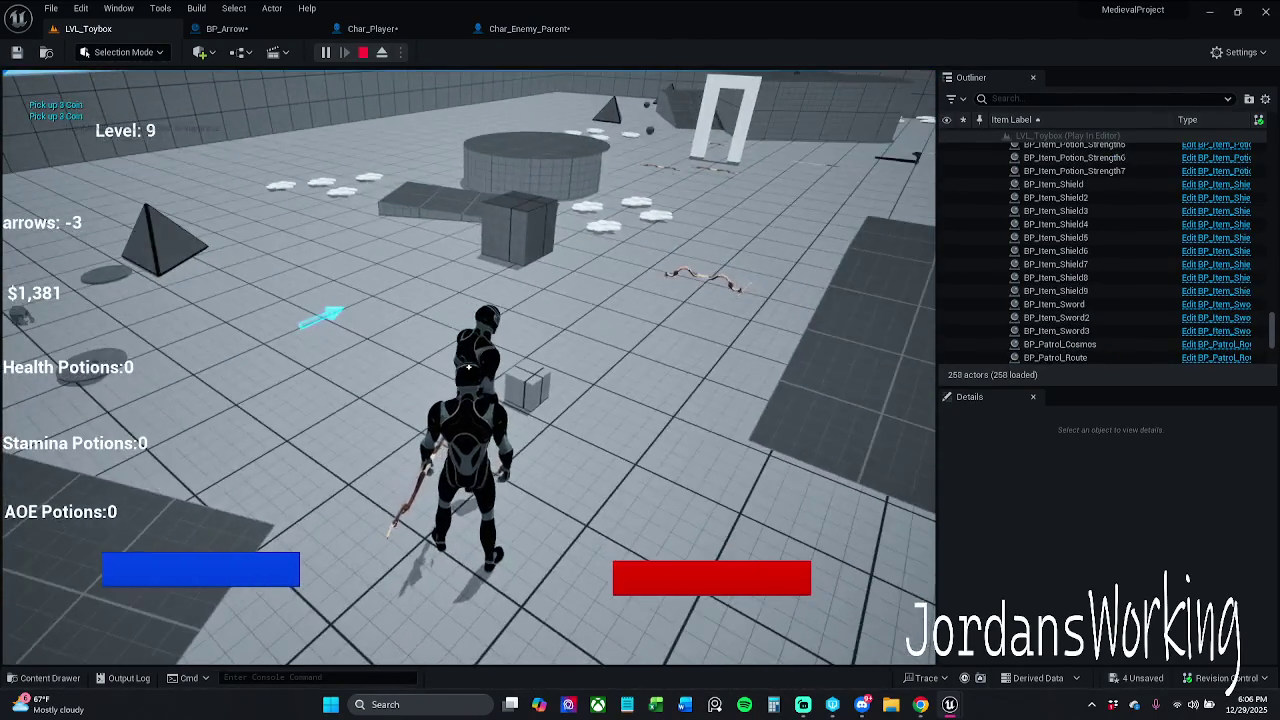
Resume from the breakpoint, stop the test, and return to the Char_Player blueprint
click(552, 52)
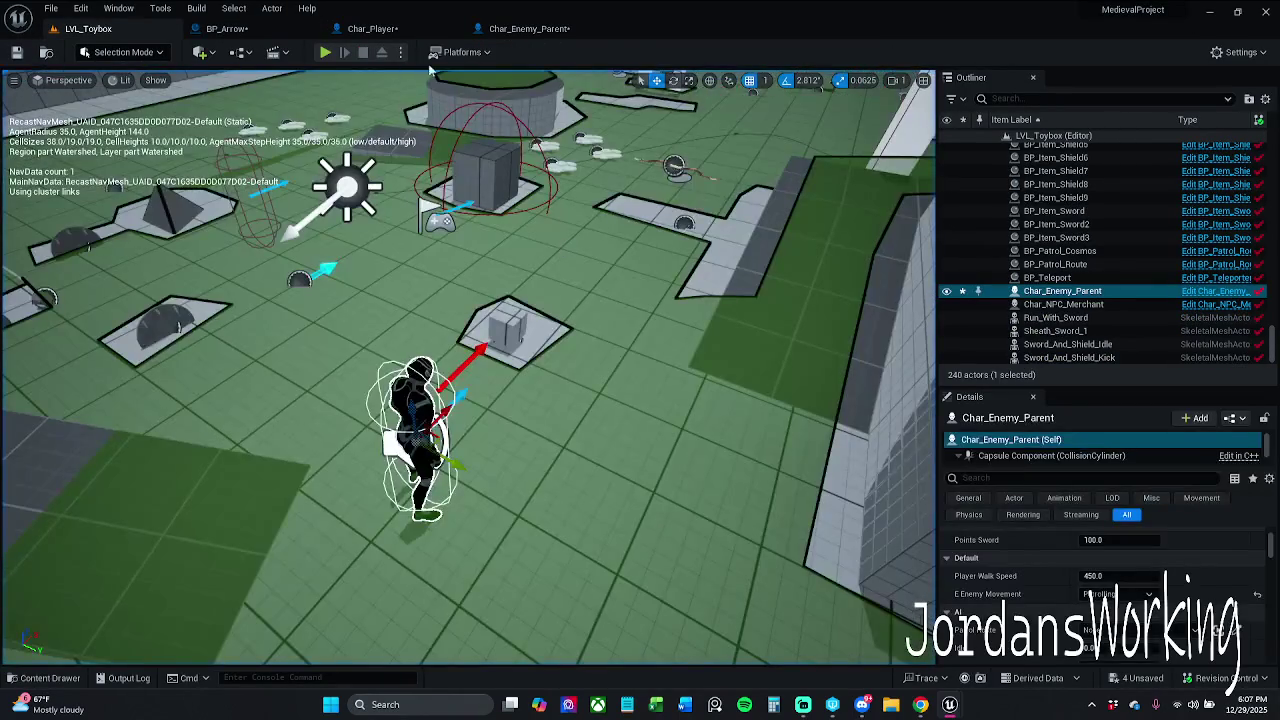
click(525, 28)
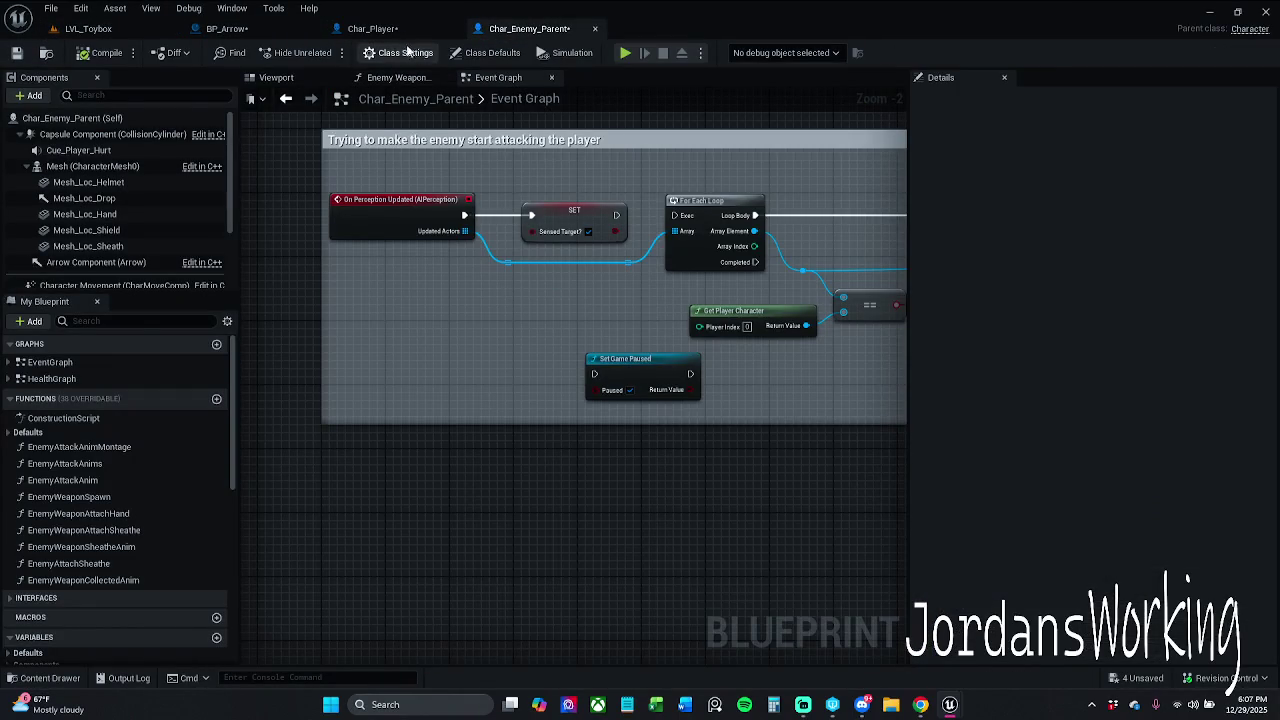
click(375, 28)
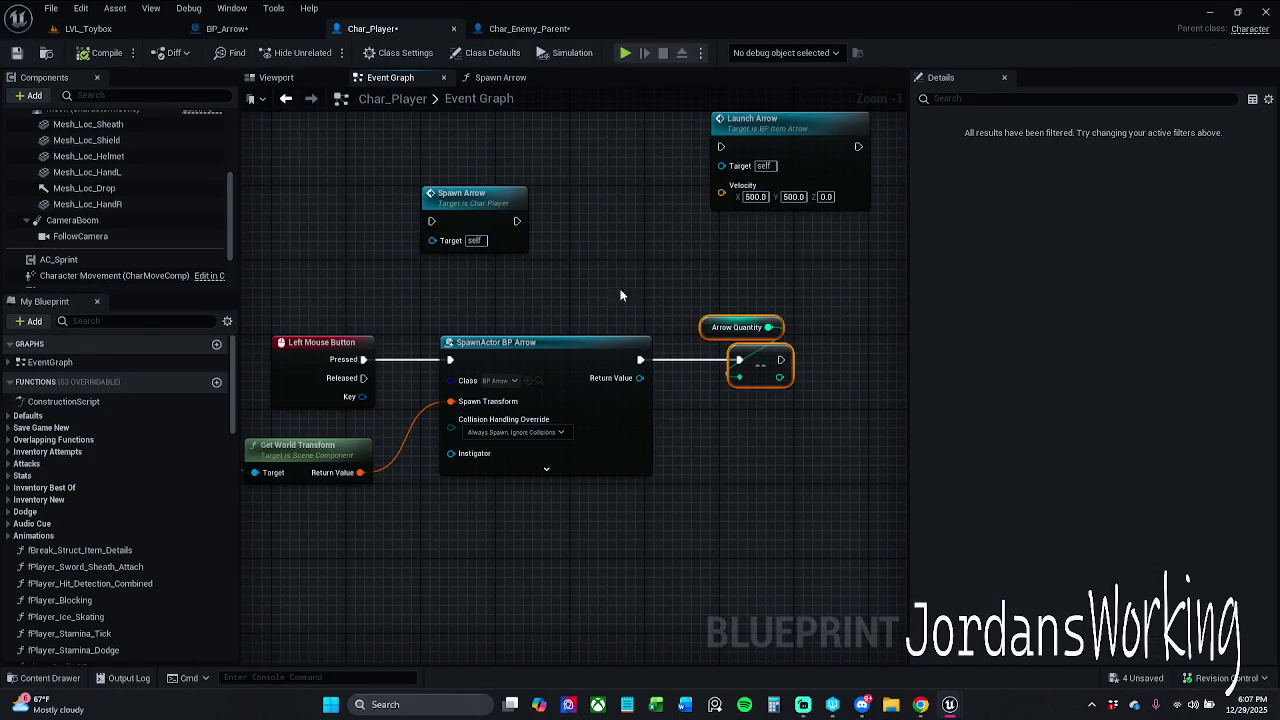
Switch to Char_Enemy_Parent and frame the Knockback functionality comment in view
click(574, 312)
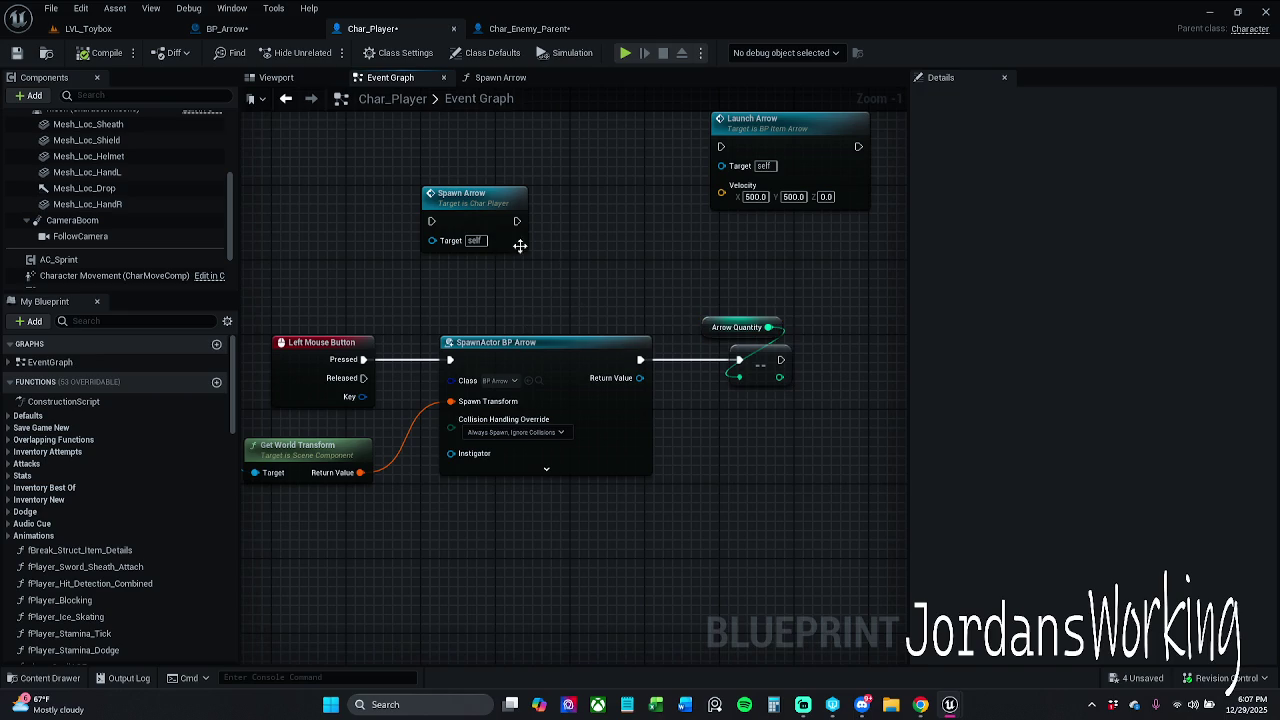
double_click(480, 218)
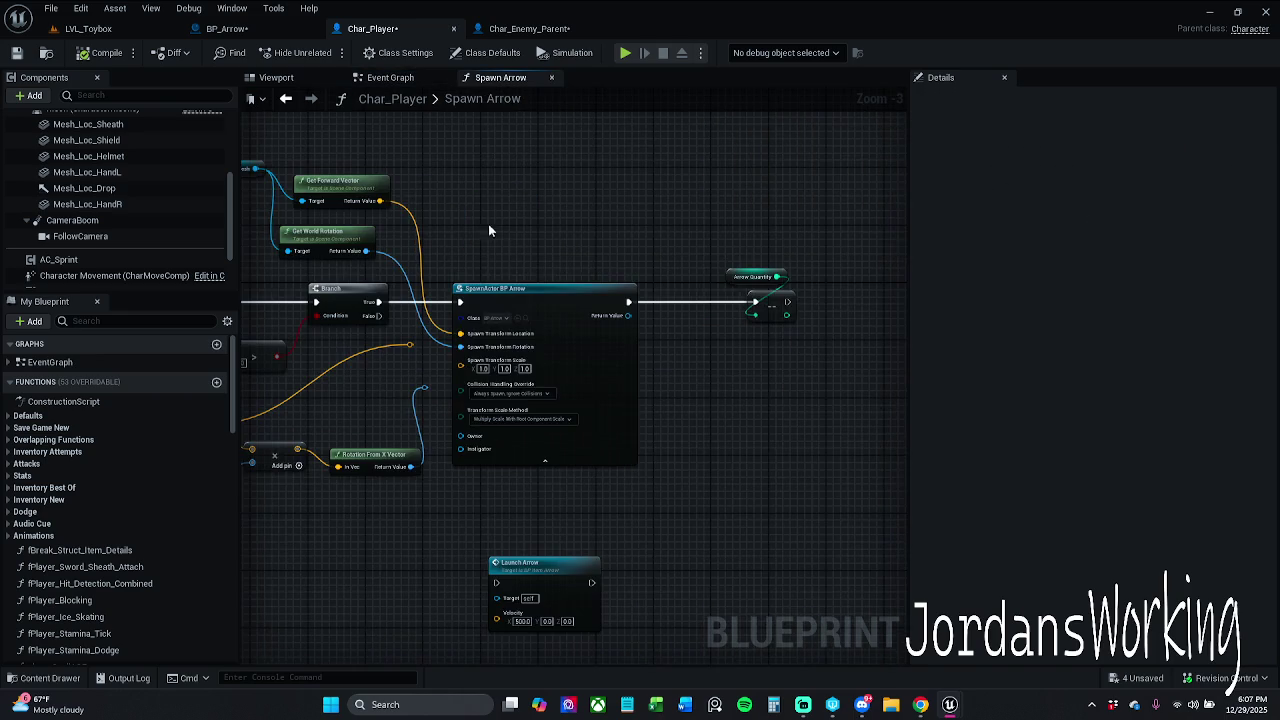
drag(530, 268, 597, 265)
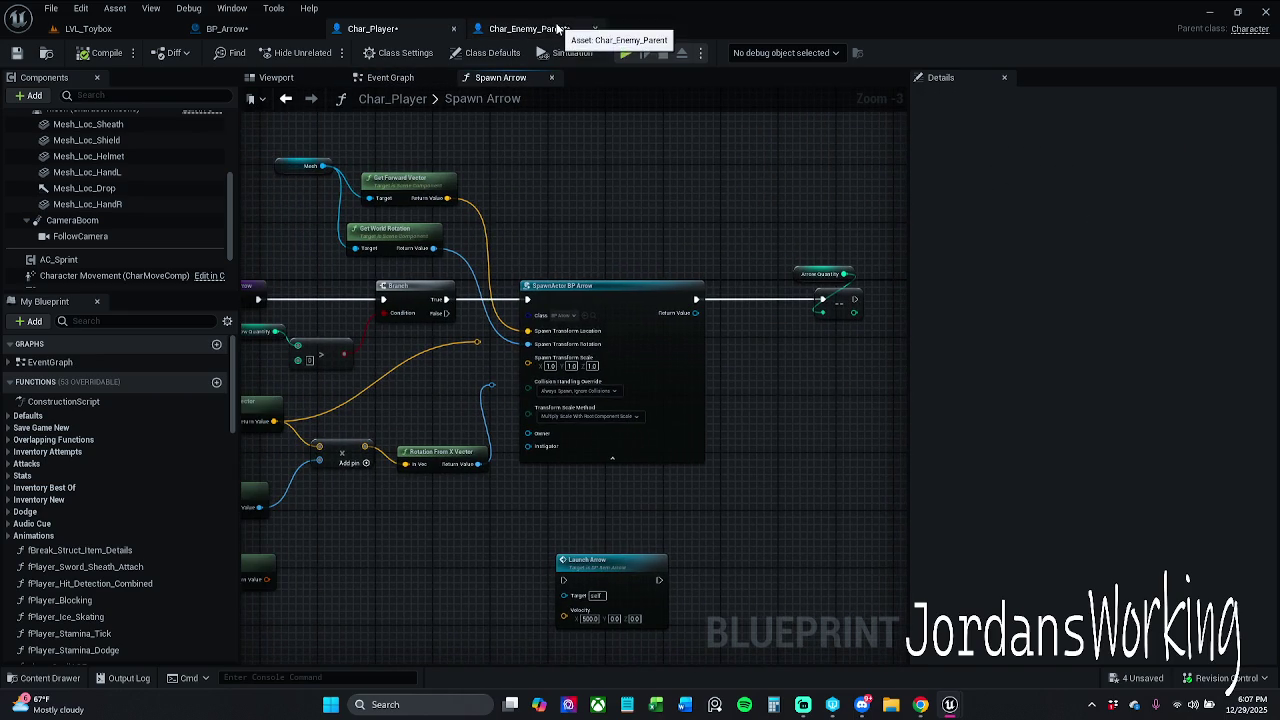
click(527, 28)
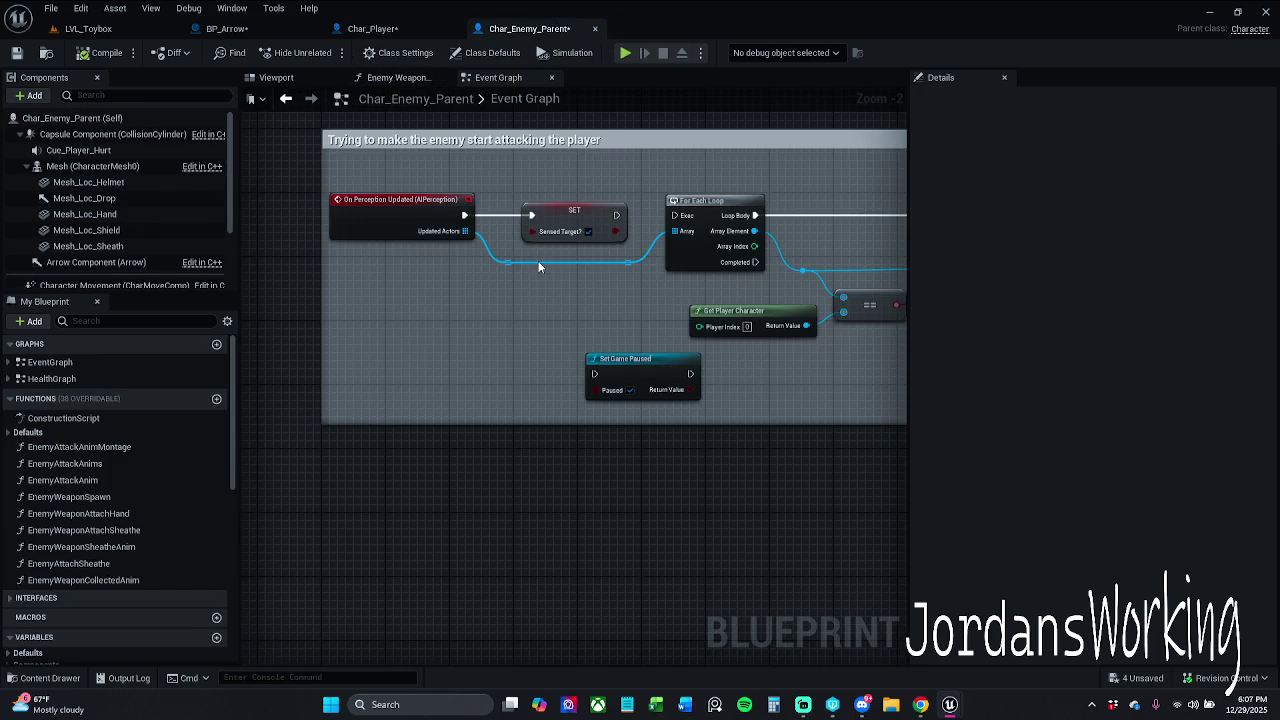
scroll(514, 287, down, 7)
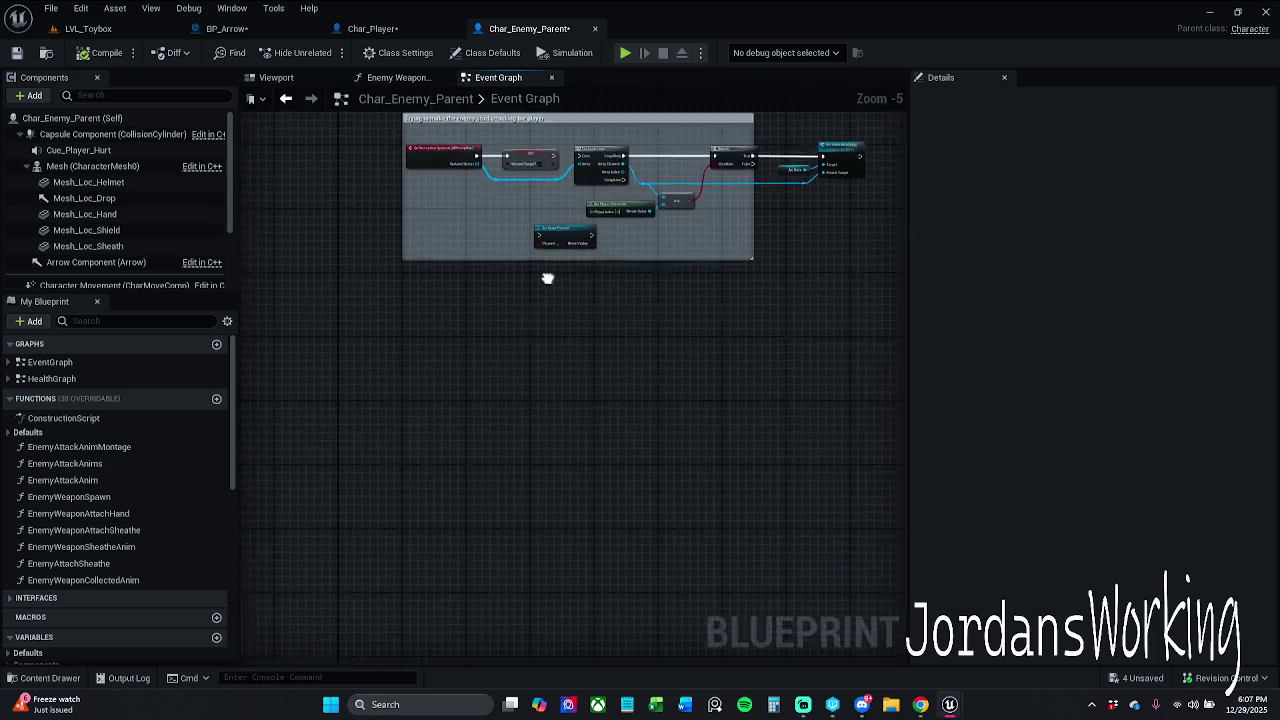
scroll(534, 239, up, 5)
mouse_move(534, 168)
mouse_down()
mouse_move(539, 379)
mouse_move(496, 568)
mouse_move(539, 475)
mouse_up()
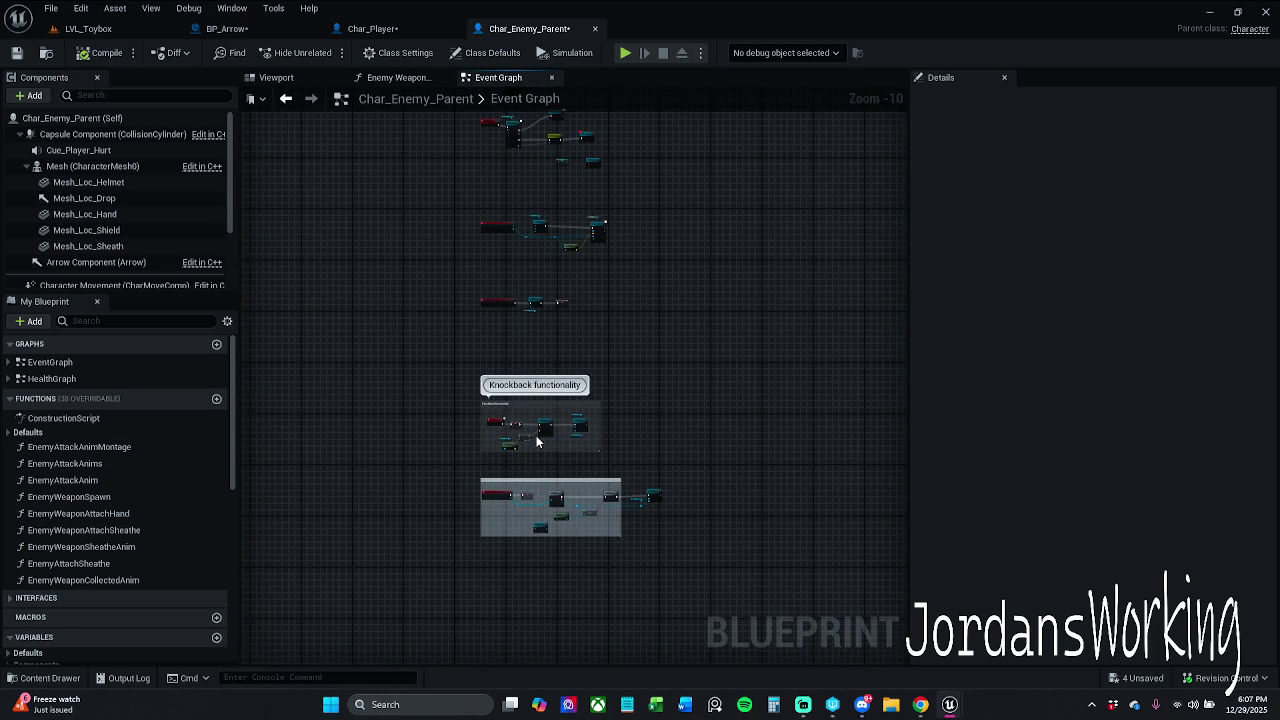
scroll(540, 456, up, 6)
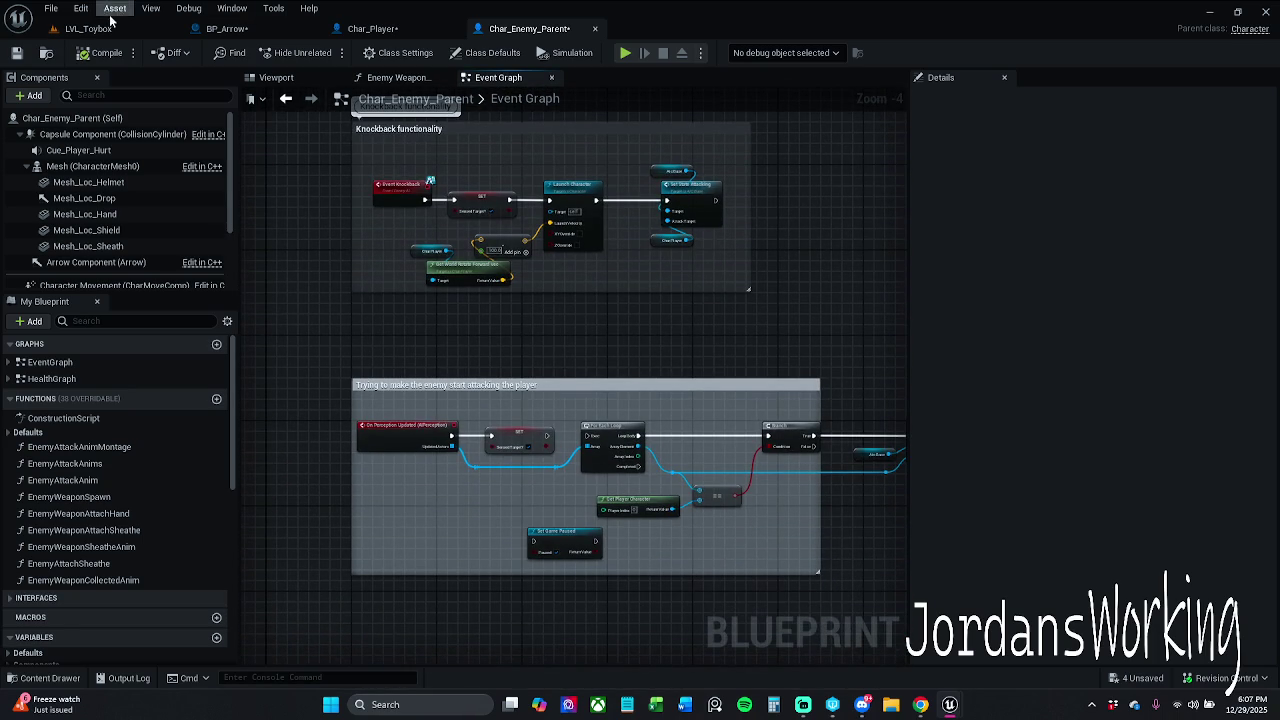
Save Char_Enemy_Parent, checking out the asset, and marquee-select all the knockback nodes
click(16, 52)
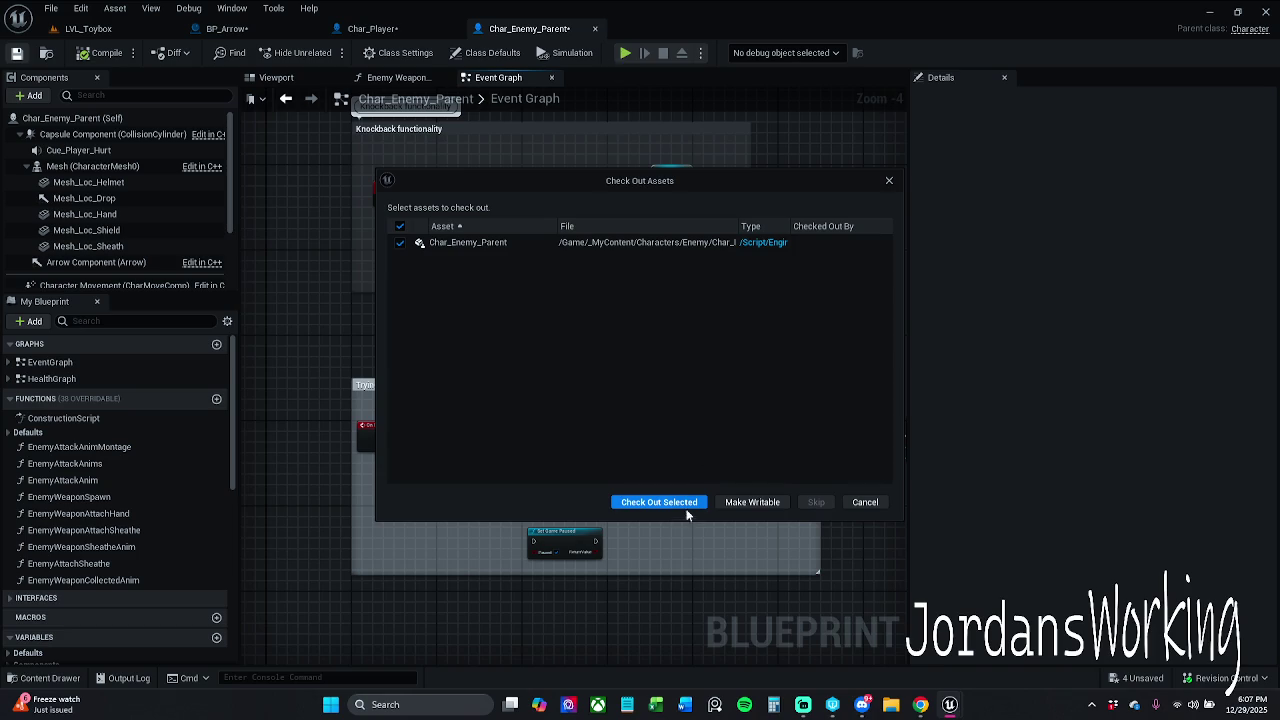
click(745, 502)
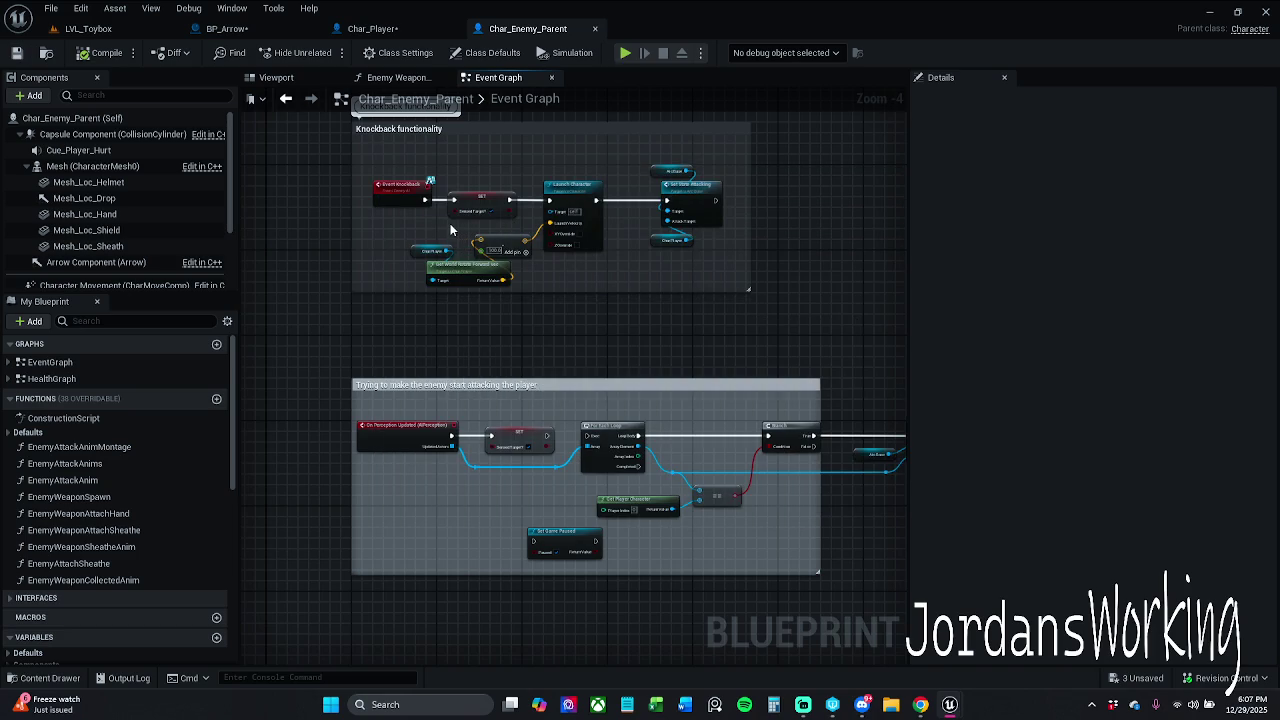
scroll(450, 223, up, 2)
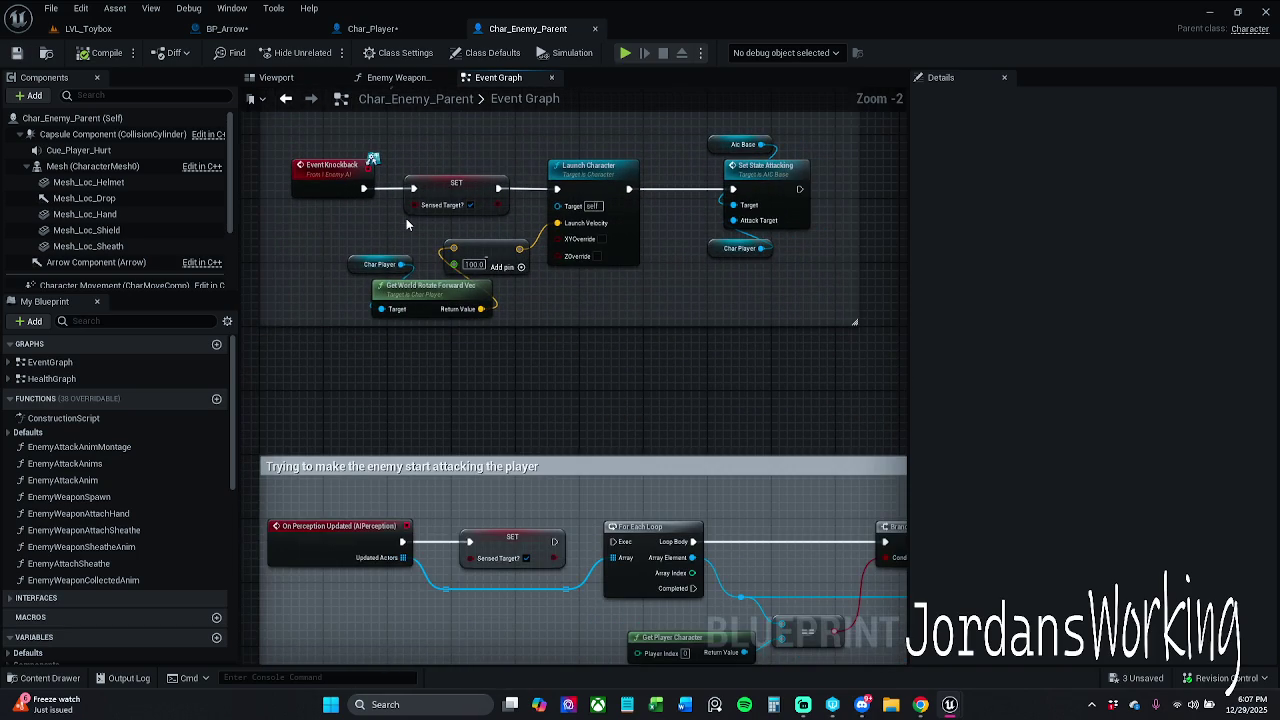
mouse_move(388, 145)
mouse_down()
mouse_move(672, 364)
mouse_move(835, 366)
mouse_up()
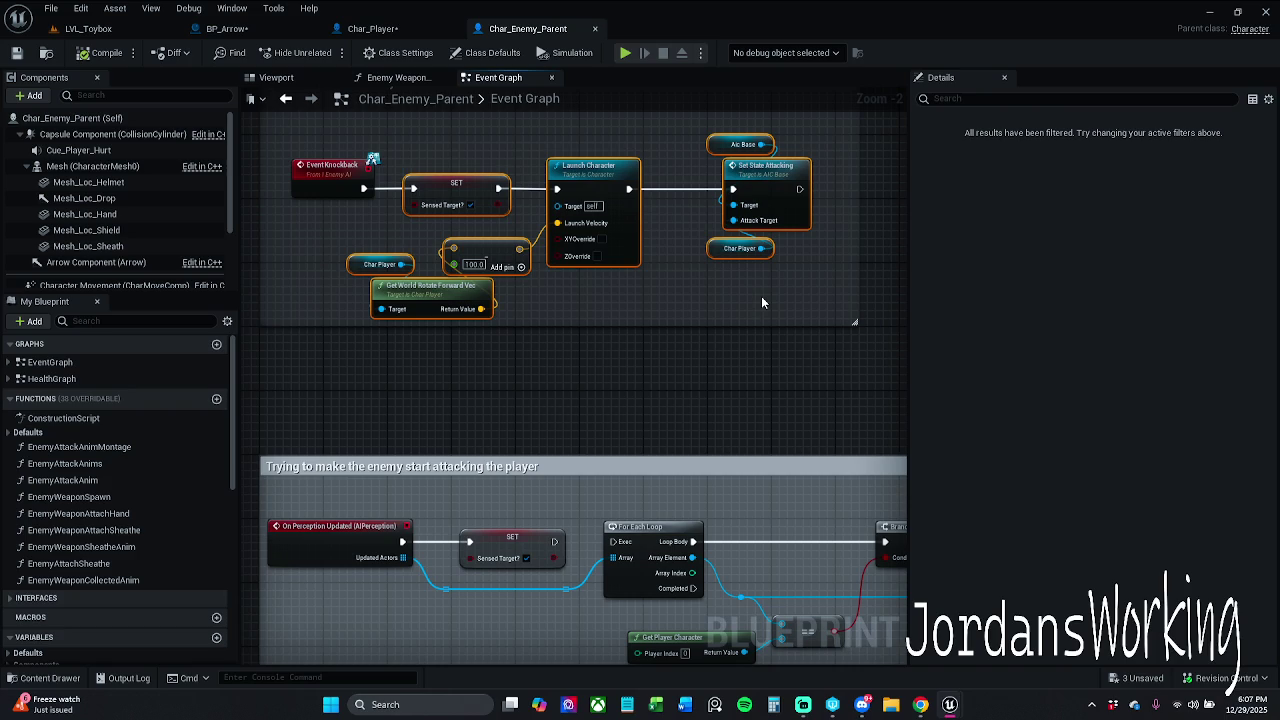
Cut the knockback nodes and create a new function named EnemyKnockedBack
key(Delete)
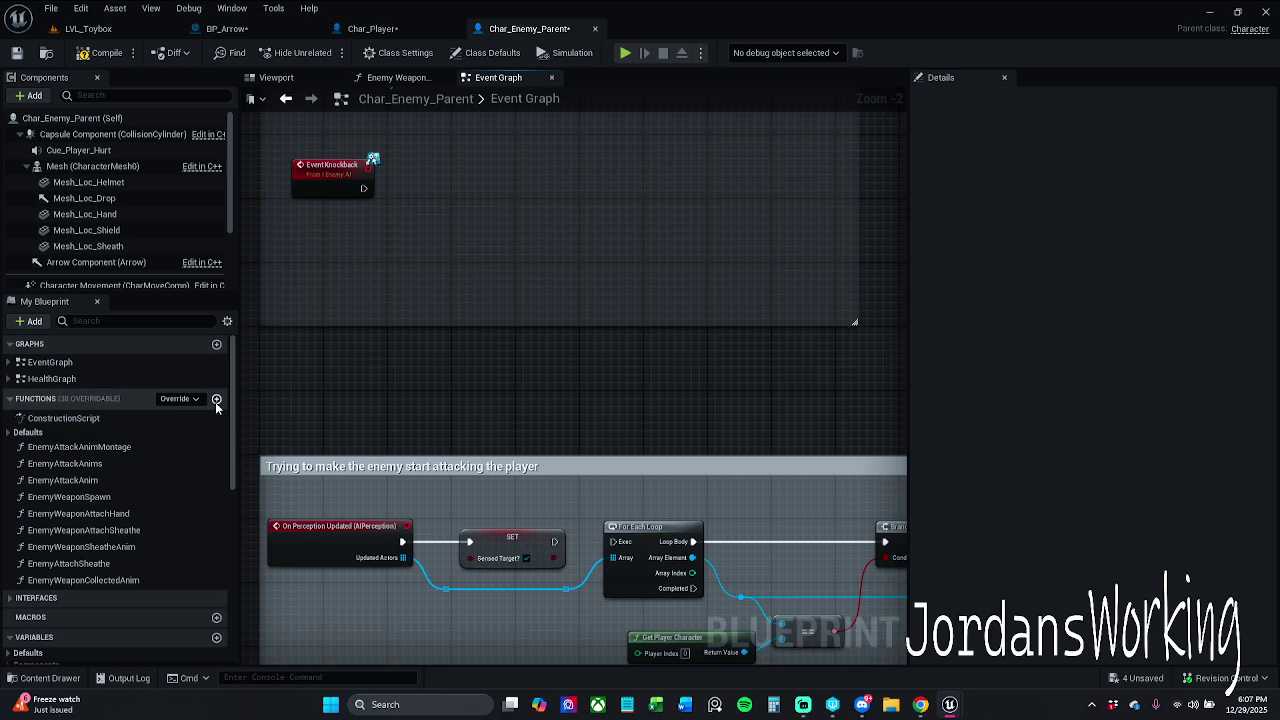
click(216, 399)
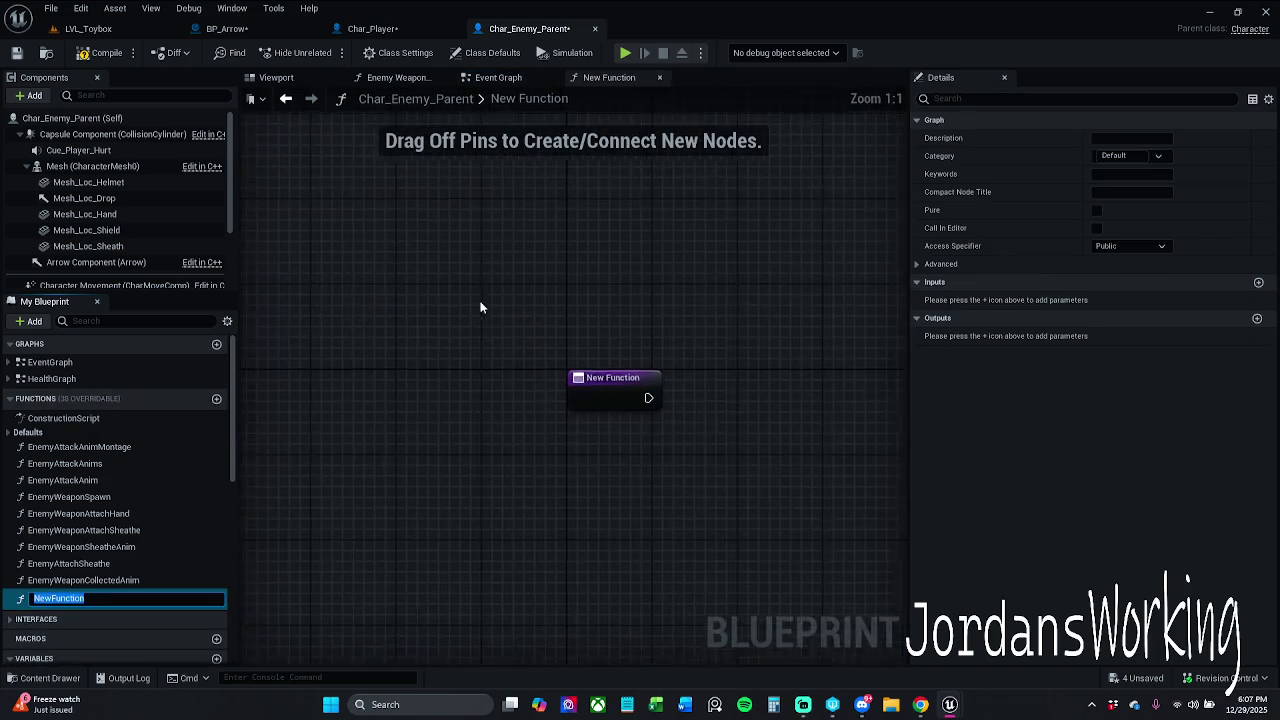
text(EnemyKnockedBac)
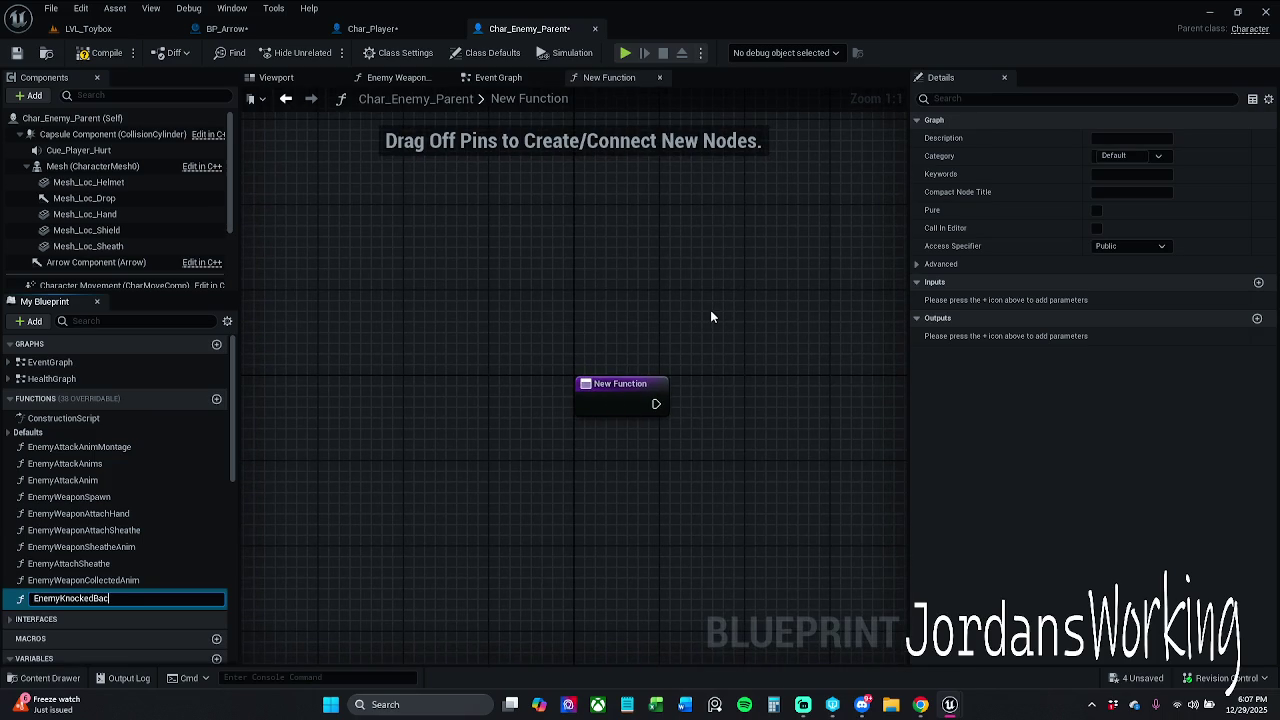
key(Return)
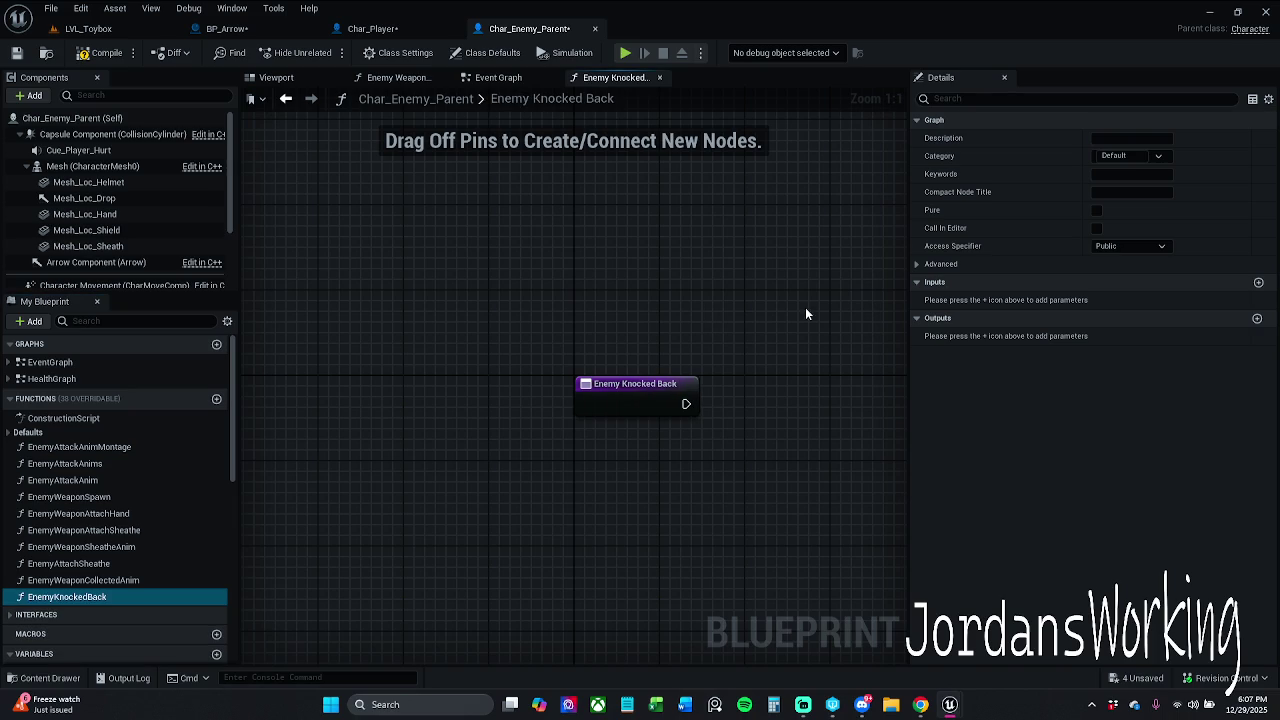
Paste the knockback nodes into EnemyKnockedBack, wire the entry to SET, and make the add node's B a function input
drag(806, 314, 482, 241)
key(ctrl+v)
mouse_move(600, 177)
mouse_down()
mouse_move(625, 310)
mouse_move(669, 314)
mouse_up()
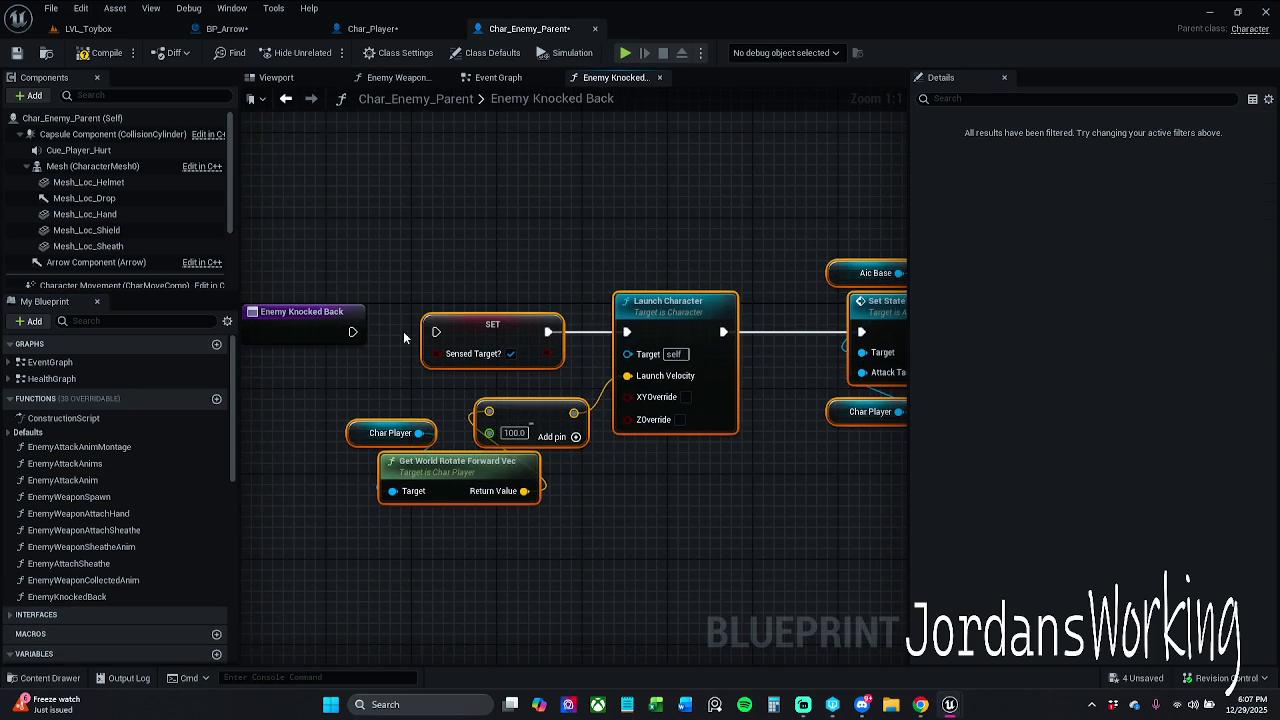
drag(435, 331, 355, 335)
drag(491, 330, 481, 328)
click(675, 266)
mouse_move(675, 266)
mouse_down()
mouse_move(578, 240)
mouse_move(653, 229)
mouse_move(653, 241)
mouse_up()
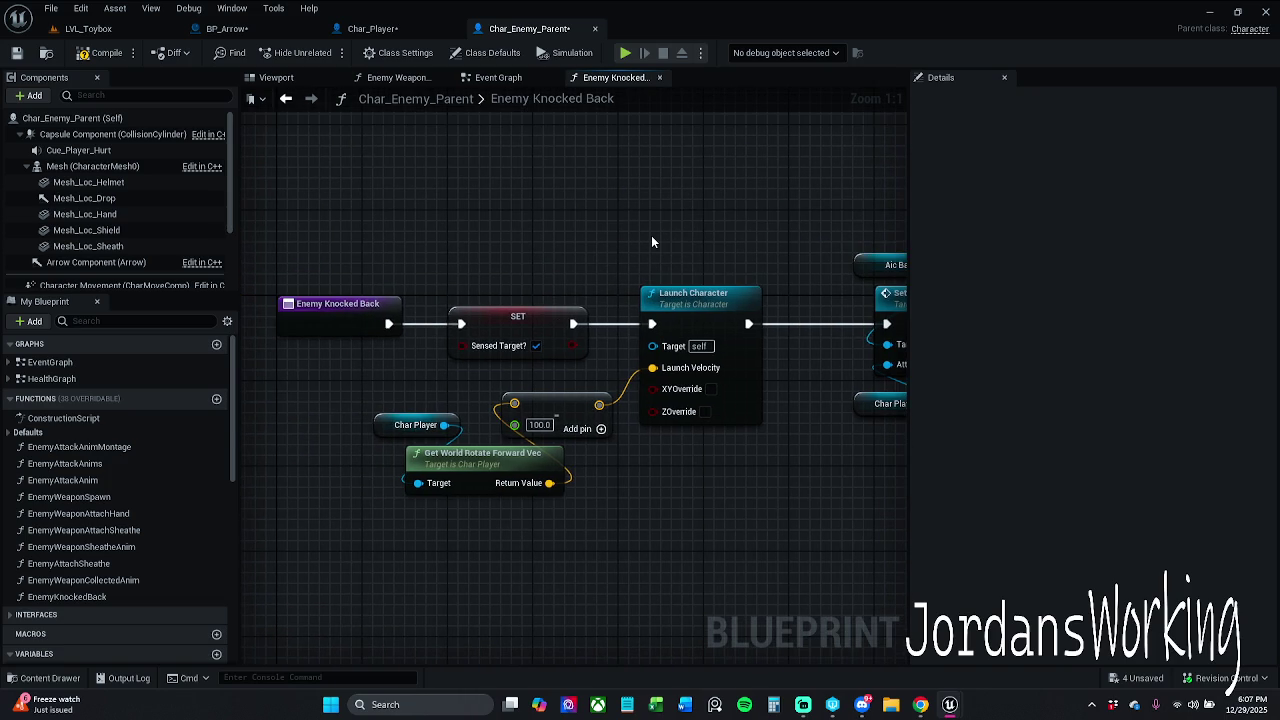
drag(515, 425, 379, 333)
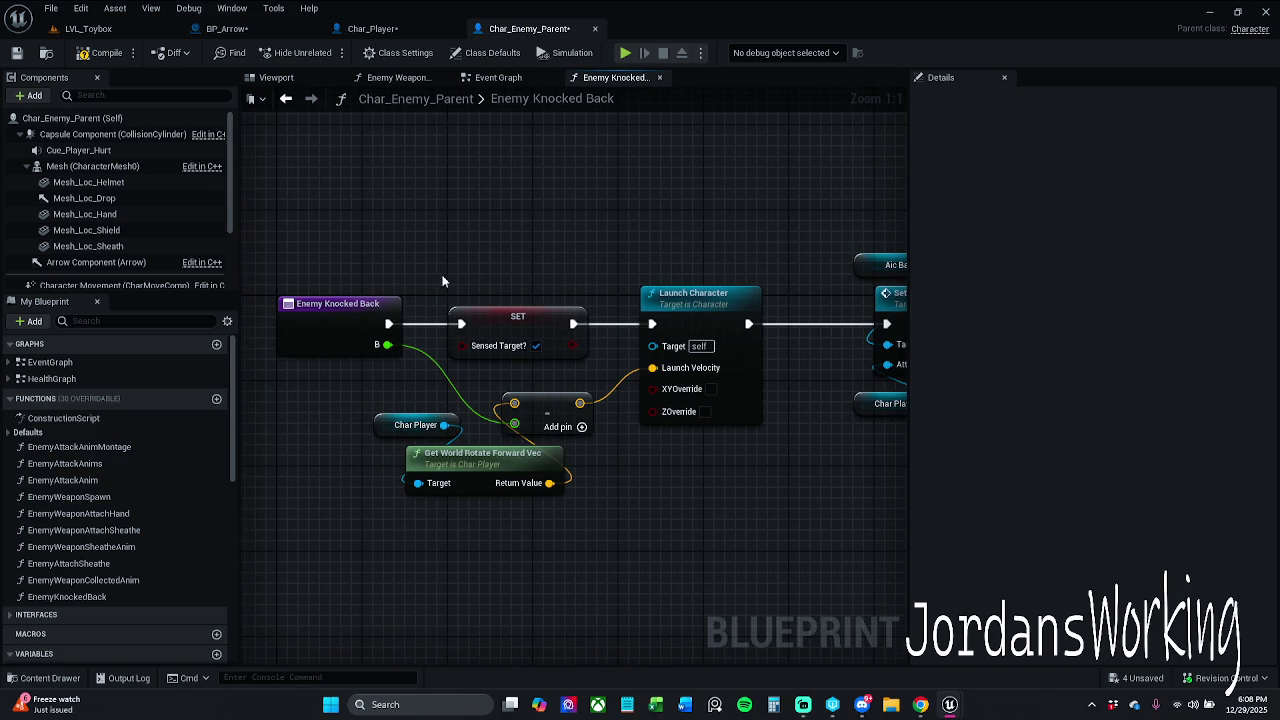
Move the Char Player and forward-vector nodes up and left in the function graph
click(314, 329)
drag(372, 408, 568, 505)
drag(483, 461, 398, 450)
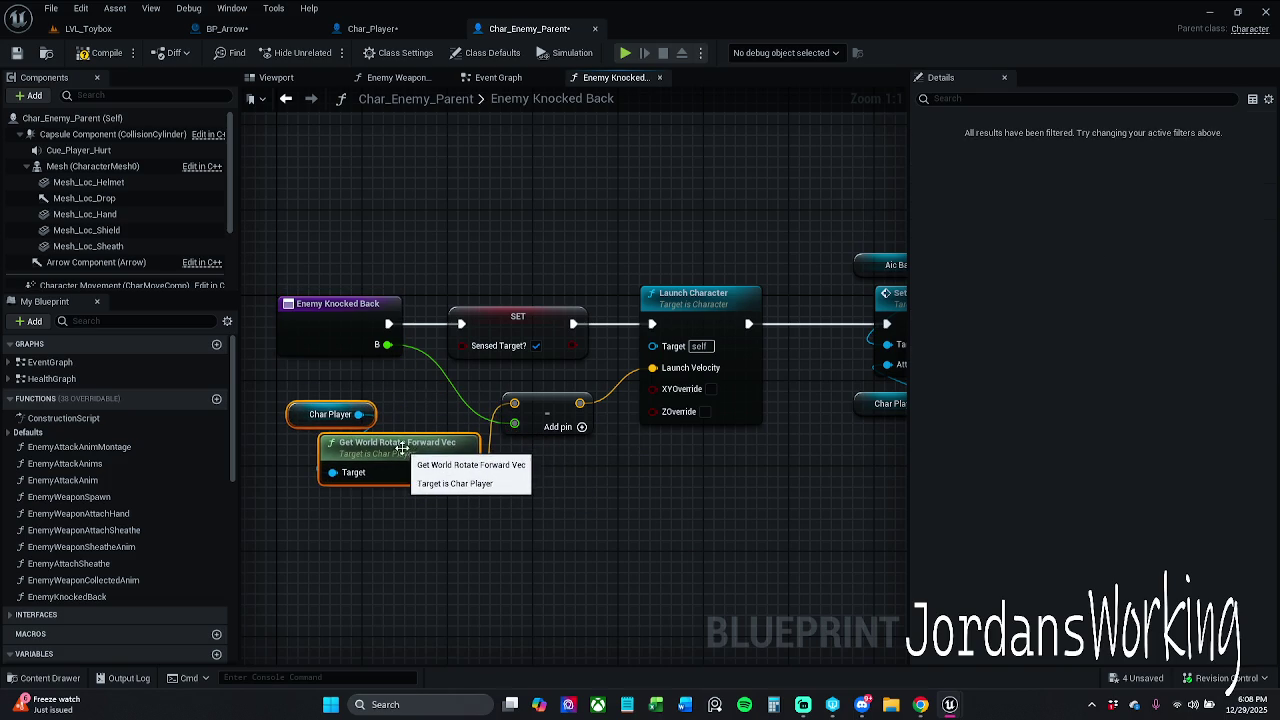
click(486, 520)
Rename input B to minusWorldRotate, then compile and save the blueprint
click(335, 333)
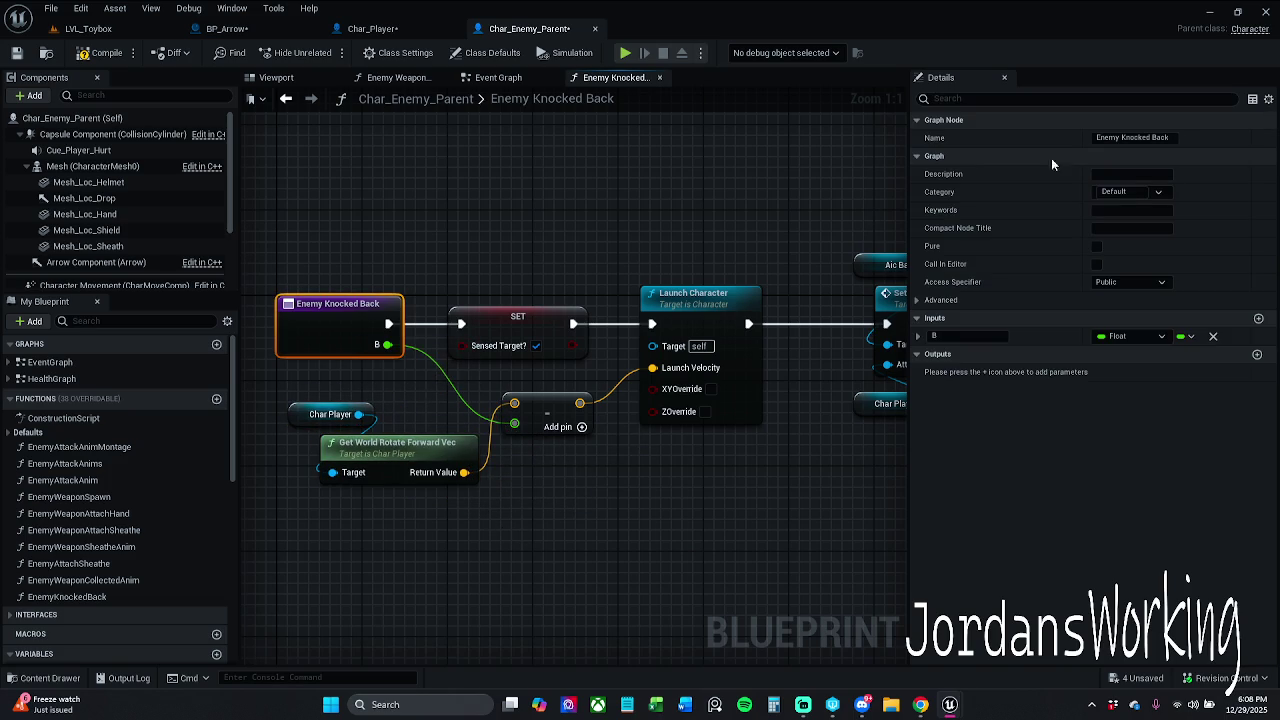
click(974, 337)
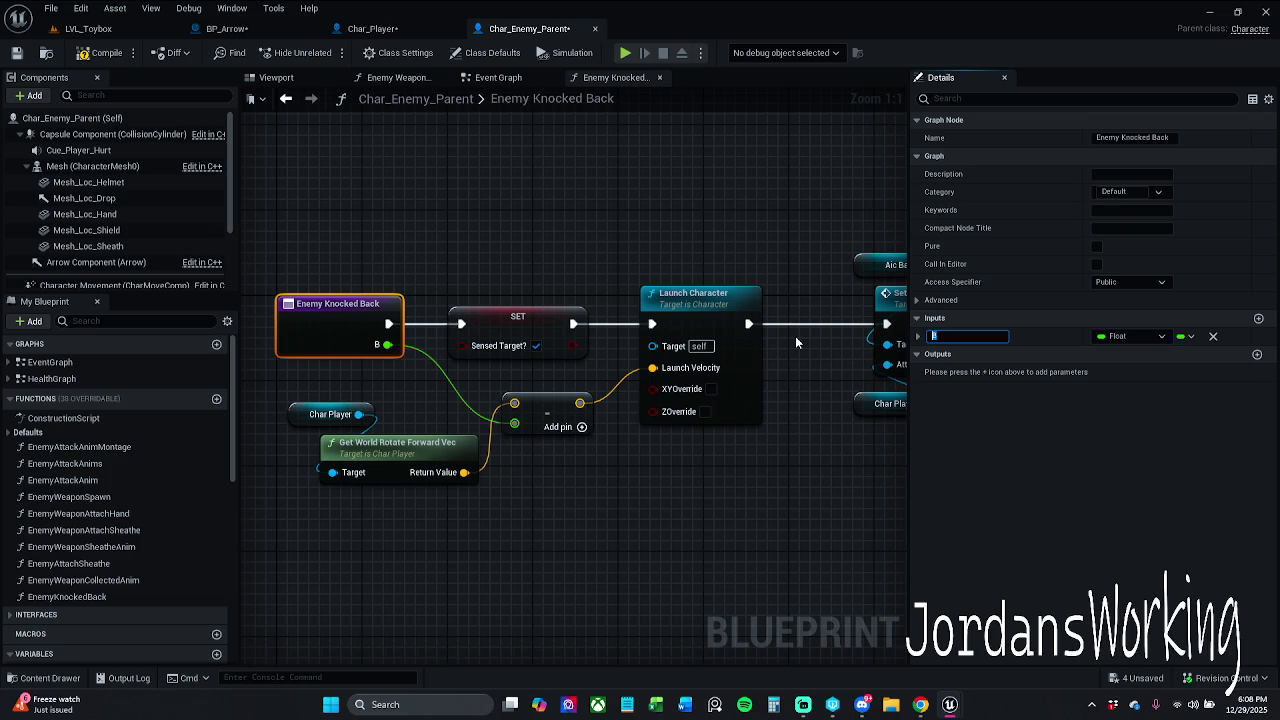
text(minus)
text(World)
text(Rotate)
key(Return)
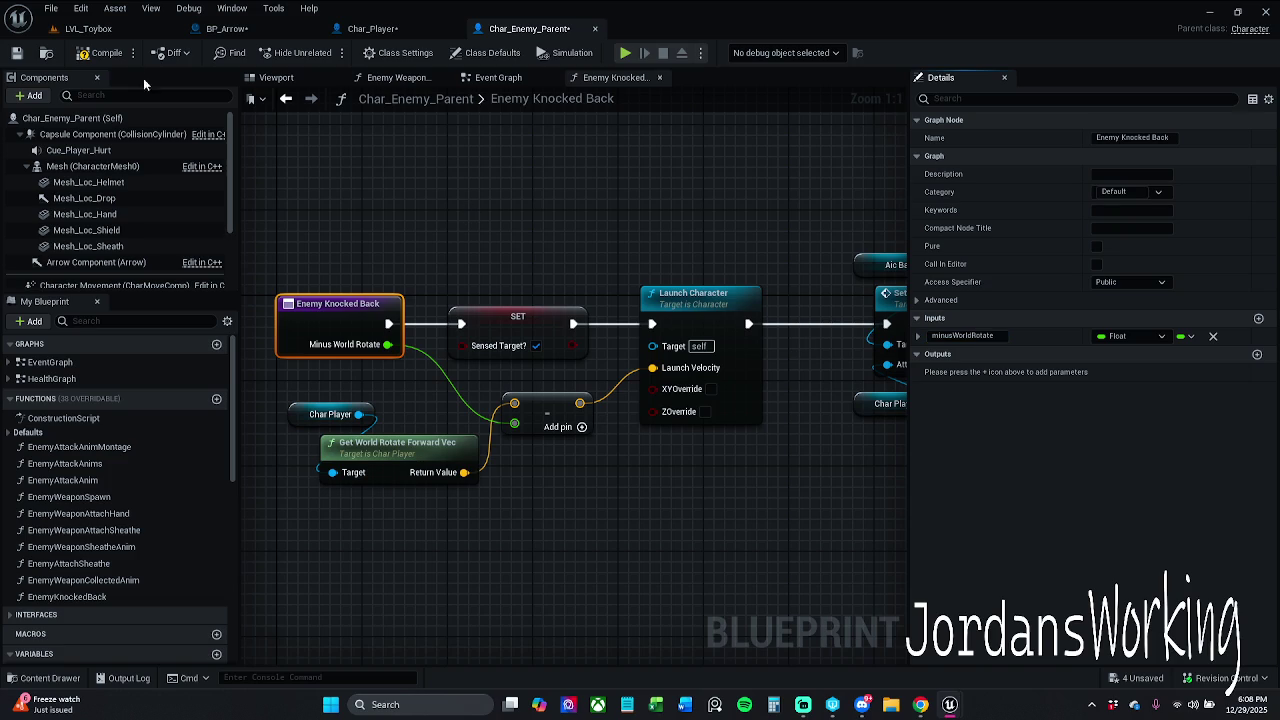
click(101, 56)
mouse_move(920, 220)
mouse_down()
mouse_move(717, 191)
mouse_move(970, 196)
mouse_up()
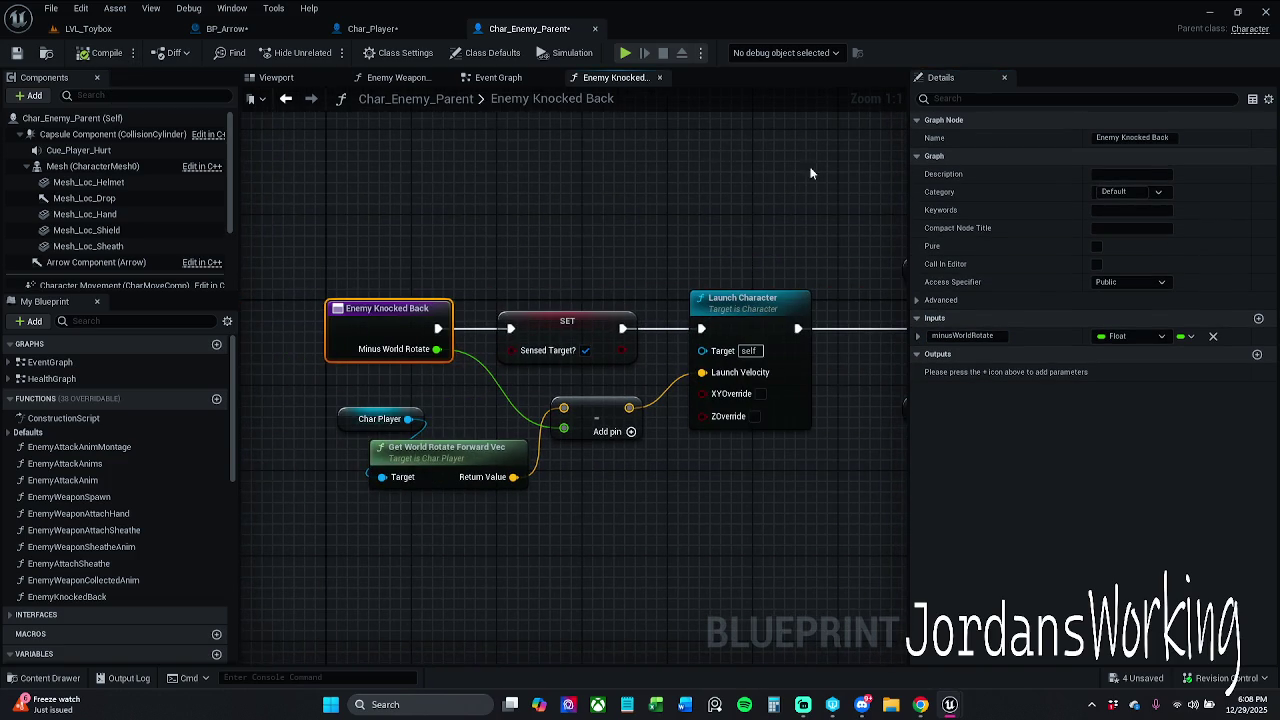
click(17, 53)
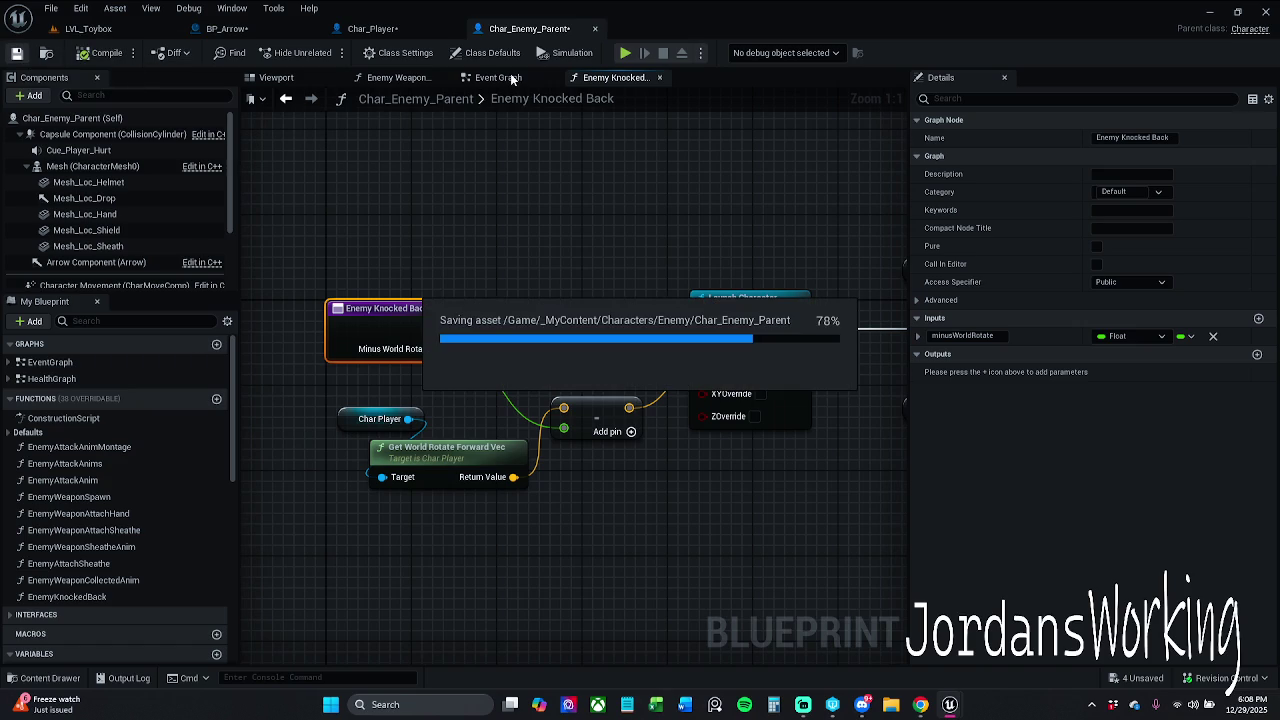
Place an EnemyKnockedBack call after Event Knockback in the Event Graph
click(497, 78)
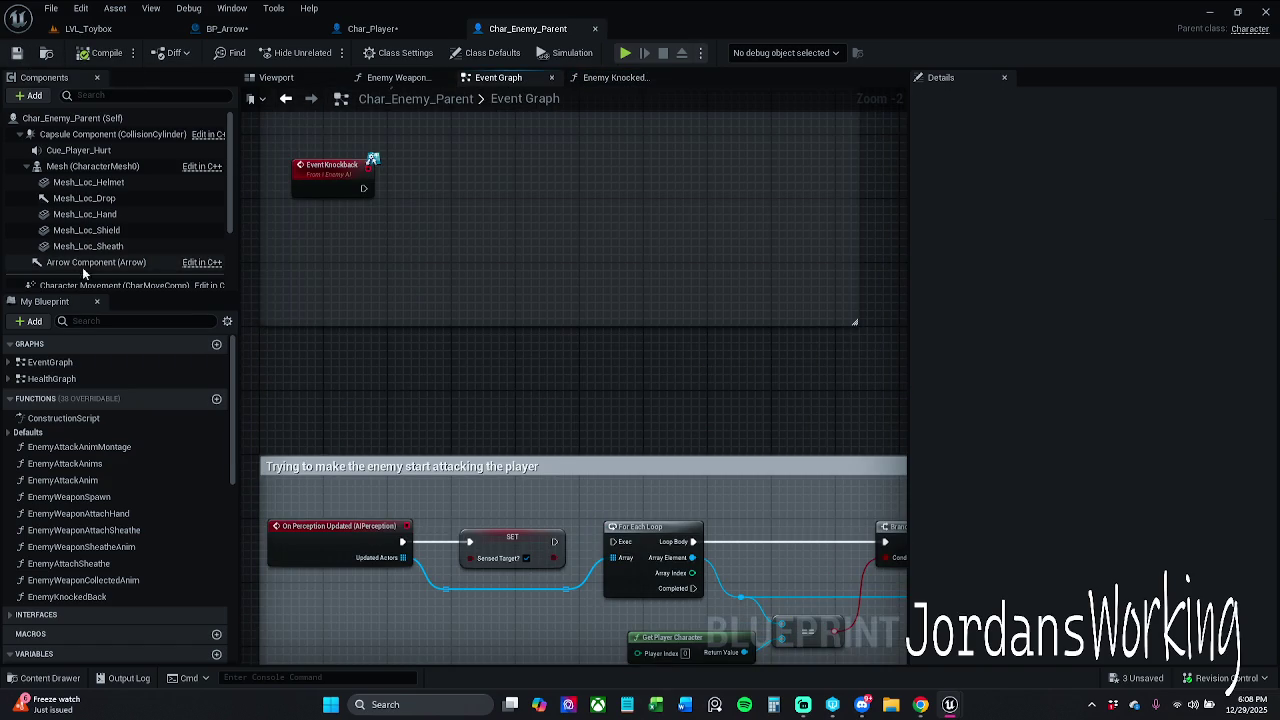
click(95, 596)
mouse_move(150, 596)
mouse_down()
mouse_move(409, 206)
mouse_move(361, 190)
mouse_move(414, 162)
mouse_up()
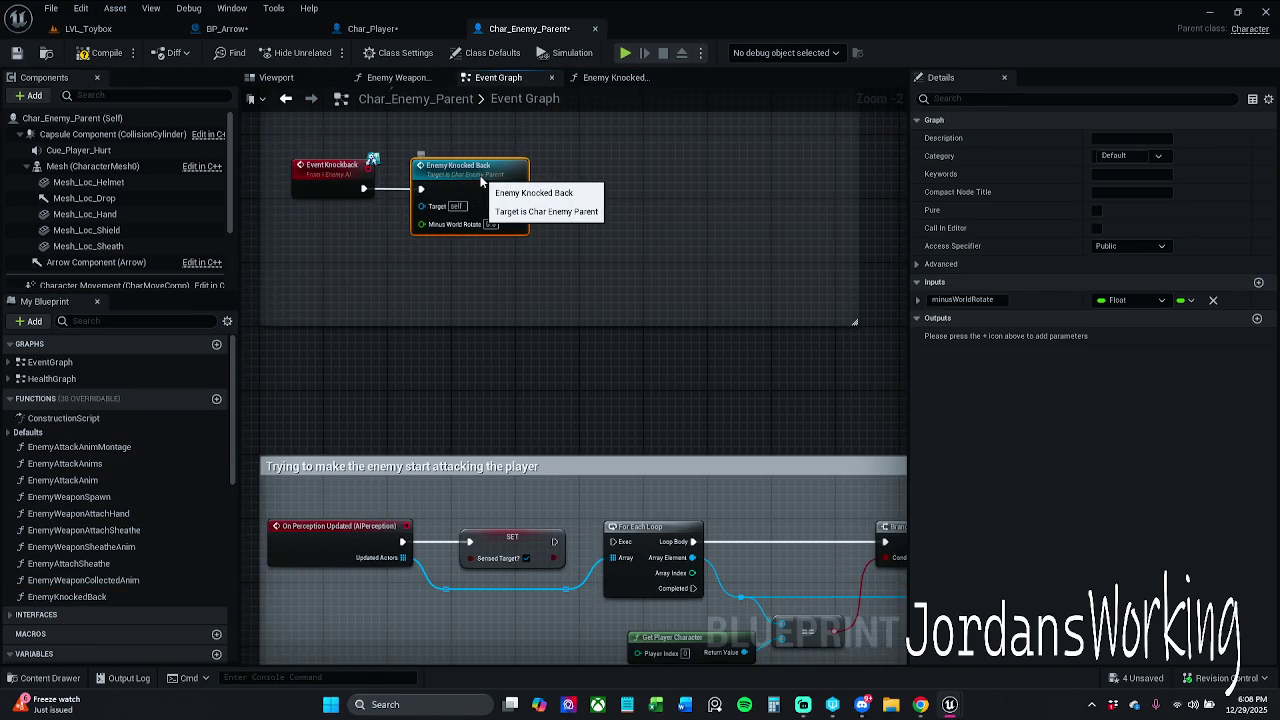
Rename the function to EnemyKnockBackState, then compile and save
double_click(525, 202)
click(93, 597)
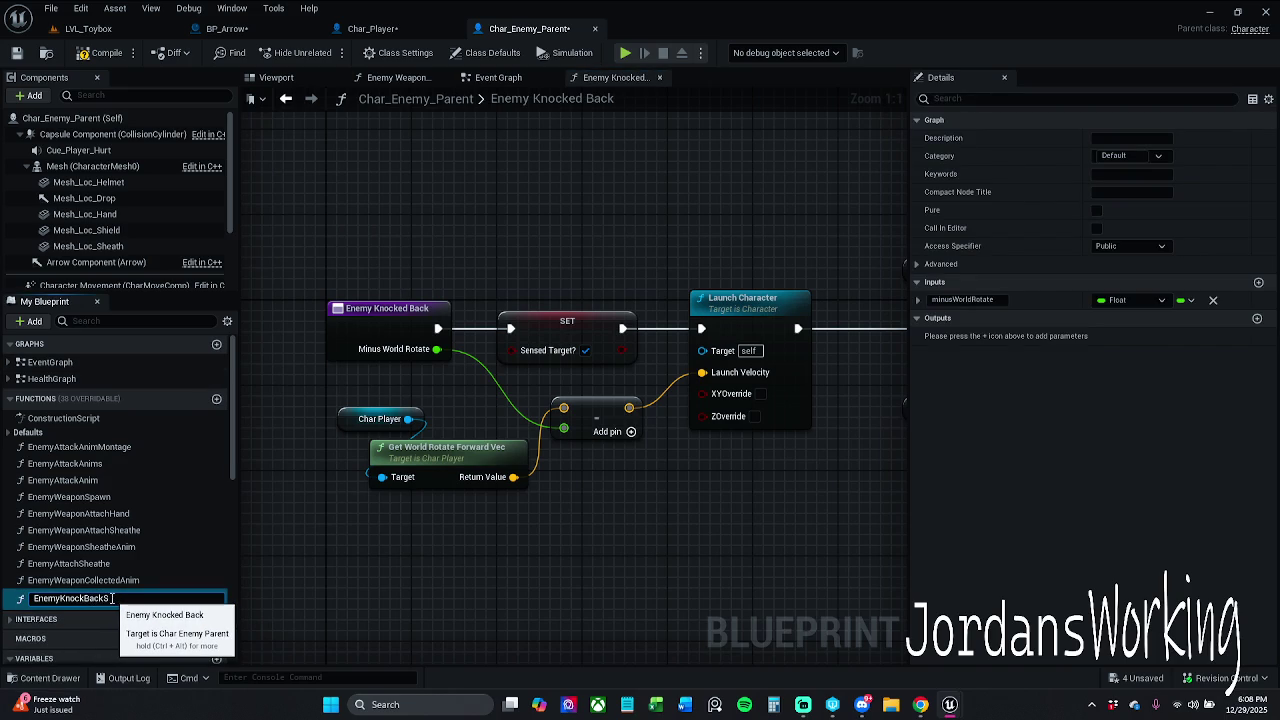
key(Return)
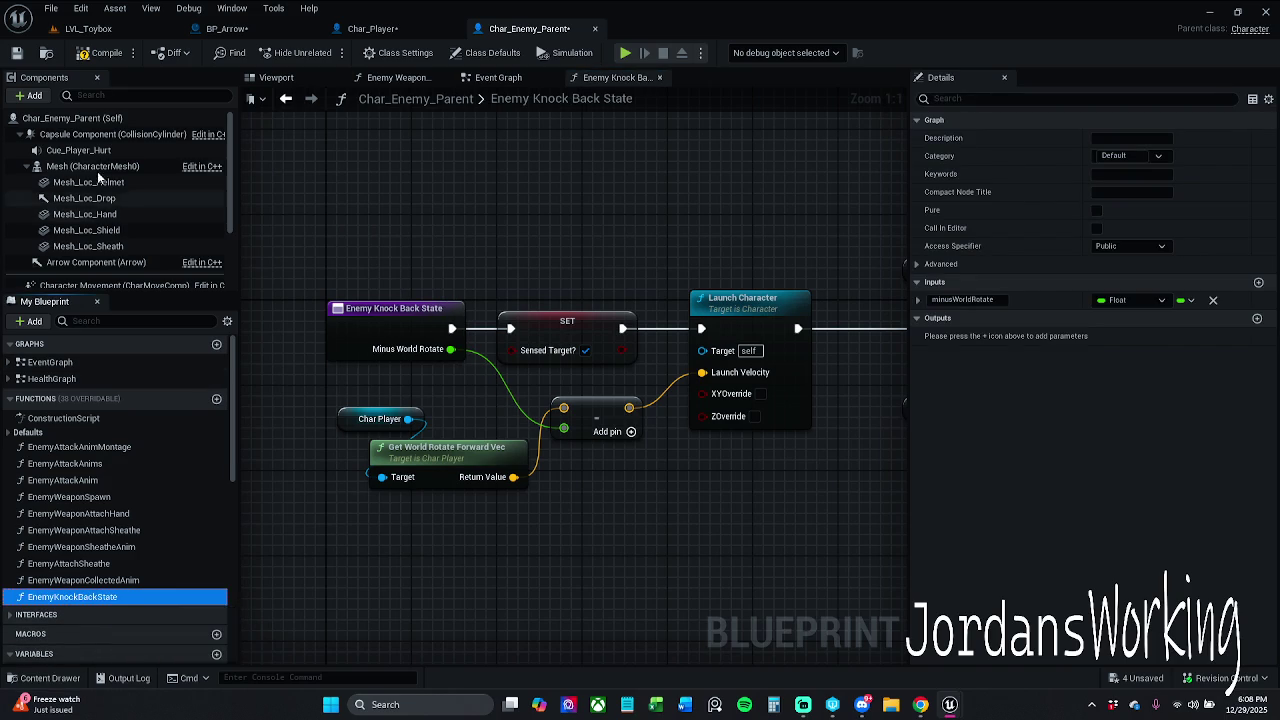
click(17, 53)
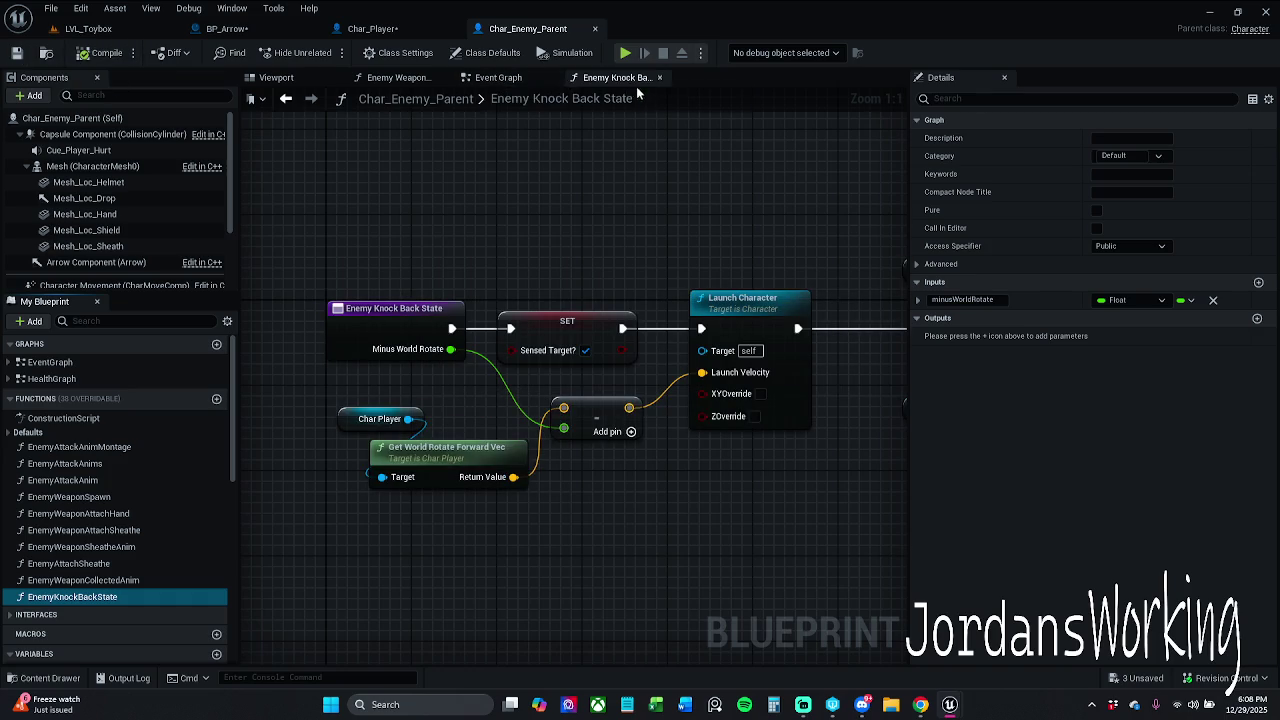
drag(795, 260, 702, 251)
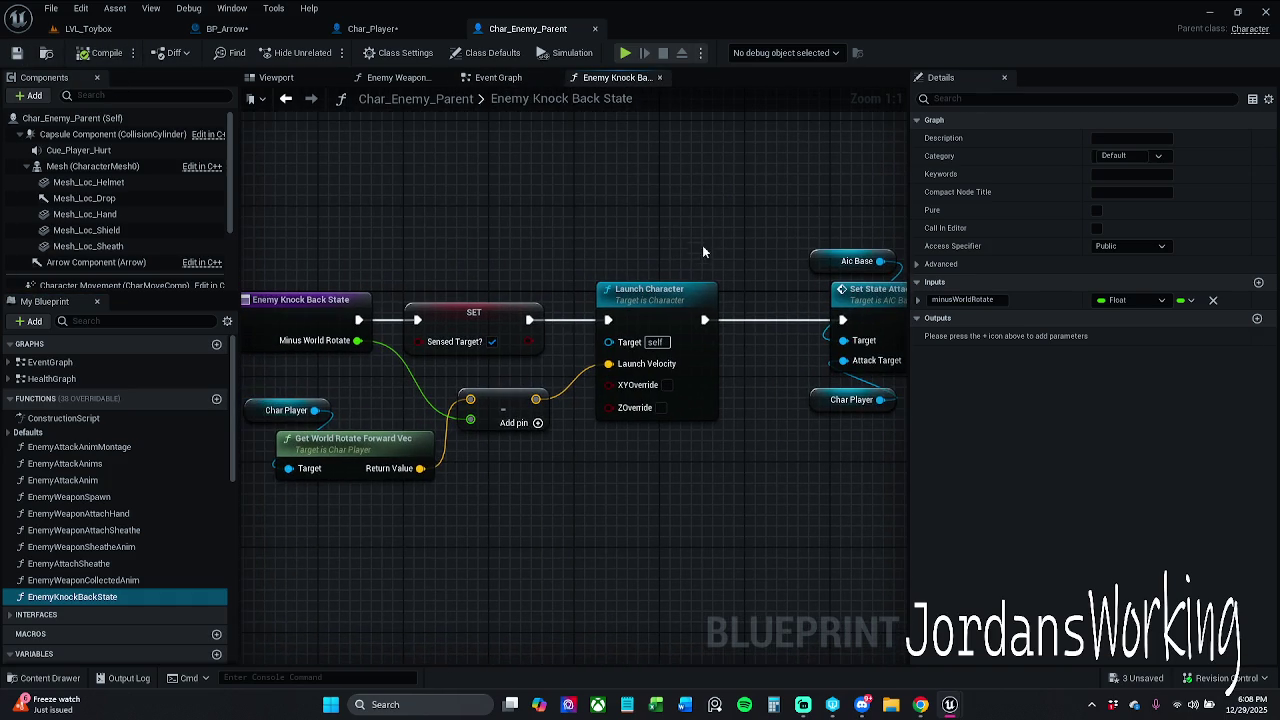
Set Minus World Rotate on the Event Graph call to 60.0
click(660, 78)
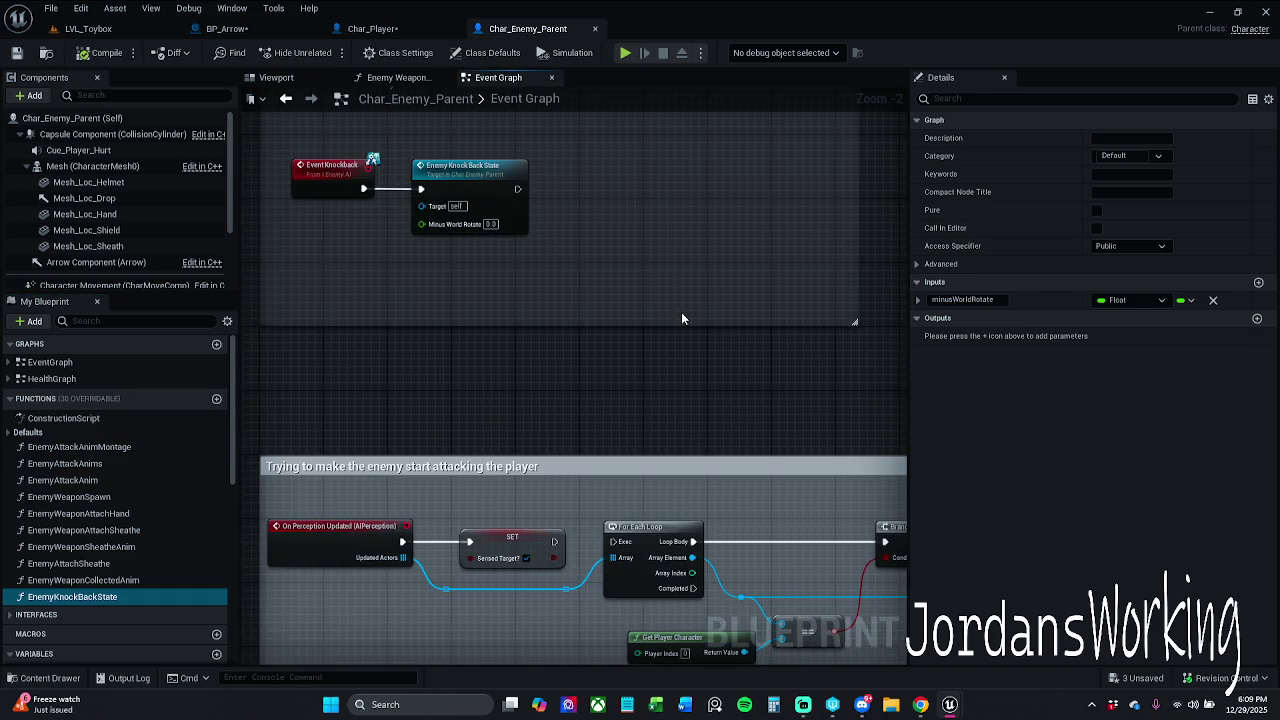
scroll(656, 313, up, 2)
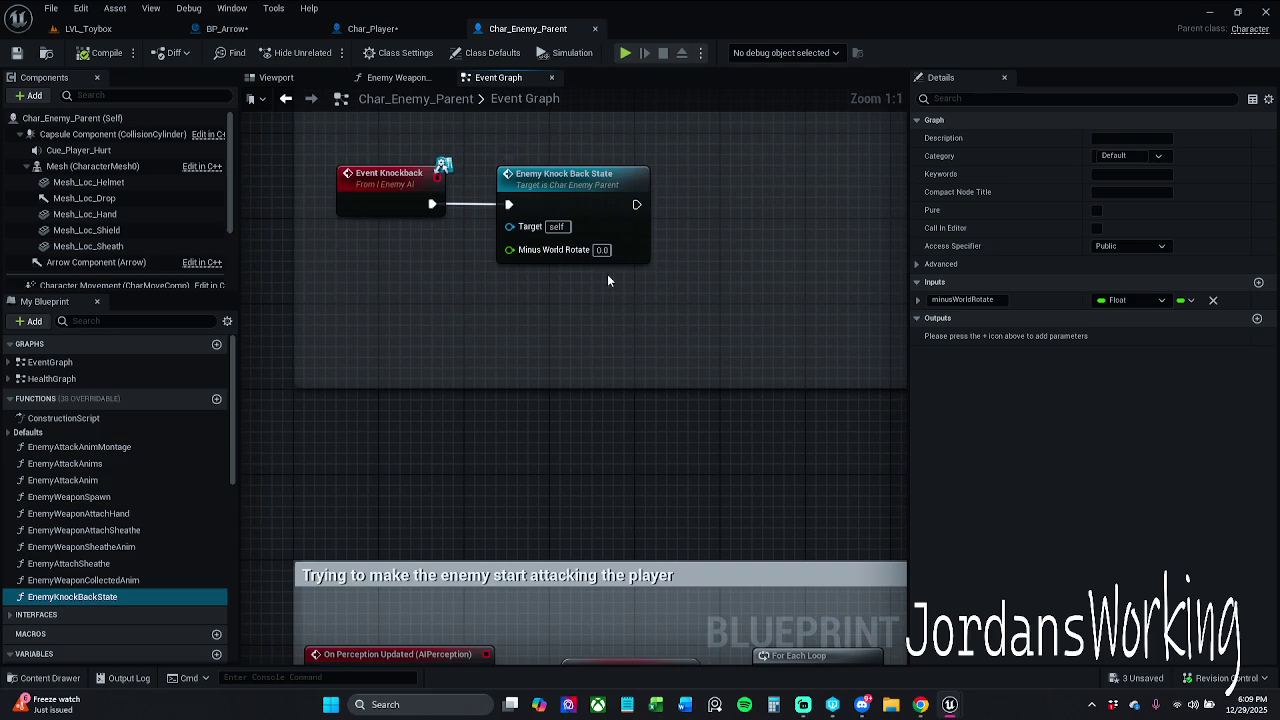
click(602, 250)
text(60)
key(Return)
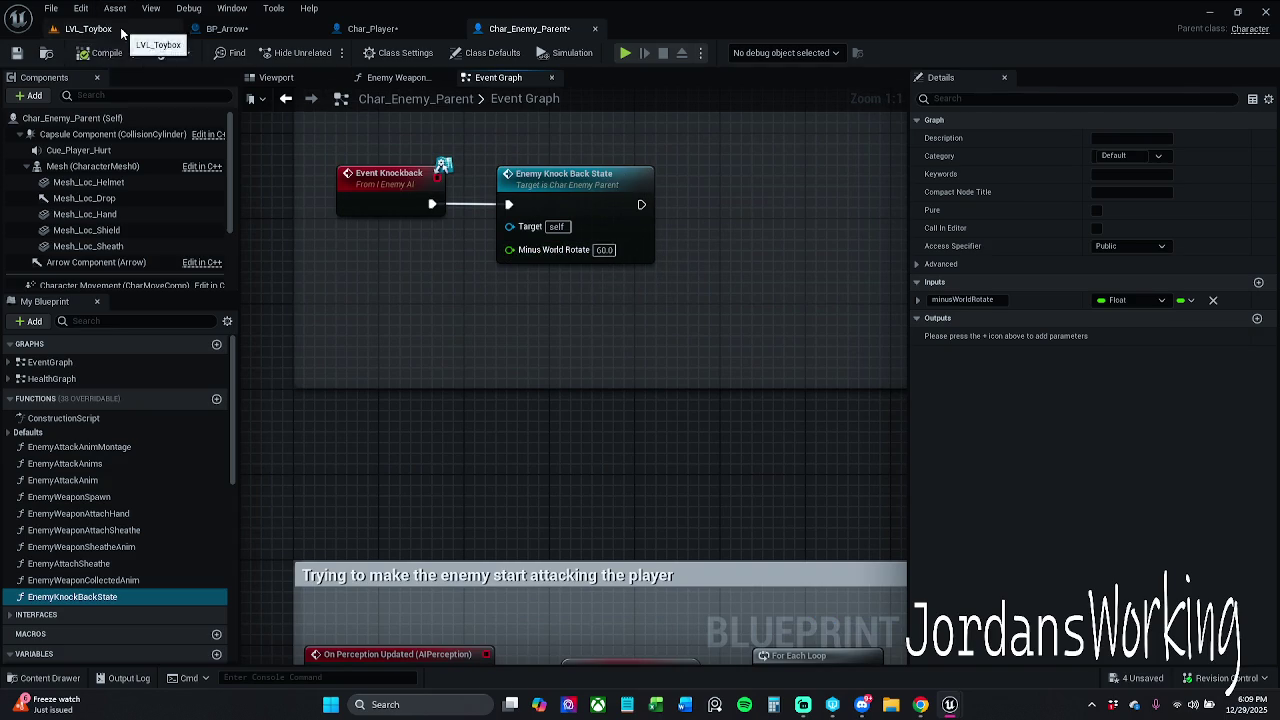
Play-test the knockback in LVL_Toybox with Minus World Rotate at 60.0
click(80, 28)
click(326, 52)
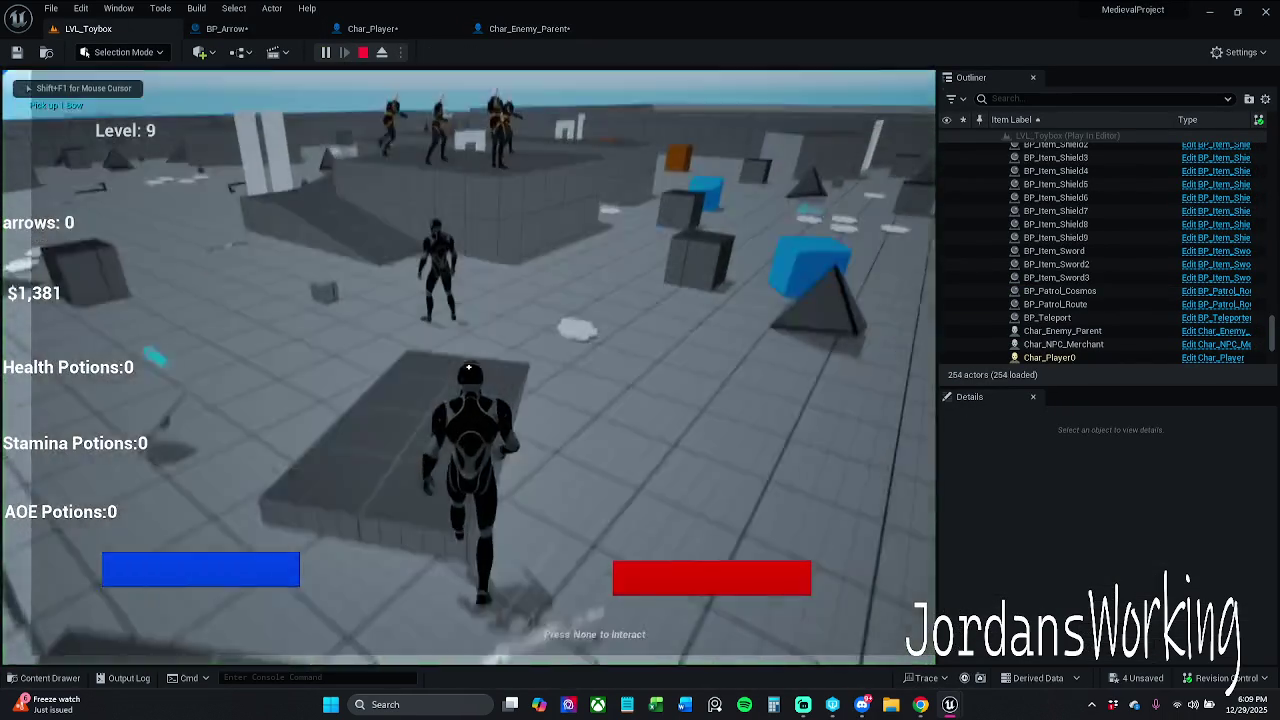
key(w)
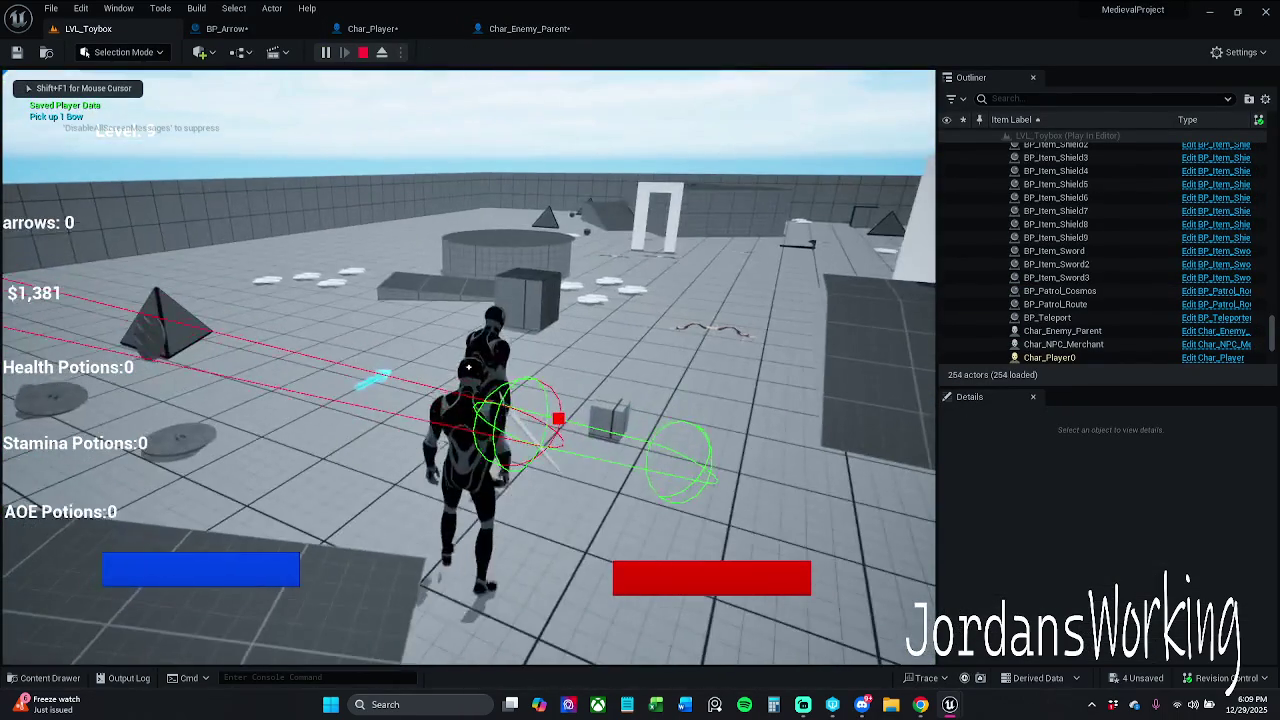
key(Escape)
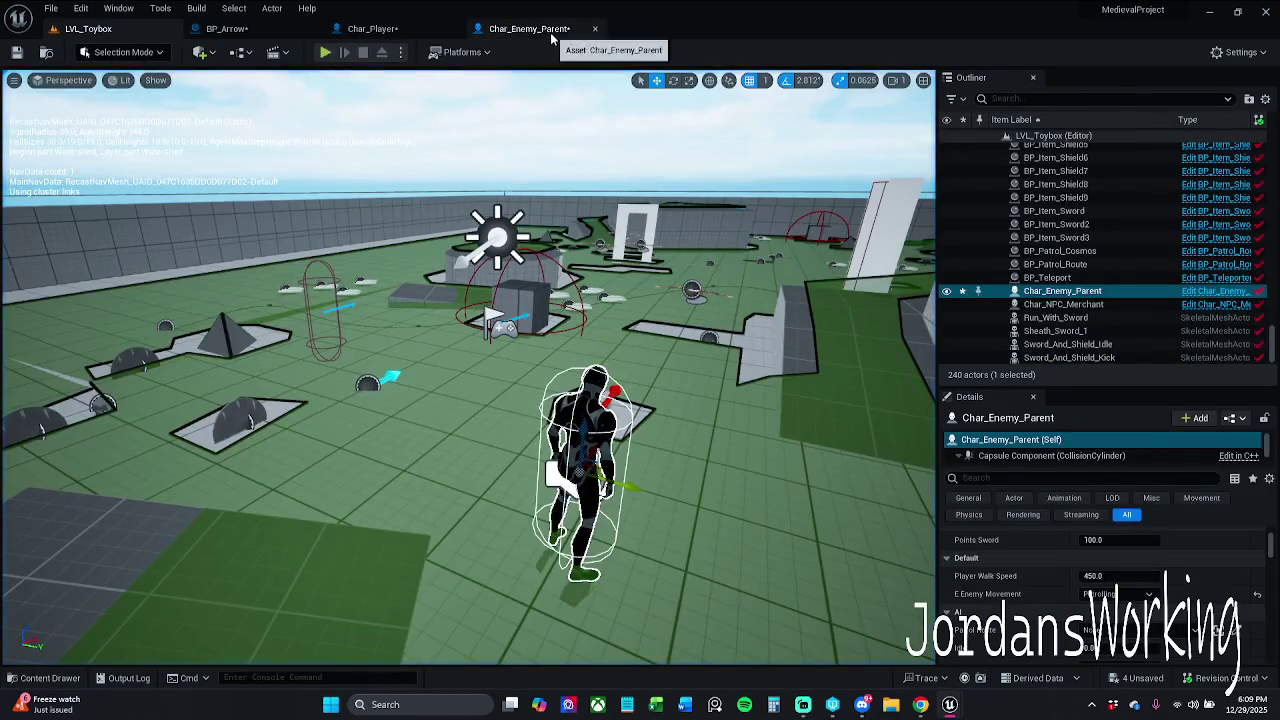
Change Minus World Rotate to 180.0 and play-test by attacking to trigger knockback
click(529, 28)
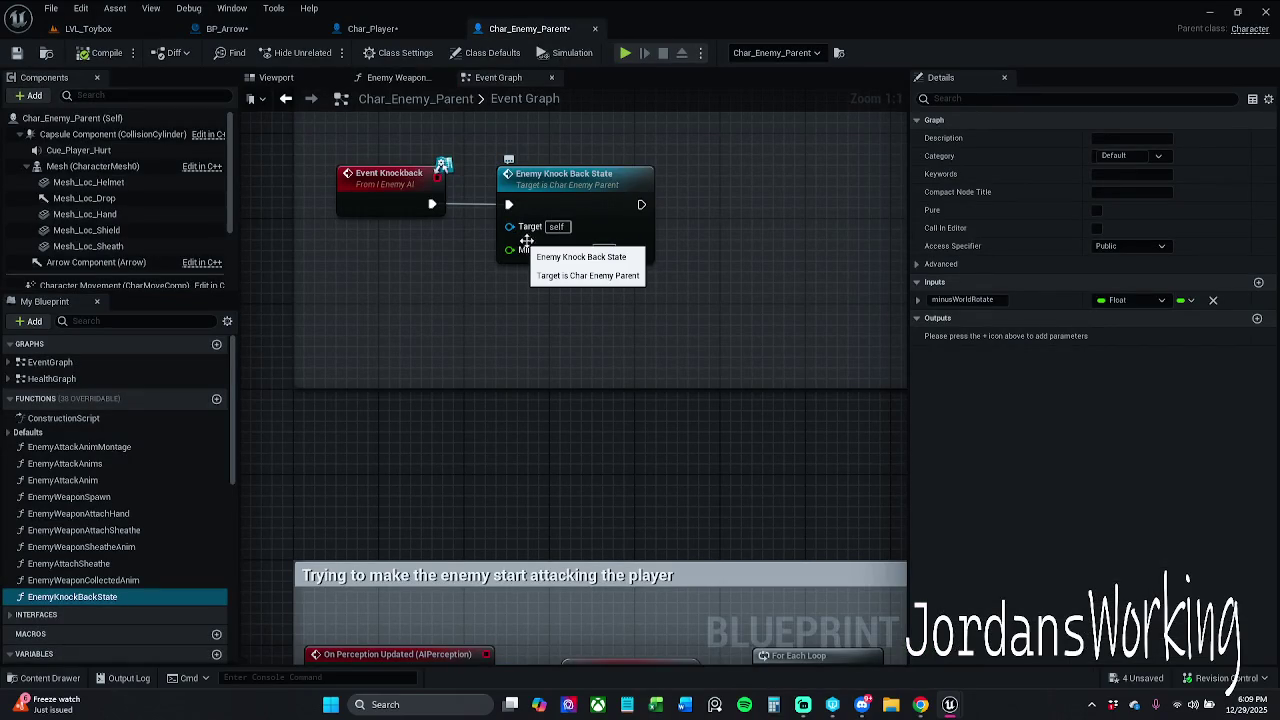
click(604, 250)
text(180)
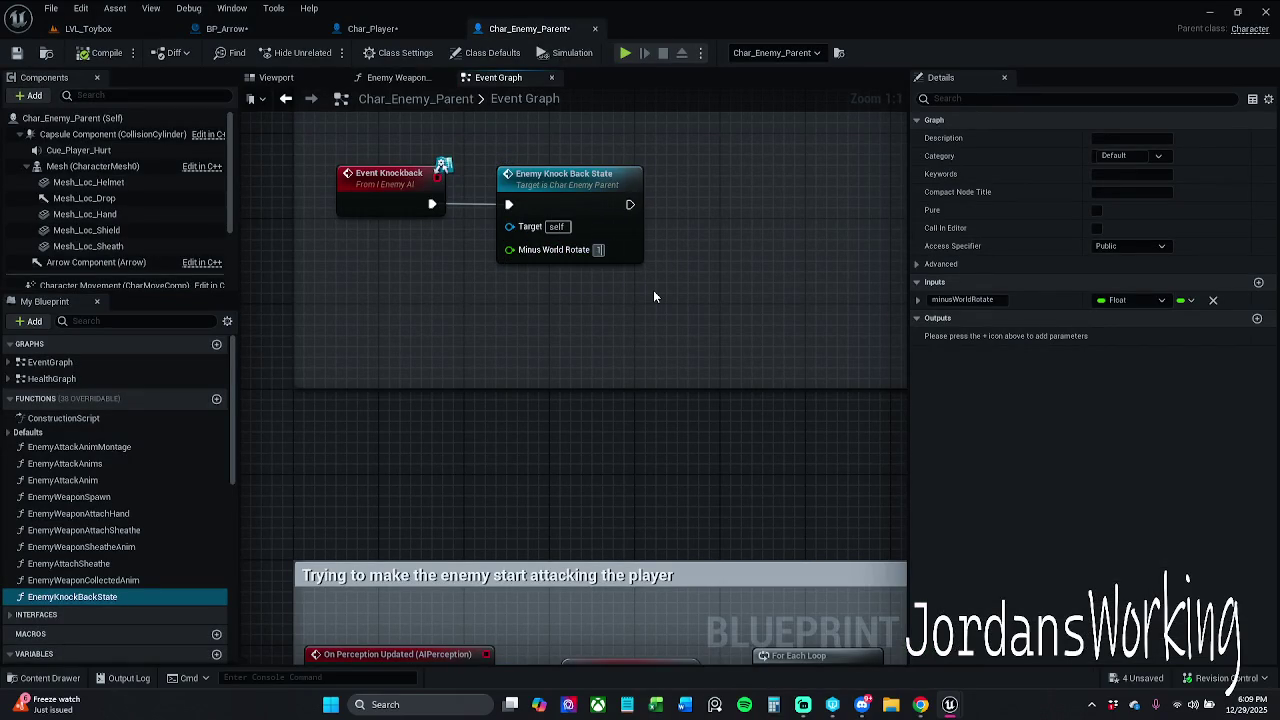
key(Return)
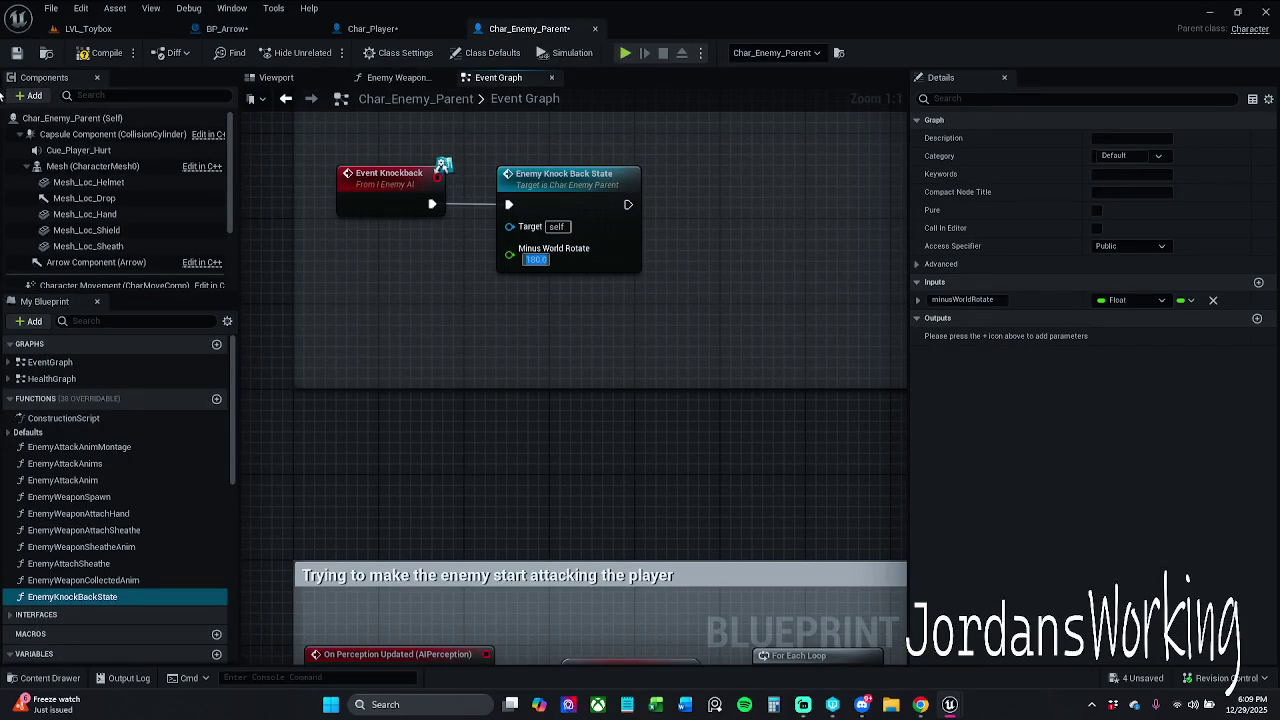
click(121, 31)
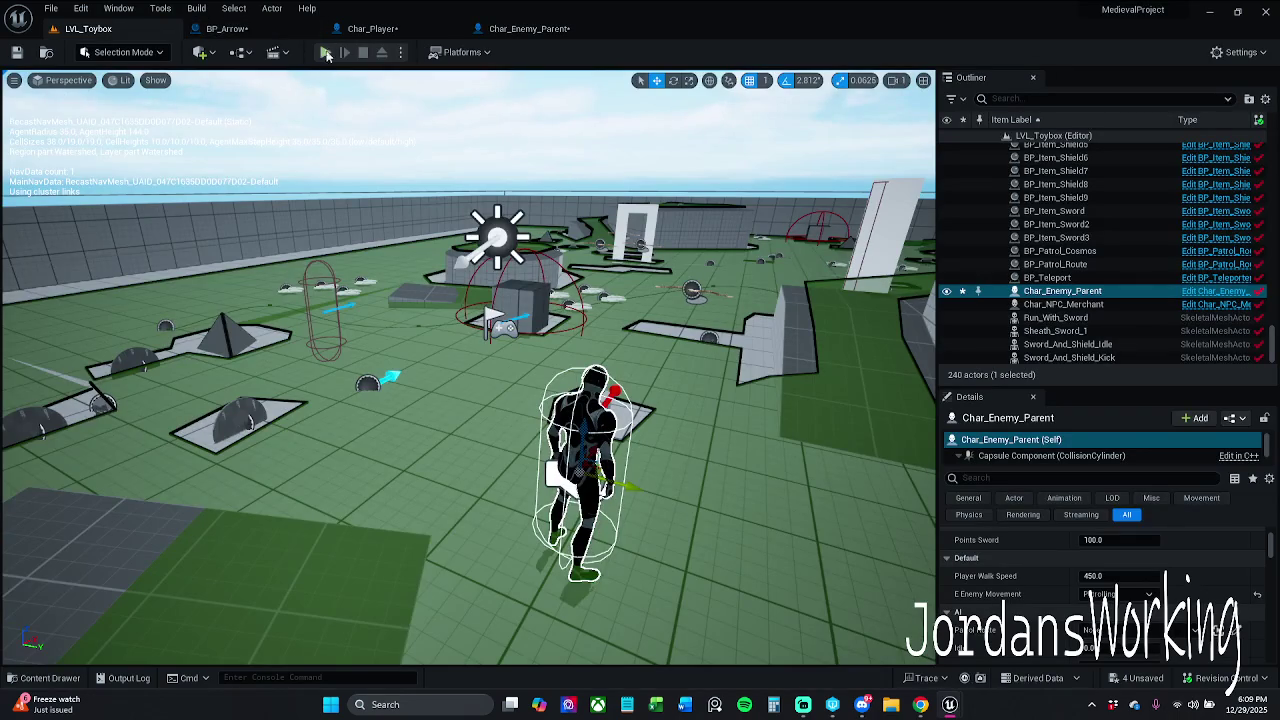
click(325, 52)
click(468, 368)
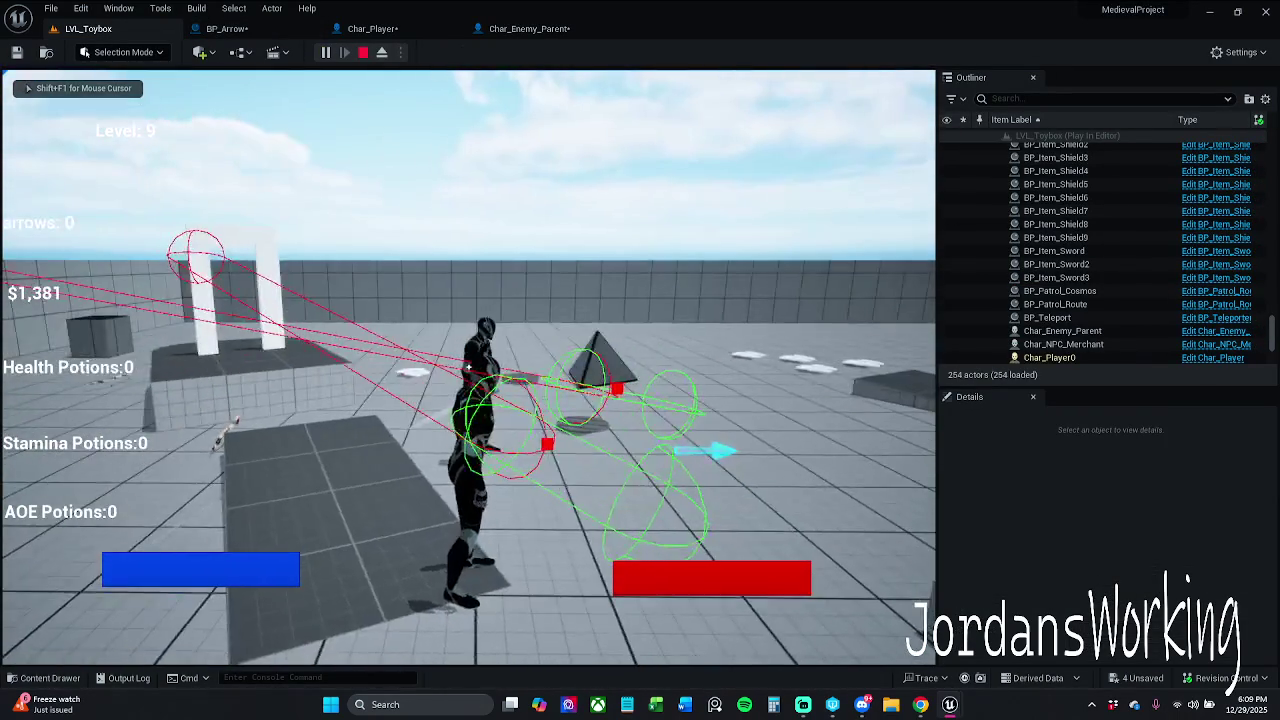
click(468, 368)
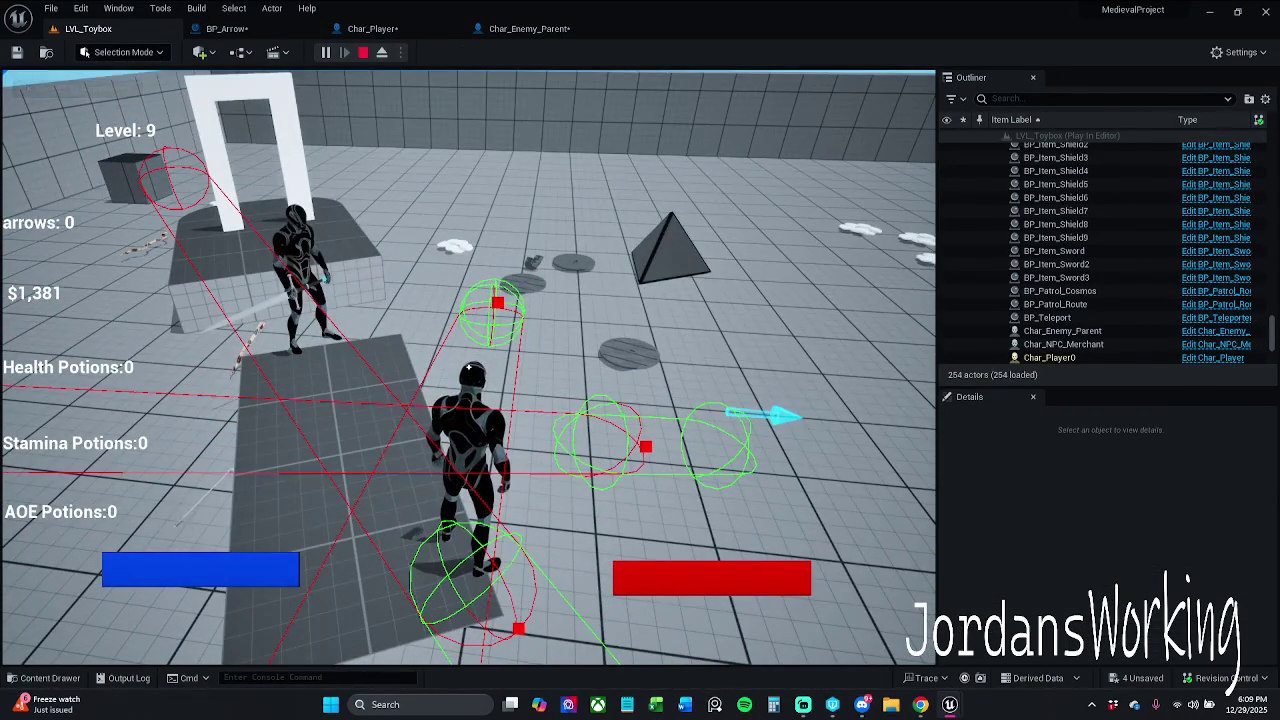
key(Escape)
Change Minus World Rotate to 1.0 and play-test the level
click(529, 28)
click(545, 262)
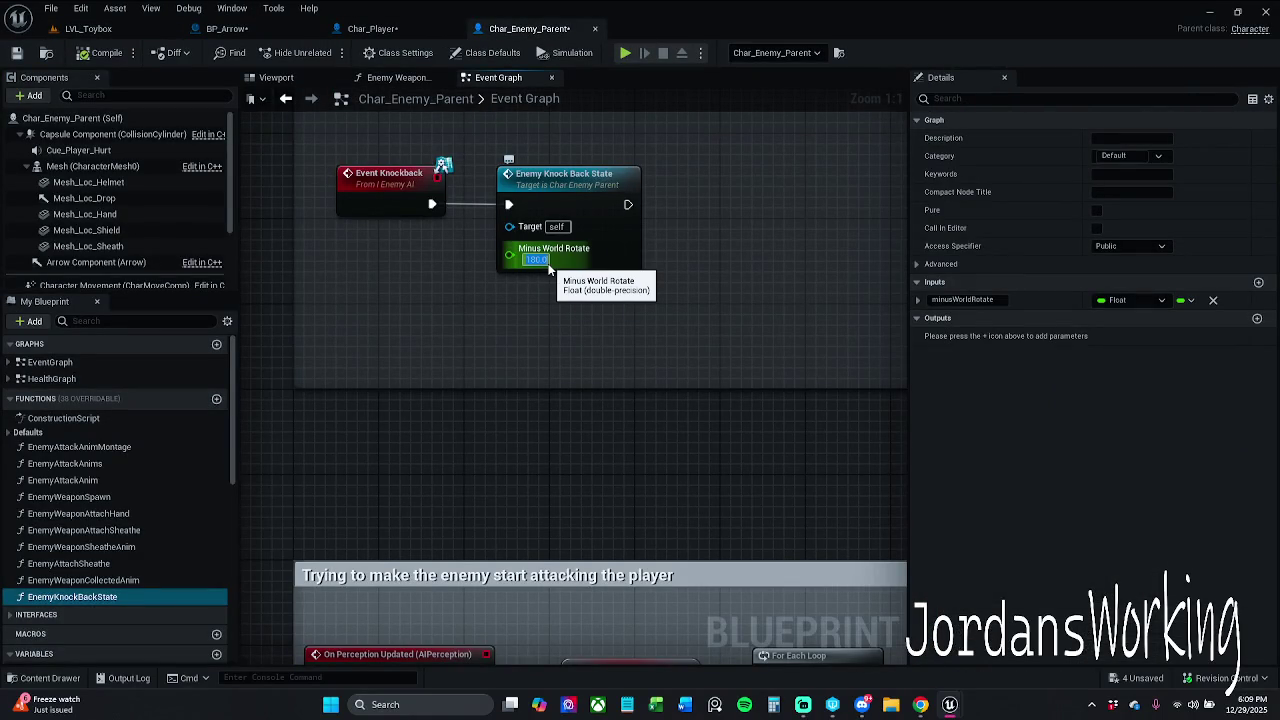
text(1)
key(Return)
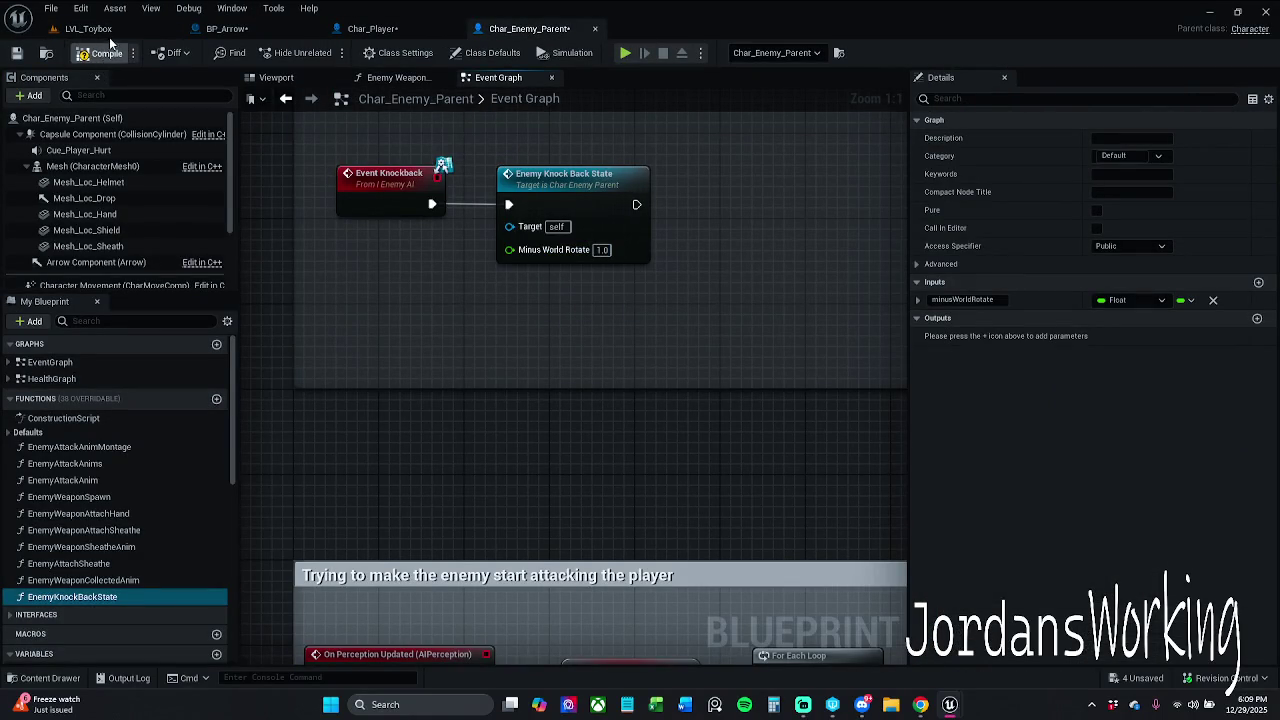
click(100, 30)
click(326, 52)
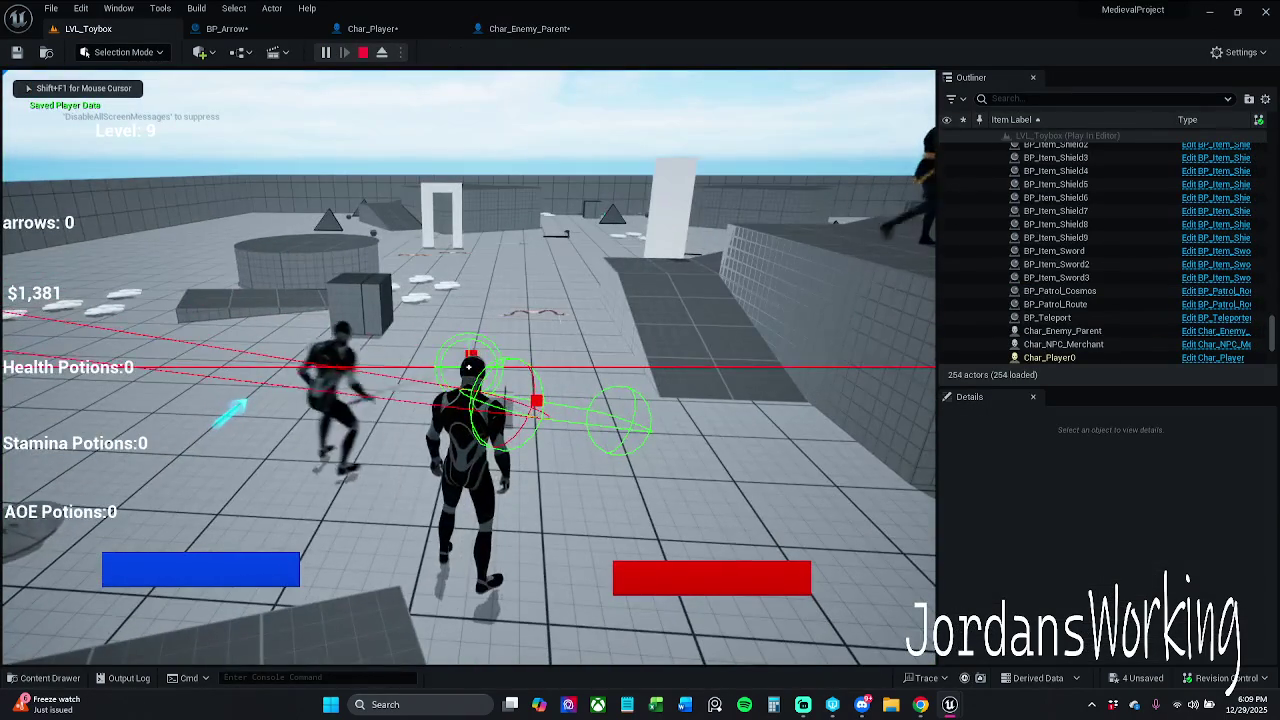
key(F8)
Change Minus World Rotate to 0.2 and play-test the level
click(529, 28)
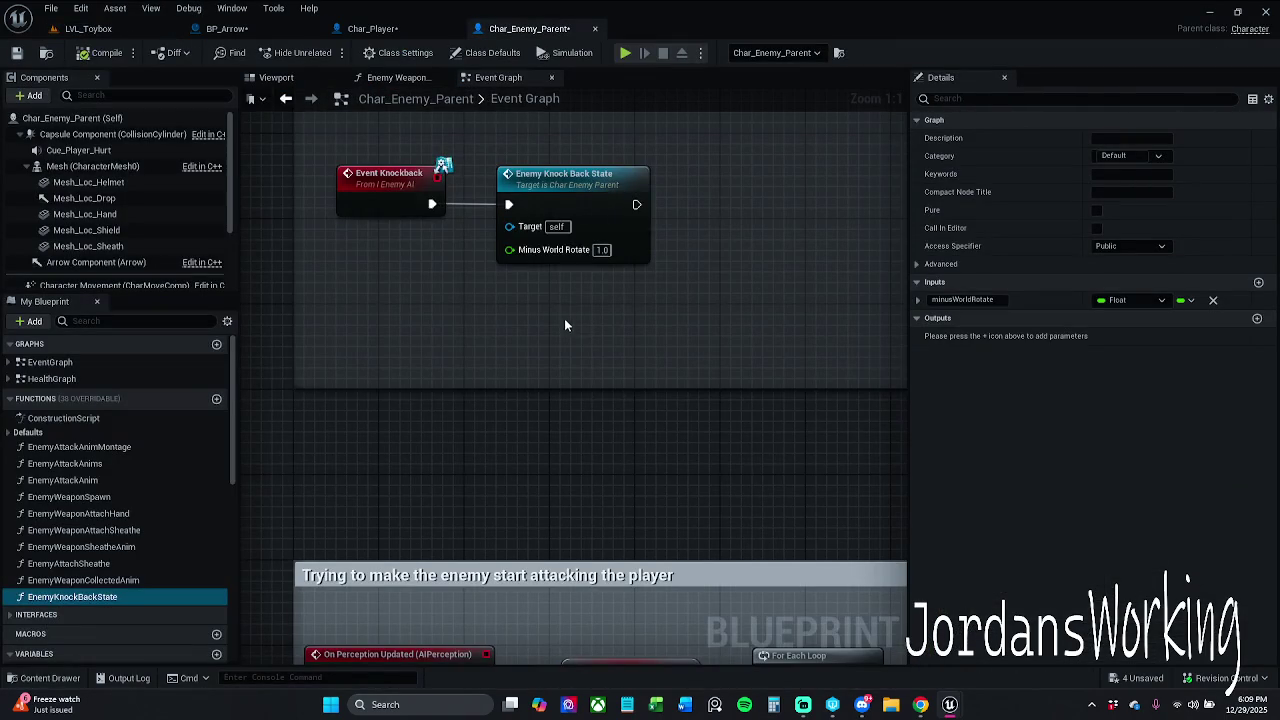
click(601, 249)
text(0.2)
click(88, 28)
click(529, 28)
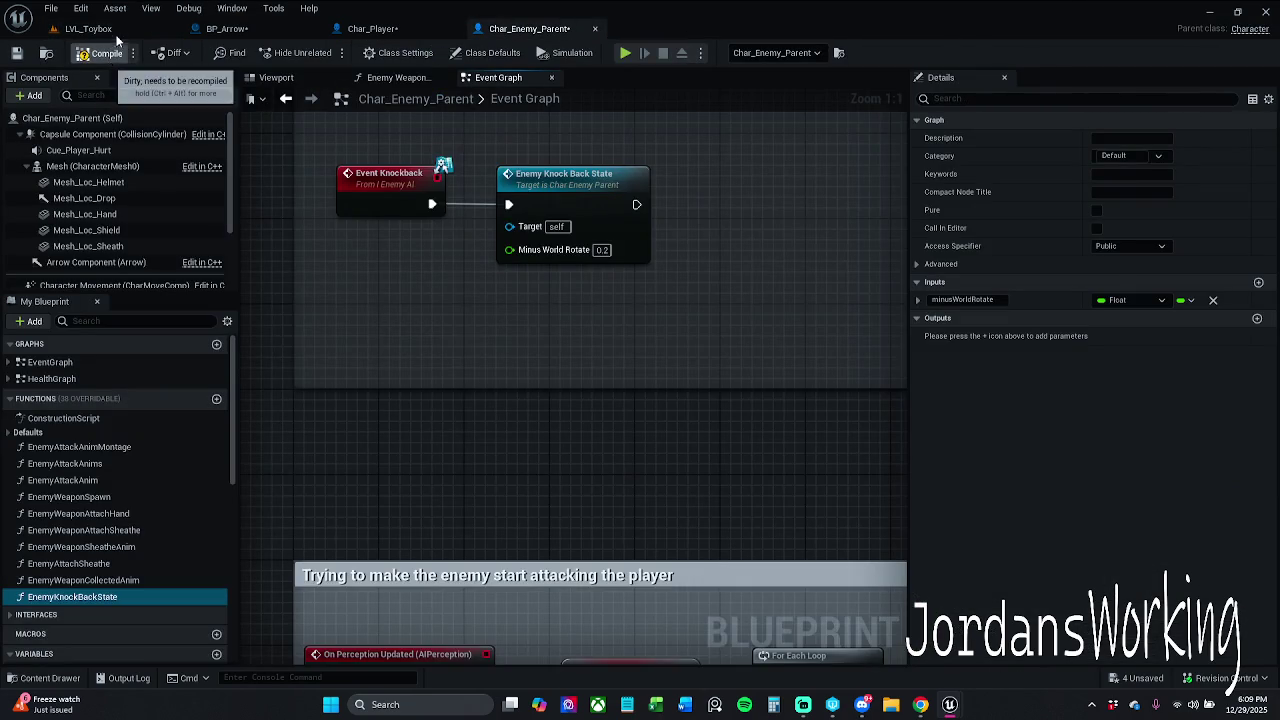
click(117, 31)
click(325, 52)
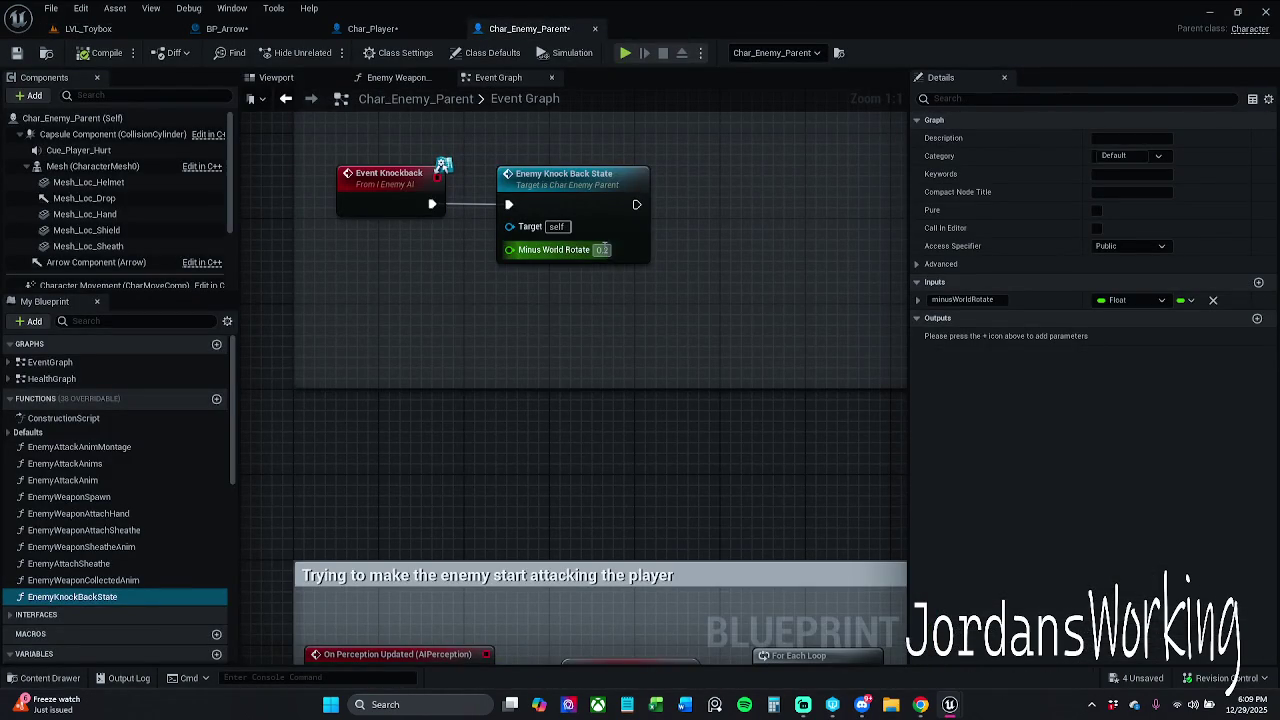
Settle on Minus World Rotate -1.0 and play-test it
click(605, 251)
text(-1)
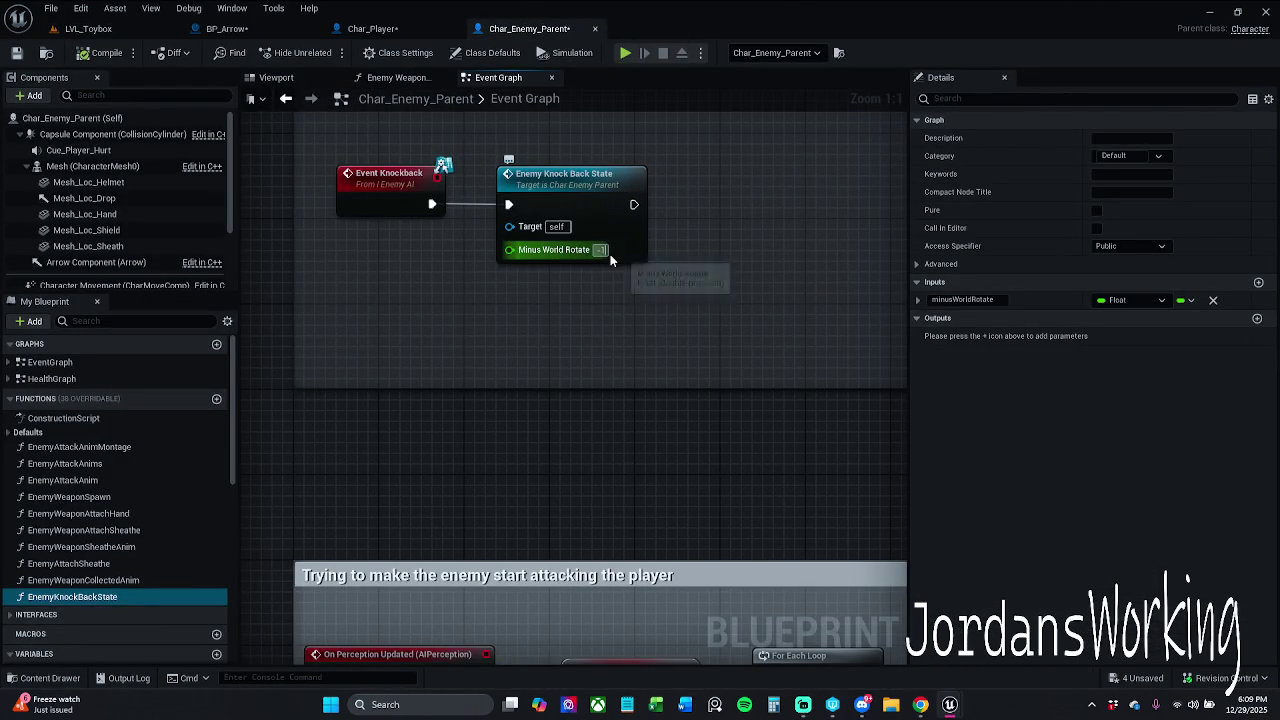
key(Return)
click(110, 55)
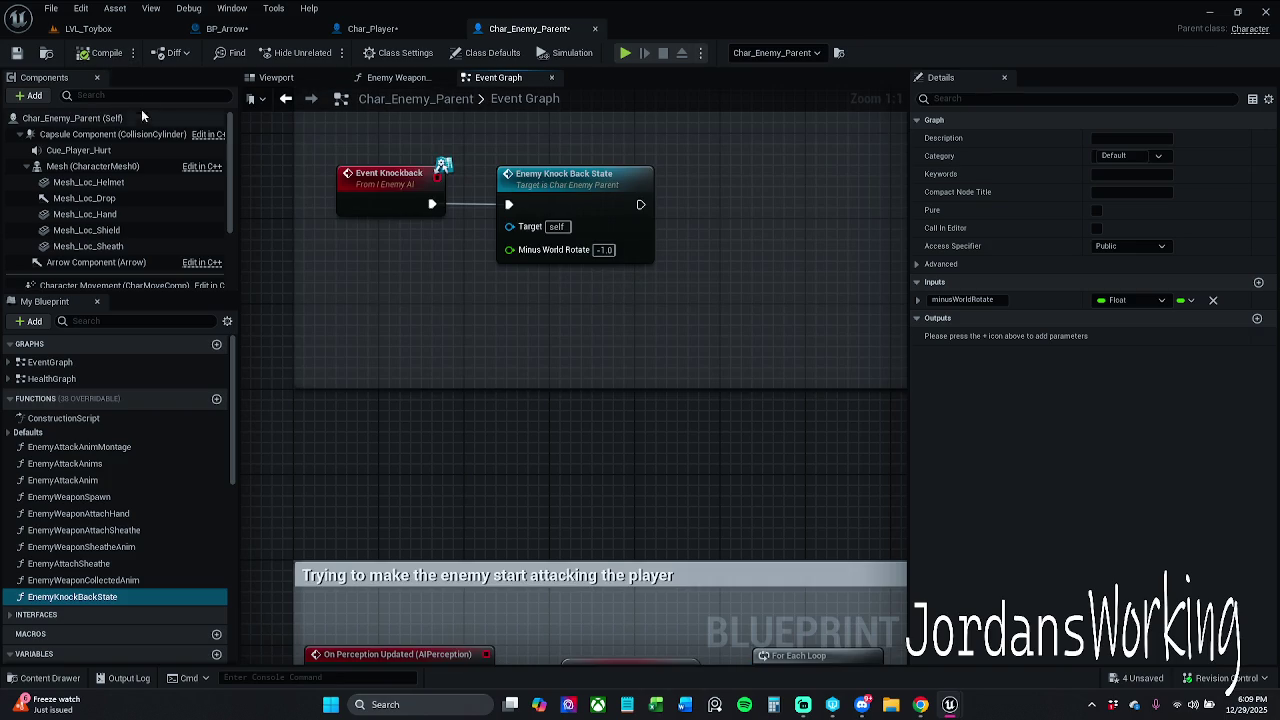
click(88, 28)
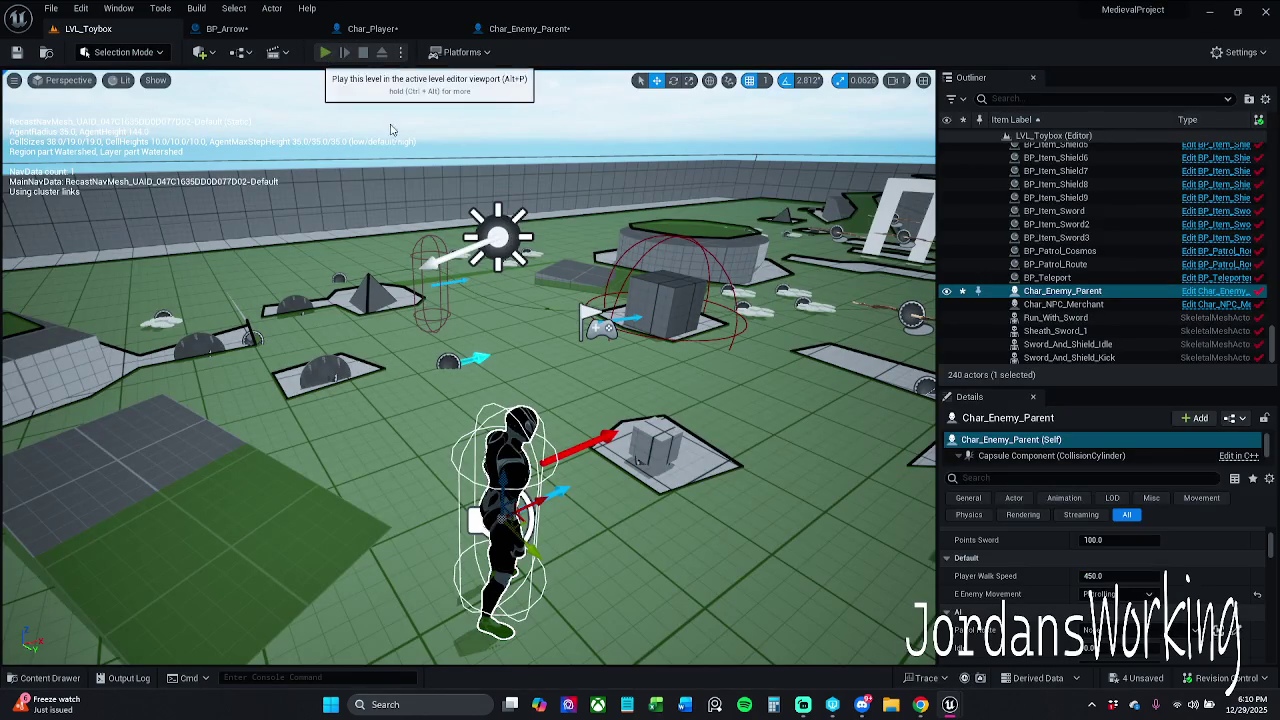
click(322, 52)
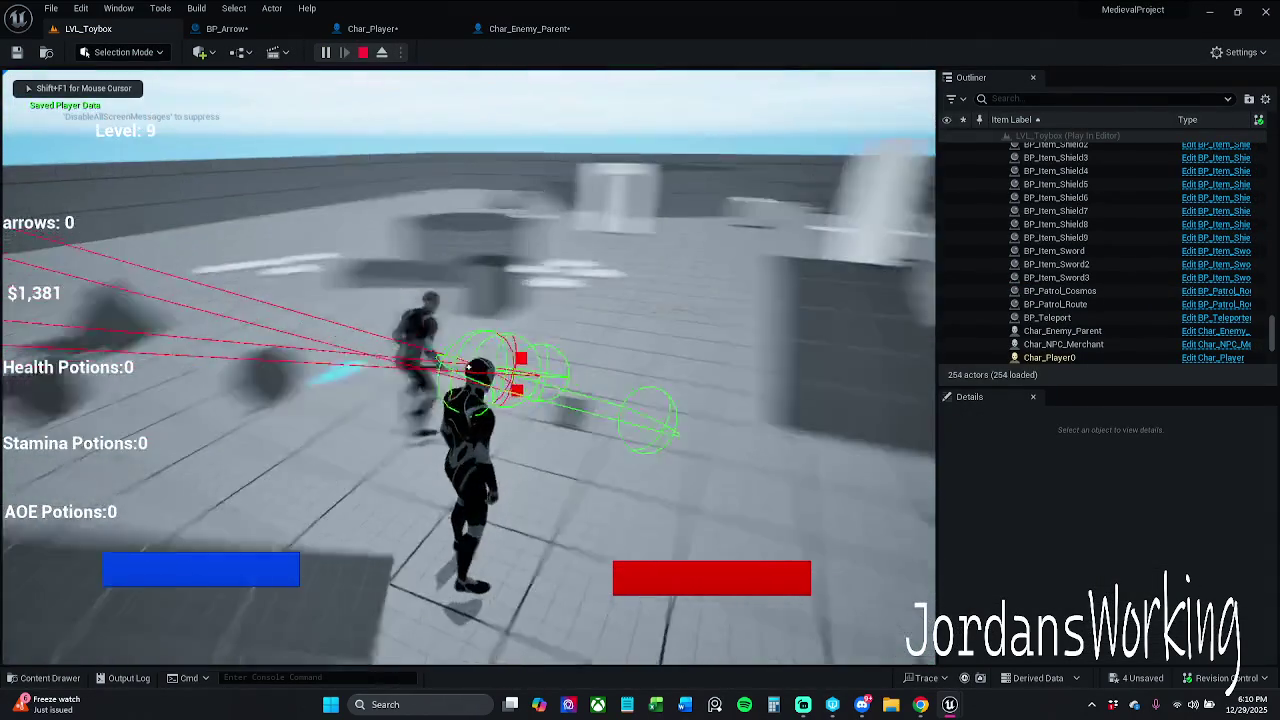
key(shift+F1)
key(Escape)
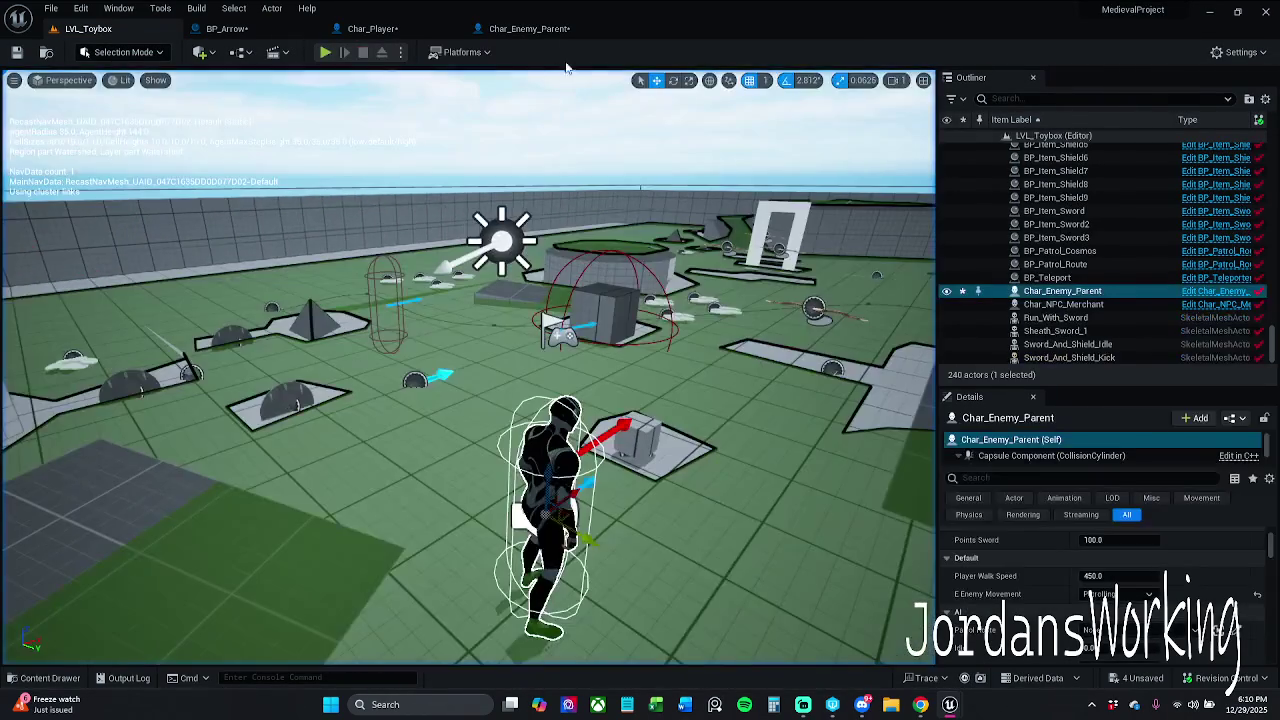
click(529, 28)
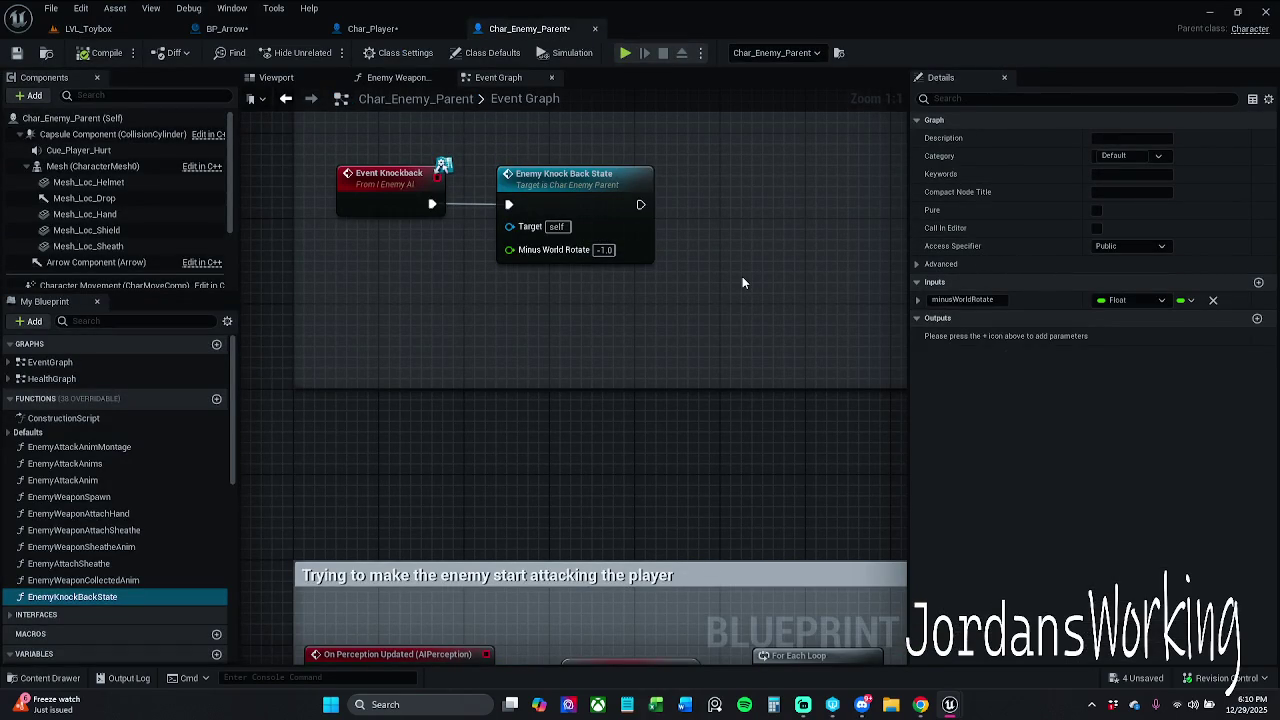
Nudge the state nodes in Enemy Knock Back State, save, and close the function
double_click(591, 203)
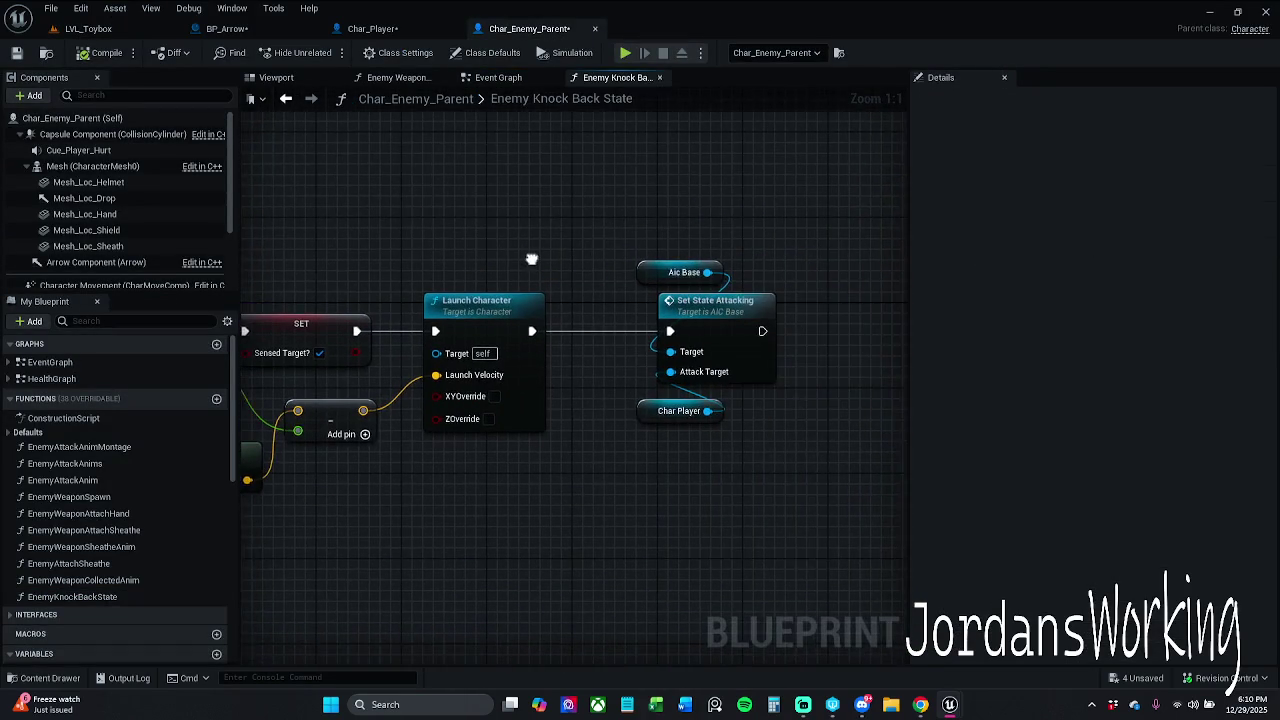
drag(607, 224, 818, 462)
drag(714, 330, 703, 330)
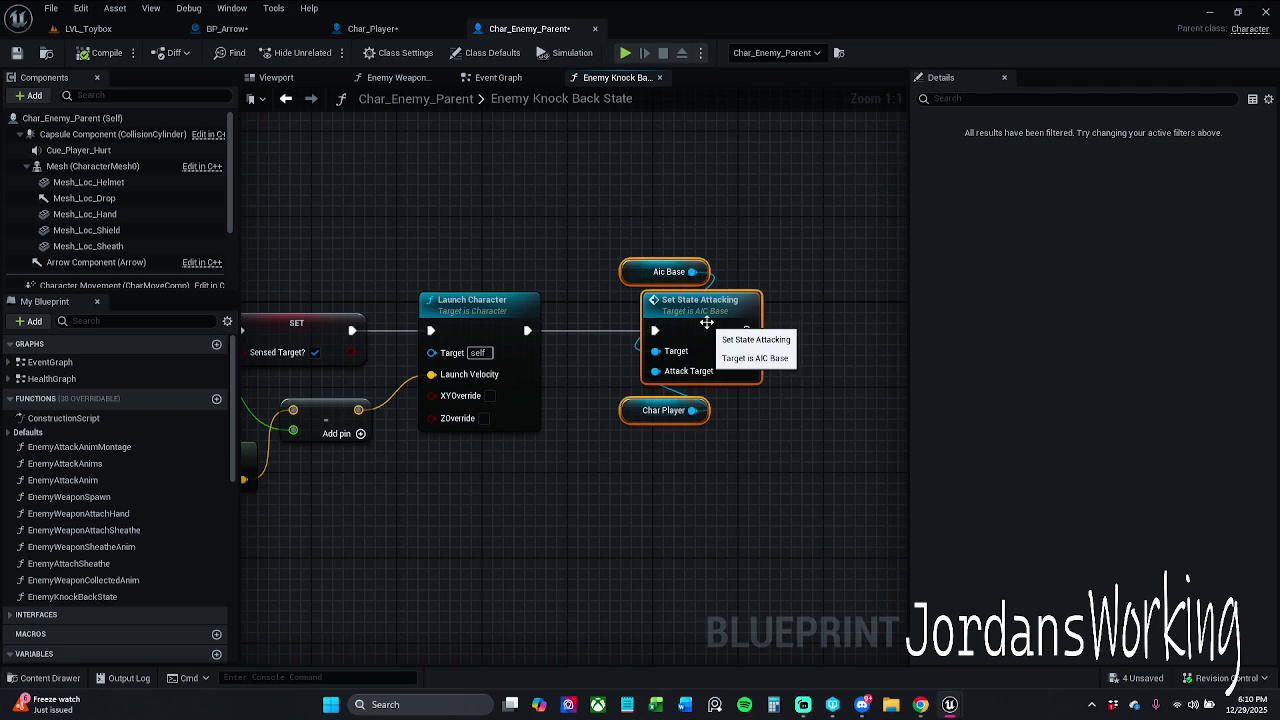
click(545, 205)
click(16, 52)
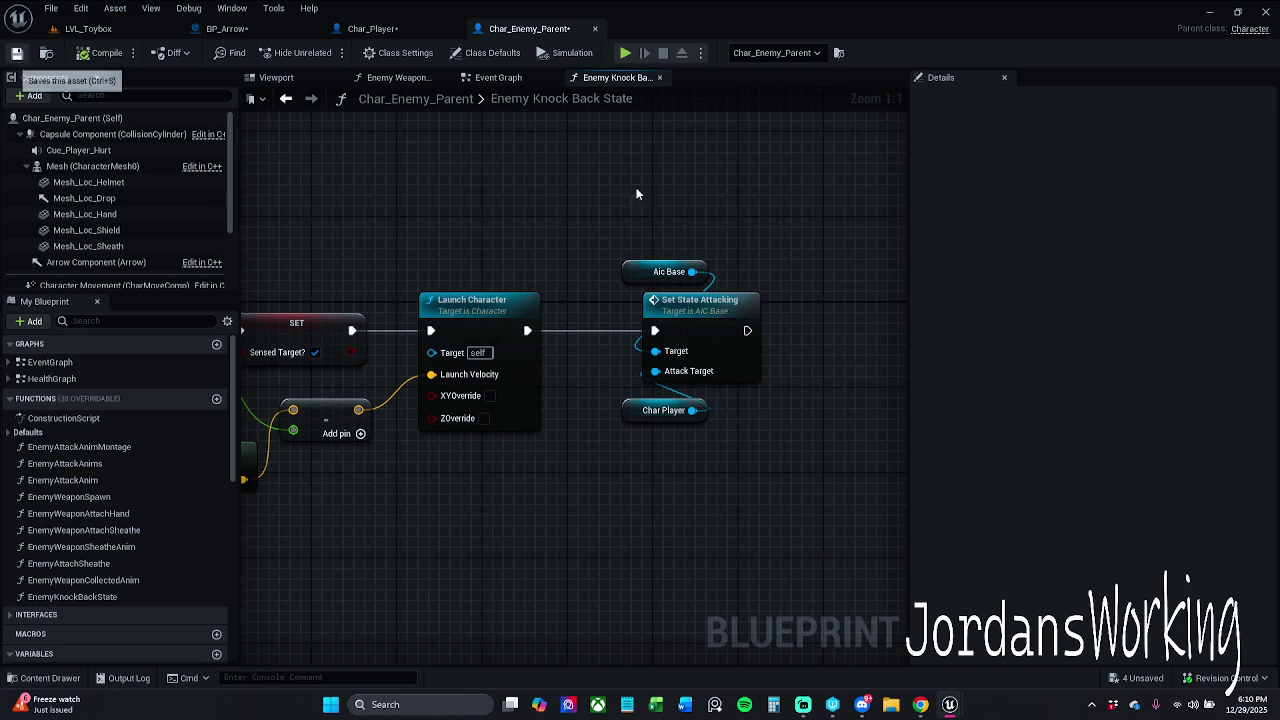
click(659, 77)
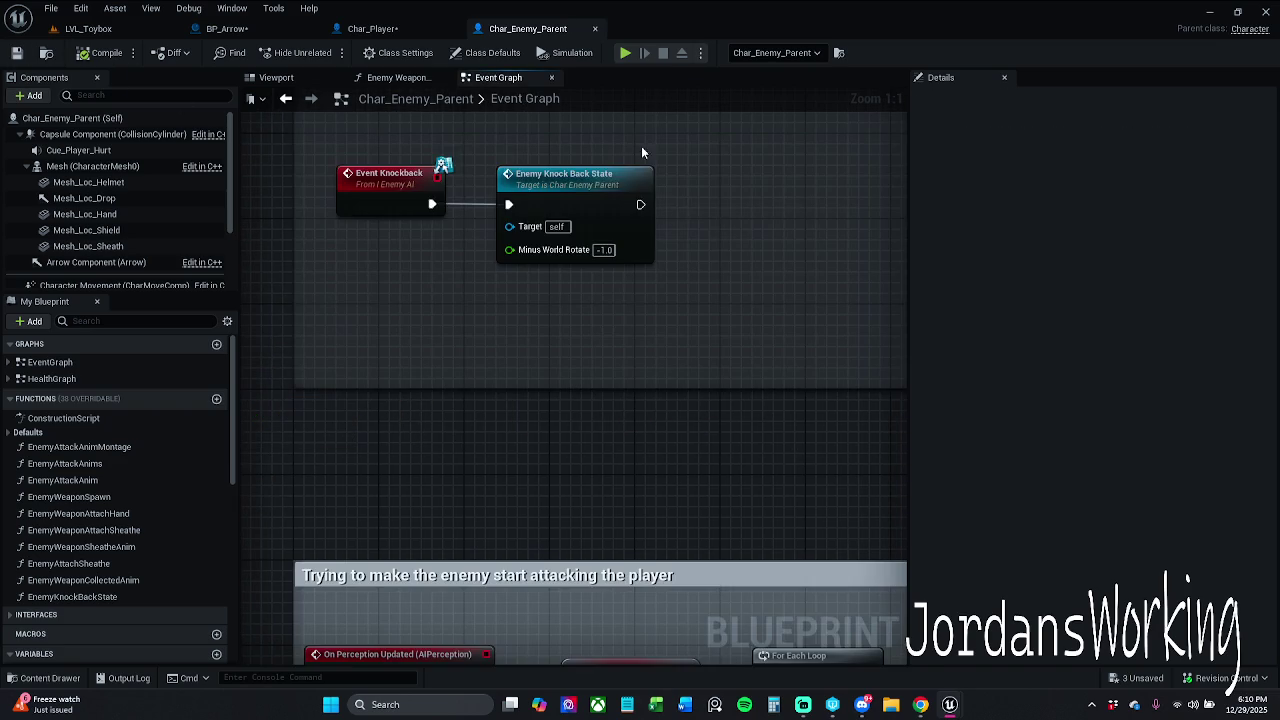
Shrink the Knockback functionality comment box to fit its nodes
scroll(678, 223, down, 5)
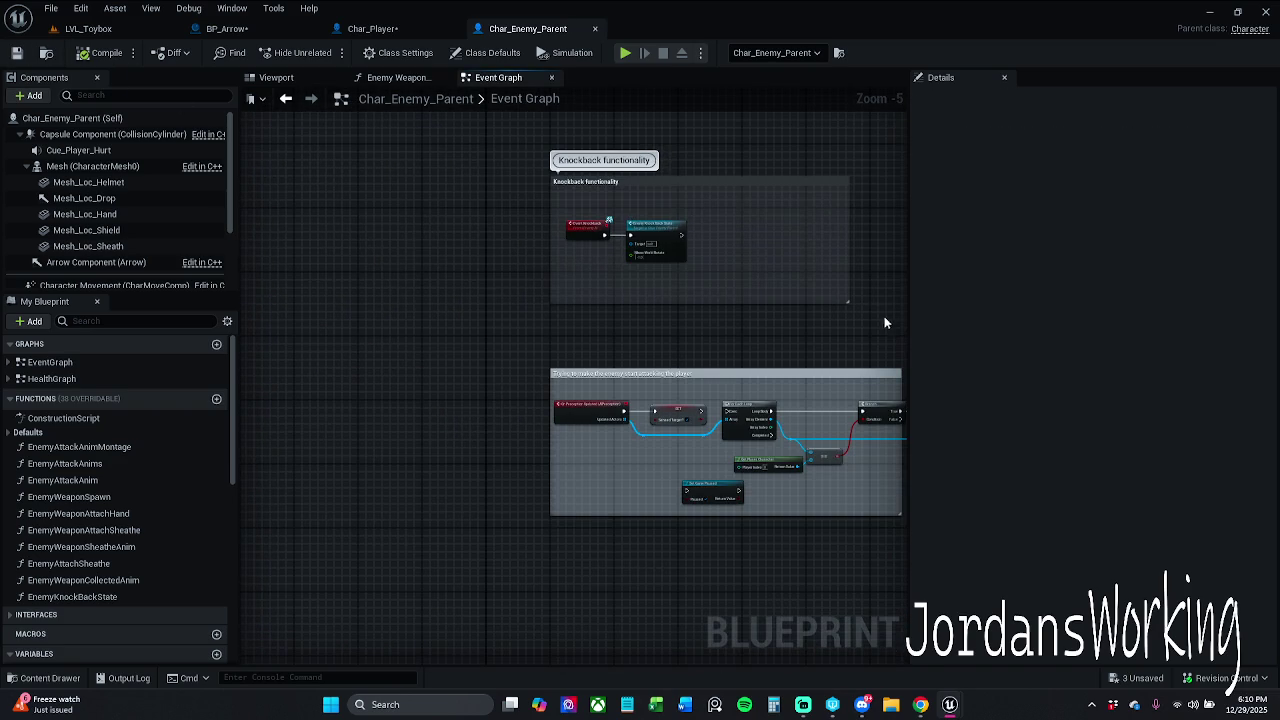
drag(848, 301, 689, 276)
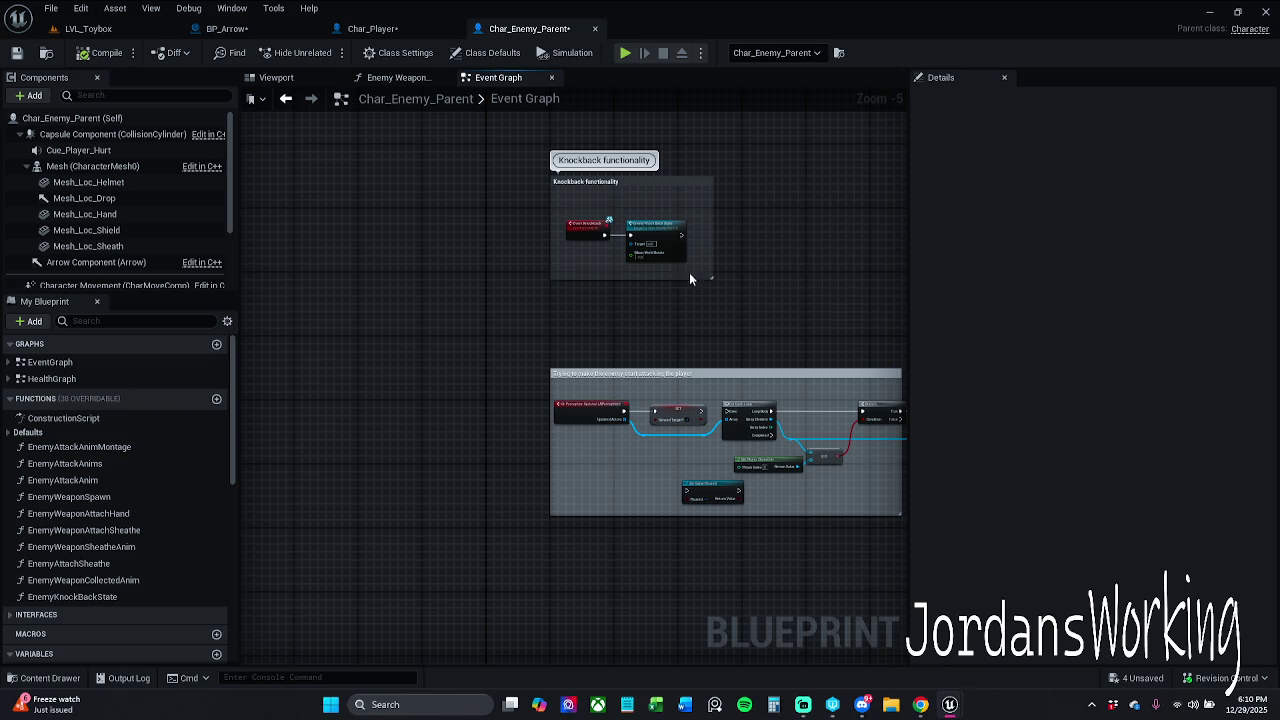
drag(697, 179, 698, 187)
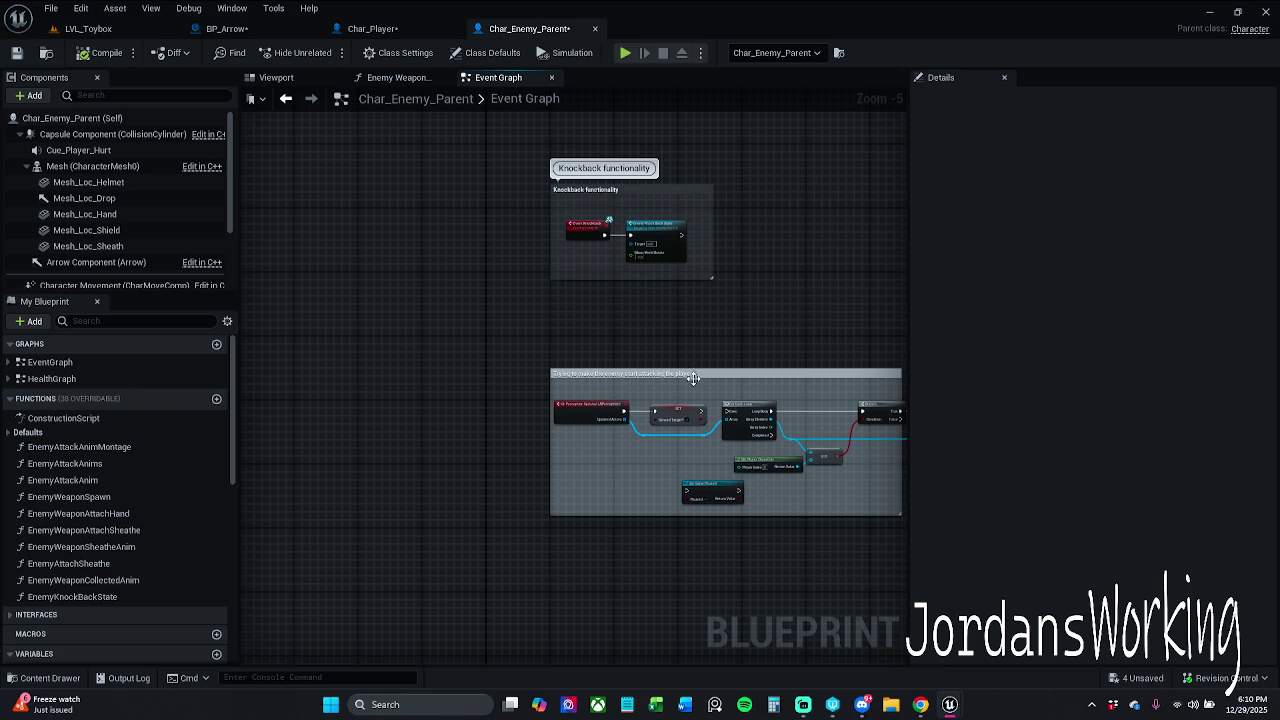
Enable Show Bubble When Zoomed on the enemy-attacking comment, enlarge it around its nodes, and save
click(688, 374)
click(1096, 214)
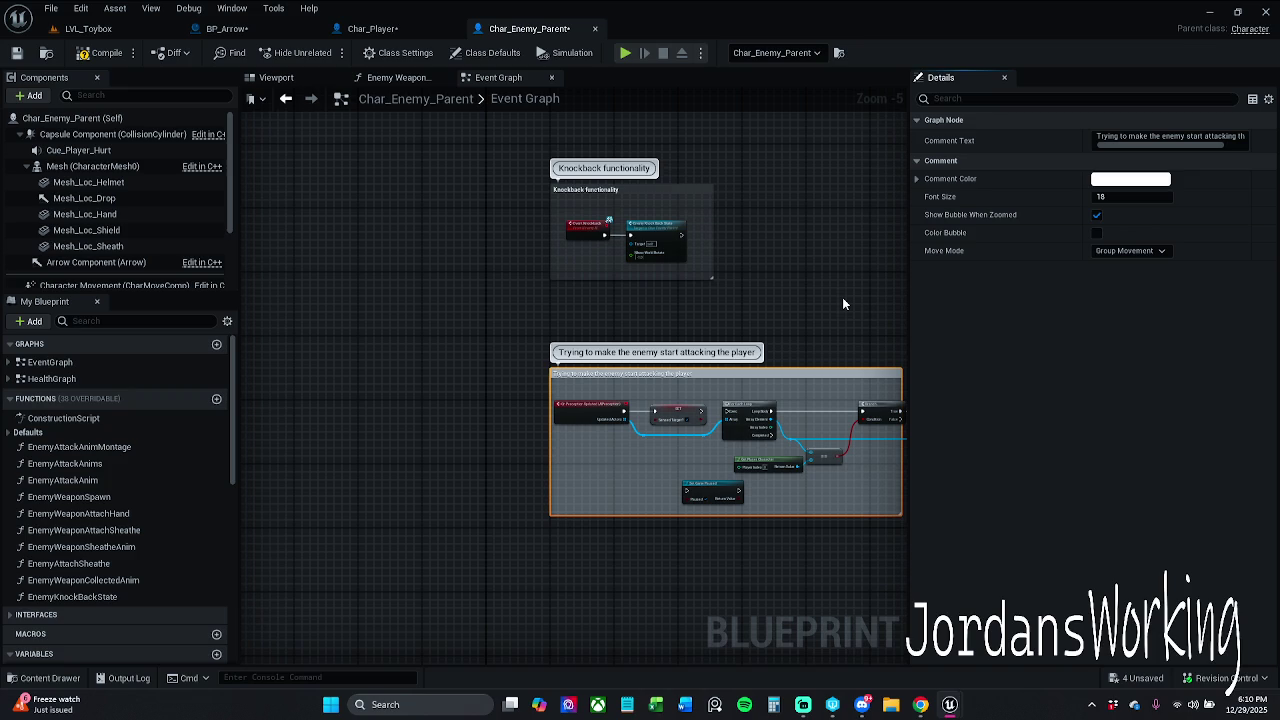
drag(843, 303, 696, 295)
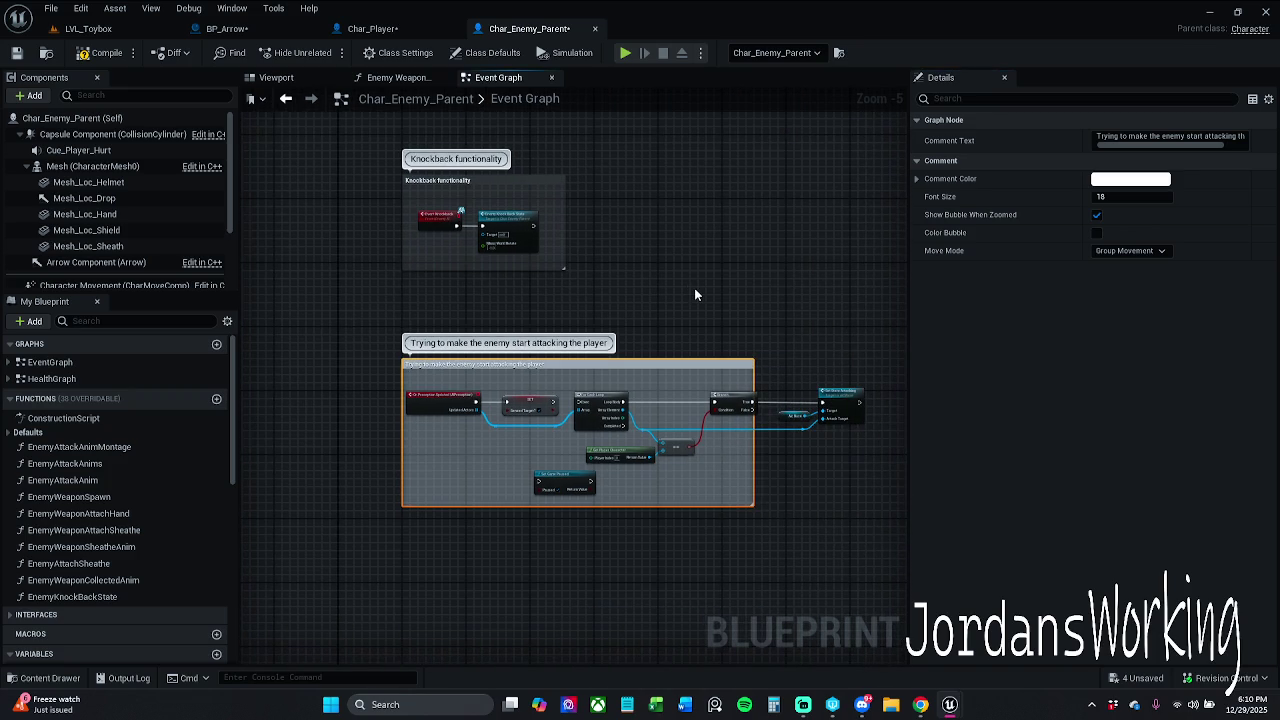
click(694, 288)
drag(756, 360, 902, 358)
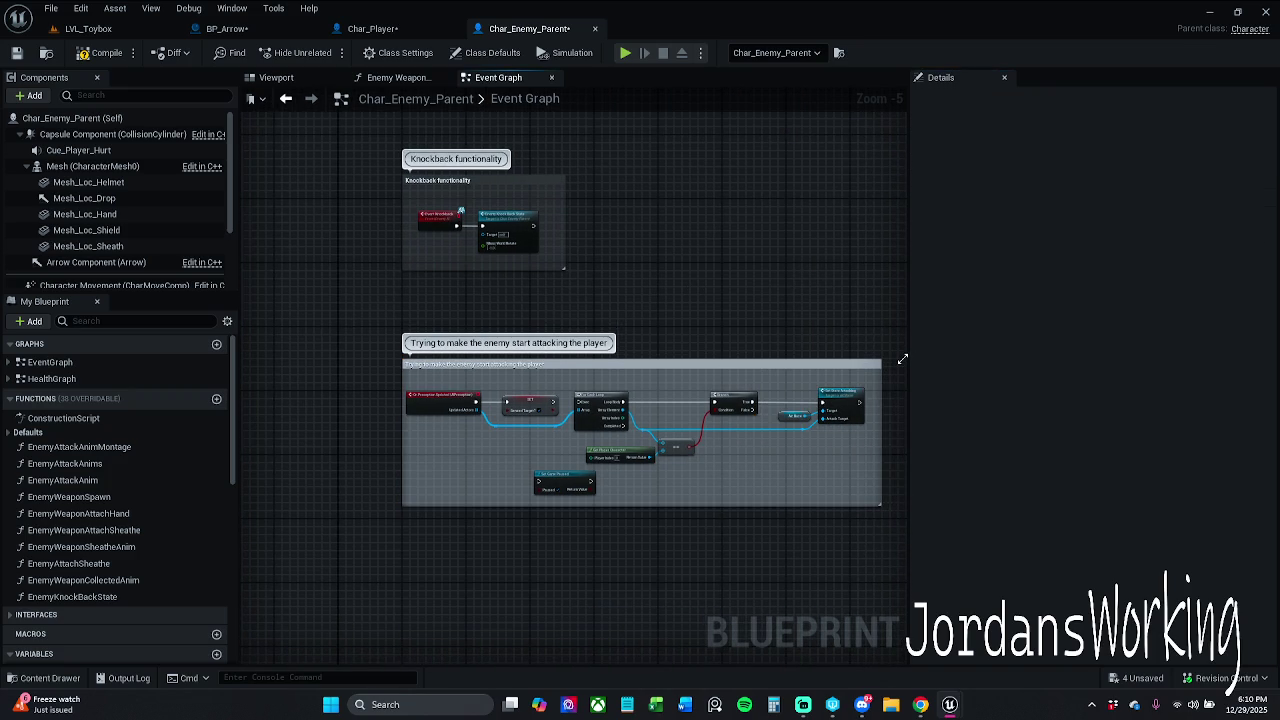
scroll(505, 236, up, 3)
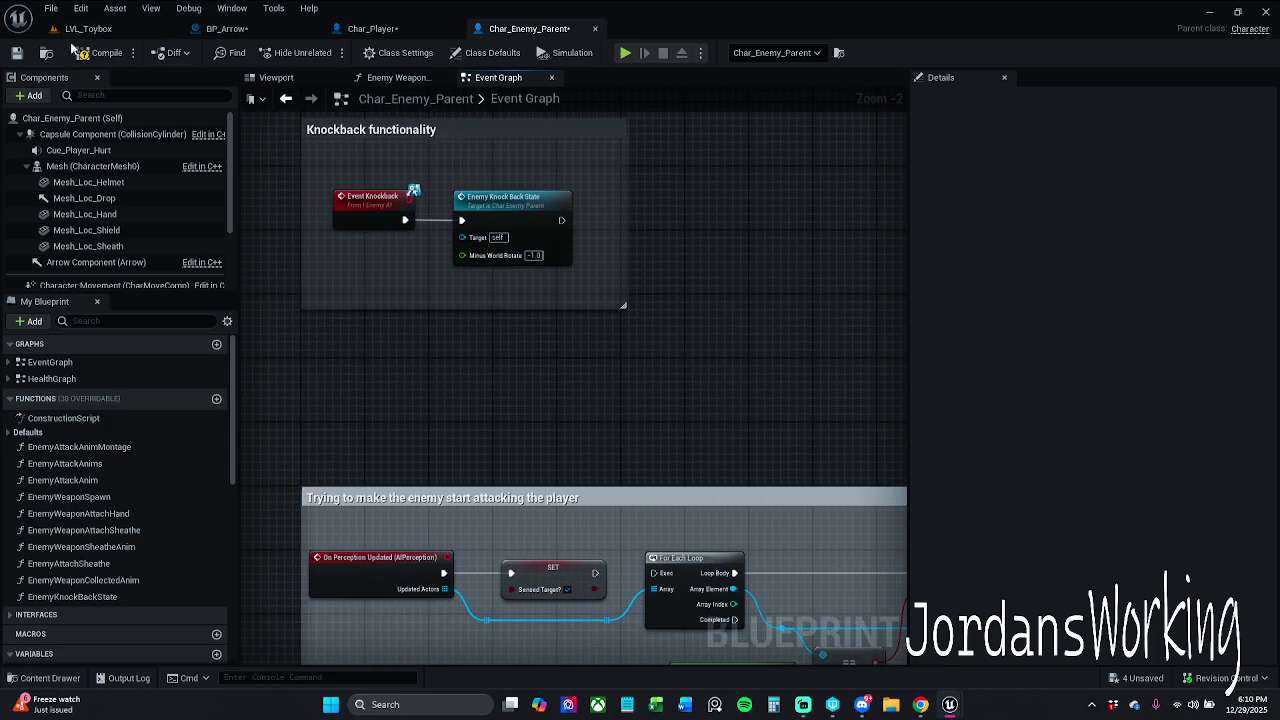
click(17, 53)
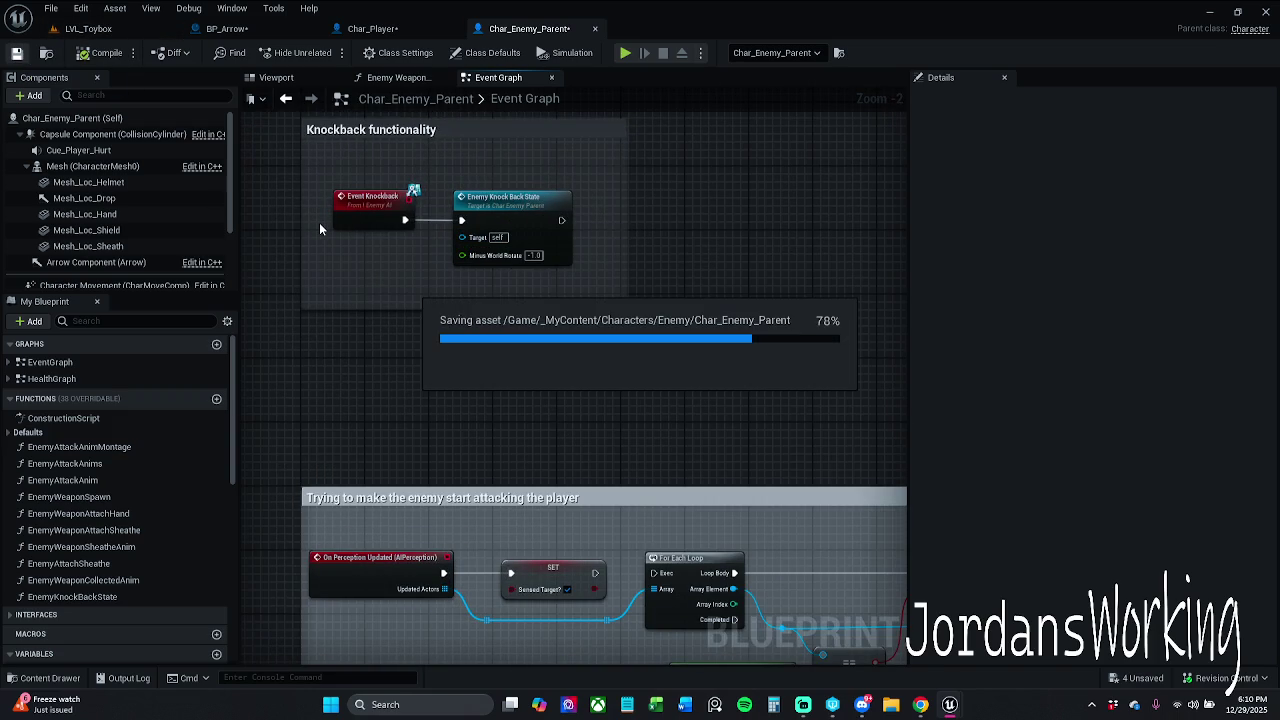
Save the Char_Player blueprint
click(372, 28)
click(17, 53)
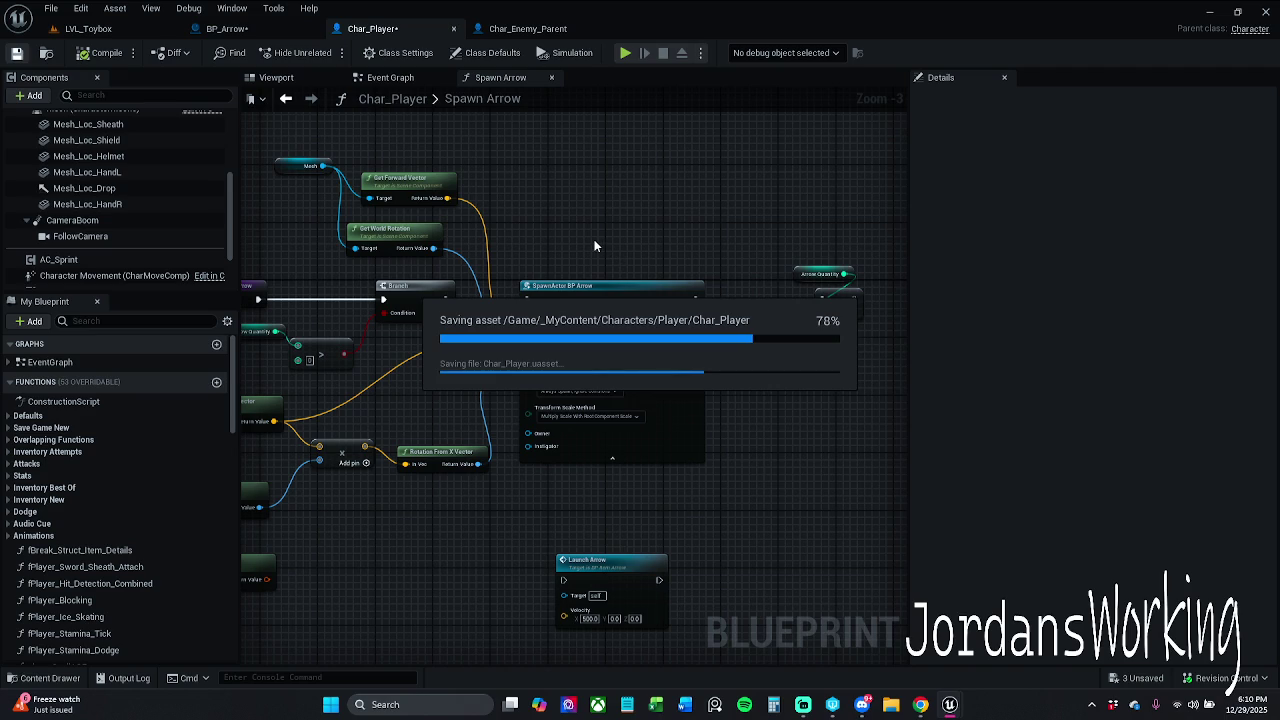
scroll(603, 242, down, 1)
mouse_move(603, 242)
mouse_down()
mouse_move(708, 162)
mouse_move(720, 212)
mouse_up()
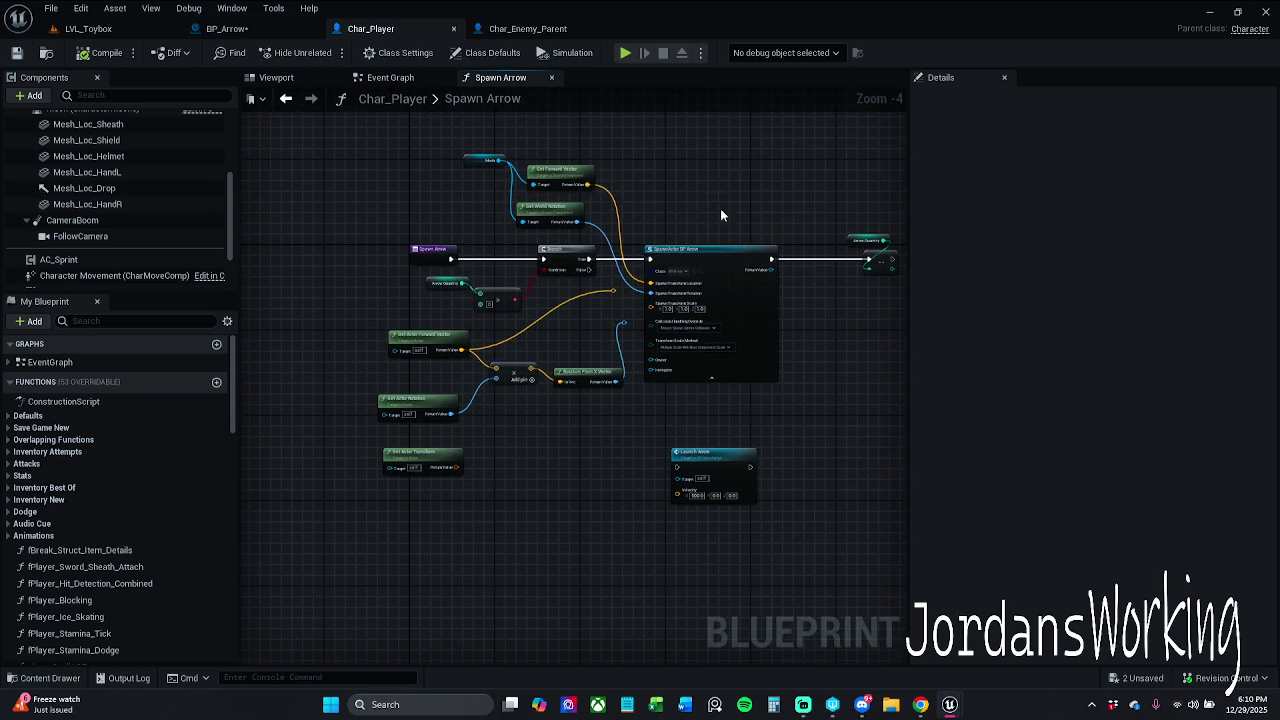
Find the EnemyKnockback event in the player's Event Graph list and jump to its node
click(383, 80)
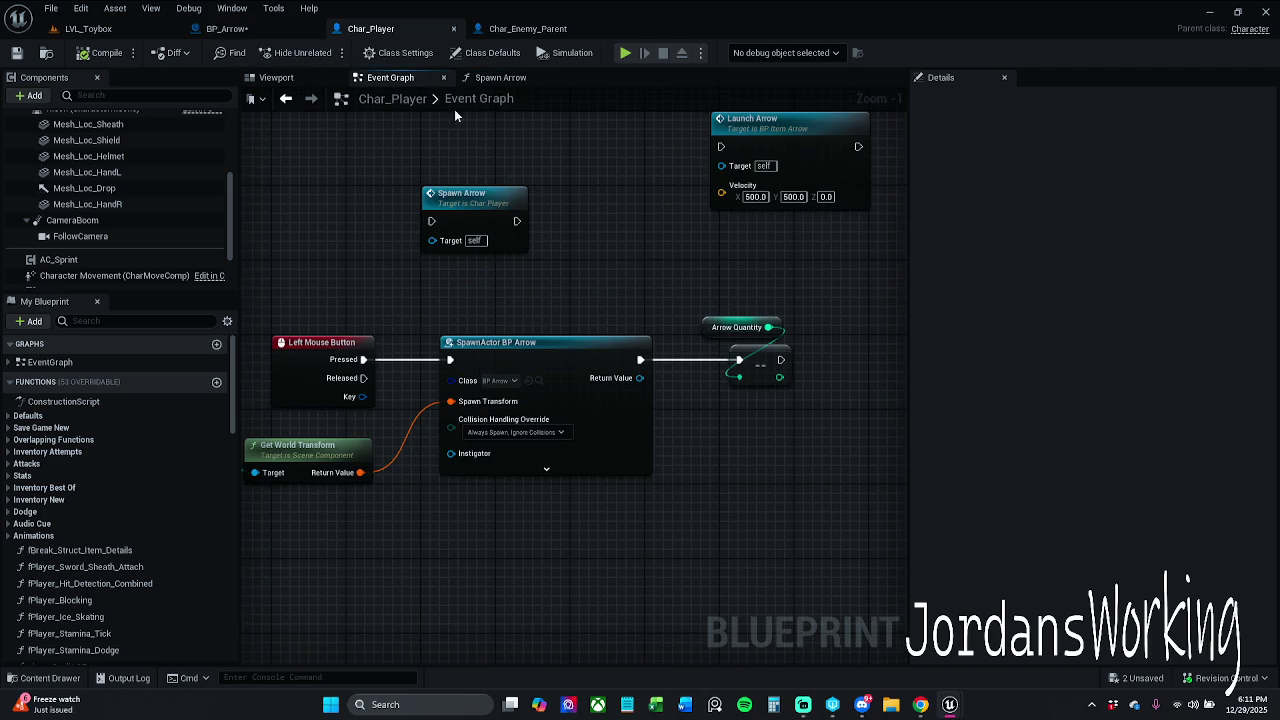
click(9, 362)
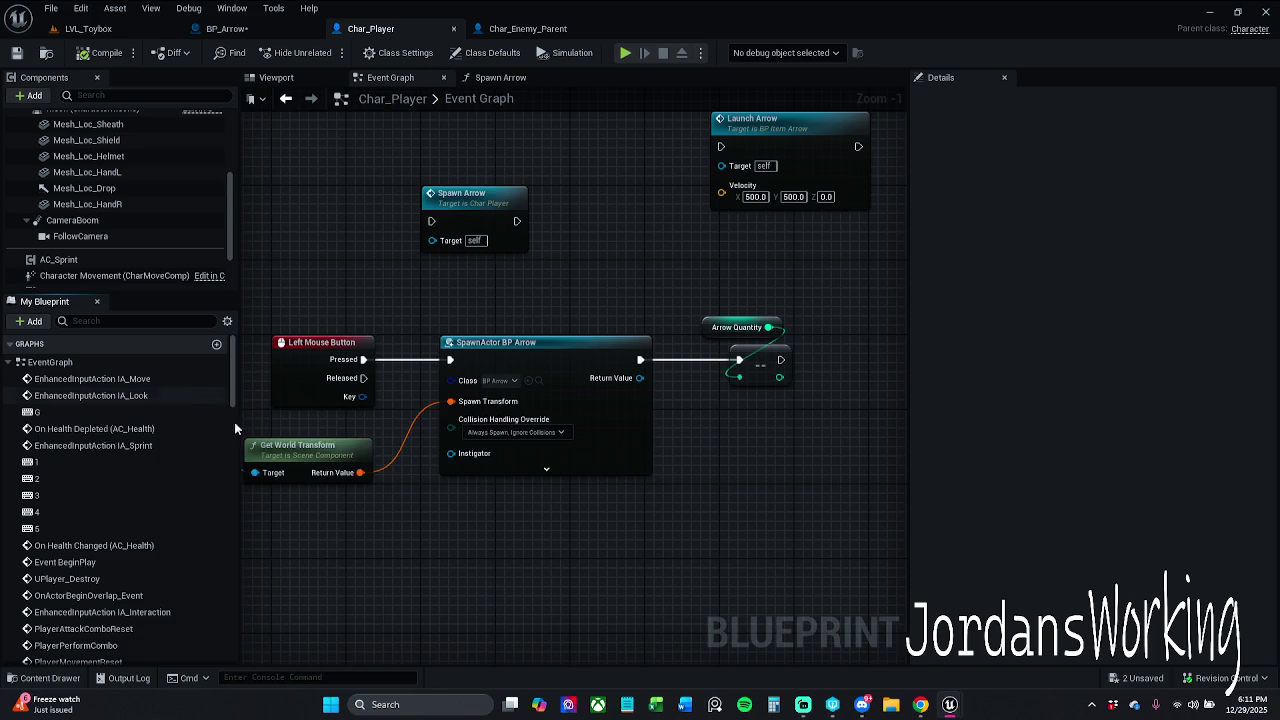
scroll(208, 410, down, 1)
scroll(206, 421, down, 5)
scroll(191, 460, down, 5)
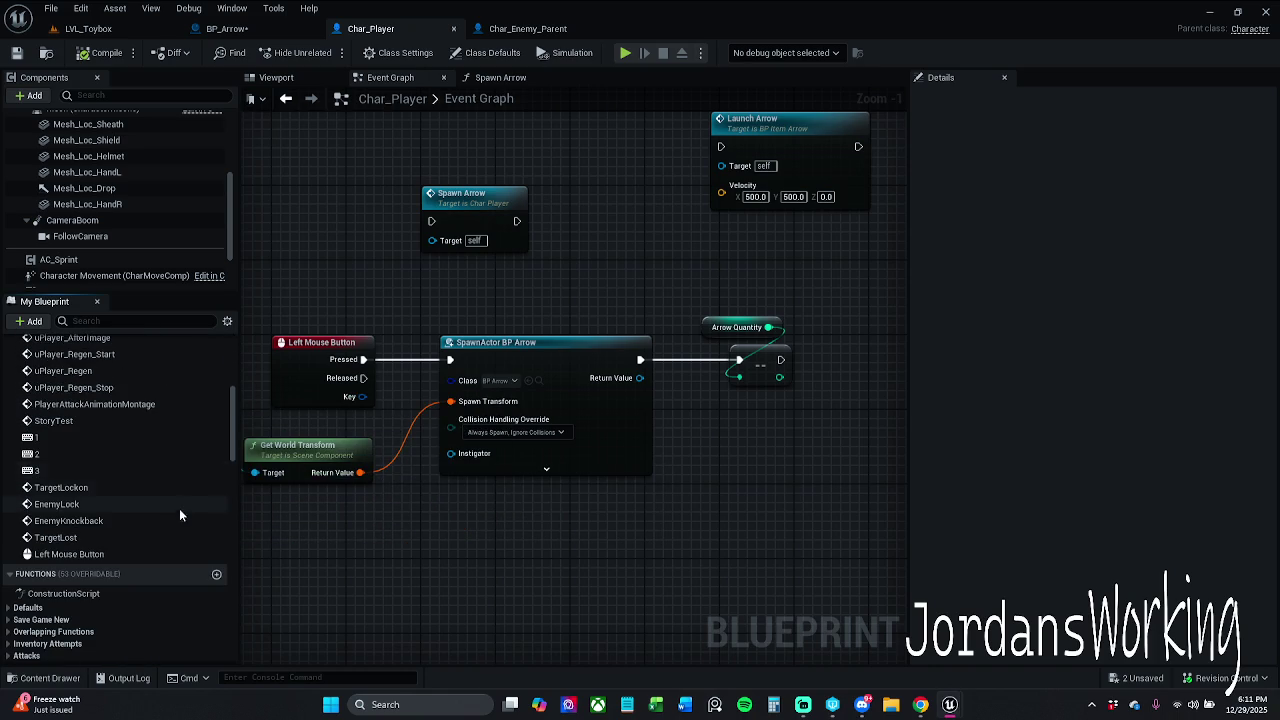
click(125, 522)
key(F2)
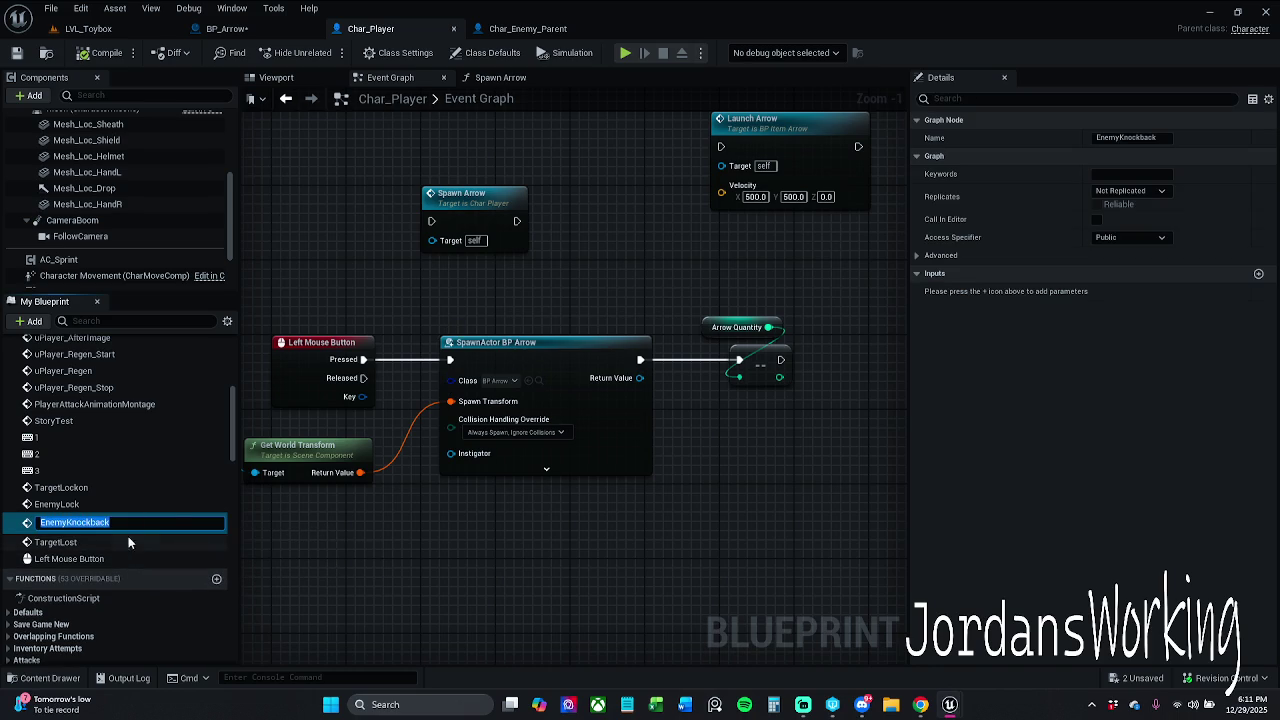
click(117, 508)
double_click(117, 520)
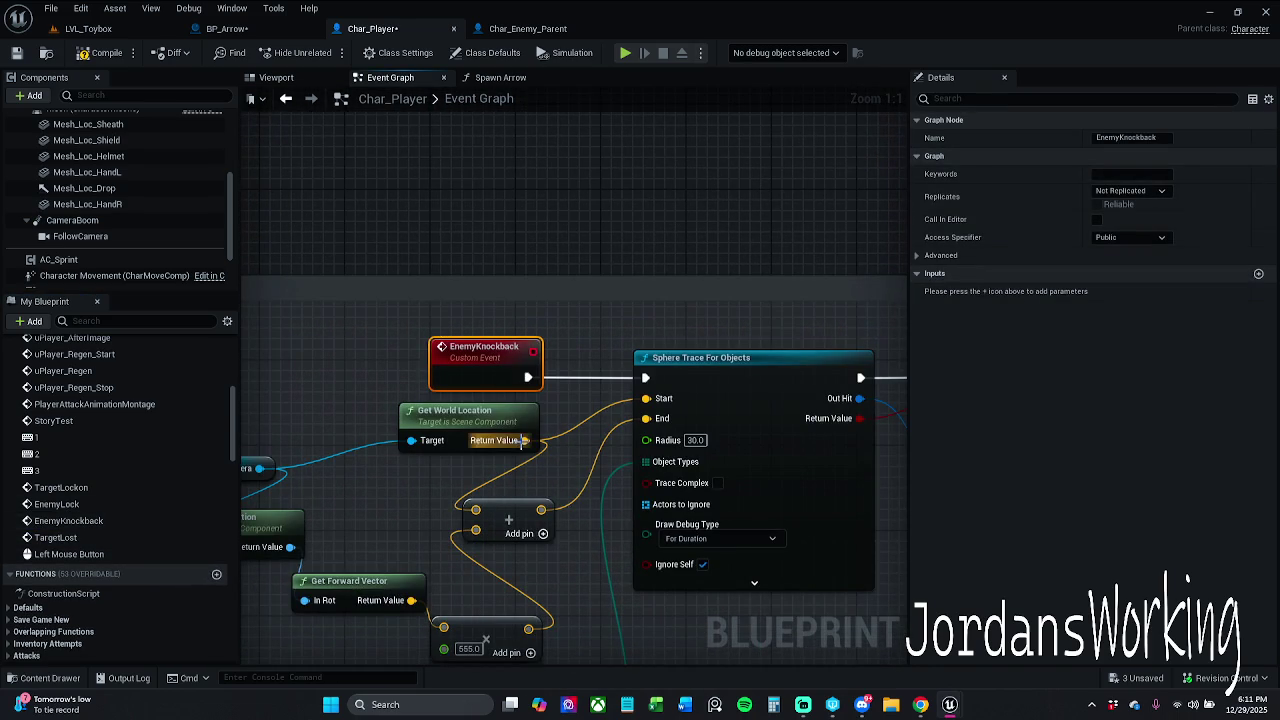
Review the EnemyKnockback event feeding the Sphere Trace For Objects, then collapse the events list
scroll(603, 480, down, 2)
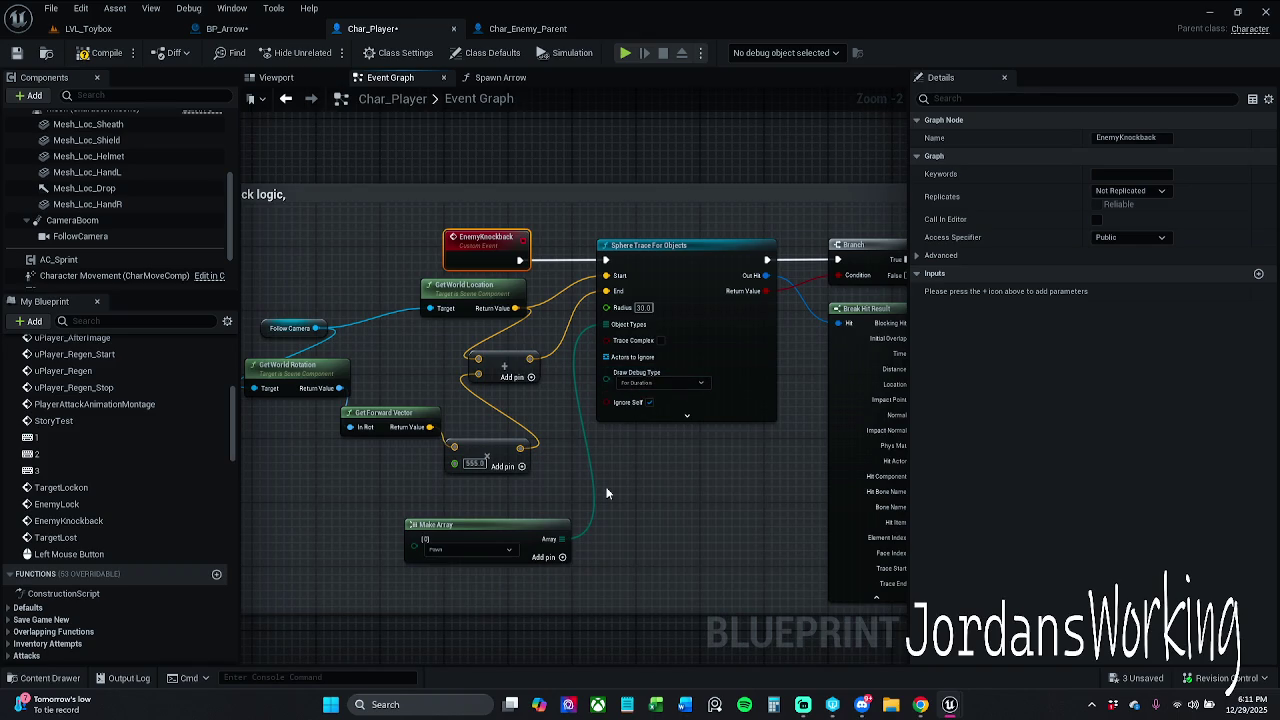
scroll(96, 478, up, 3)
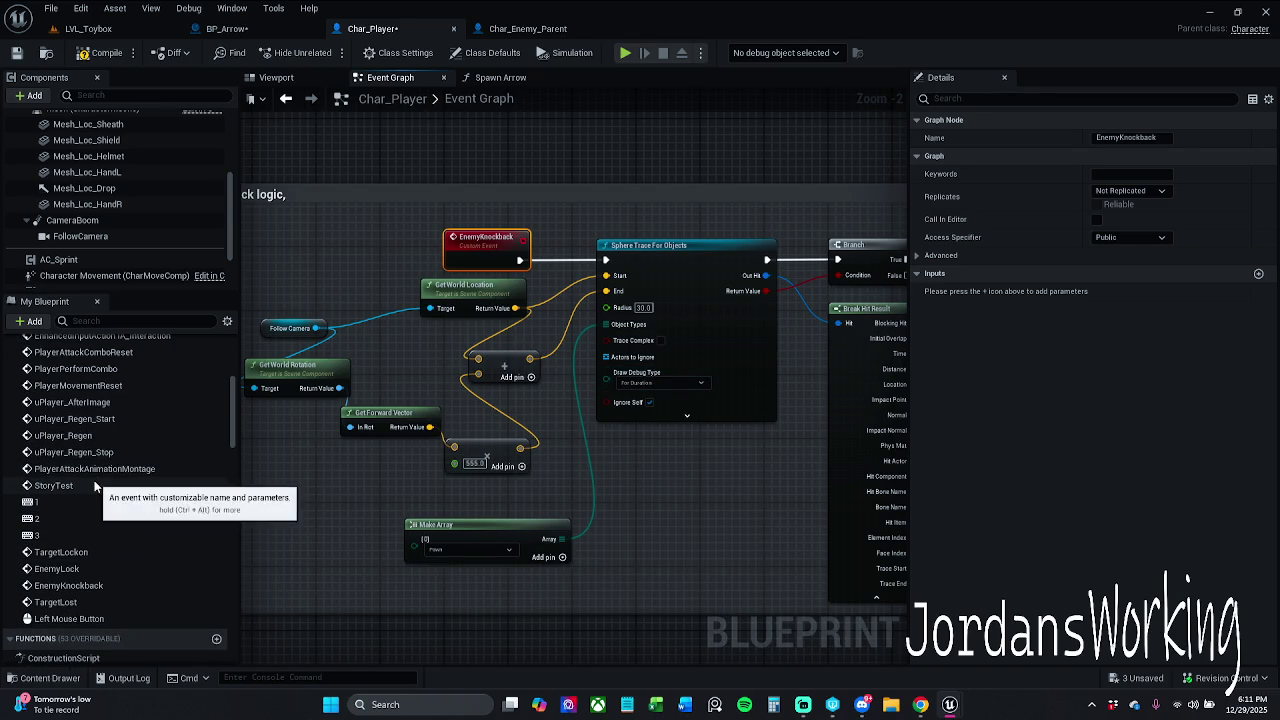
scroll(102, 476, up, 1)
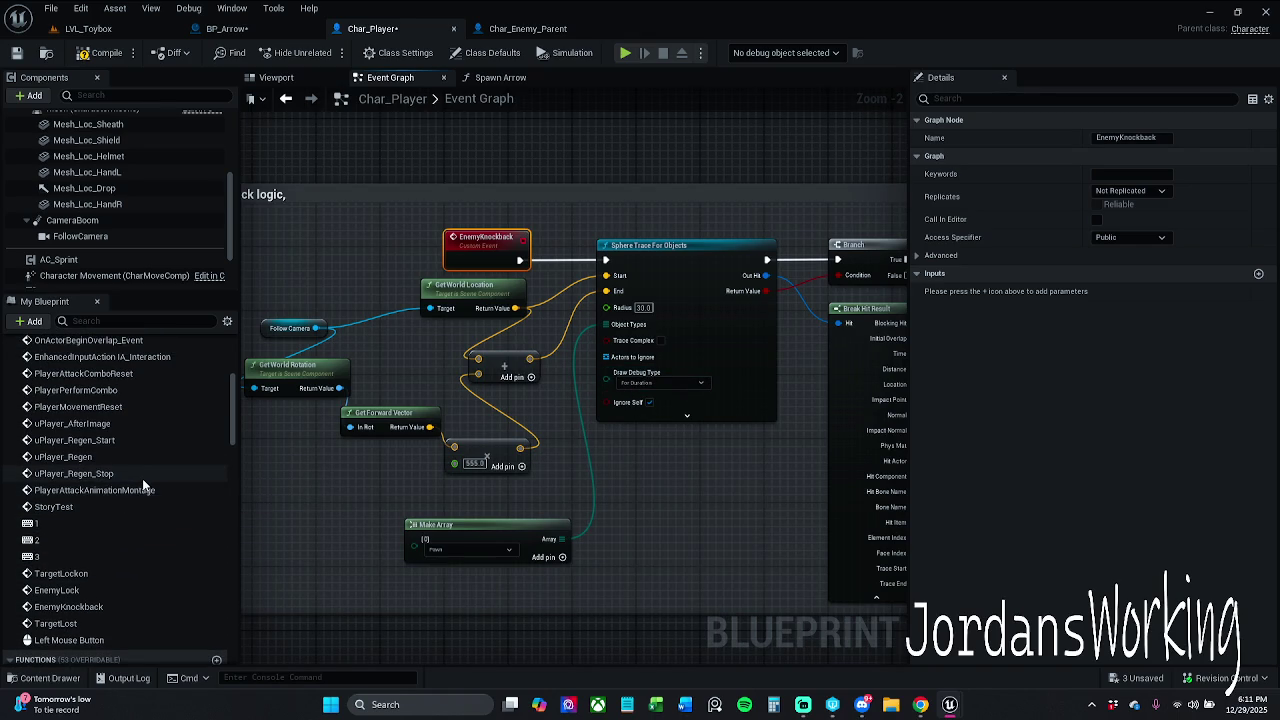
scroll(154, 463, up, 3)
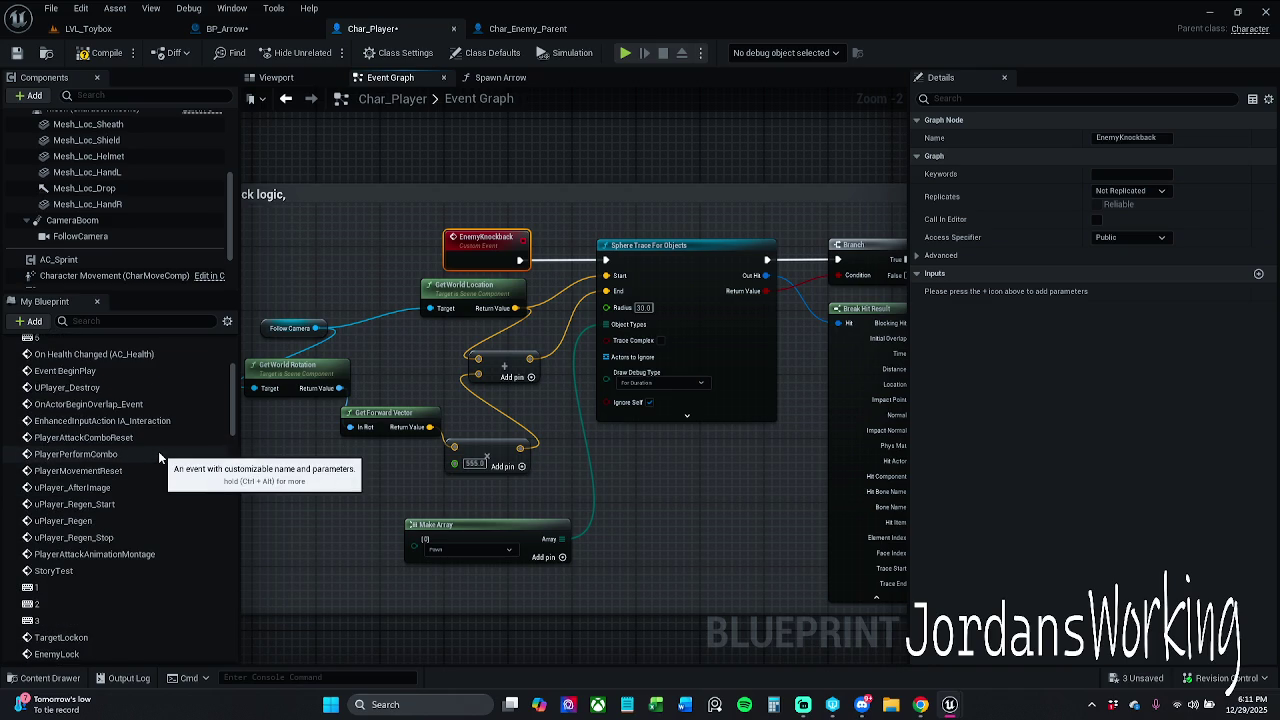
scroll(158, 457, up, 2)
scroll(158, 458, up, 6)
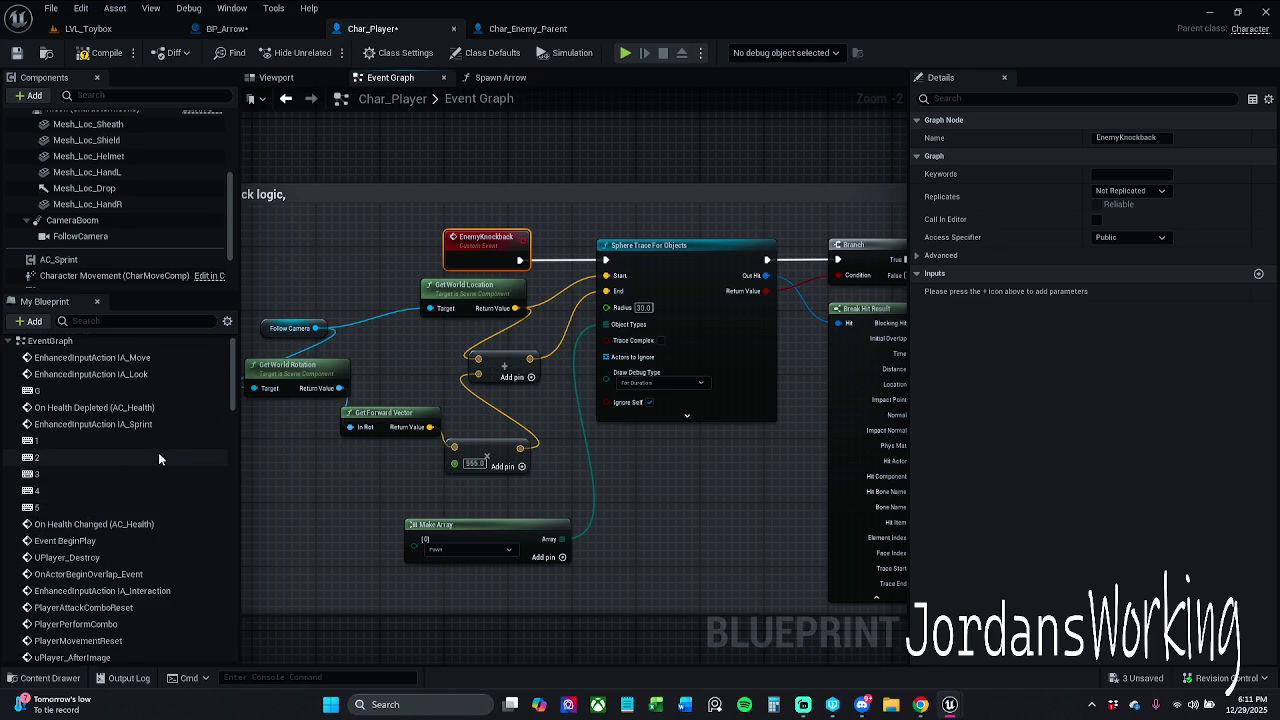
scroll(158, 452, up, 1)
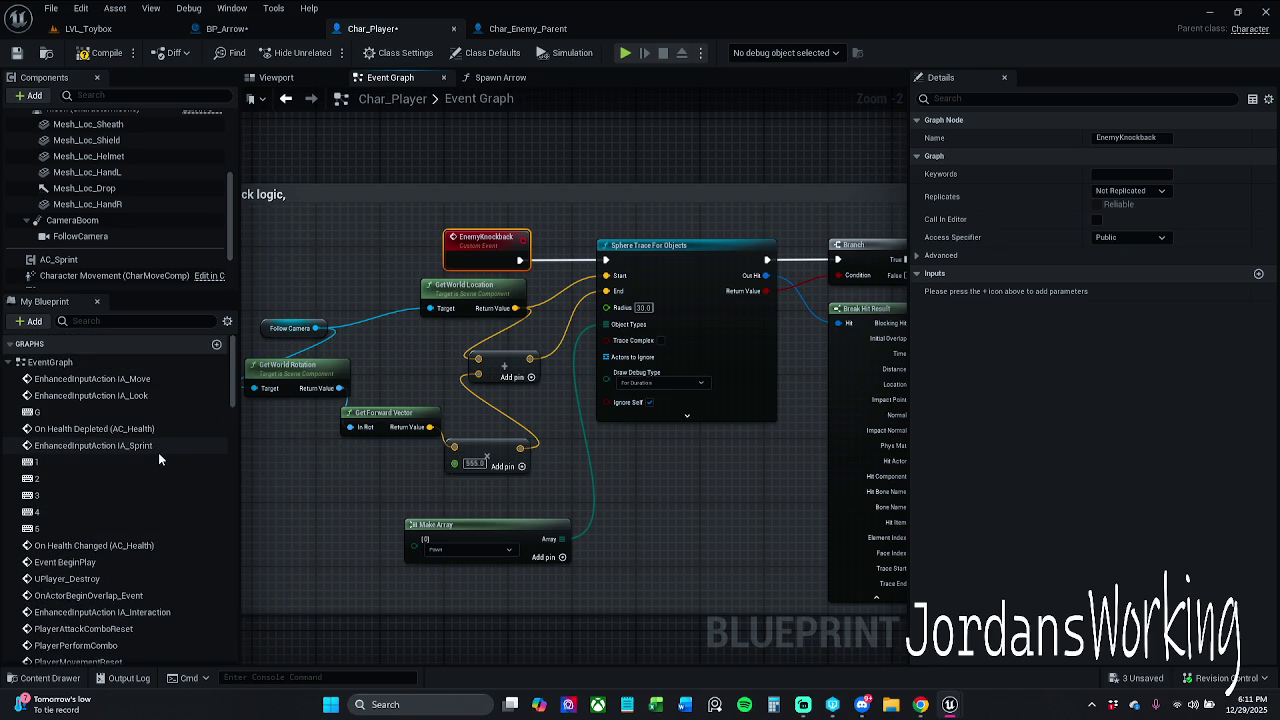
click(12, 362)
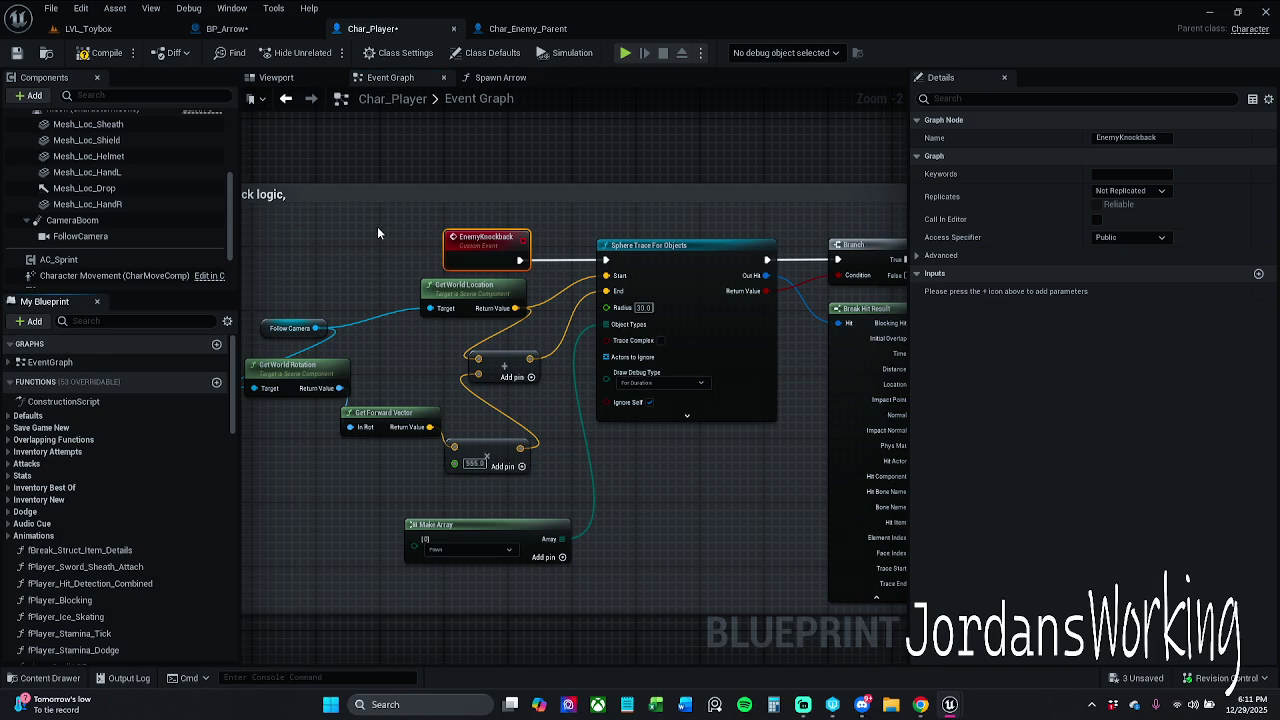
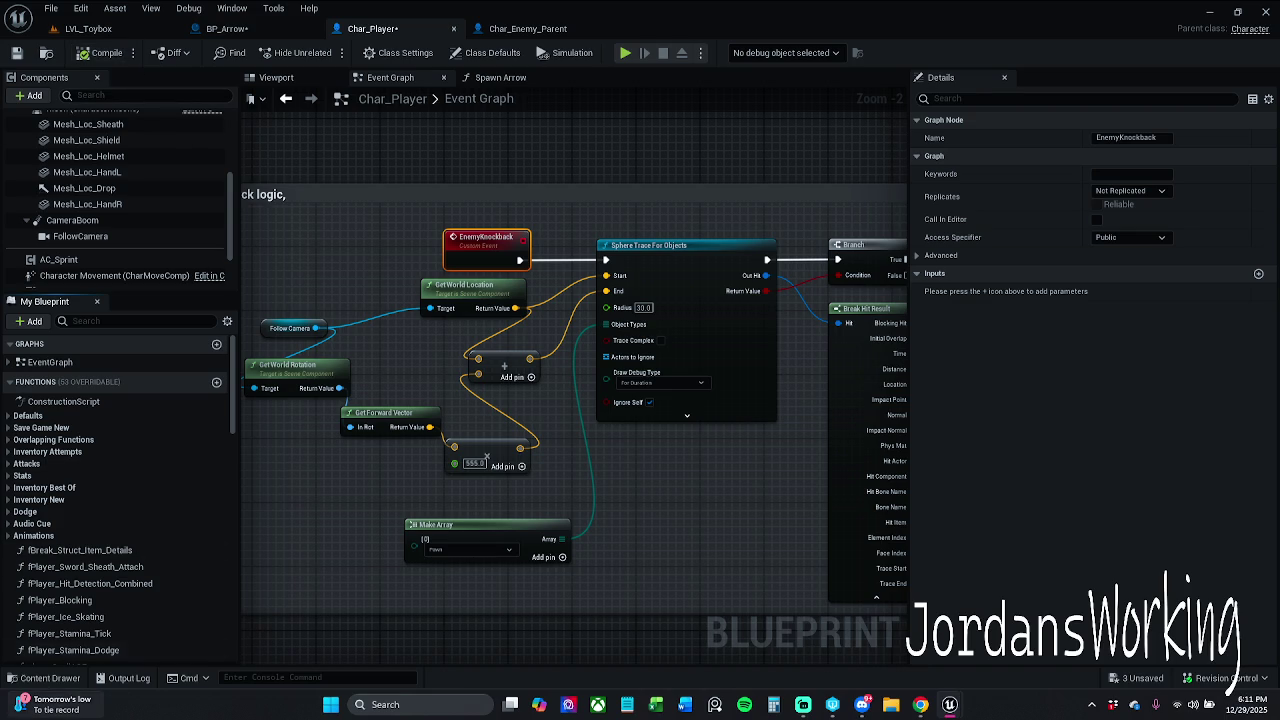
Open the AC_Damage blueprint from the Content Drawer's Blueprints > ActorComponents folder
click(66, 680)
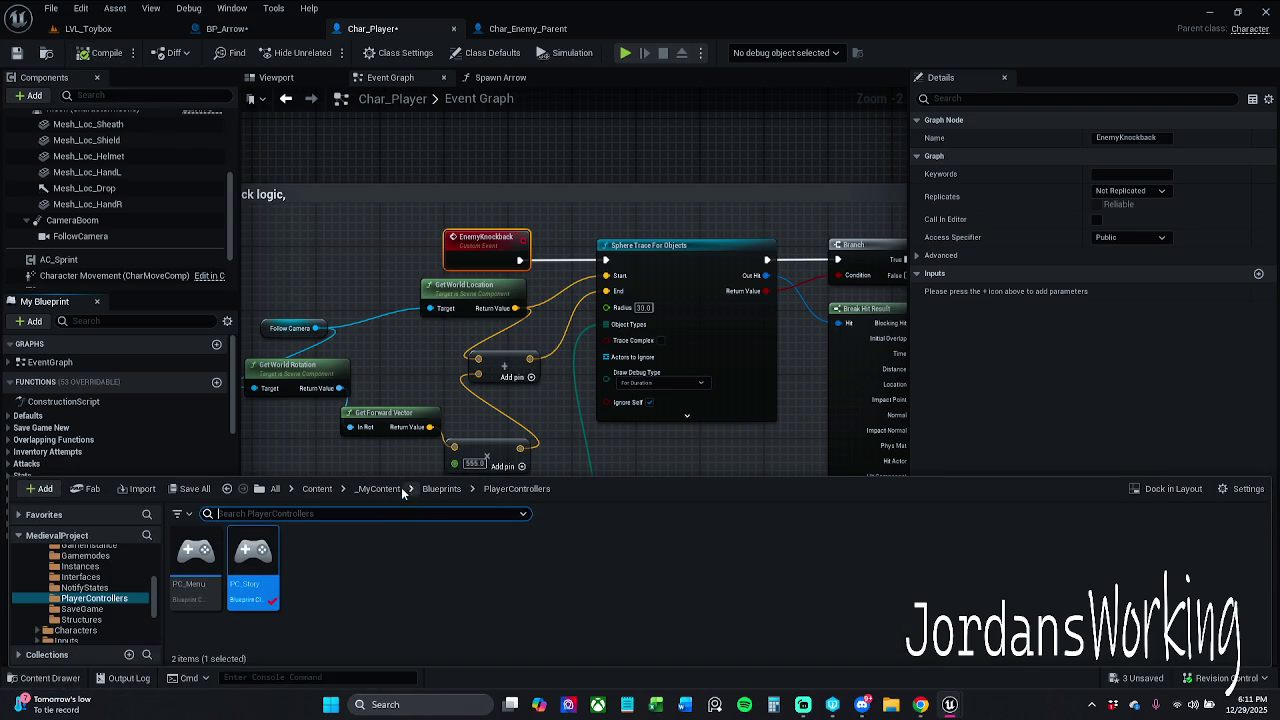
click(442, 490)
double_click(195, 558)
click(260, 585)
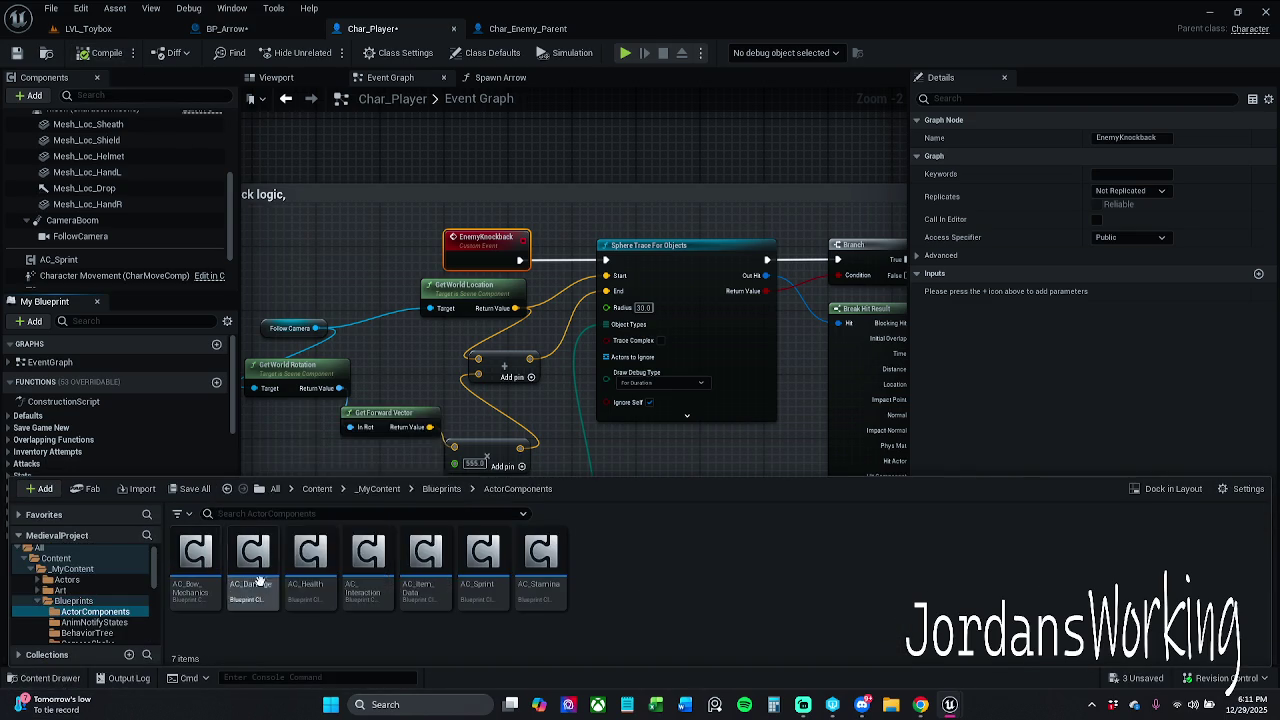
double_click(267, 587)
mouse_move(307, 395)
mouse_down()
mouse_move(394, 363)
mouse_move(497, 403)
mouse_up()
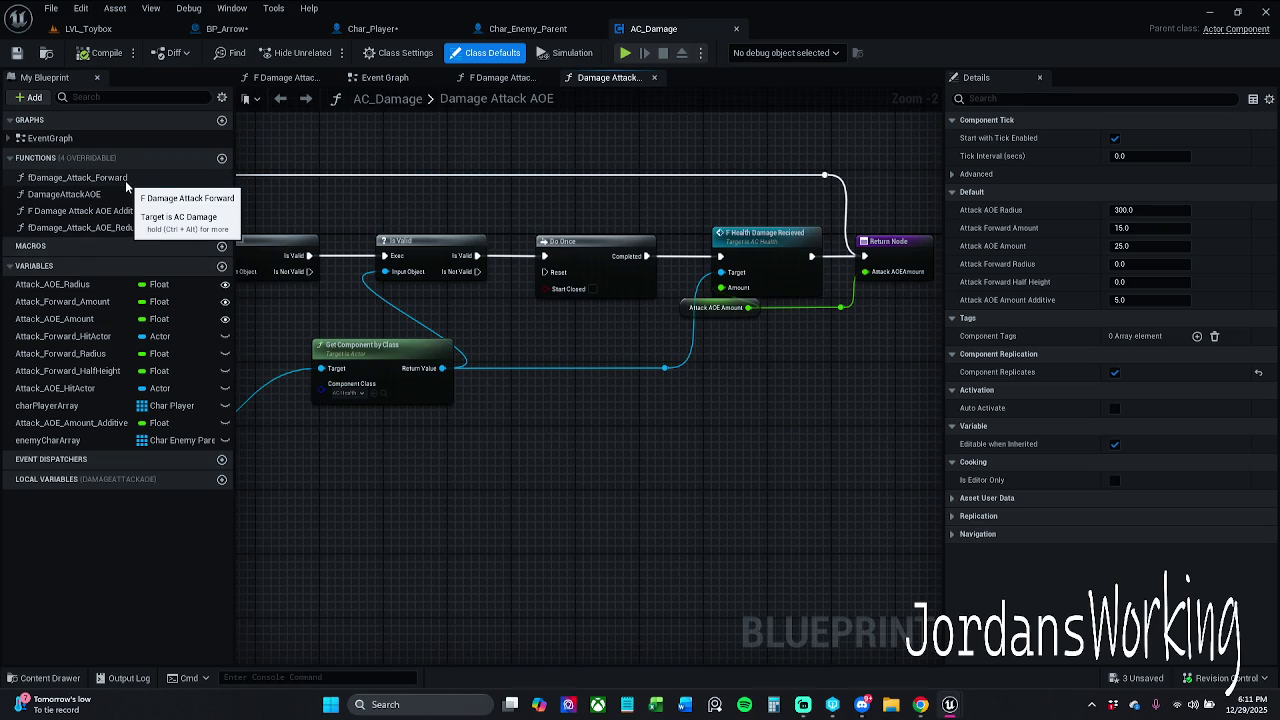
Inspect the AOE graph's Attack AOE Amount node, then open fDamage_Attack_Forward in its own tab
click(125, 180)
mouse_move(438, 178)
mouse_down()
mouse_move(872, 168)
mouse_move(840, 200)
mouse_move(700, 250)
mouse_move(560, 270)
mouse_move(729, 277)
mouse_move(703, 283)
mouse_up()
scroll(700, 250, down, 1)
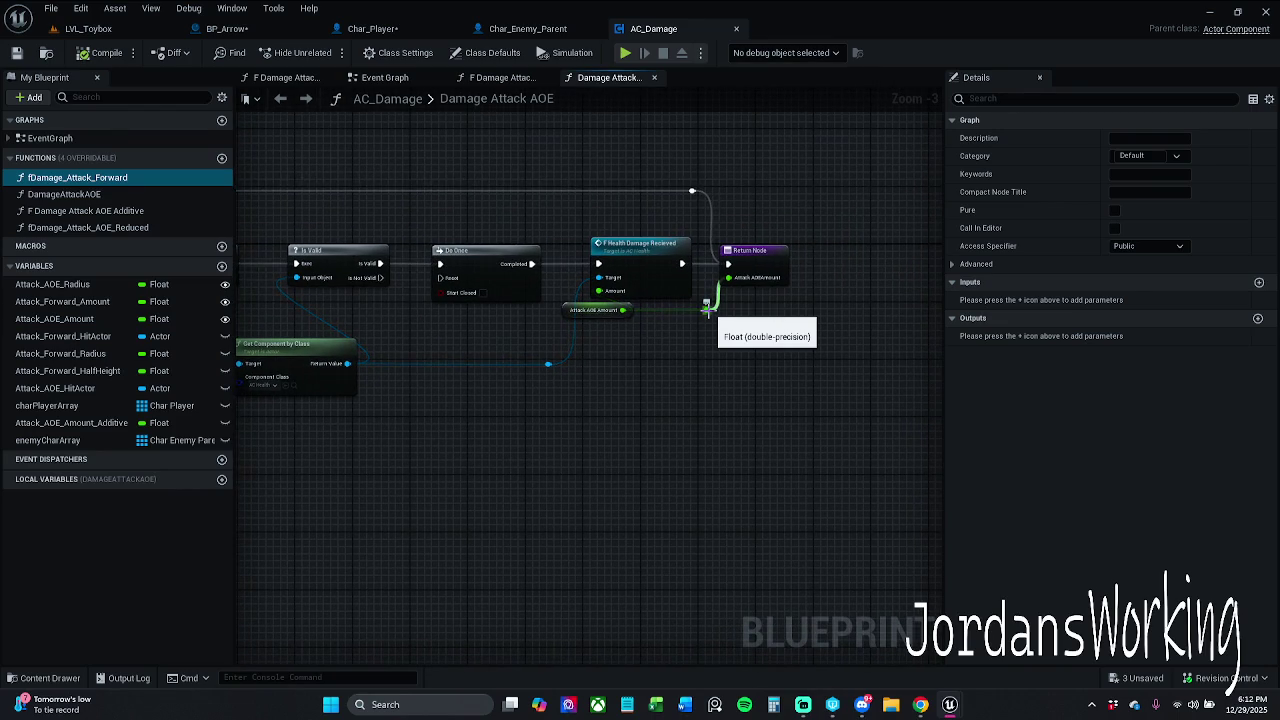
scroll(672, 321, up, 2)
click(590, 307)
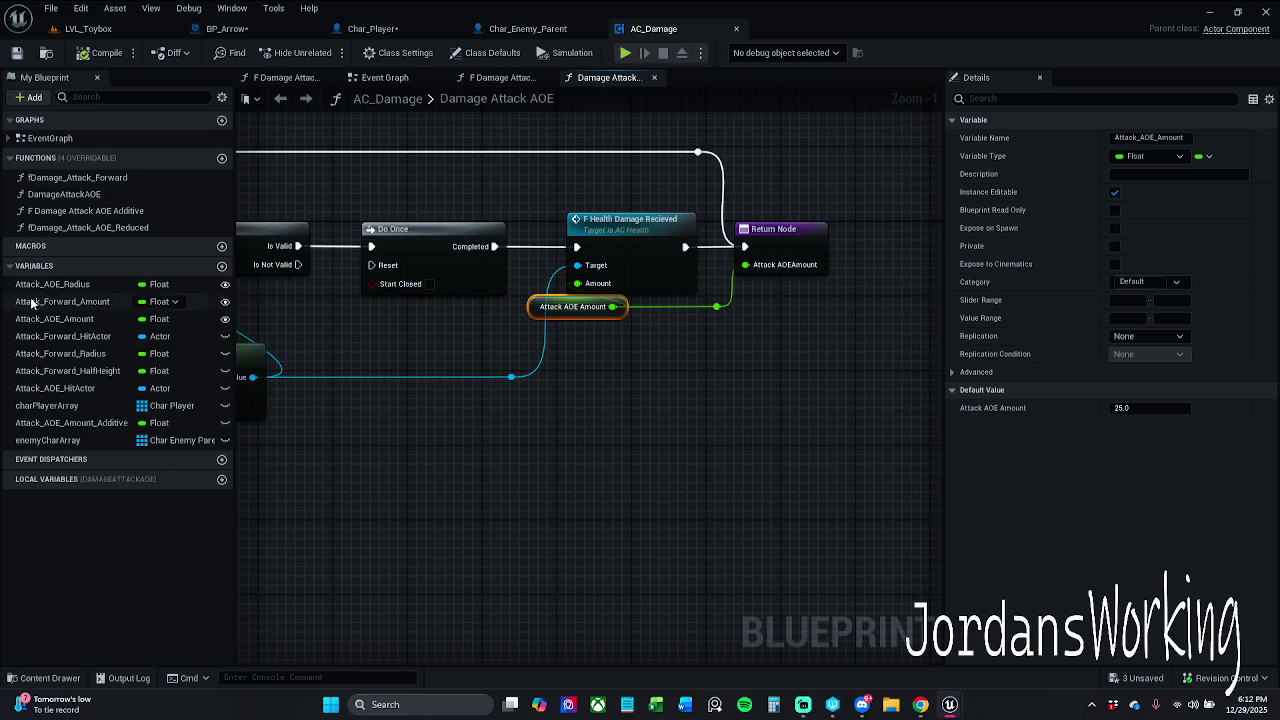
double_click(128, 180)
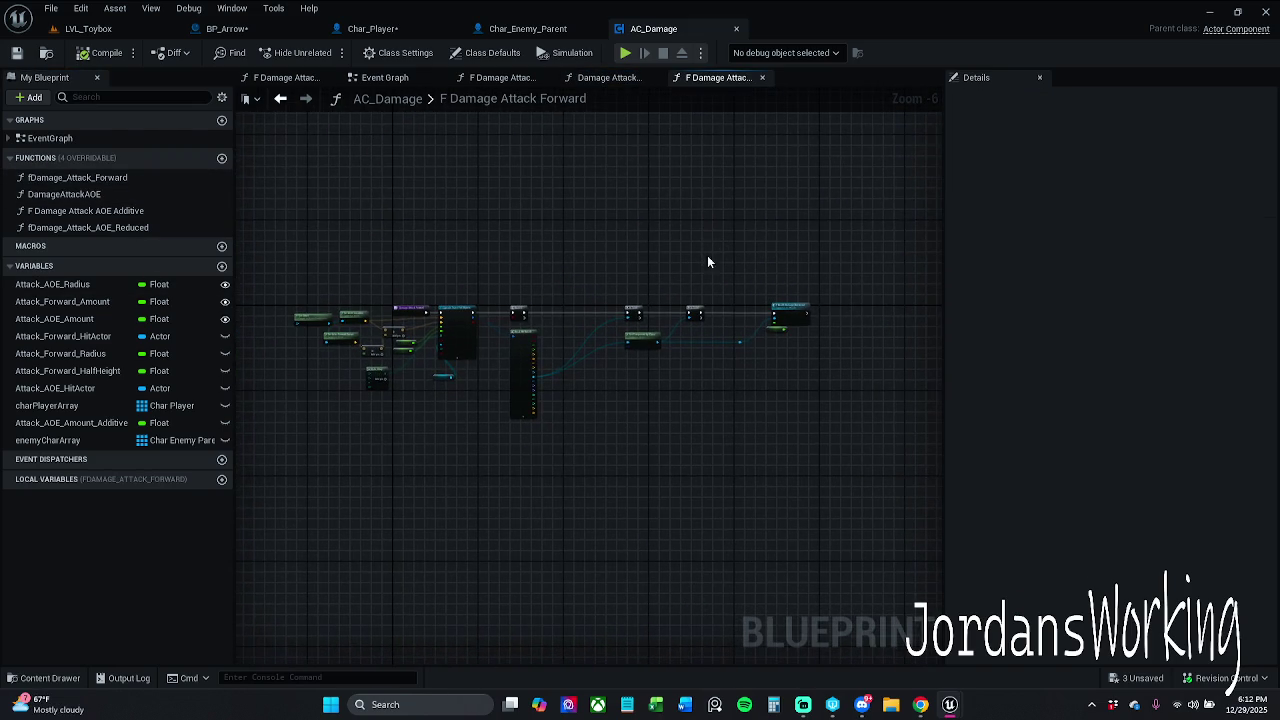
Place a 'Make a multi Trace' comment over the capsule trace, then return to Damage Attack AOE
scroll(443, 334, up, 3)
scroll(552, 200, up, 1)
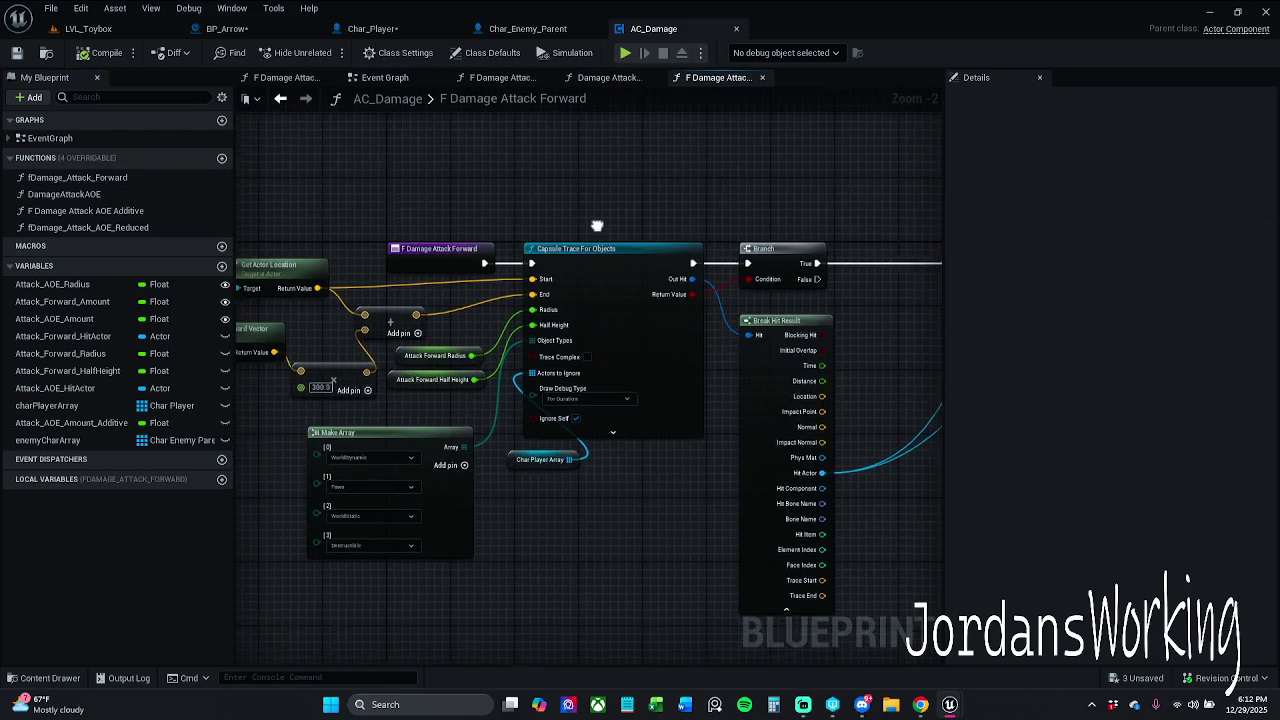
drag(640, 207, 688, 216)
text(cMa)
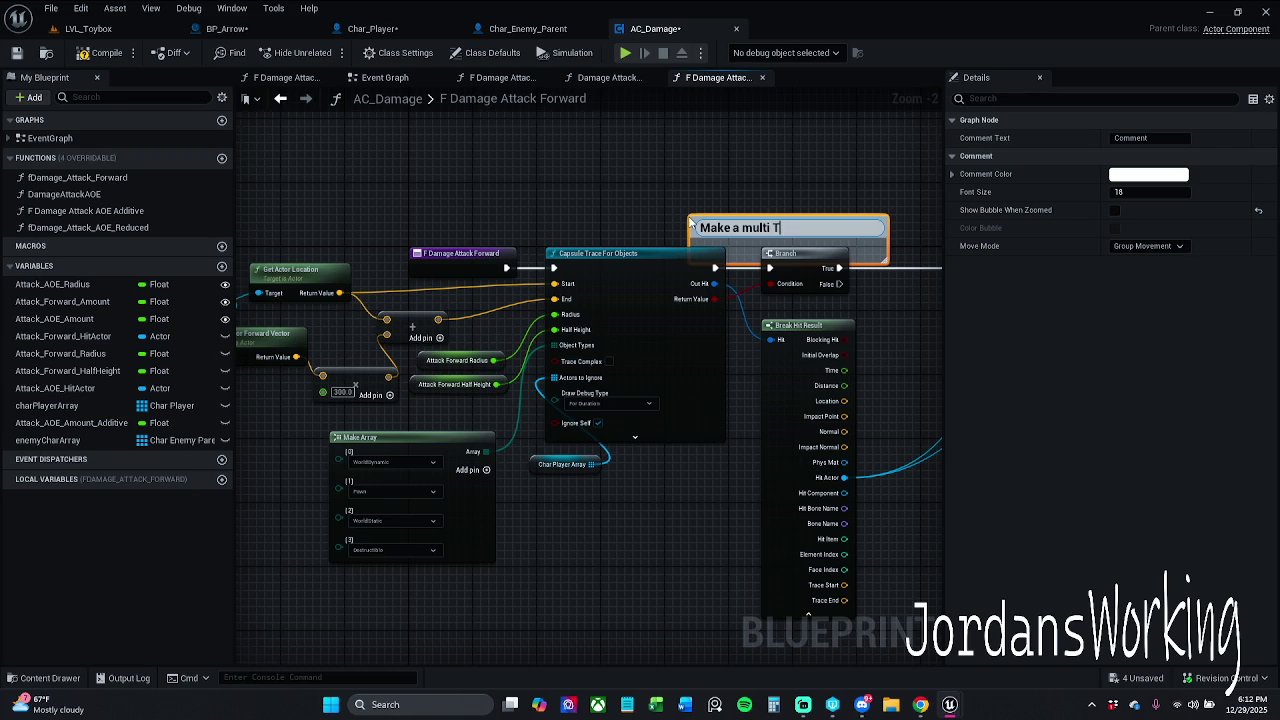
key(Return)
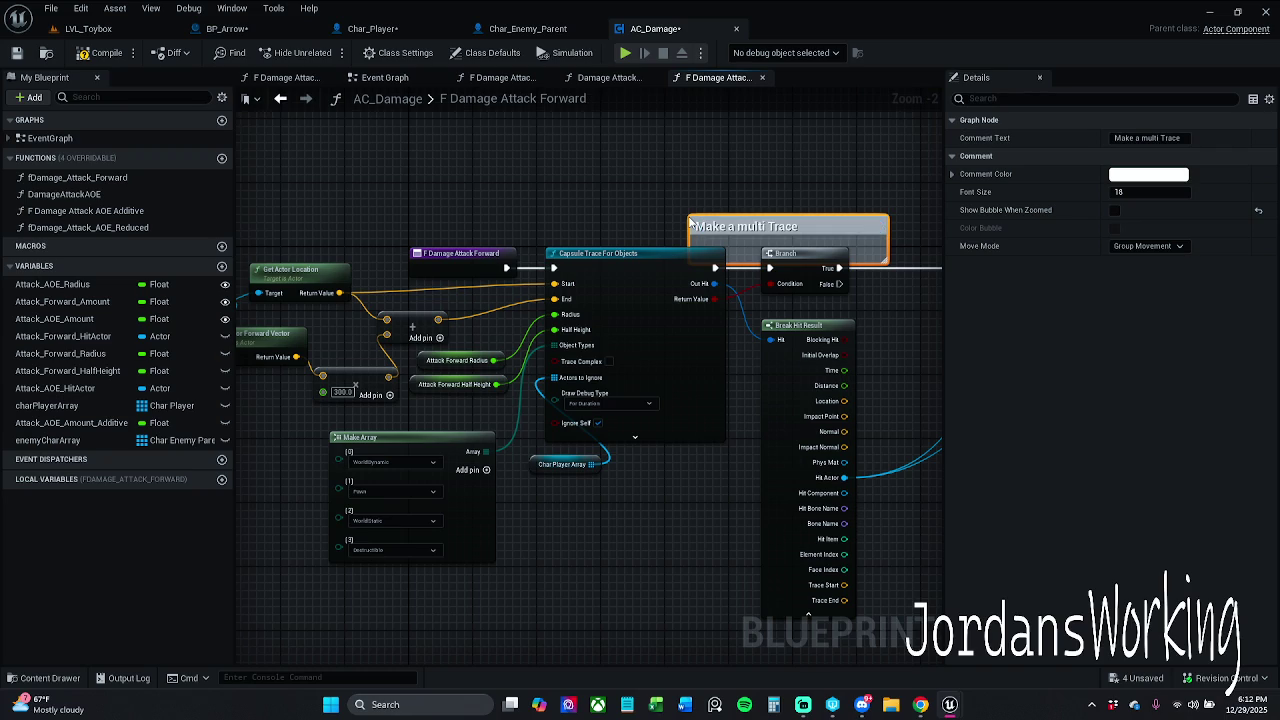
drag(850, 240, 674, 176)
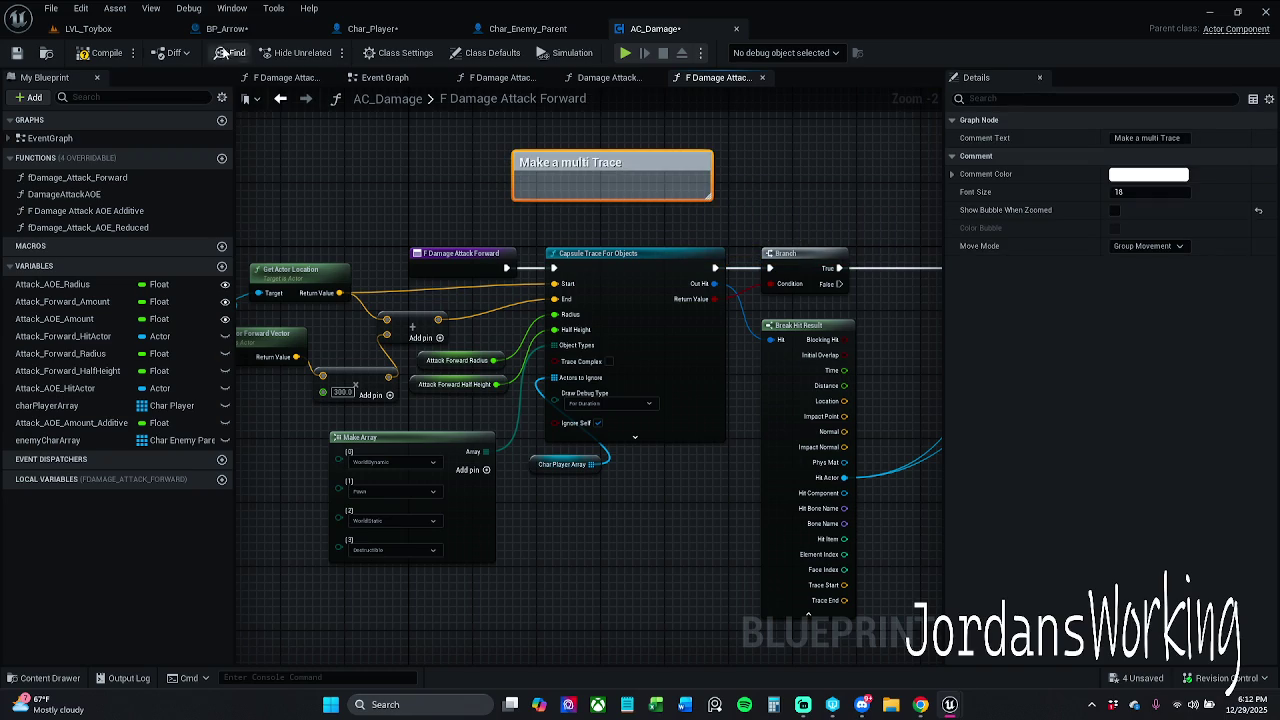
double_click(112, 194)
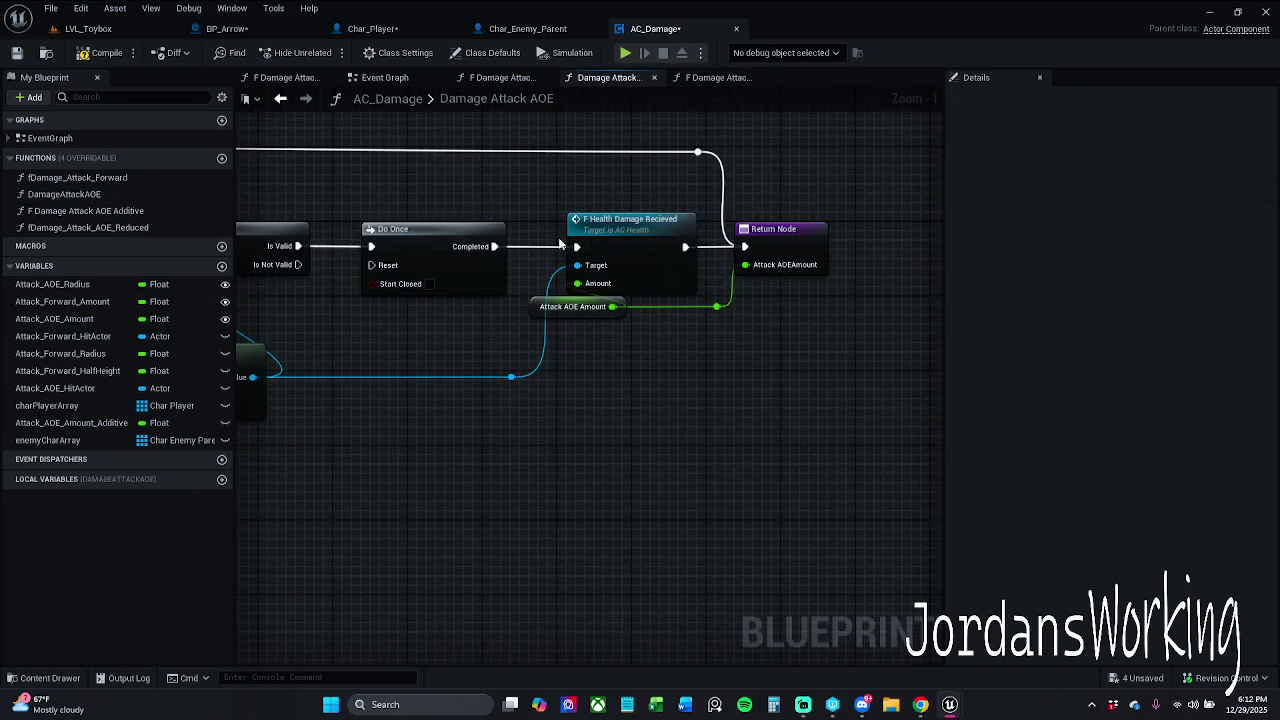
Move the 360-attack reminder comment above the Multi Sphere Trace node
mouse_move(354, 195)
mouse_down()
mouse_move(674, 201)
mouse_move(780, 220)
mouse_up()
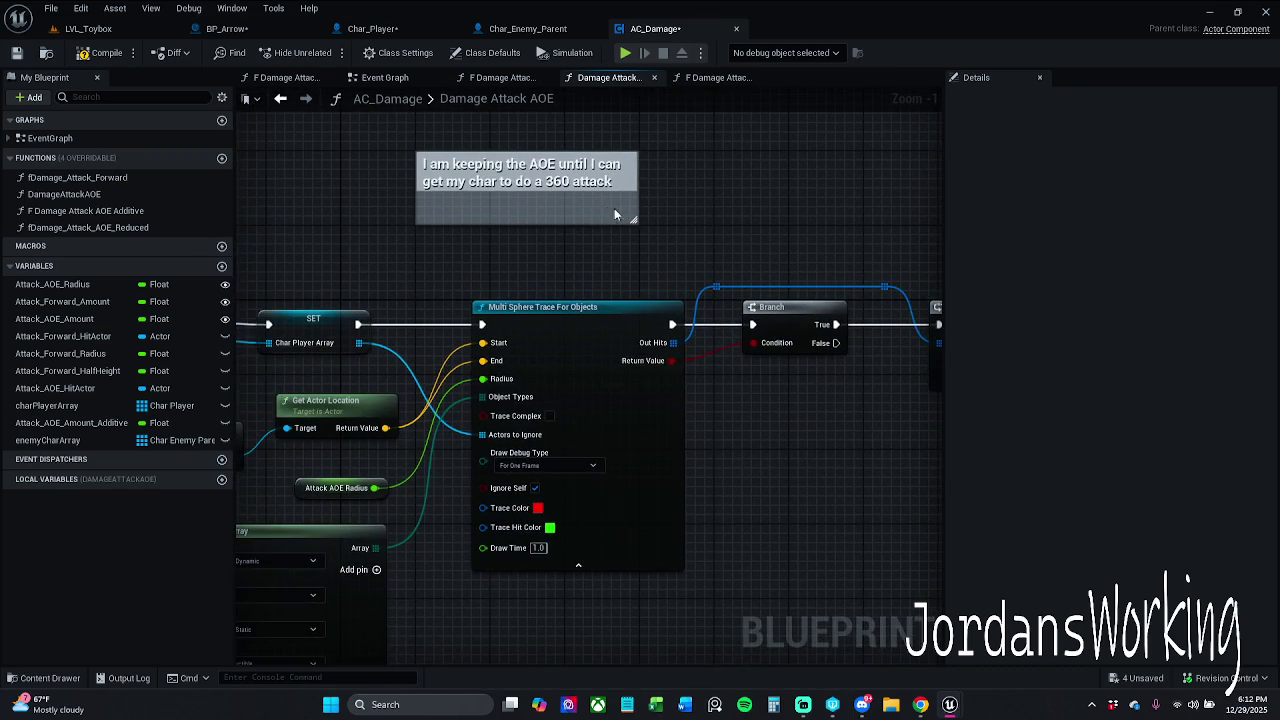
click(562, 176)
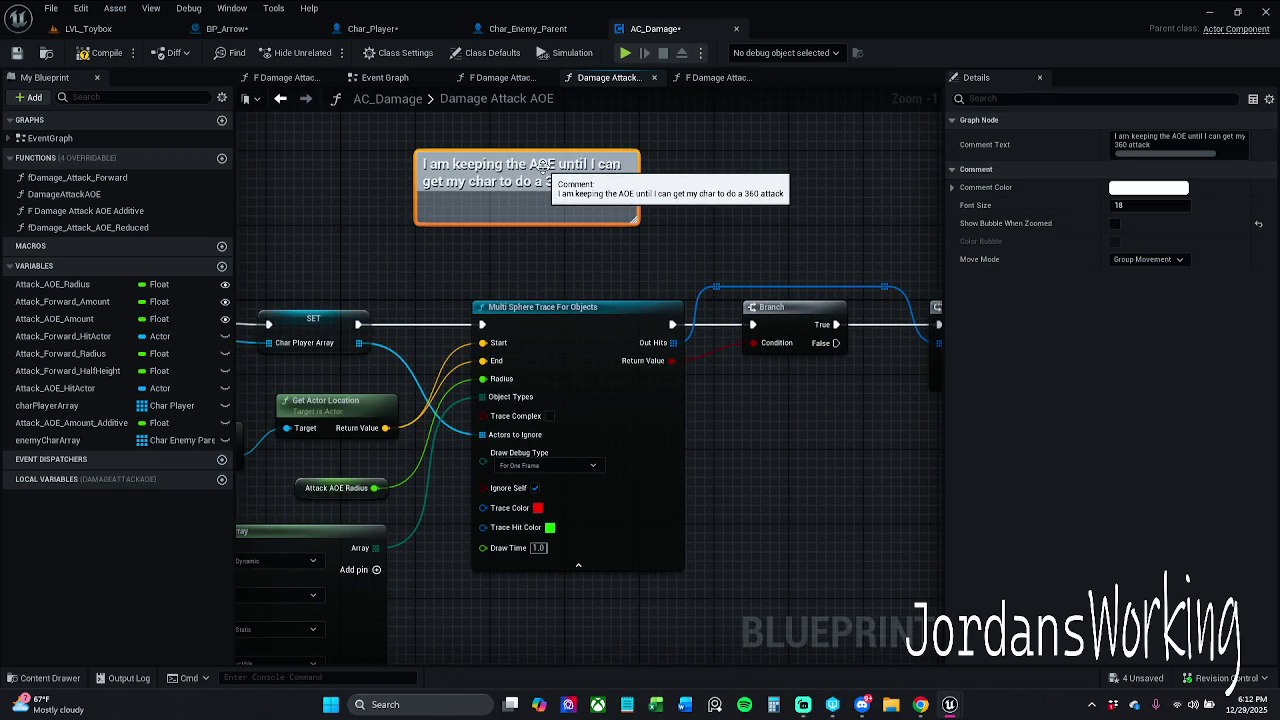
mouse_move(549, 178)
mouse_down()
mouse_move(657, 662)
mouse_move(594, 580)
mouse_move(780, 575)
mouse_move(815, 532)
mouse_up()
drag(838, 590, 790, 133)
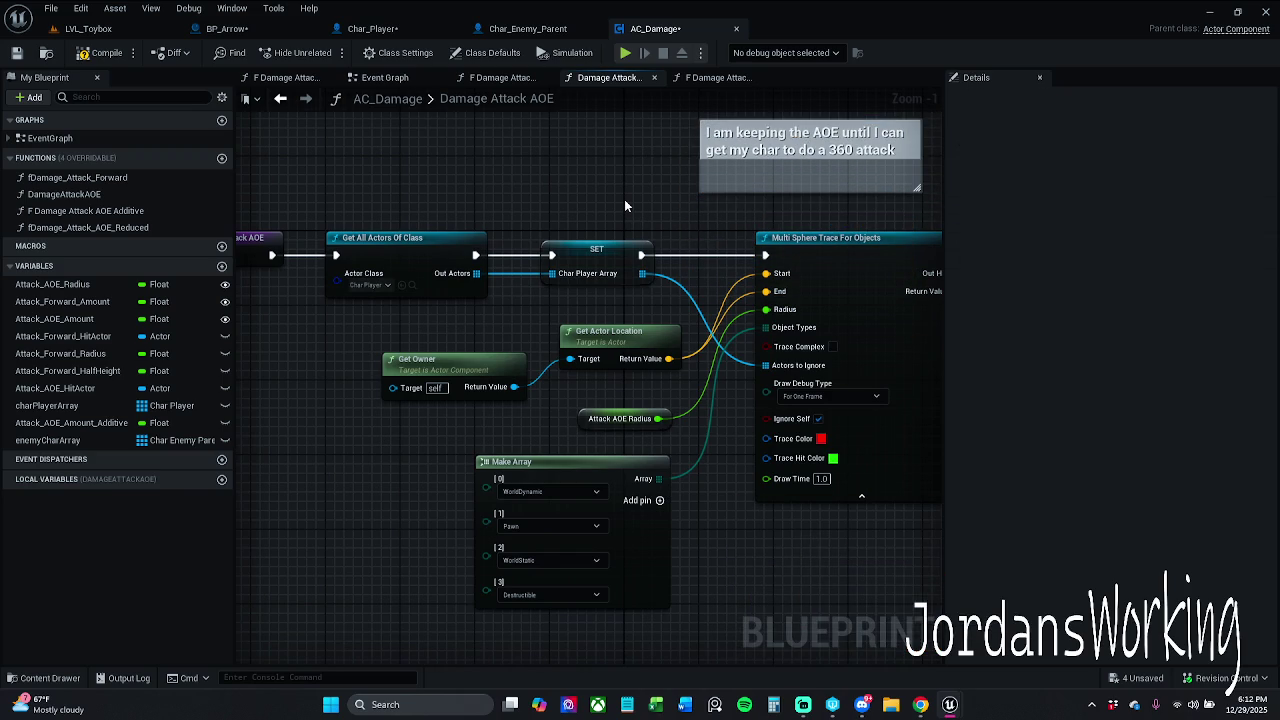
mouse_move(619, 201)
mouse_down()
mouse_move(649, 214)
mouse_move(763, 214)
mouse_up()
Nudge the Damage Attack AOE and Get All Actors nodes, then save AC_Damage with checkout
mouse_move(360, 208)
mouse_down()
mouse_move(587, 283)
mouse_move(607, 262)
mouse_up()
click(500, 230)
click(416, 250)
mouse_move(618, 209)
mouse_down()
mouse_move(345, 203)
mouse_move(475, 141)
mouse_move(505, 141)
mouse_up()
scroll(505, 300, down, 1)
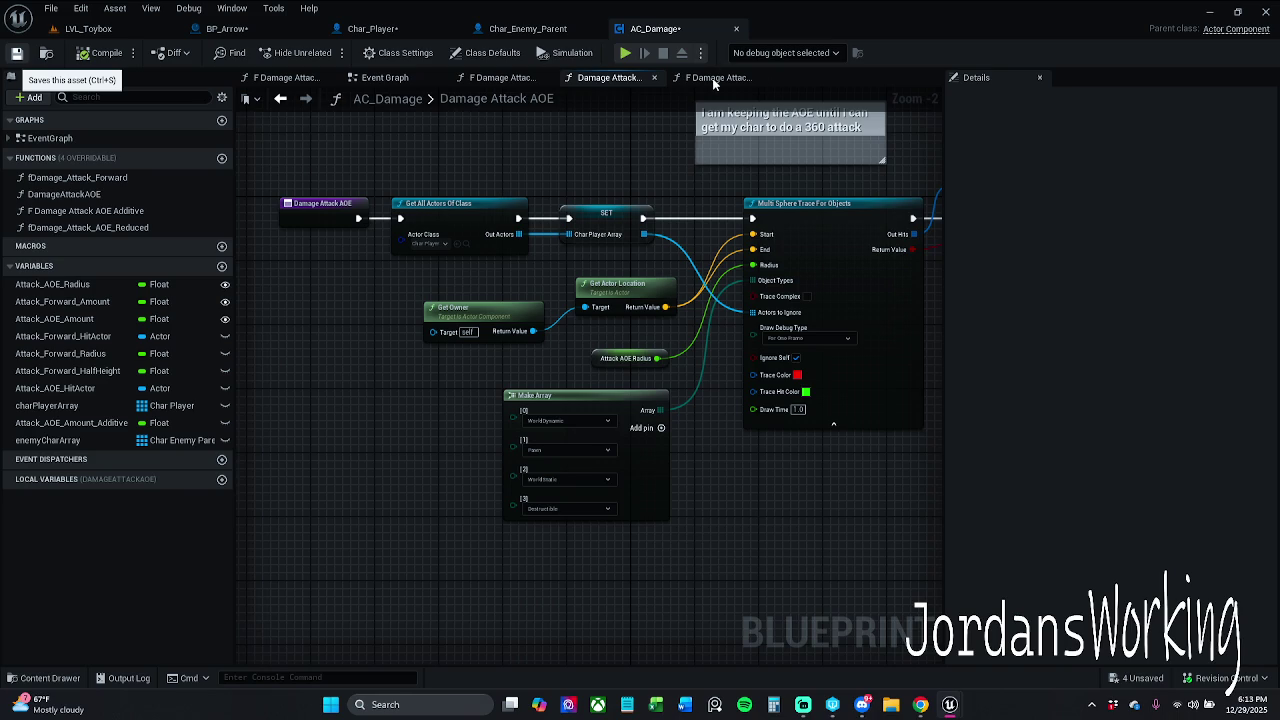
key(ctrl+s)
click(659, 502)
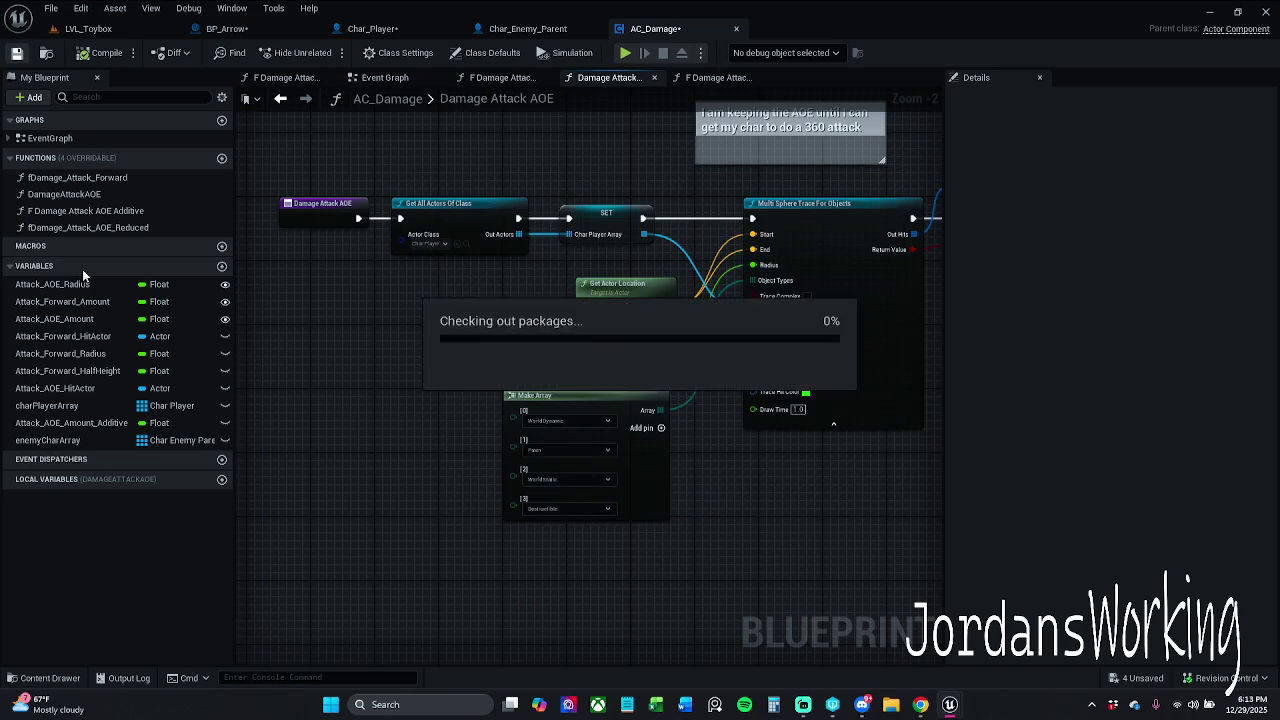
Rename fDamage_Attack_Forward to DamageAttackForward
click(126, 181)
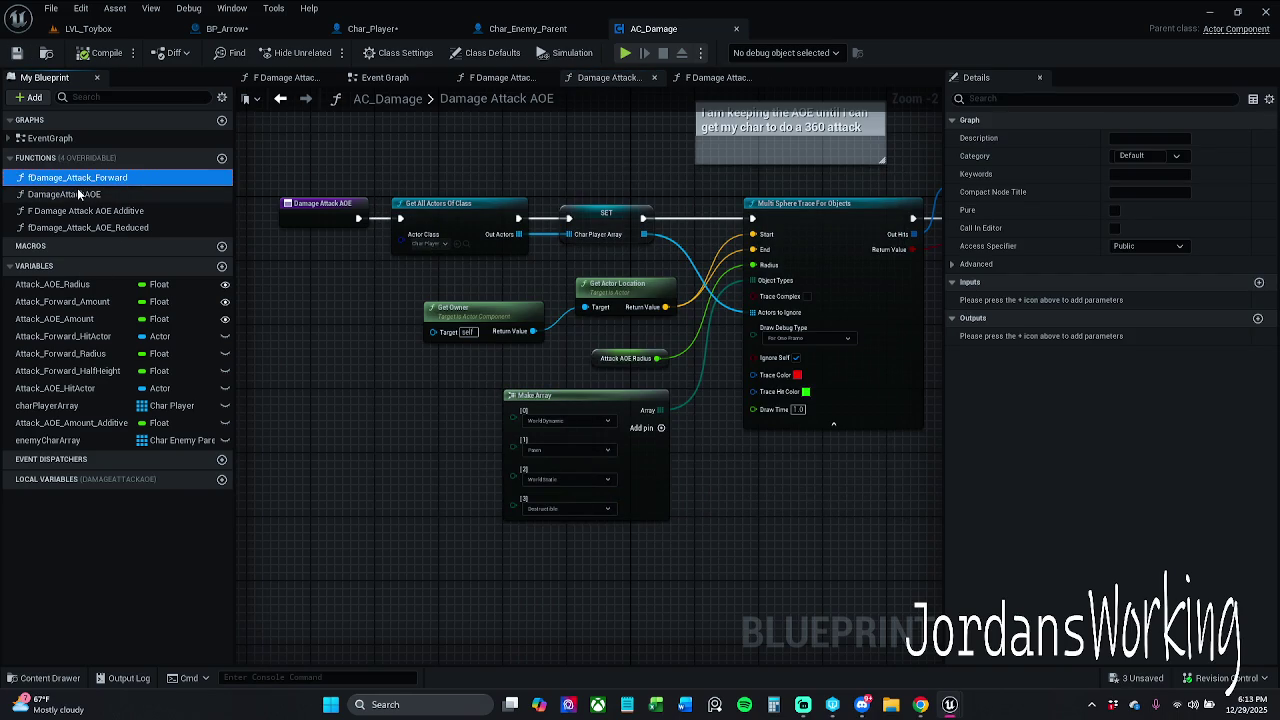
click(82, 180)
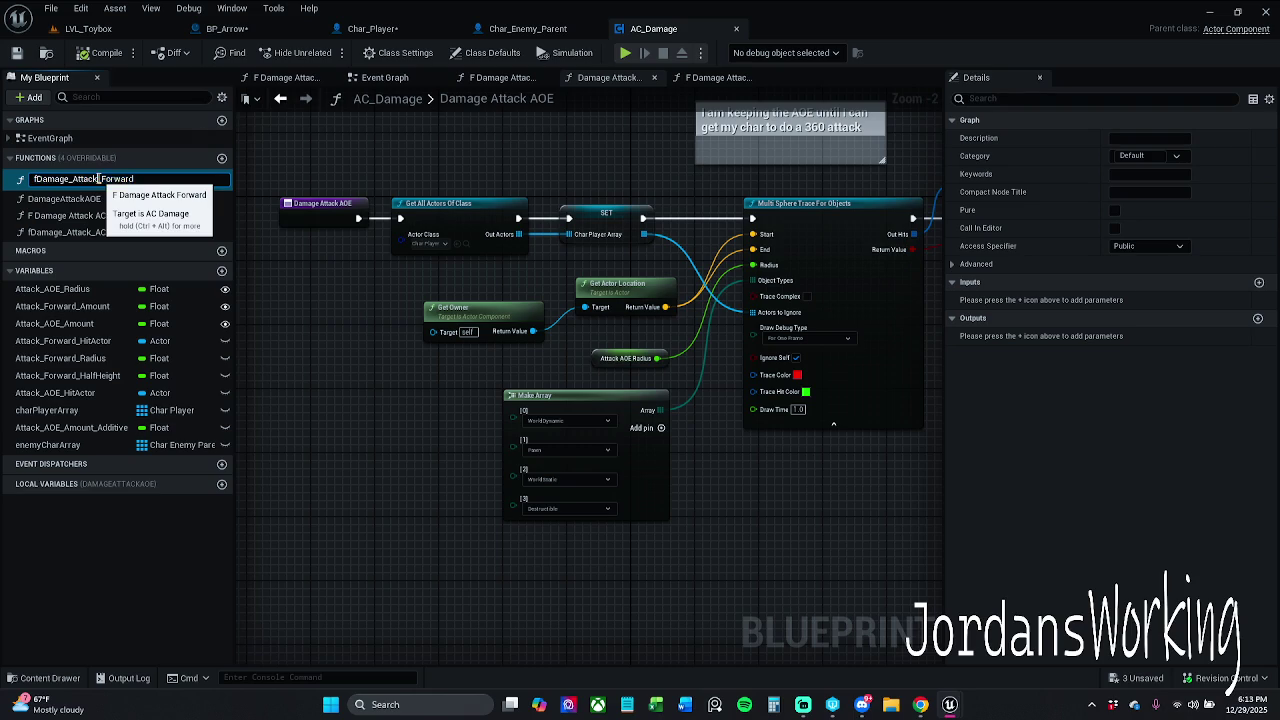
key(BackSpace)
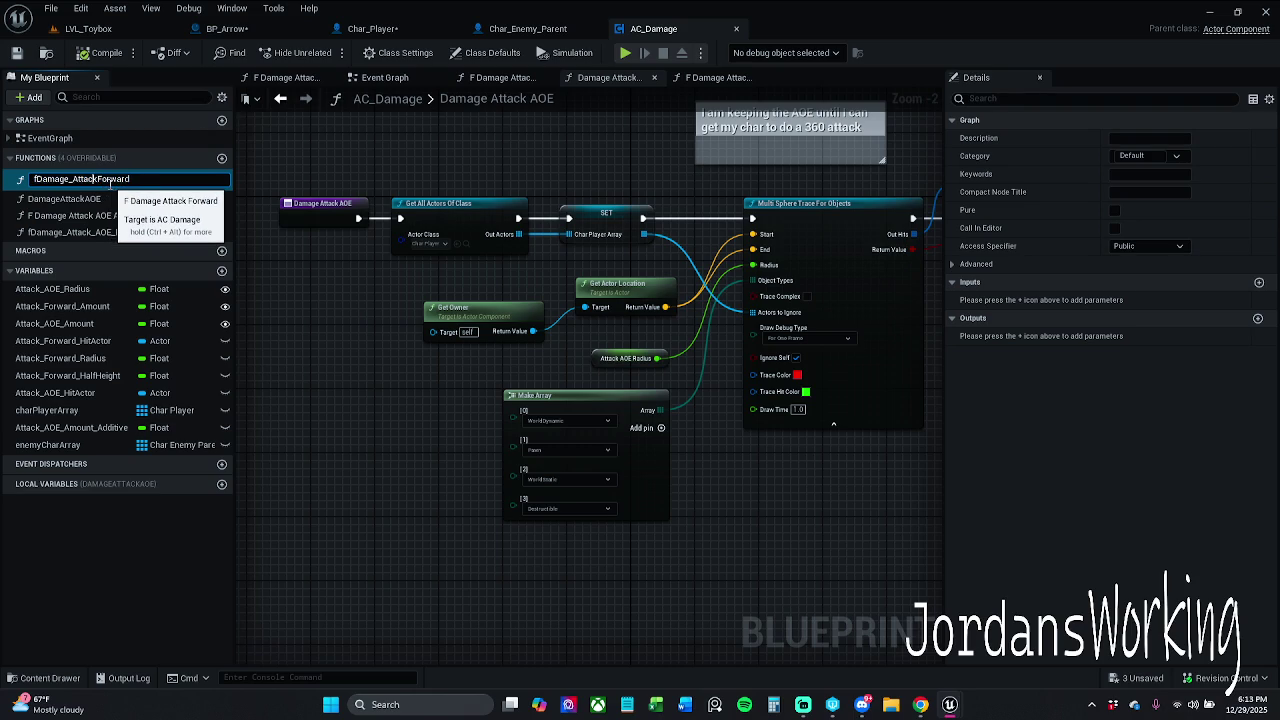
key(BackSpace)
key(BackSpace)
key(Return)
Rename the AOE Additive function to DamageAttackAOEAdditive
click(138, 211)
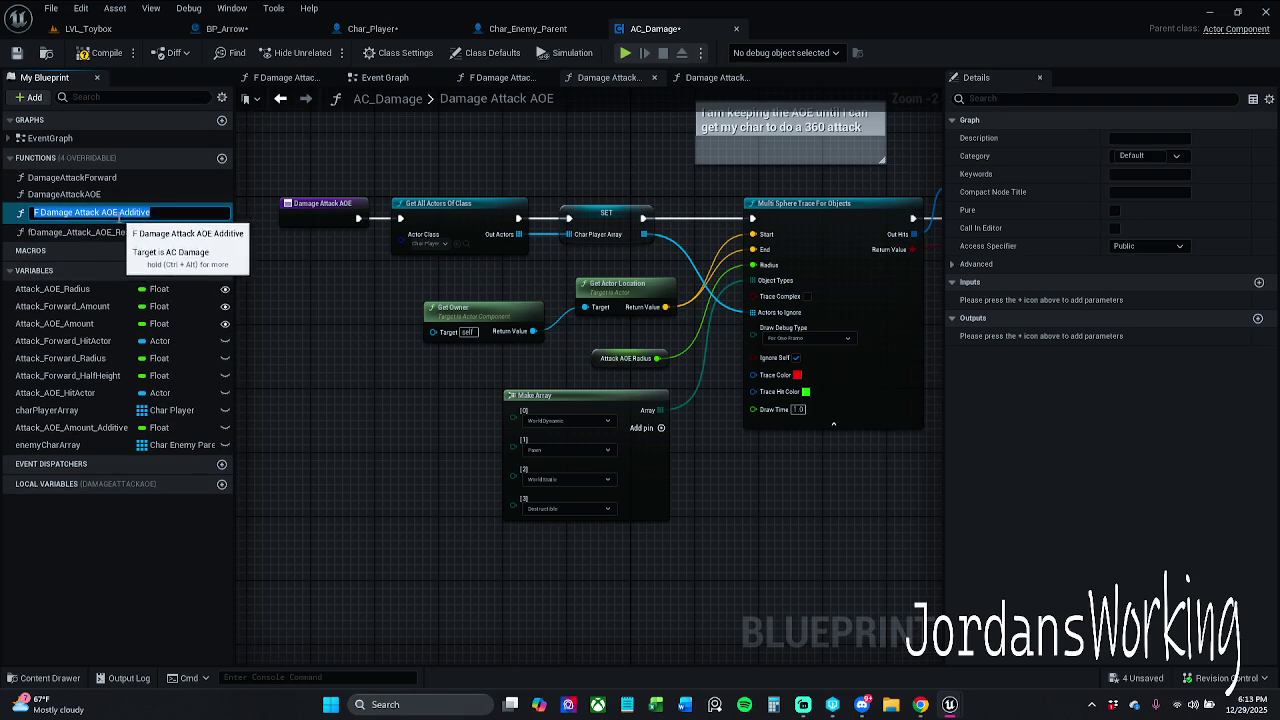
key(F2)
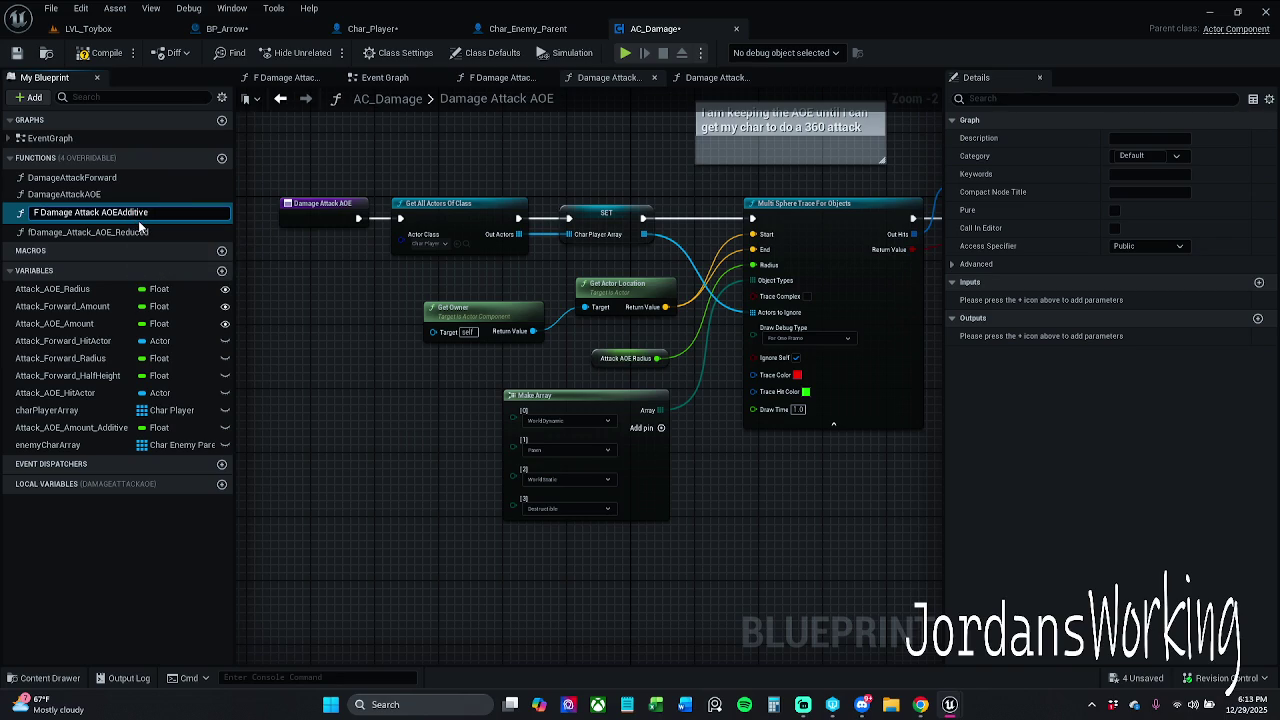
key(BackSpace)
key(BackSpace)
key(BackSpace)
key(BackSpace)
key(Return)
Rename fDamage_Attack_AOE_Reduced to DamageAttackAOEReduced and save AC_Damage
click(142, 228)
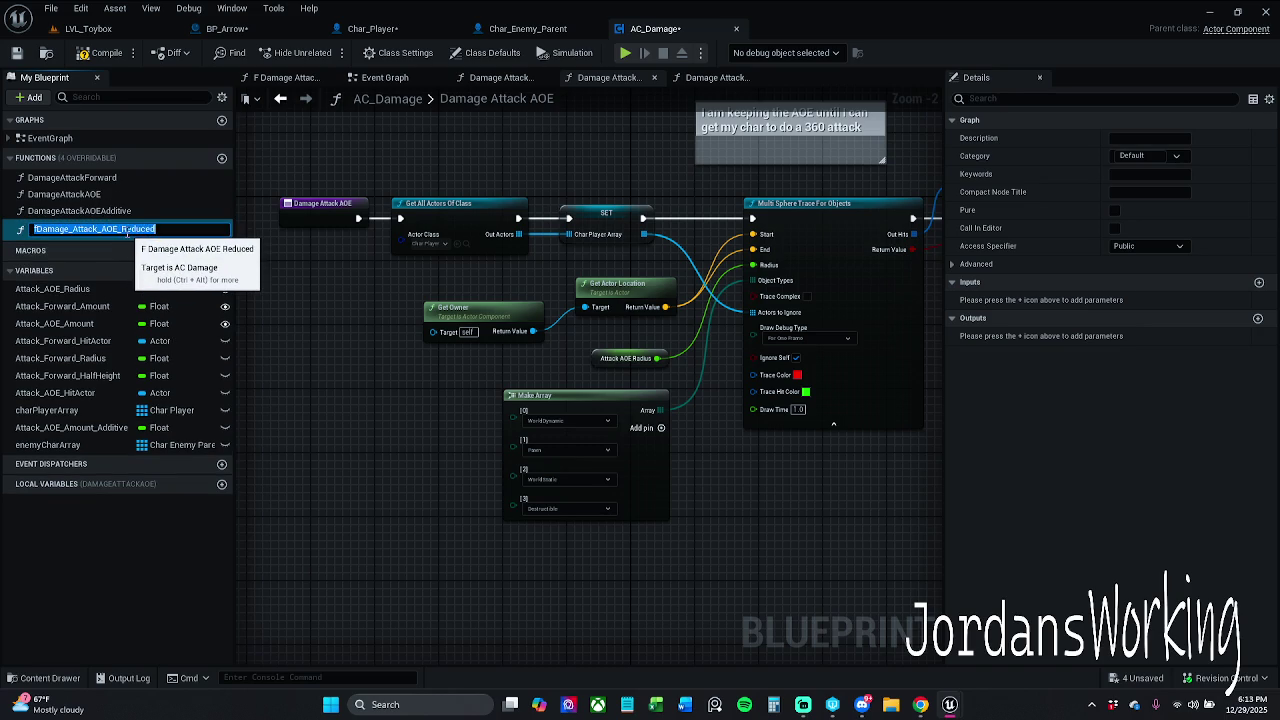
key(F2)
key(BackSpace)
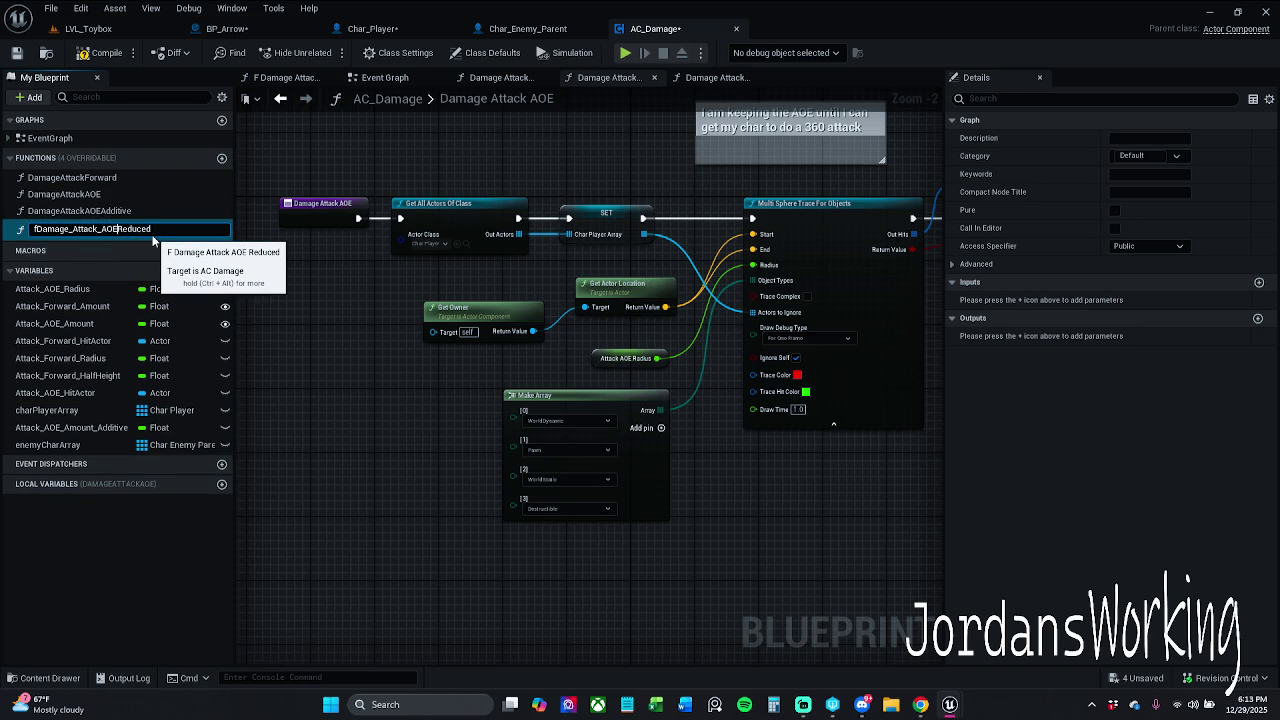
key(Left)
key(BackSpace)
key(BackSpace)
key(Return)
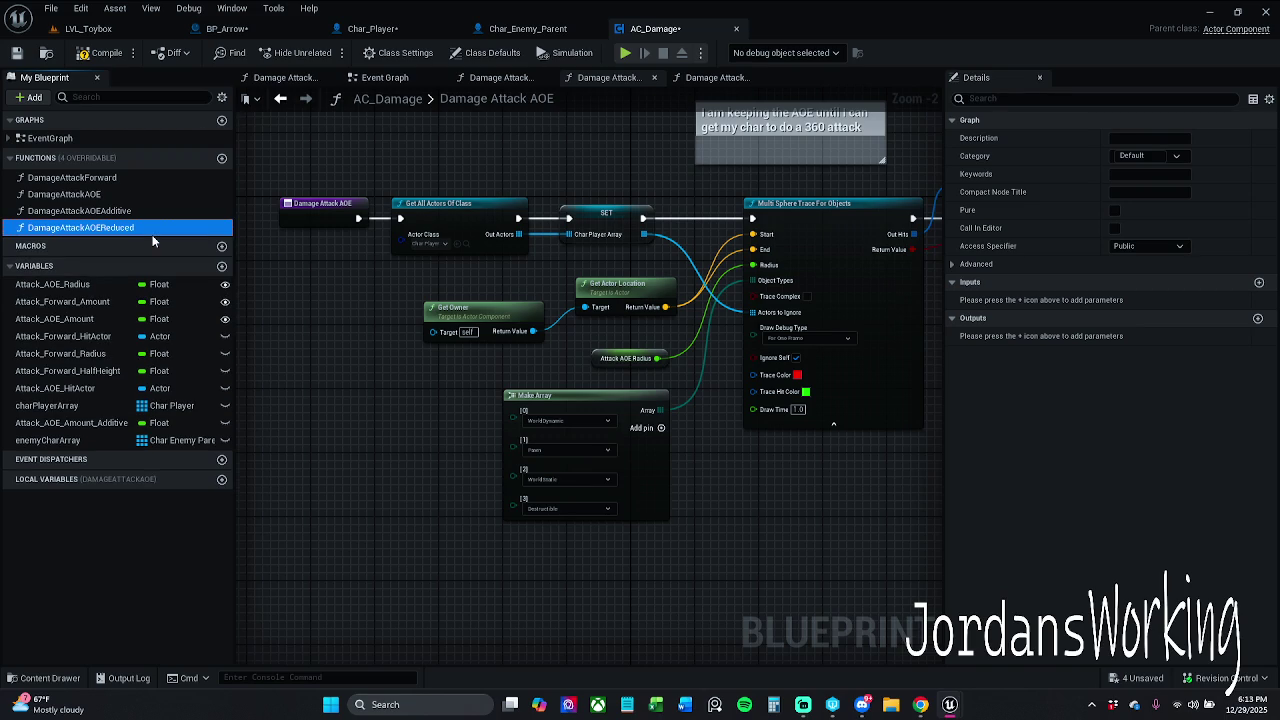
click(100, 52)
click(16, 52)
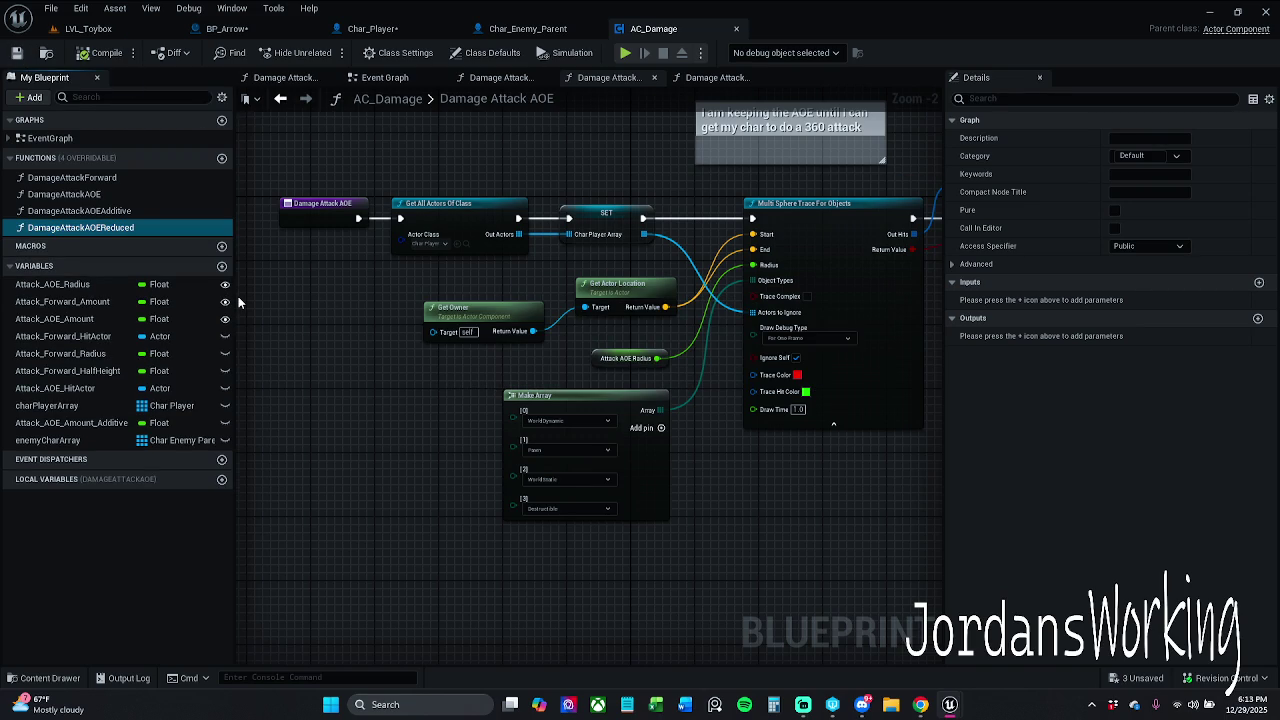
Rename Attack_AOE_Radius to attackAOERadius and Attack_Forward_Amount to attackForwardAmount
click(90, 288)
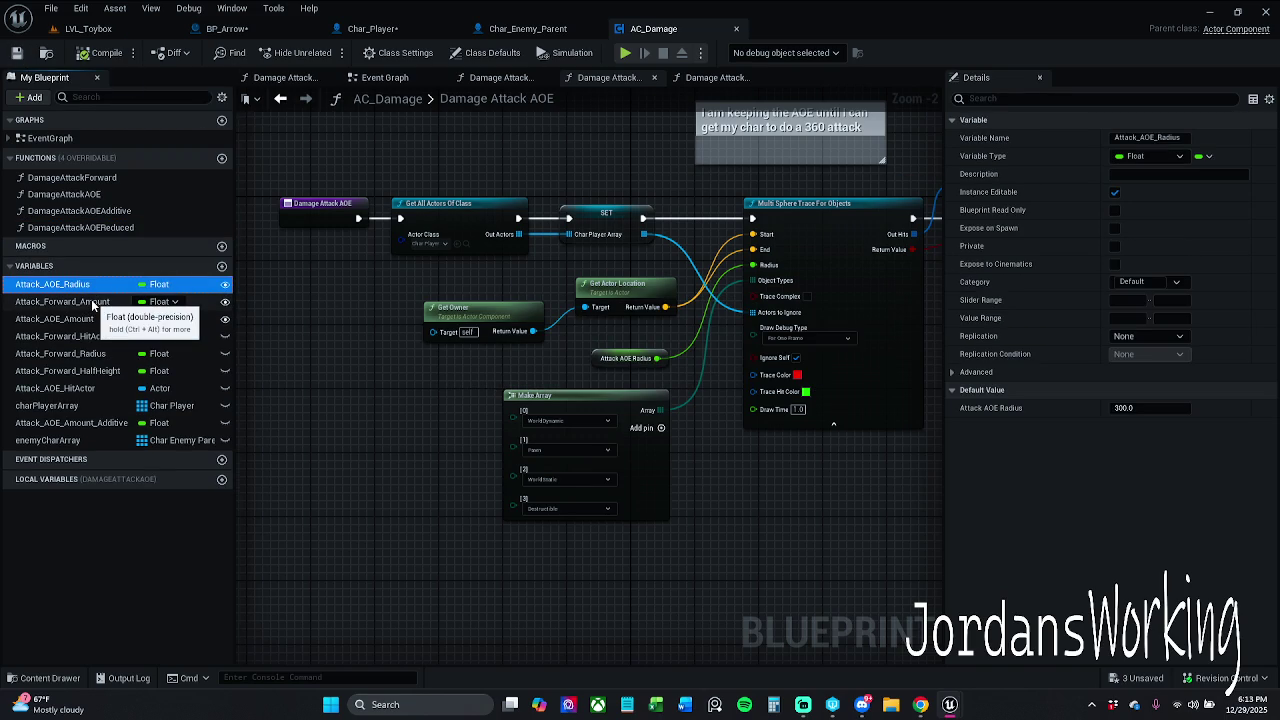
click(72, 285)
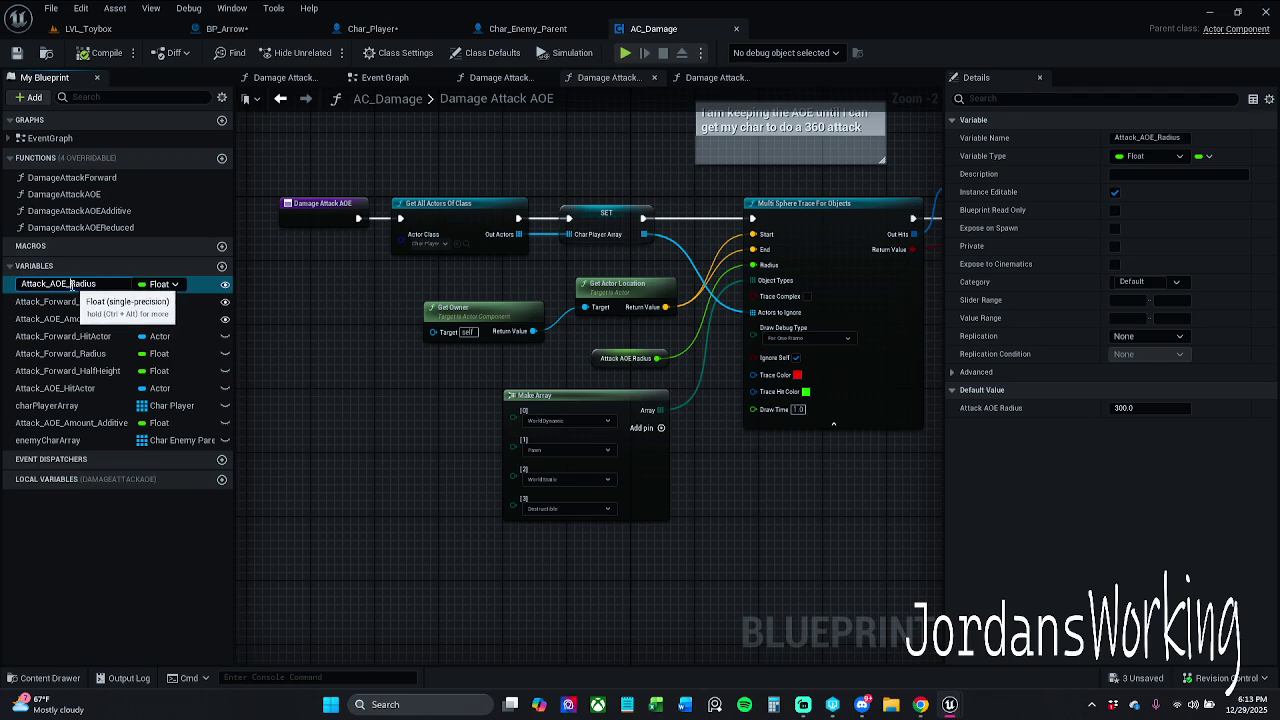
click(80, 284)
key(BackSpace)
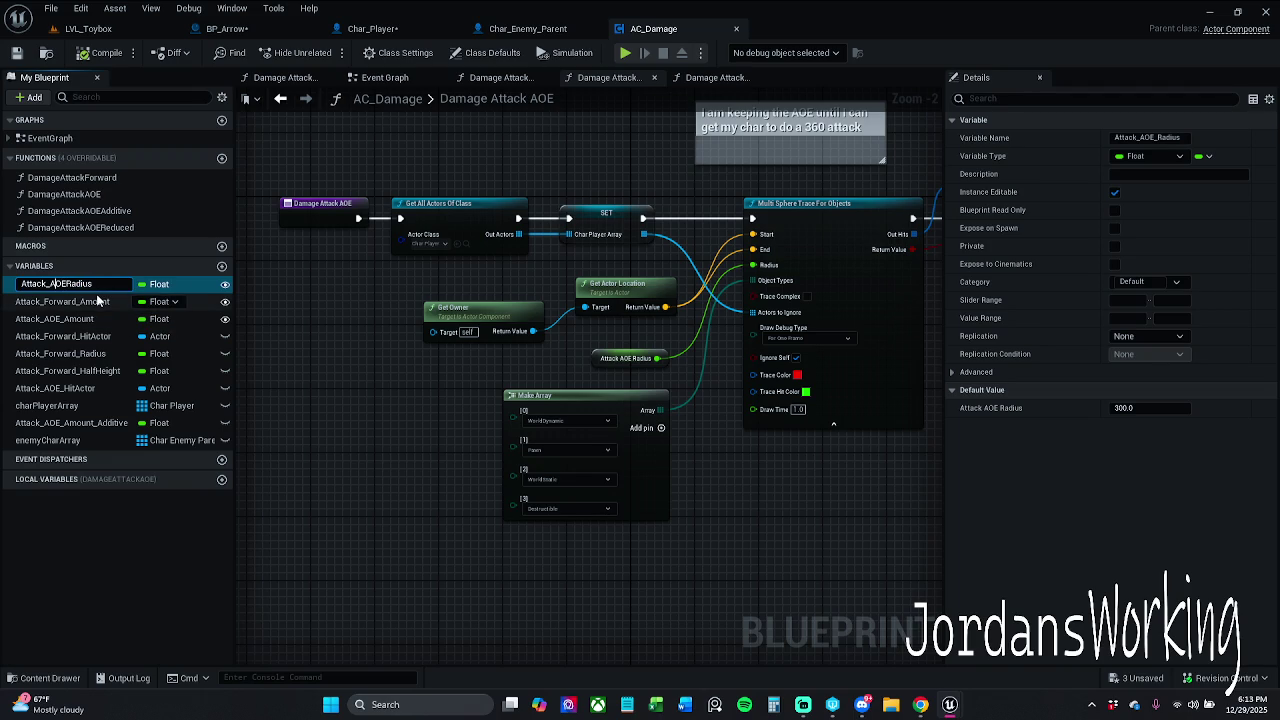
key(Left)
key(Left)
key(Left)
key(BackSpace)
key(Delete)
text(a)
key(Return)
click(98, 300)
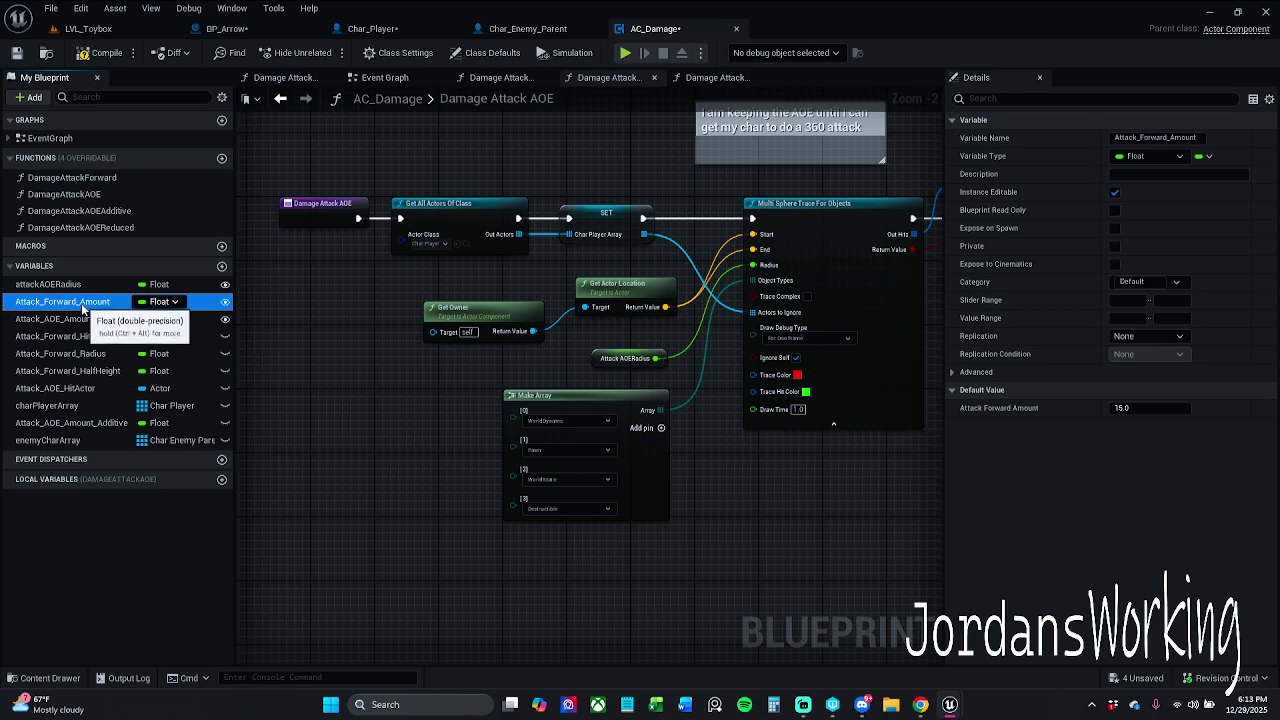
click(87, 300)
click(87, 300)
key(BackSpace)
key(BackSpace)
key(Delete)
text(a)
key(Return)
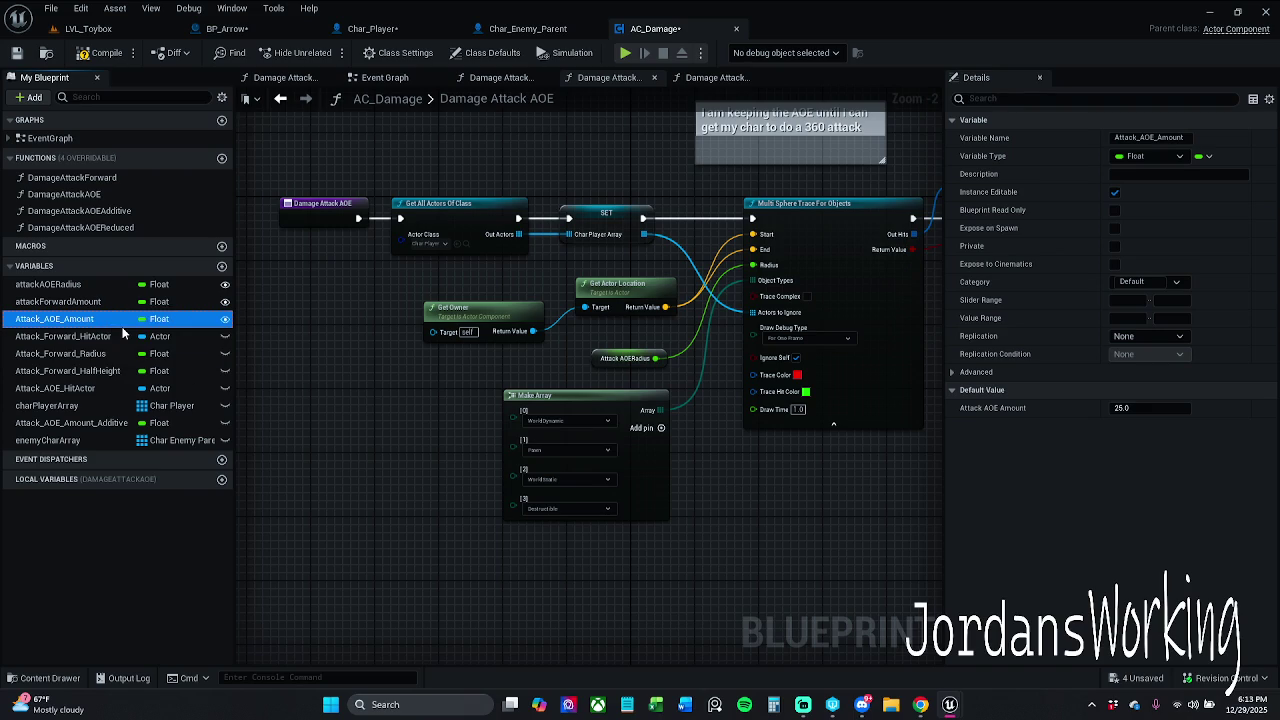
Rename Attack_AOE_Amount to attackAOEAmount and Attack_Forward_HitActor to attackForwardHitActor
click(118, 324)
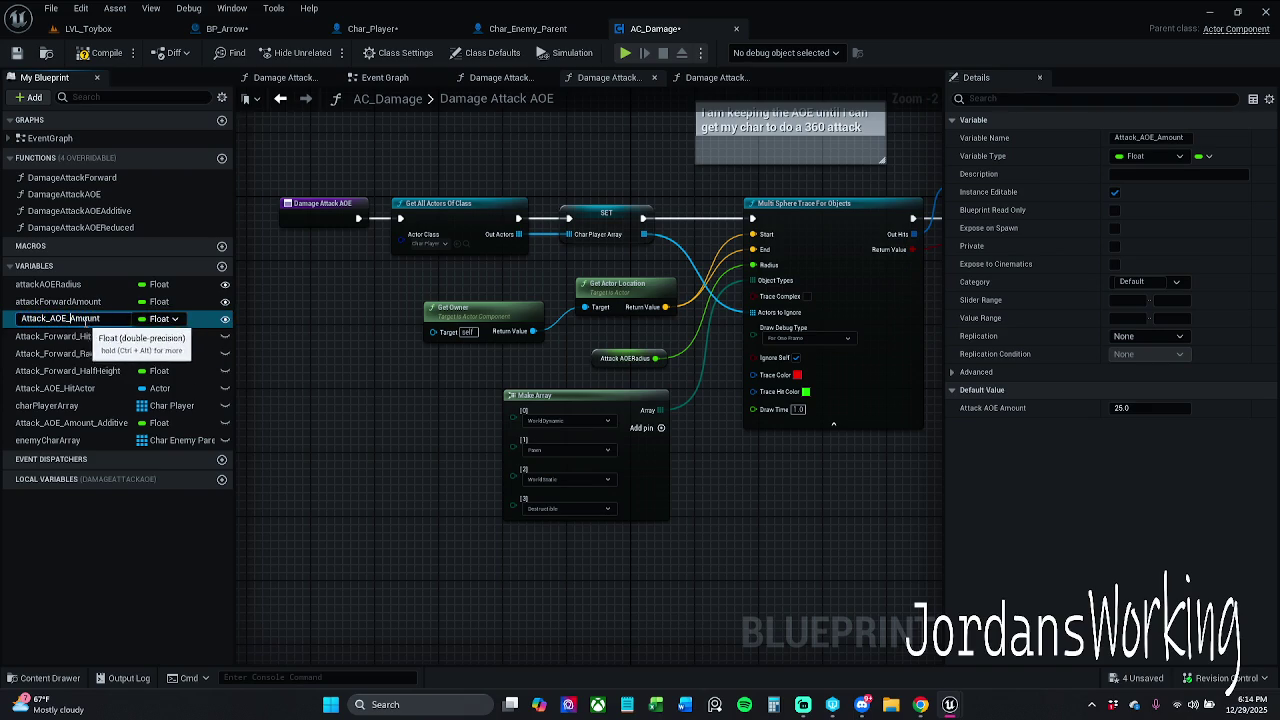
key(BackSpace)
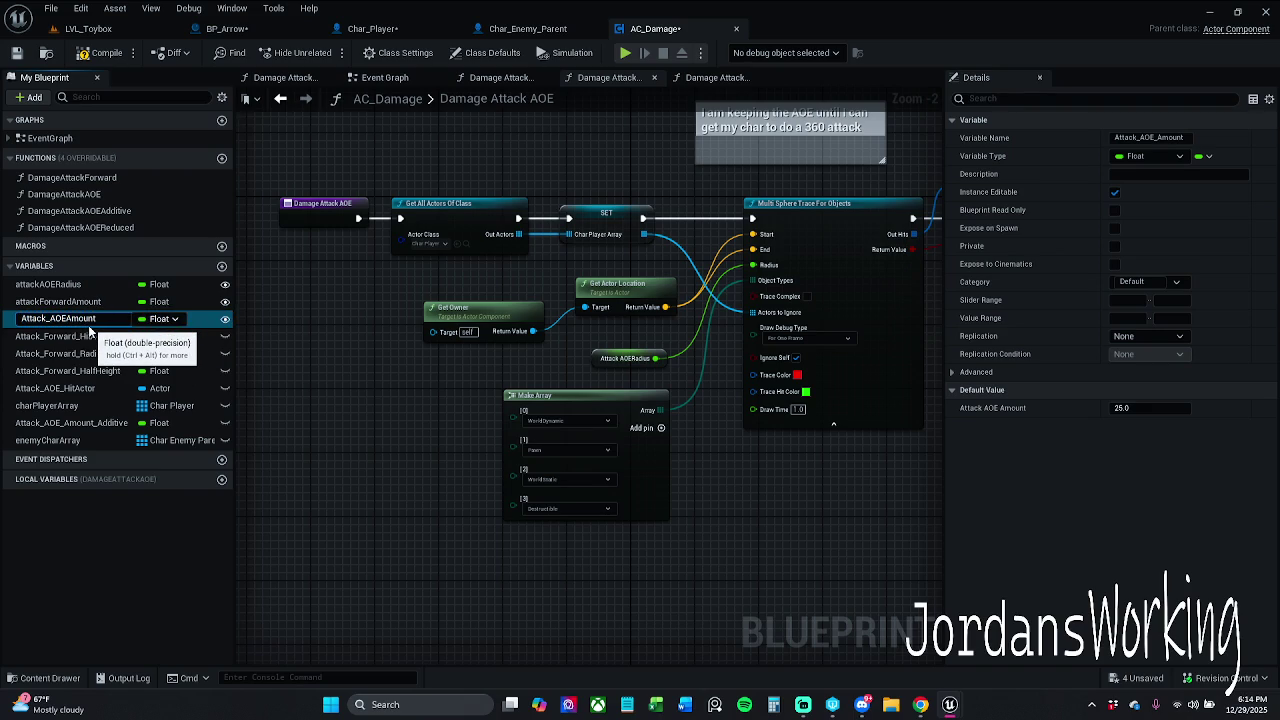
key(BackSpace)
key(BackSpace)
text(a)
click(88, 336)
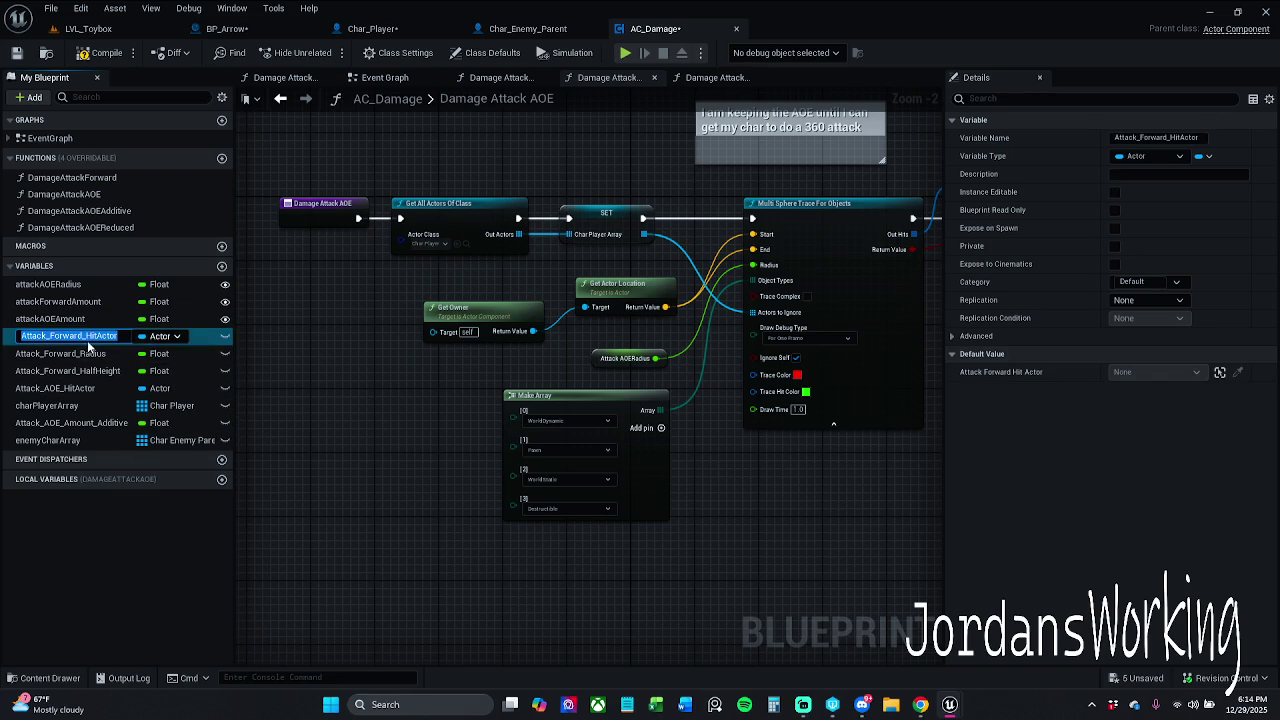
click(88, 336)
key(BackSpace)
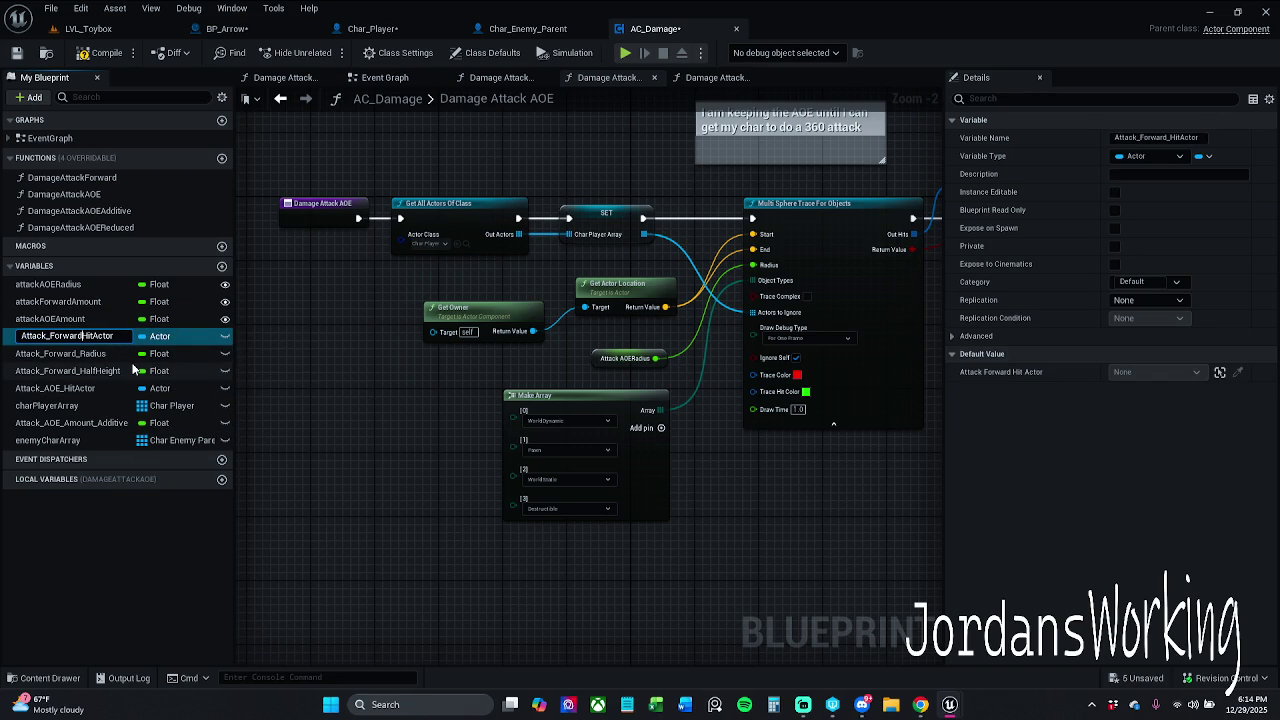
key(Left)
key(Left)
key(Left)
key(BackSpace)
key(Delete)
text(a)
key(Return)
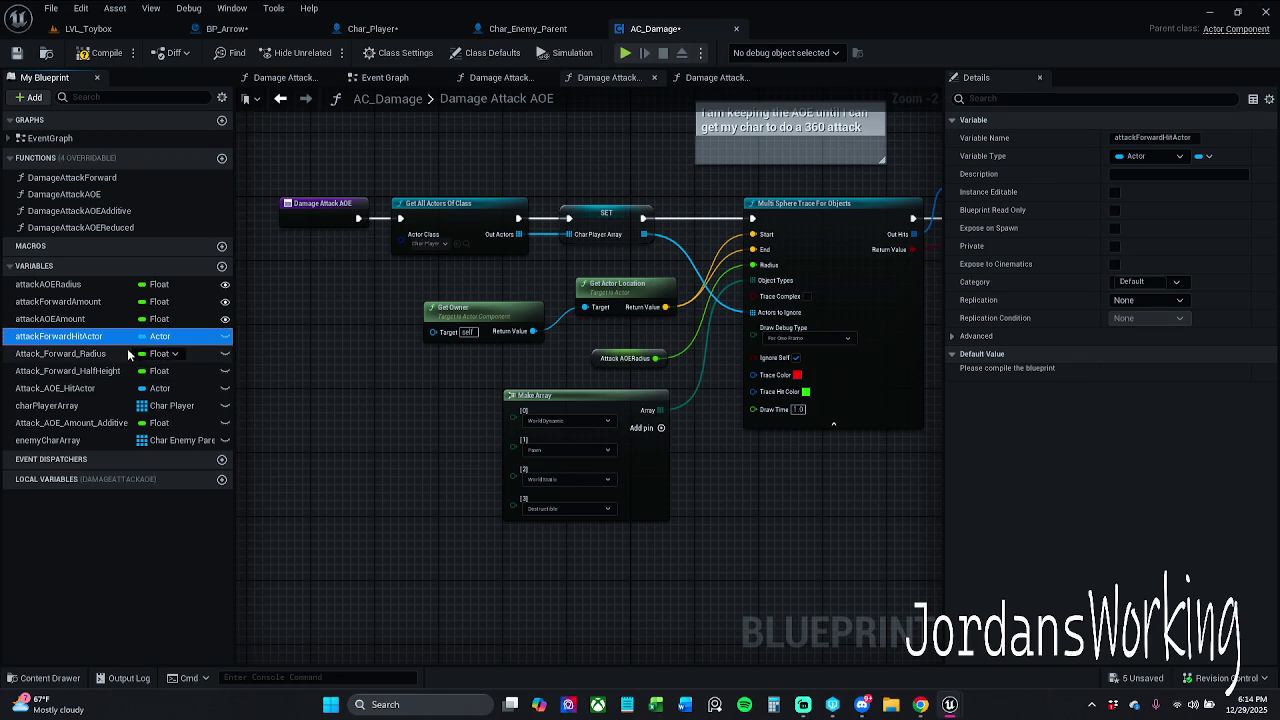
Rename Attack_Forward_Radius to attackForwardRadius and Attack_Forward_HalfHeight to attackForwardHalfHeight
double_click(110, 353)
key(End)
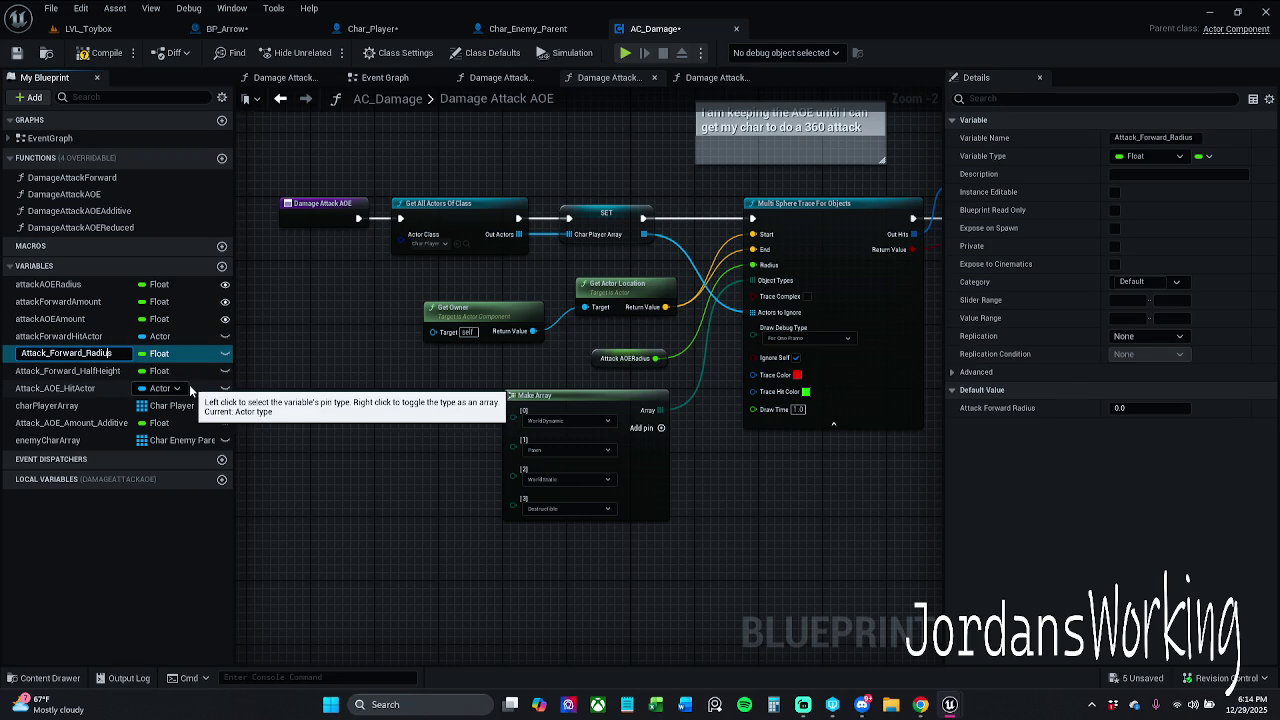
key(BackSpace)
key(BackSpace)
key(Home)
key(Delete)
text(a)
key(Return)
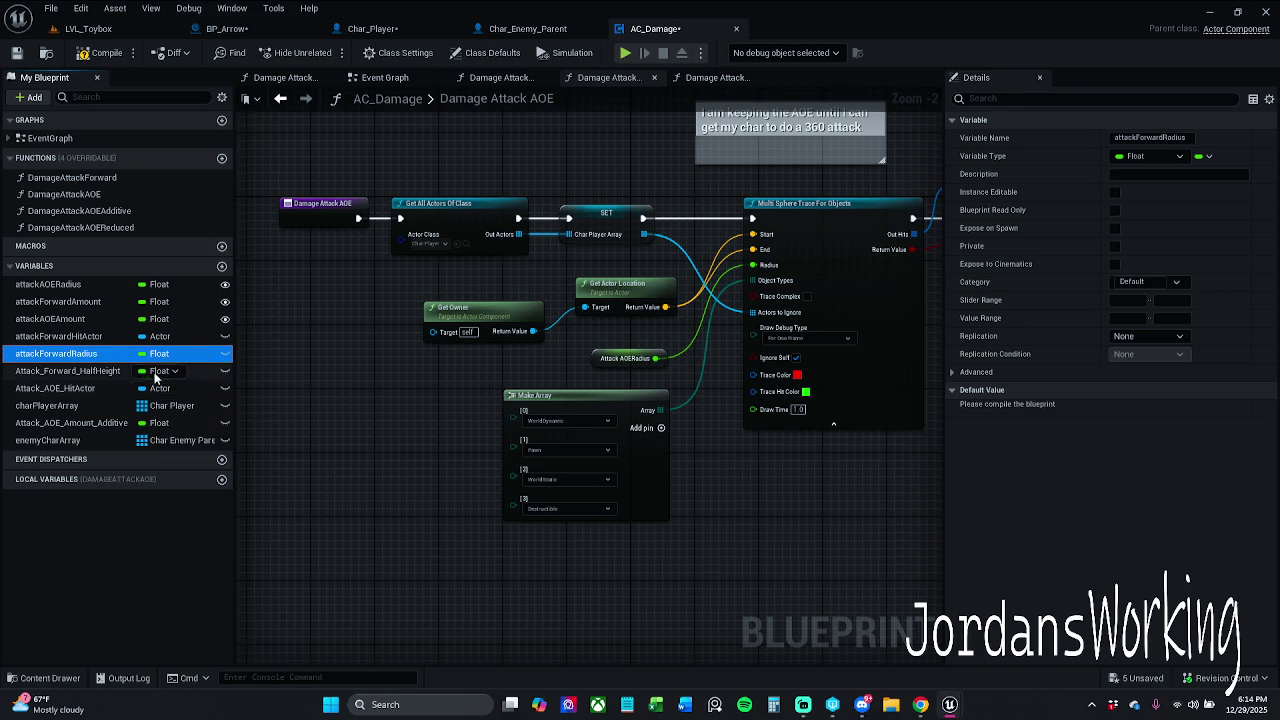
click(112, 372)
key(F2)
key(BackSpace)
key(BackSpace)
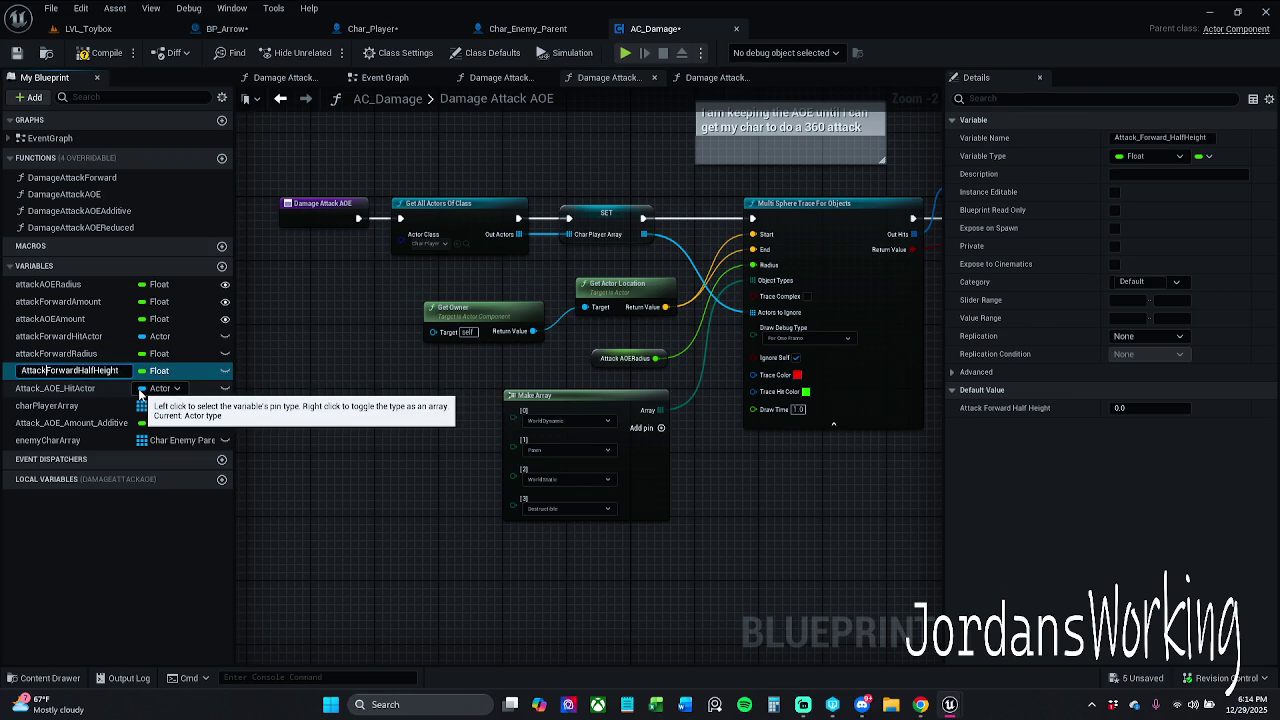
key(Home)
key(Delete)
text(a)
key(Return)
Rename Attack_AOE_HitActor to attackAOEHitActor and Attack_AOE_Amount_Additive to attackAOEAmountAdditive, then save
click(95, 390)
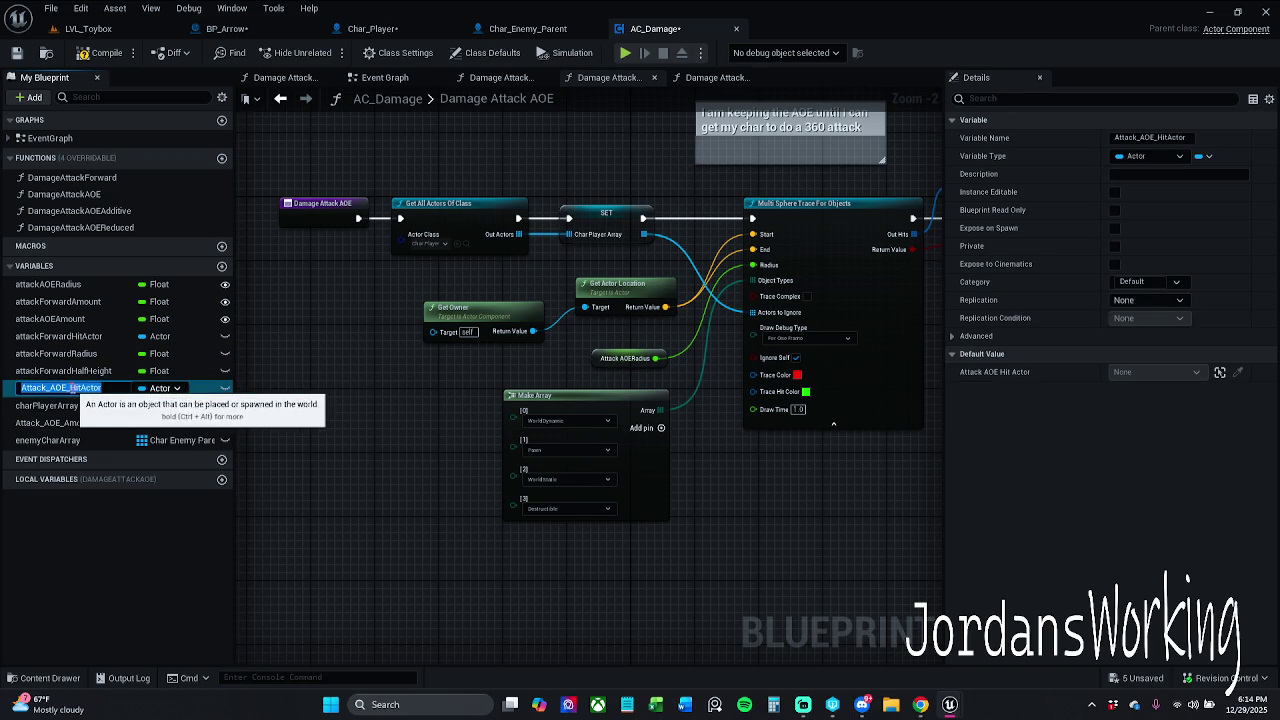
click(95, 390)
key(BackSpace)
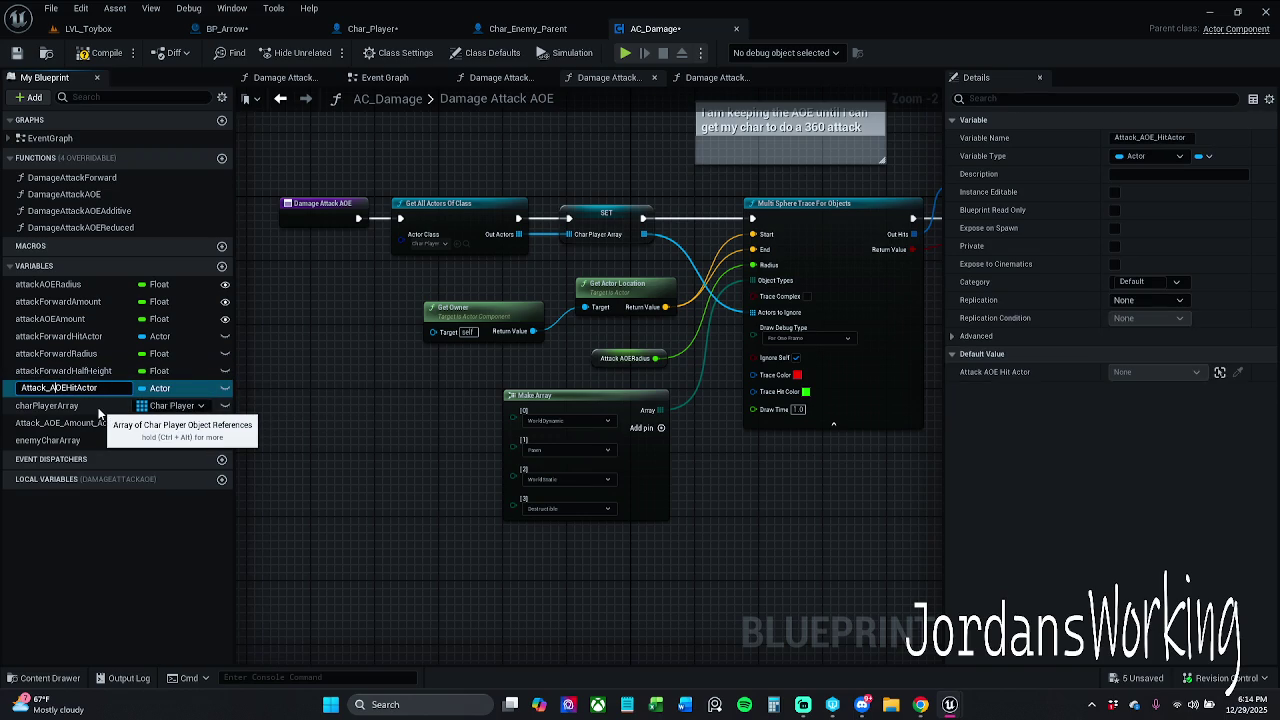
key(Left)
key(Left)
key(Left)
key(BackSpace)
key(Delete)
text(a)
key(Return)
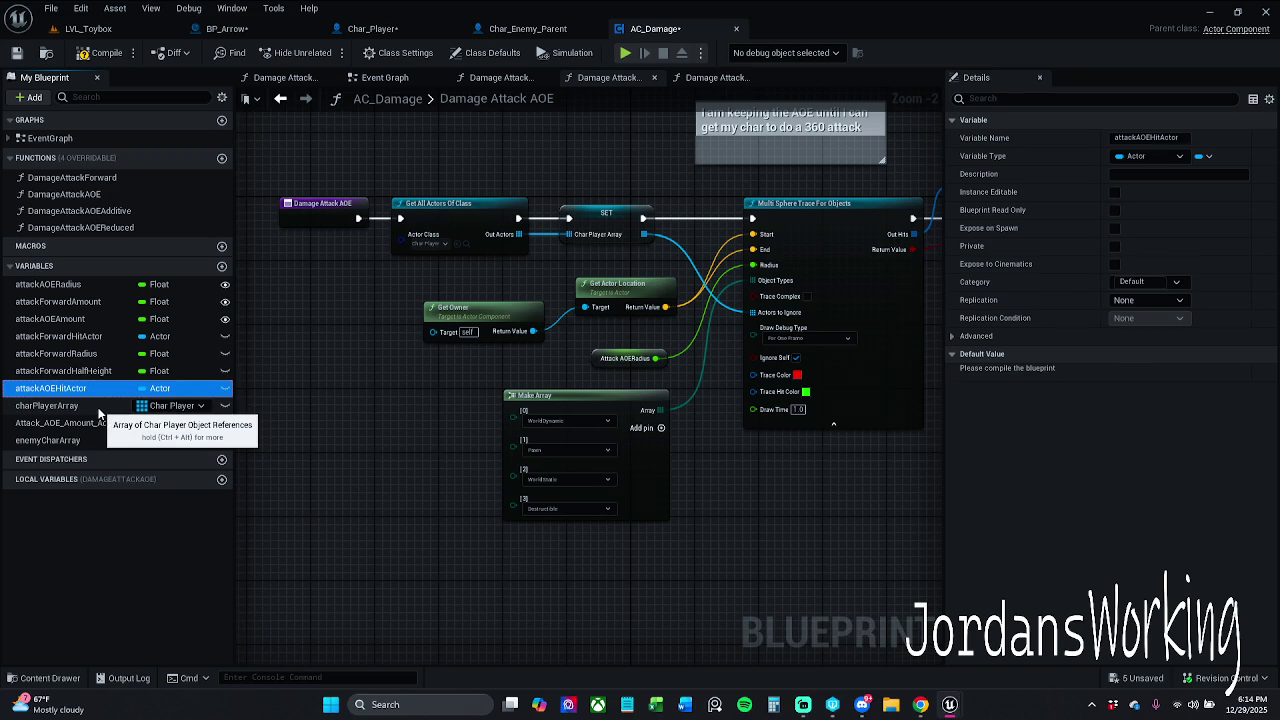
double_click(92, 405)
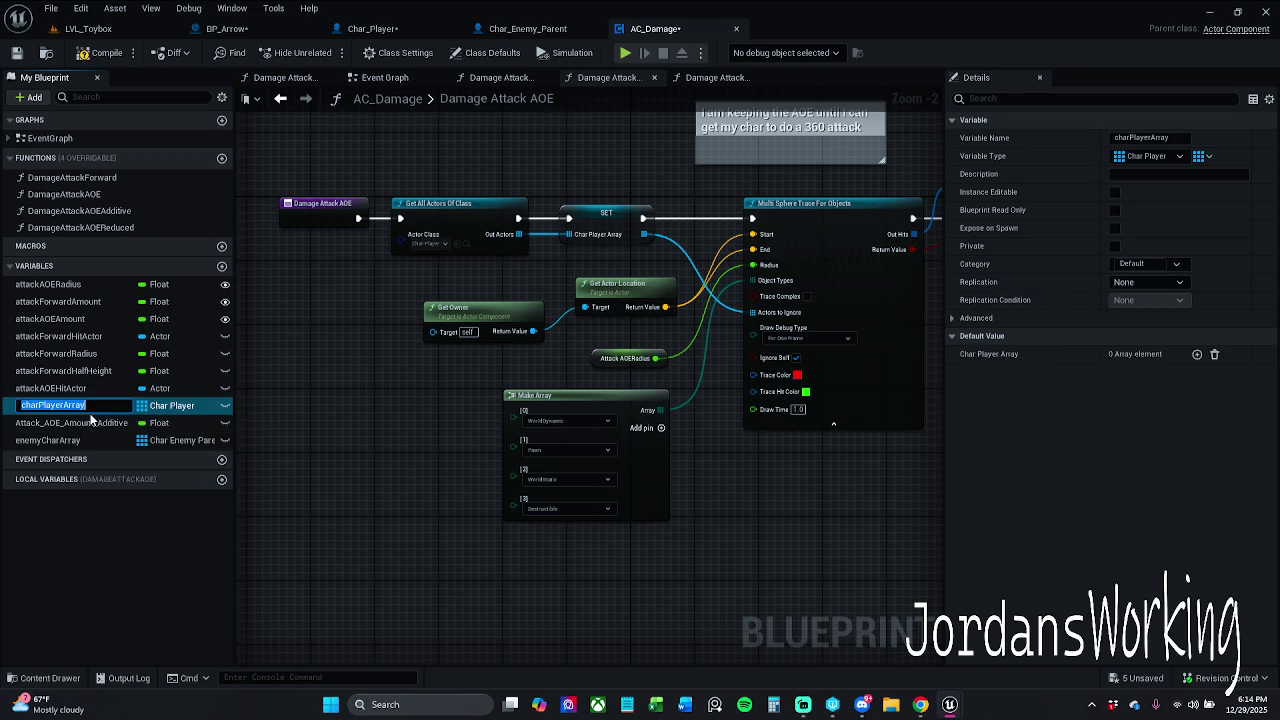
double_click(92, 422)
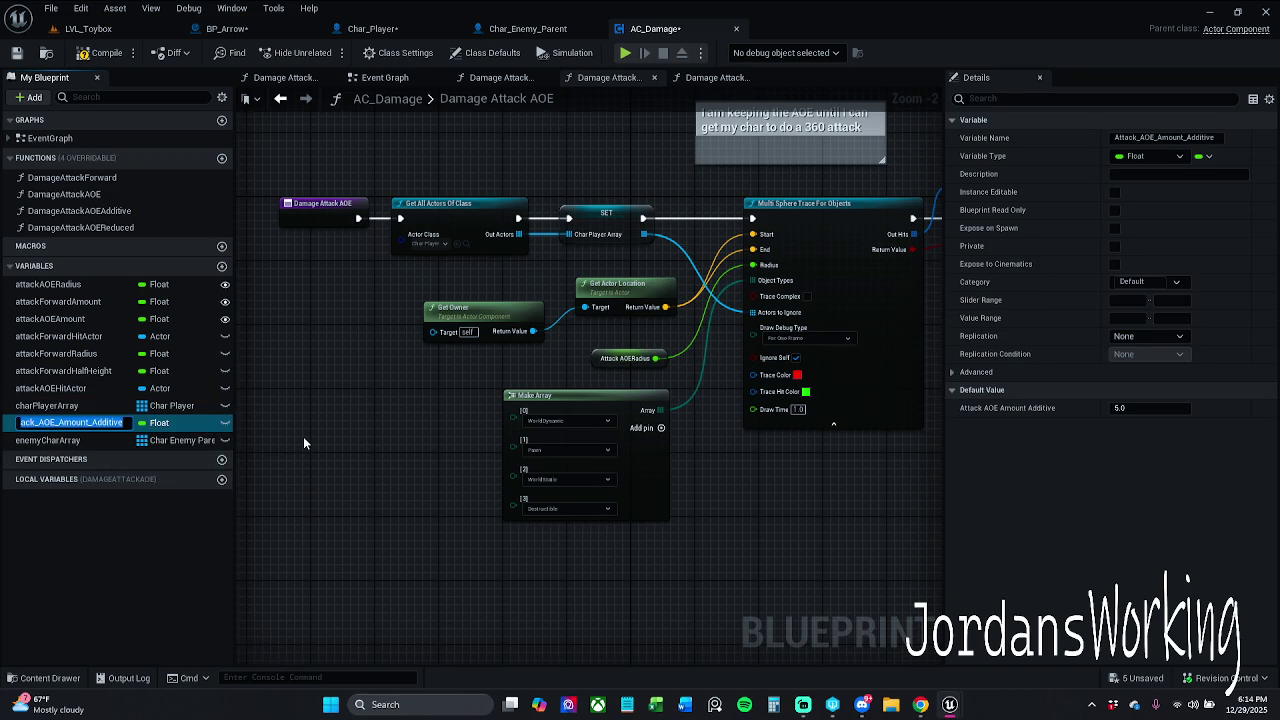
click(113, 422)
key(BackSpace)
key(BackSpace)
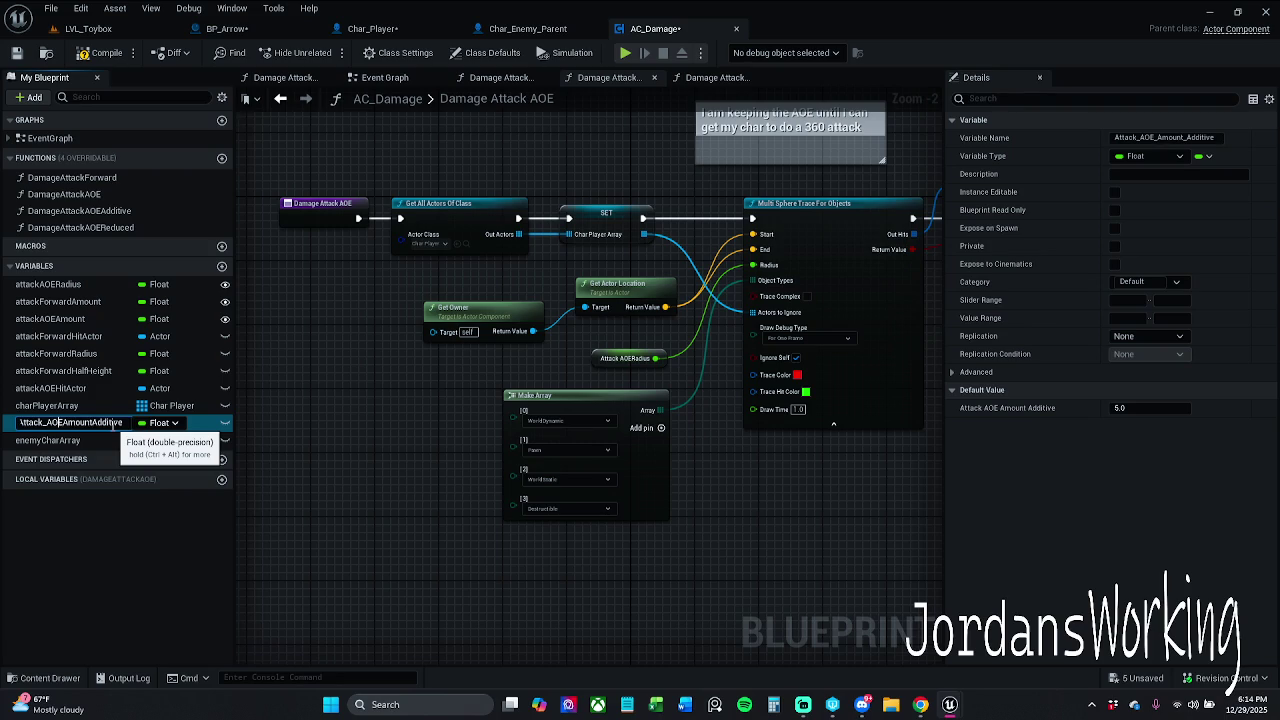
key(BackSpace)
key(Home)
key(Delete)
text(a)
key(Return)
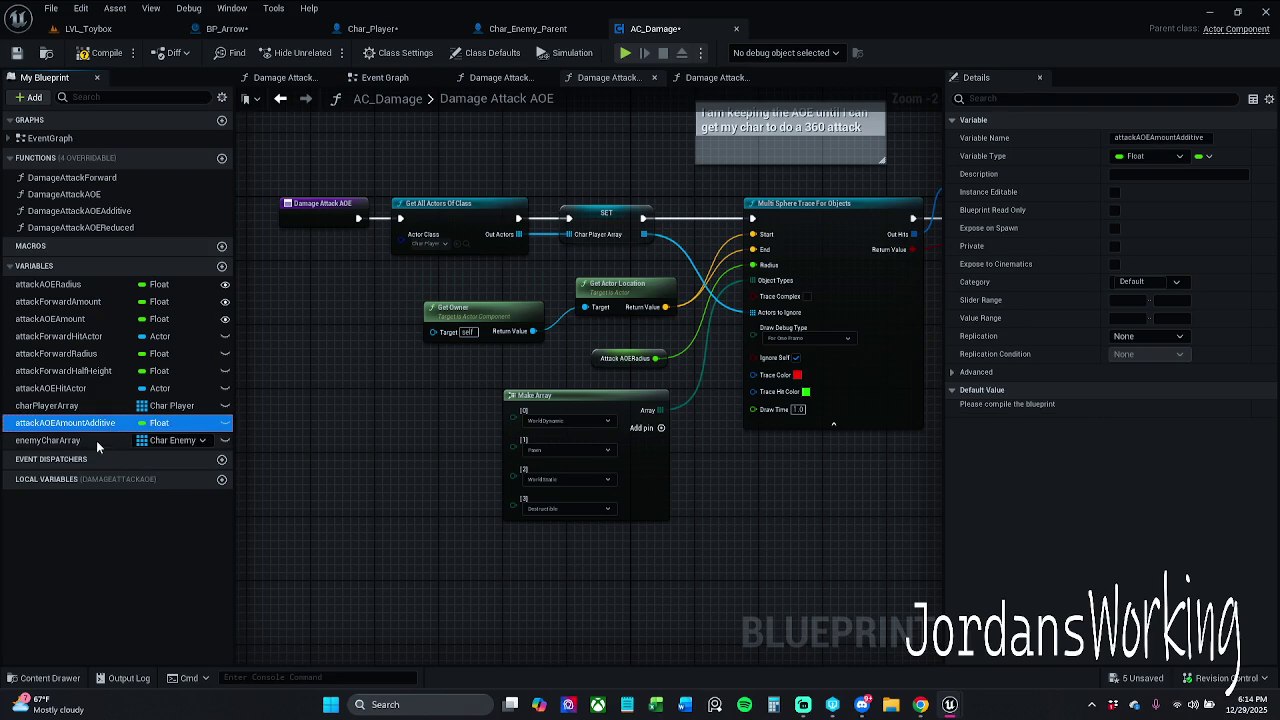
click(85, 447)
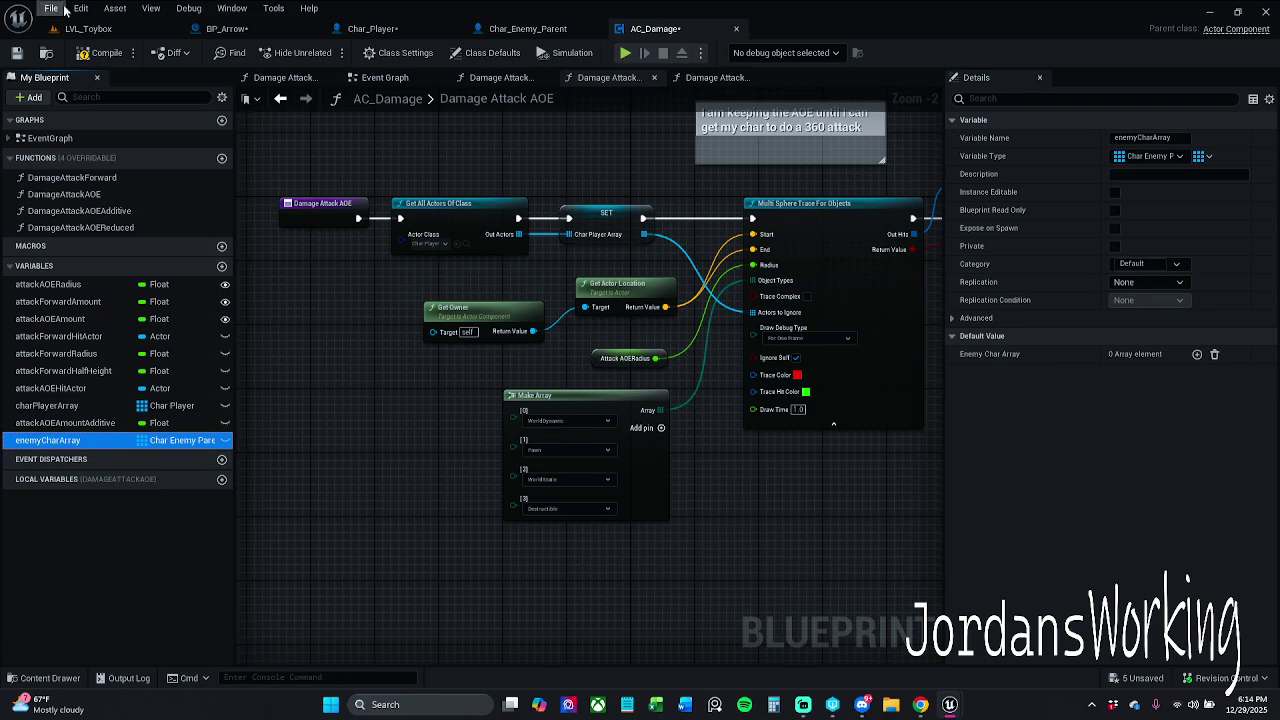
click(106, 52)
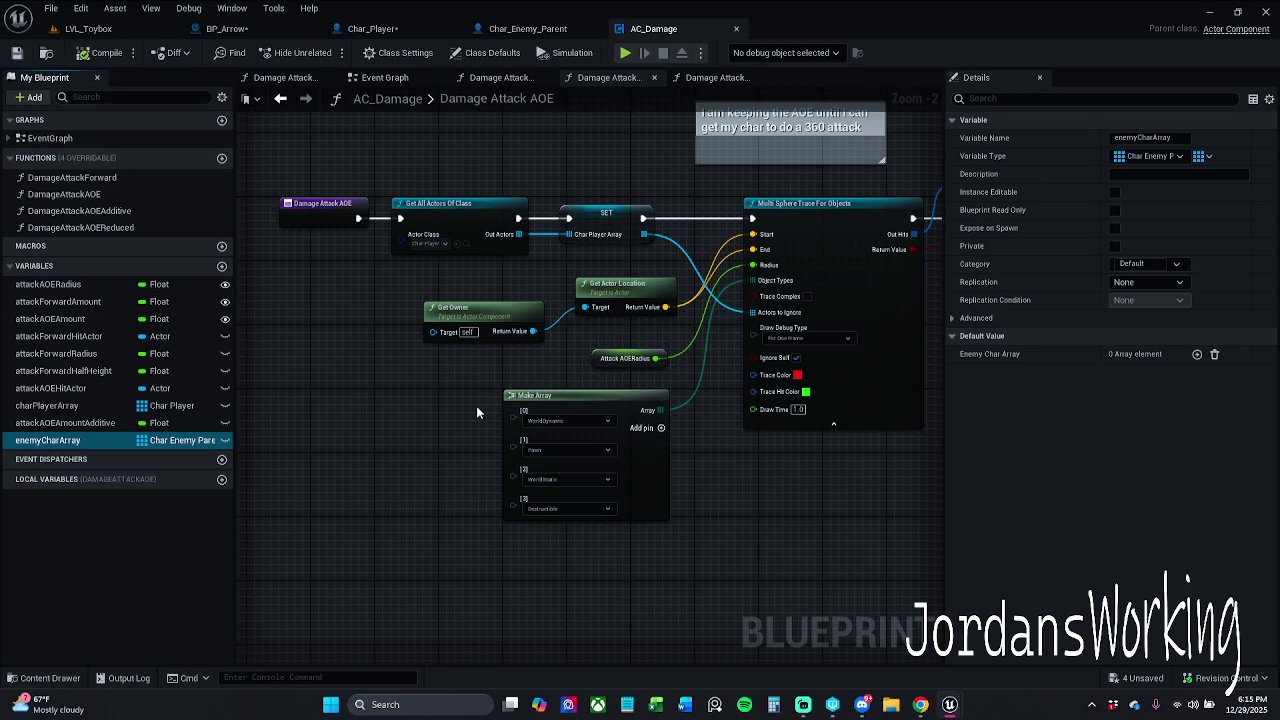
Review the Damage Attack Forward graph's capsule trace, Is Valid and health damage nodes, selecting its function
scroll(433, 388, down, 1)
drag(466, 378, 439, 378)
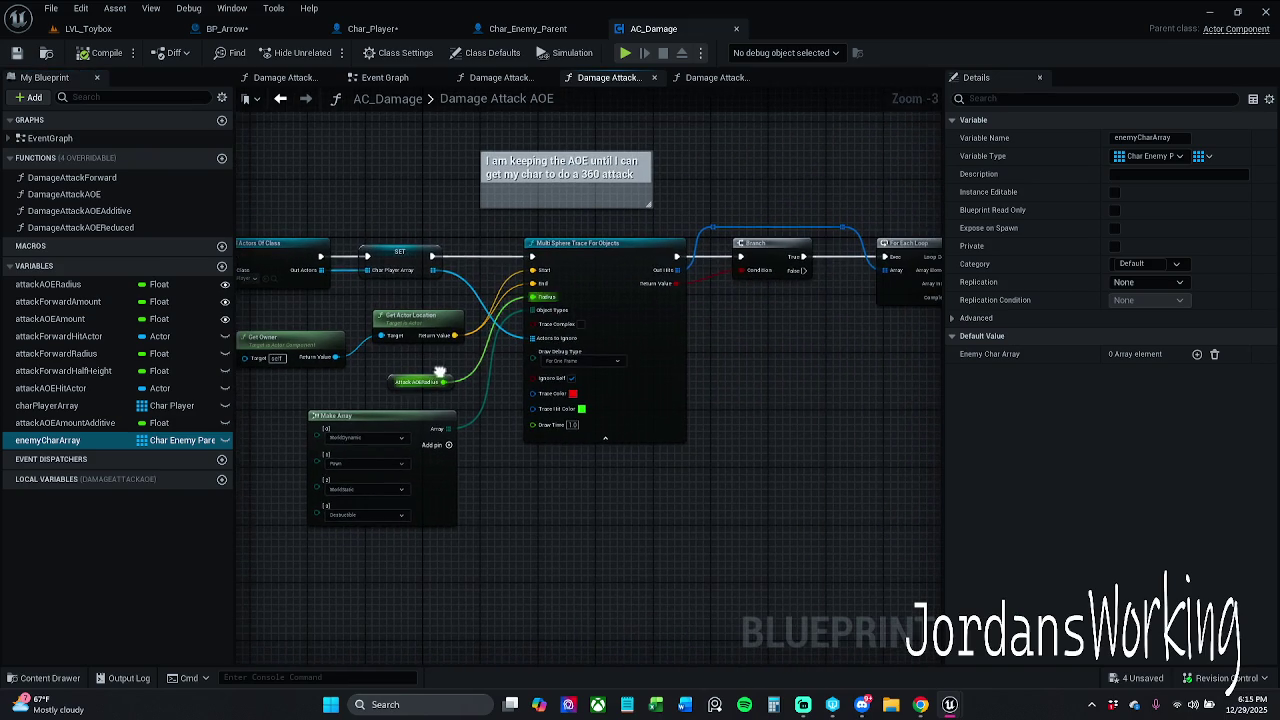
click(716, 77)
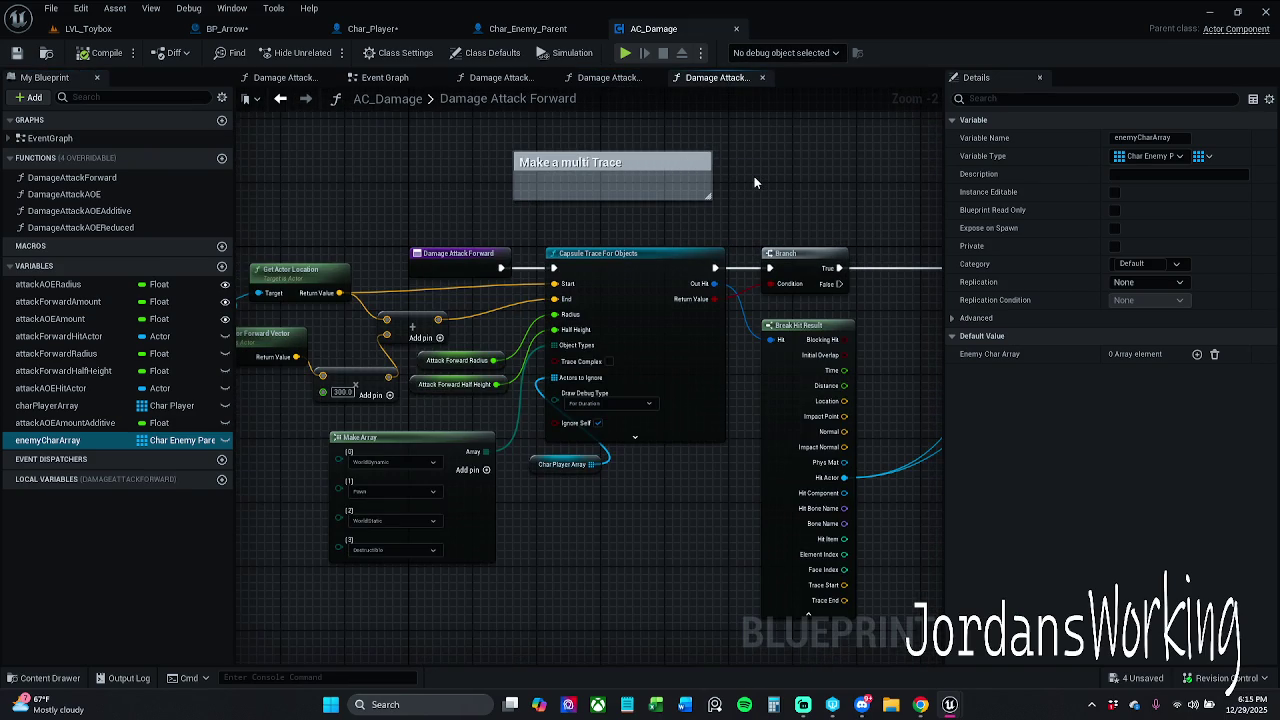
drag(760, 200, 100, 198)
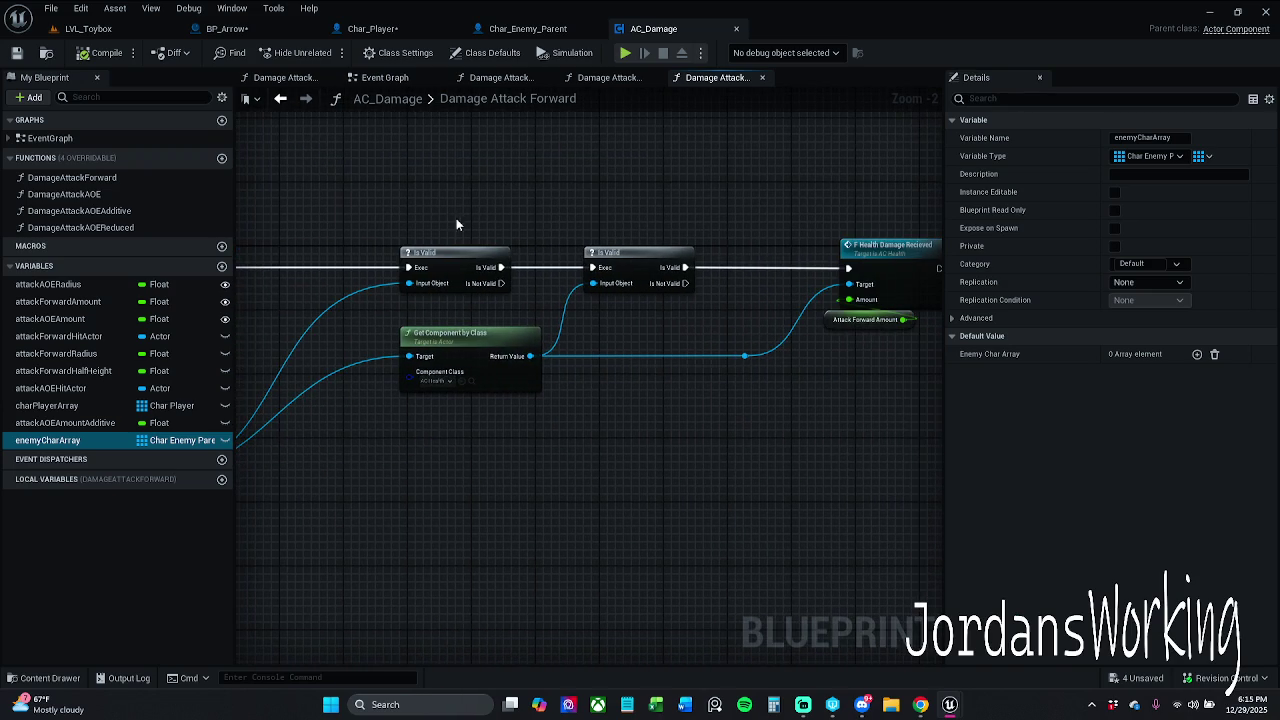
drag(443, 212, 596, 290)
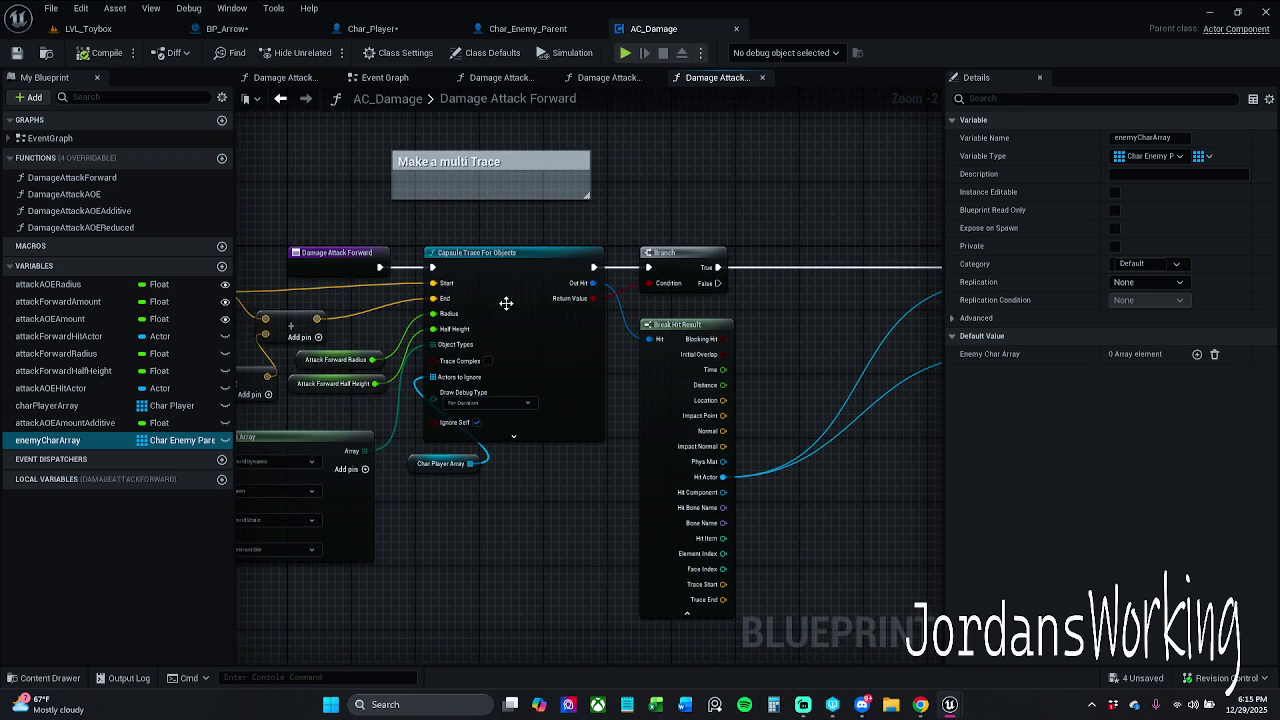
click(335, 253)
click(134, 177)
Rename the DamageAttackForward function to DamageAttack
key(F2)
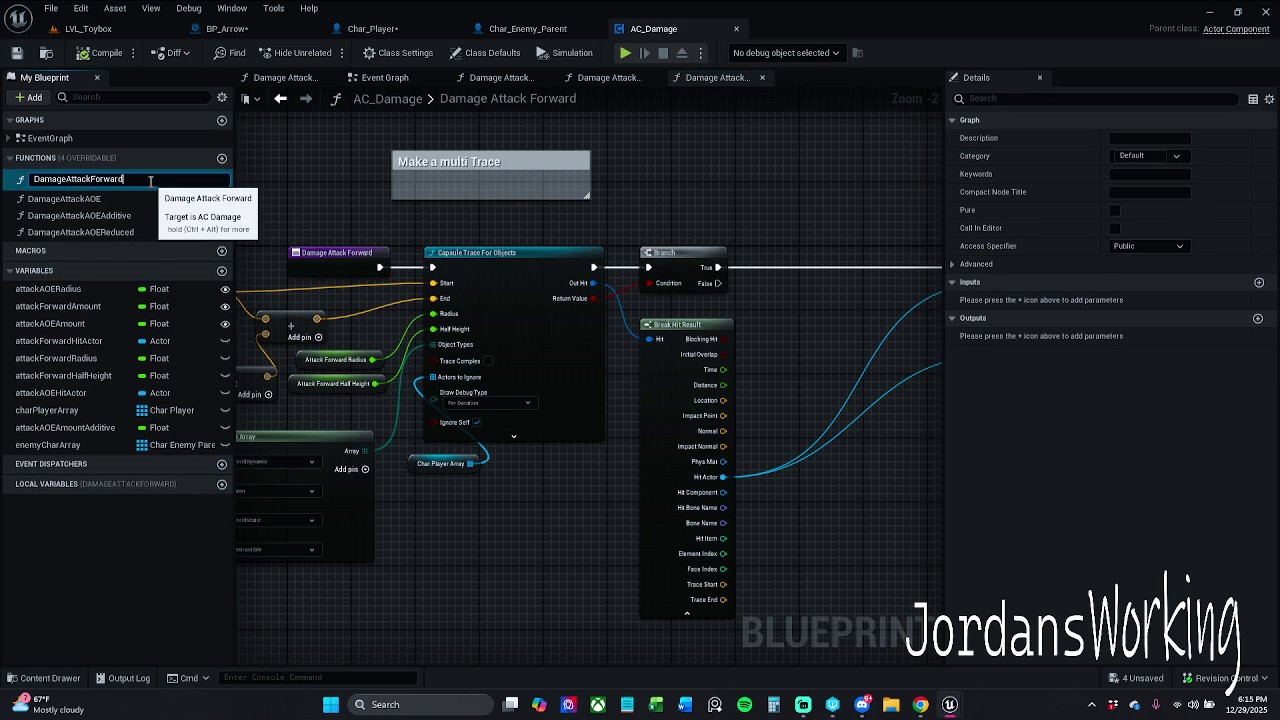
key(BackSpace)
key(BackSpace)
key(BackSpace)
key(Return)
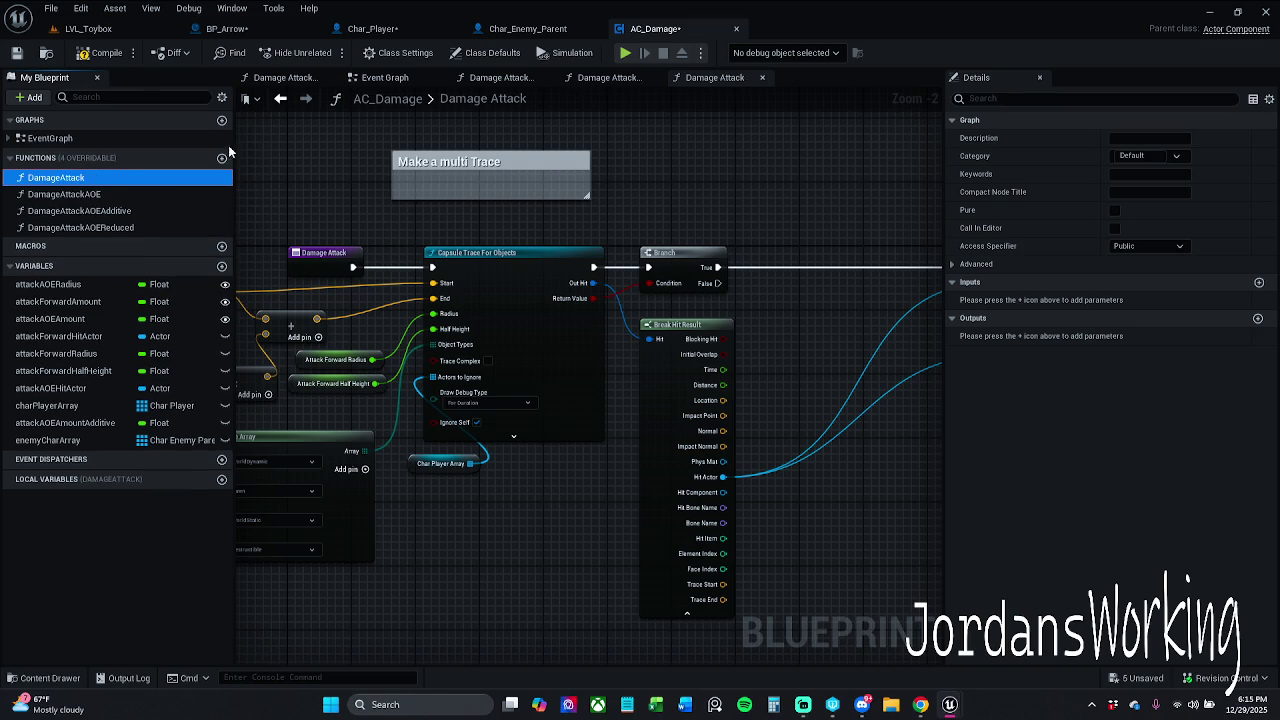
Compile AC_Damage and switch to the BP_Arrow blueprint
click(105, 52)
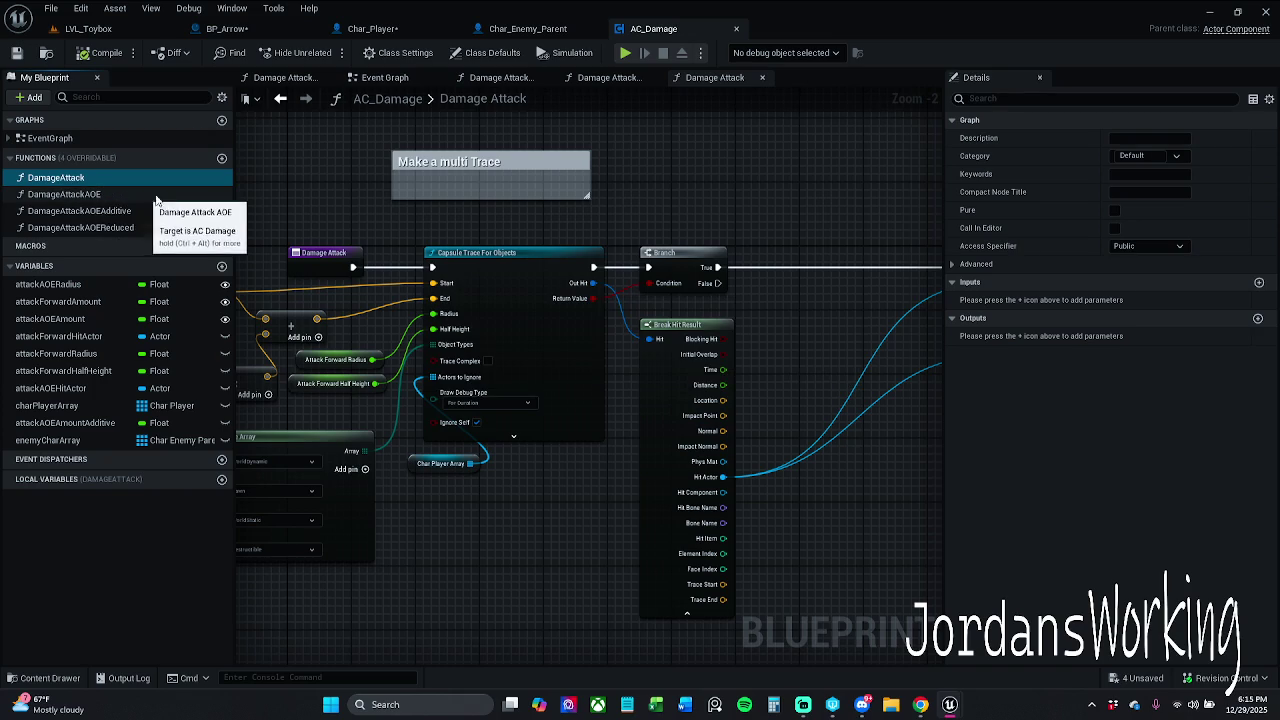
mouse_move(395, 197)
mouse_down()
mouse_move(374, 182)
mouse_move(423, 168)
mouse_move(477, 198)
mouse_up()
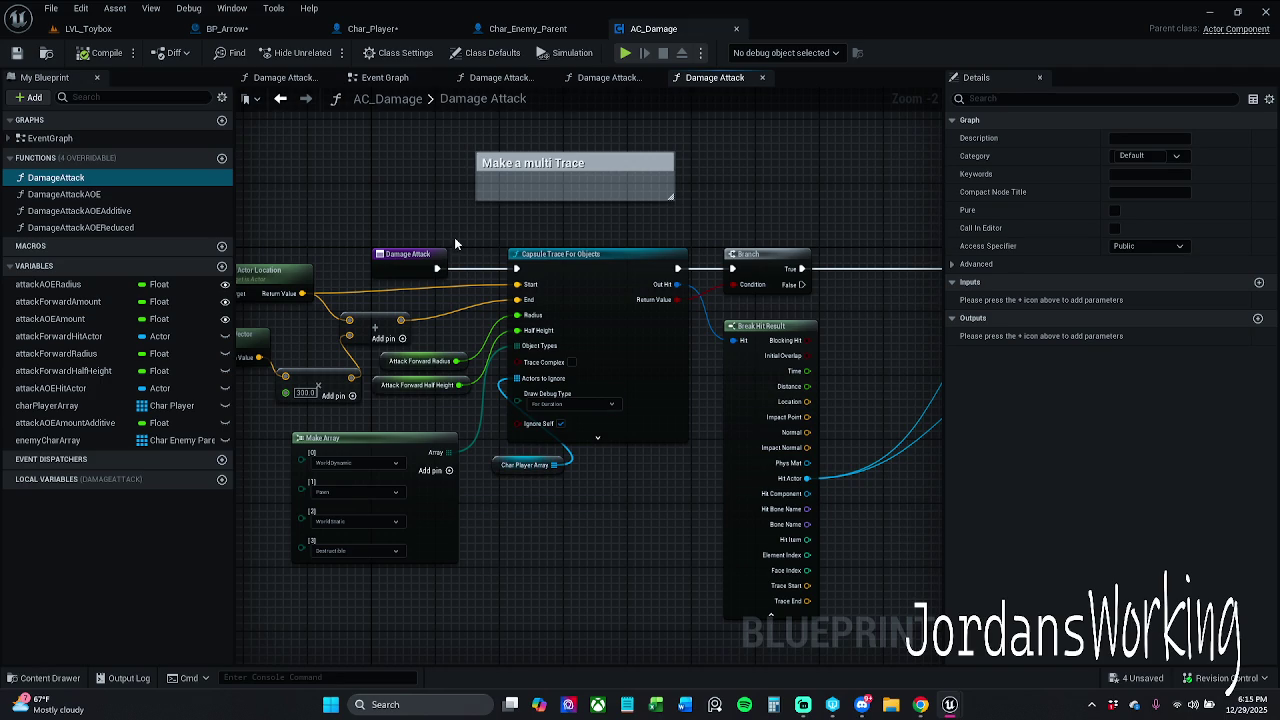
click(245, 29)
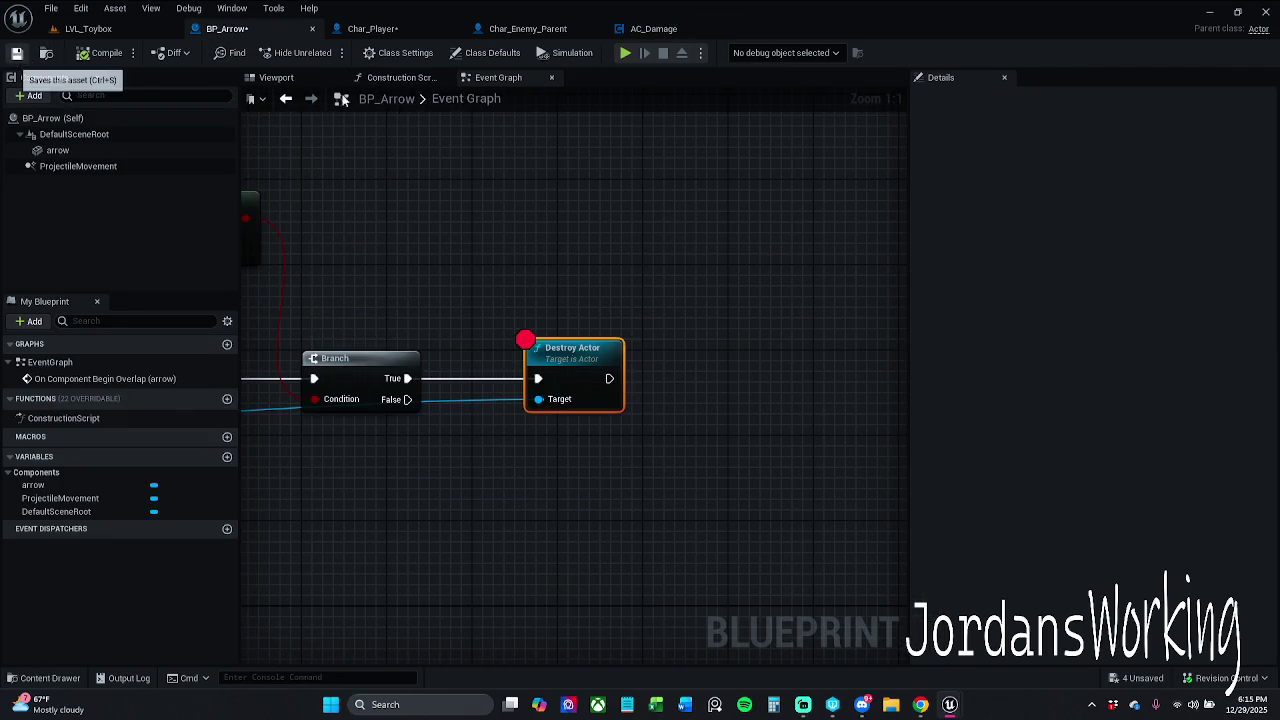
Save BP_Arrow and delete the Destroy Actor node from its overlap graph
key(ctrl+s)
mouse_move(500, 294)
mouse_down()
mouse_move(514, 277)
mouse_move(894, 271)
mouse_move(792, 285)
mouse_up()
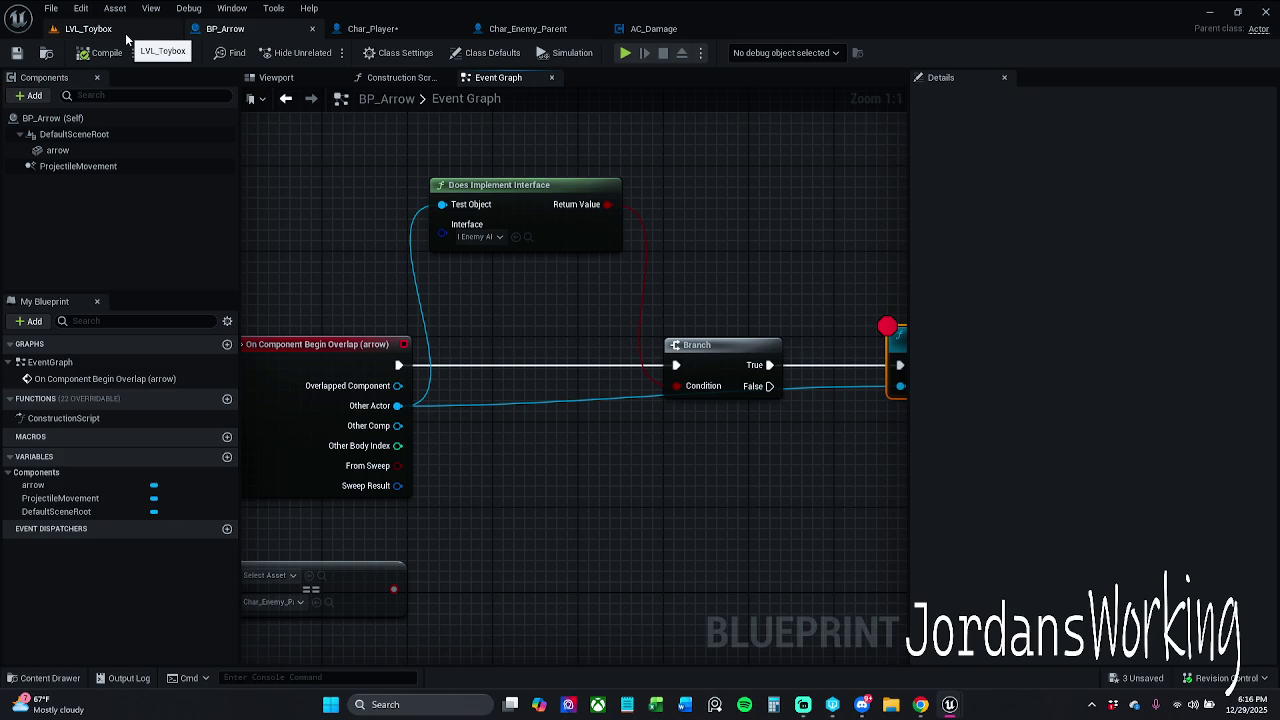
click(400, 31)
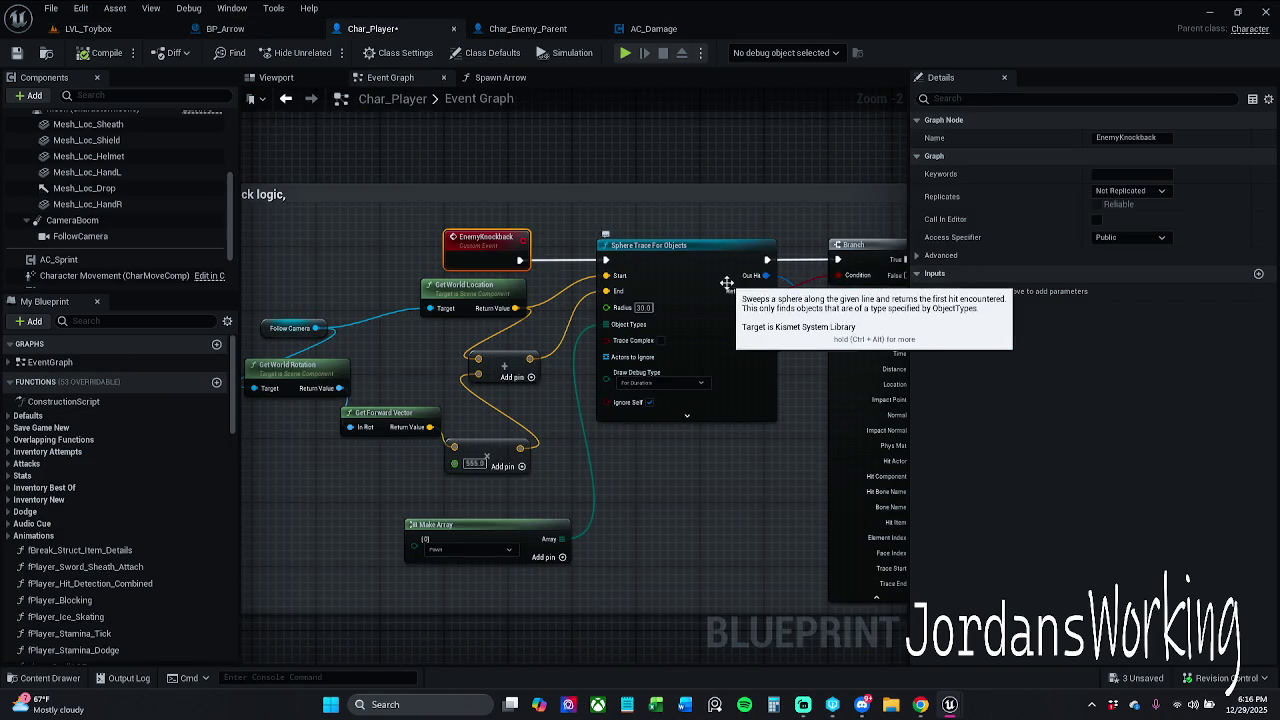
click(236, 33)
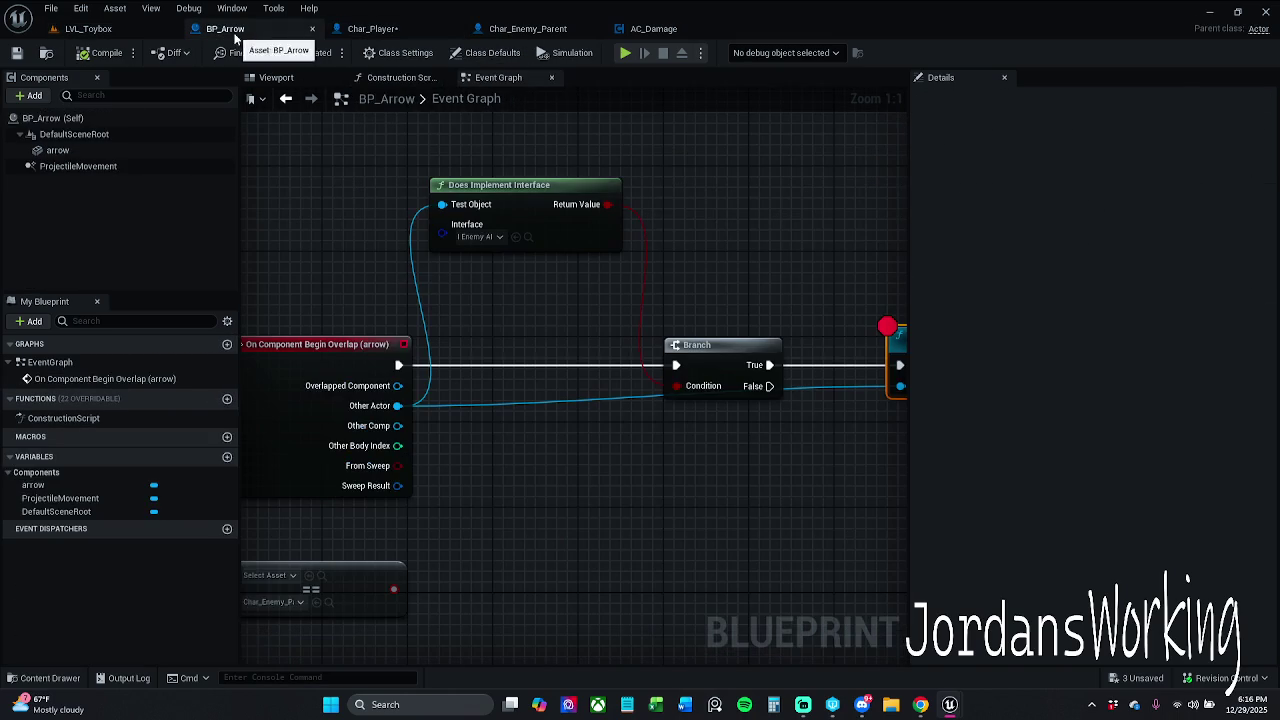
mouse_move(434, 270)
mouse_down()
mouse_move(417, 286)
mouse_move(663, 283)
mouse_move(627, 296)
mouse_up()
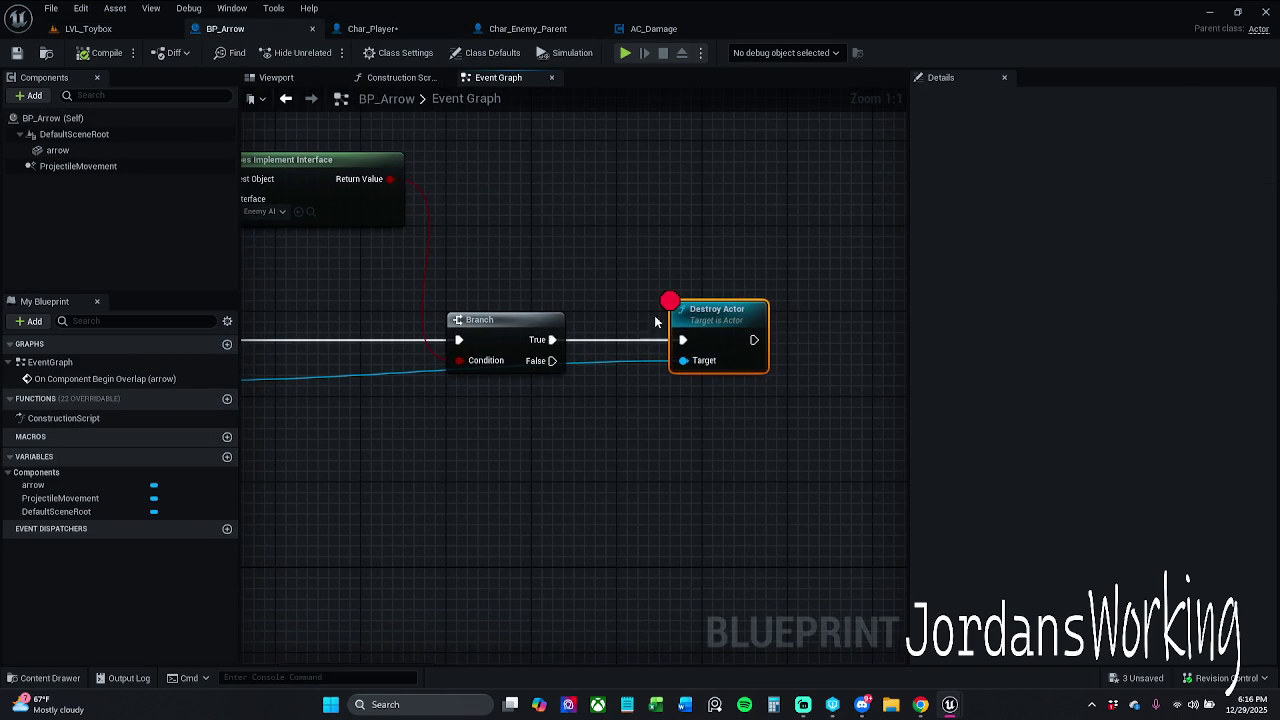
key(Delete)
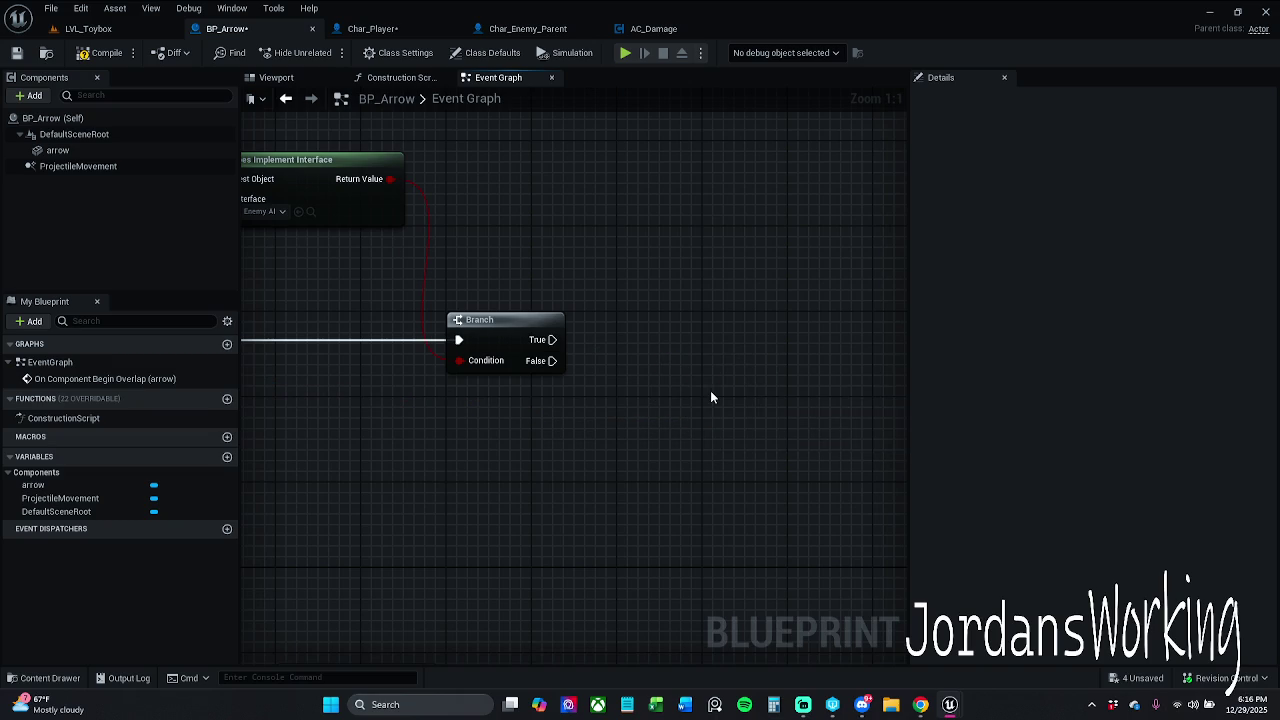
drag(683, 423, 792, 478)
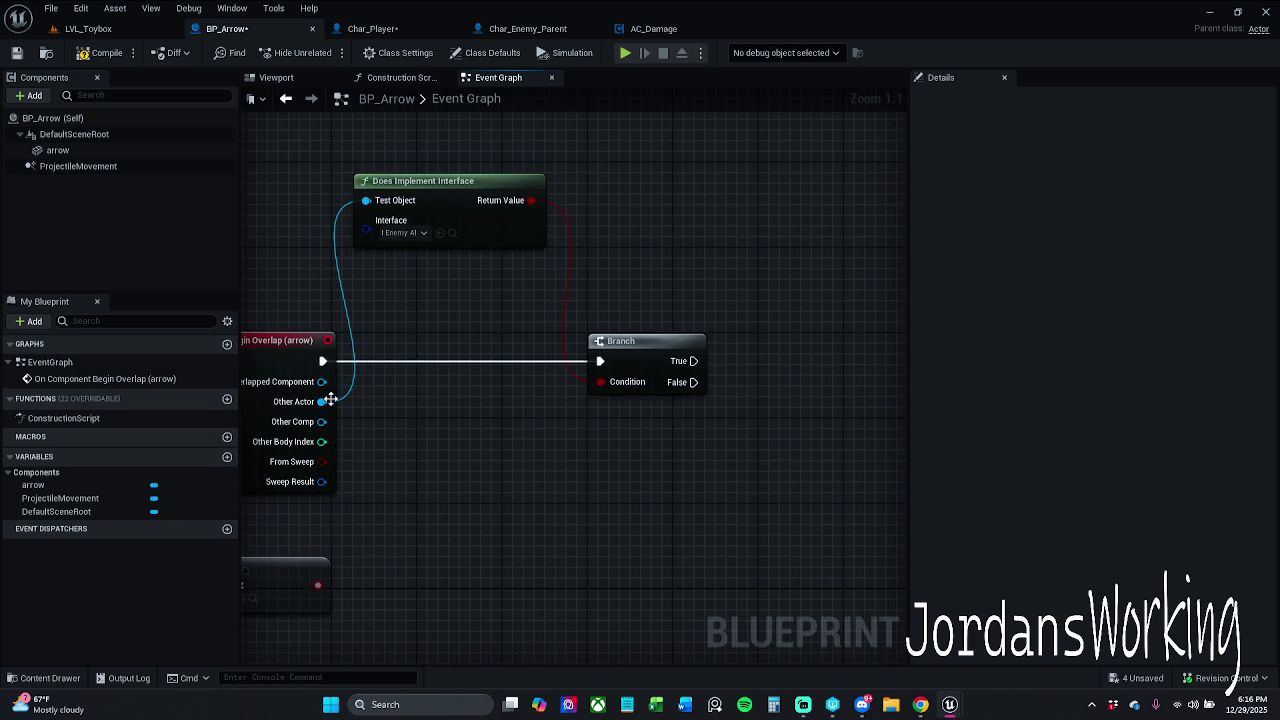
drag(321, 401, 591, 436)
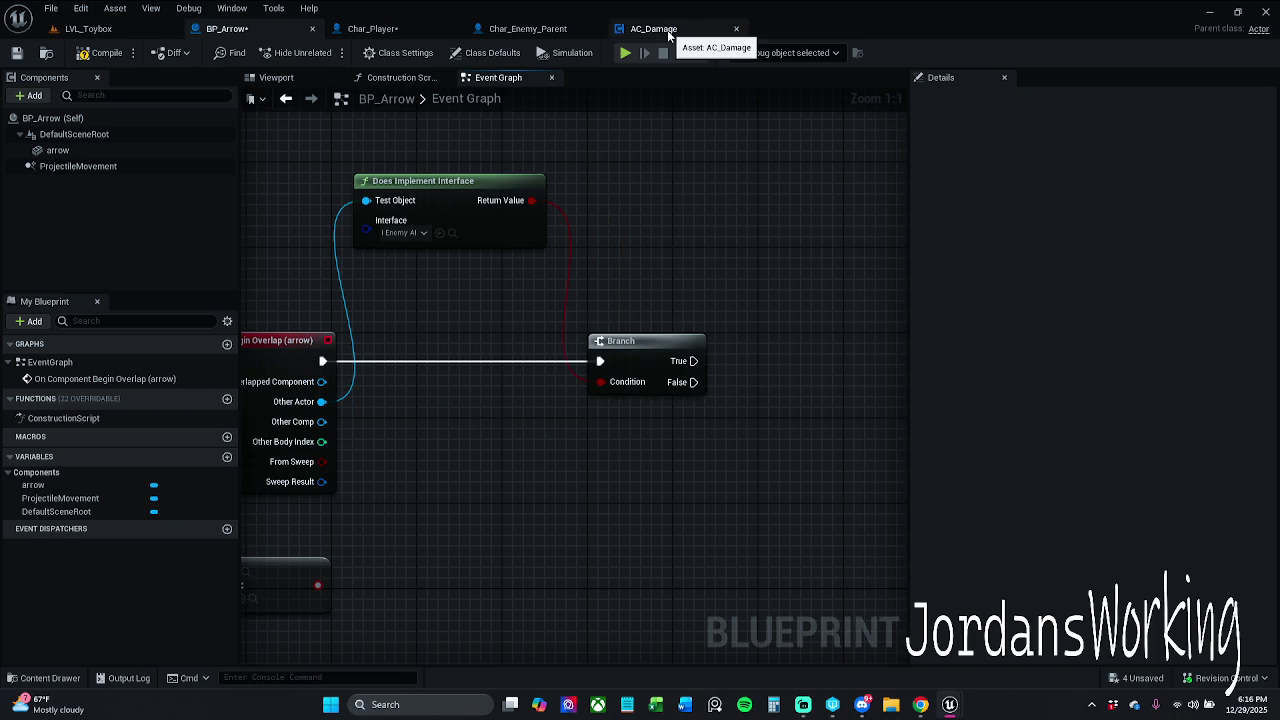
Look over the AC_Damage, Char_Enemy_Parent and Char_Player blueprints, then return to BP_Arrow
click(668, 30)
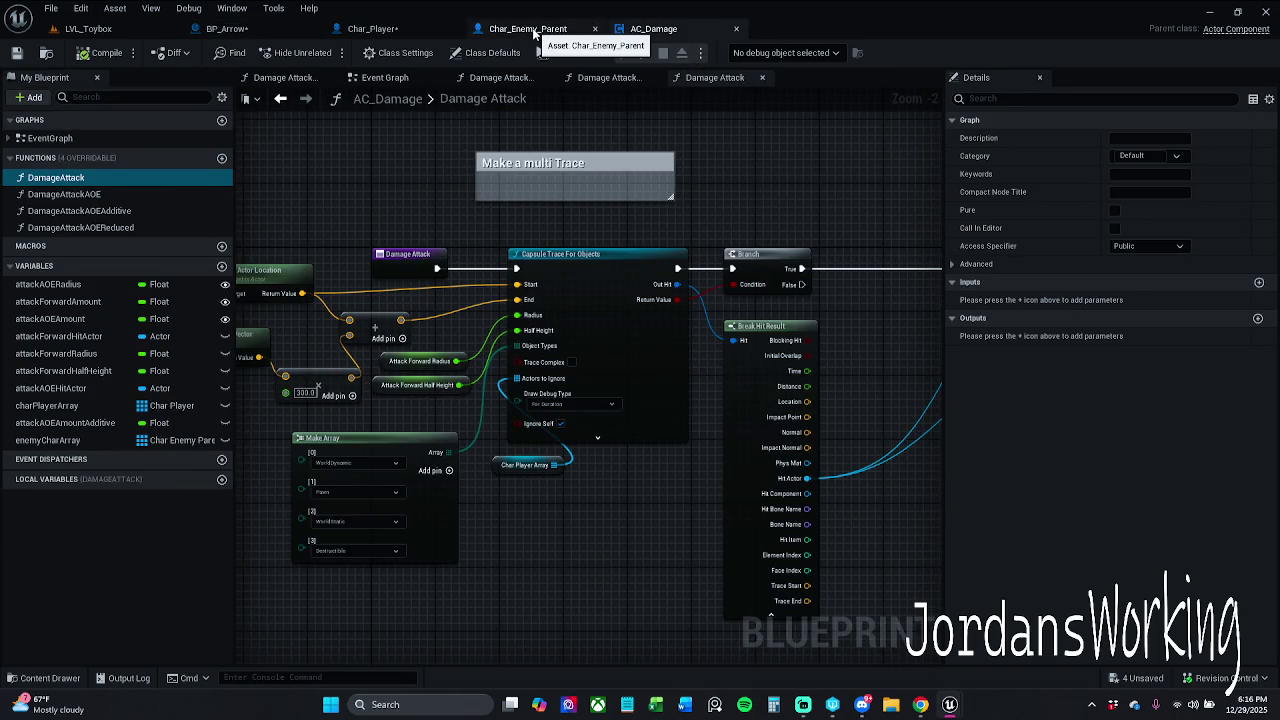
click(535, 30)
click(372, 28)
click(228, 28)
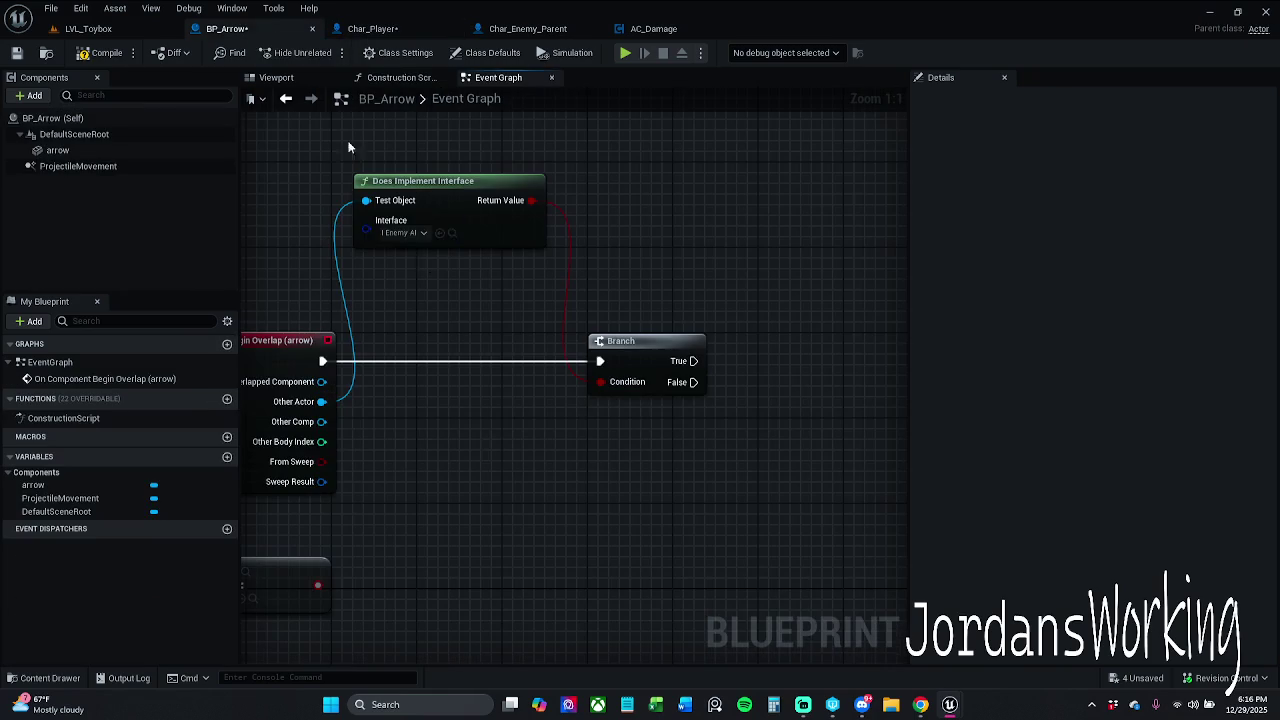
Add an Actor Has Tag check on the overlap event's Other Actor pin
drag(321, 401, 408, 484)
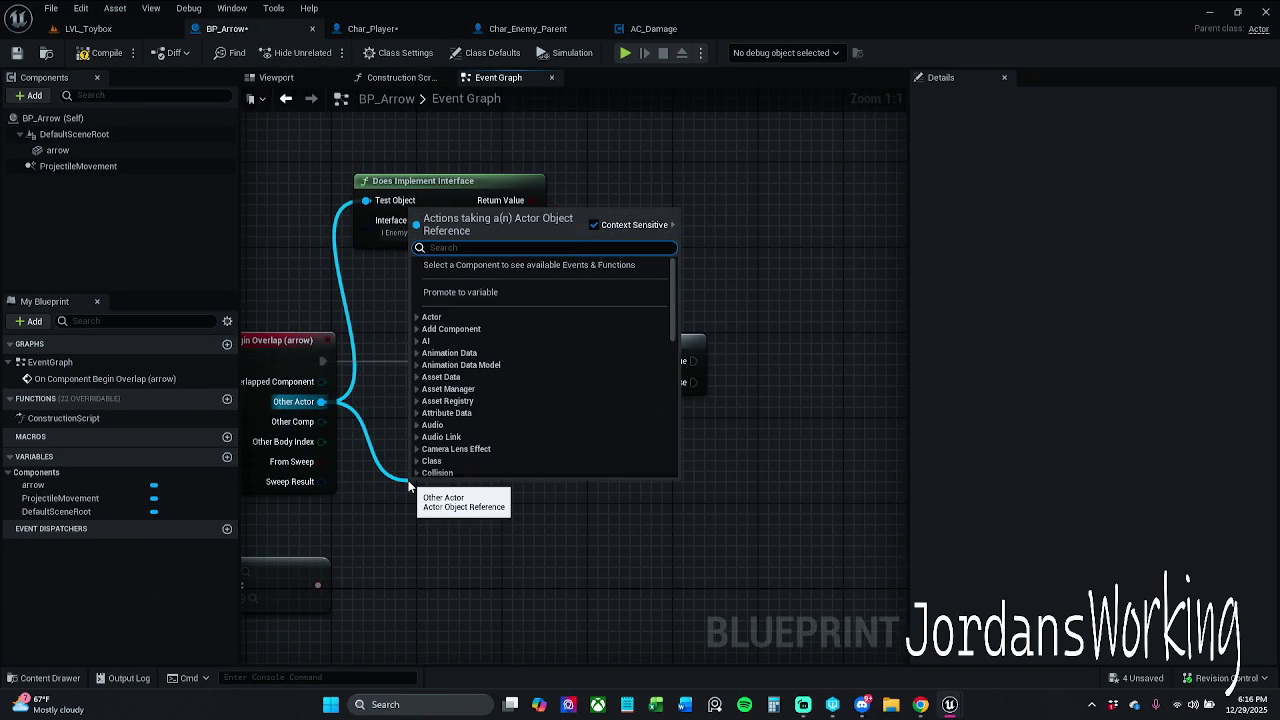
text(has comp)
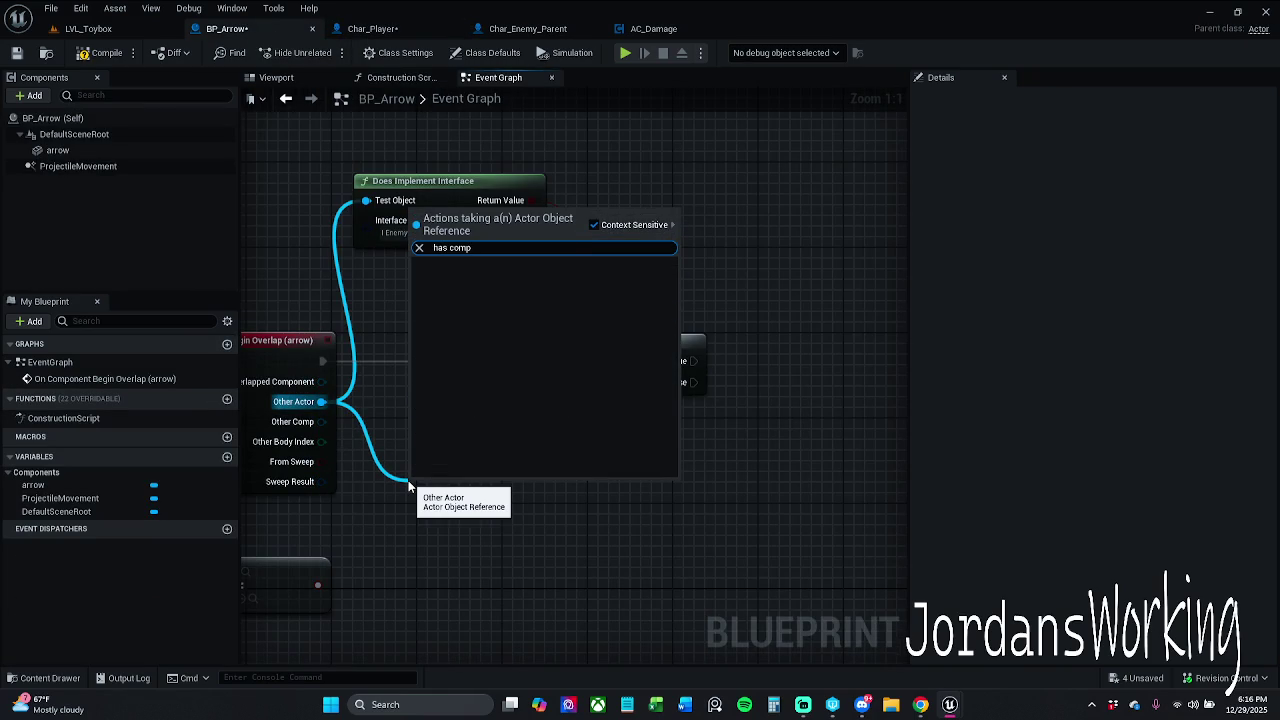
text(one)
click(594, 224)
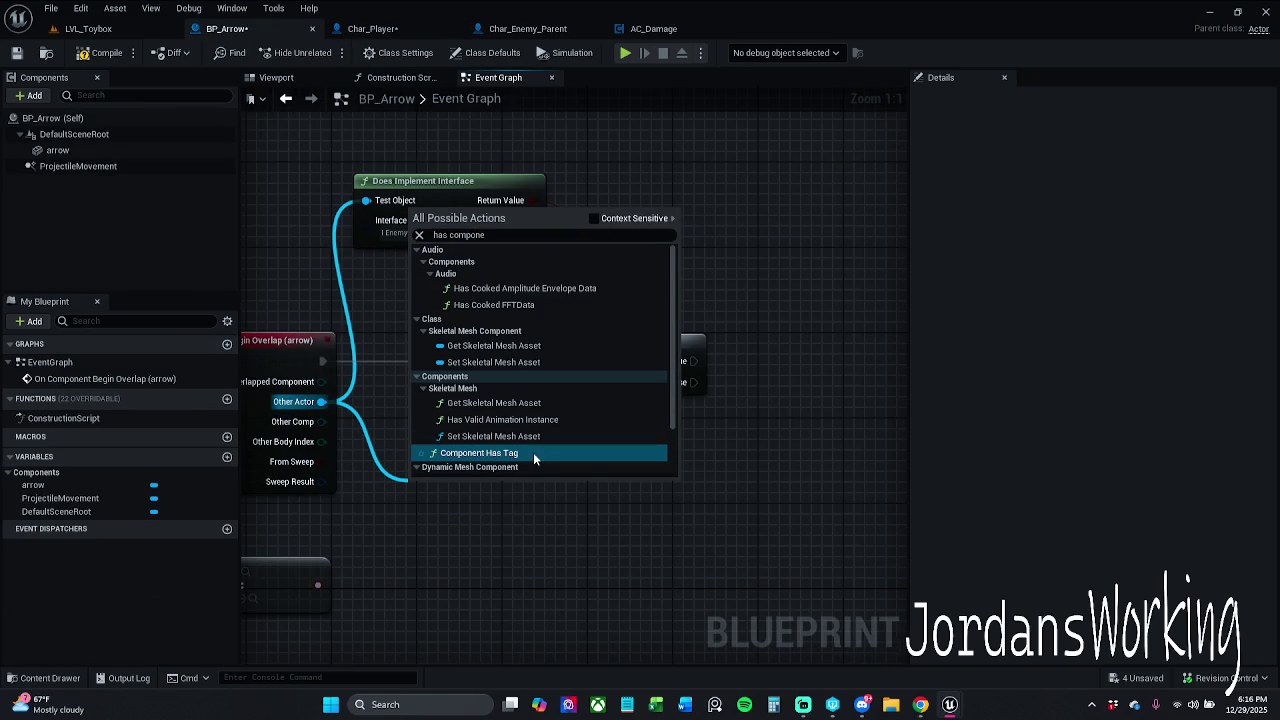
scroll(530, 455, down, 2)
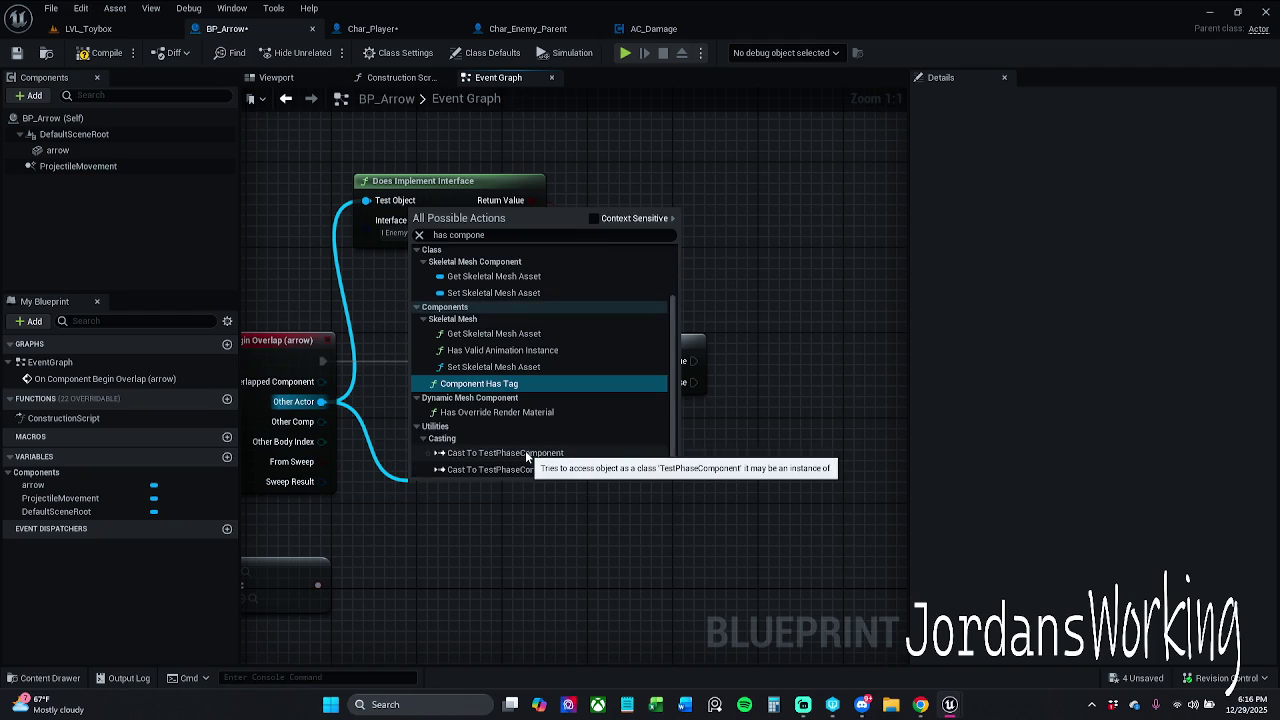
scroll(525, 450, up, 3)
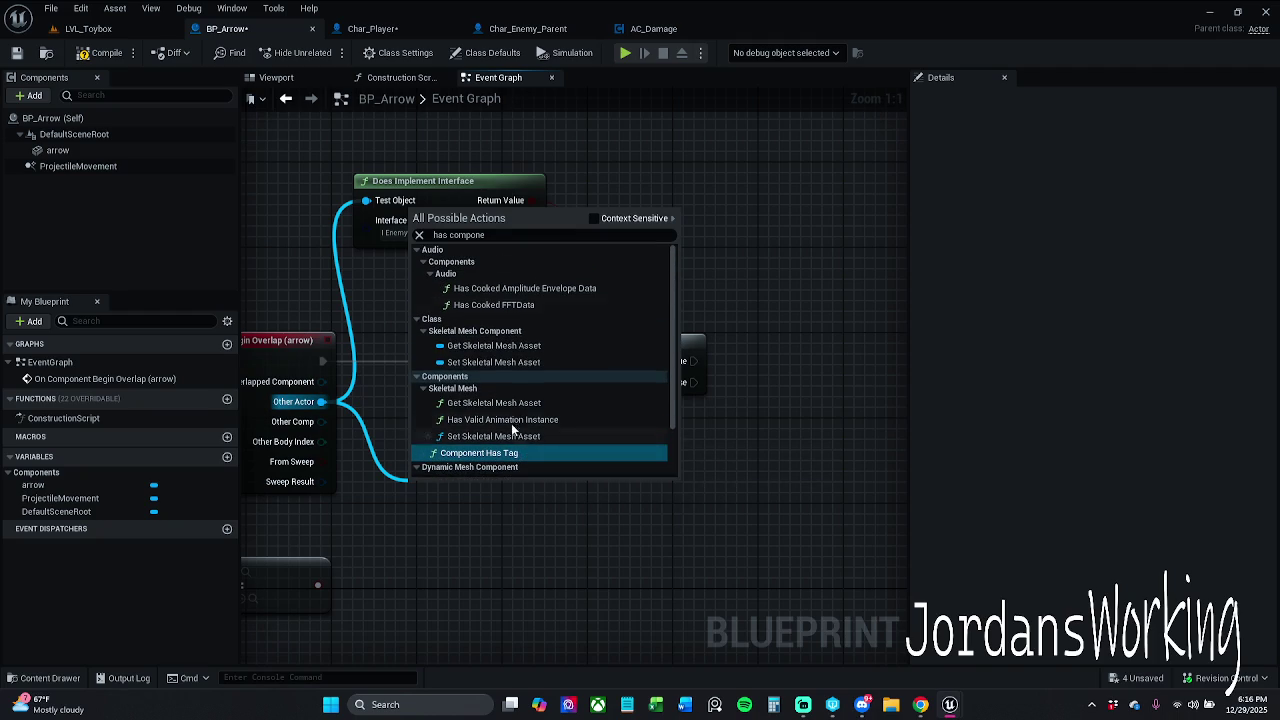
drag(485, 236, 451, 242)
key(BackSpace)
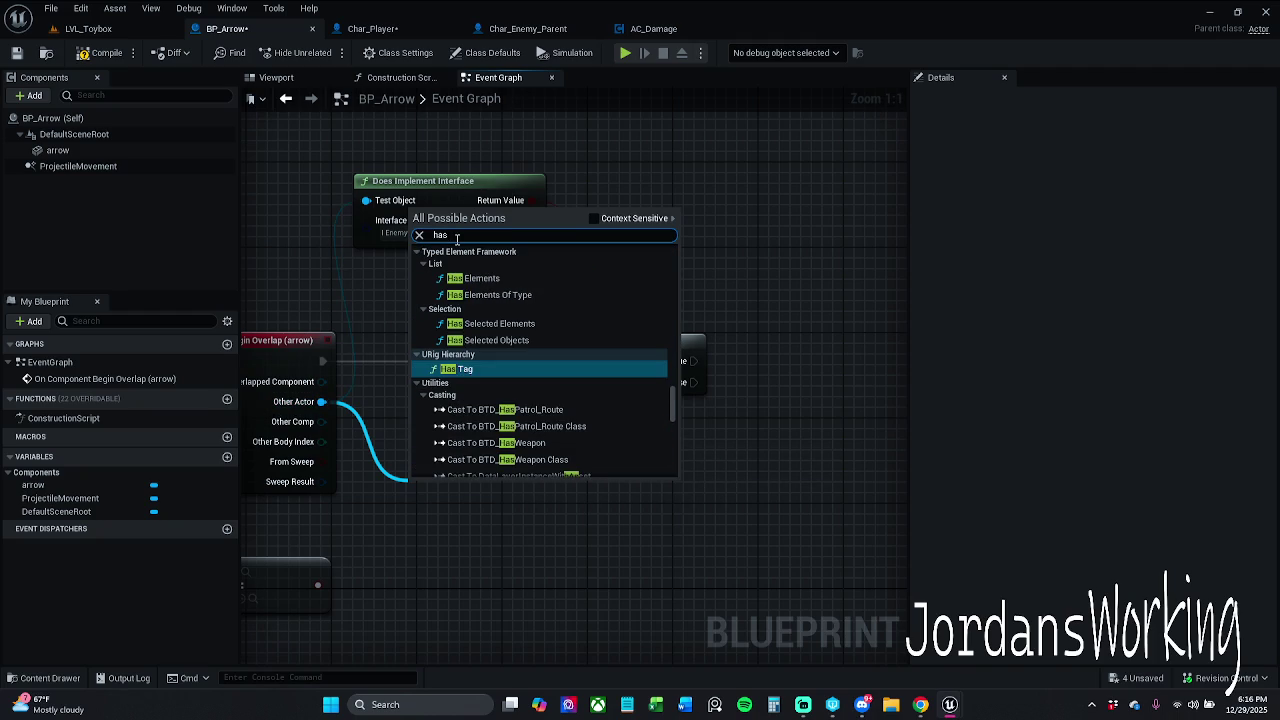
click(595, 224)
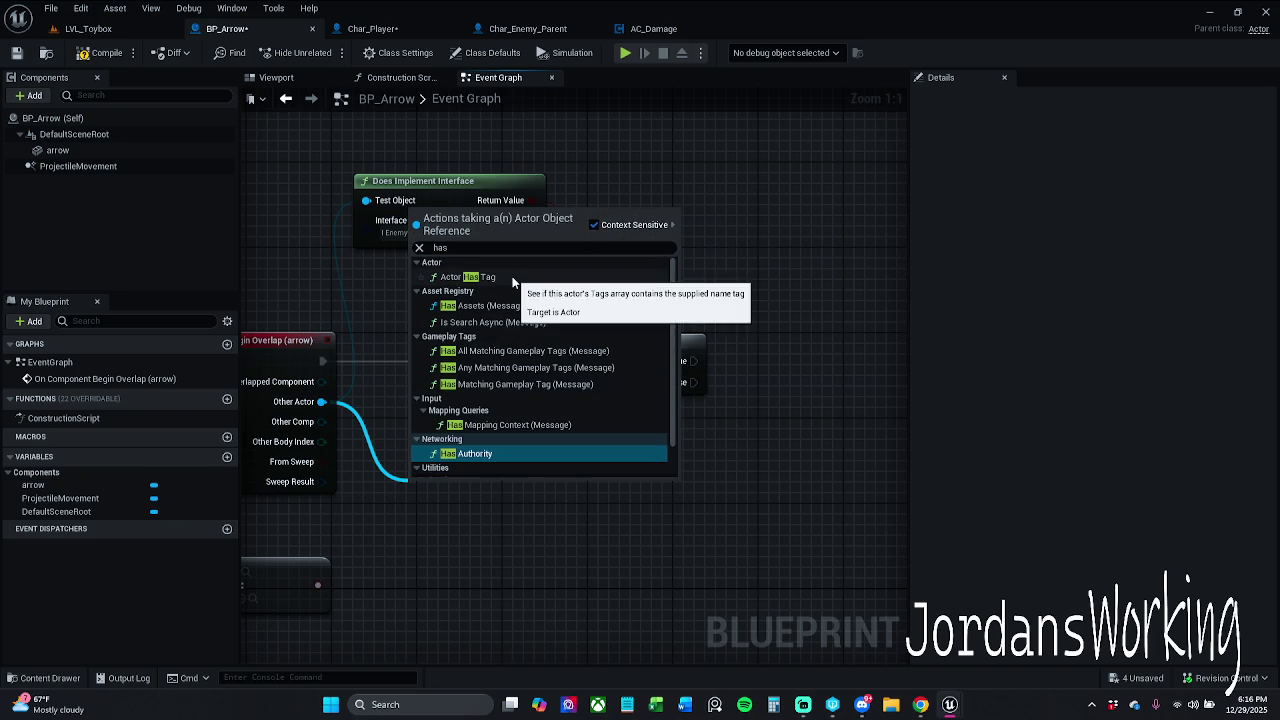
scroll(546, 395, down, 1)
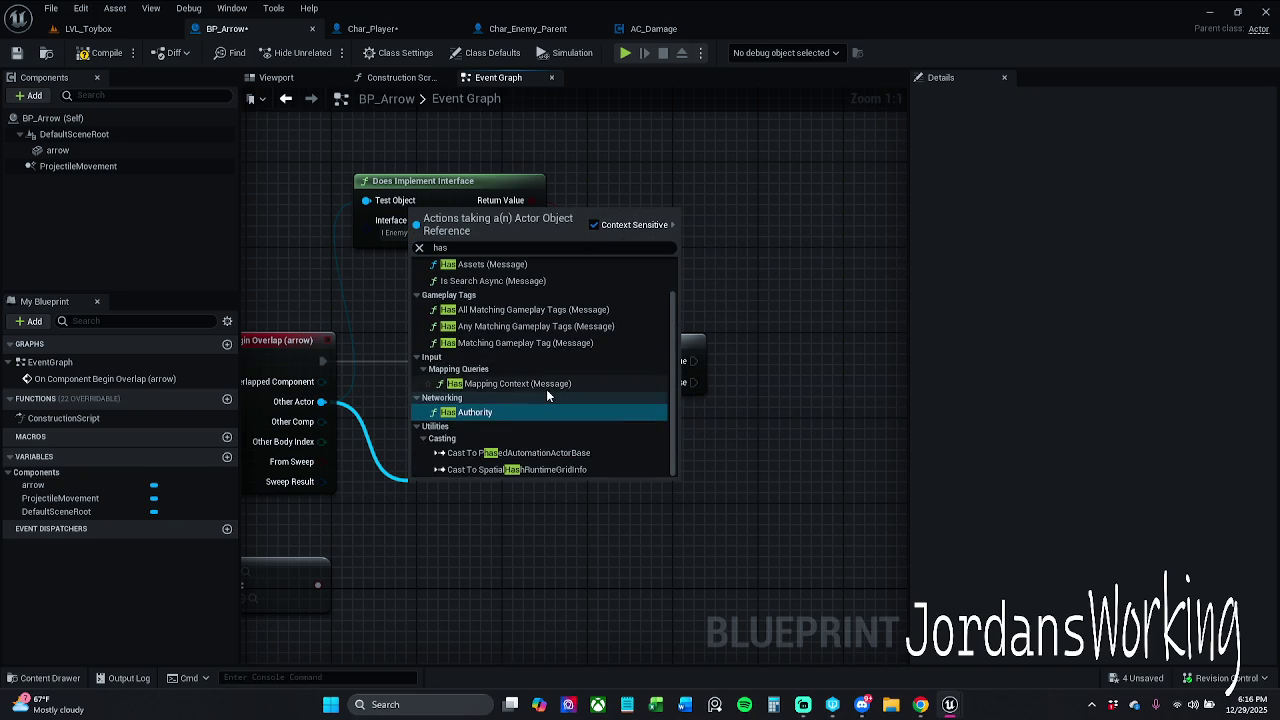
scroll(548, 395, up, 1)
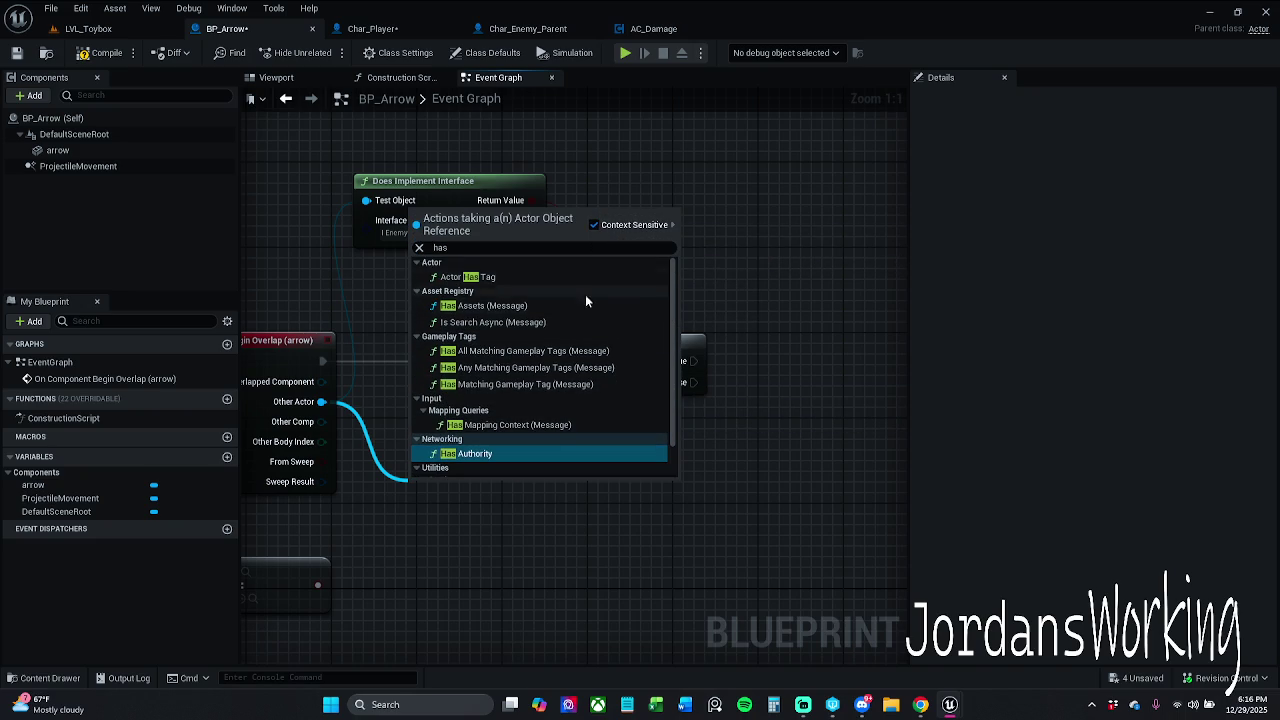
click(530, 279)
Delete Actor Has Tag and line up Does Implement Interface between the overlap event and Branch
mouse_move(603, 500)
mouse_down()
mouse_move(626, 466)
mouse_move(578, 446)
mouse_up()
drag(534, 332, 562, 401)
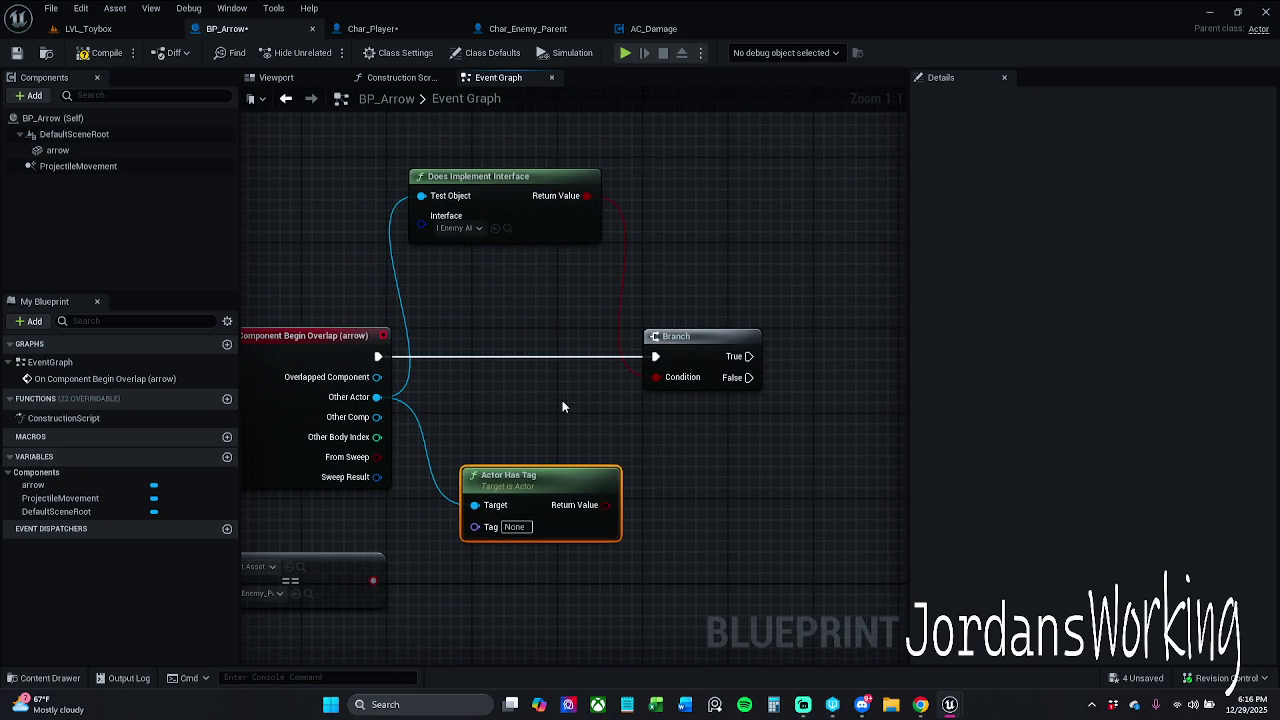
key(Delete)
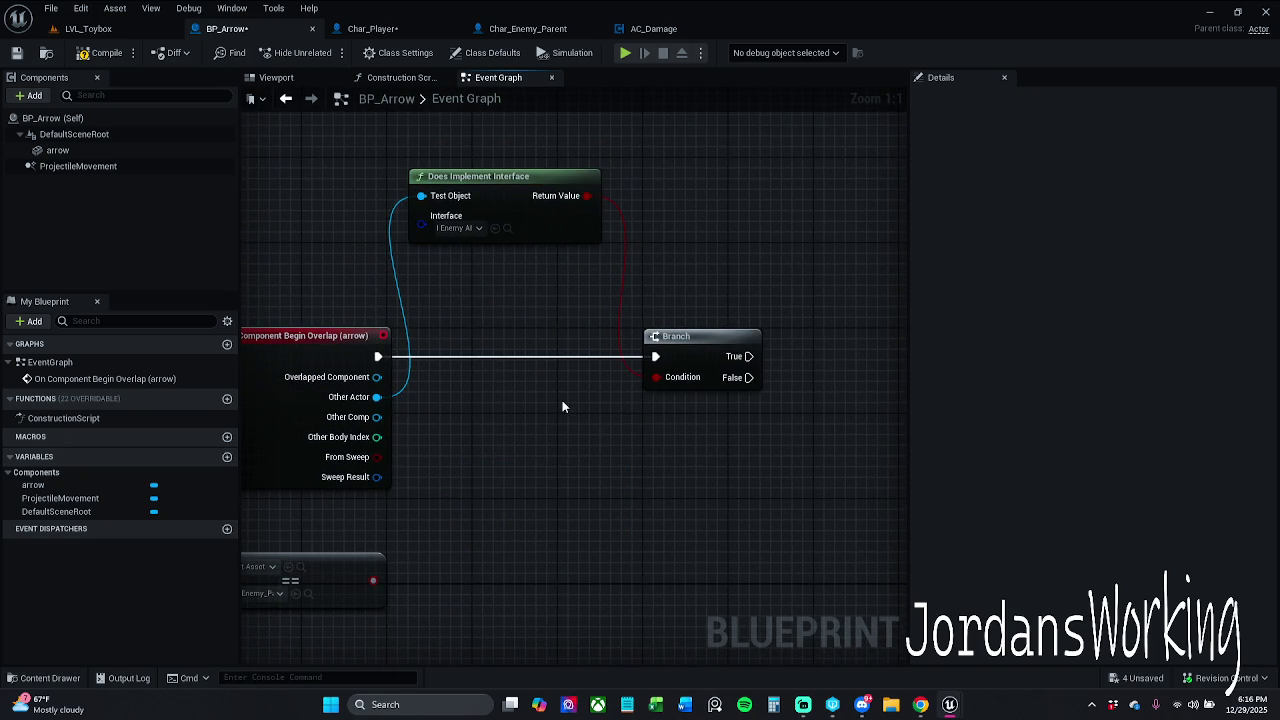
drag(526, 233, 556, 455)
drag(551, 290, 767, 420)
drag(698, 339, 711, 339)
click(708, 297)
drag(558, 406, 535, 406)
click(575, 311)
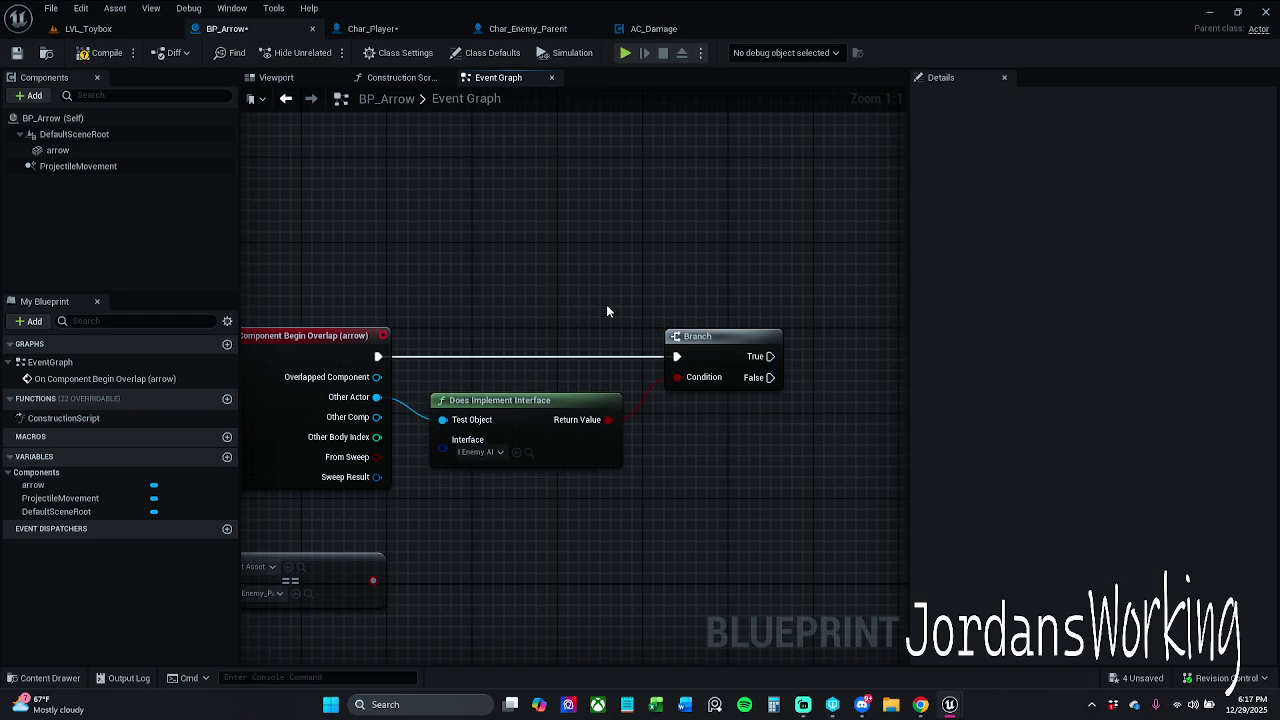
Save BP_Arrow and go back to the LVL_Toybox level
drag(455, 509, 567, 427)
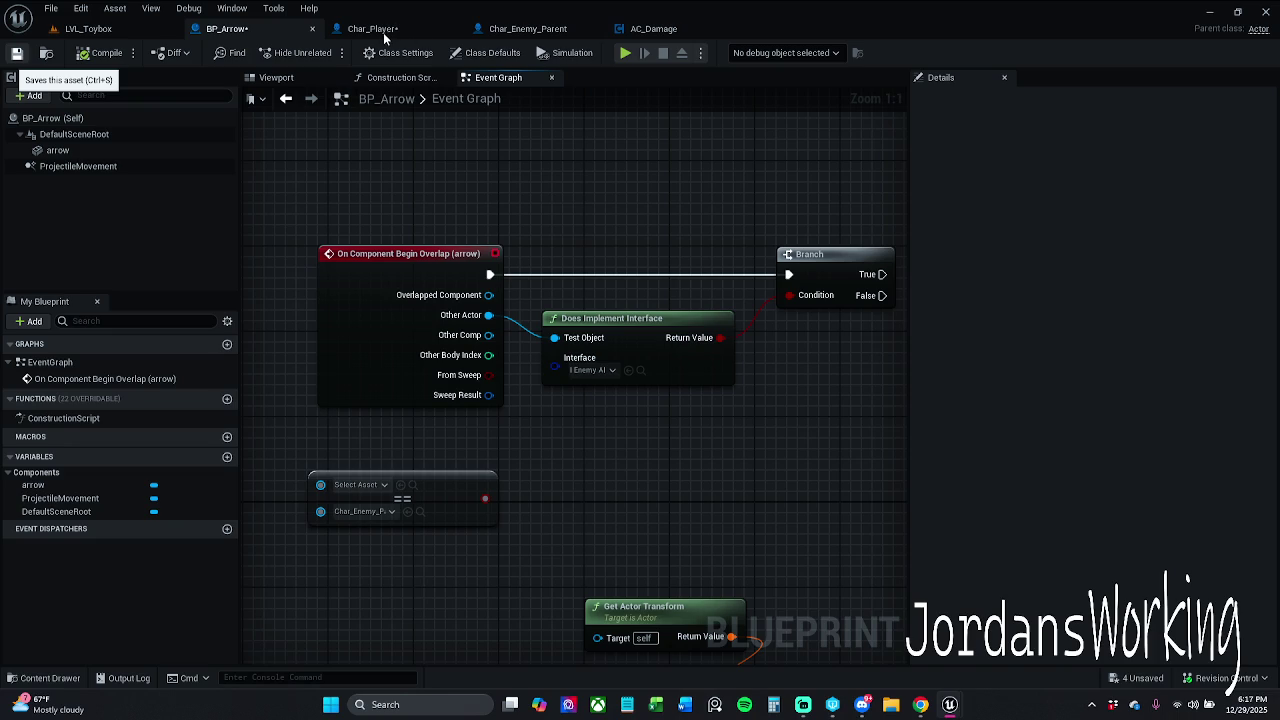
key(ctrl+s)
click(152, 32)
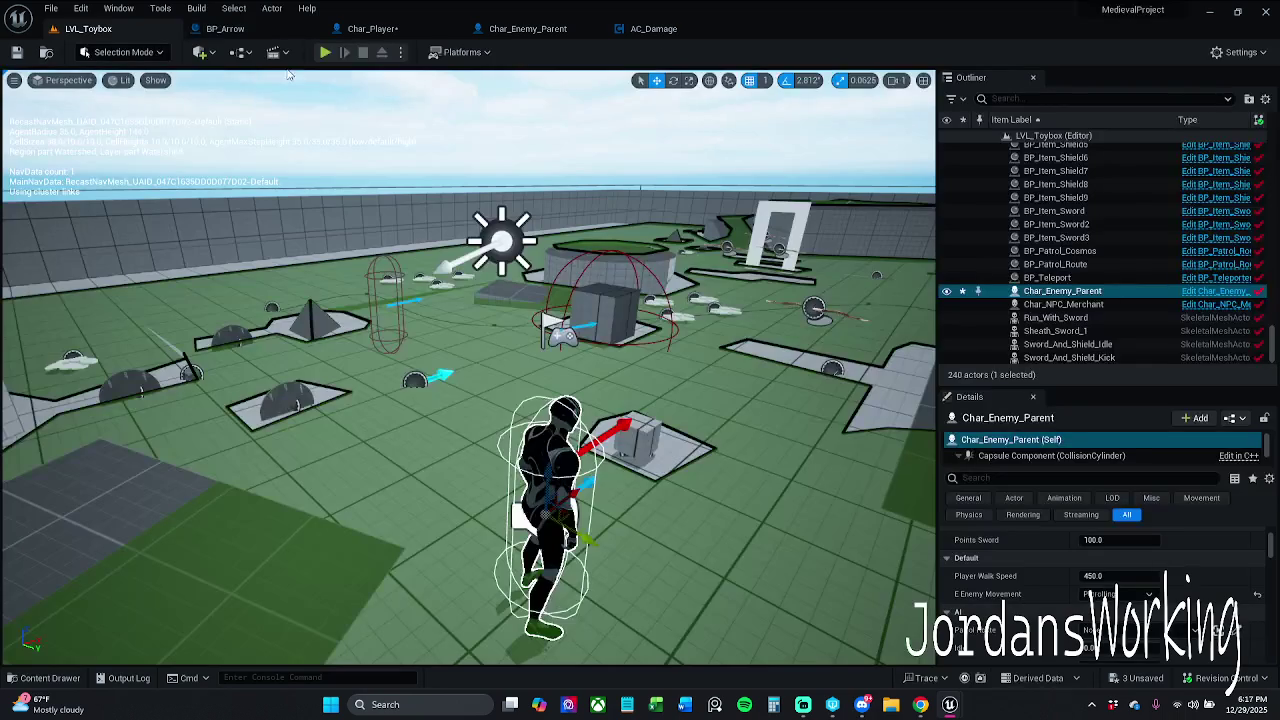
Start a LVL_Toybox play-test, run forward and fire a few arrows
click(326, 52)
key(w)
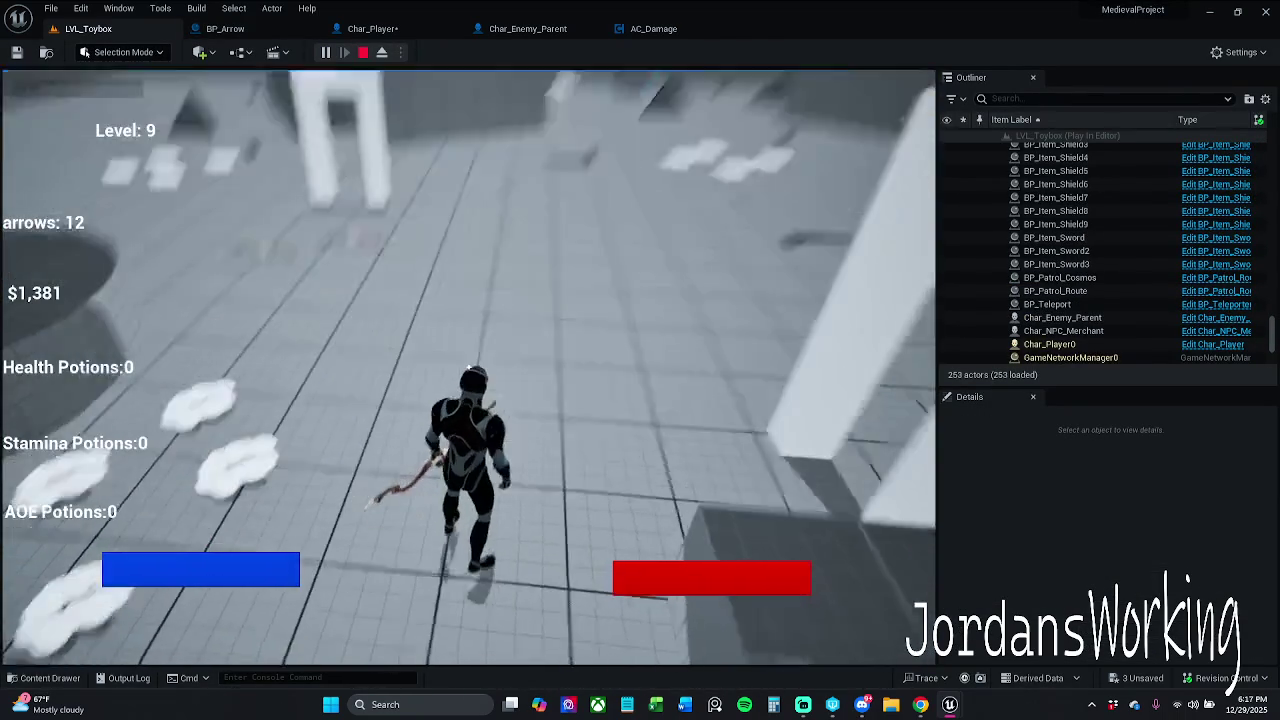
click(467, 368)
click(467, 368)
click(468, 368)
click(467, 368)
click(467, 368)
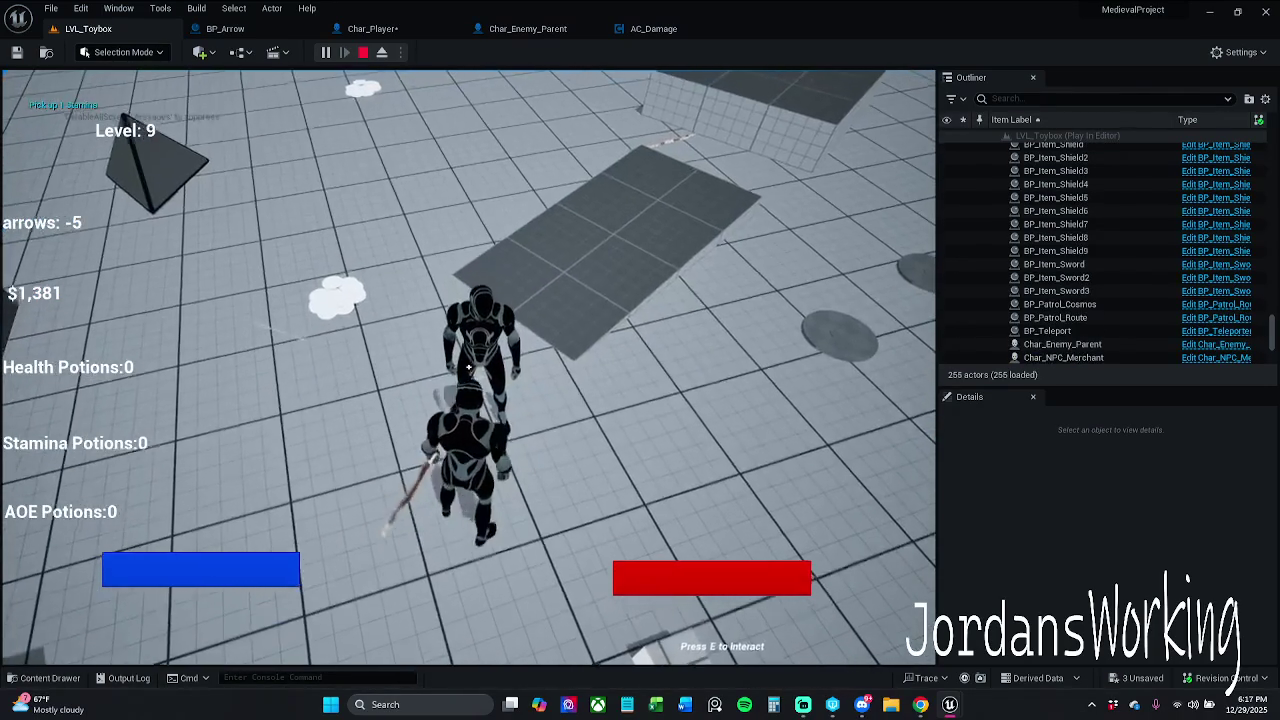
Fire a rapid volley of arrows at the enemy, stop the play-test and reopen BP_Arrow
click(467, 368)
click(467, 368)
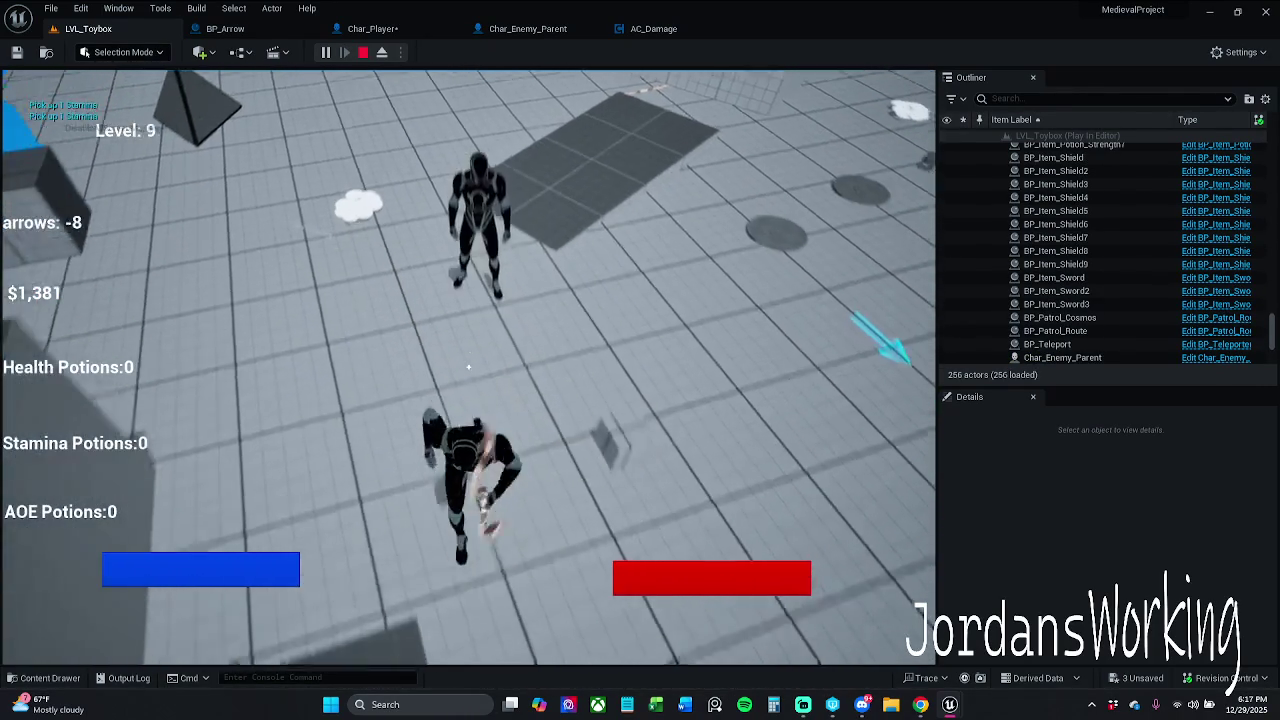
click(468, 367)
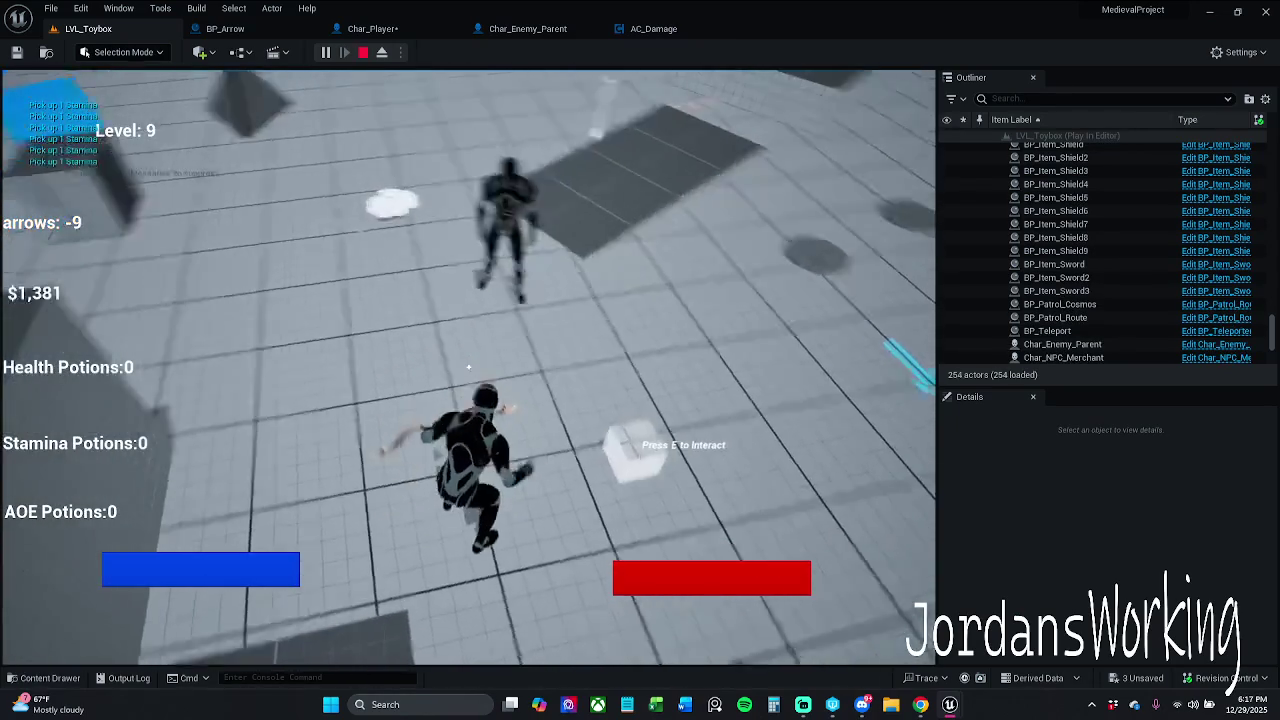
click(468, 367)
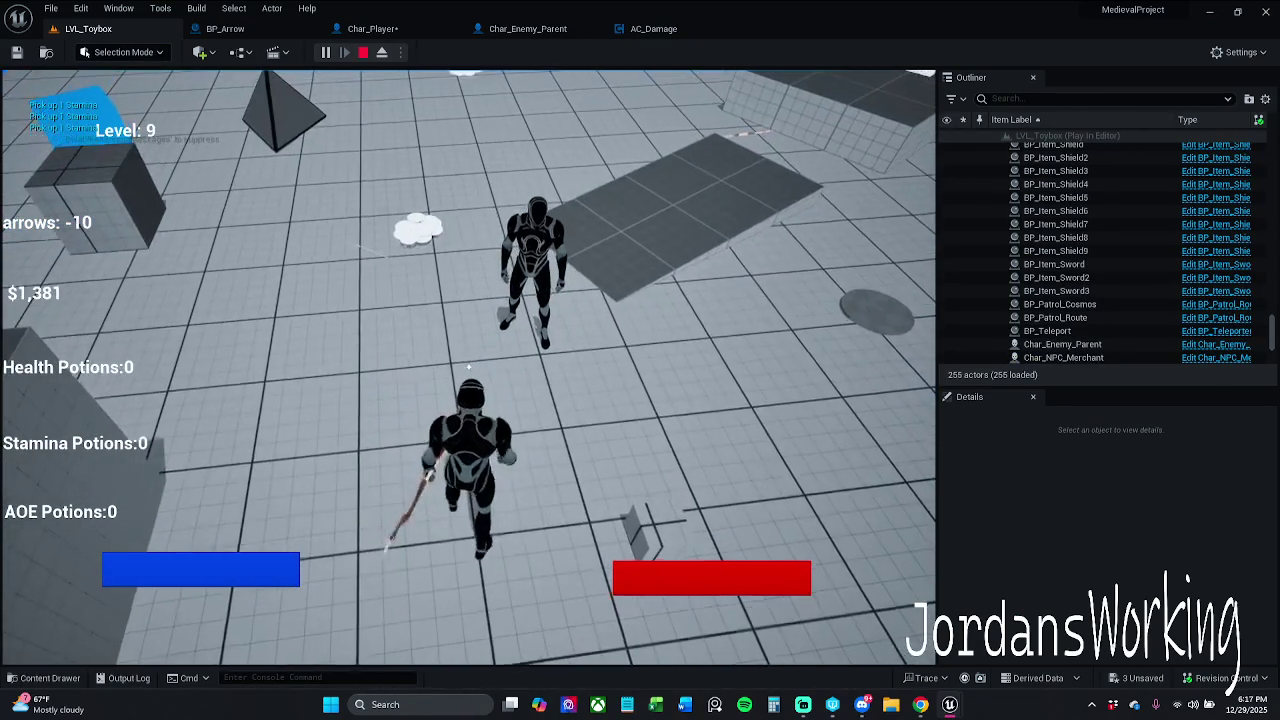
click(468, 367)
click(468, 367)
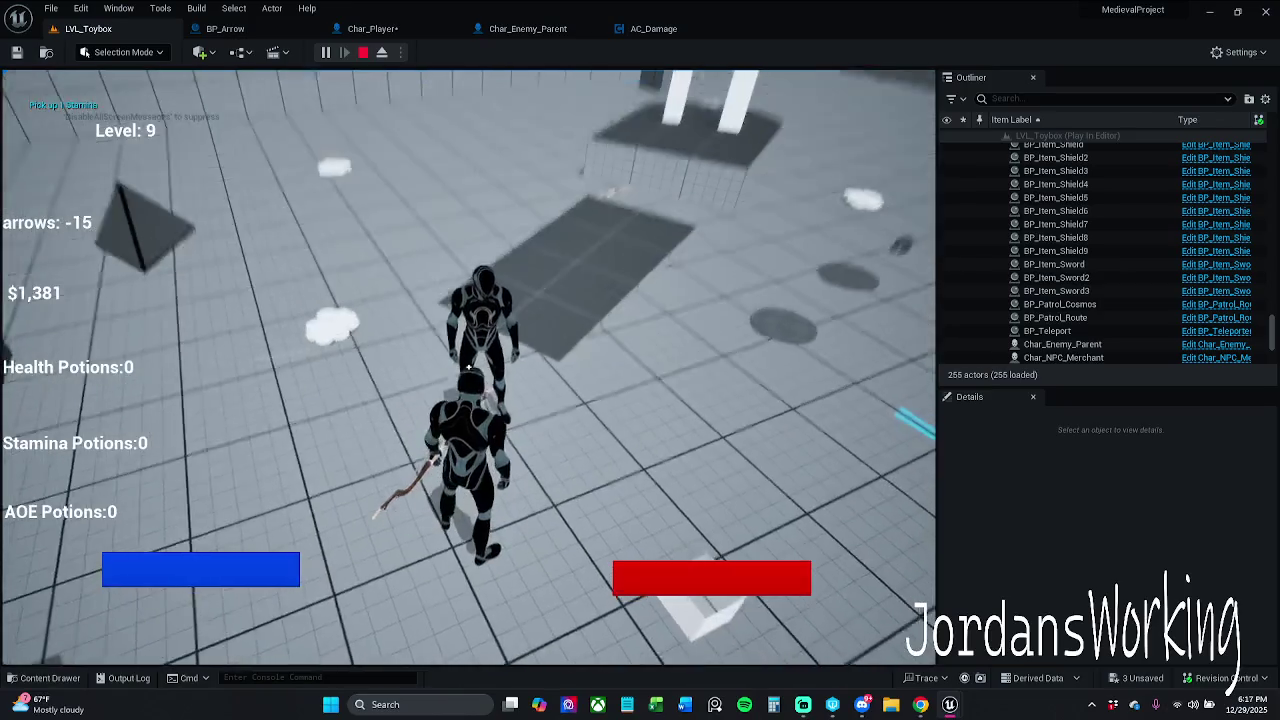
click(468, 367)
click(468, 367)
click(468, 367)
click(468, 367)
click(468, 367)
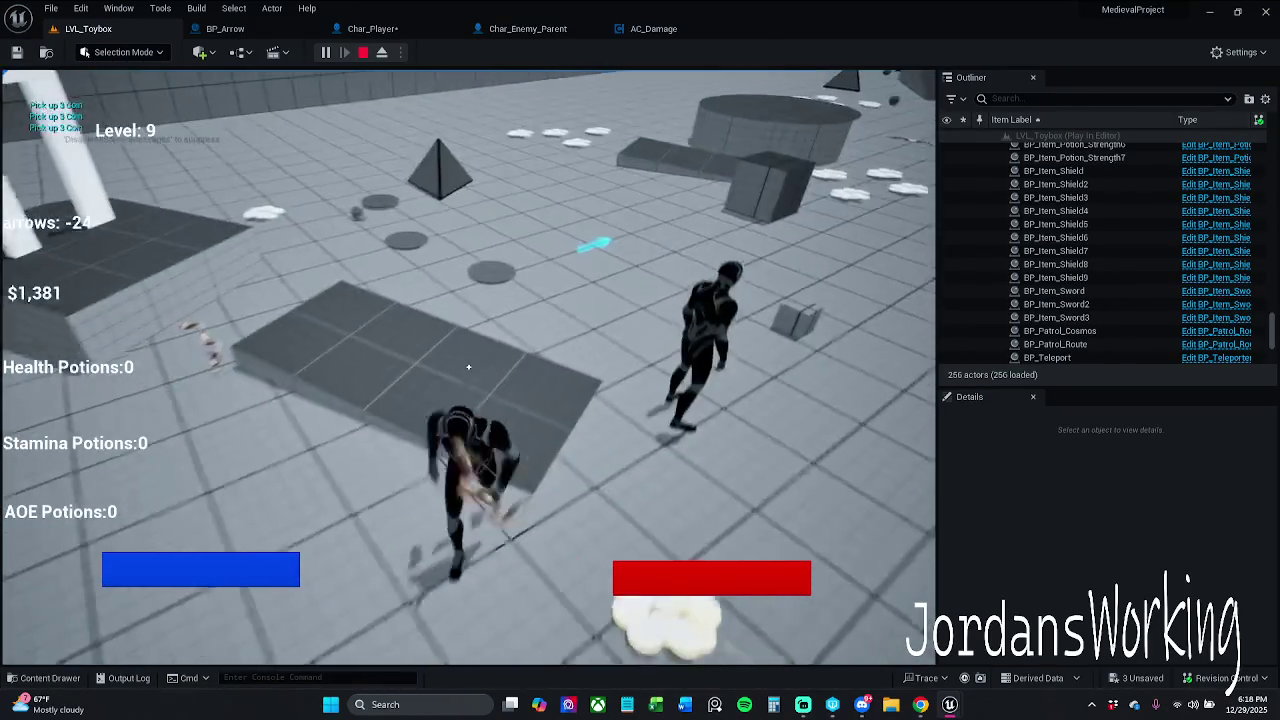
click(468, 367)
click(468, 367)
click(468, 367)
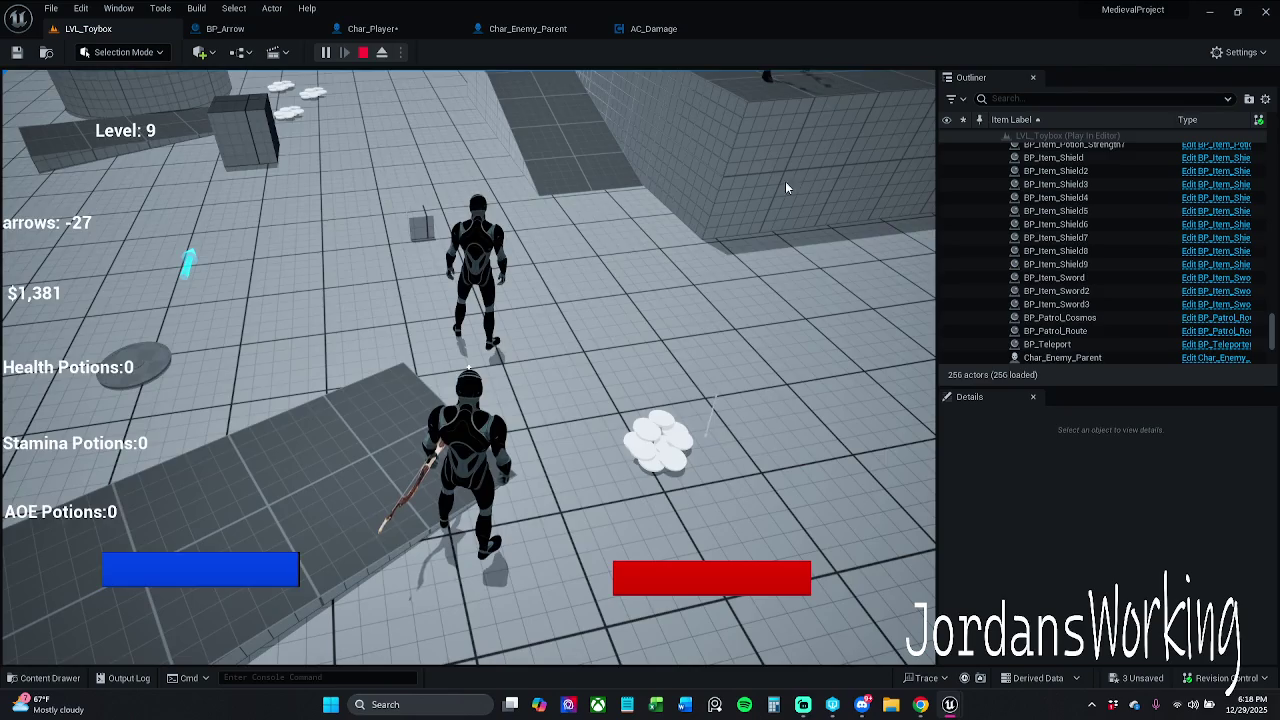
key(F8)
click(240, 34)
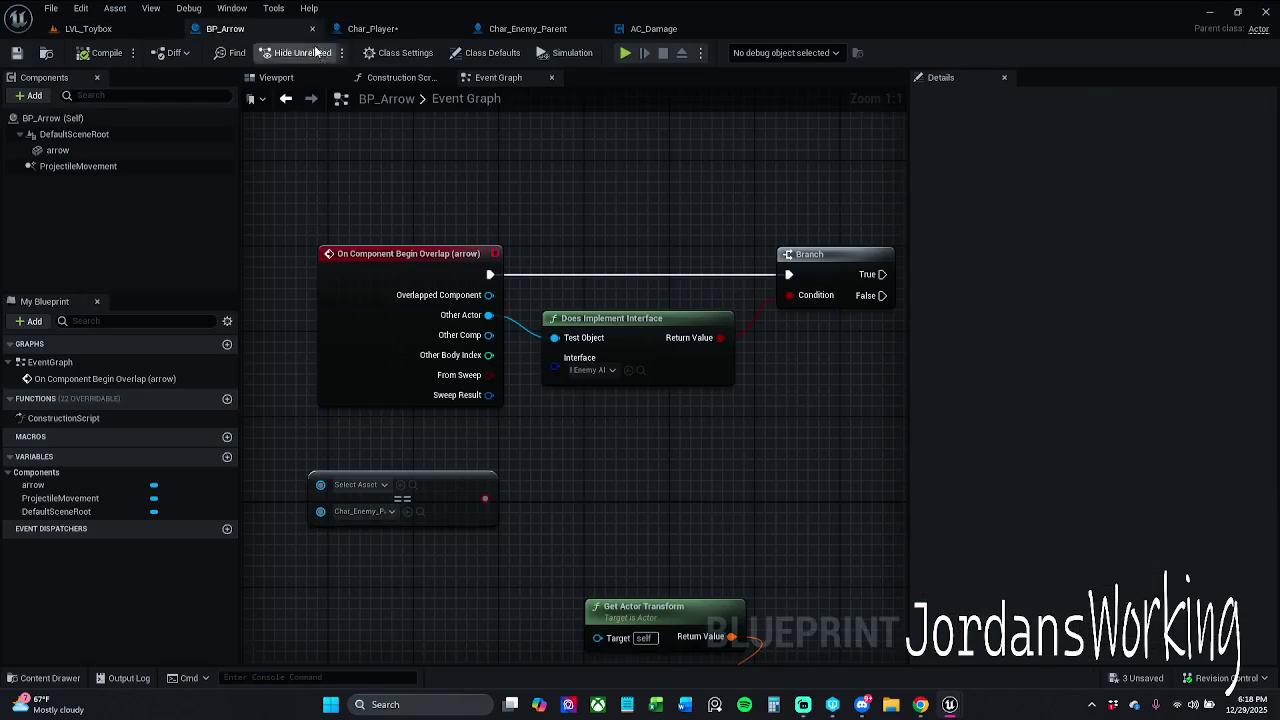
Attach a Destroy Actor node to the Branch's True output, then start another LVL_Toybox play-test
drag(655, 259, 524, 232)
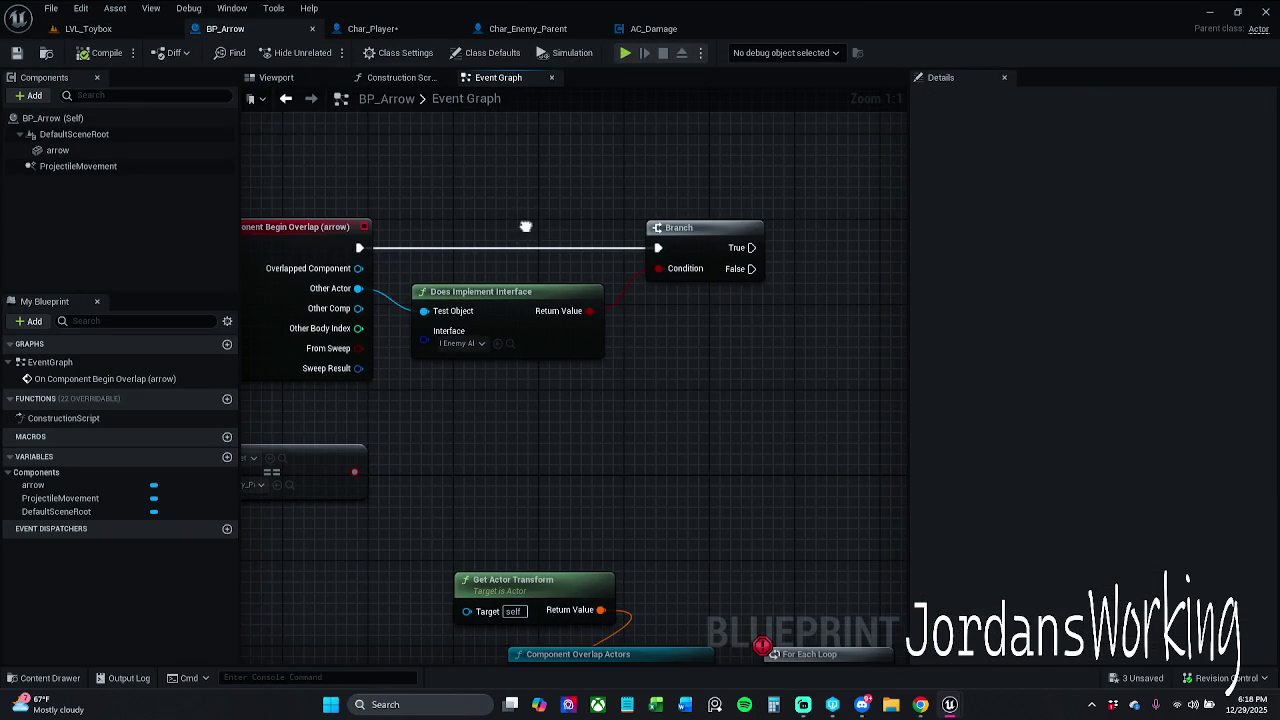
drag(638, 202, 563, 194)
drag(637, 256, 714, 254)
text(dest)
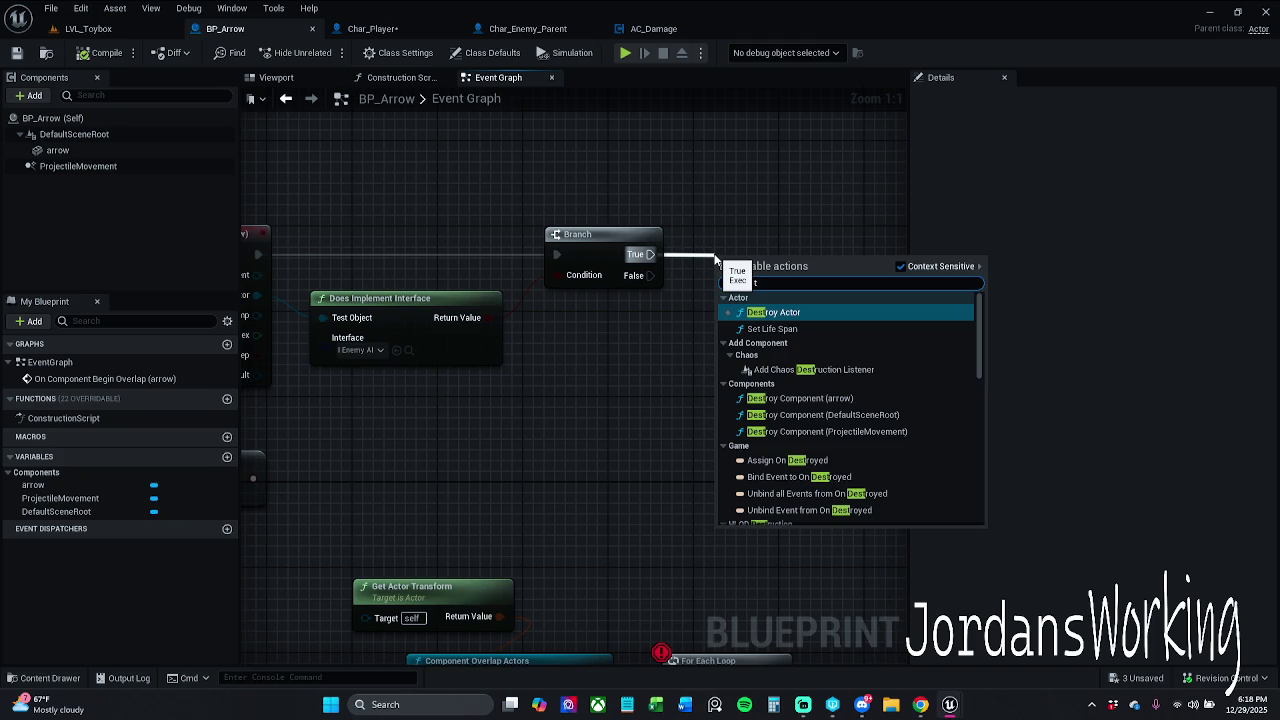
key(Return)
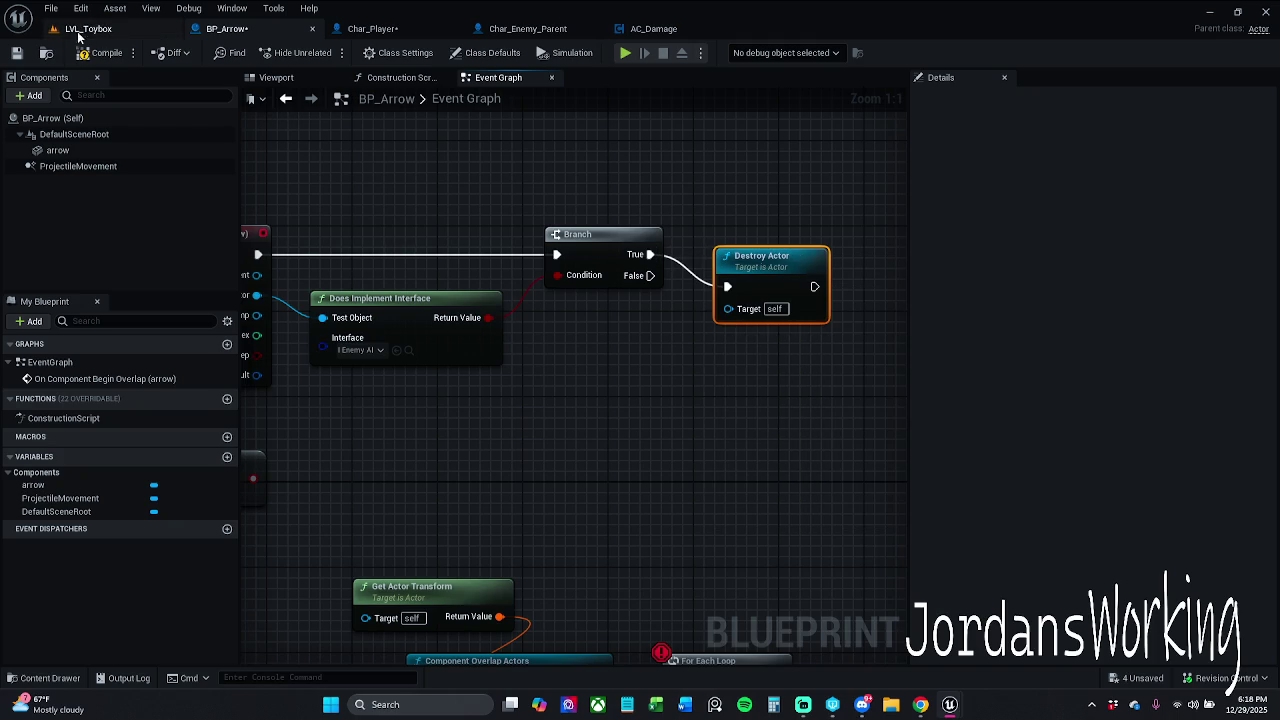
drag(383, 218, 508, 205)
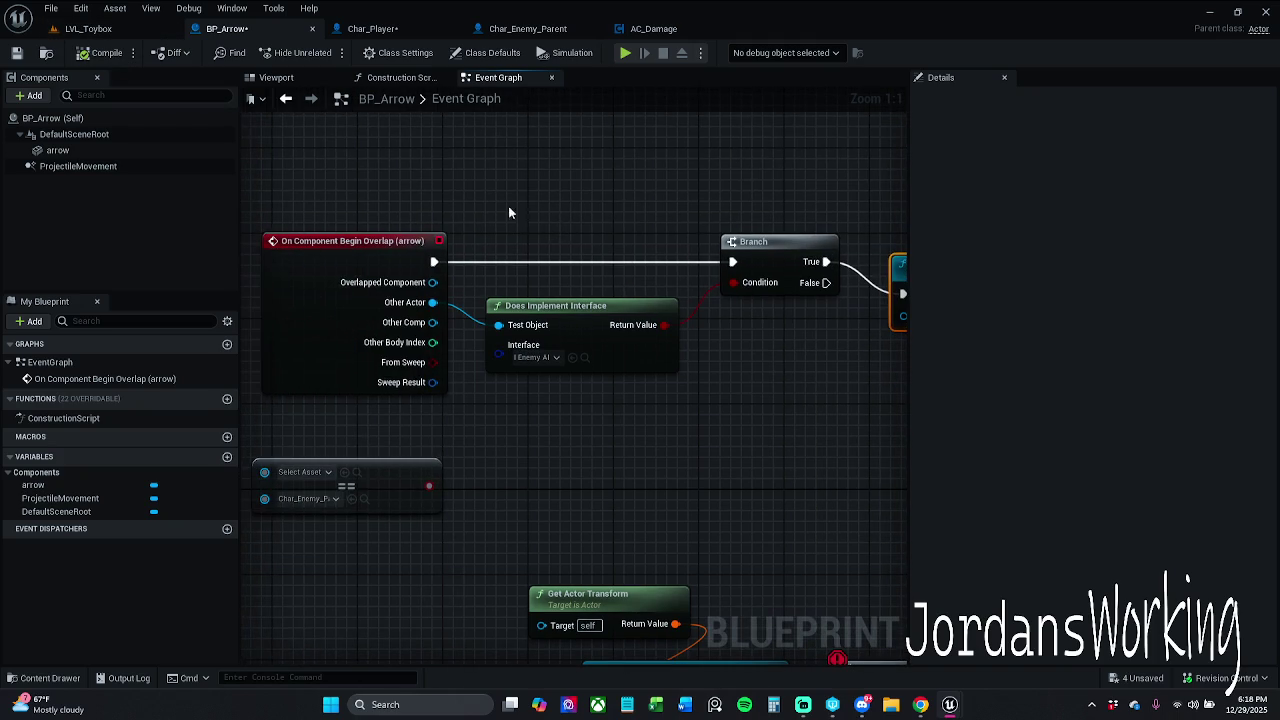
click(88, 28)
click(325, 52)
Walk the character forward toward the NPC and jump
key(w)
key(w)
key(w)
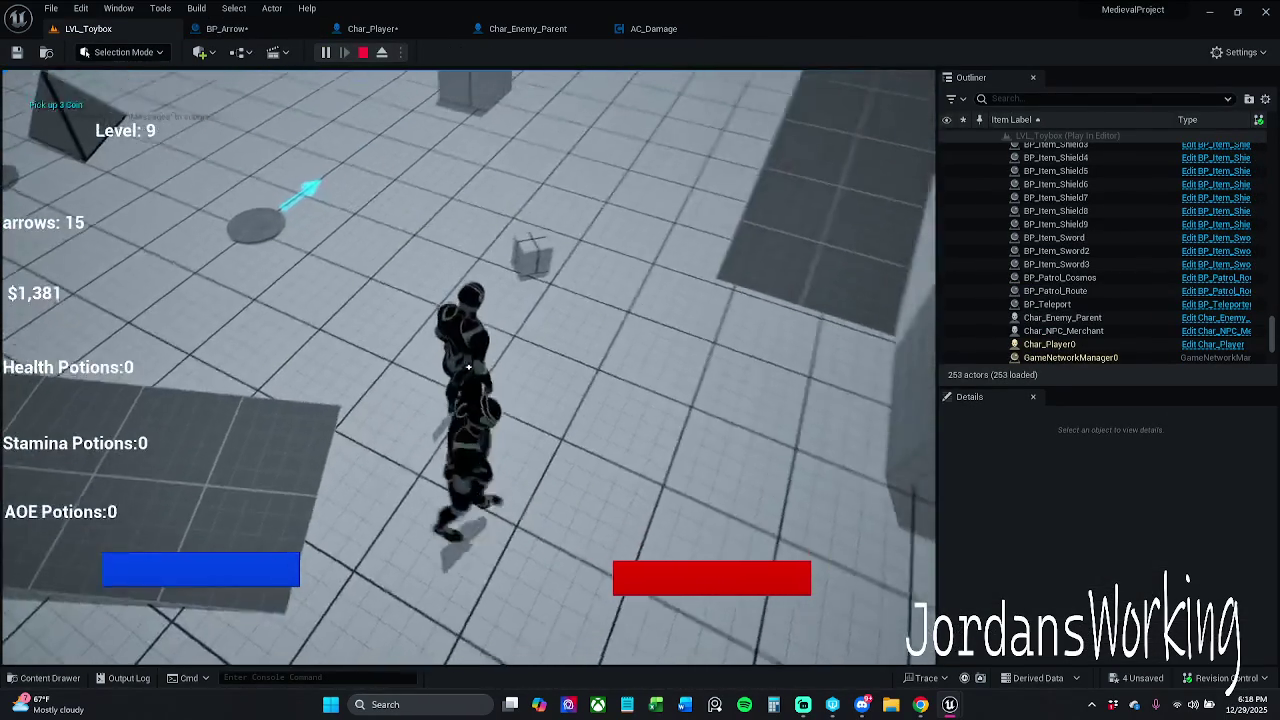
key(w)
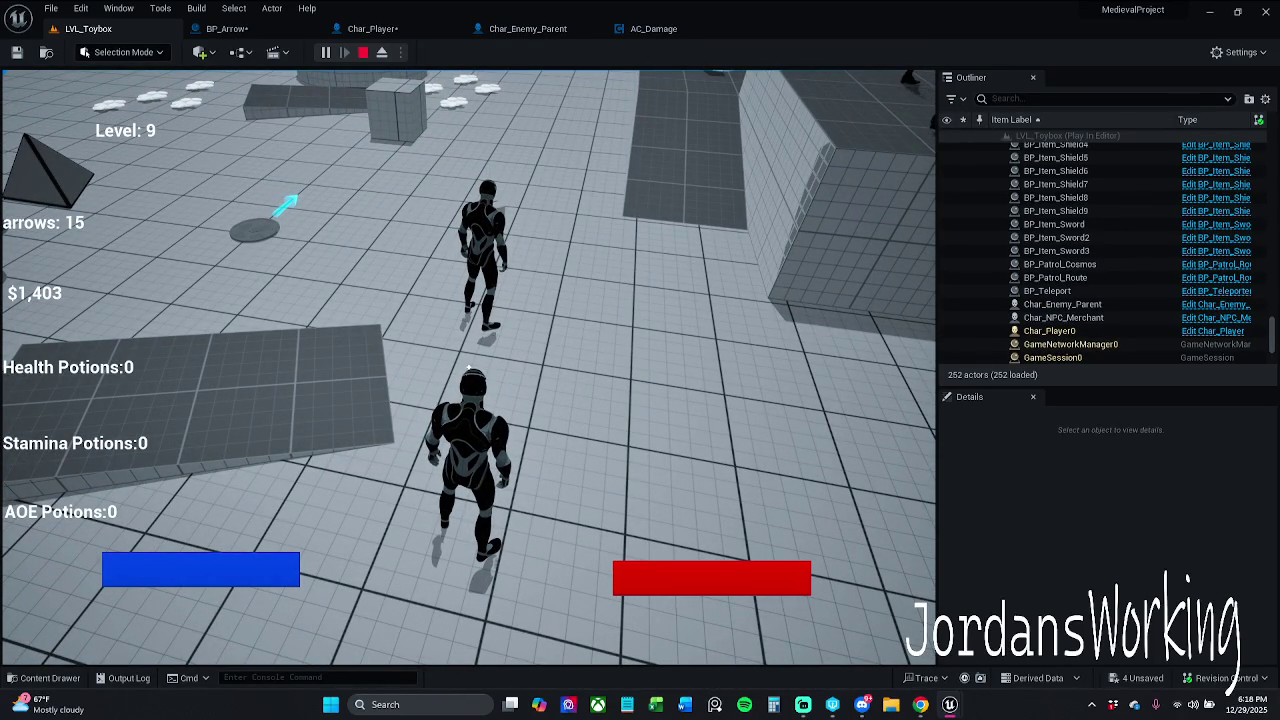
key(w)
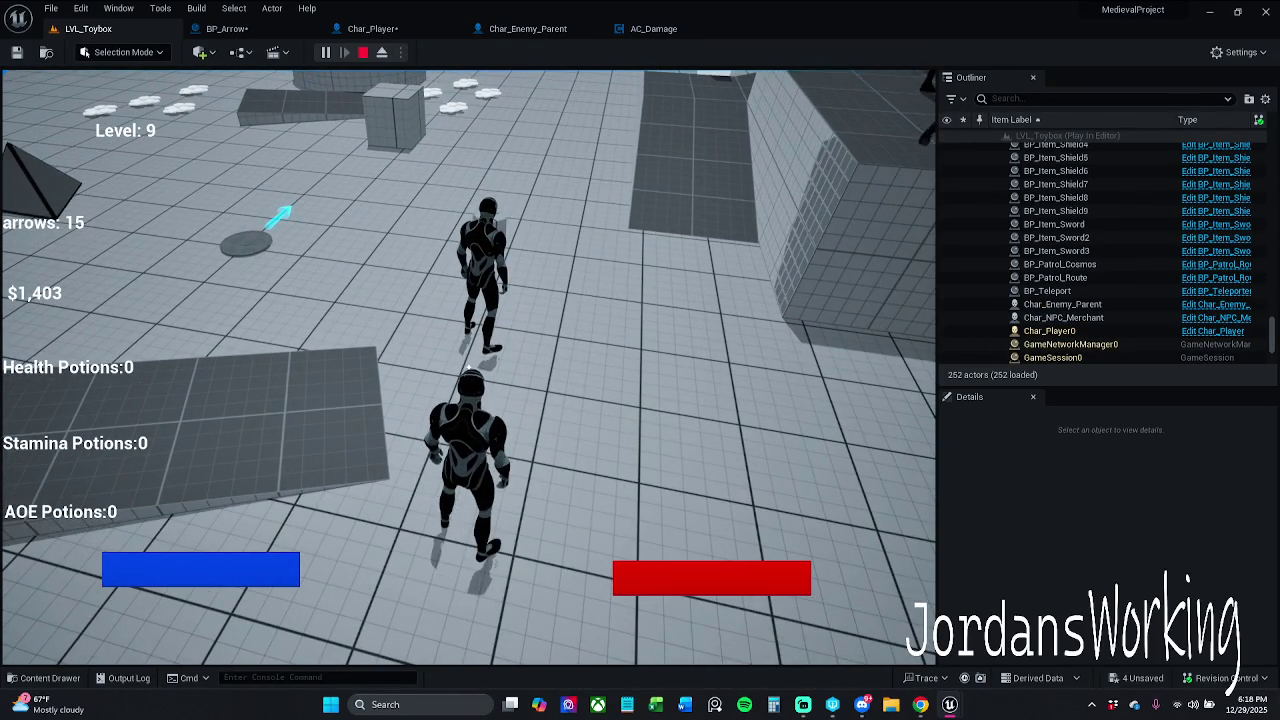
key(w)
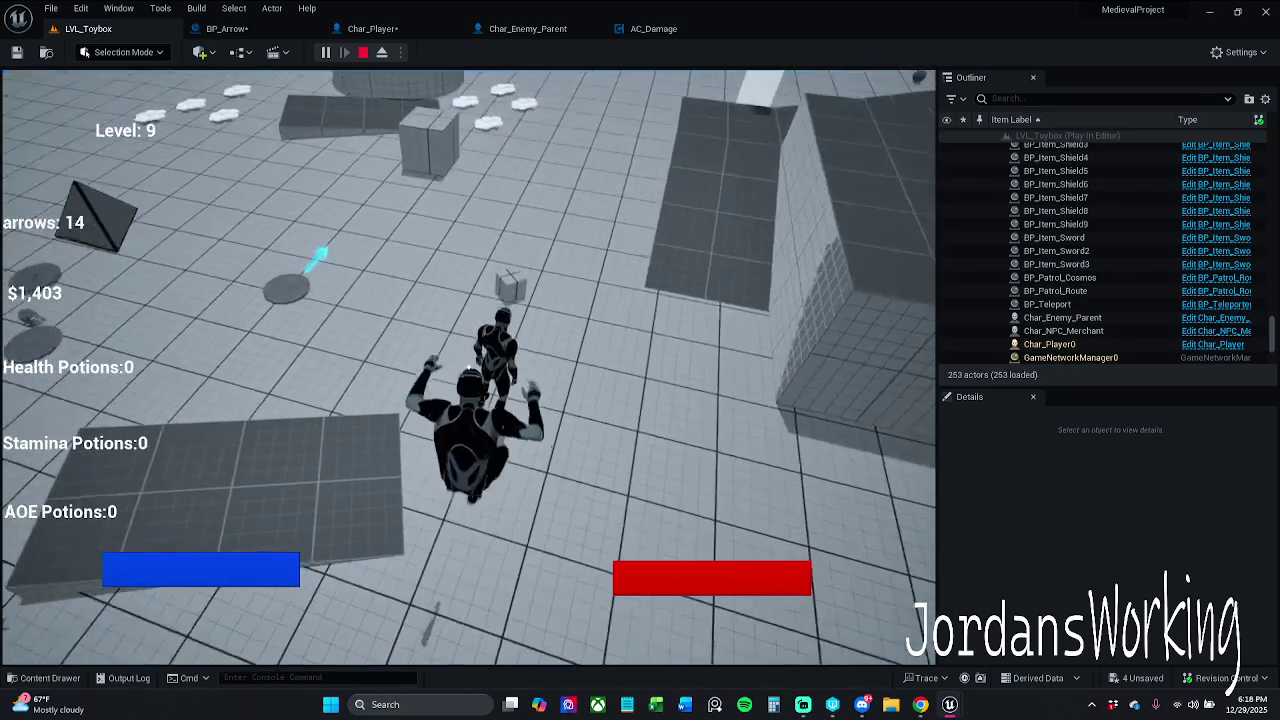
key(w)
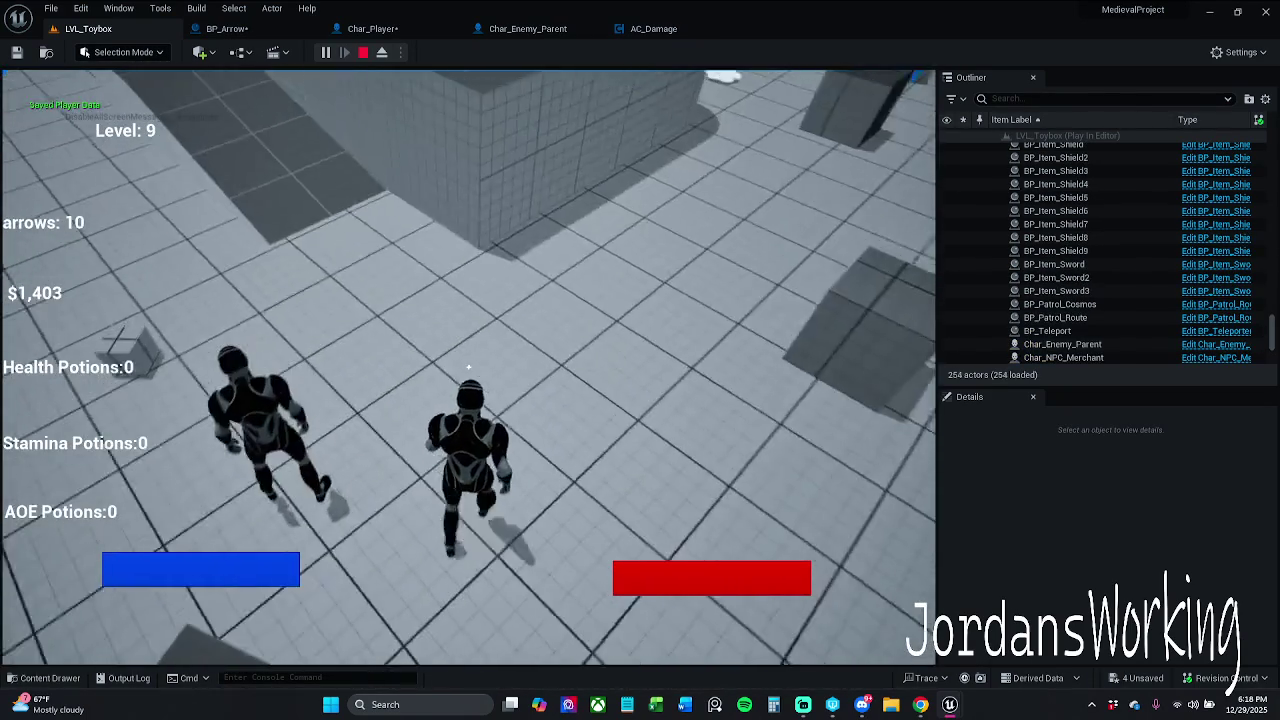
key(space)
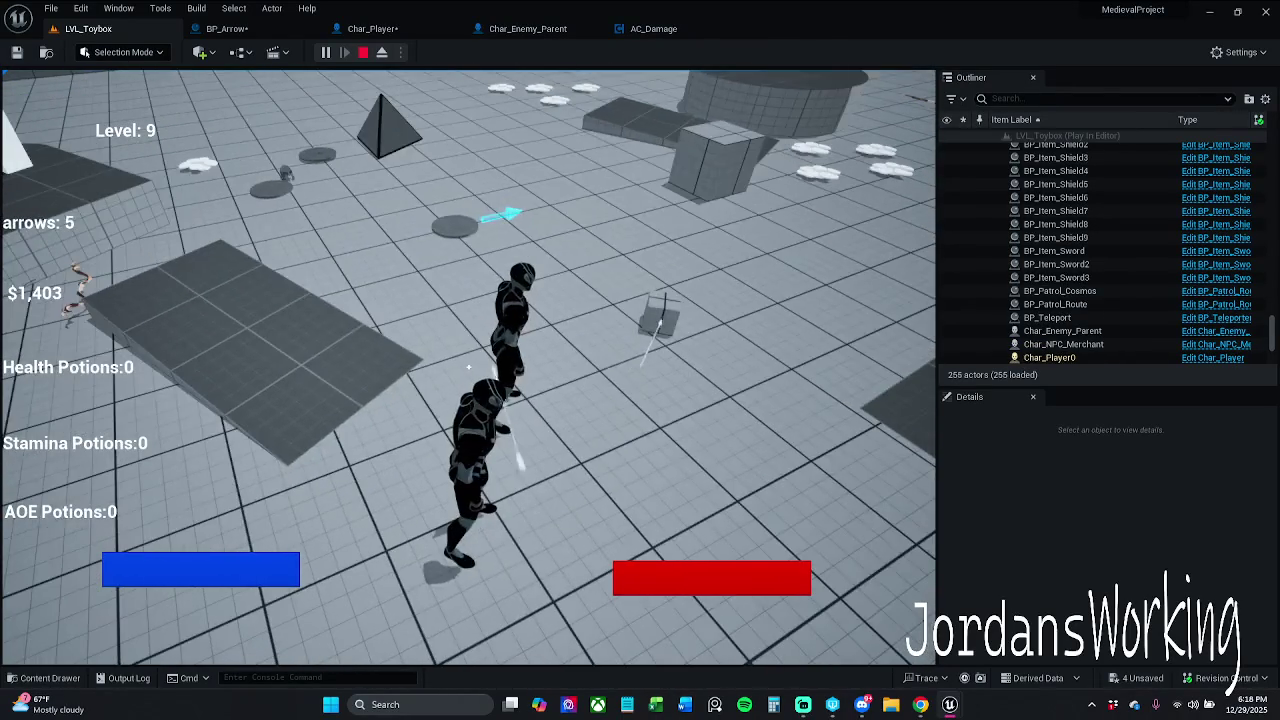
Fire arrows repeatedly until the arrows counter reads -27, then stop the play session
click(469, 369)
click(469, 369)
click(469, 369)
click(469, 369)
click(469, 369)
click(469, 369)
click(469, 368)
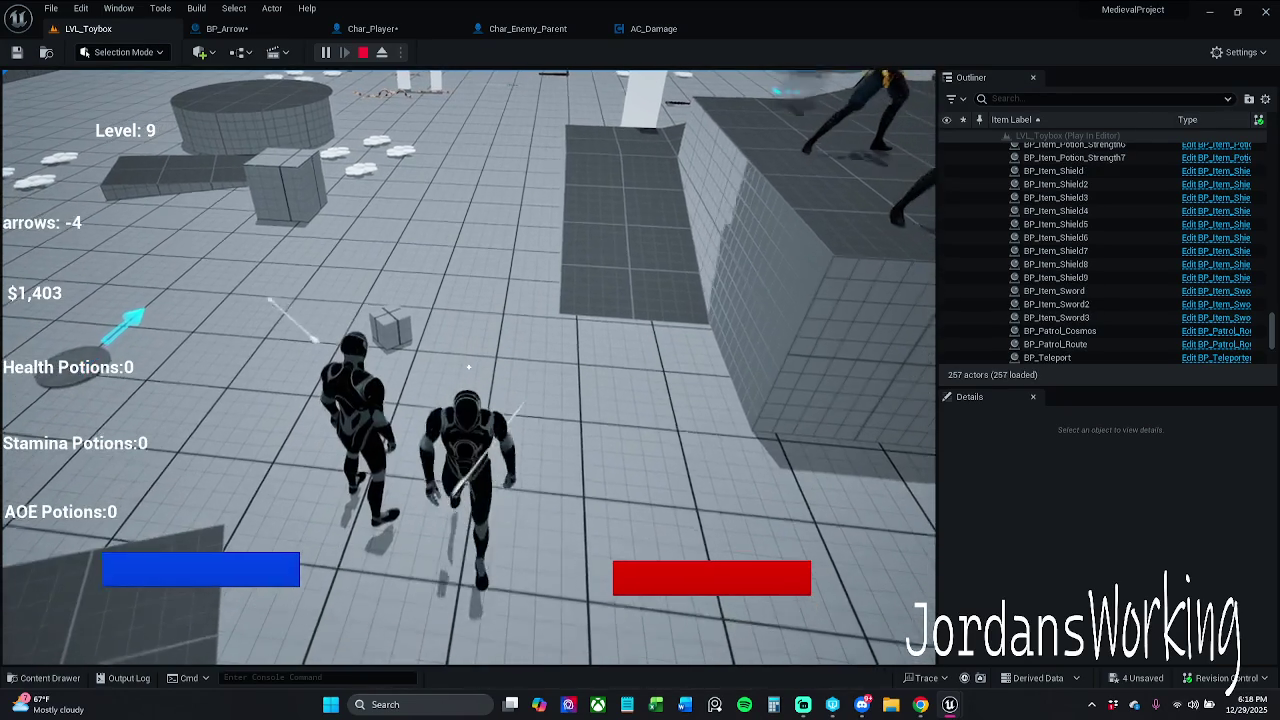
click(468, 368)
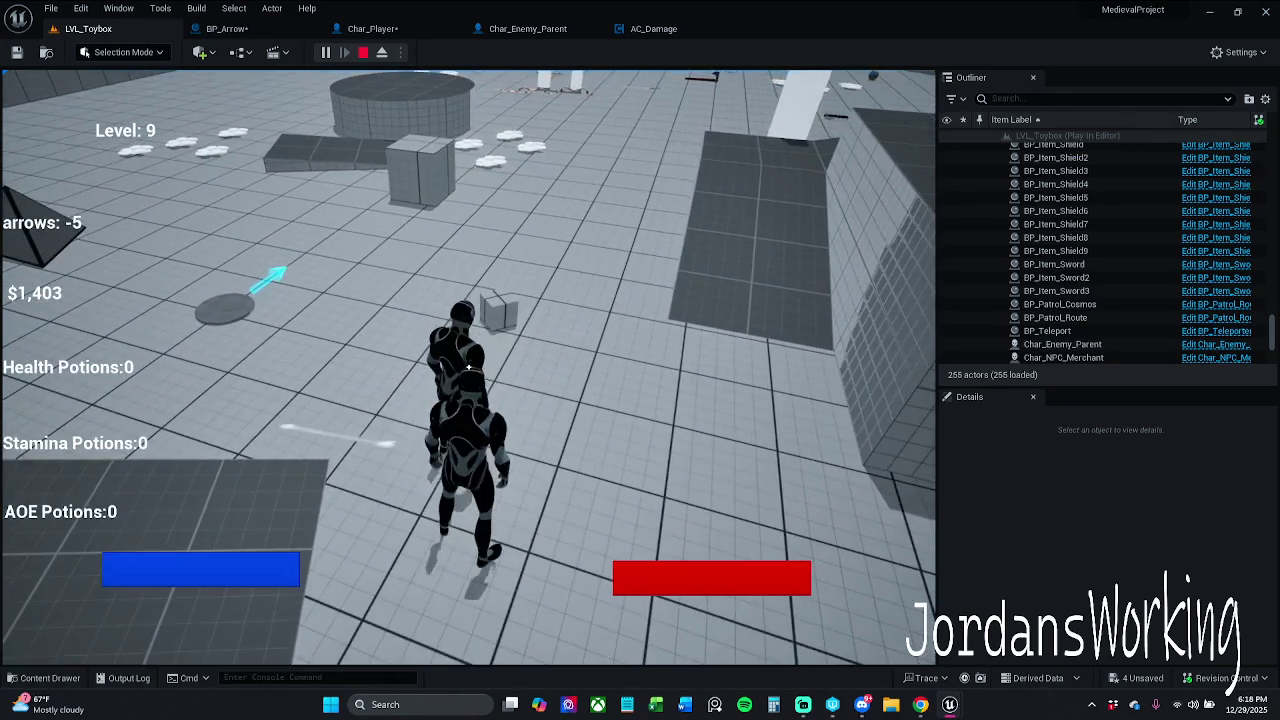
click(468, 368)
click(468, 368)
click(466, 370)
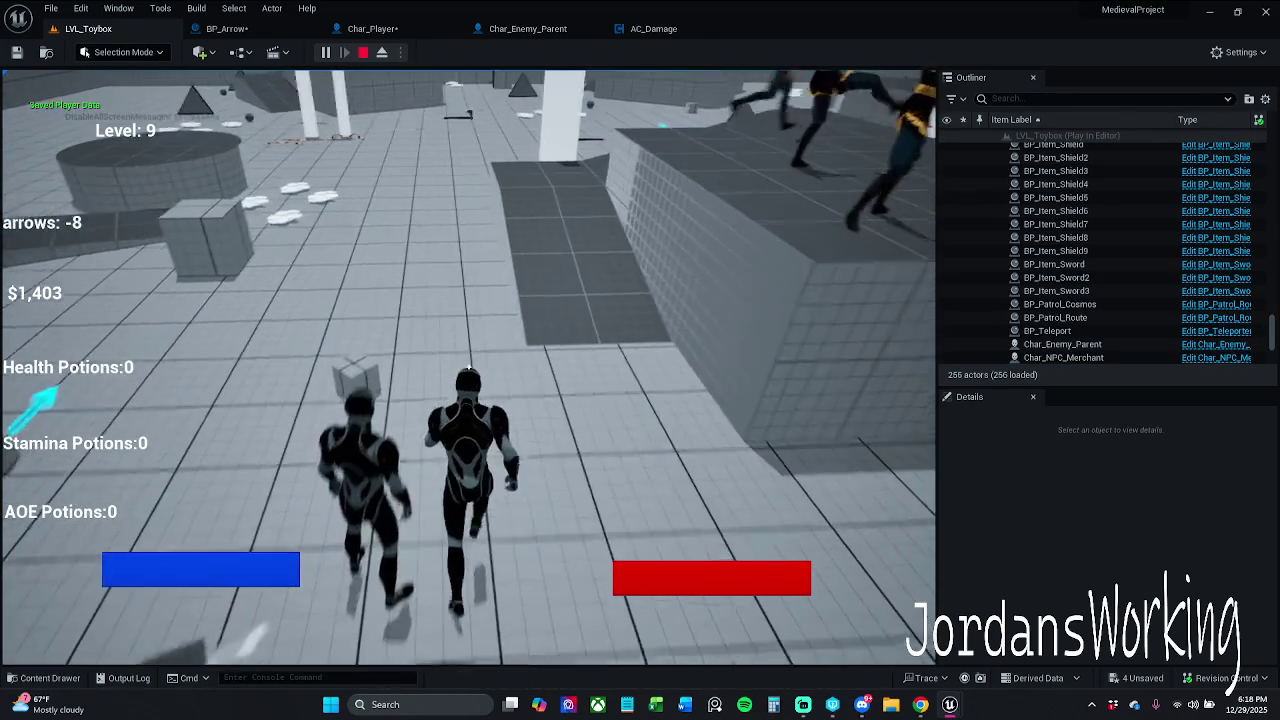
click(467, 369)
click(468, 368)
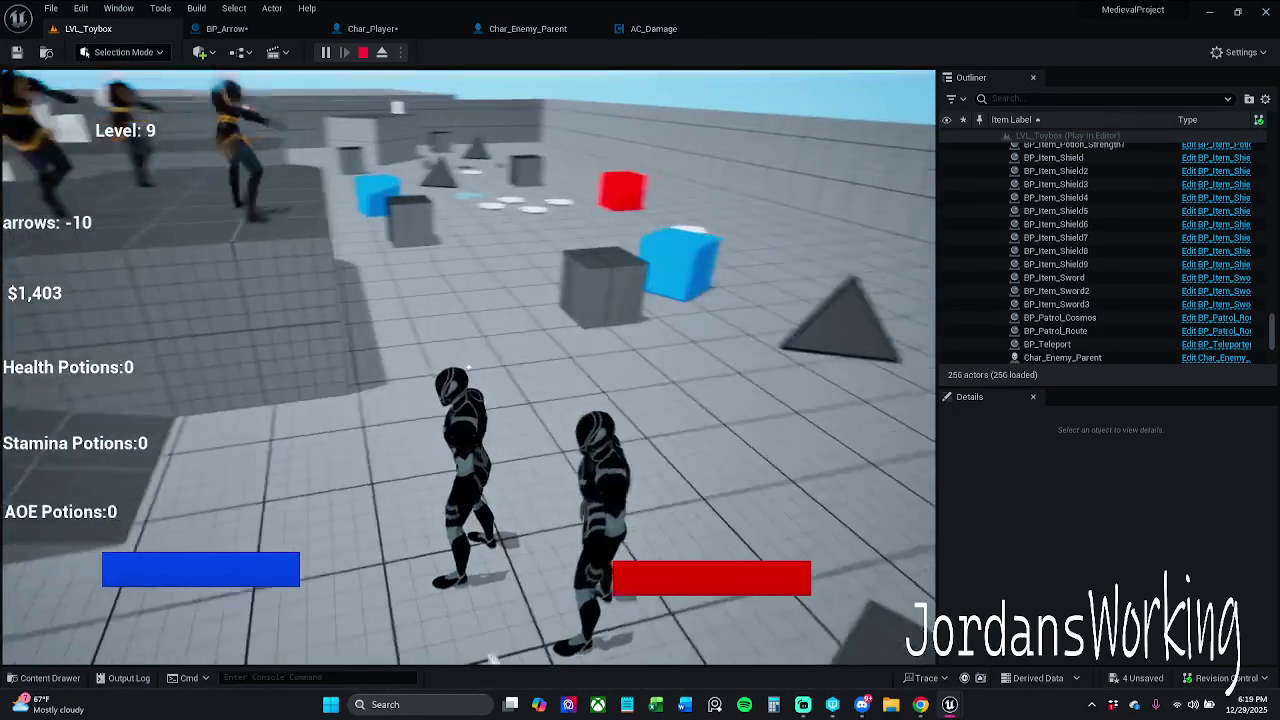
click(468, 368)
click(468, 368)
click(468, 368)
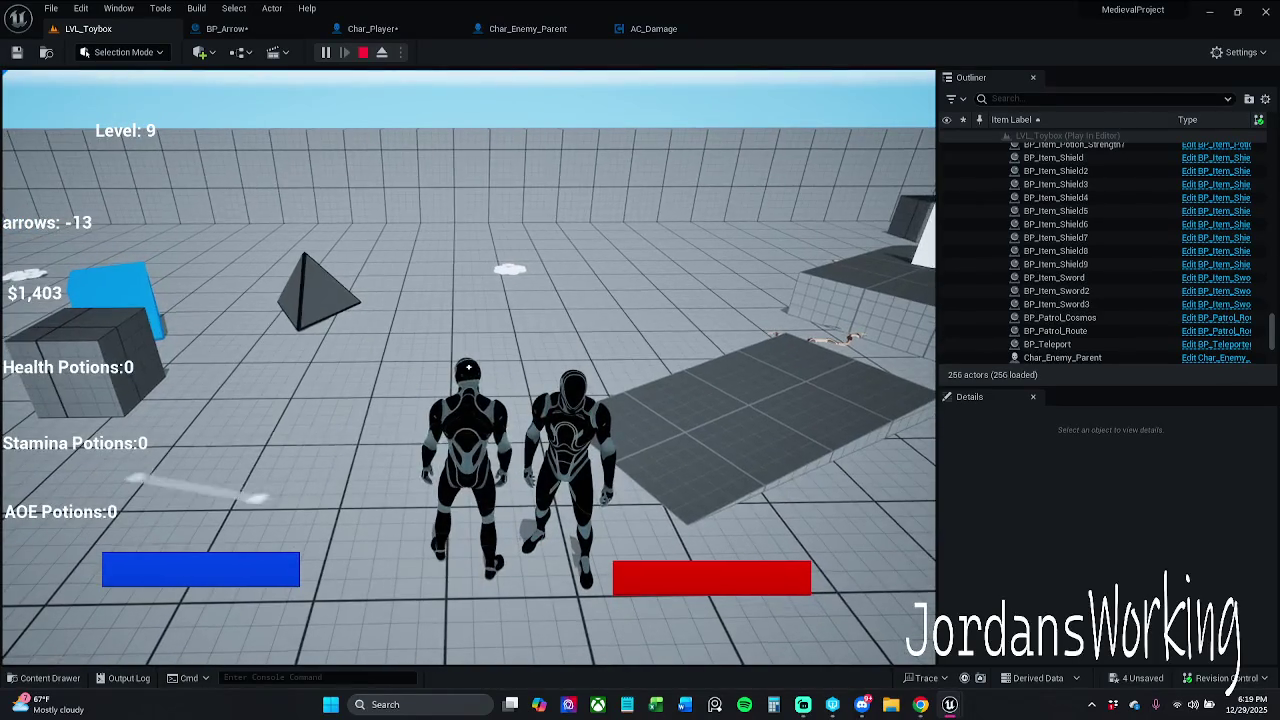
click(468, 368)
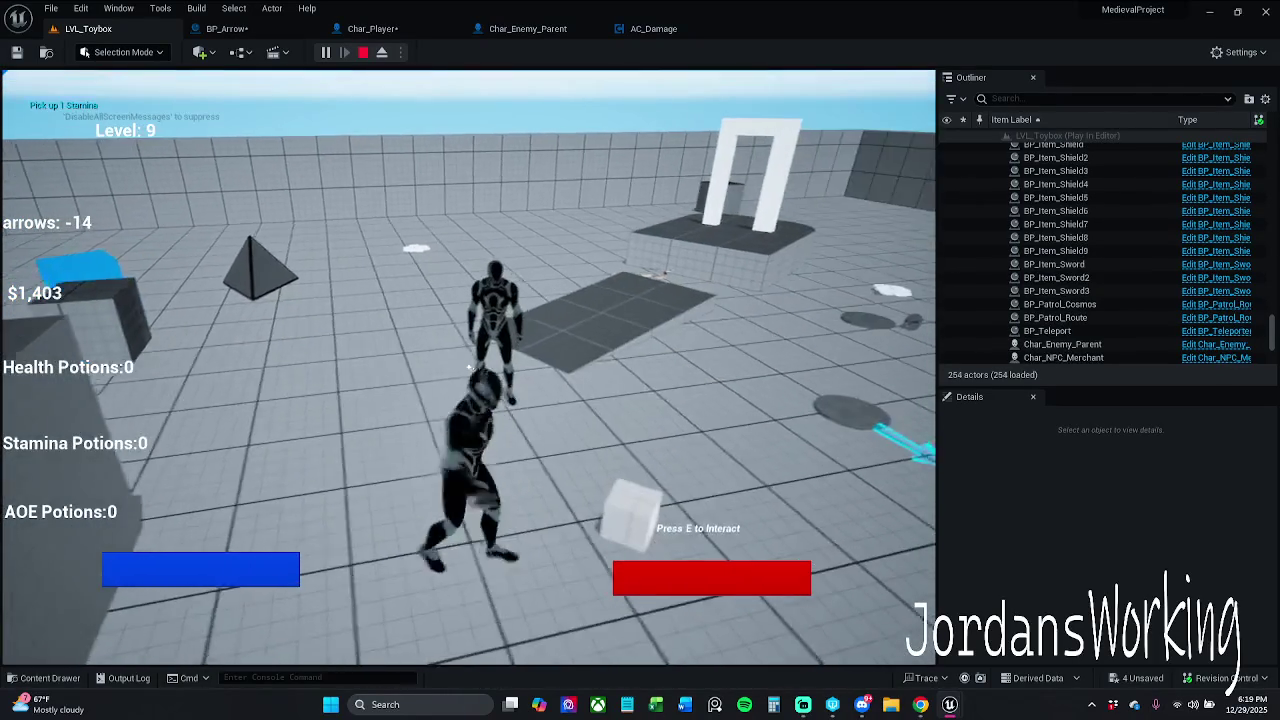
click(468, 368)
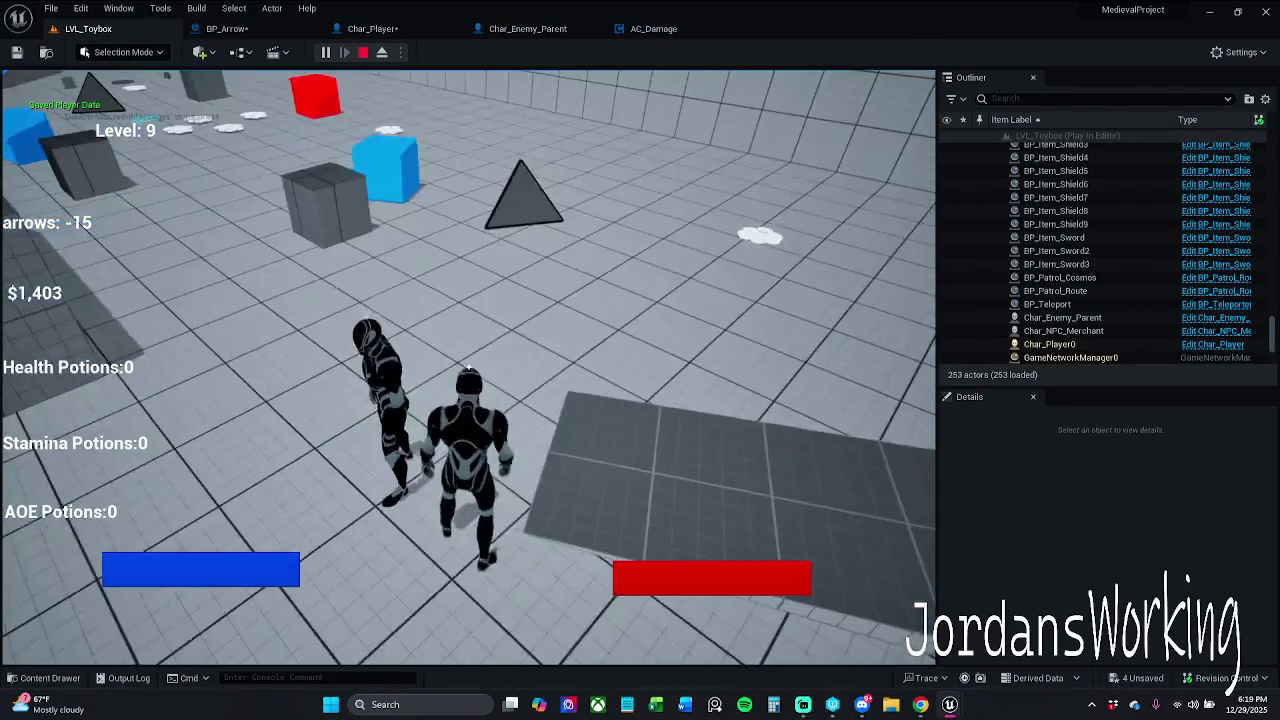
click(468, 368)
click(468, 368)
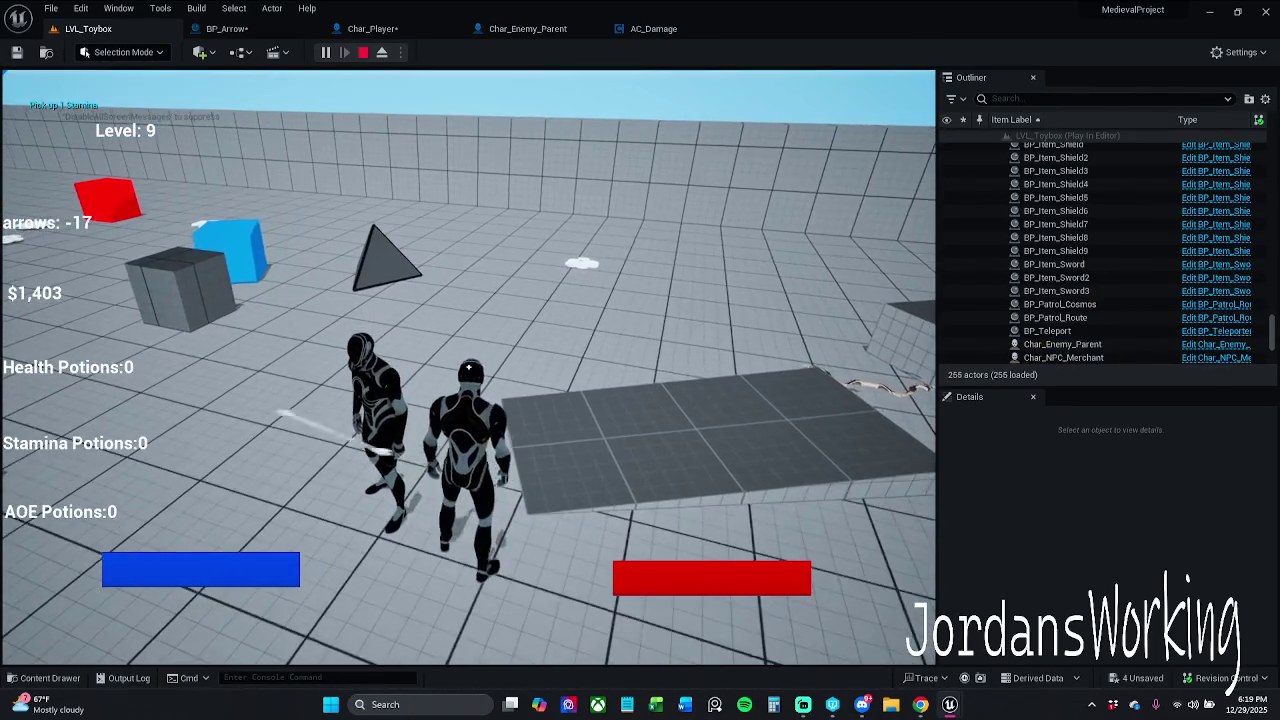
click(468, 368)
click(468, 368)
click(468, 368)
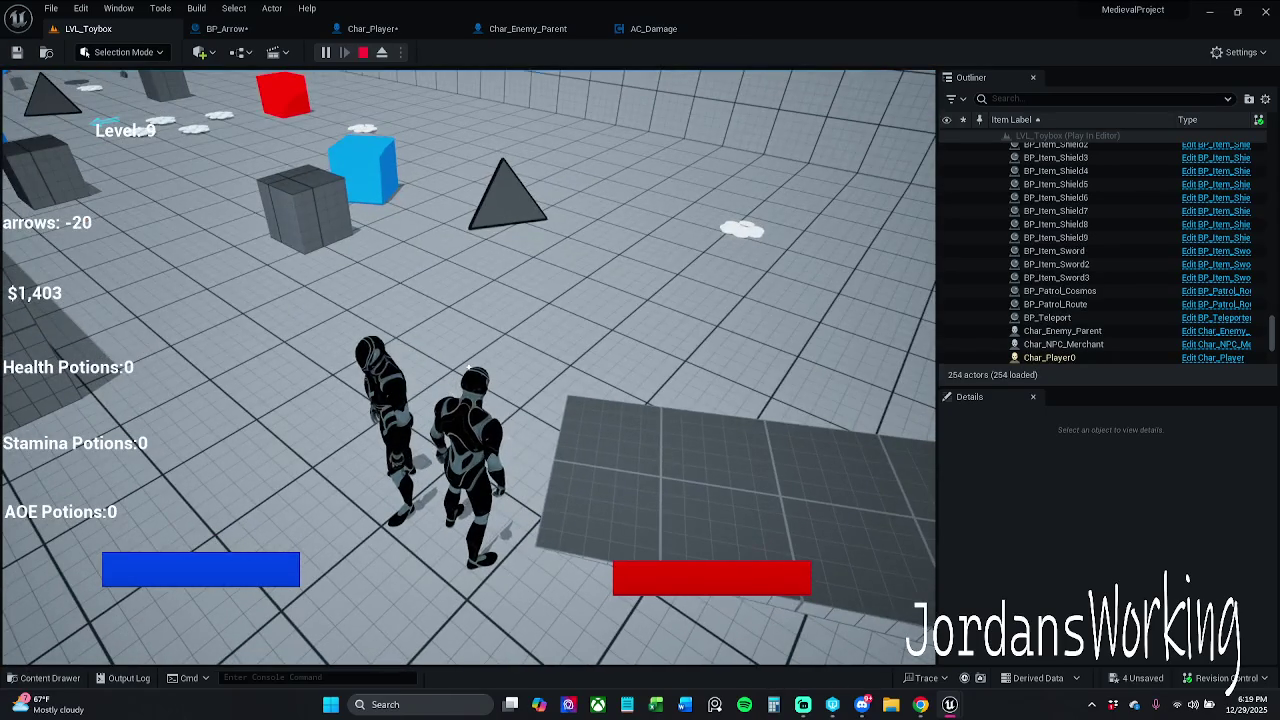
click(468, 368)
click(468, 368)
click(468, 368)
click(468, 368)
click(468, 368)
click(468, 368)
click(468, 368)
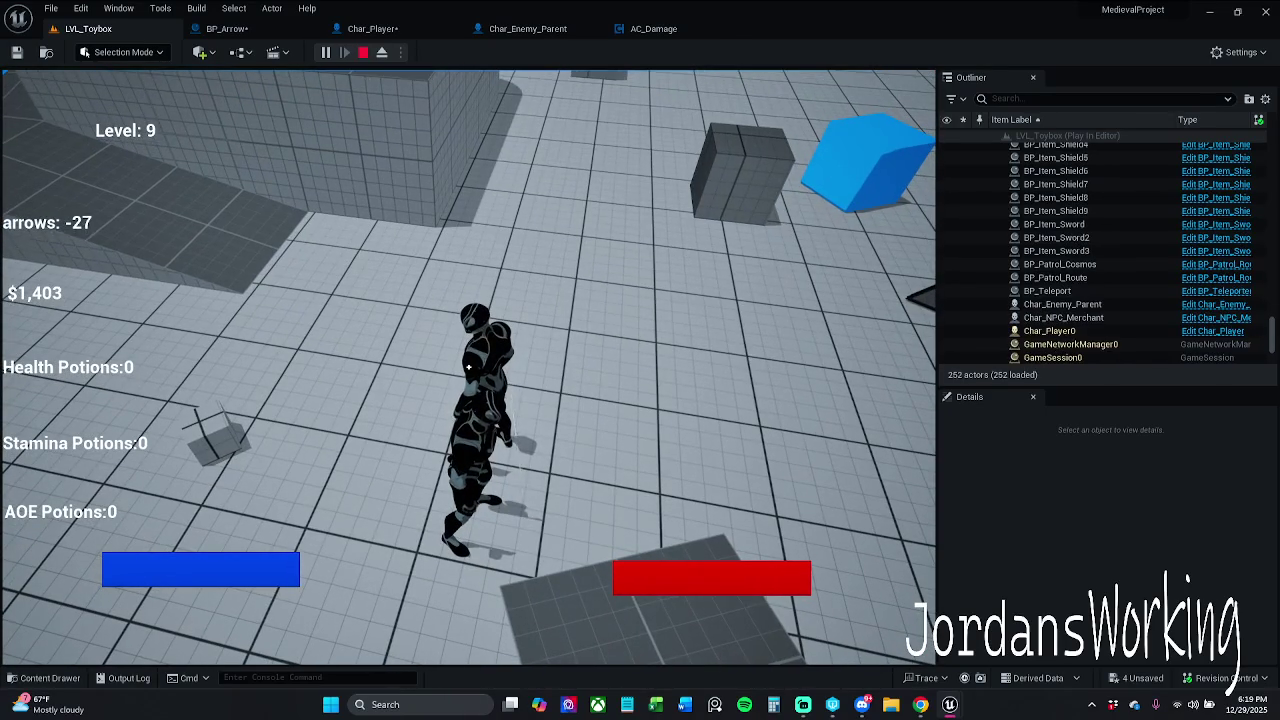
key(shift+F1)
click(362, 52)
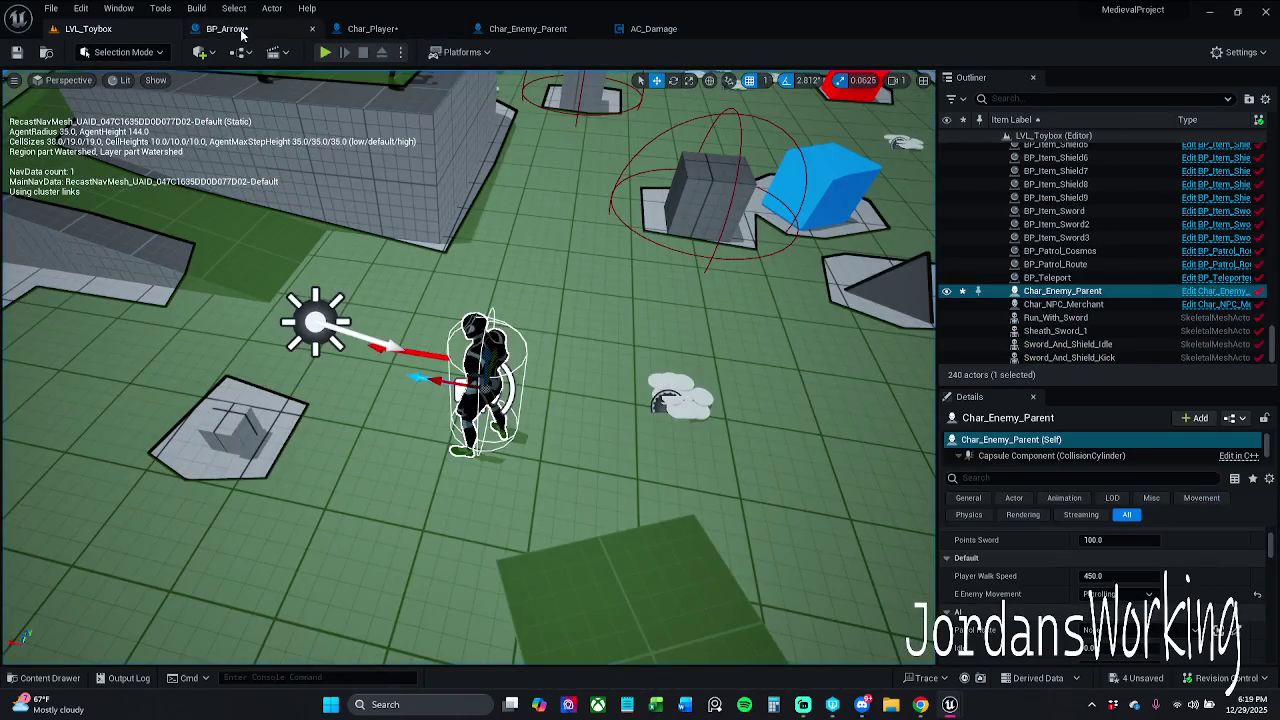
Wire the overlap event's Other Actor into Destroy Actor's target and compile BP_Arrow
click(226, 28)
mouse_move(649, 244)
mouse_down()
mouse_move(383, 231)
mouse_move(554, 231)
mouse_up()
mouse_move(338, 289)
mouse_down()
mouse_move(400, 300)
mouse_move(613, 286)
mouse_move(810, 302)
mouse_up()
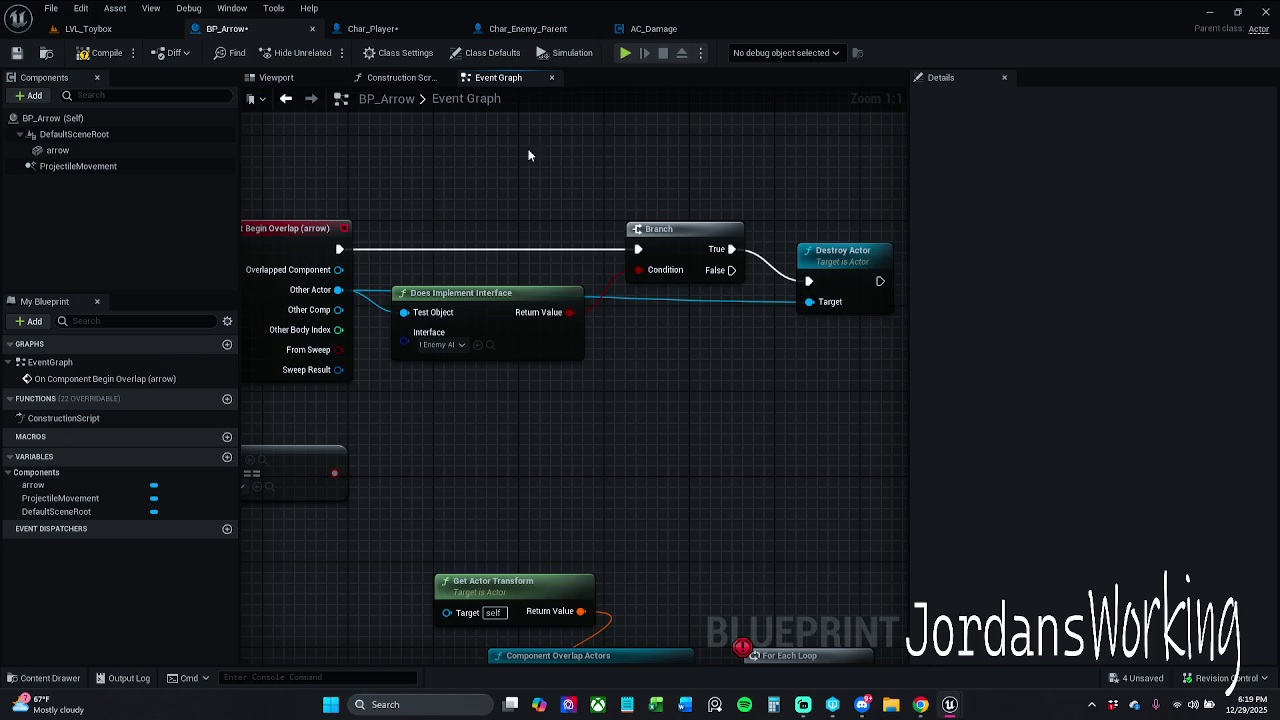
click(106, 53)
Play-test LVL_Toybox firing a rapid burst of arrows, then end the session
click(88, 28)
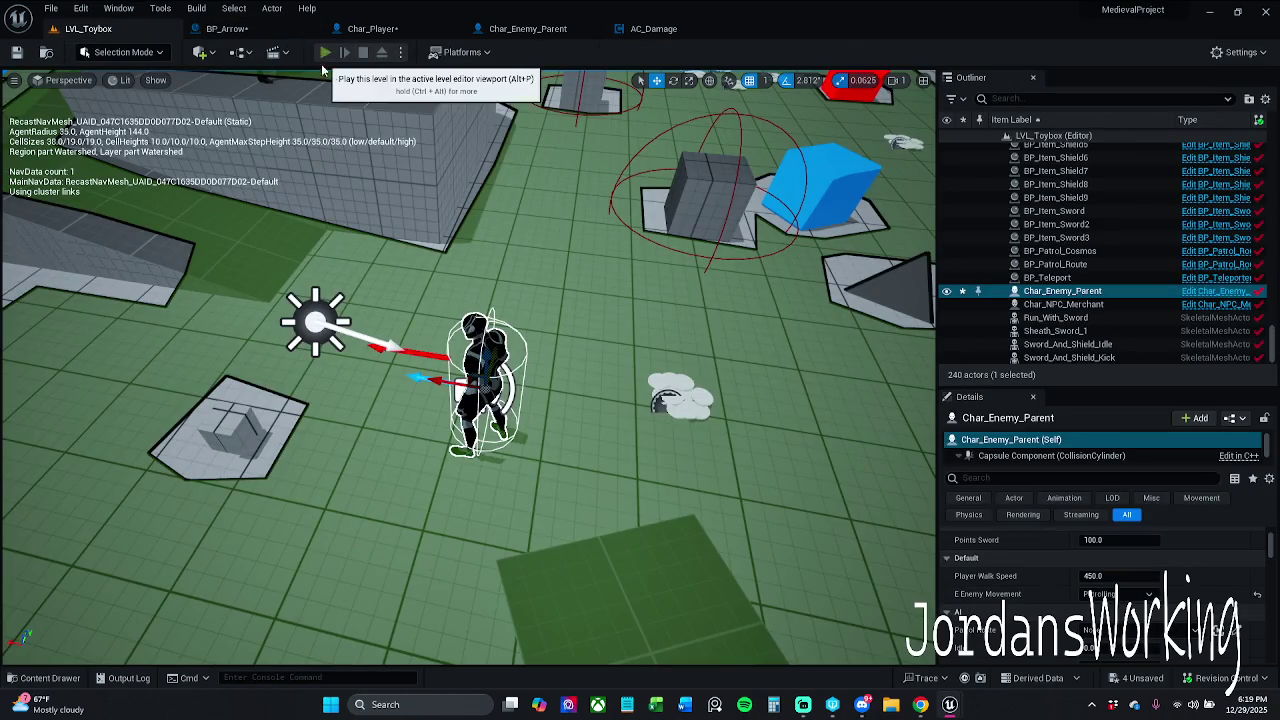
click(325, 53)
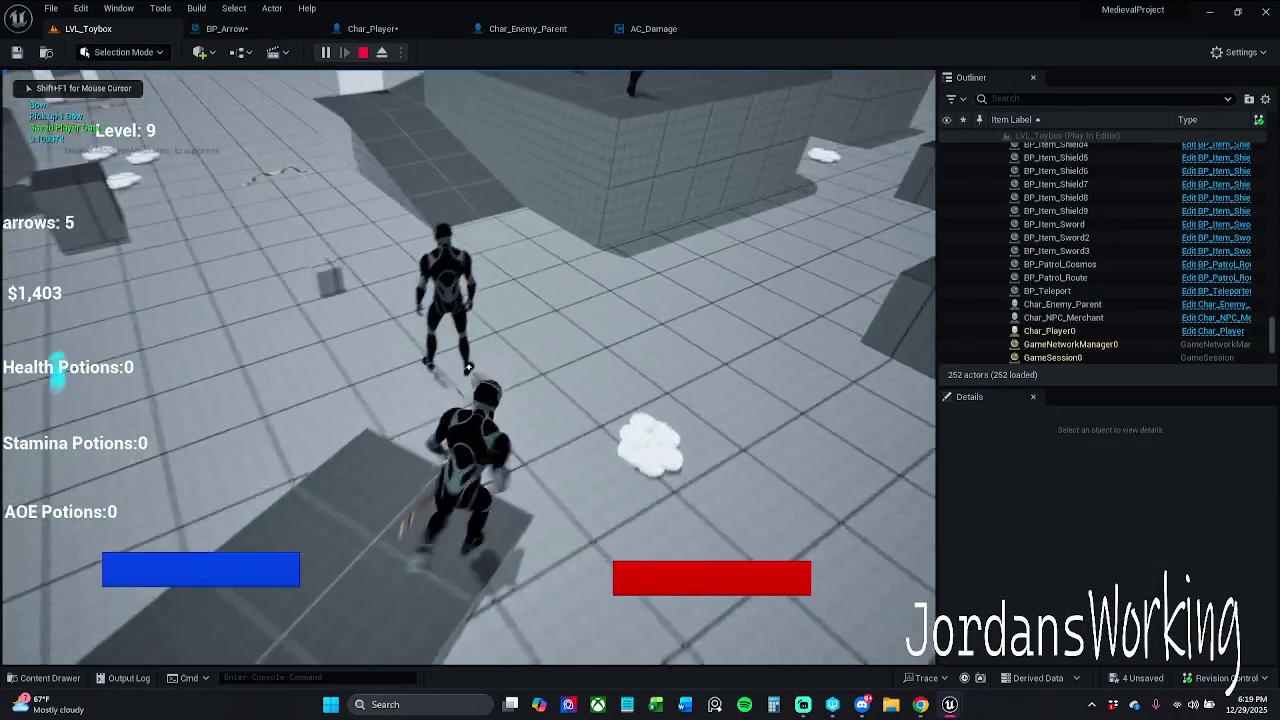
click(468, 368)
click(468, 368)
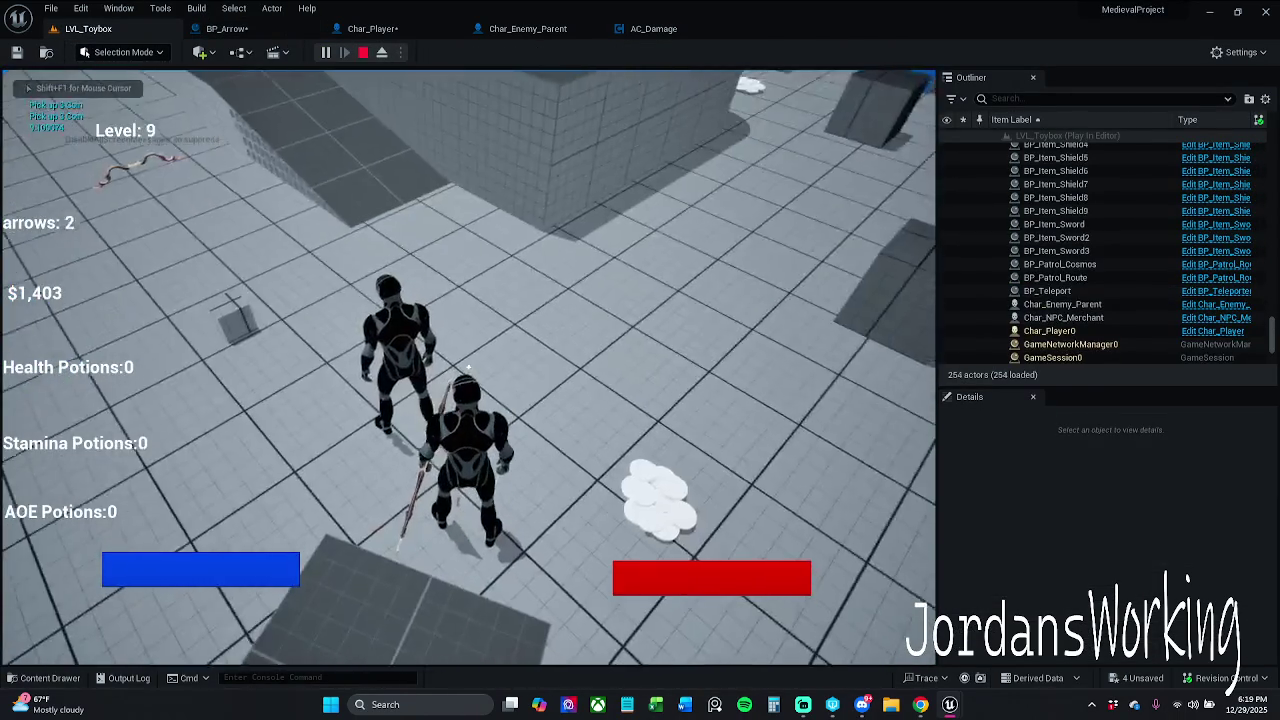
click(468, 368)
click(468, 368)
click(468, 368)
click(468, 368)
click(468, 368)
click(468, 368)
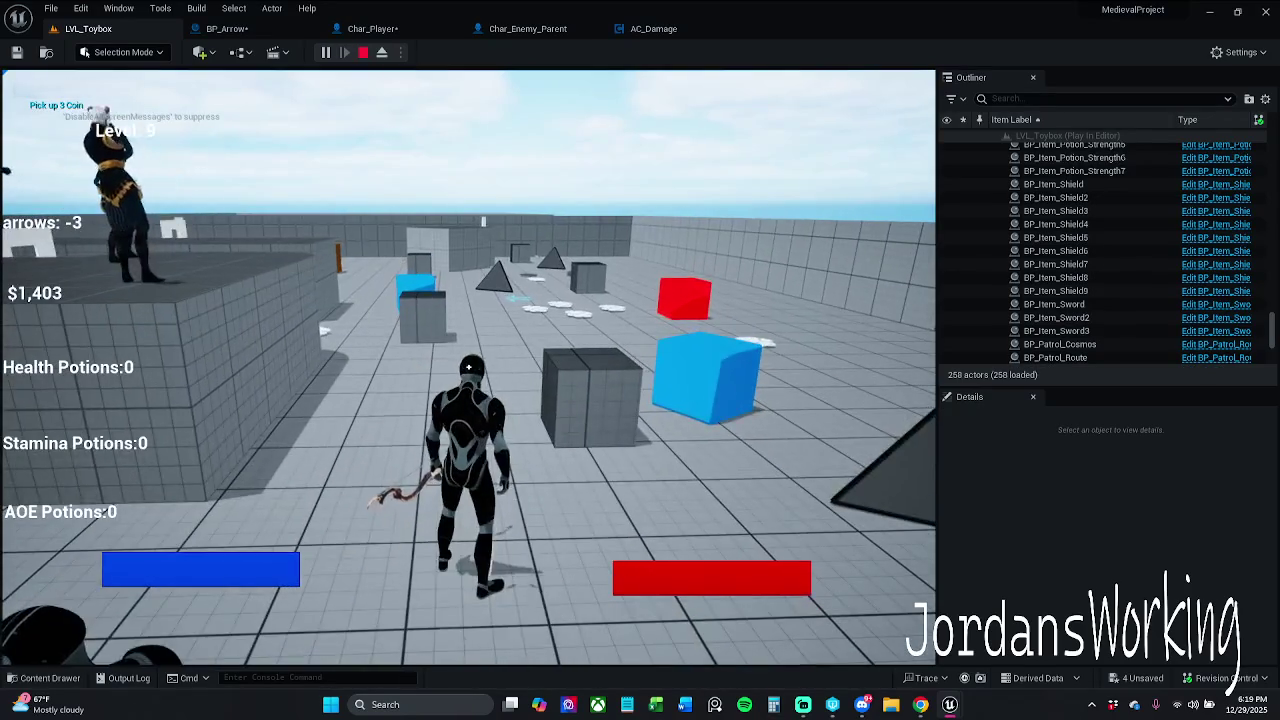
click(468, 368)
click(468, 368)
click(468, 368)
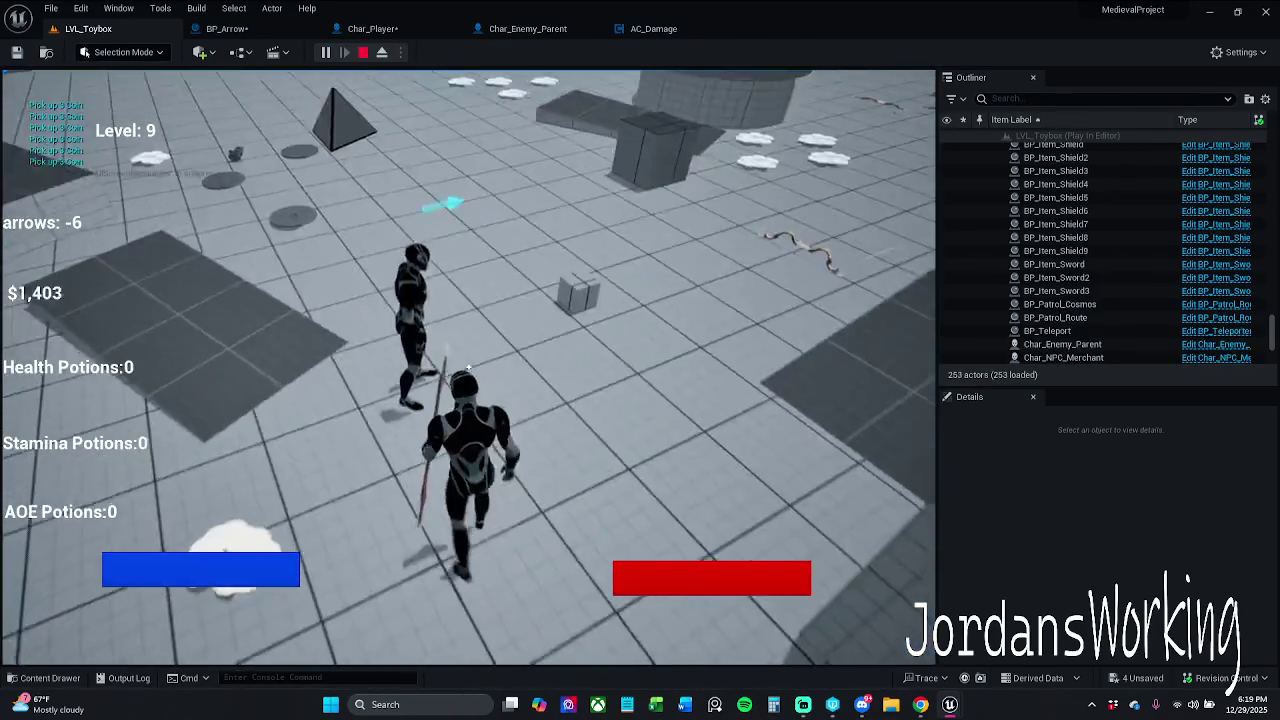
click(468, 368)
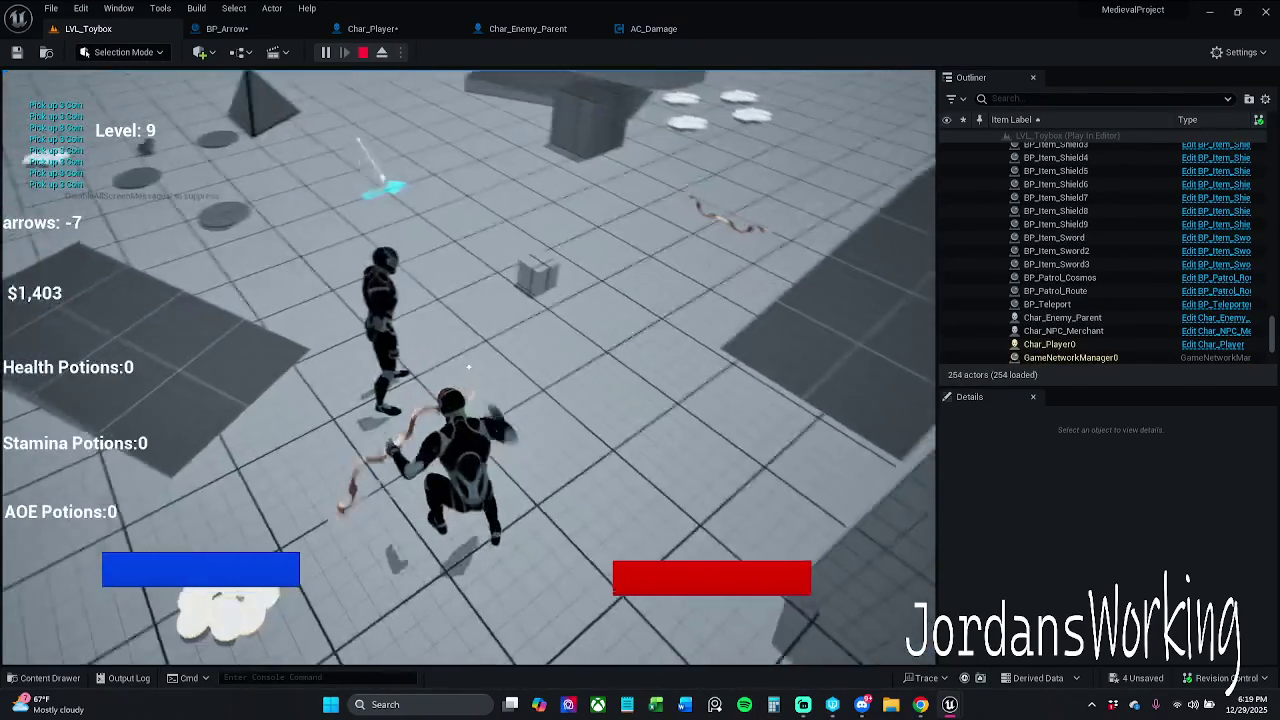
click(468, 368)
click(468, 368)
click(468, 368)
click(468, 368)
click(468, 368)
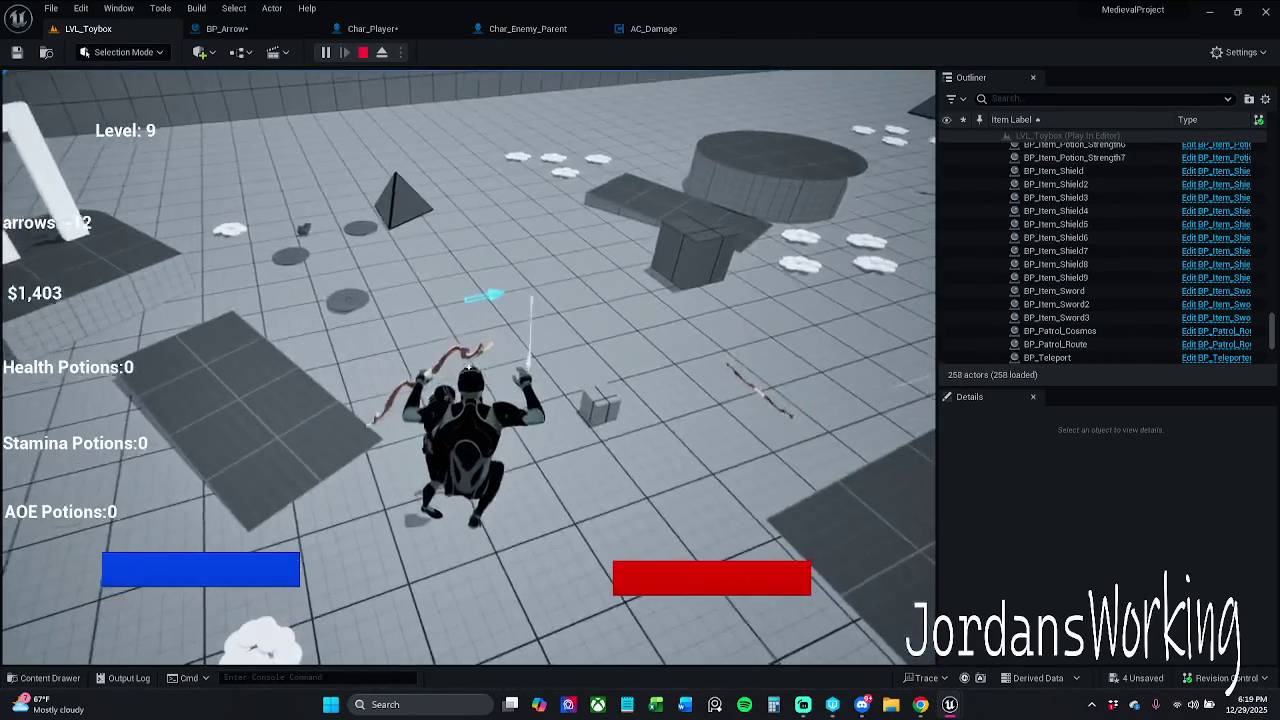
click(468, 368)
click(468, 368)
click(468, 368)
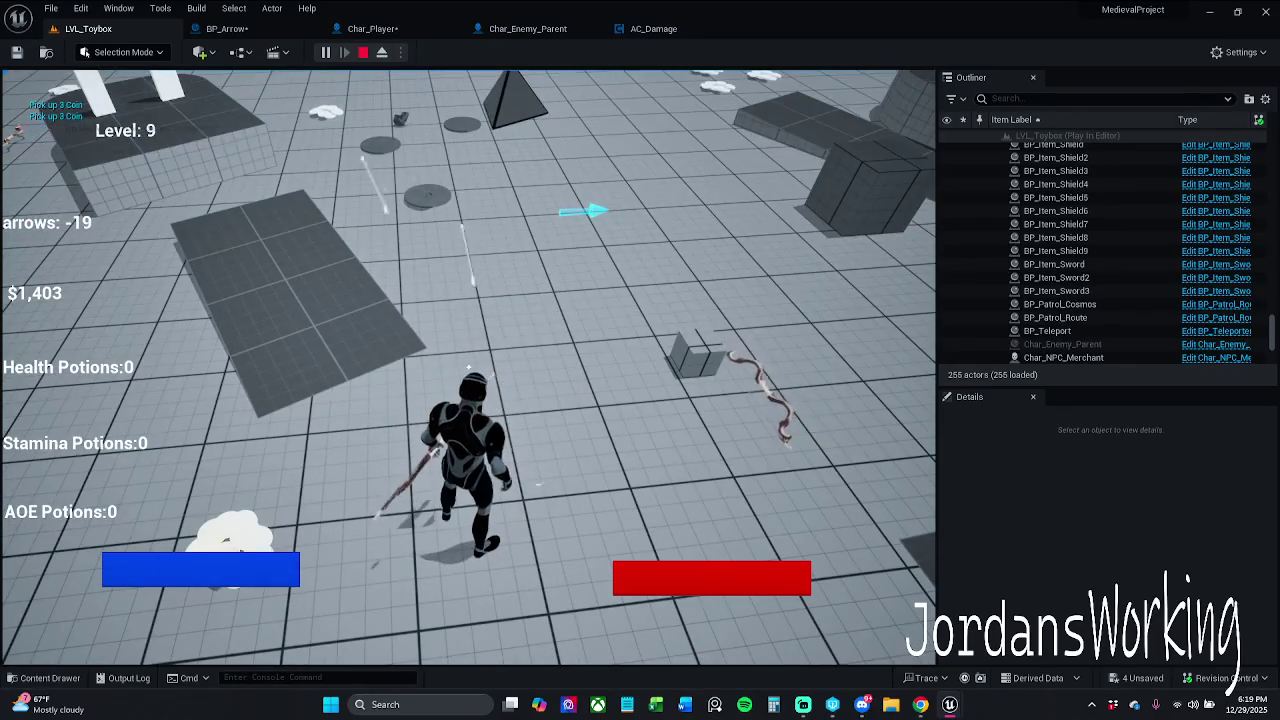
key(Escape)
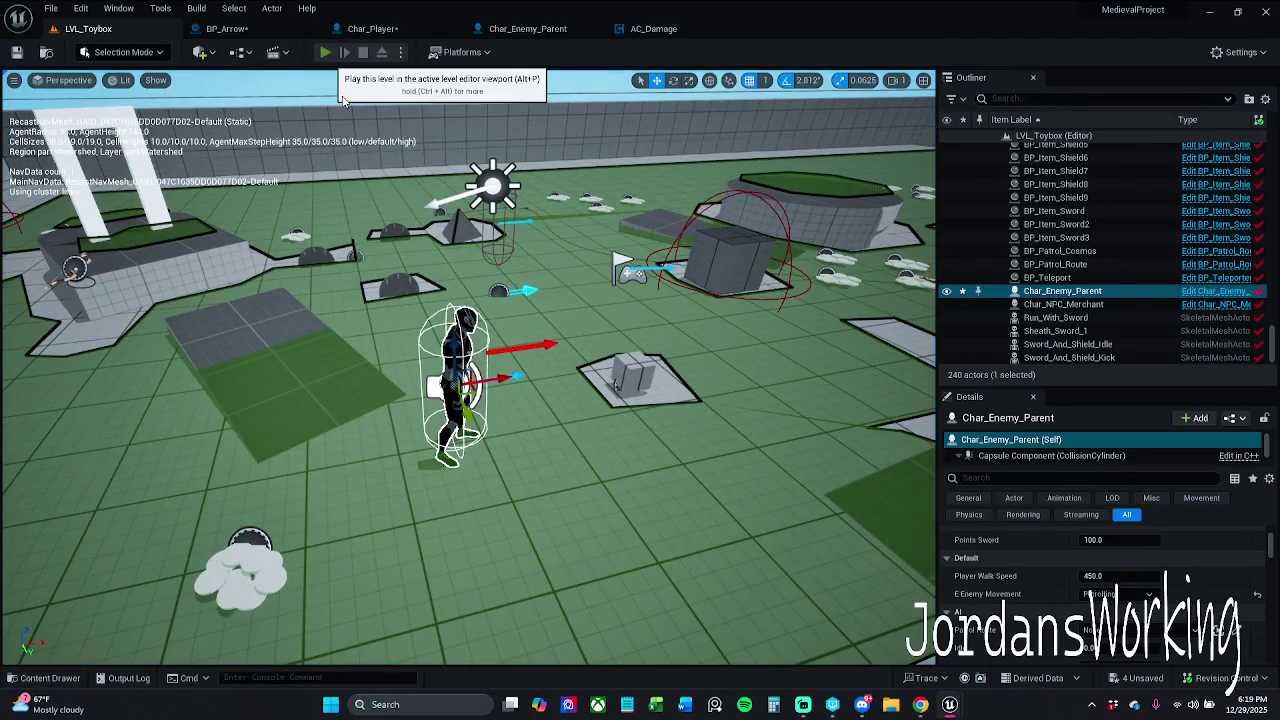
Play-test again, run toward the enemy and shoot it down with three arrows
click(326, 53)
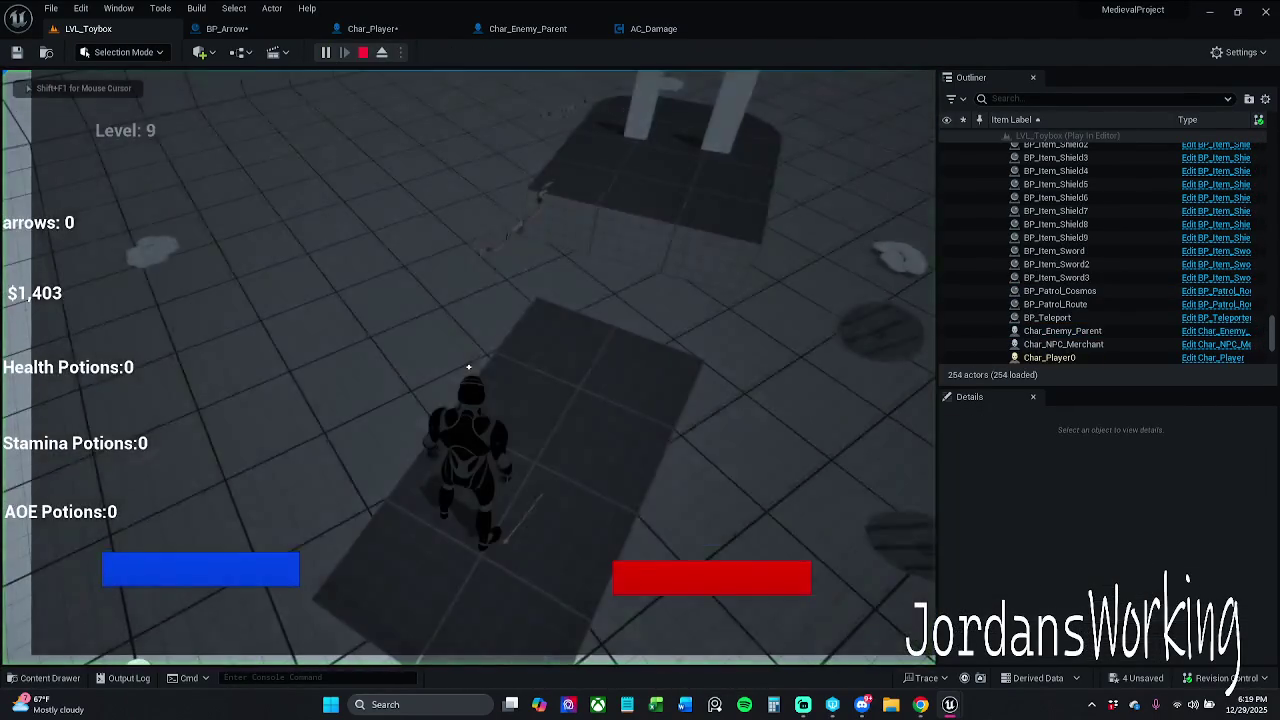
key(w)
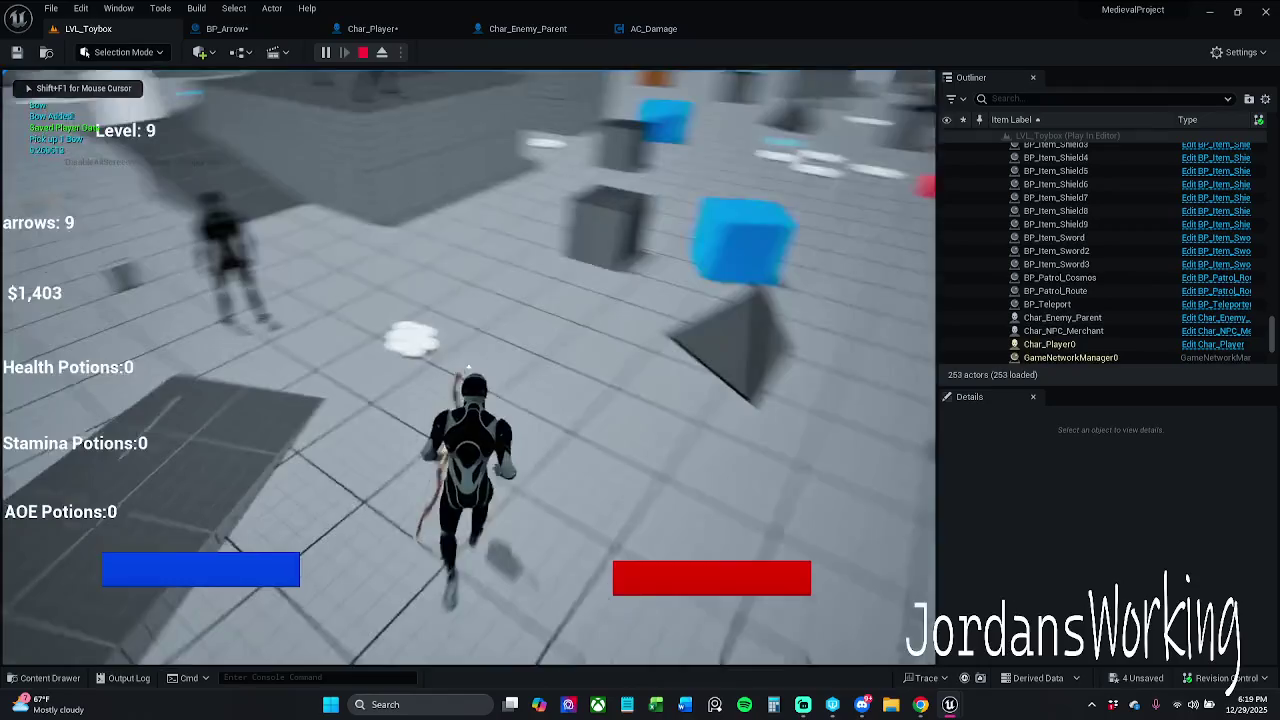
key(w)
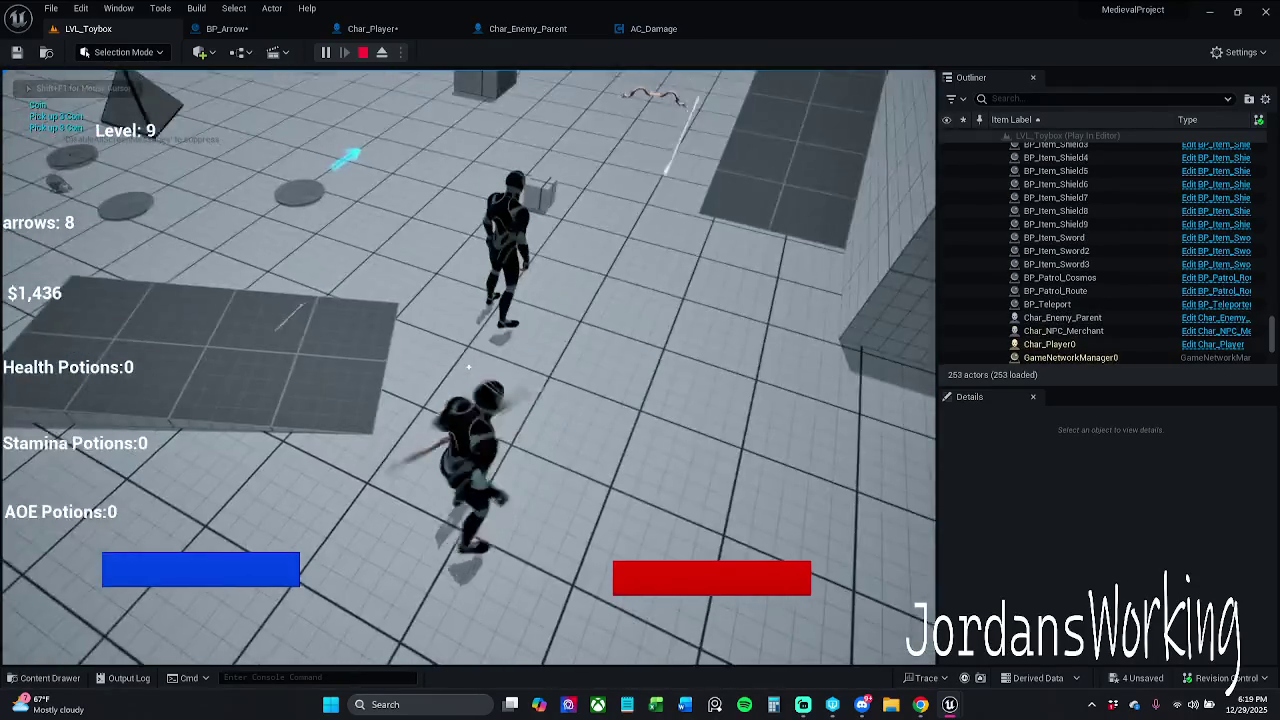
click(468, 368)
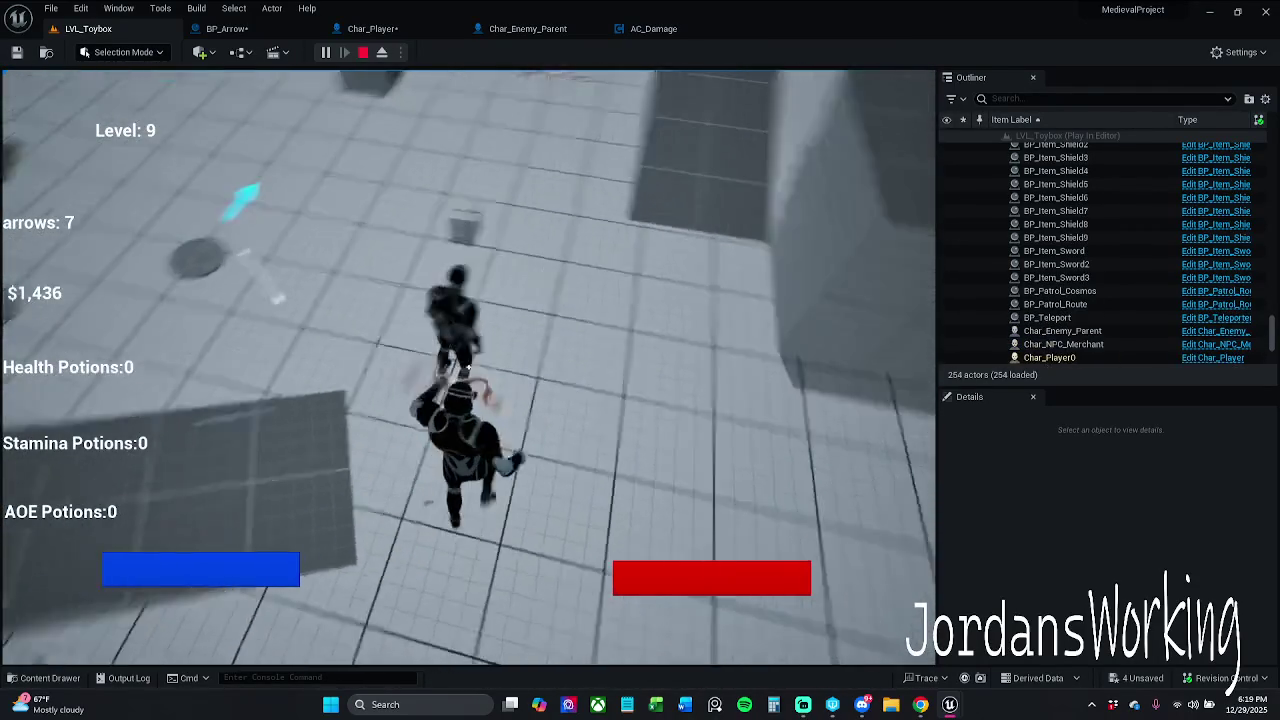
click(470, 368)
click(468, 368)
key(Escape)
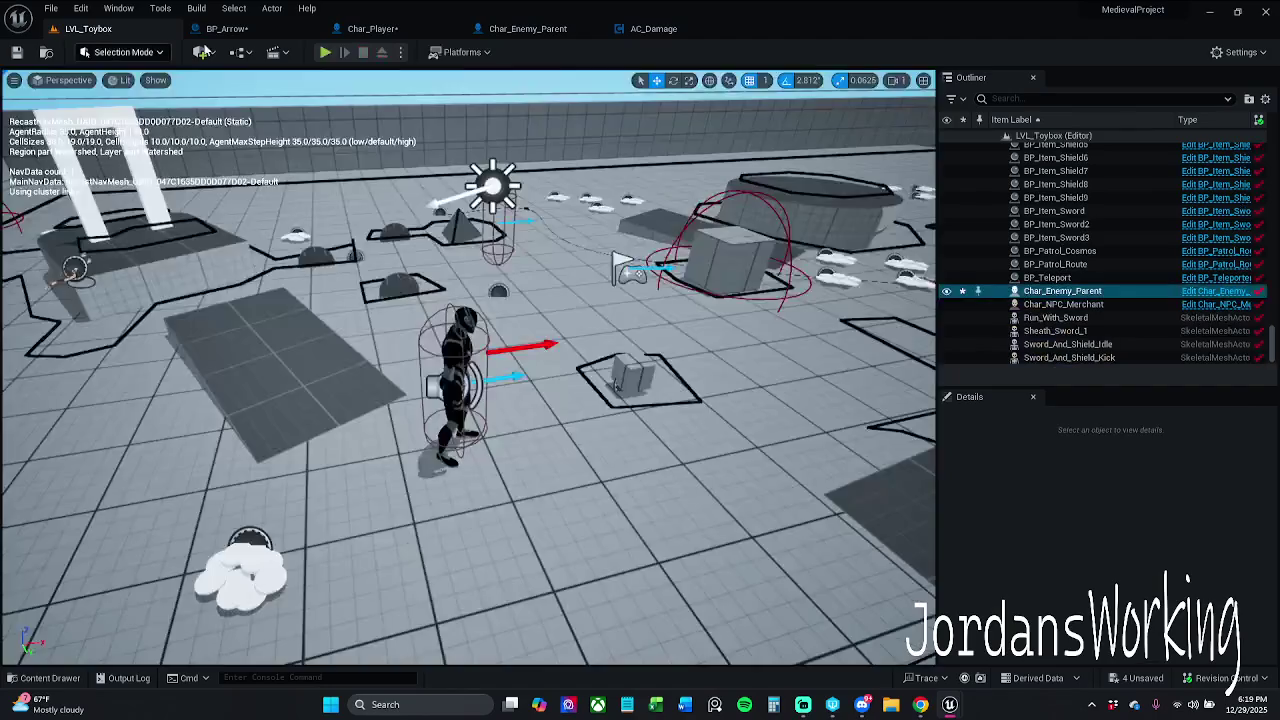
Save the Char_Player blueprint, then save BP_Arrow
click(372, 28)
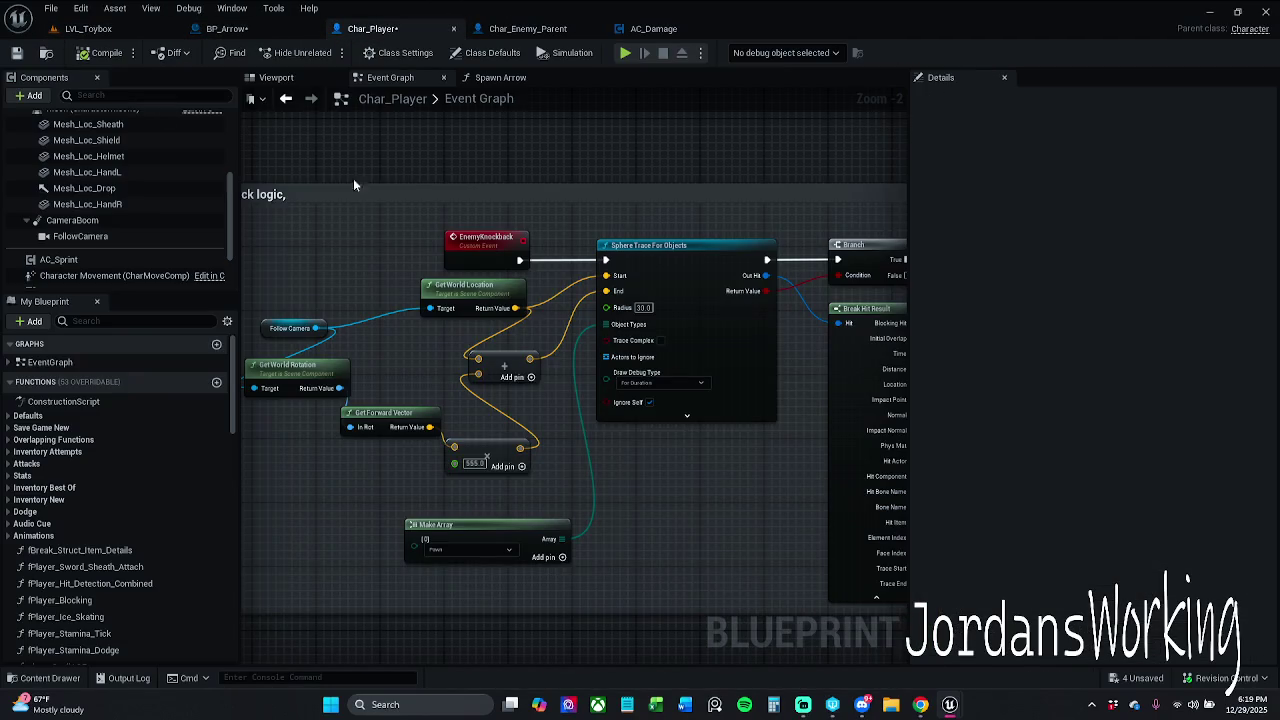
click(16, 52)
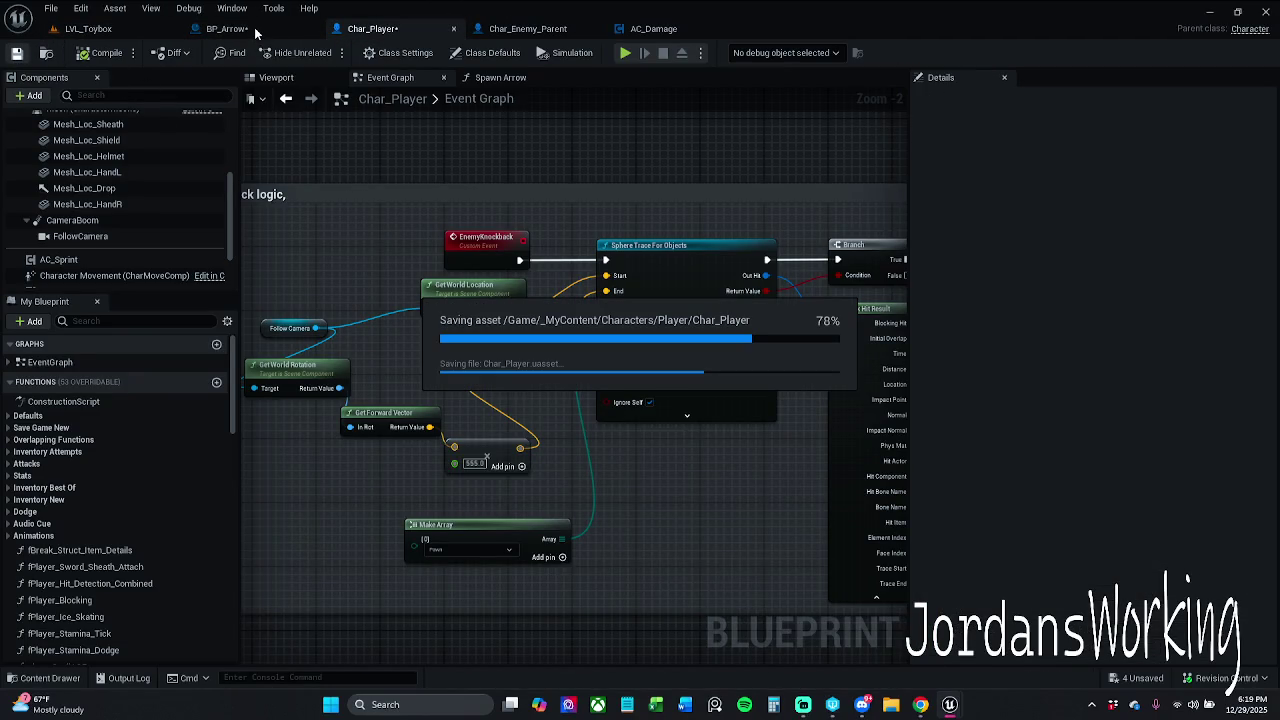
click(255, 33)
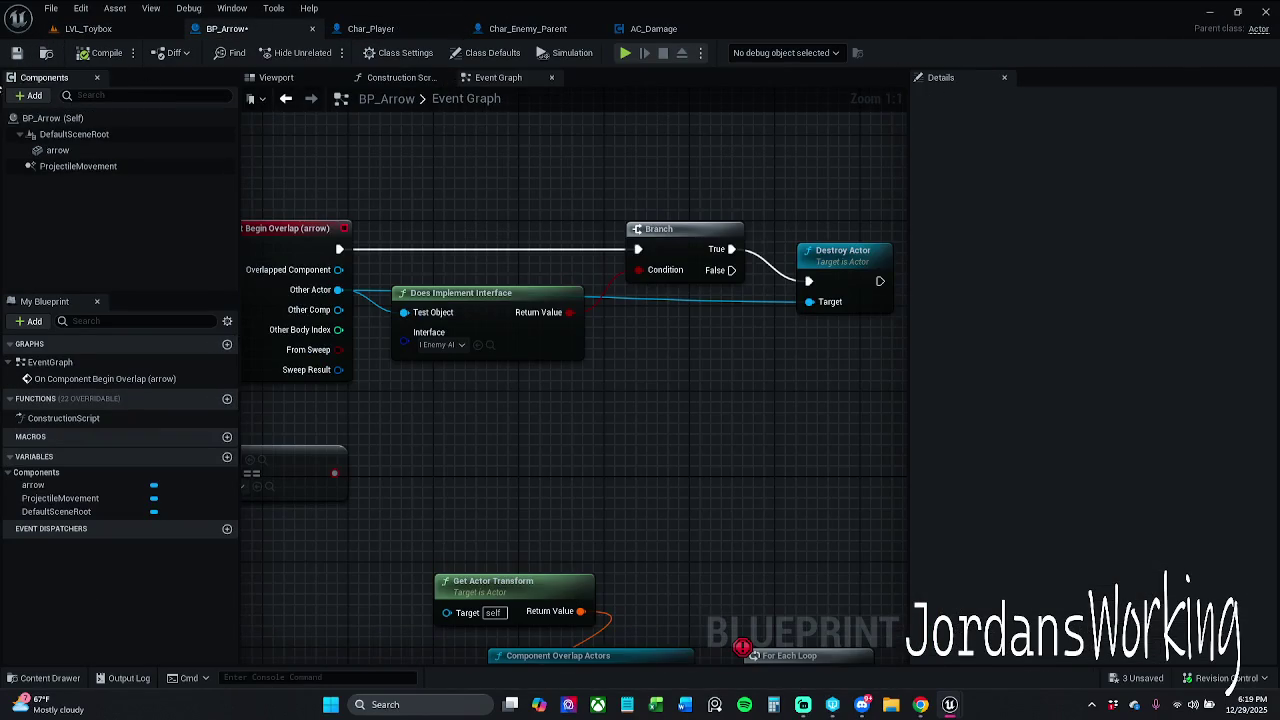
click(16, 52)
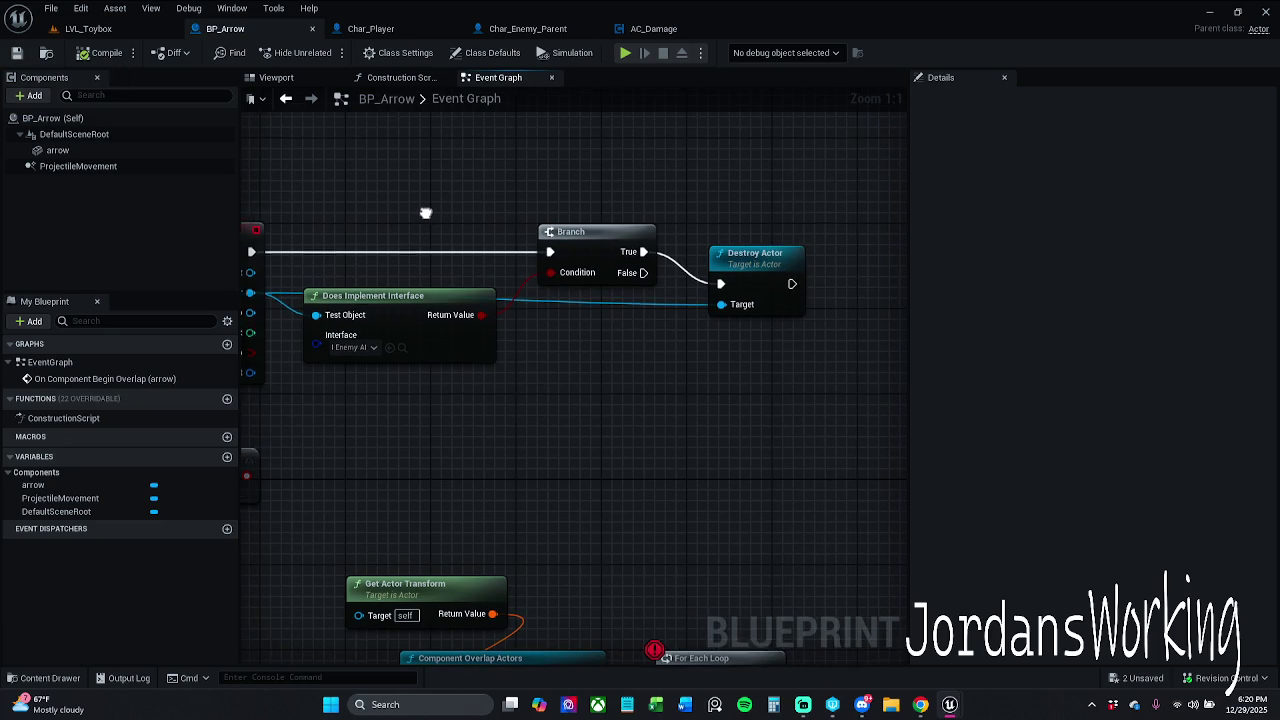
Reposition the Destroy Actor node, resave BP_Arrow and select the On Component Begin Overlap event
mouse_move(740, 285)
mouse_down()
mouse_move(800, 273)
mouse_move(823, 250)
mouse_move(749, 215)
mouse_move(665, 224)
mouse_up()
scroll(665, 224, down, 1)
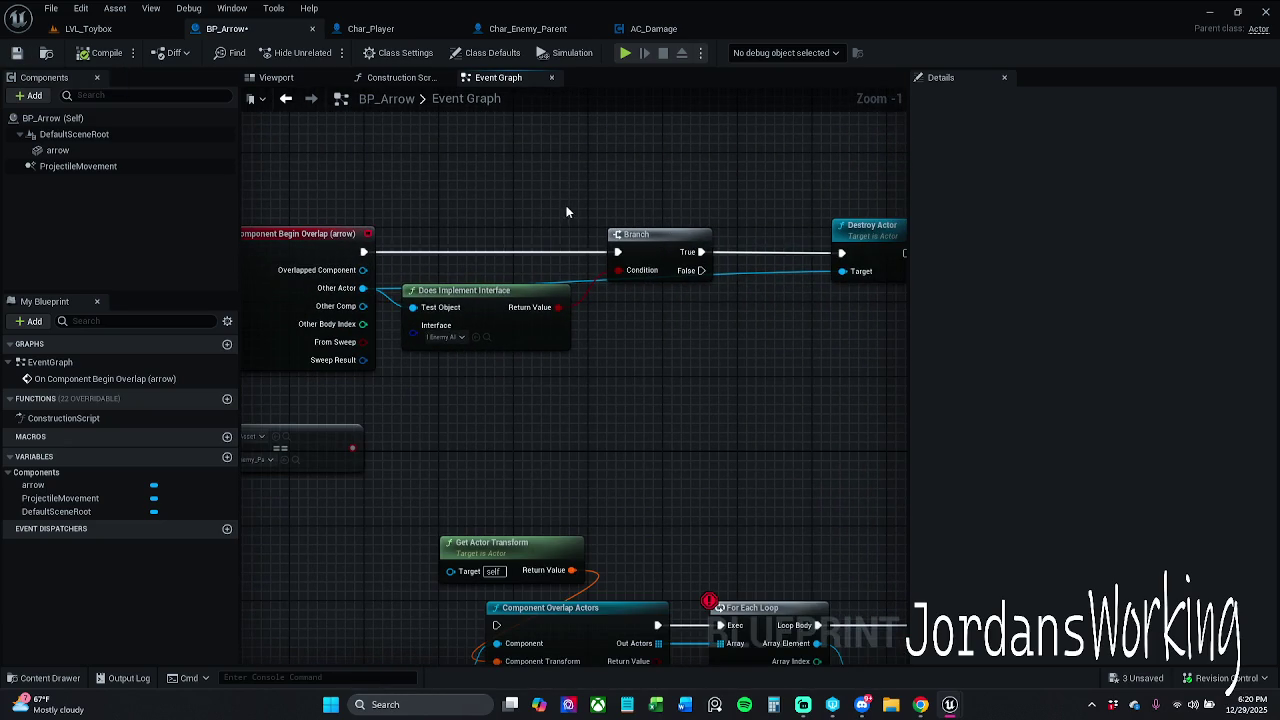
click(16, 52)
scroll(627, 298, down, 2)
mouse_move(622, 428)
mouse_down()
mouse_move(627, 298)
mouse_move(619, 331)
mouse_up()
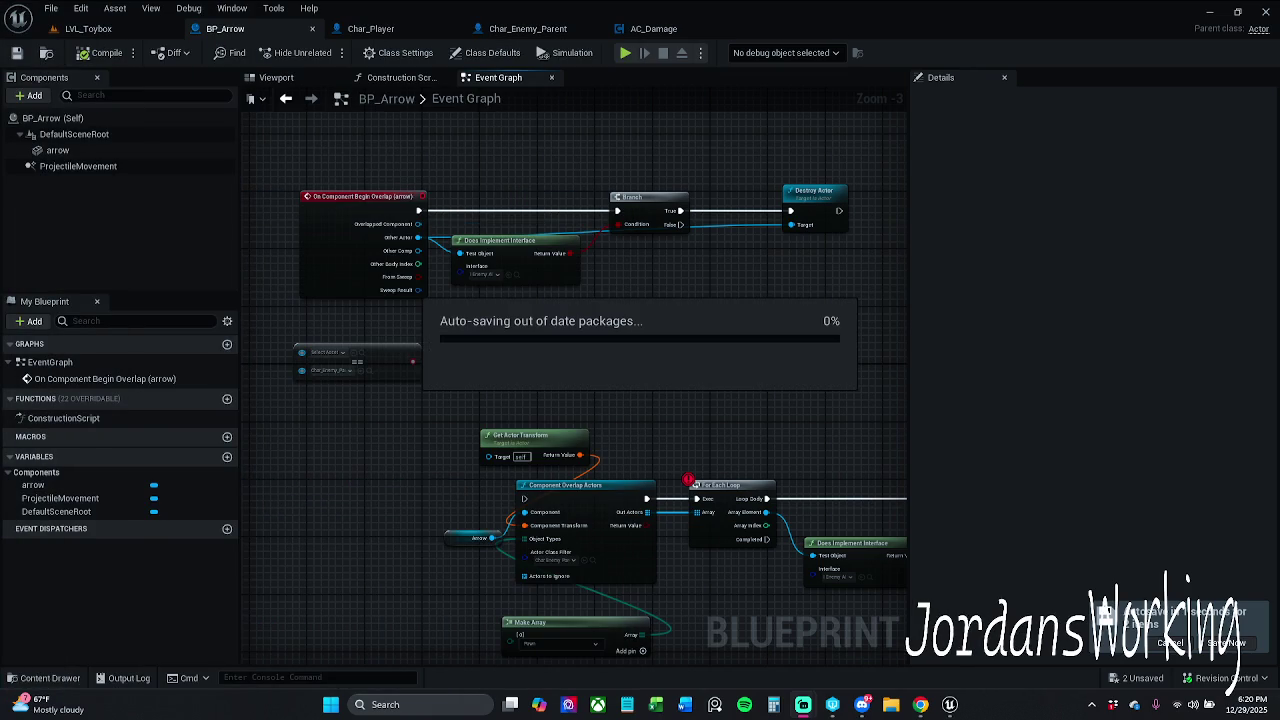
click(105, 378)
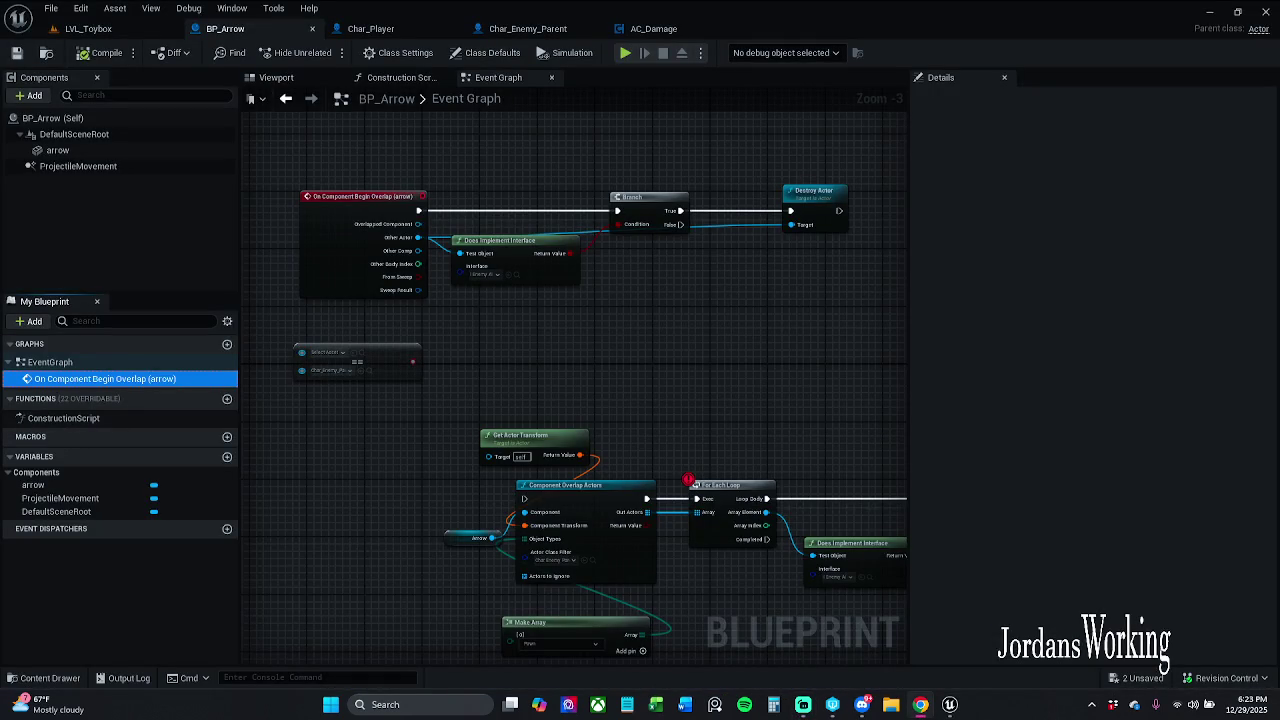
drag(588, 336, 546, 375)
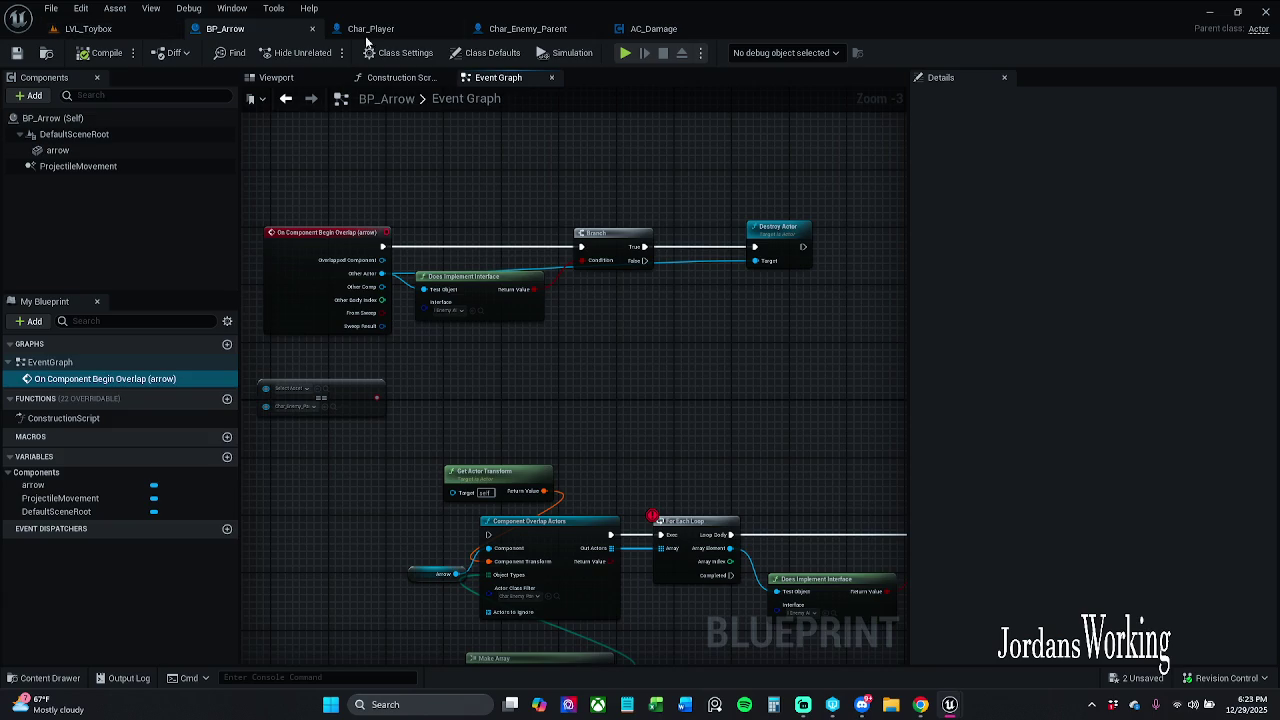
Find the Spawn Arrow node below the Knockback logic comment in Char_Player and inspect its function graph
click(380, 28)
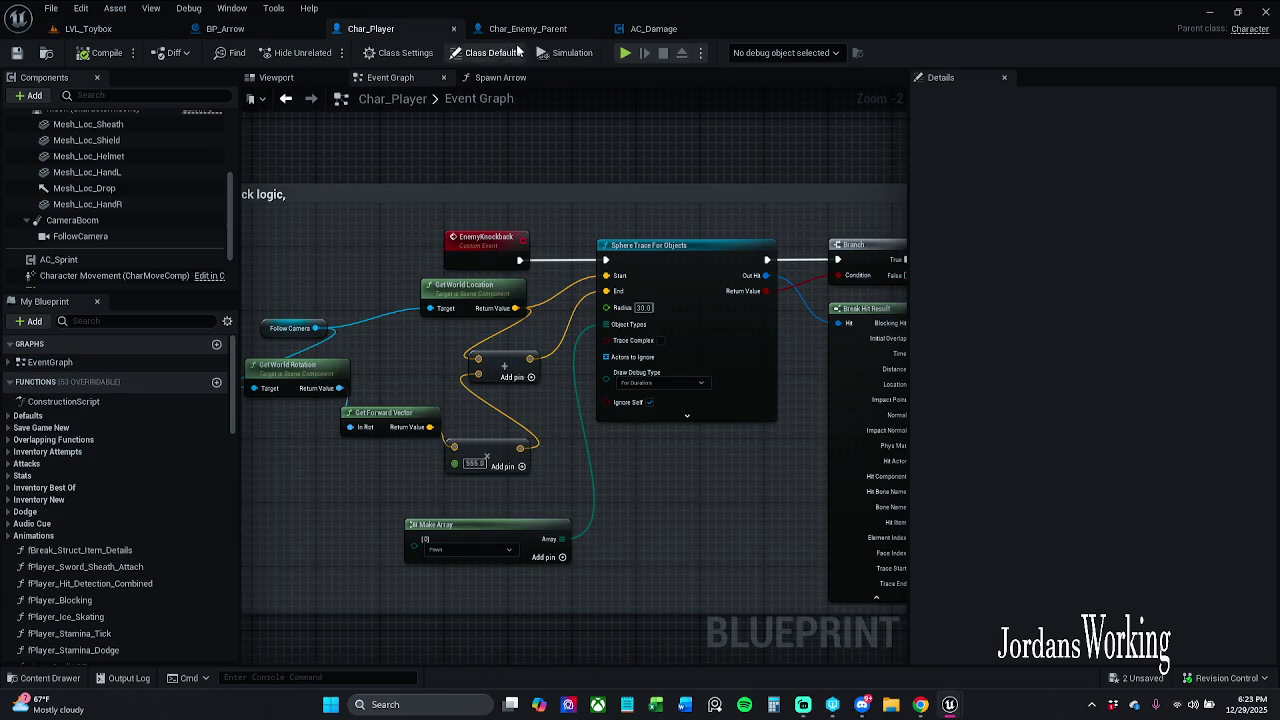
scroll(547, 232, down, 3)
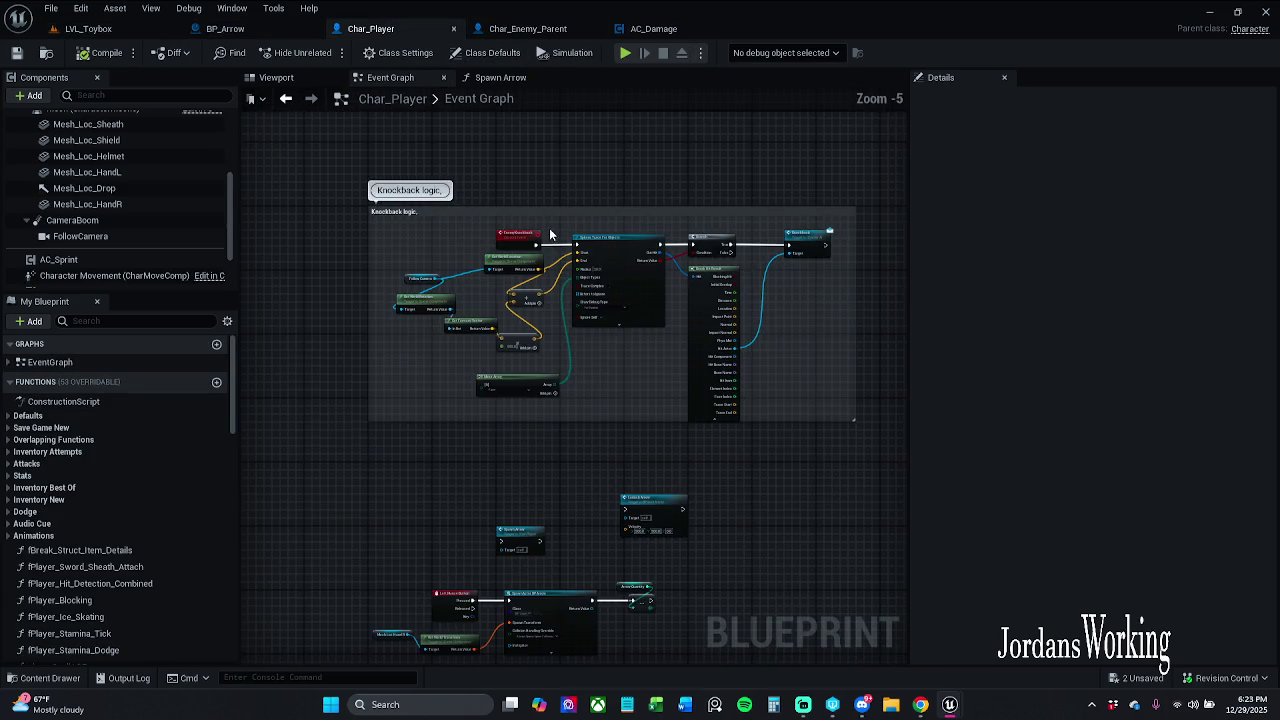
scroll(584, 343, up, 1)
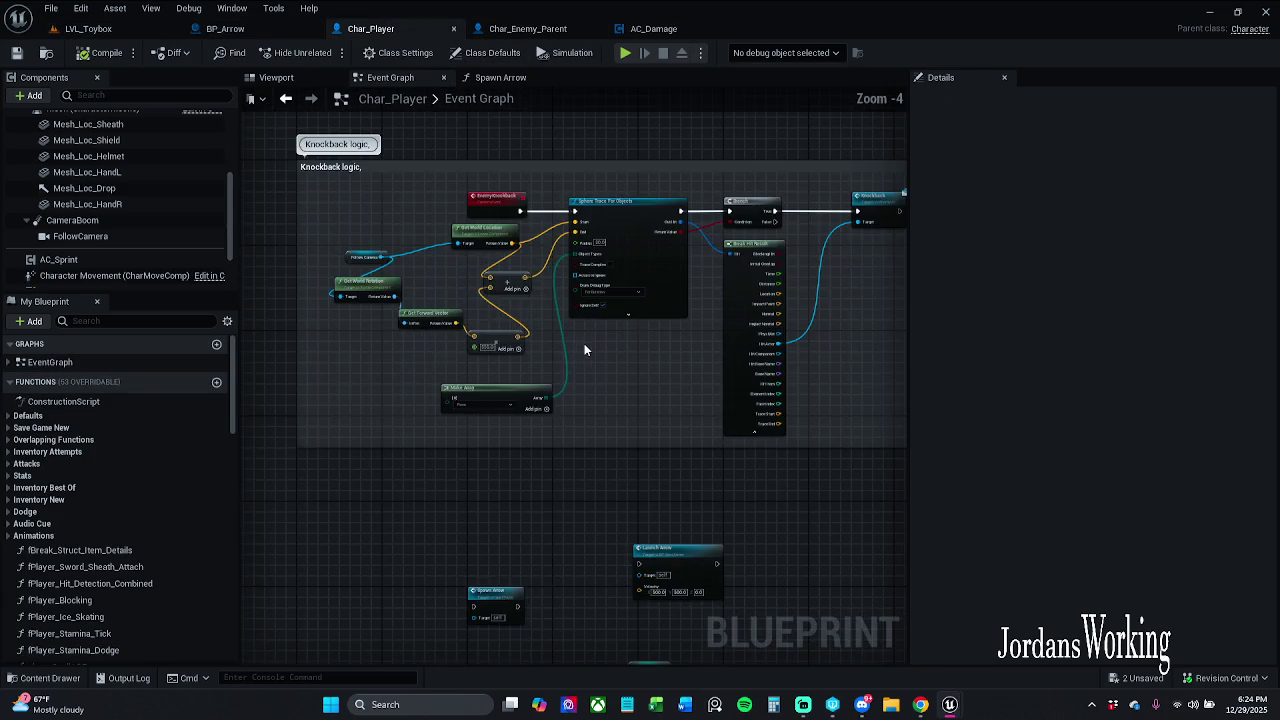
drag(644, 423, 644, 246)
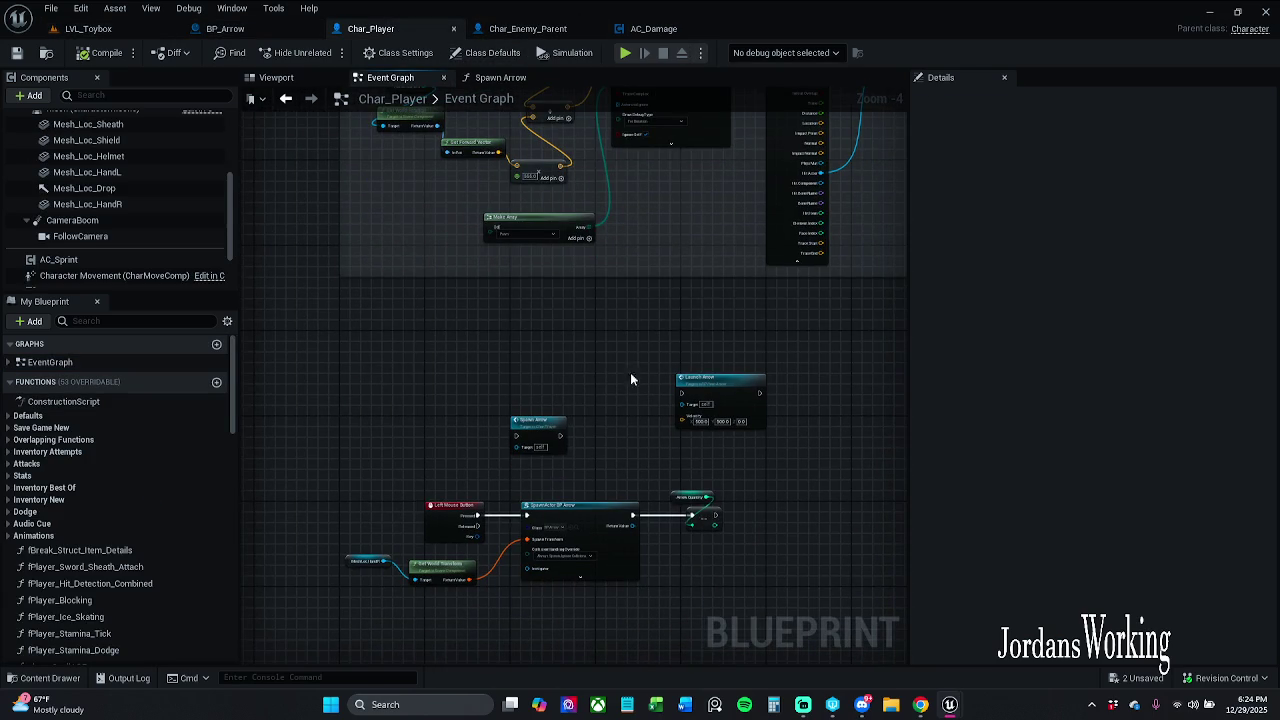
scroll(626, 397, up, 2)
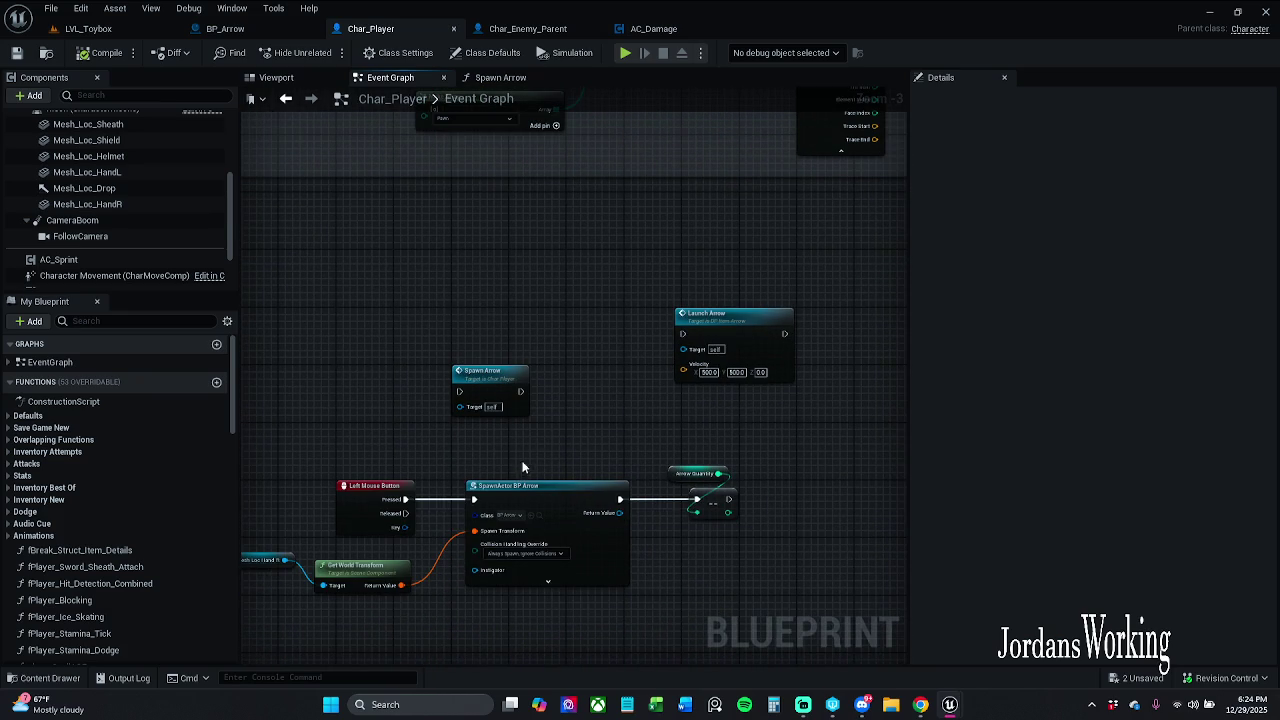
double_click(484, 378)
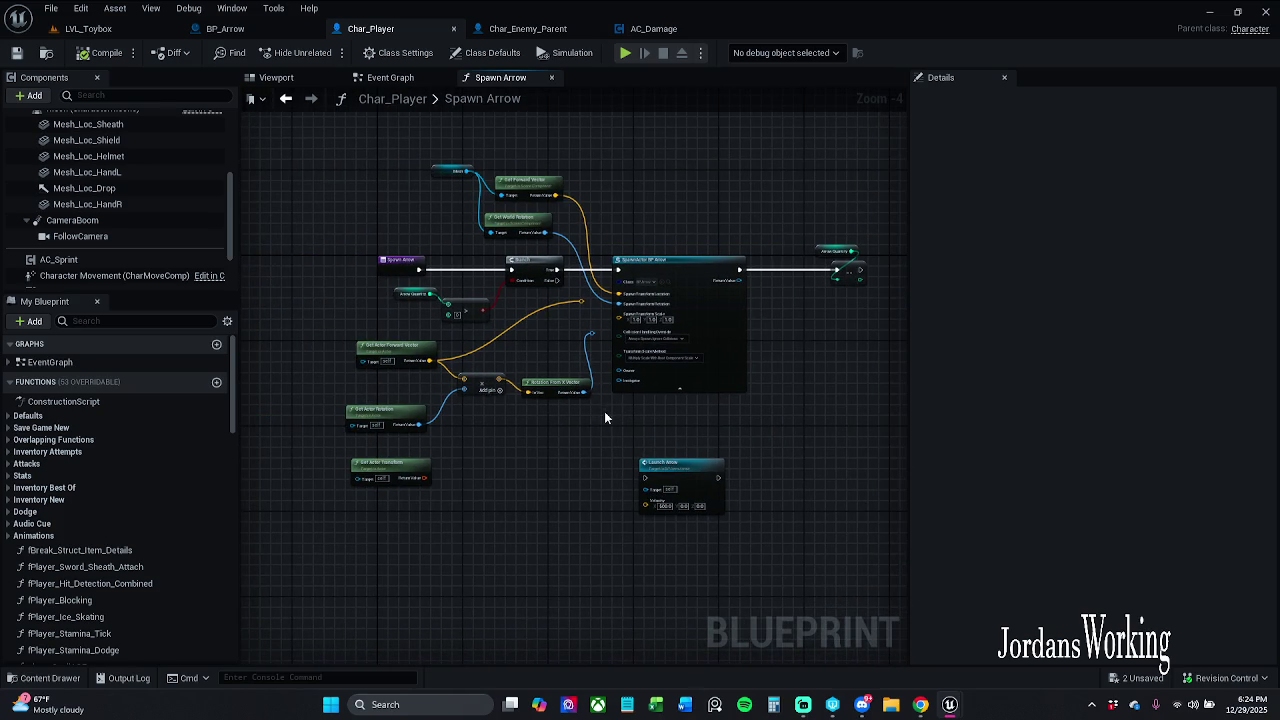
click(387, 78)
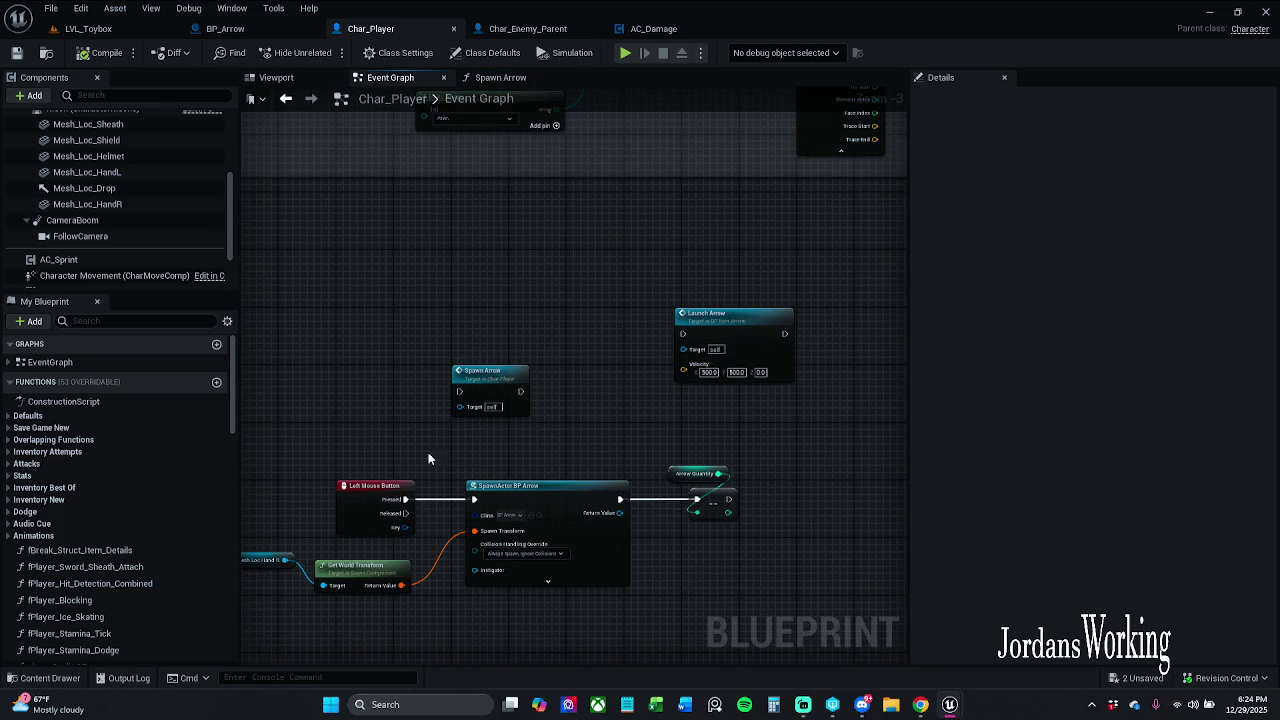
Connect Left Mouse Button Pressed to Spawn Arrow and start a LVL_Toybox play-test
drag(405, 499, 461, 392)
click(131, 32)
click(329, 55)
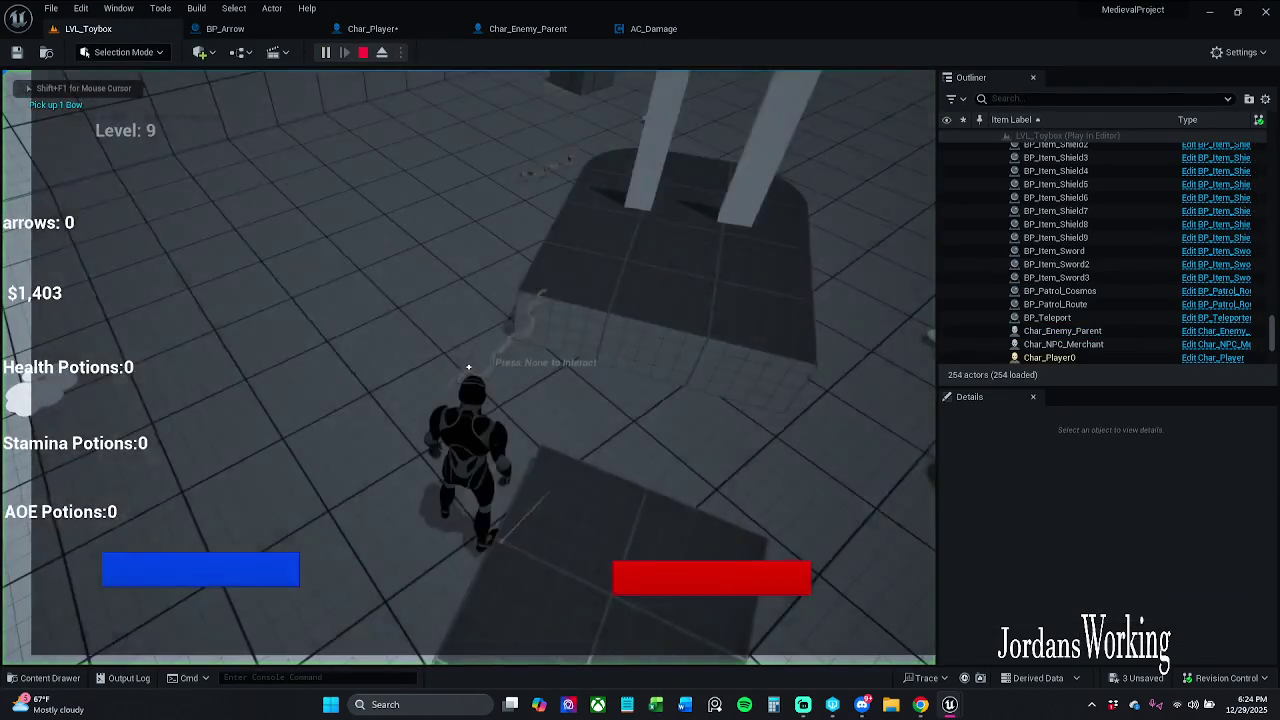
Pick up the bow with E, fire all seven arrows until the counter reads 0, then stop
key(e)
click(468, 367)
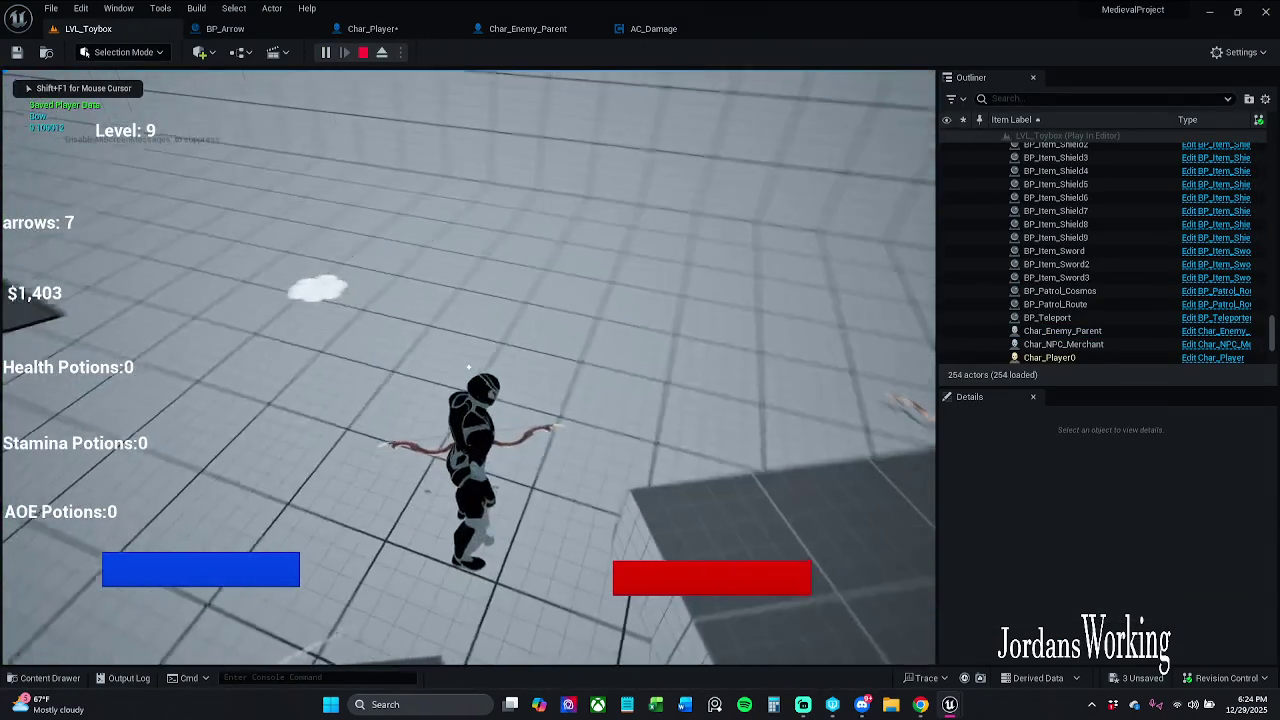
click(468, 367)
click(468, 367)
click(468, 367)
click(468, 367)
double_click(468, 367)
click(468, 367)
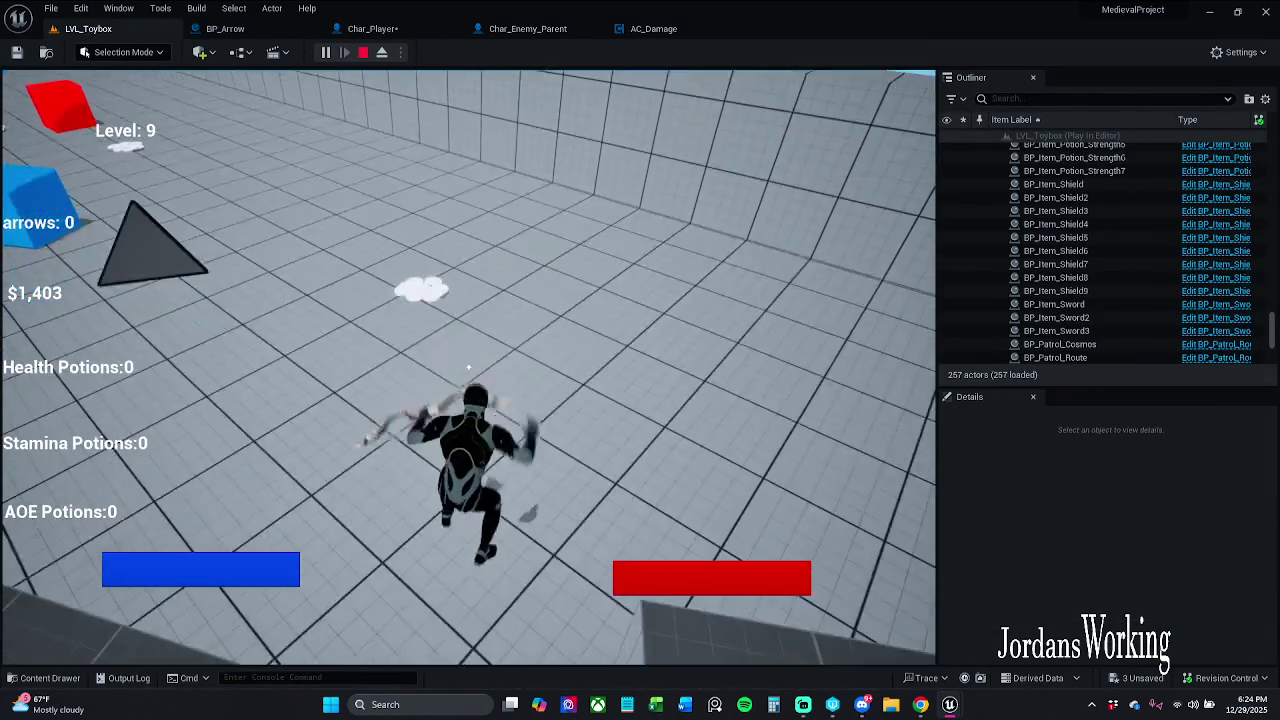
key(Escape)
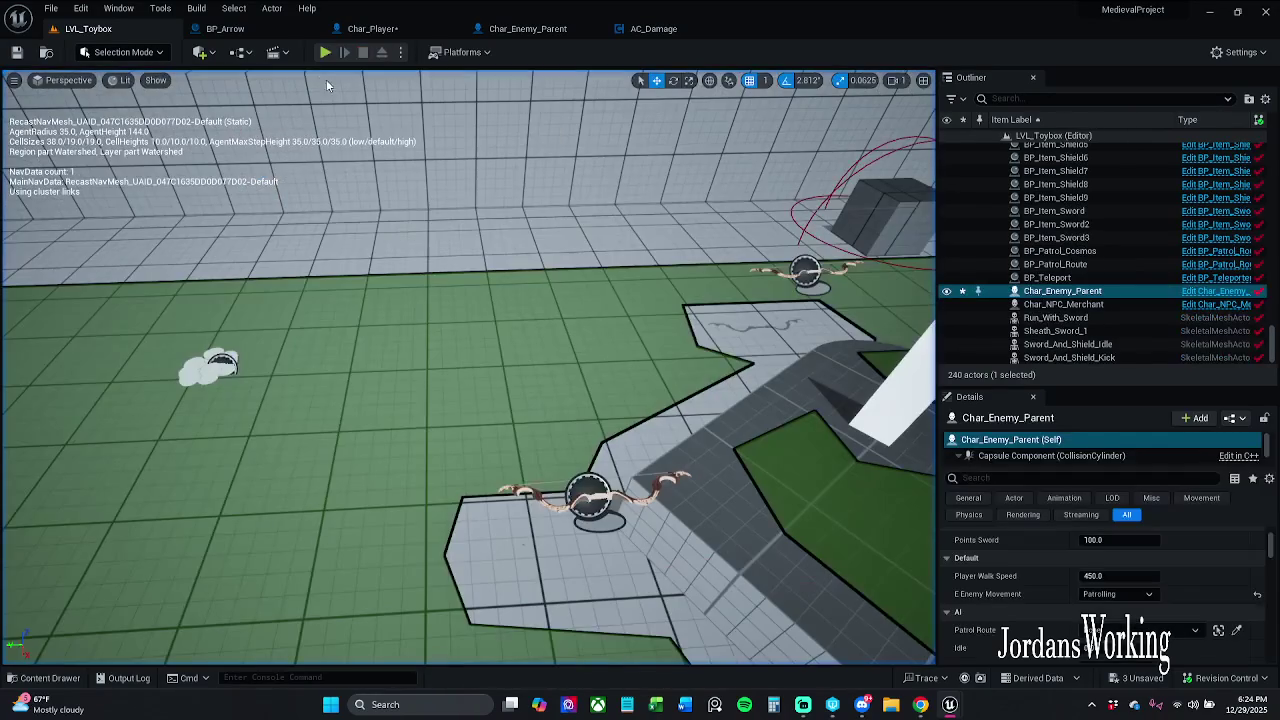
In Char_Player's event graph, reconnect Left Mouse Button Pressed to SpawnActor BP Arrow
click(407, 30)
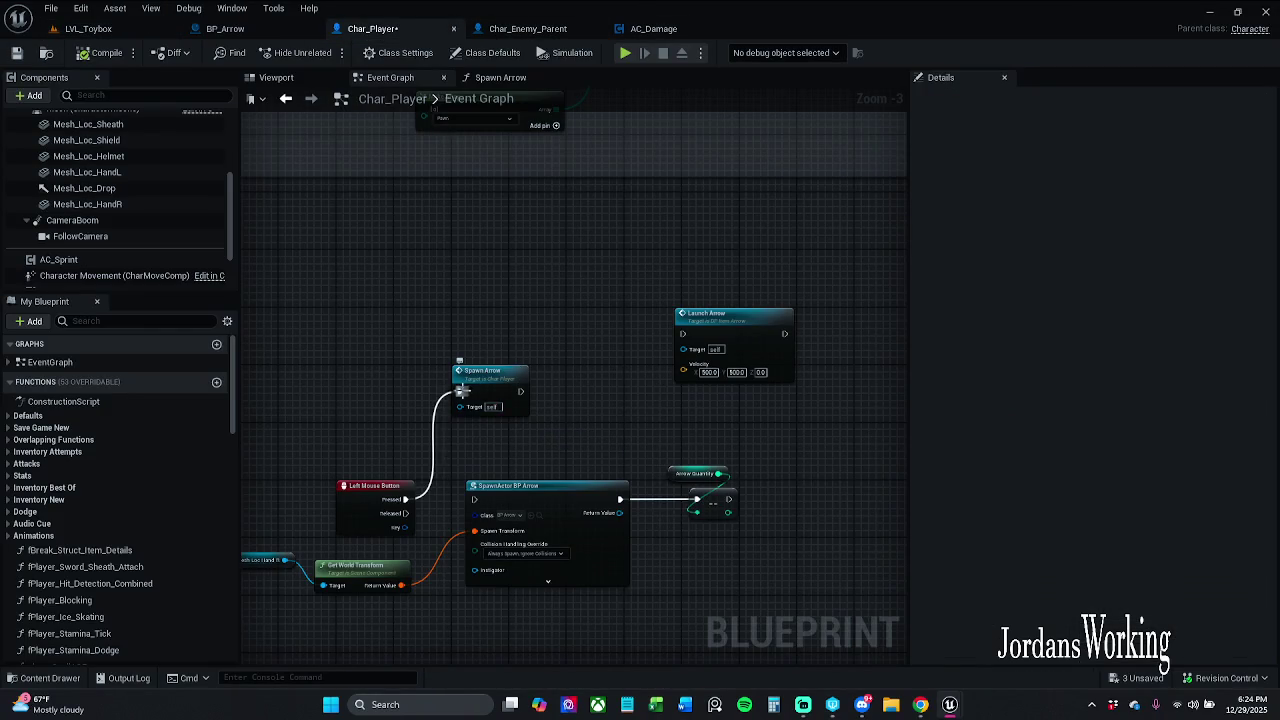
drag(405, 499, 474, 499)
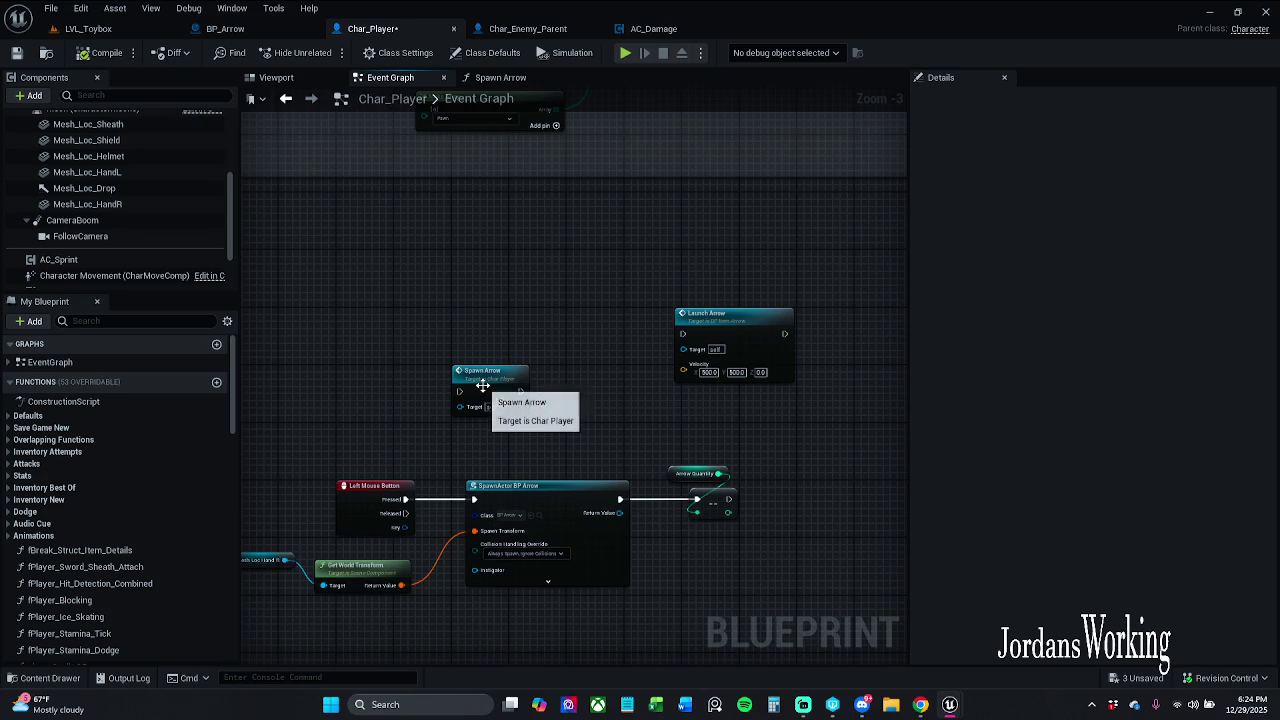
drag(423, 449, 611, 364)
scroll(501, 440, up, 3)
drag(501, 440, 444, 425)
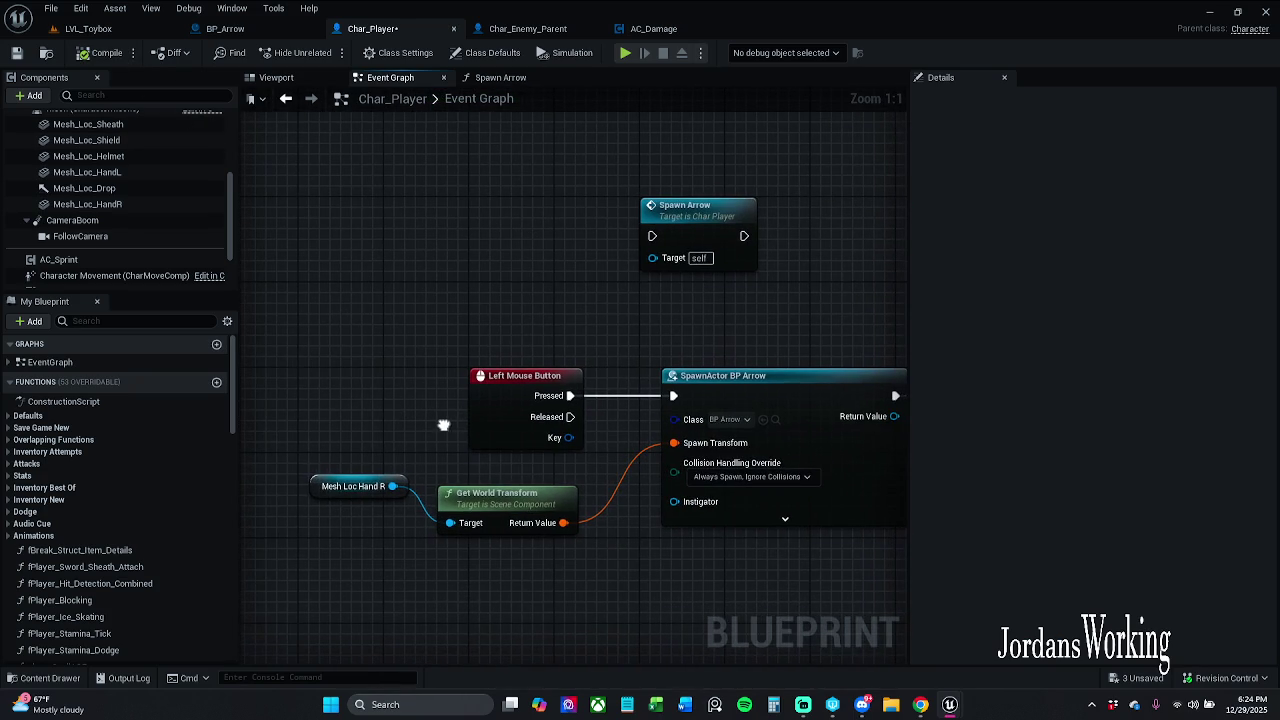
Add a Mesh Loc Hand L reference to the graph, then return to LVL_Toybox
drag(349, 175, 329, 217)
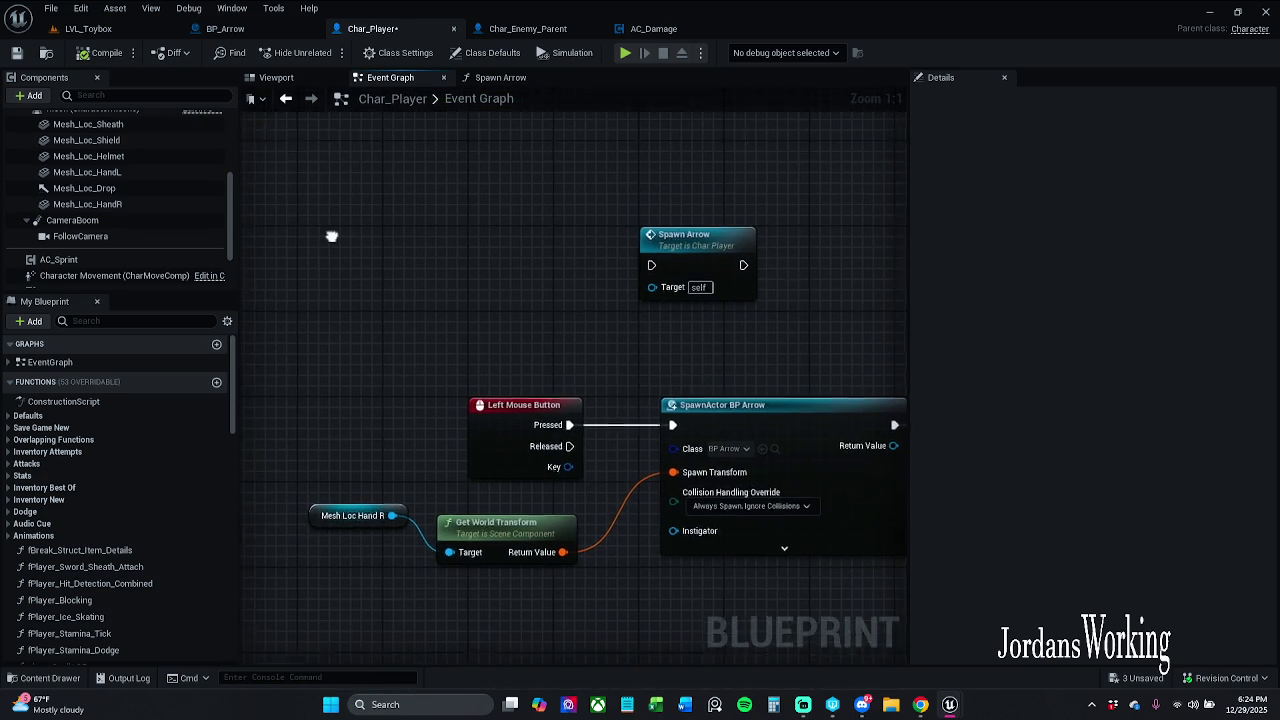
scroll(90, 208, up, 2)
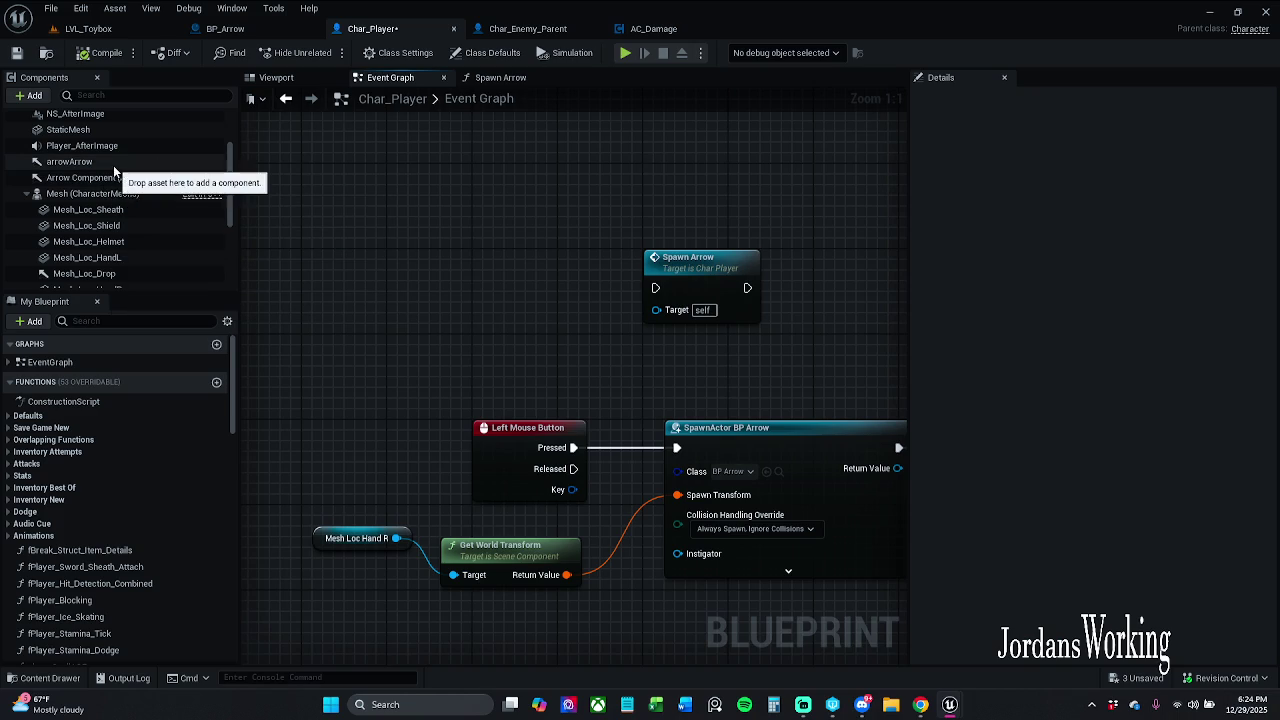
mouse_move(124, 257)
mouse_down()
mouse_move(315, 515)
mouse_move(317, 538)
mouse_up()
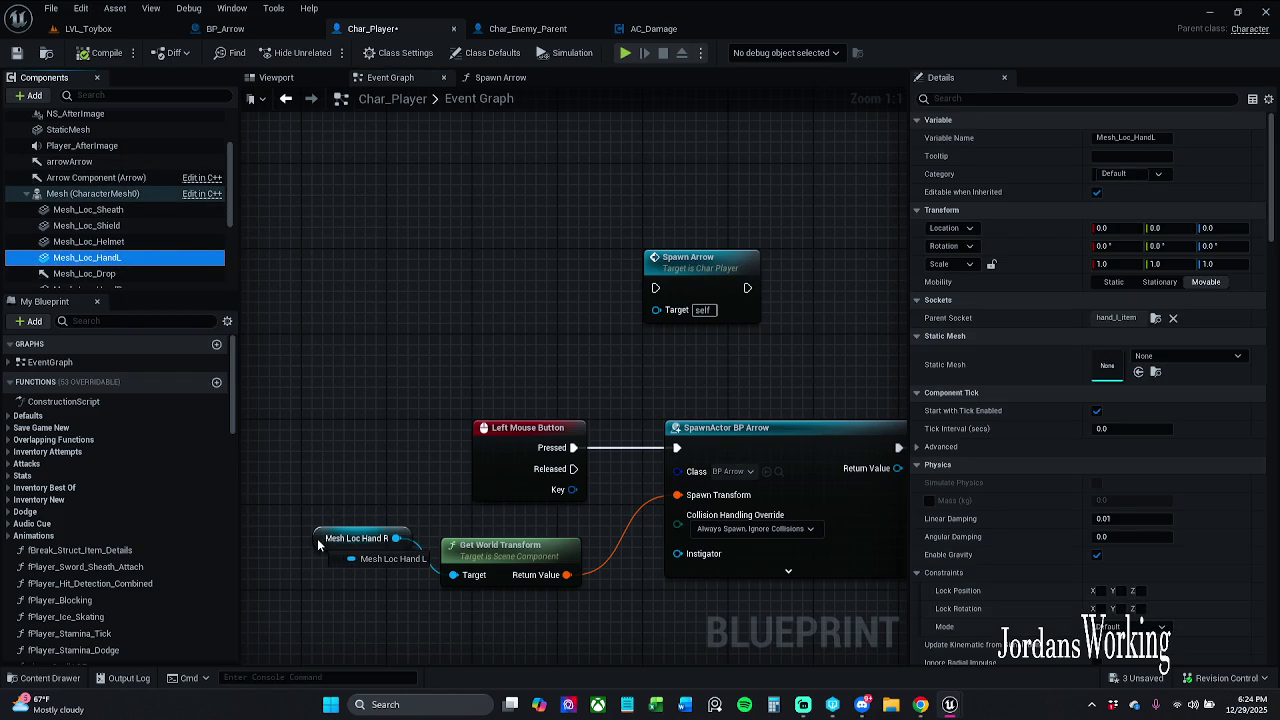
click(120, 30)
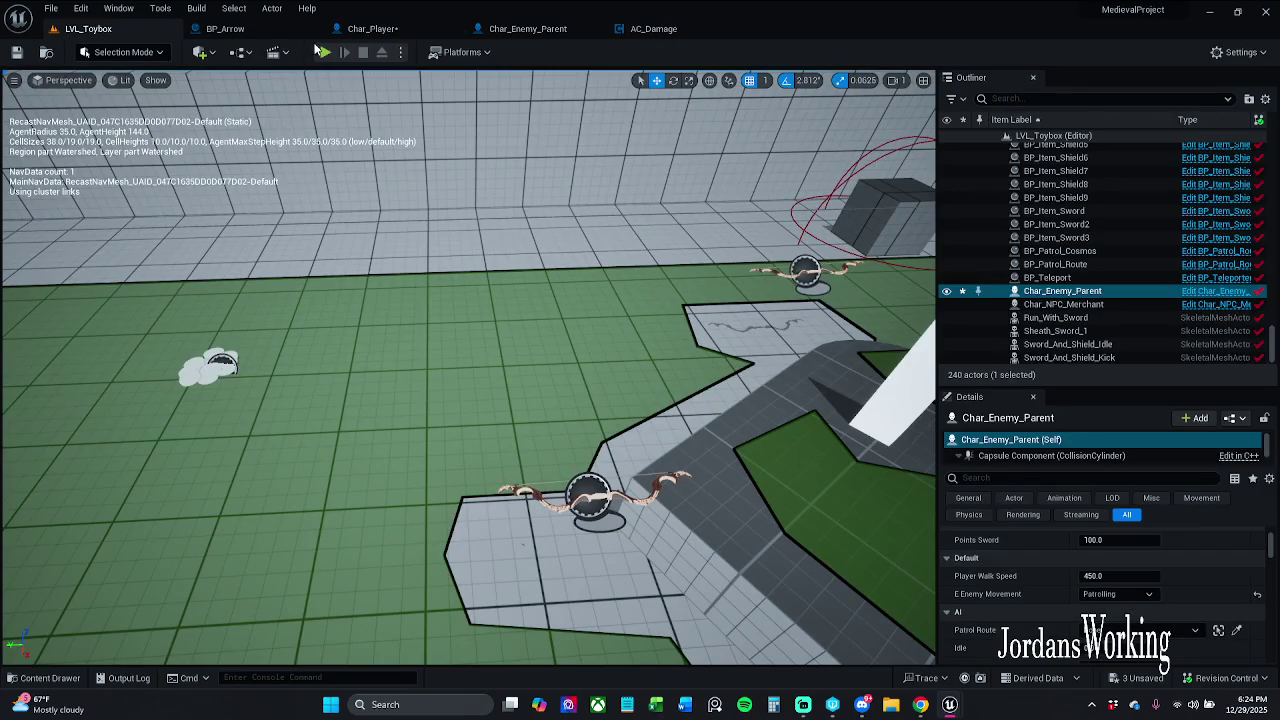
Play-test the level firing eight arrows with left-click, then stop and switch to BP_Arrow
click(324, 53)
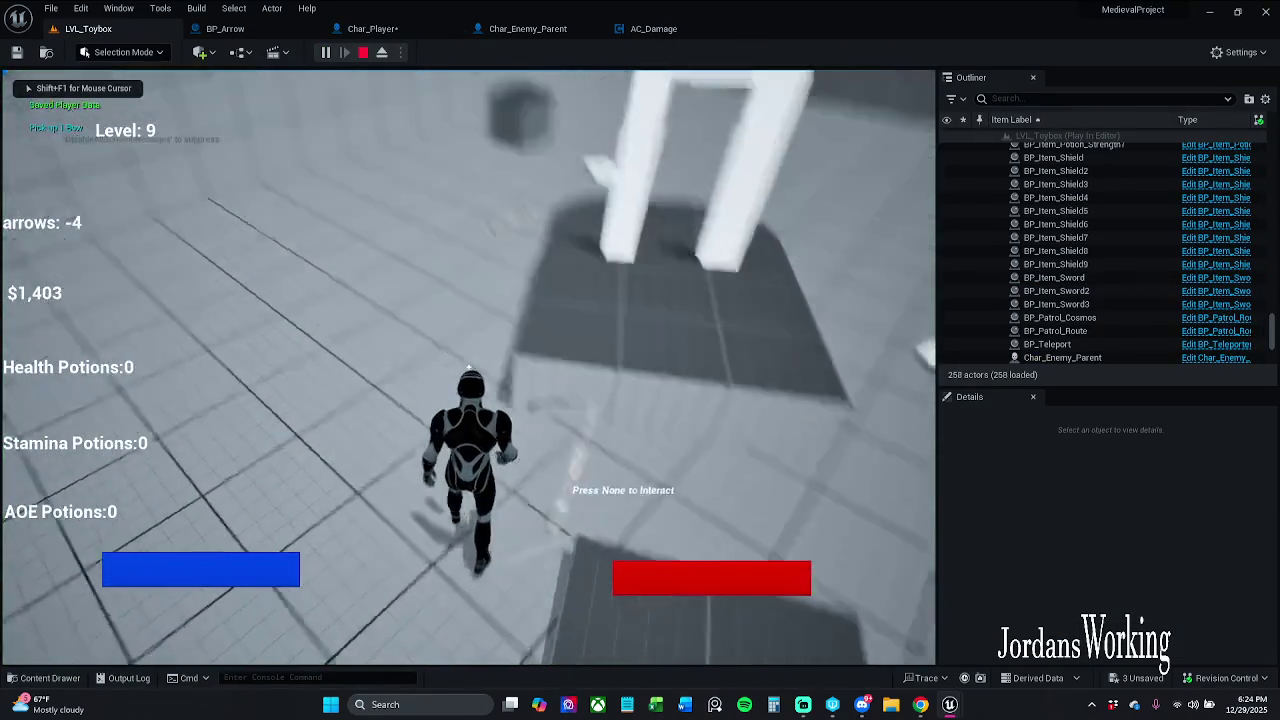
click(468, 368)
click(468, 368)
click(468, 368)
click(468, 368)
click(468, 368)
click(468, 368)
click(468, 368)
click(468, 368)
click(468, 368)
click(468, 368)
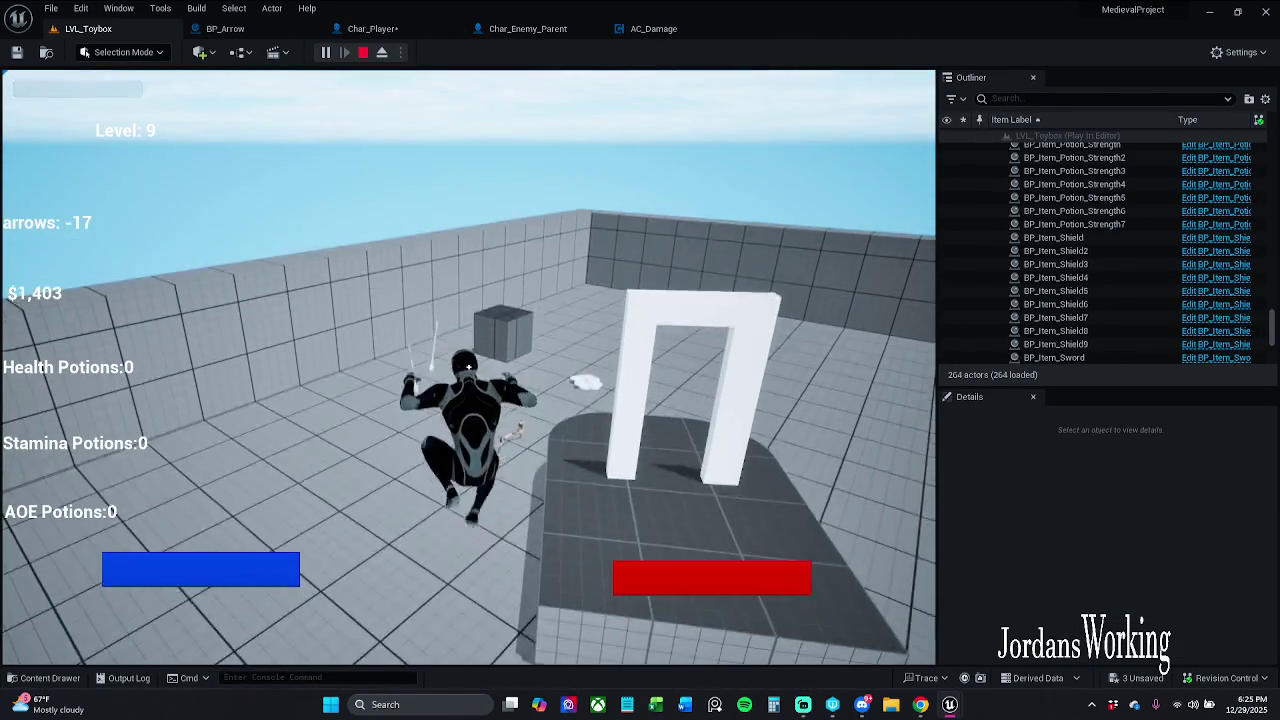
click(468, 368)
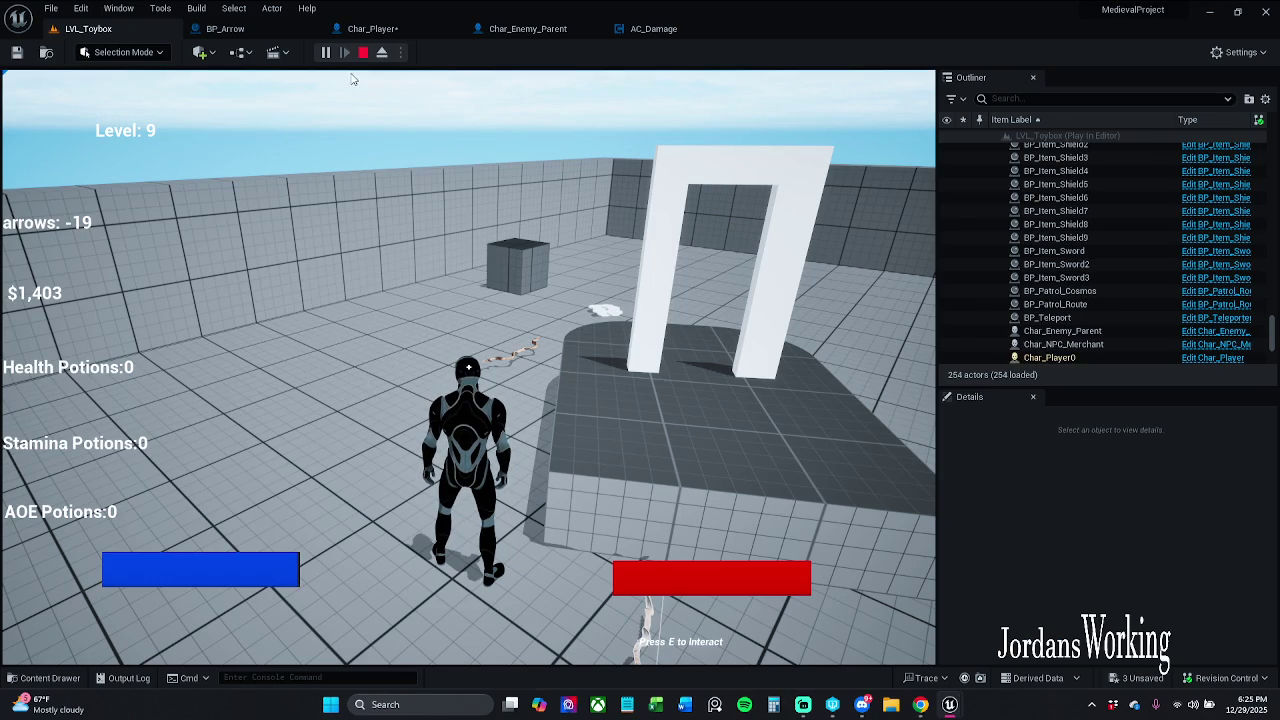
click(363, 52)
click(225, 29)
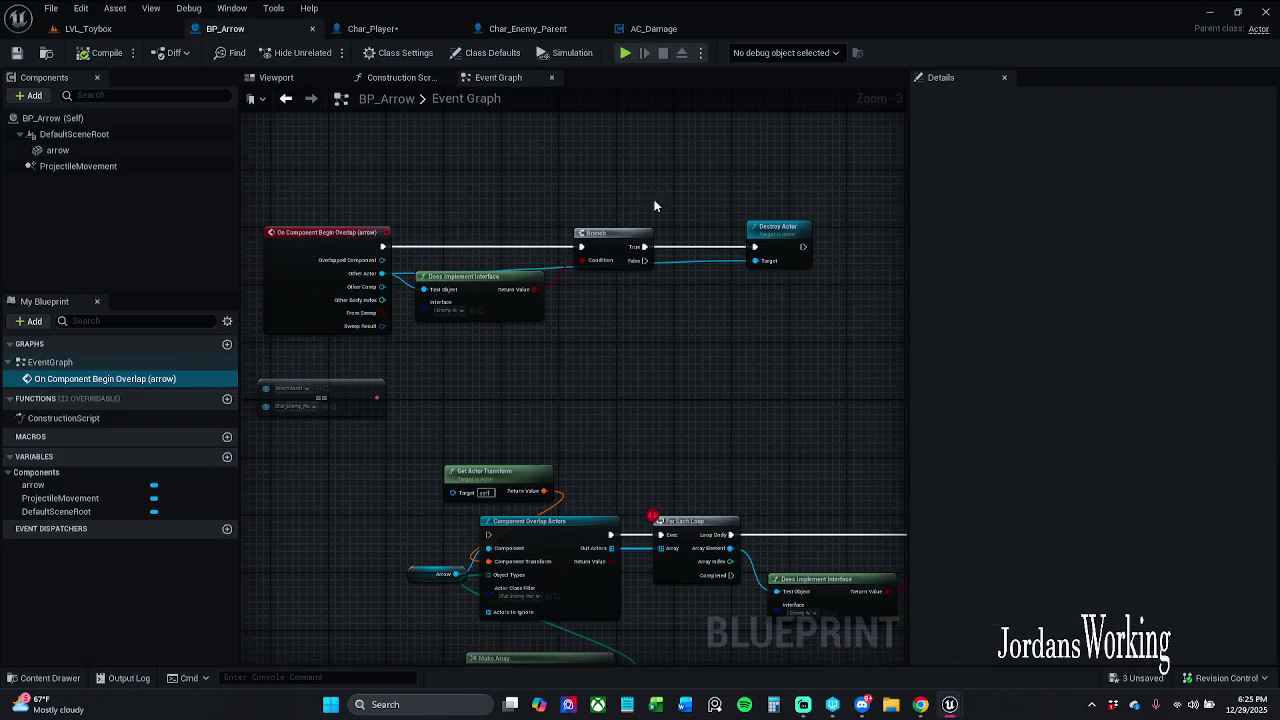
Save BP_Arrow and close its Construction Script and Viewport tabs, leaving the Event Graph
drag(500, 300, 500, 315)
click(650, 341)
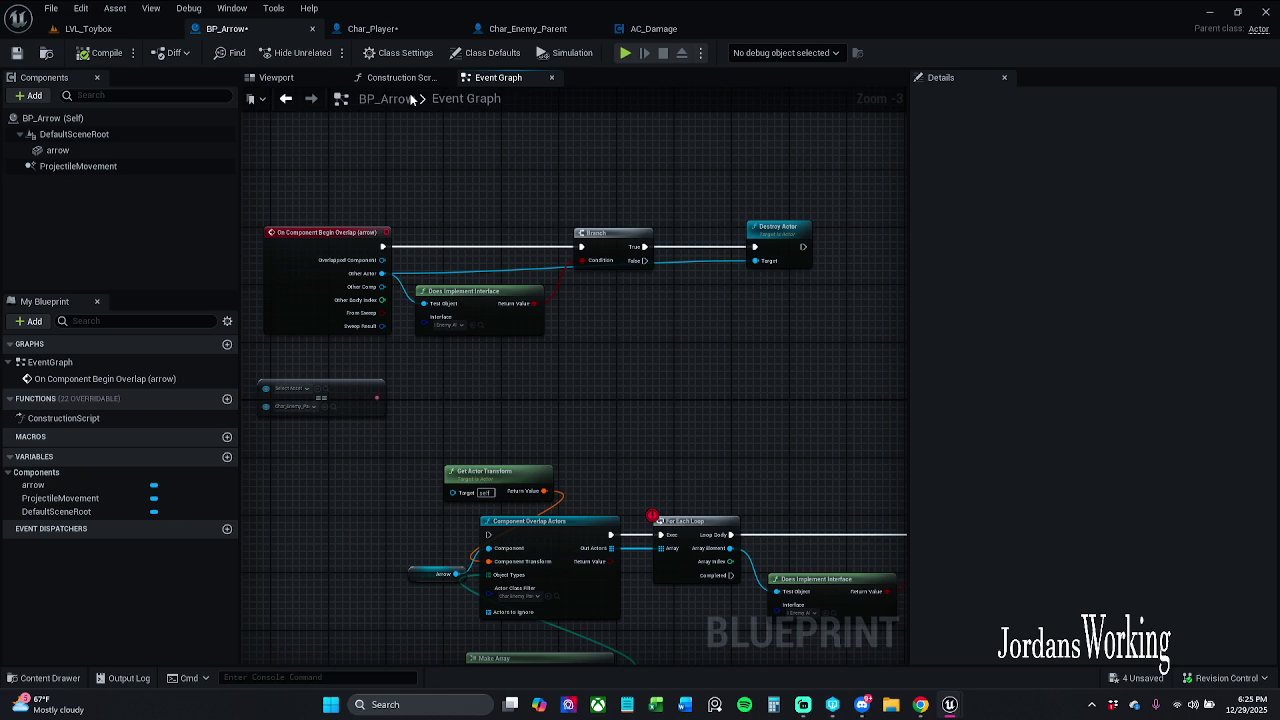
click(278, 79)
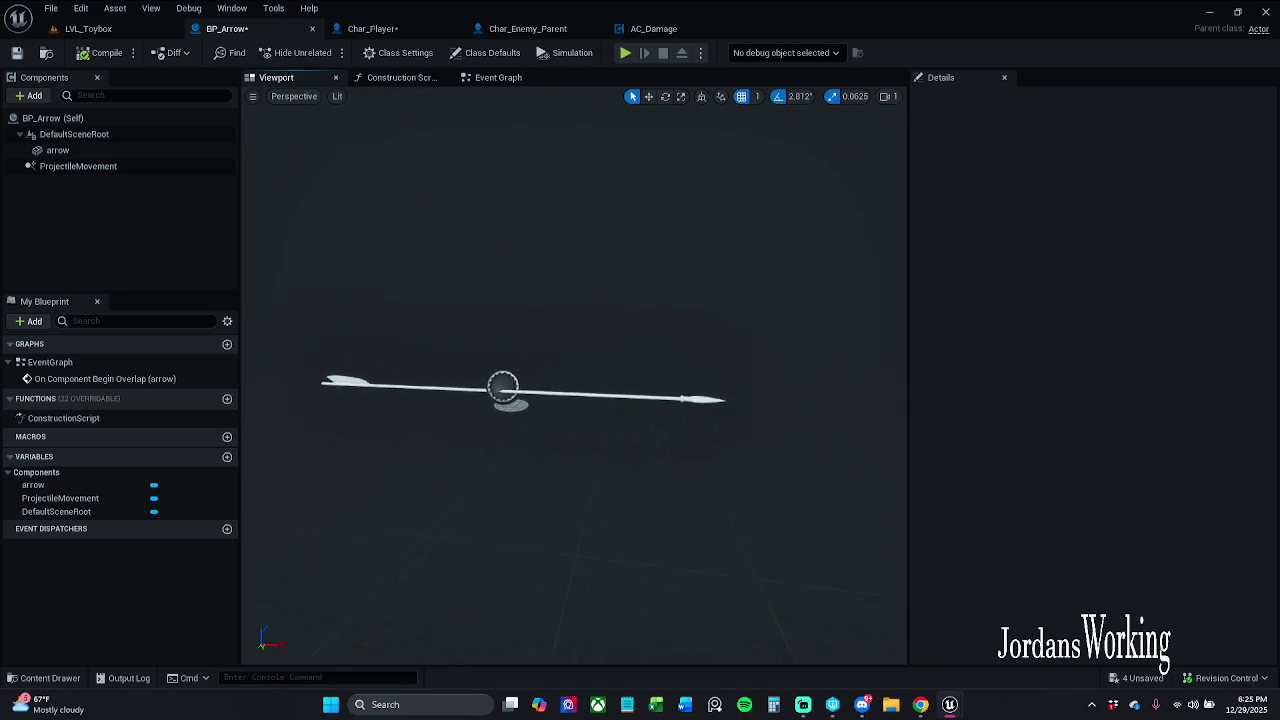
click(17, 53)
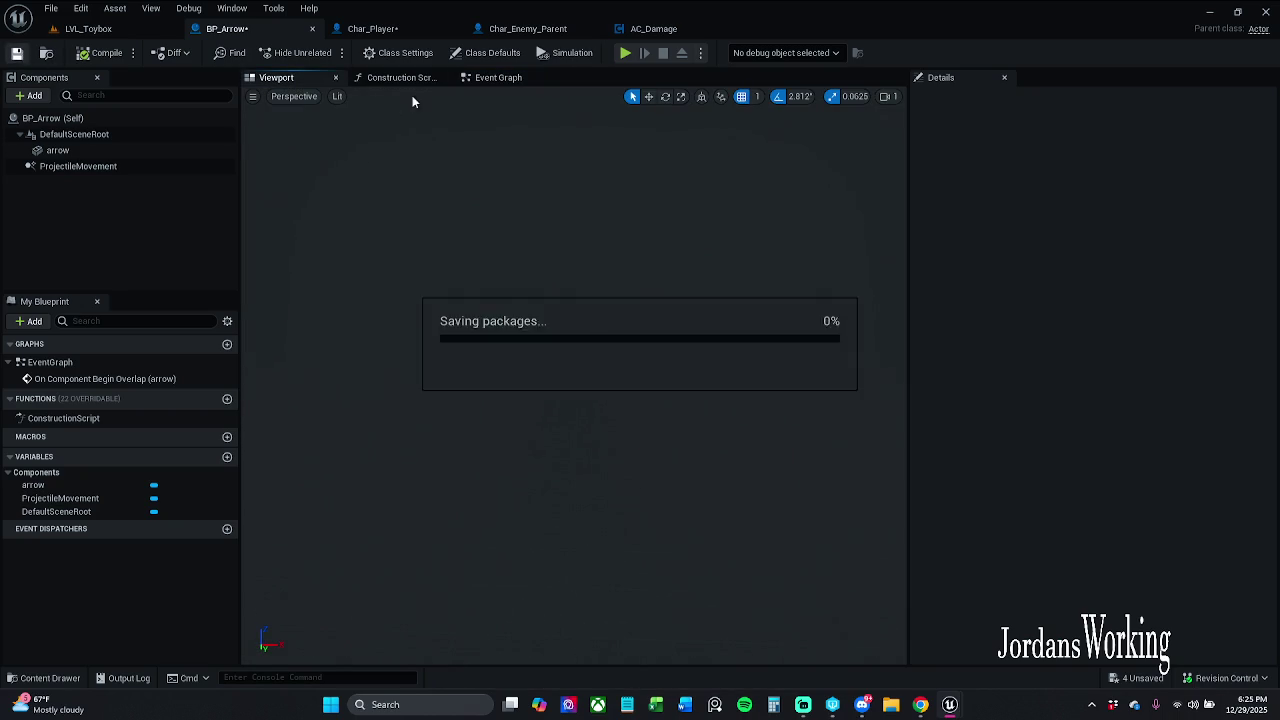
click(500, 78)
click(400, 78)
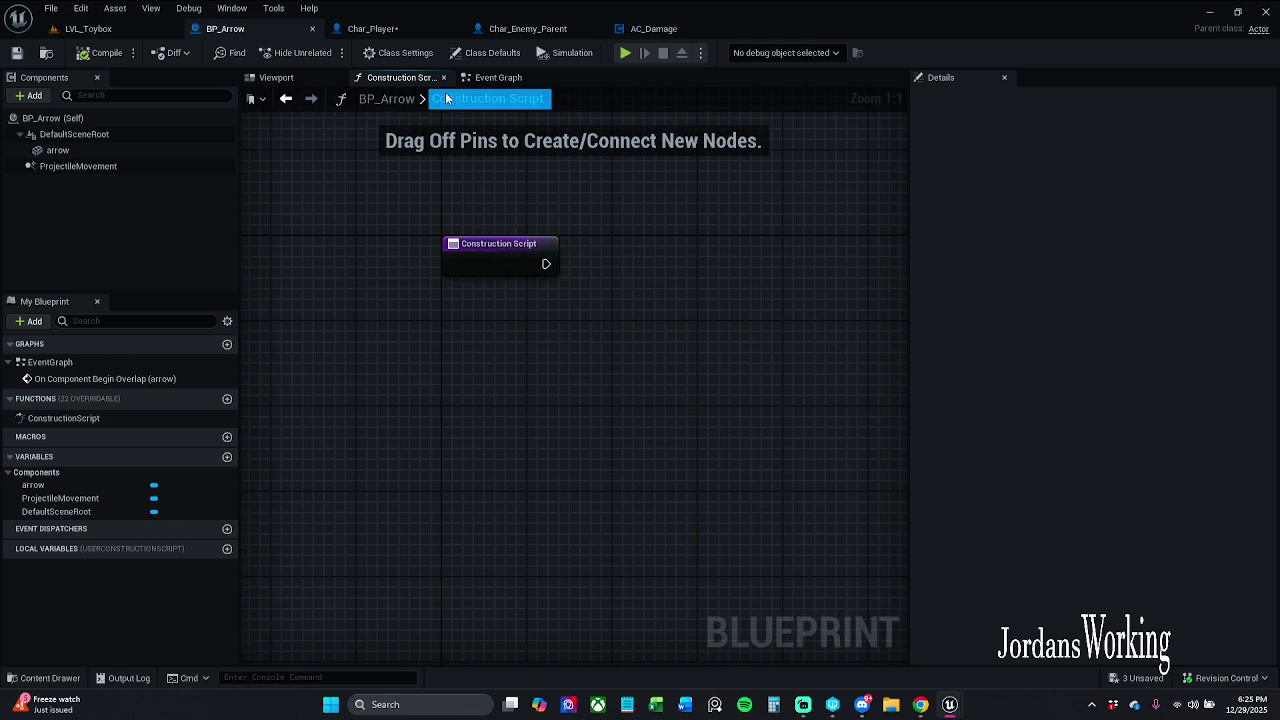
click(443, 78)
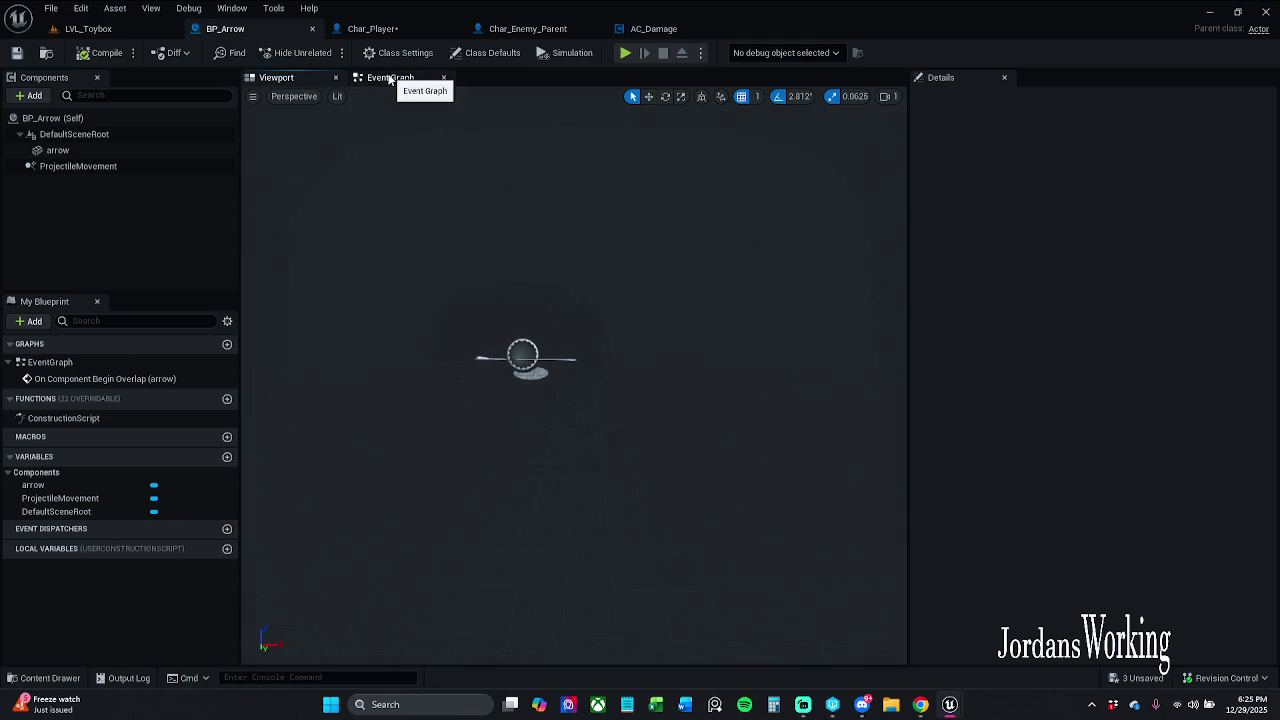
click(335, 80)
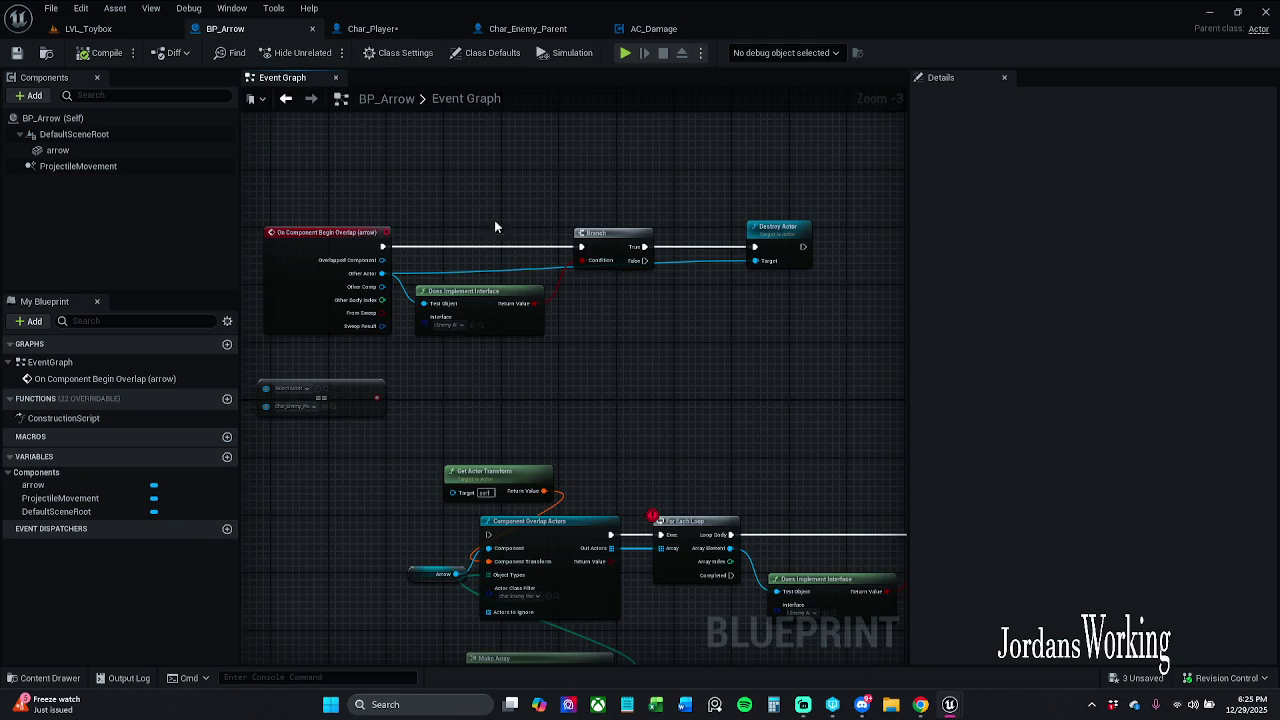
Marquee-select the Component Overlap Actors loop node group and delete it
scroll(551, 249, down, 5)
scroll(654, 287, up, 2)
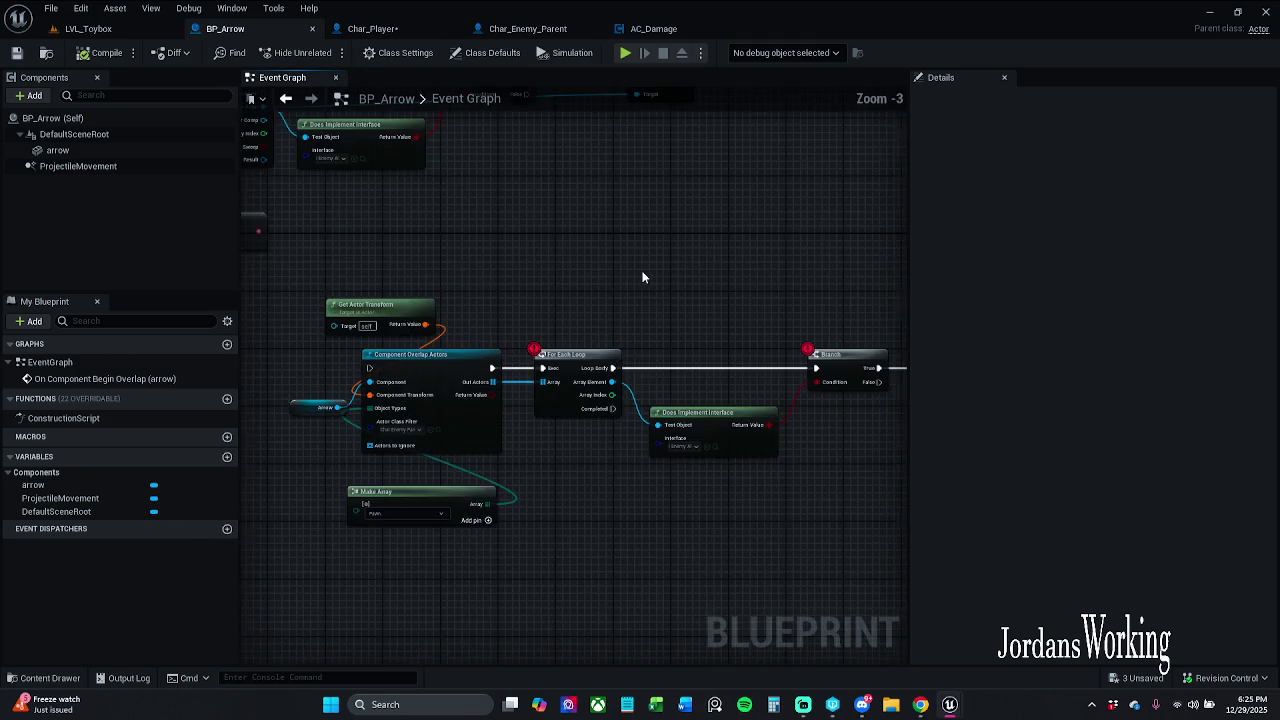
mouse_move(683, 286)
mouse_down()
mouse_move(489, 180)
mouse_move(726, 224)
mouse_up()
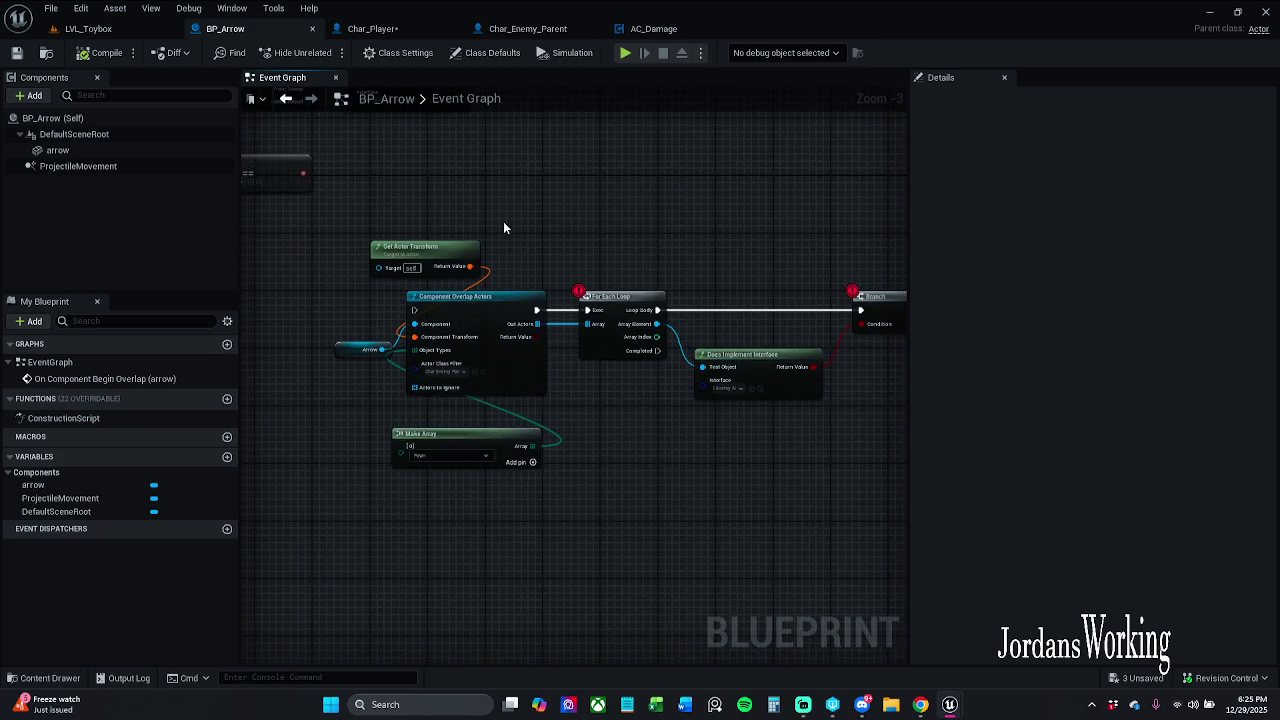
scroll(505, 228, down, 1)
mouse_move(362, 213)
mouse_down()
mouse_move(768, 421)
mouse_move(899, 471)
mouse_up()
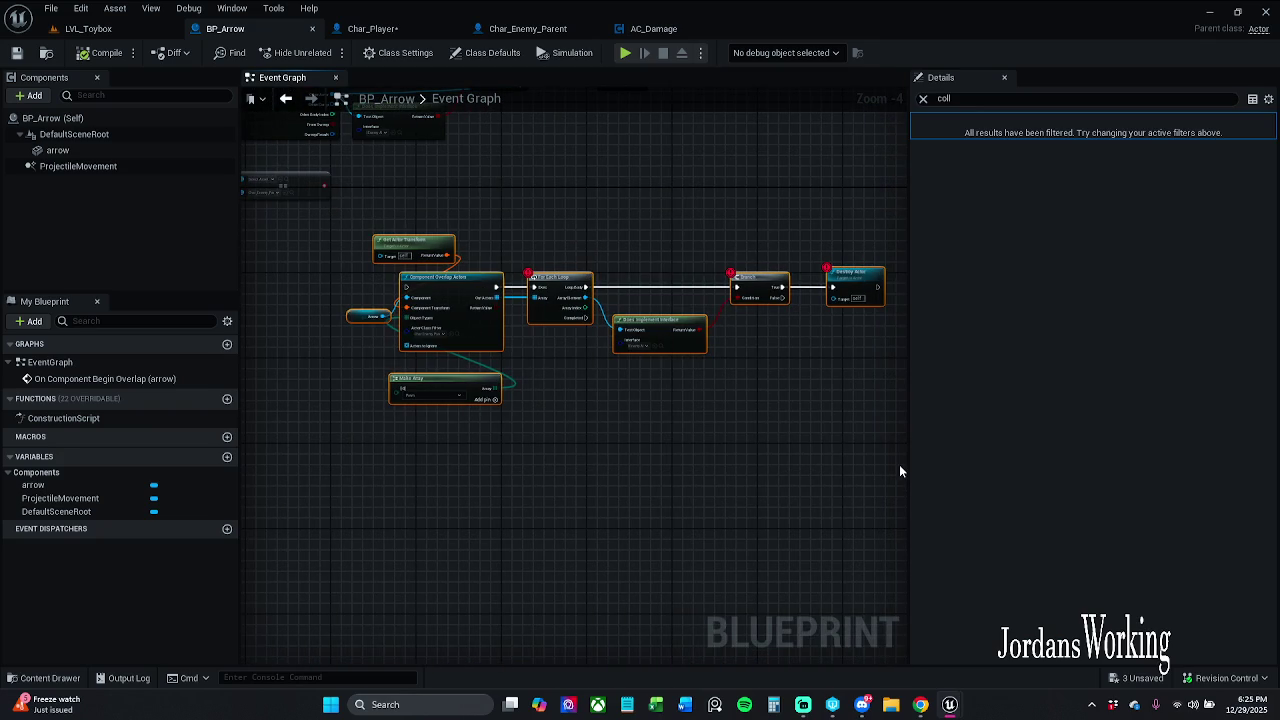
key(Delete)
Tidy the remaining == and On Component Begin Overlap nodes, then compile and save BP_Arrow
drag(523, 423, 597, 497)
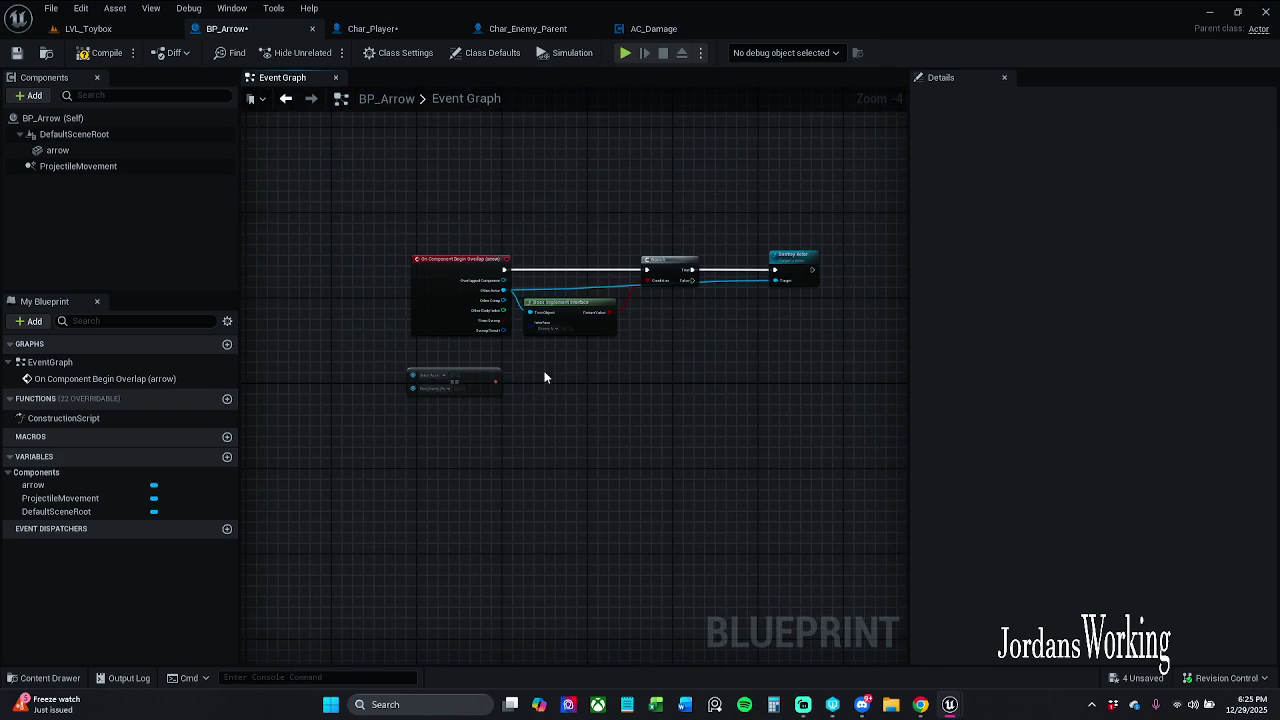
scroll(540, 330, down, 6)
scroll(545, 340, up, 7)
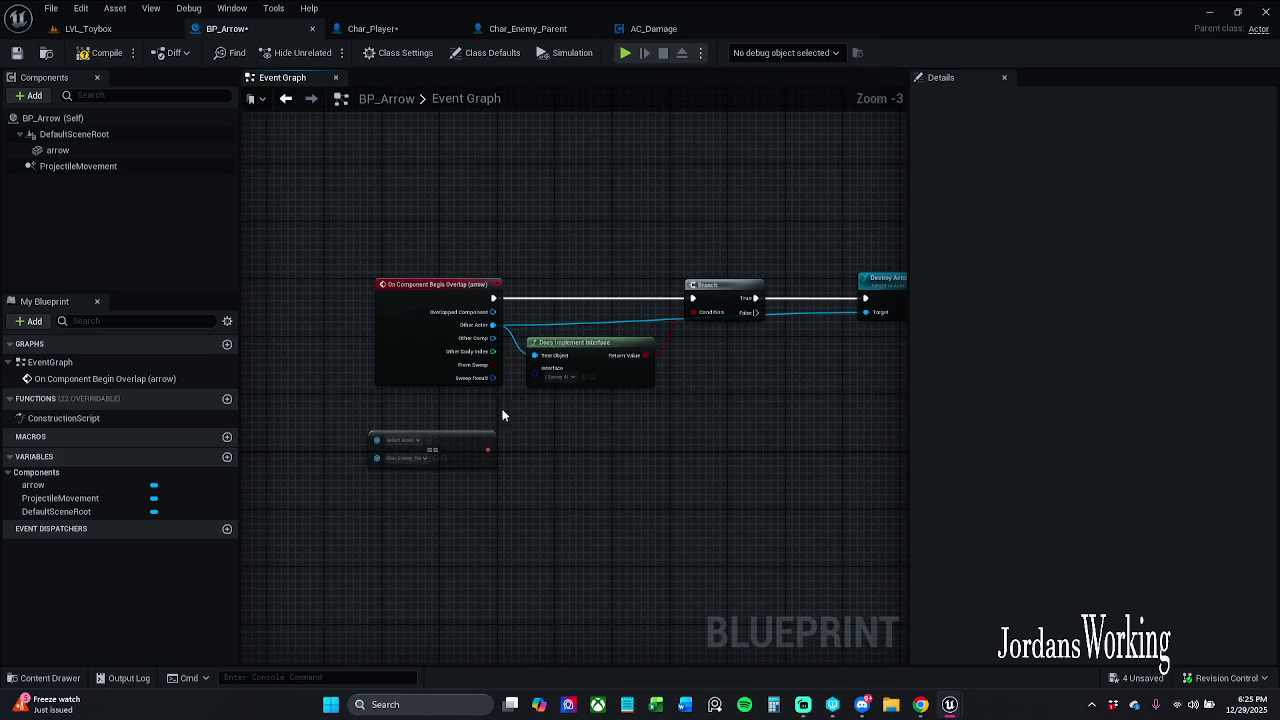
scroll(480, 423, up, 2)
drag(464, 449, 483, 449)
drag(406, 265, 416, 267)
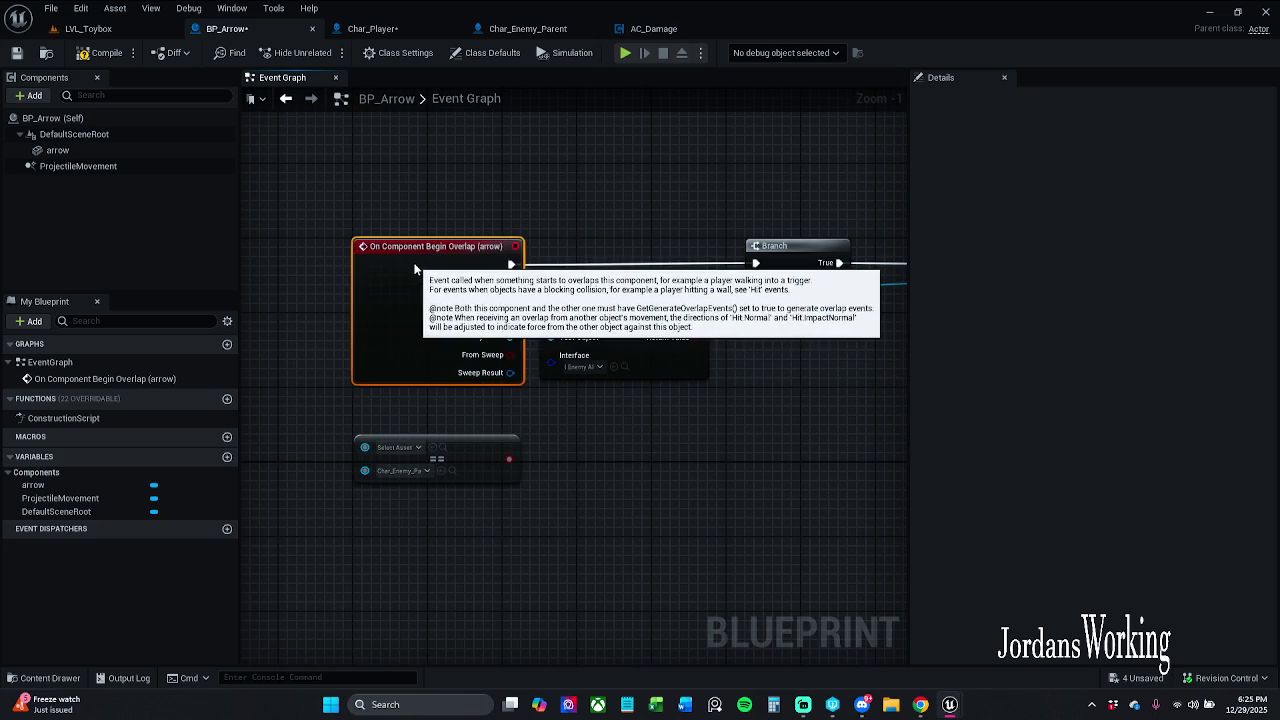
click(101, 50)
click(16, 52)
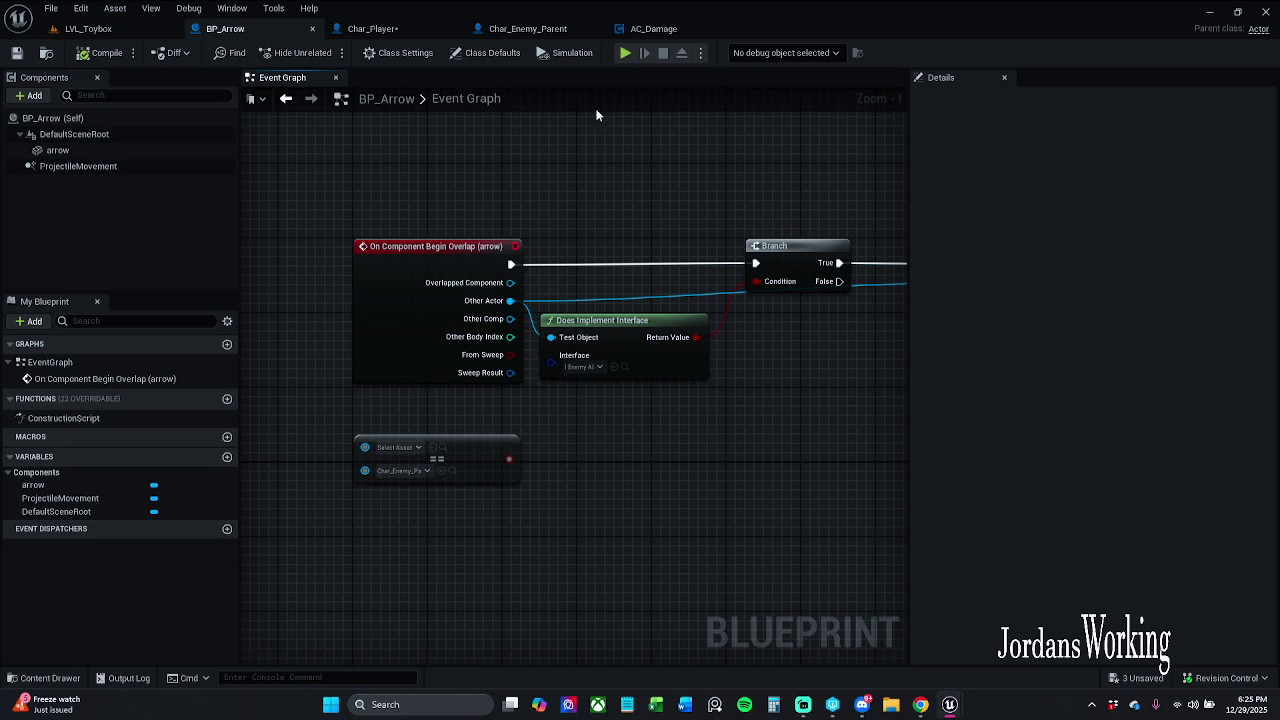
click(49, 678)
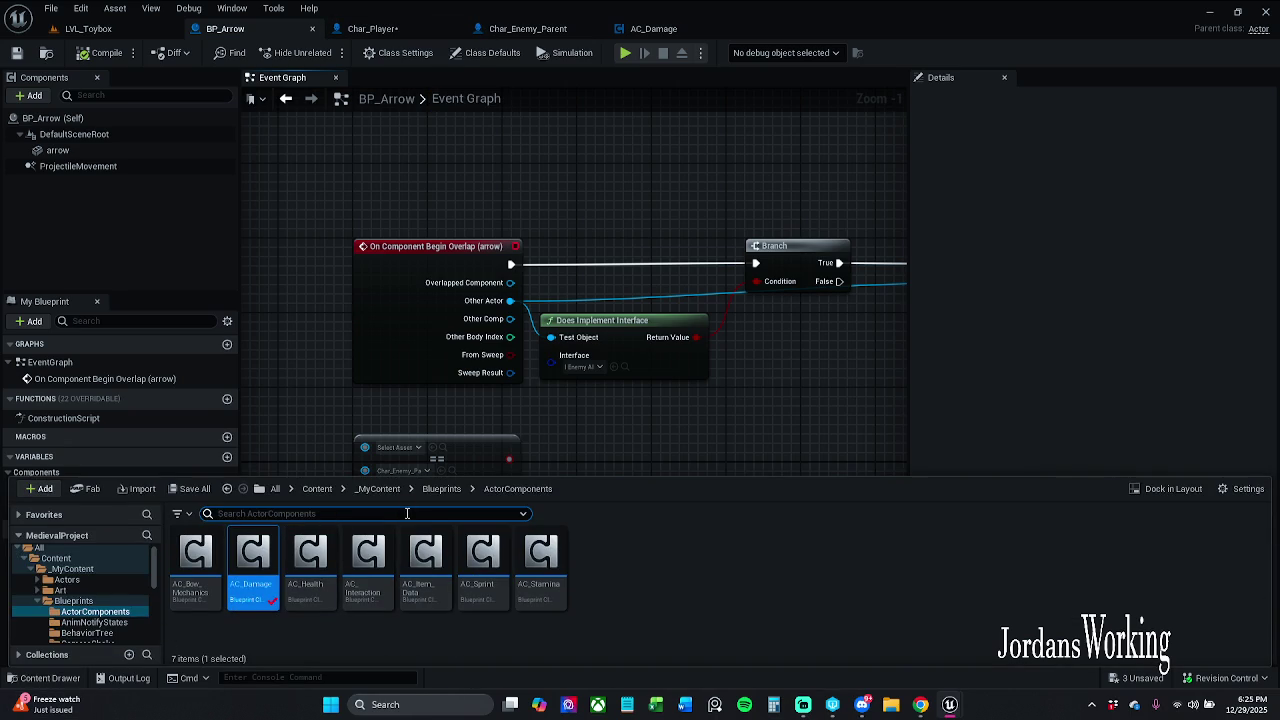
In Char_Player's viewport, select the arrowArrow component and delete it
click(372, 28)
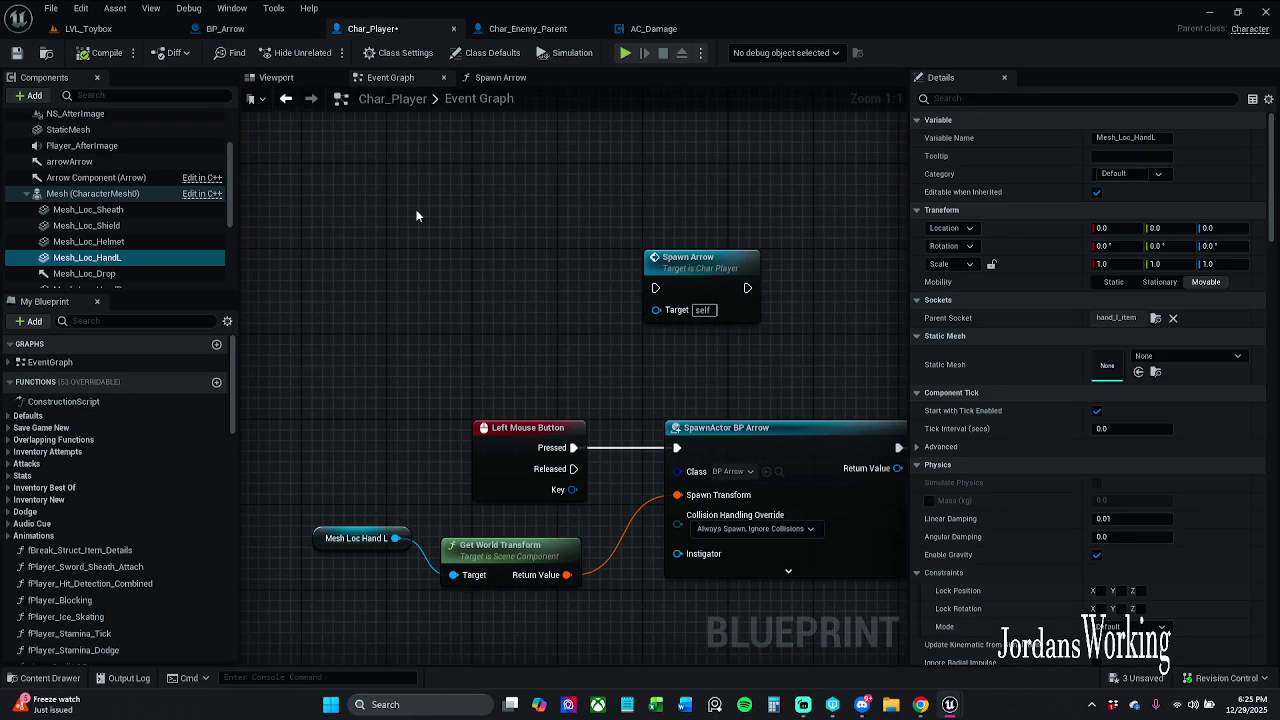
click(276, 77)
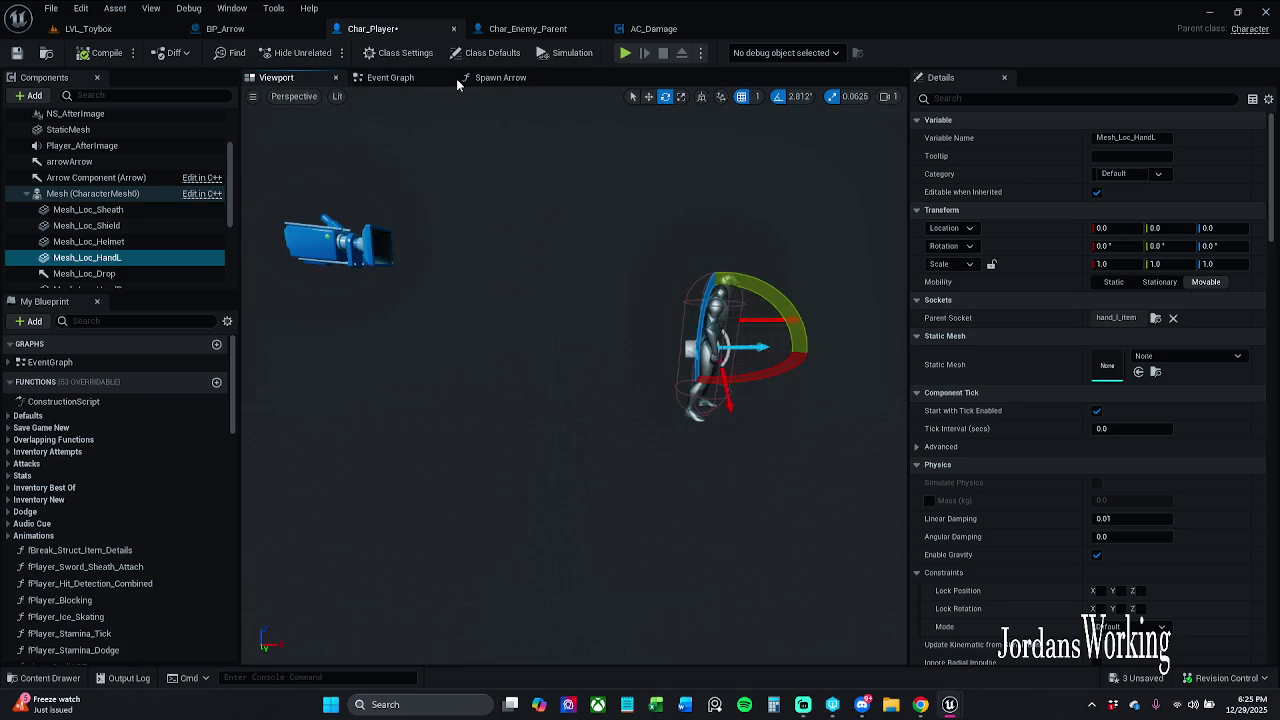
mouse_move(658, 316)
mouse_down()
mouse_move(630, 300)
mouse_move(620, 260)
mouse_move(766, 386)
mouse_up()
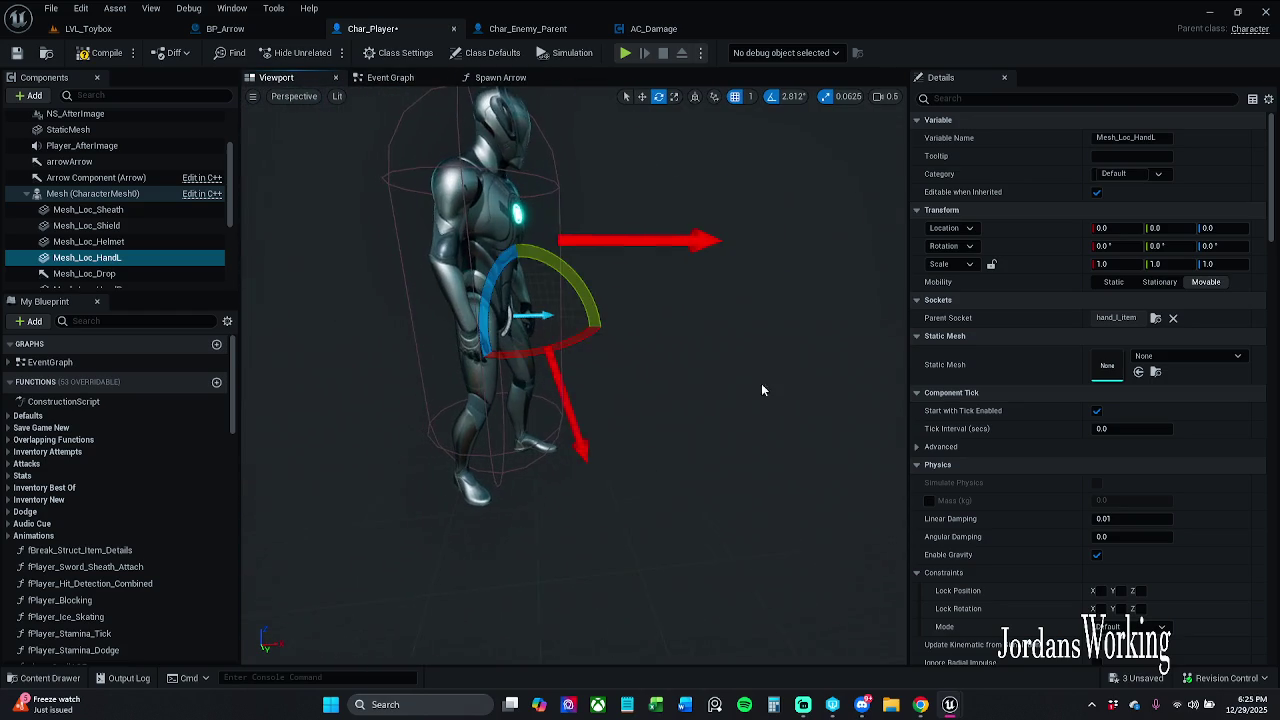
click(564, 411)
click(572, 408)
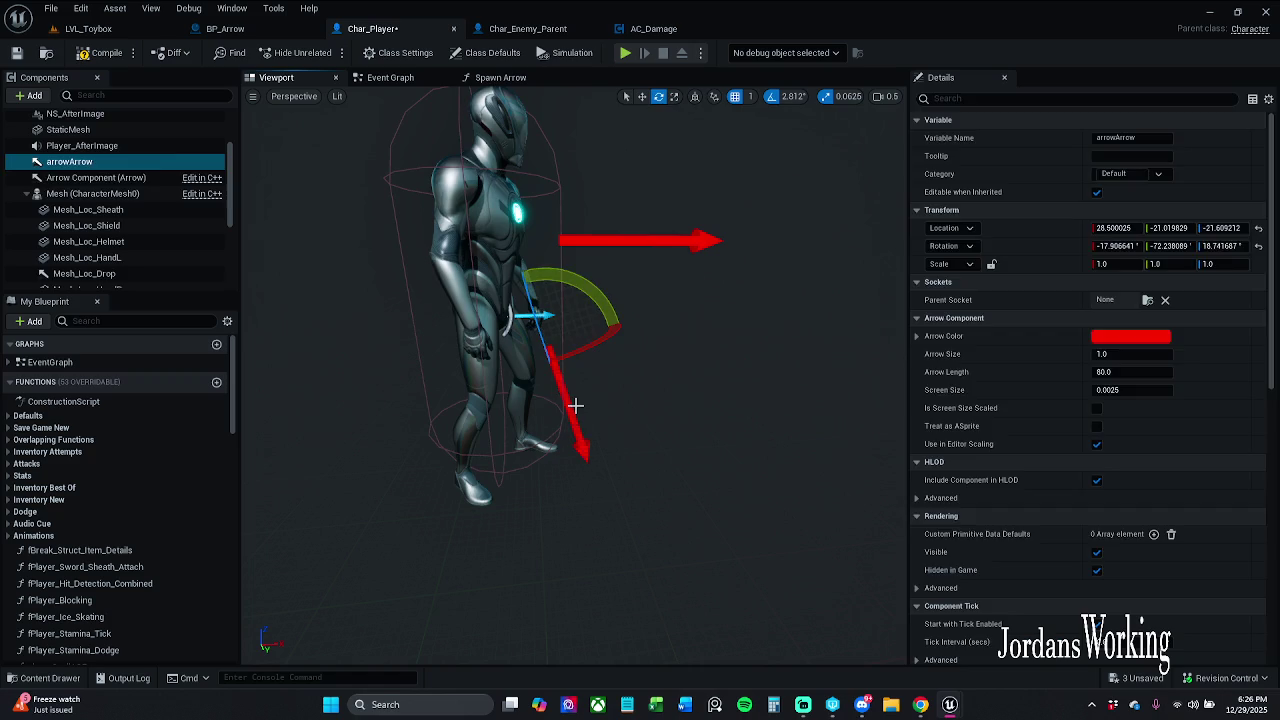
key(Delete)
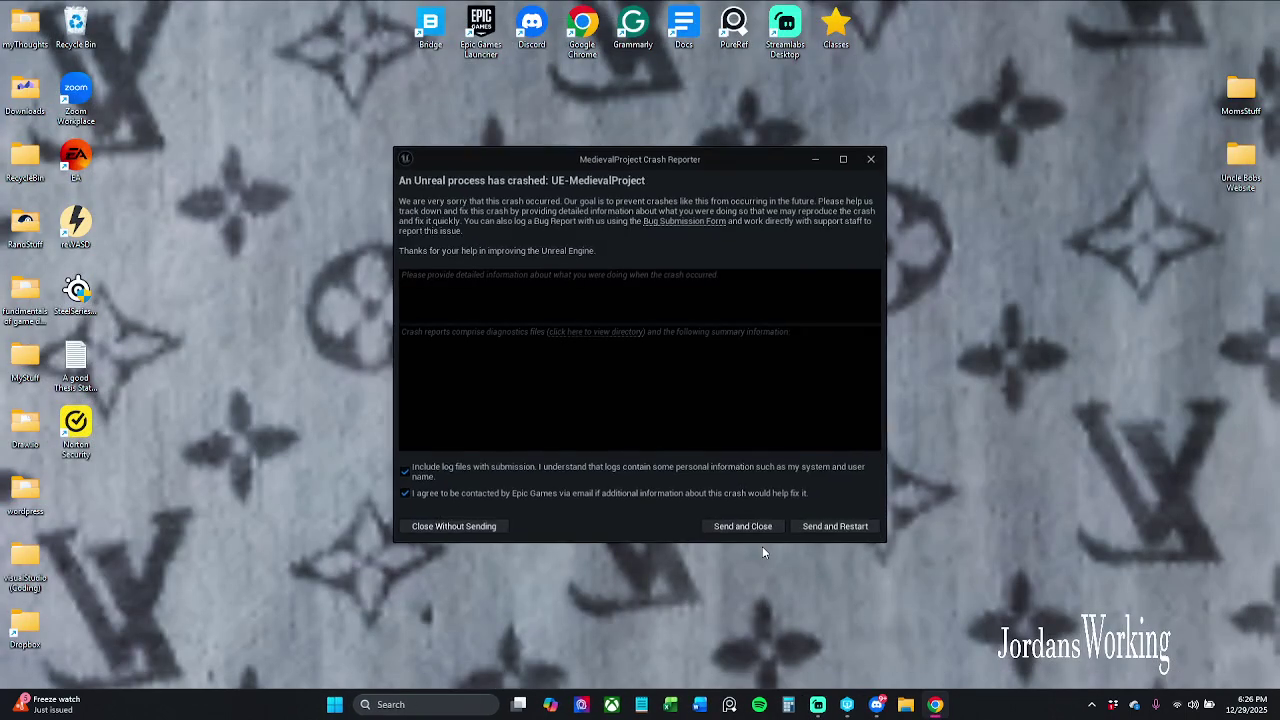
Send the crash report and restart, then restore both auto-saved packages
click(858, 526)
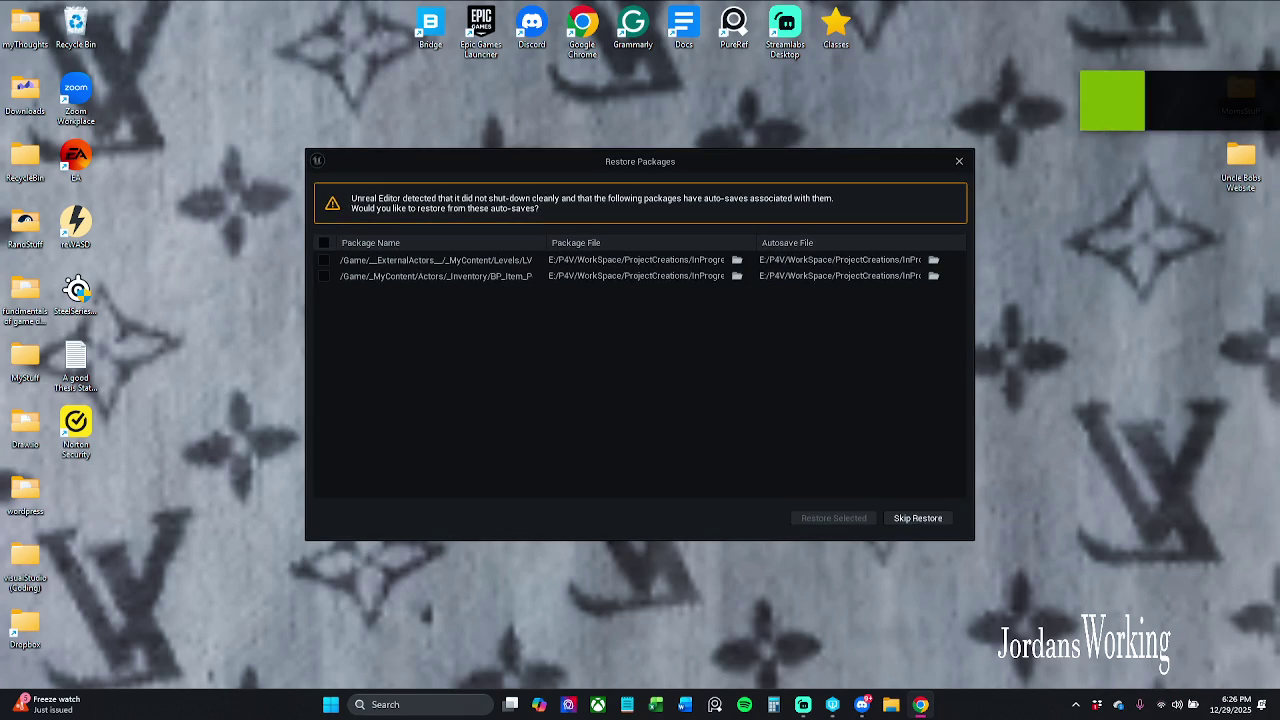
click(323, 242)
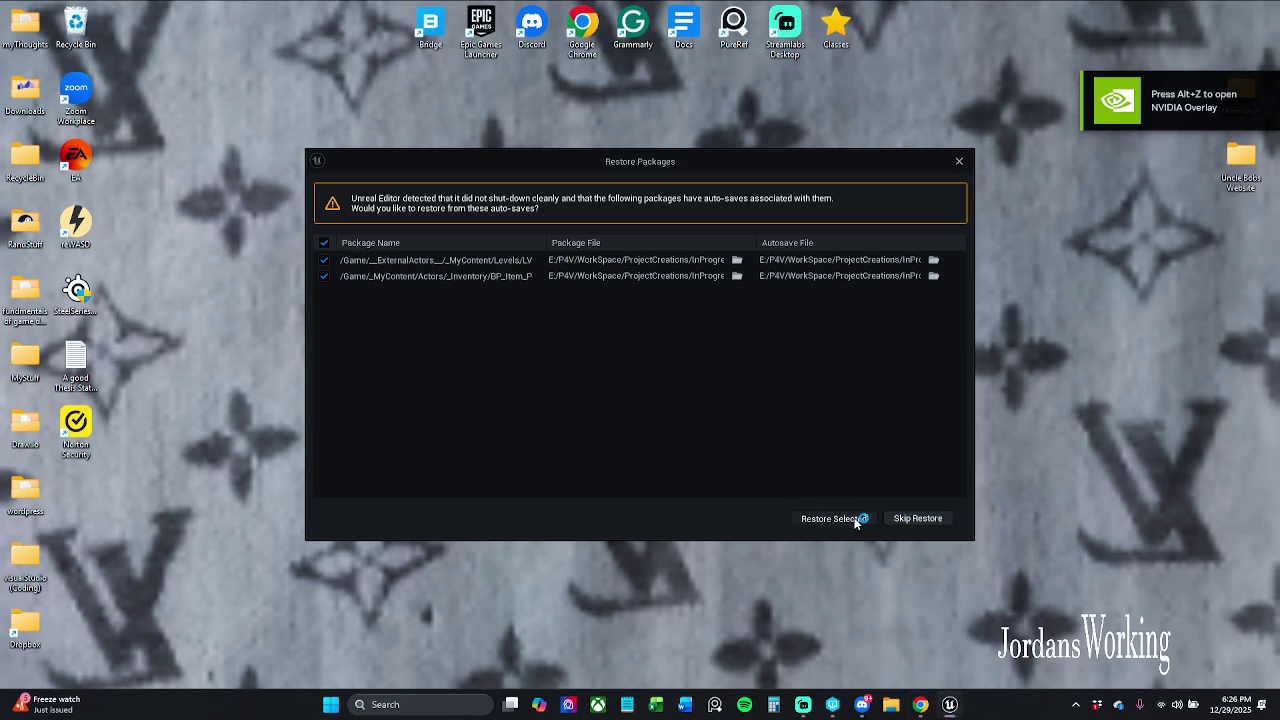
click(850, 518)
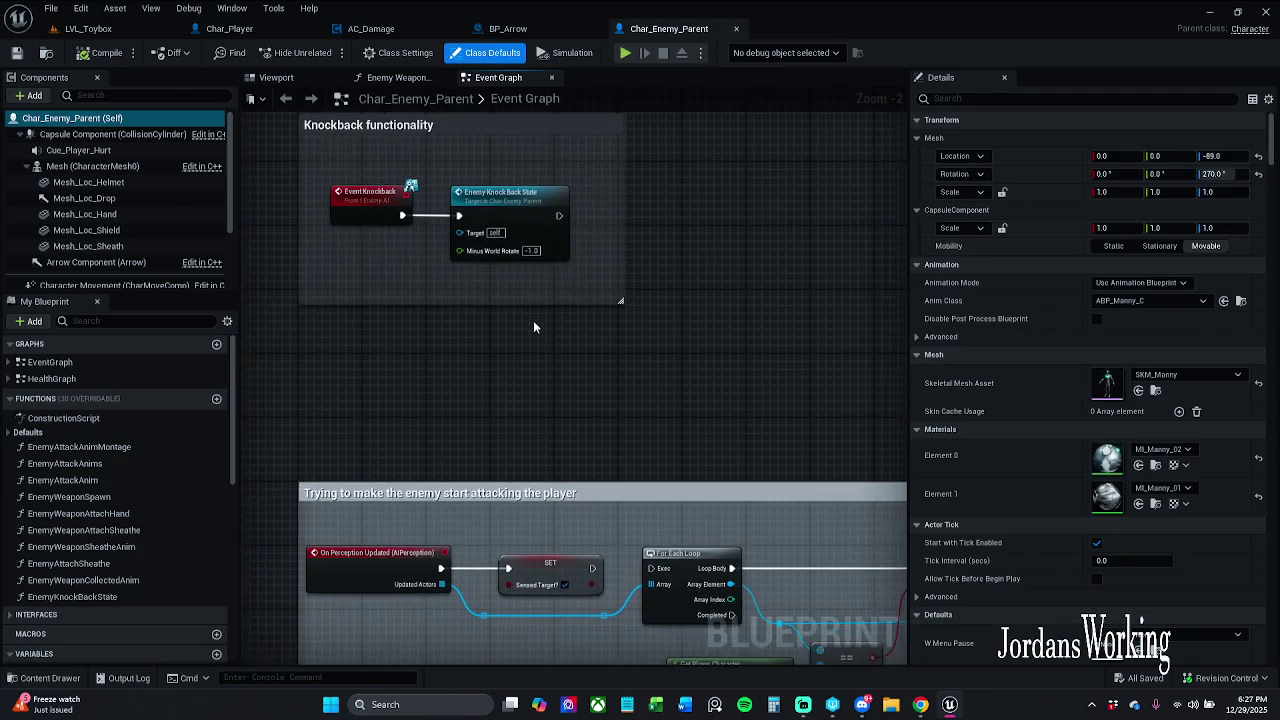
Switch to LVL_Toybox, start a play-test with Alt+P, and end it with Esc
click(88, 28)
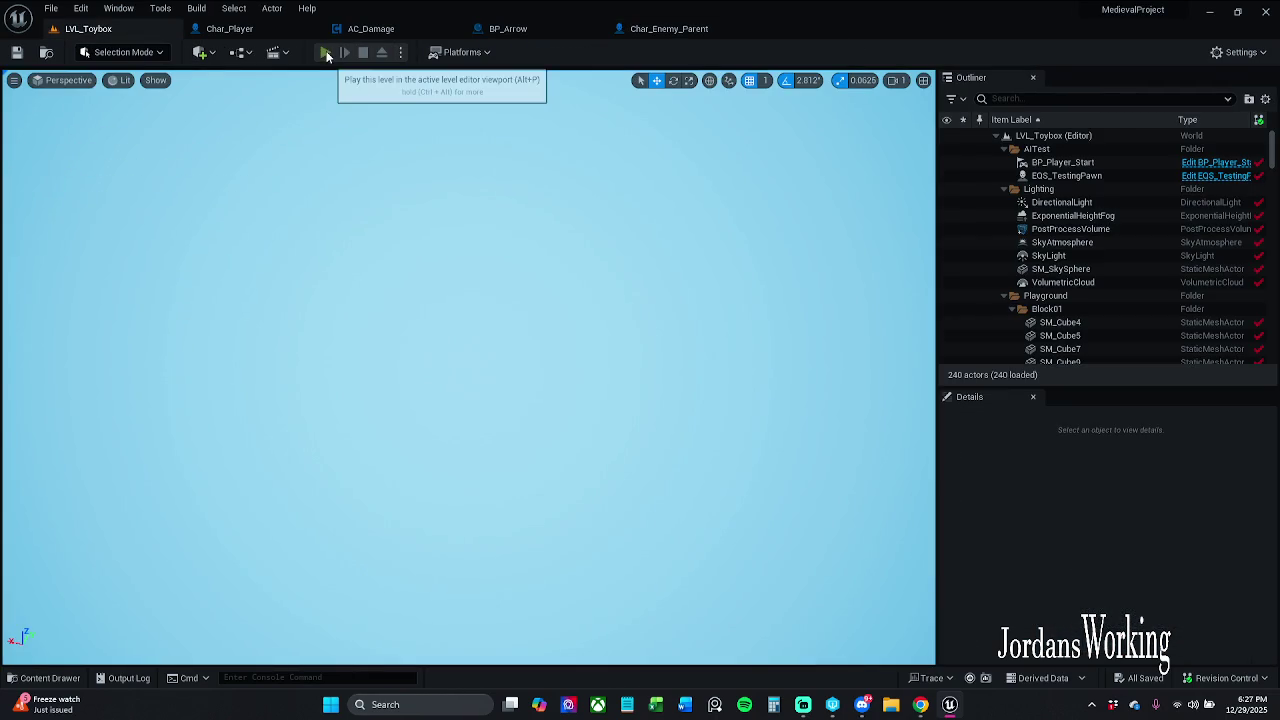
key(alt+p)
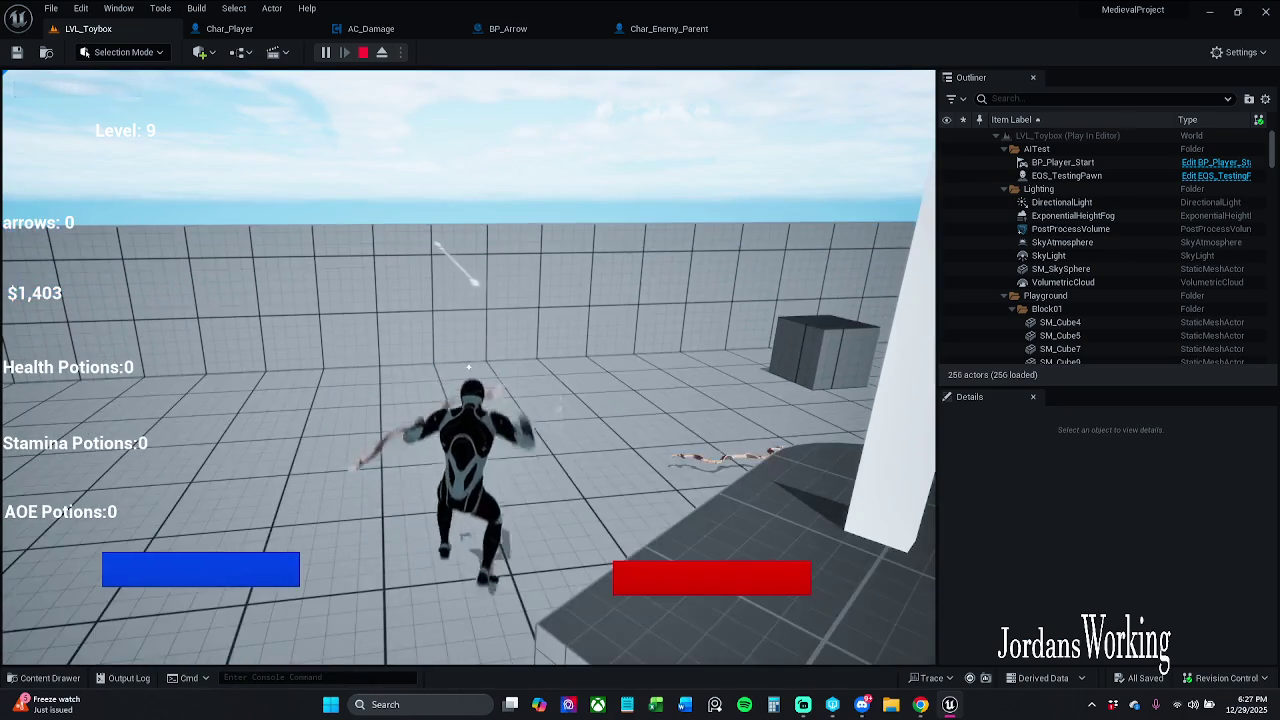
key(Escape)
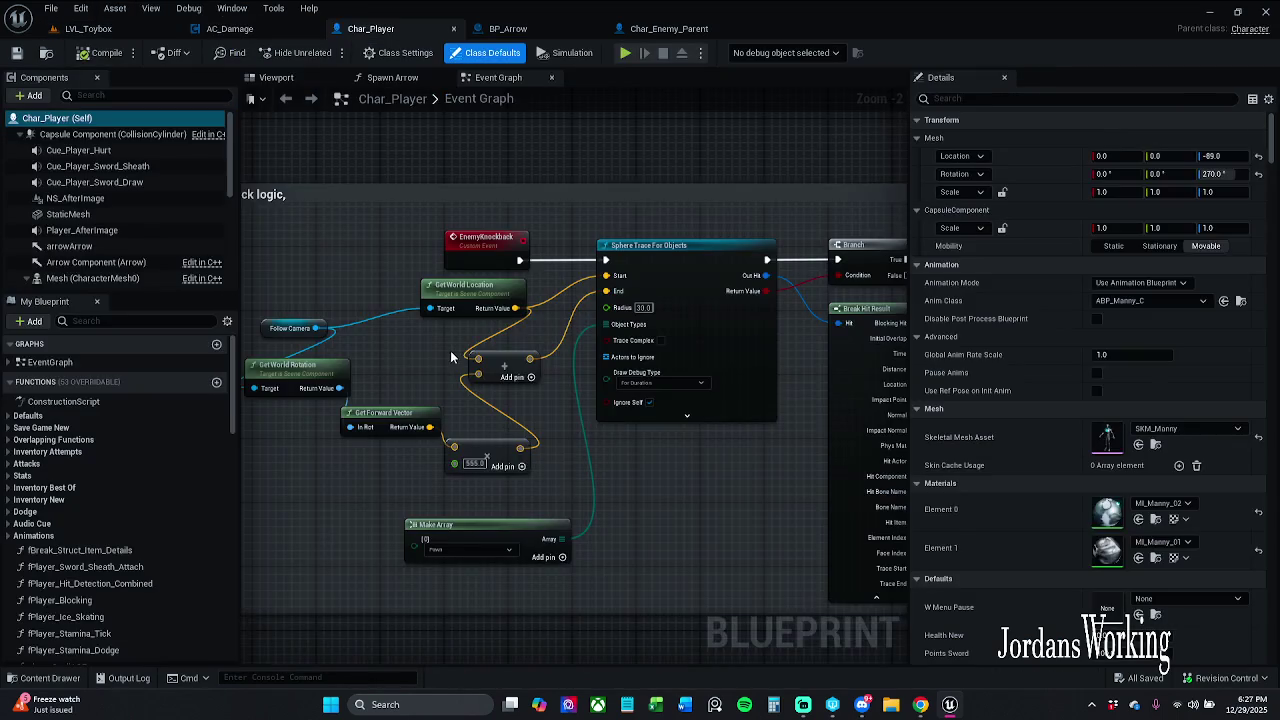
Connect Left Mouse Button Pressed into the Spawn Arrow node and review the Spawn Arrow function graph
click(375, 79)
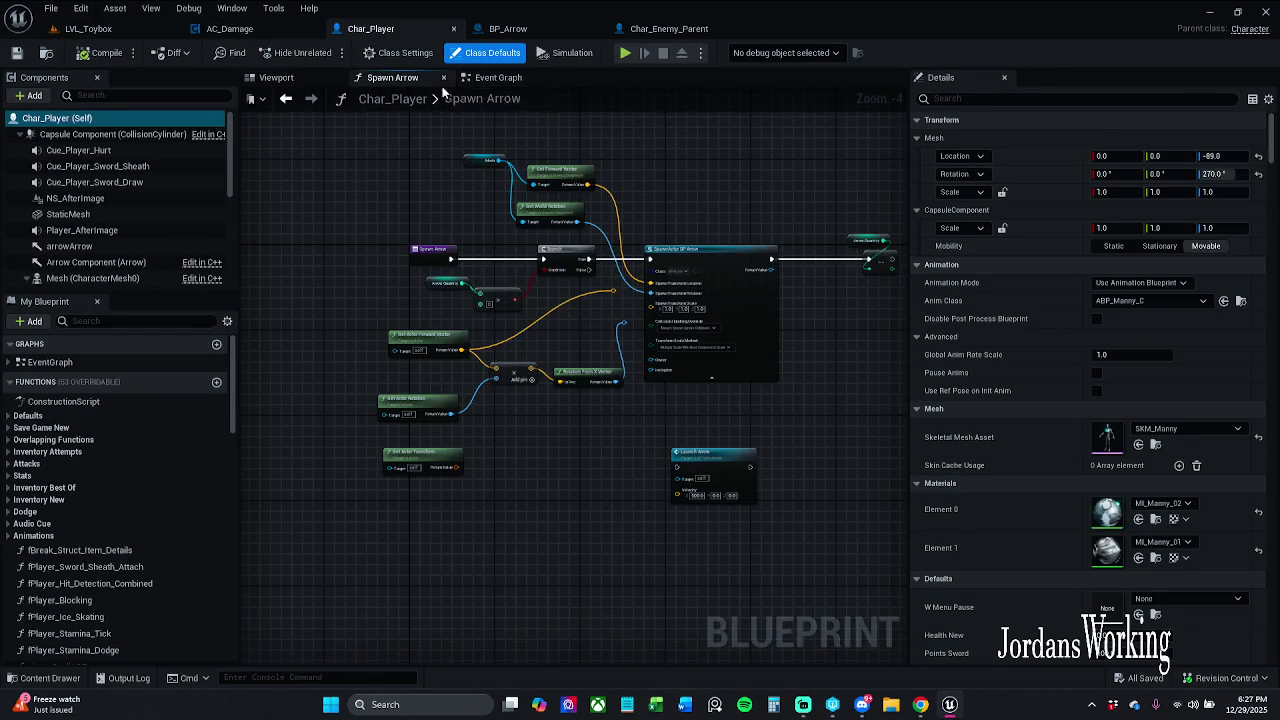
click(515, 79)
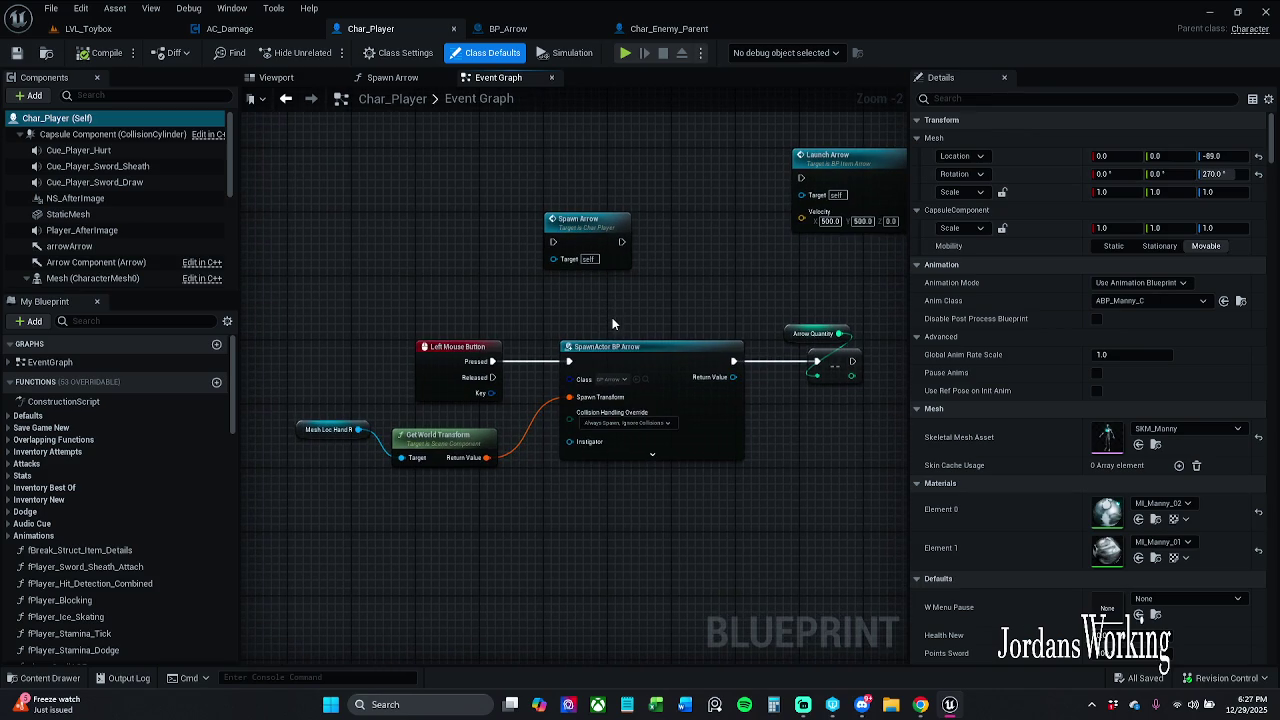
mouse_move(491, 361)
mouse_down()
mouse_move(505, 378)
mouse_move(553, 242)
mouse_up()
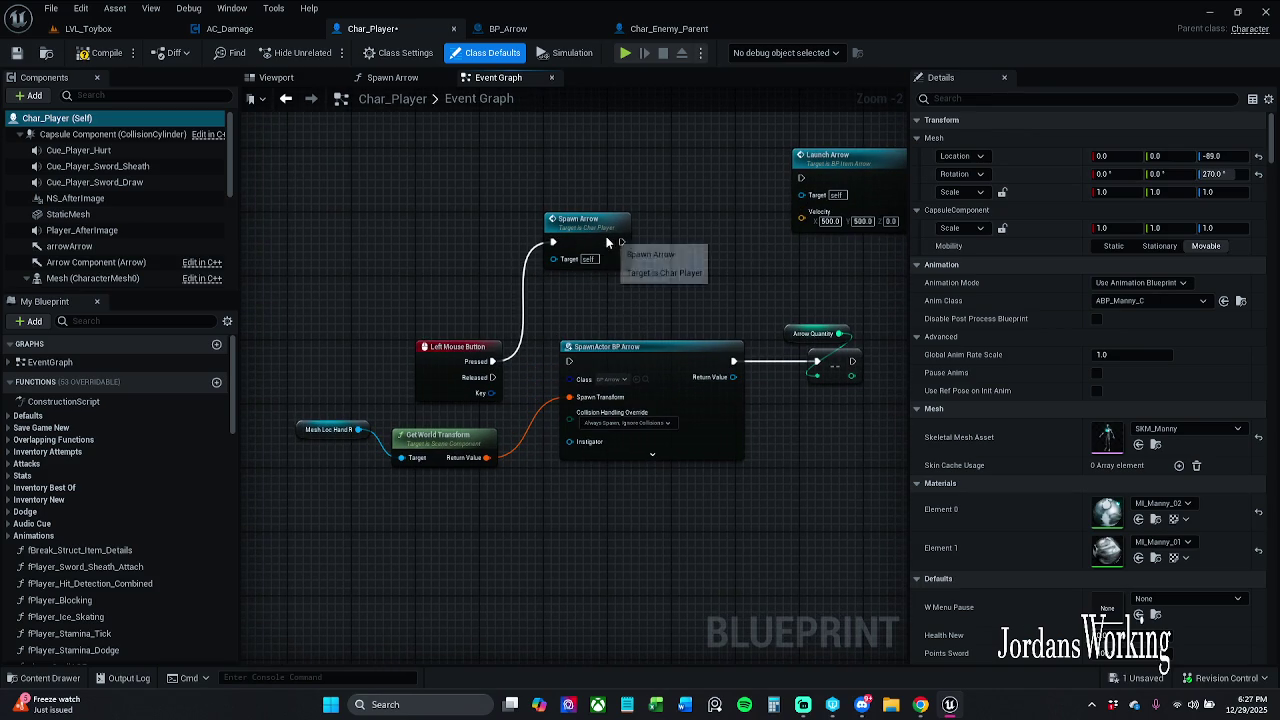
double_click(606, 242)
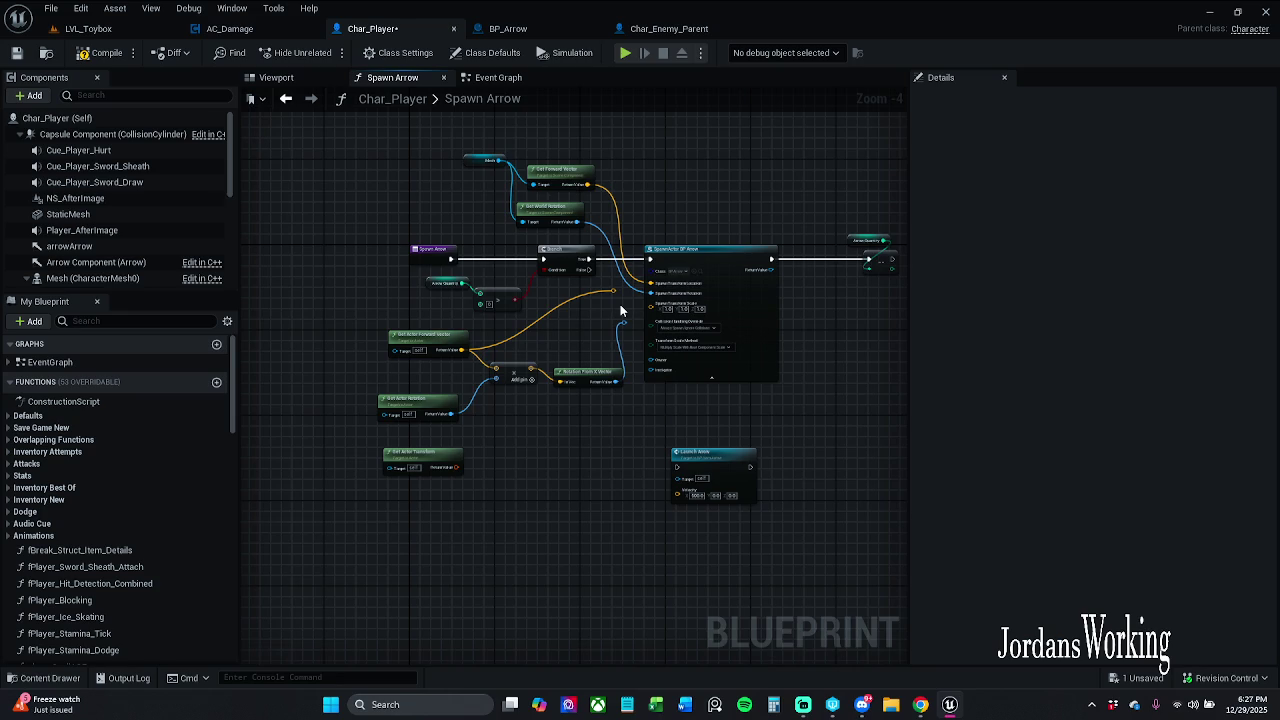
scroll(620, 311, up, 1)
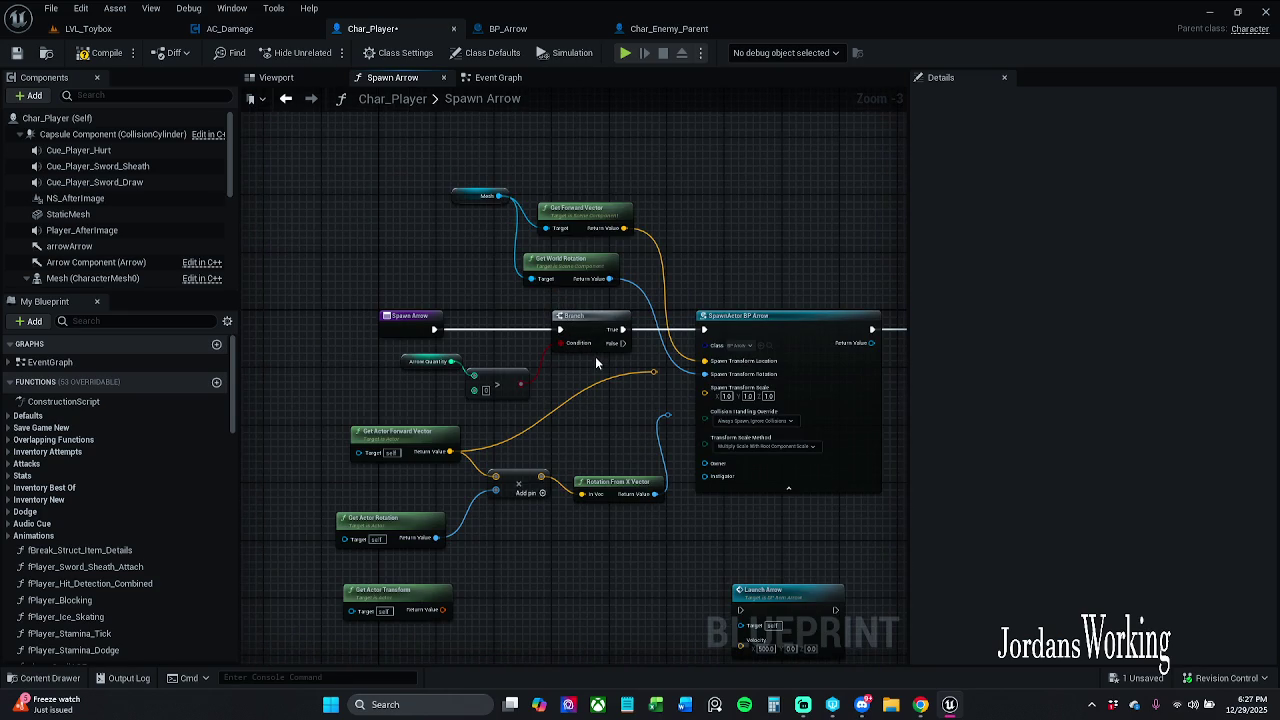
drag(577, 365, 585, 328)
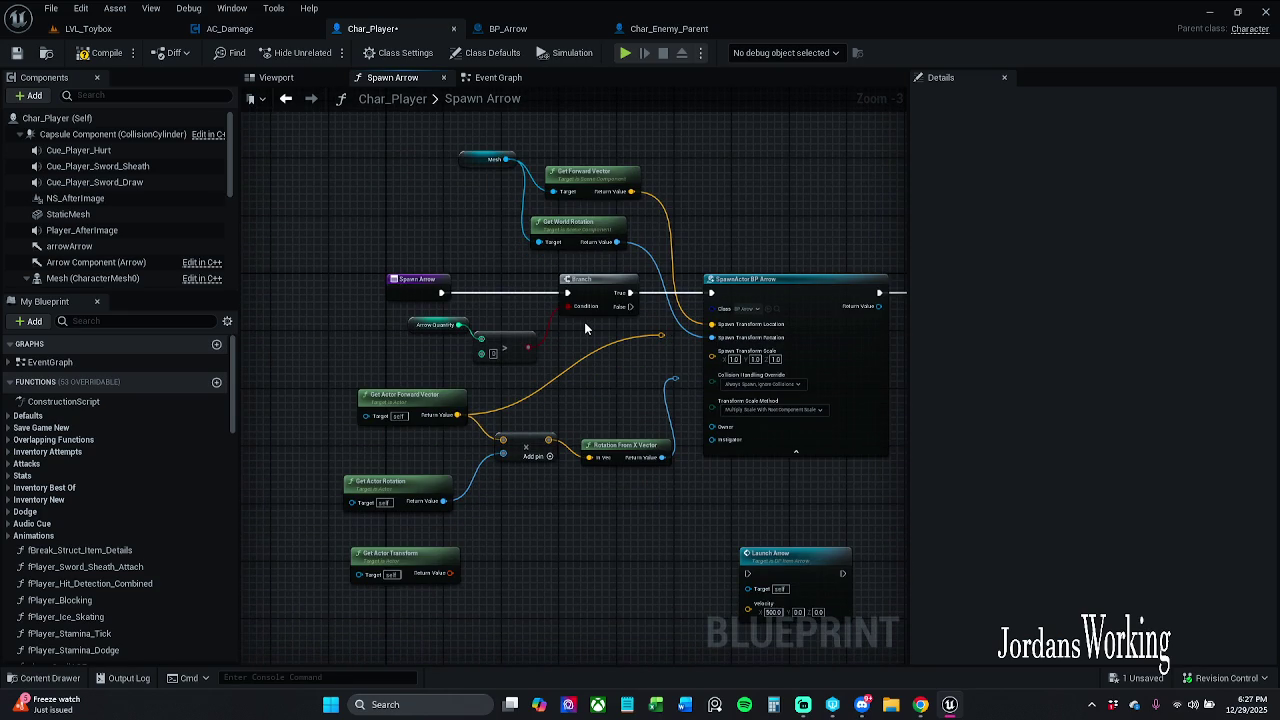
click(494, 79)
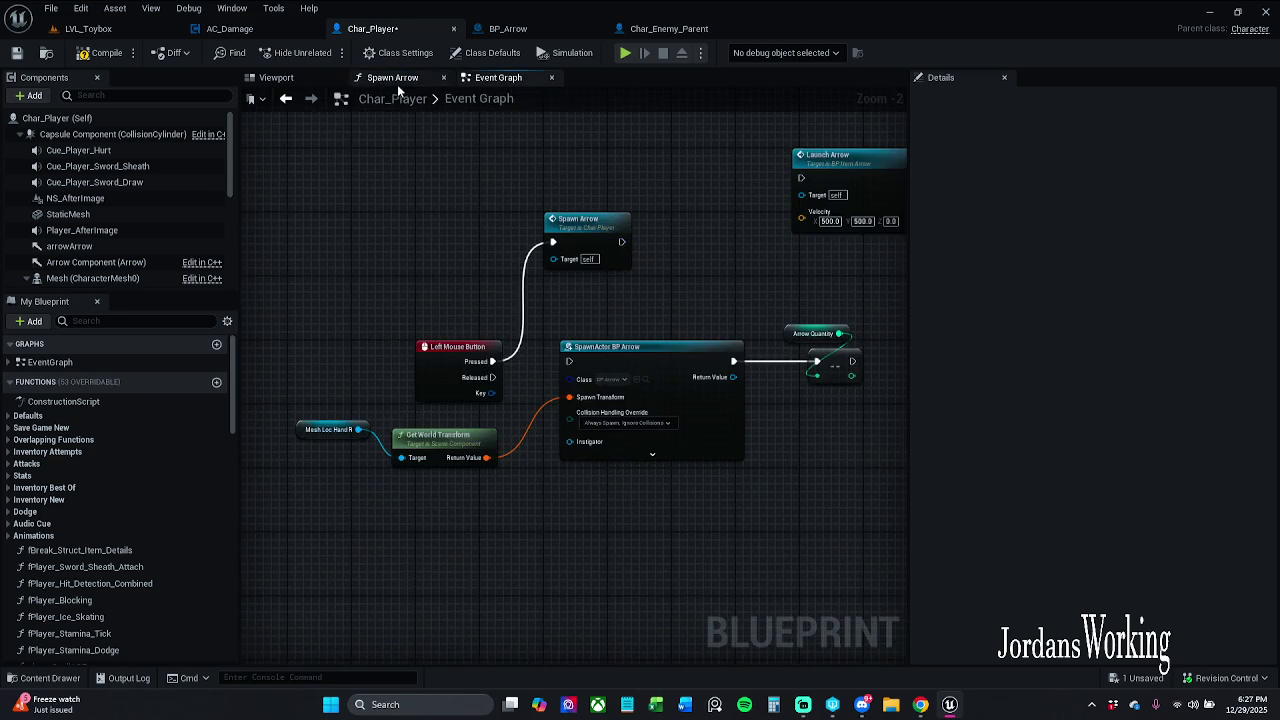
click(404, 82)
Compile Char_Player and launch a LVL_Toybox play-test
click(103, 54)
click(88, 28)
click(320, 54)
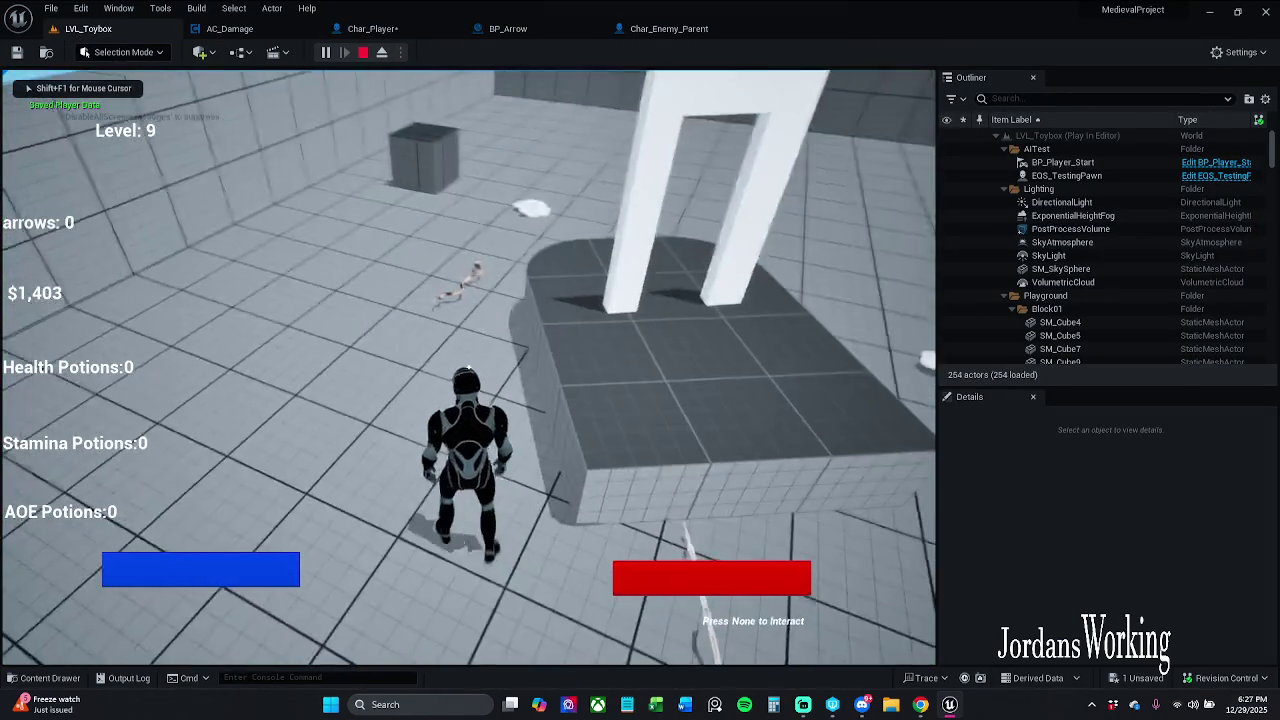
Pick up the bow, fire arrows from 12 down to 0, collect coins, stop, and return to Char_Player
key(w)
key(w)
click(468, 368)
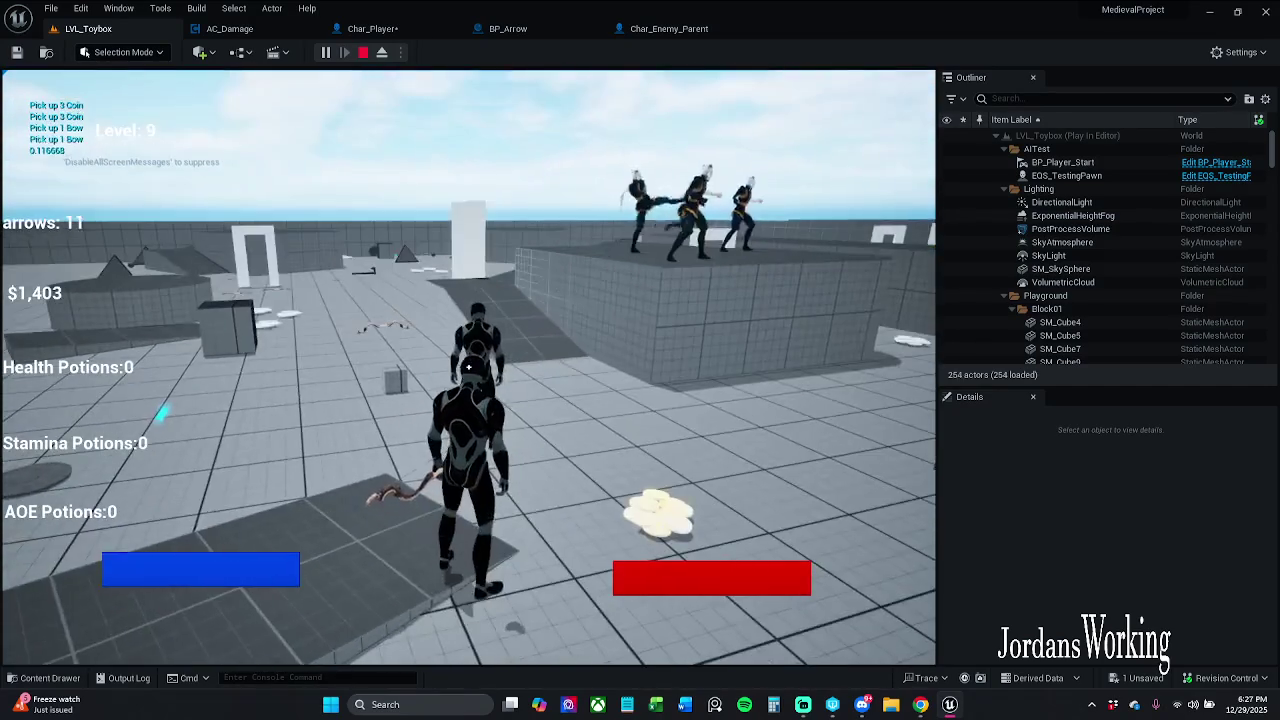
click(468, 368)
click(468, 368)
click(468, 368)
click(468, 368)
click(468, 368)
click(468, 368)
click(468, 368)
click(468, 368)
click(468, 368)
click(468, 368)
click(468, 368)
key(w)
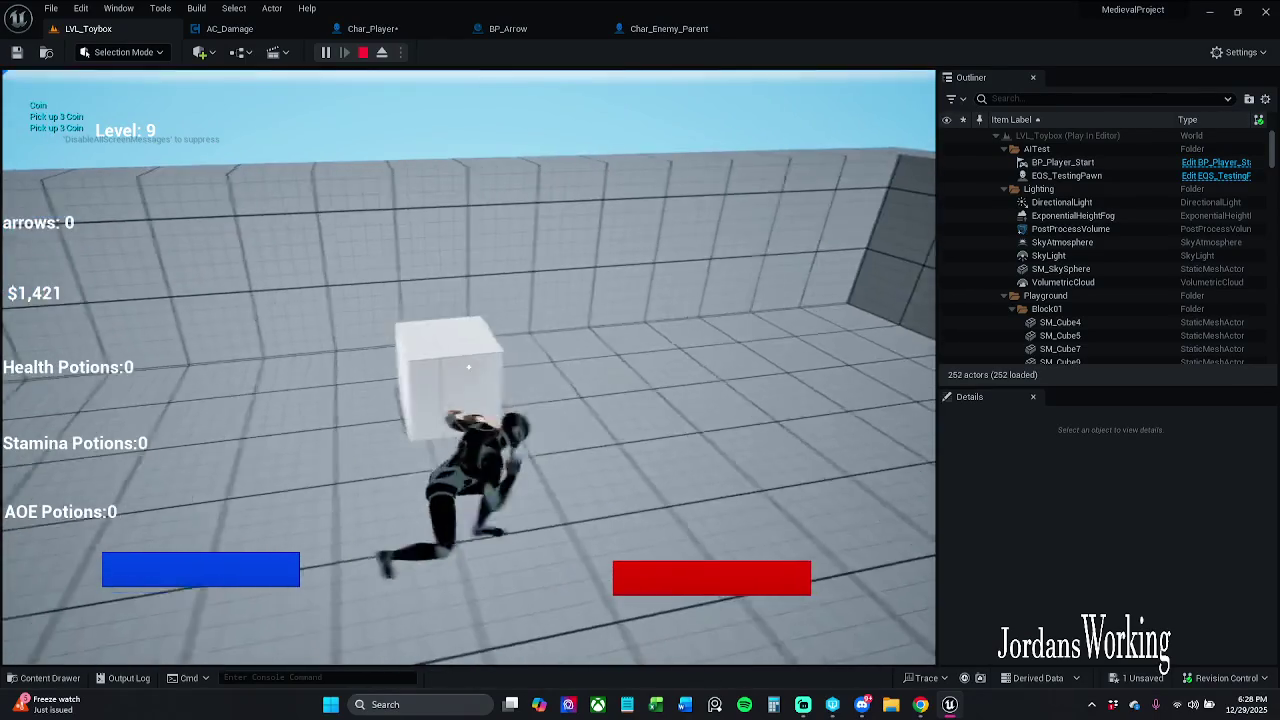
key(Escape)
click(372, 28)
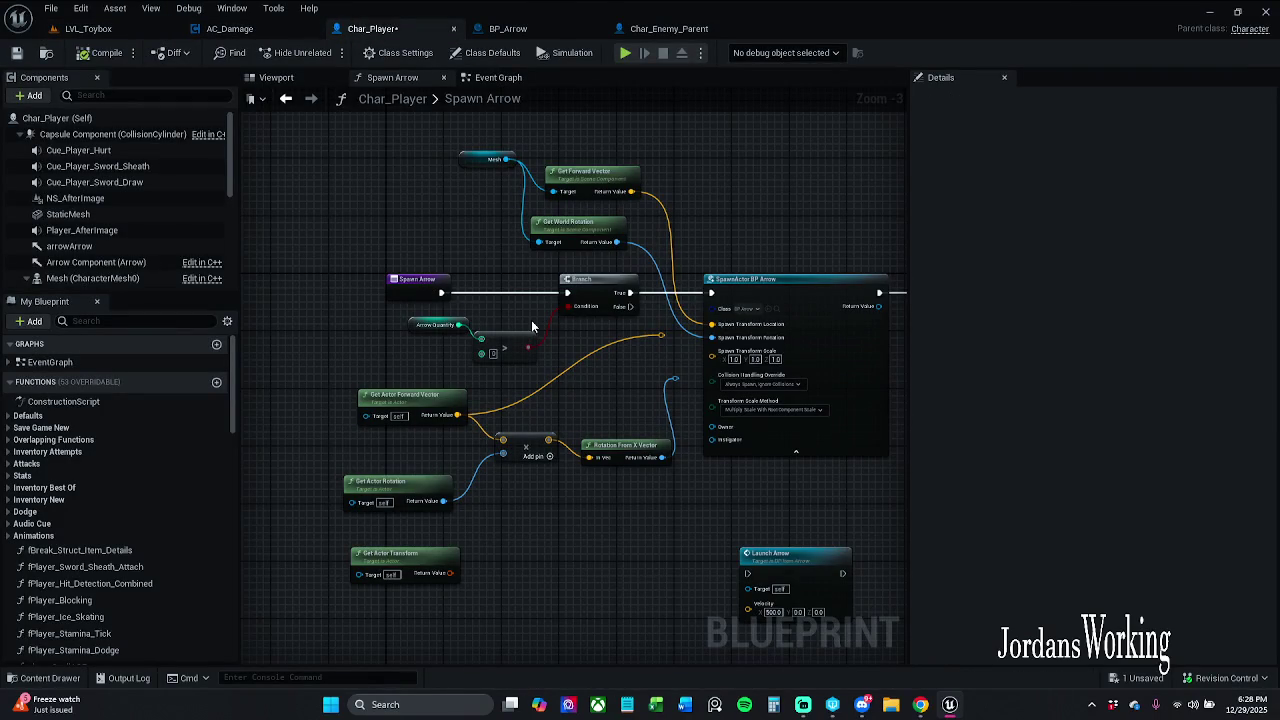
Inspect the arrowArrow, Mesh_Loc_Drop and Arrow Component components in Char_Player's viewport
click(296, 80)
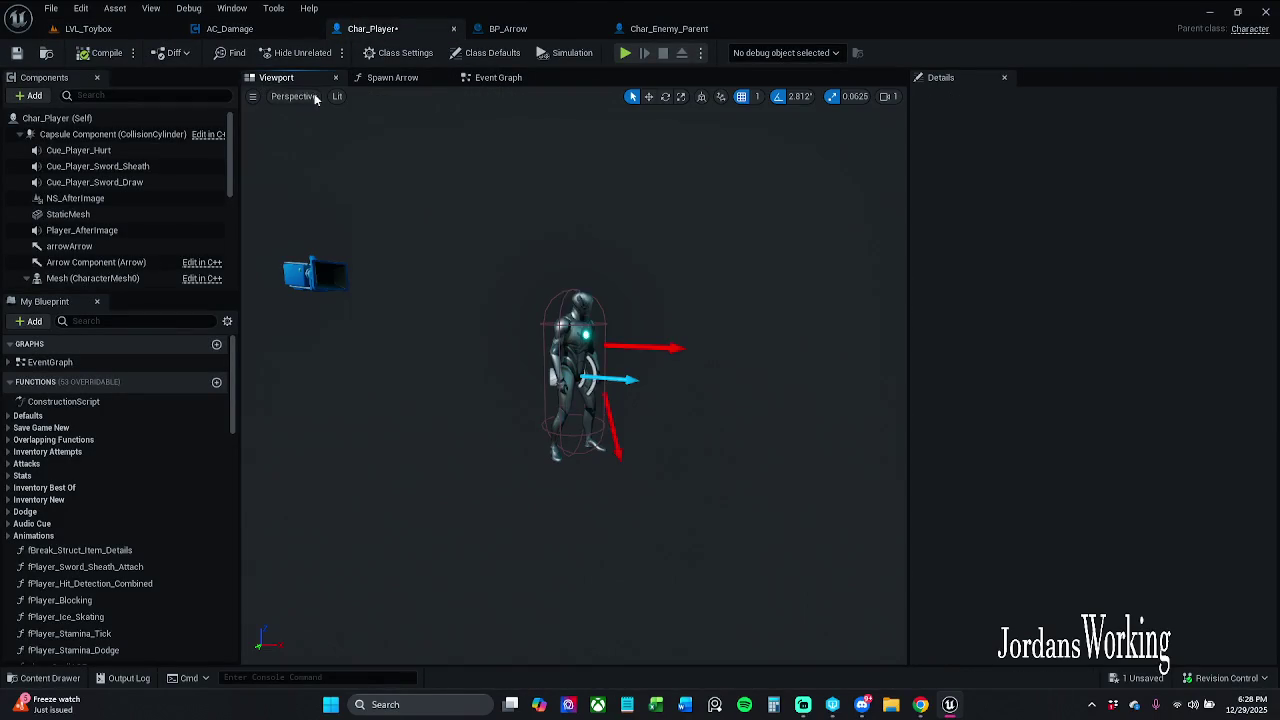
click(497, 77)
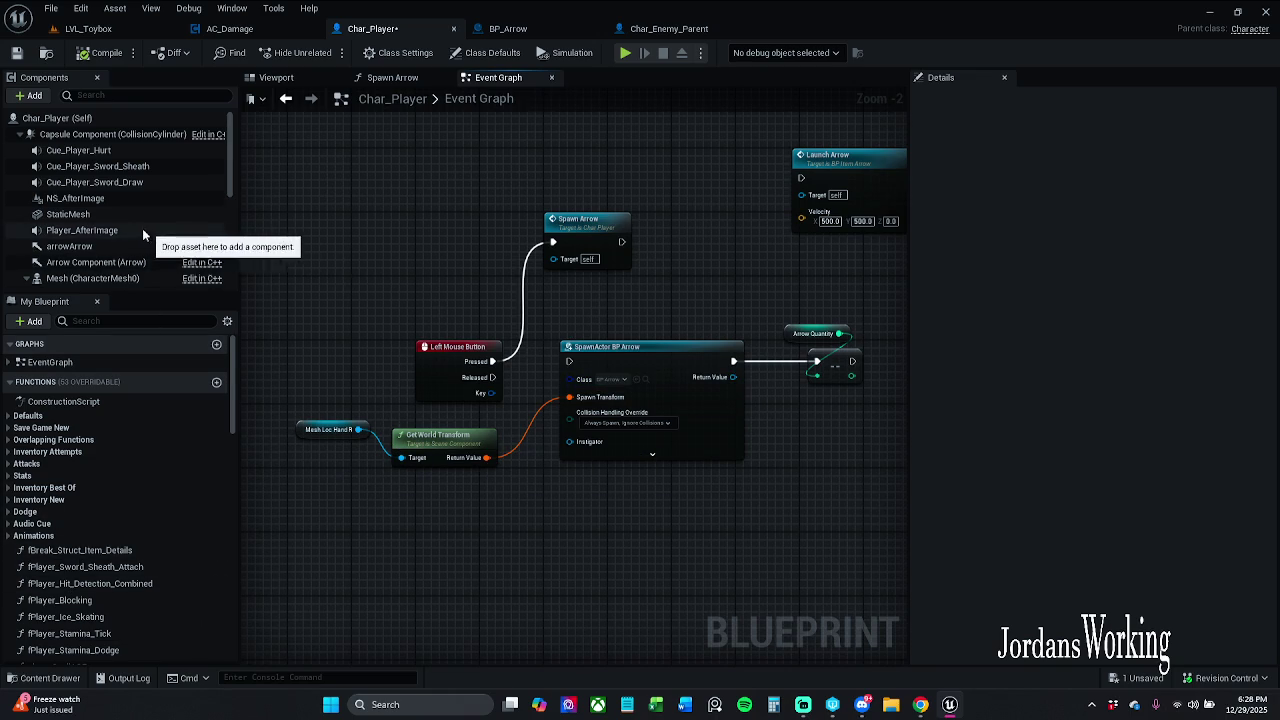
click(322, 78)
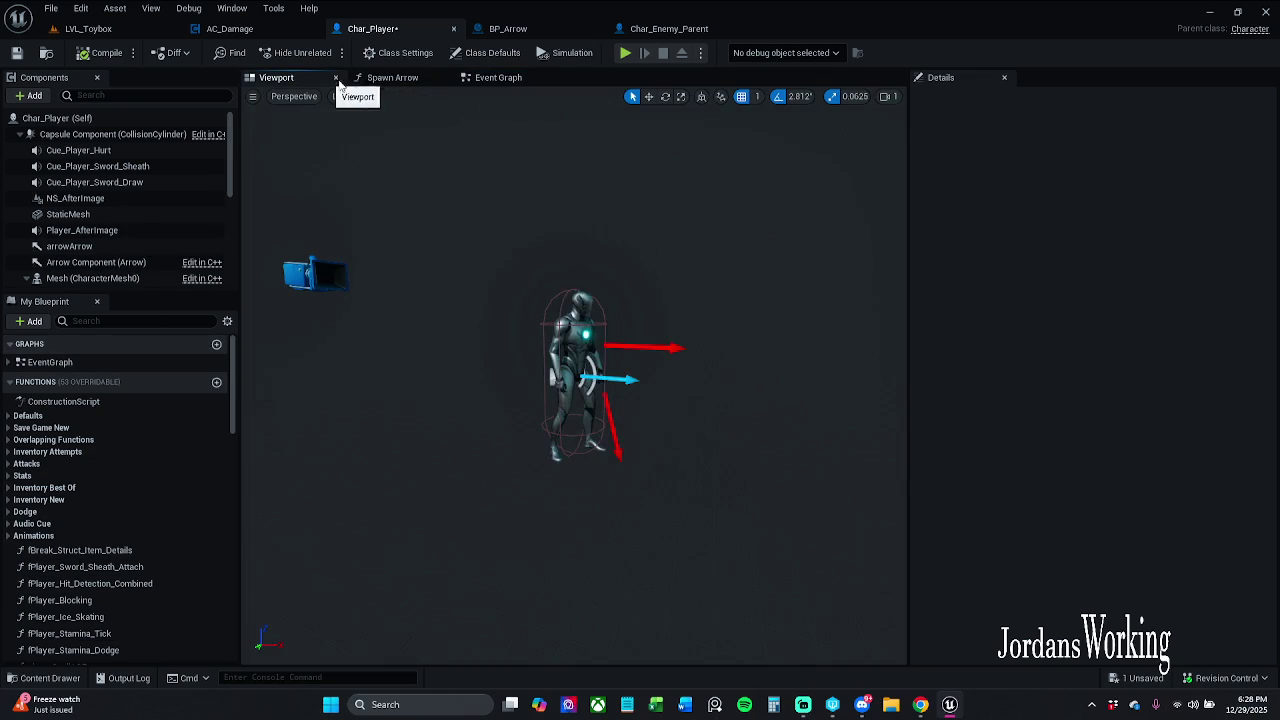
click(610, 428)
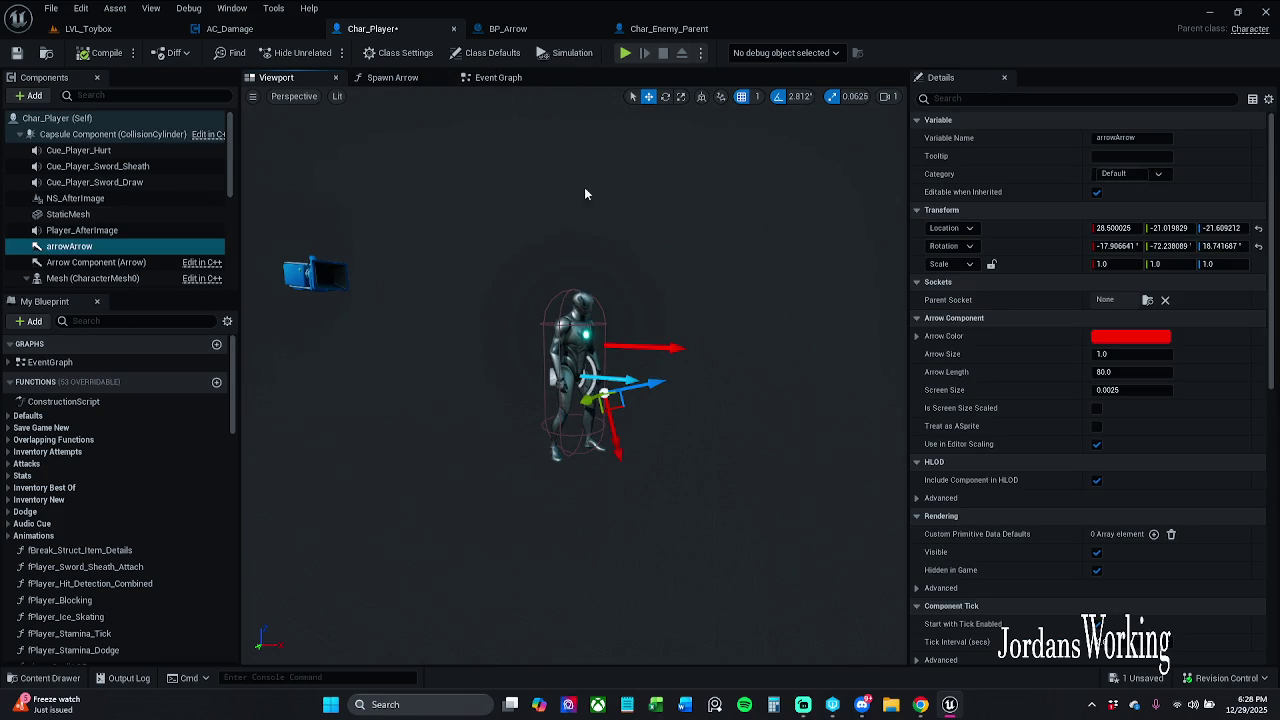
click(653, 344)
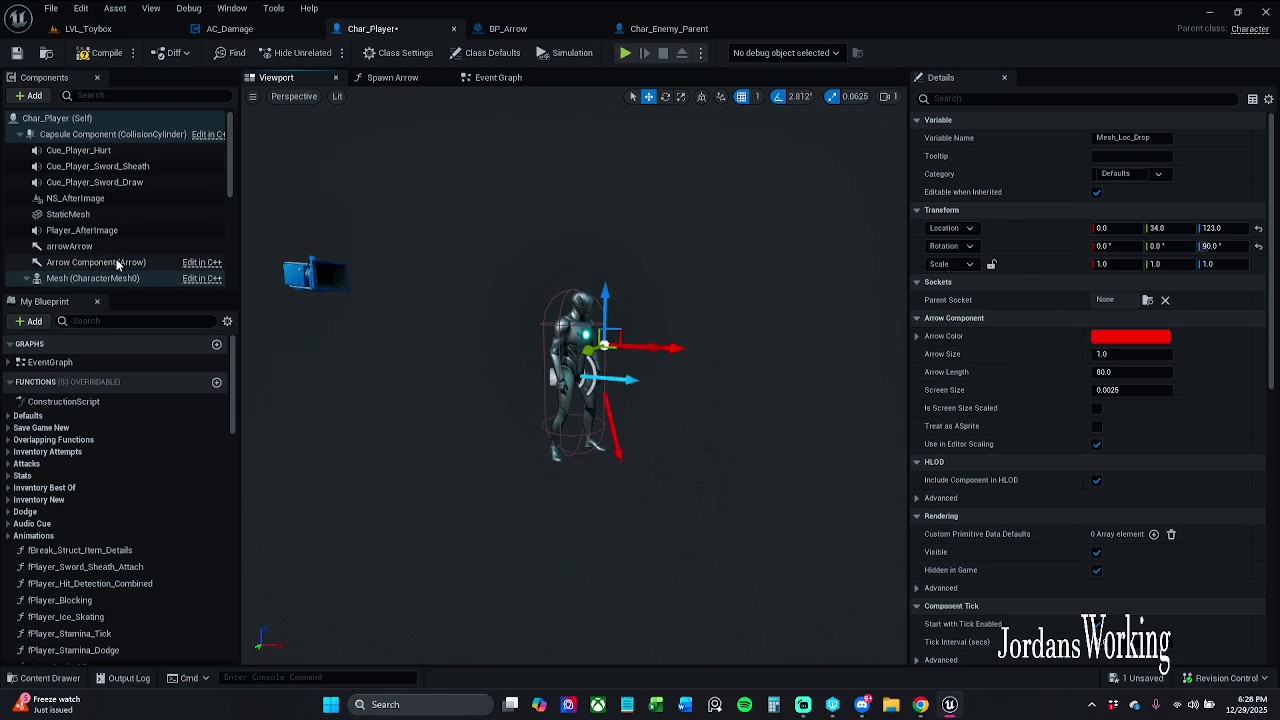
scroll(103, 224, down, 5)
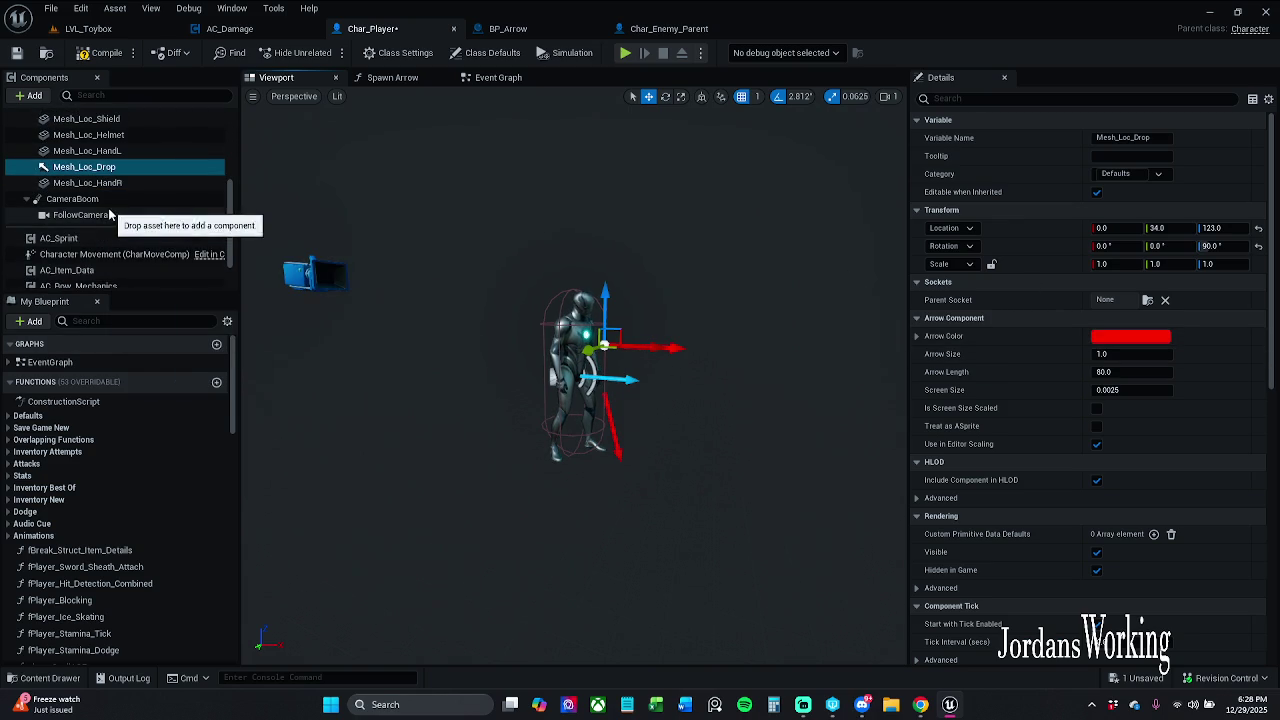
scroll(110, 196, up, 2)
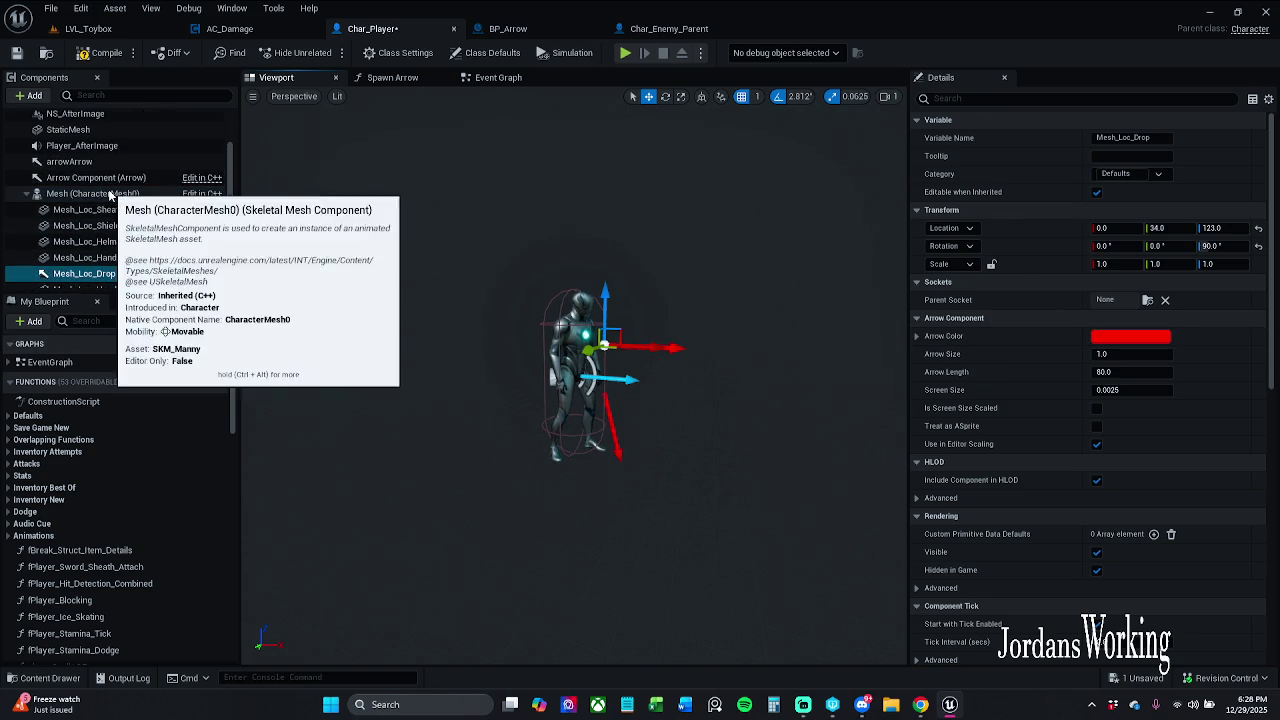
scroll(118, 180, up, 2)
scroll(118, 177, up, 2)
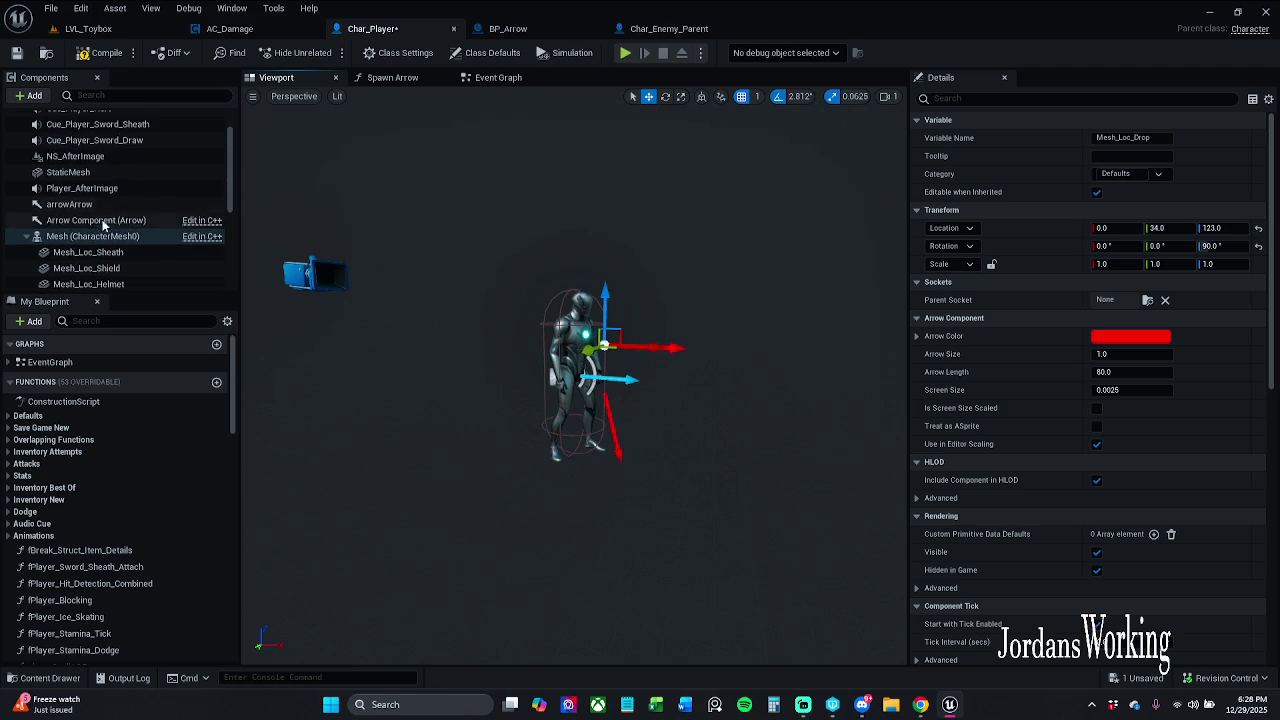
click(112, 220)
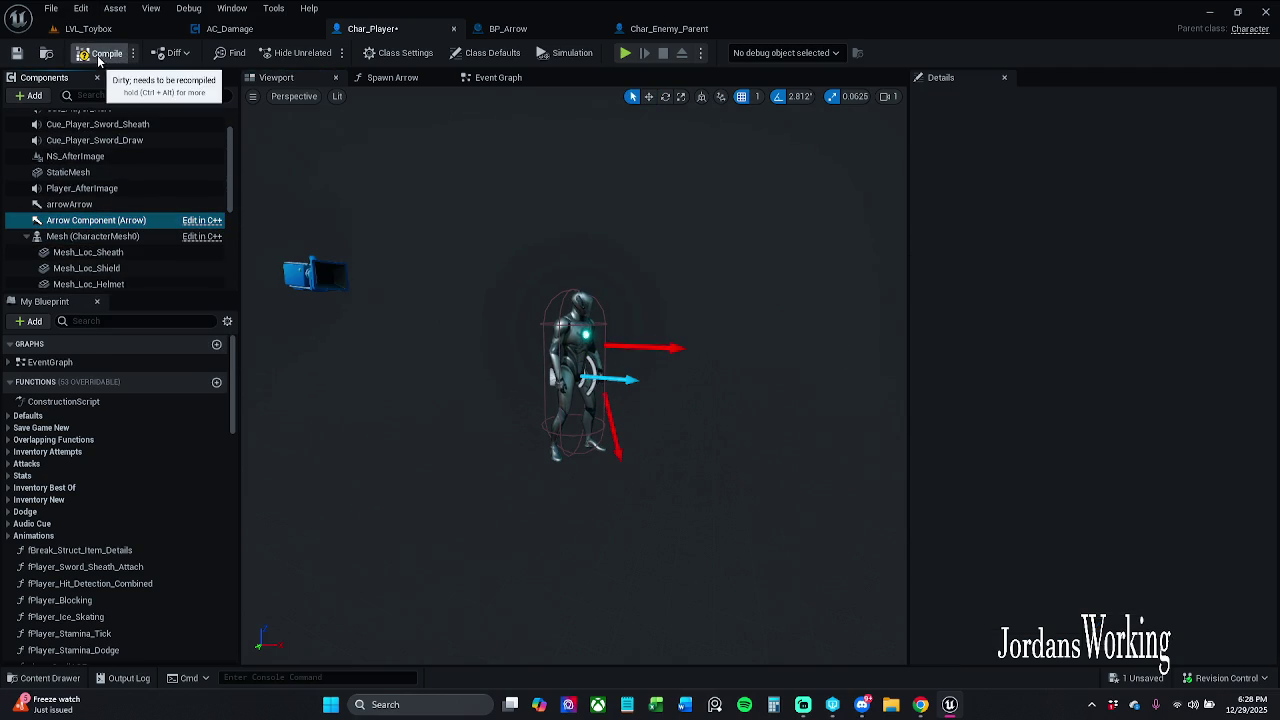
Connect Left Mouse Button Pressed directly to SpawnActor BP Arrow and add an Arrow Component reference
click(418, 80)
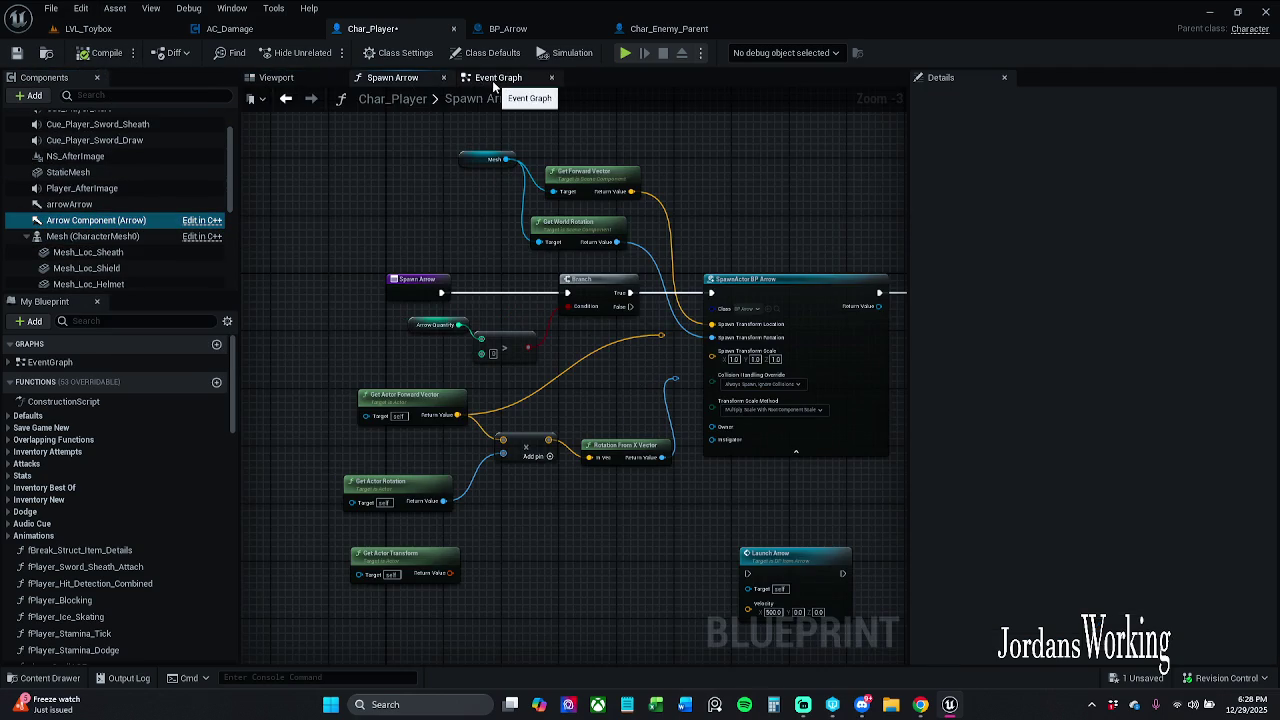
click(493, 80)
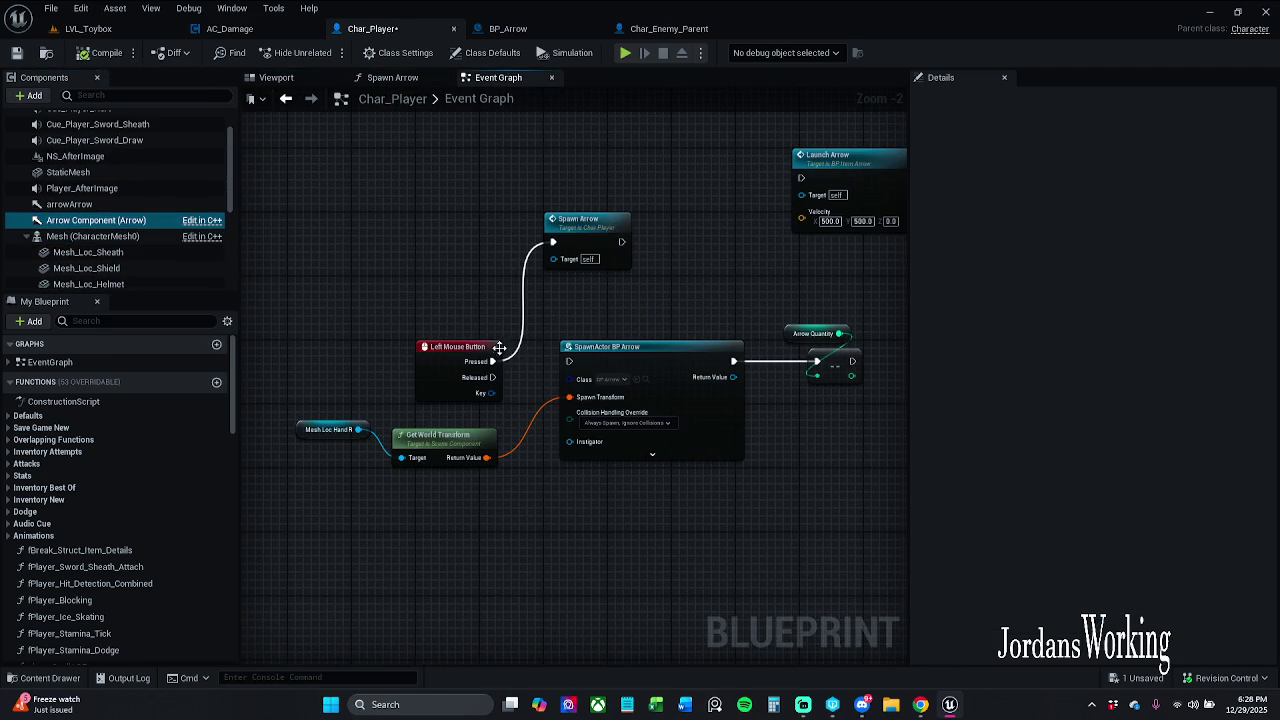
drag(492, 361, 568, 361)
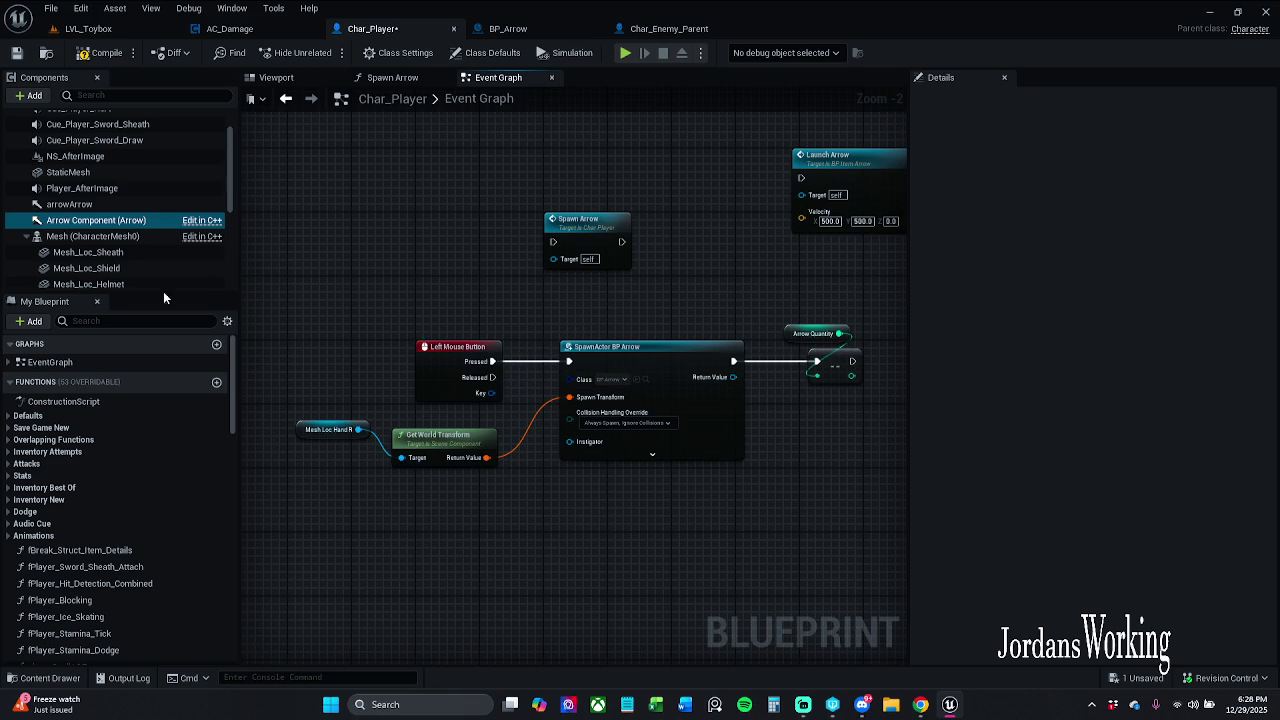
mouse_move(108, 222)
mouse_down()
mouse_move(280, 329)
mouse_move(302, 430)
mouse_up()
Compile, add a Get Transform node from the Arrow Component, then delete the erroring Arrow Component node
click(101, 56)
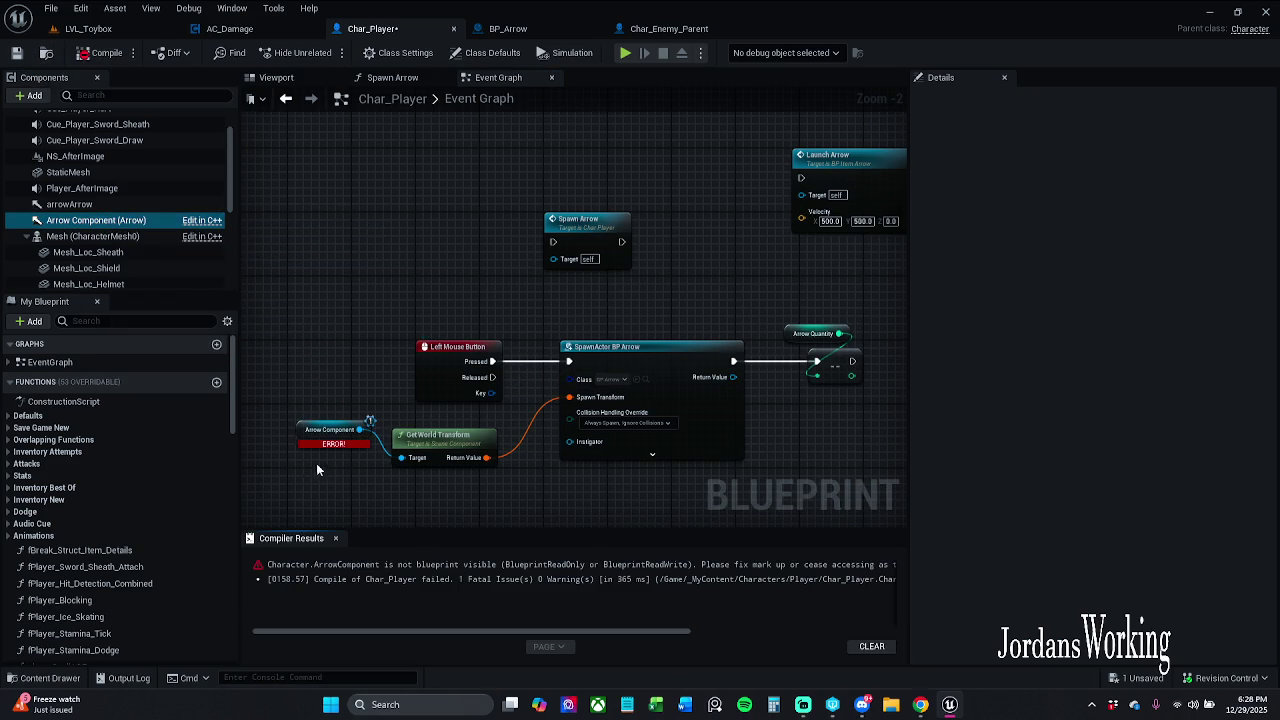
click(336, 538)
drag(350, 490, 410, 459)
drag(418, 404, 410, 472)
text(get)
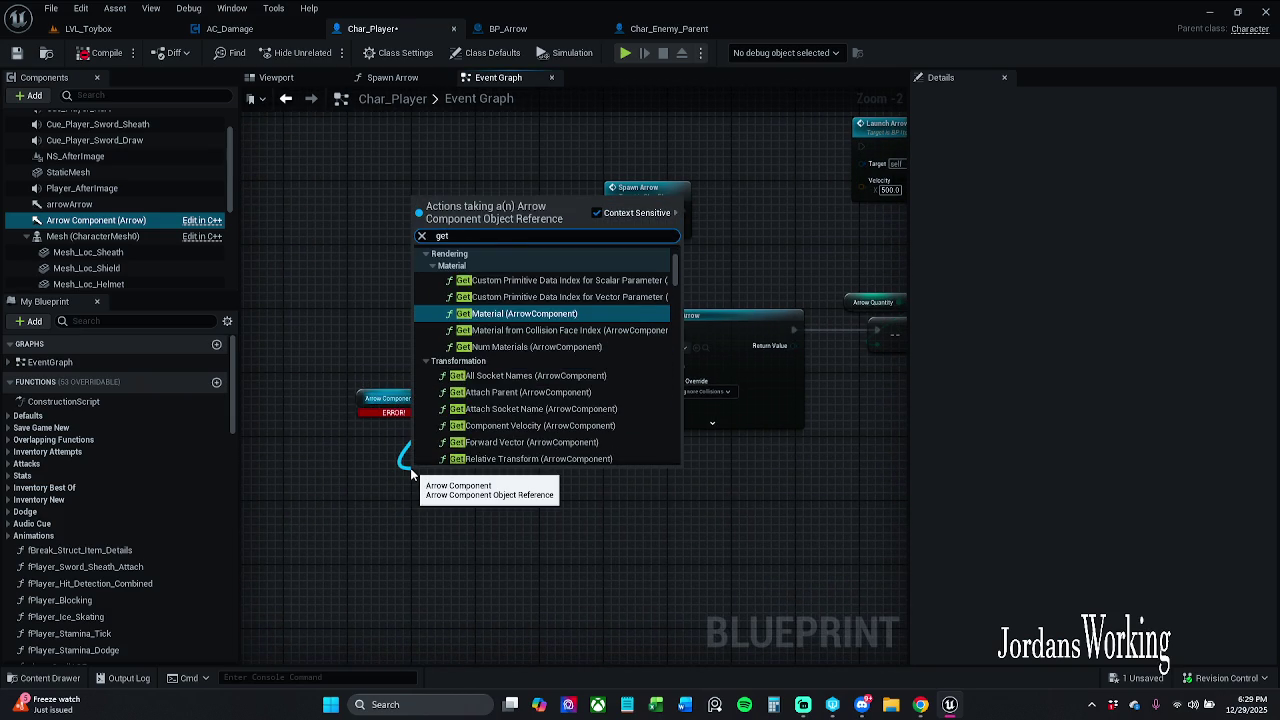
text( transform)
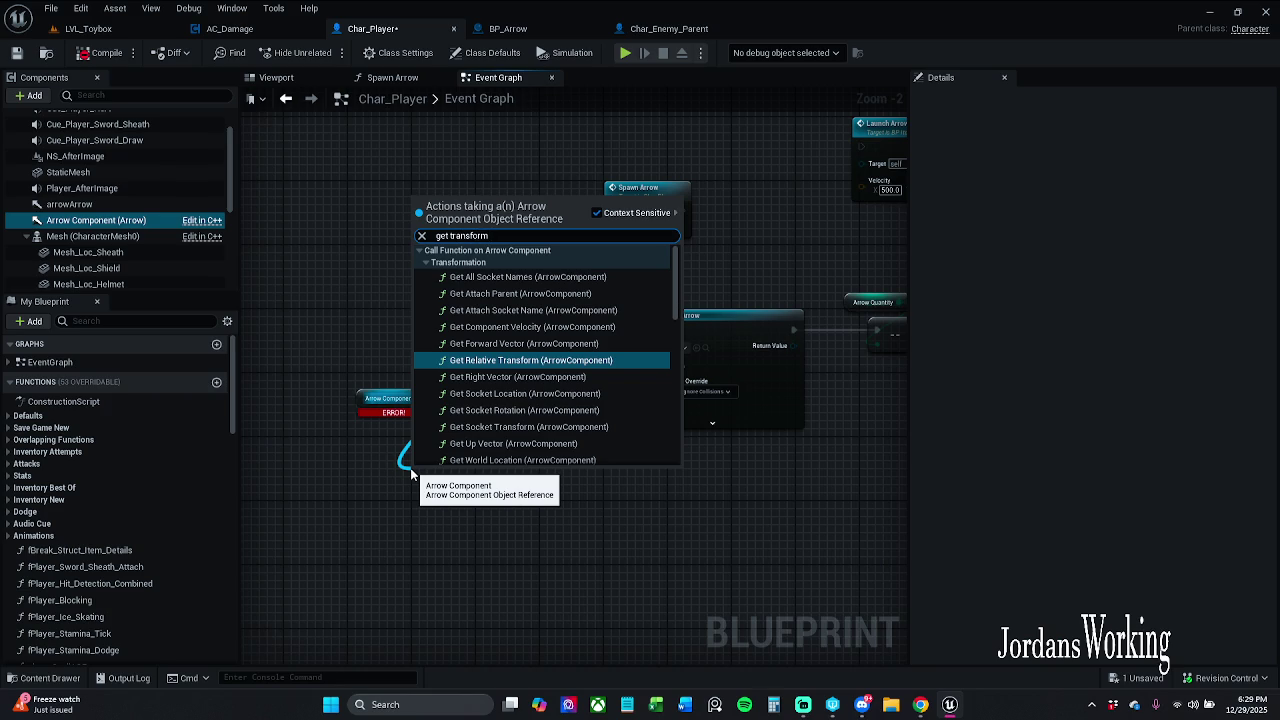
key(Return)
drag(368, 324, 408, 498)
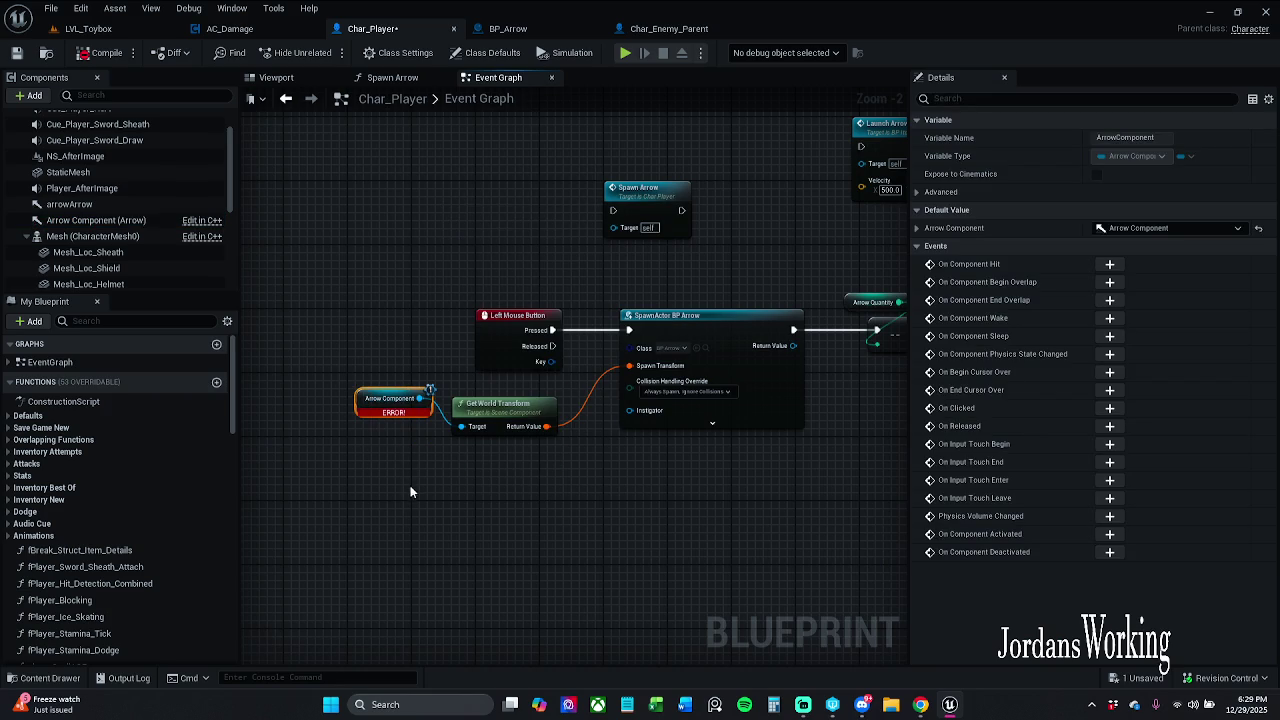
key(Delete)
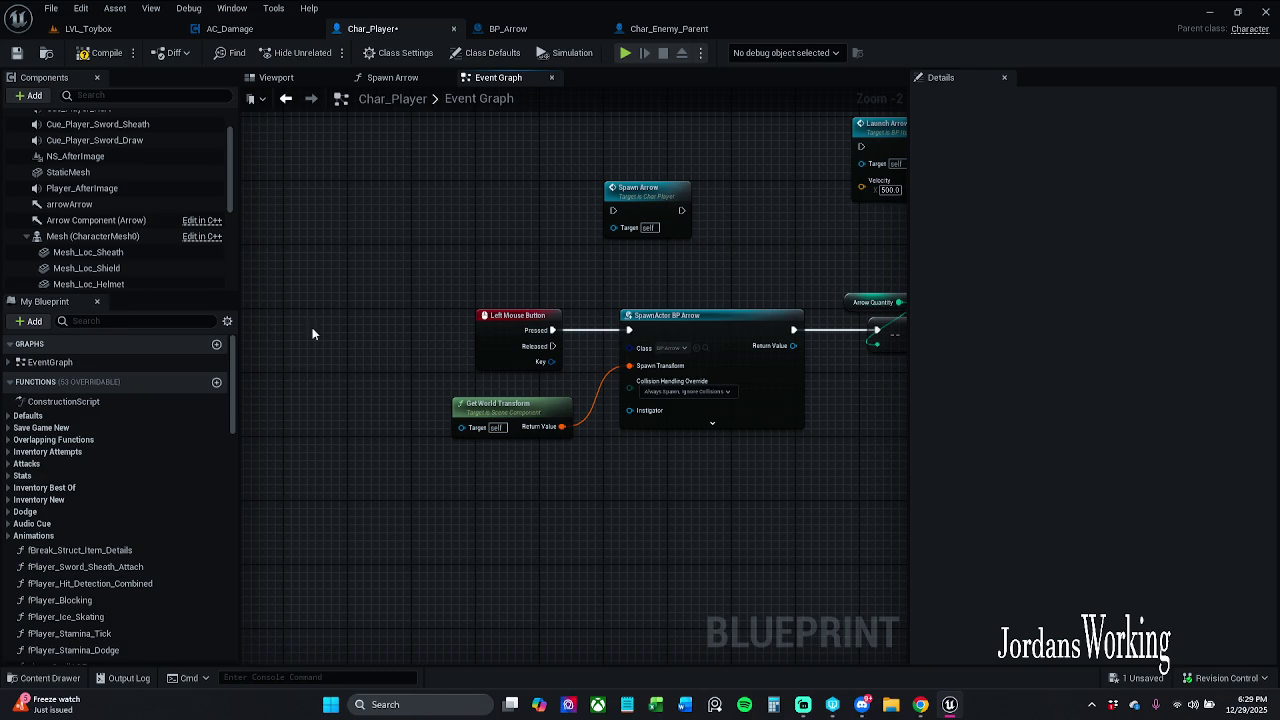
Move the Spawn Arrow graph tab after Event Graph and drop an arrowArrow getter into the Event Graph
click(318, 80)
click(410, 79)
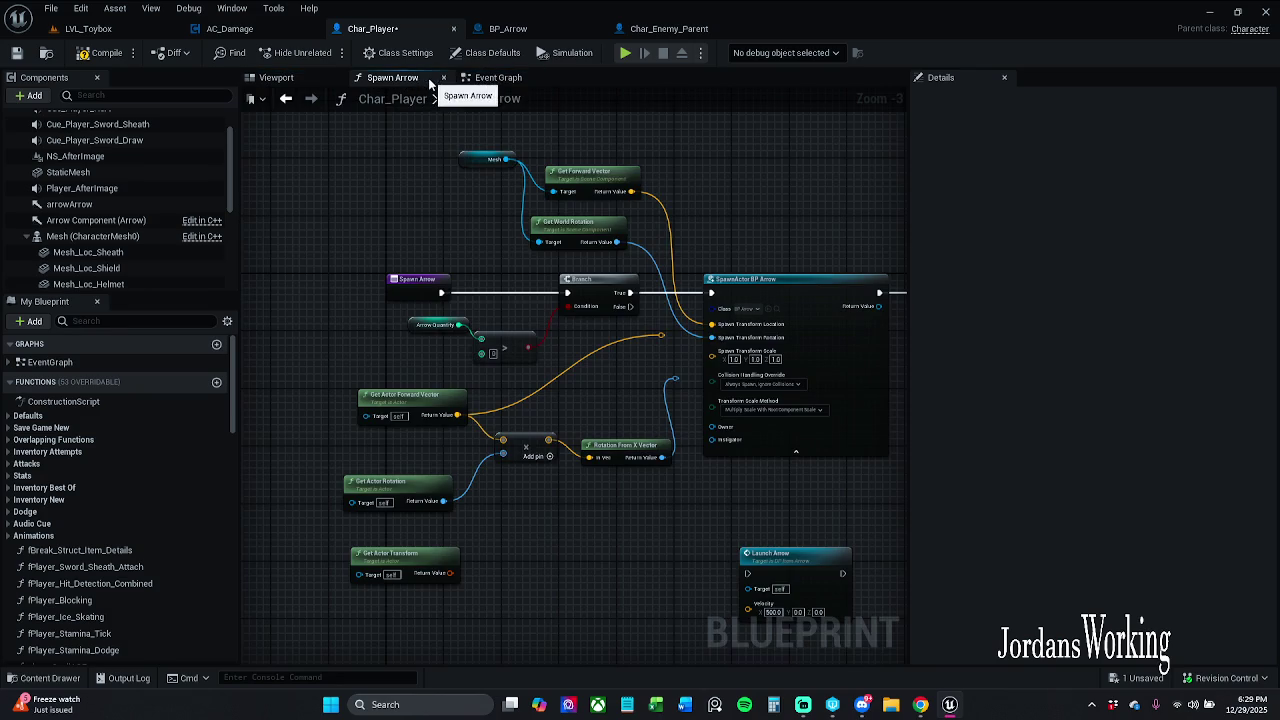
drag(428, 80, 505, 78)
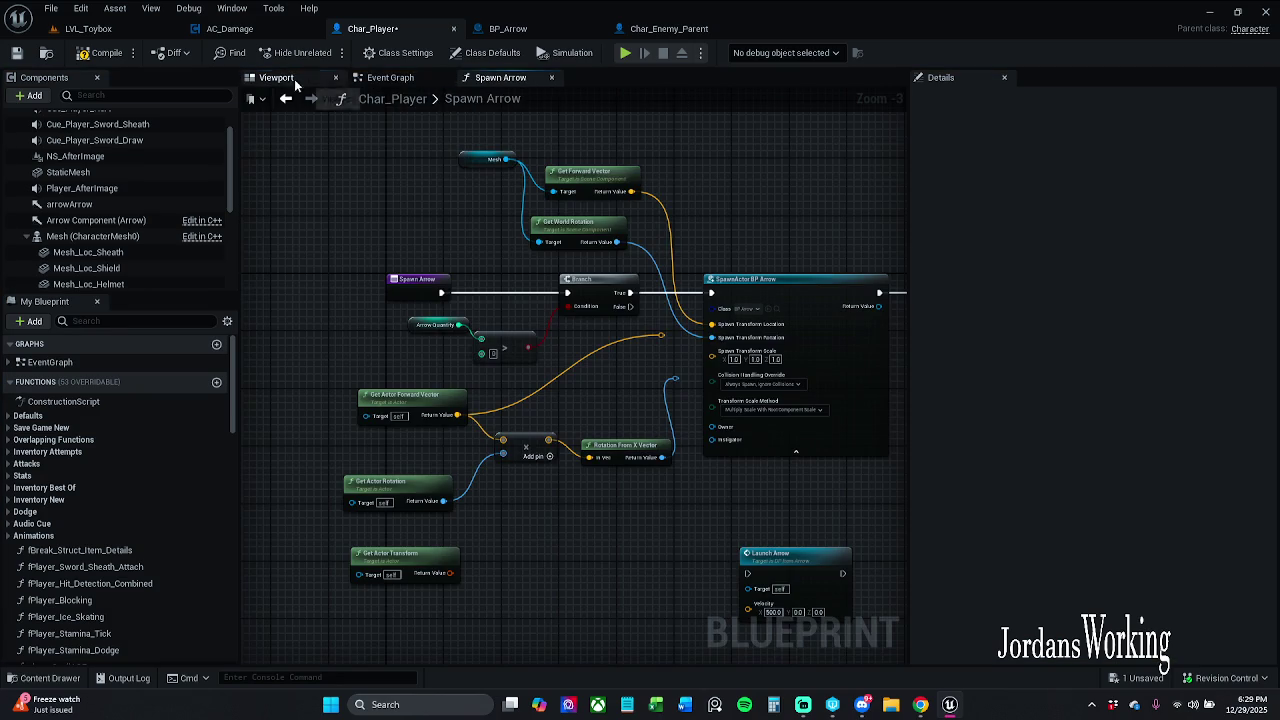
click(276, 77)
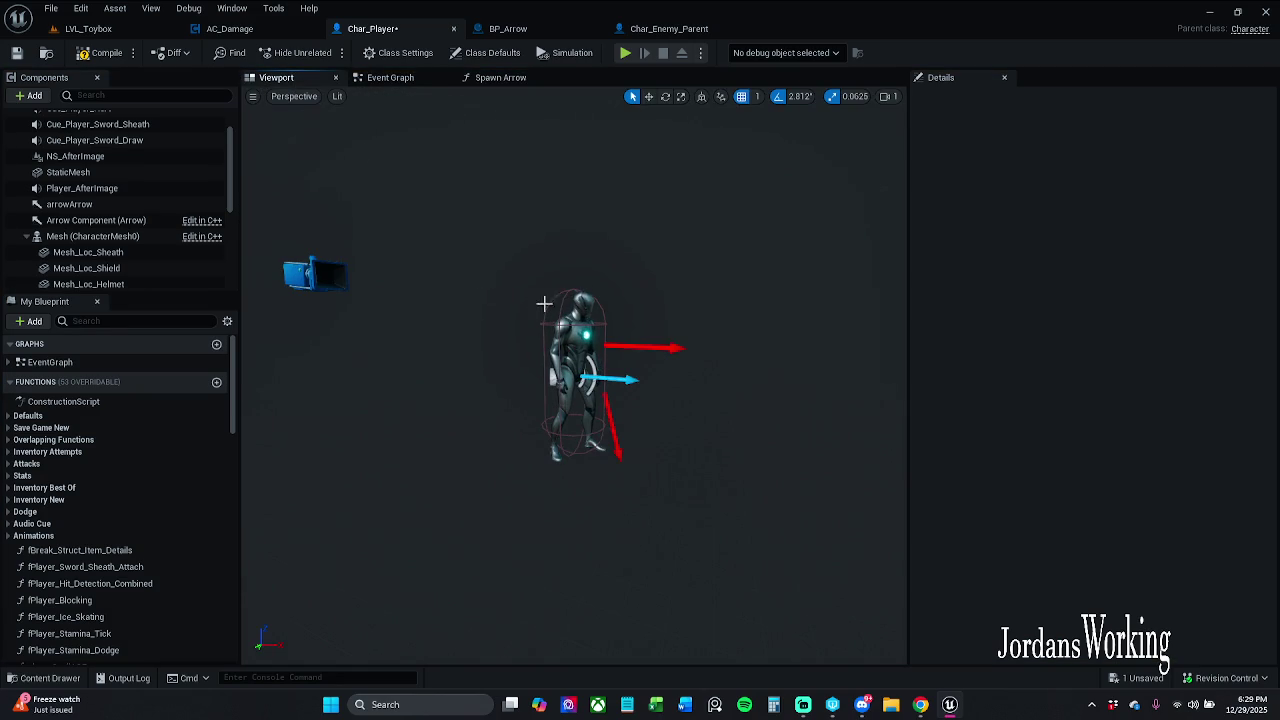
scroll(135, 208, up, 2)
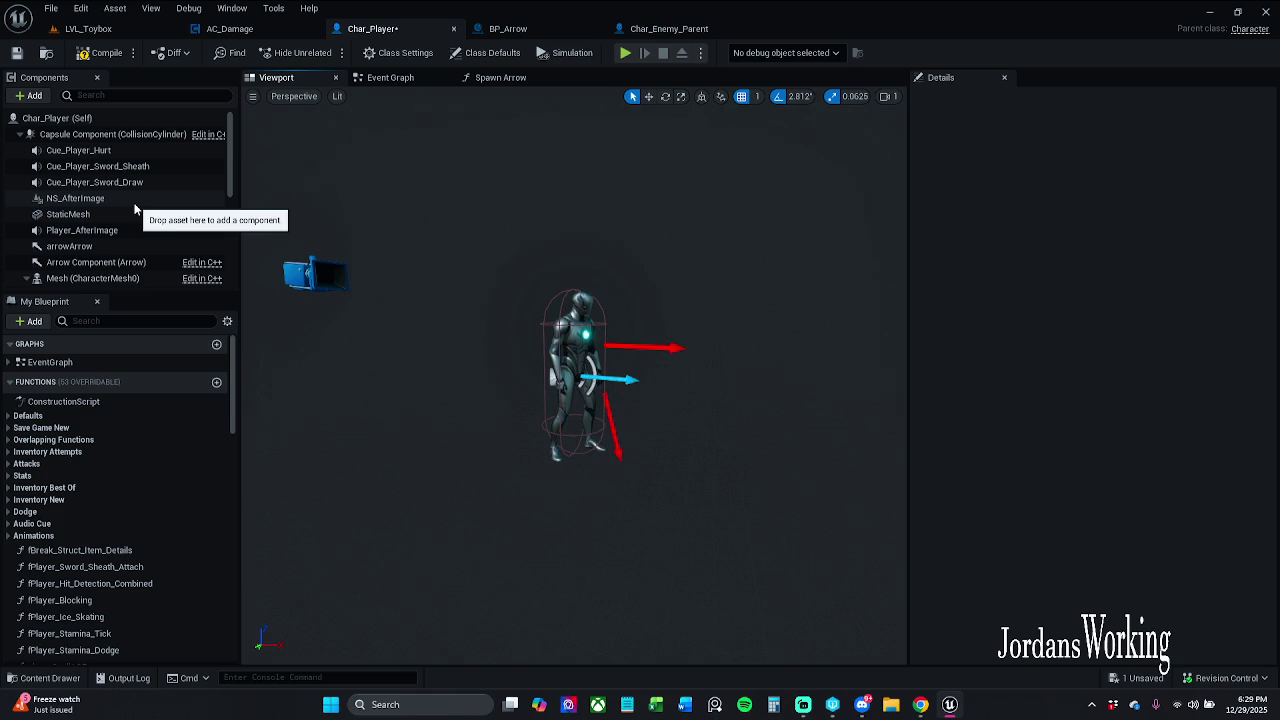
click(412, 80)
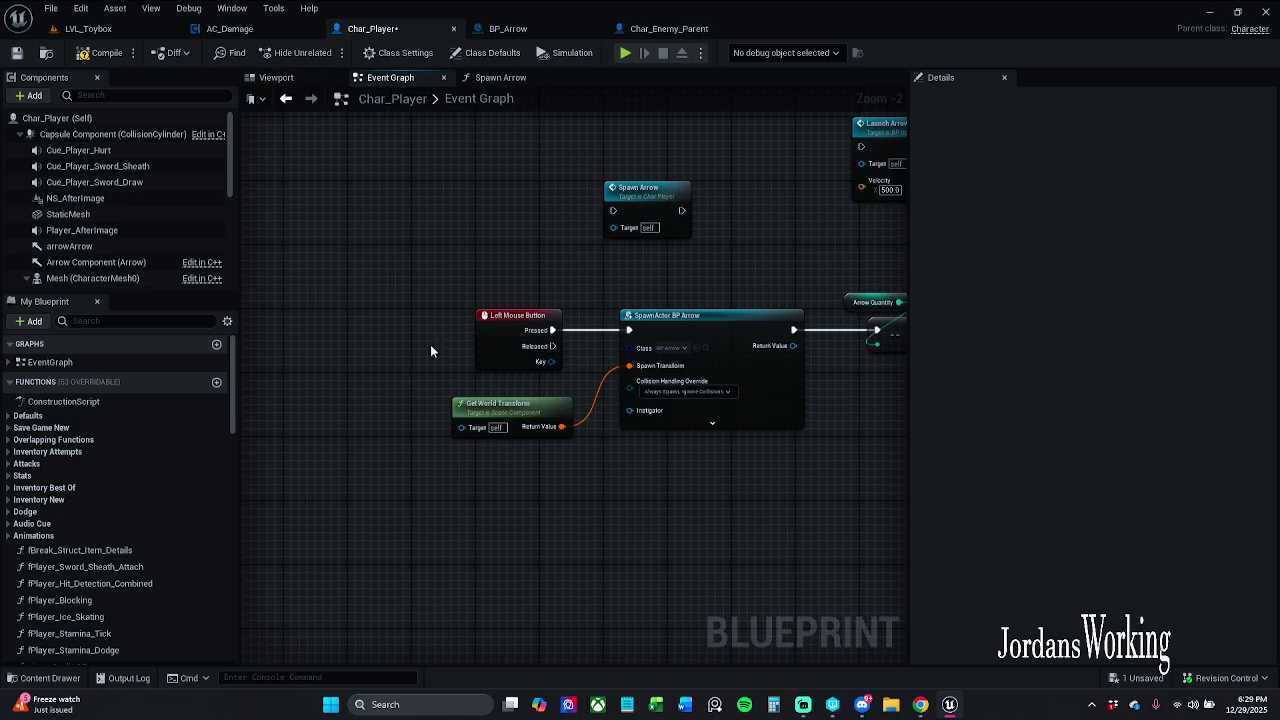
drag(91, 241, 310, 456)
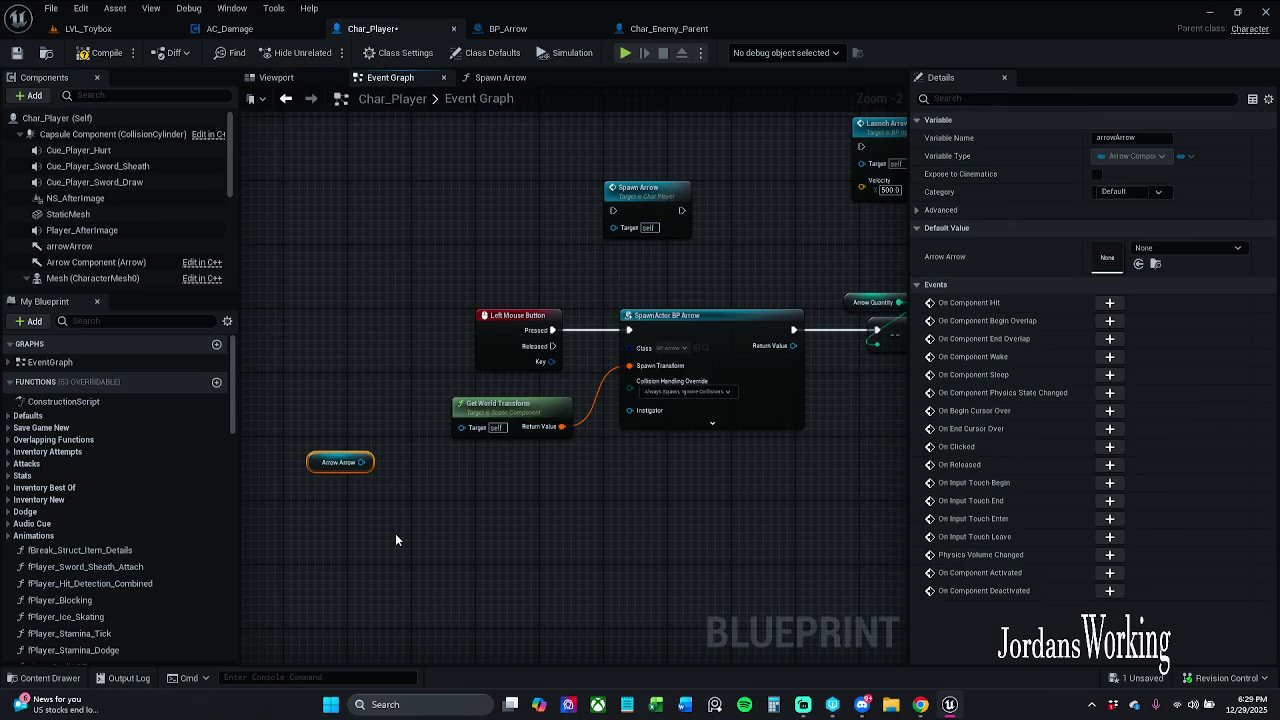
click(285, 78)
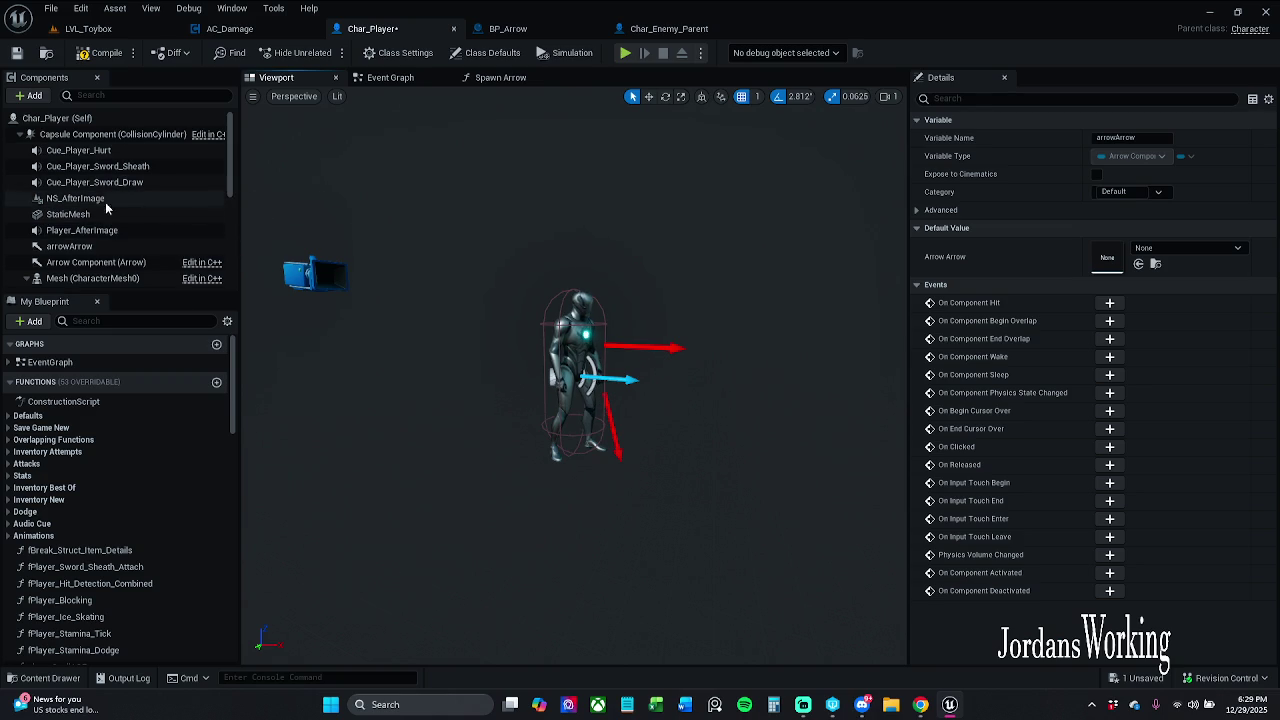
Duplicate arrowArrow as arrowArrow1, reset its location and rotation, and move it to the chest (36, 0, 34)
click(70, 246)
key(ctrl+d)
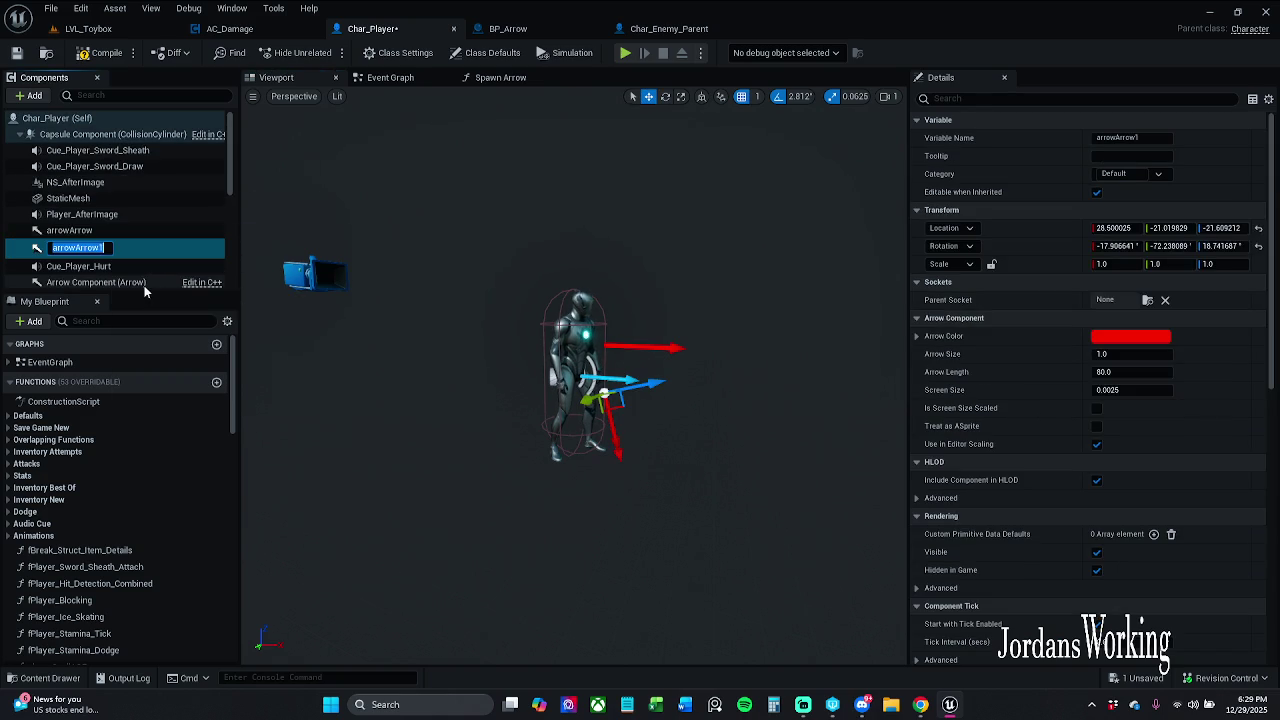
key(Return)
drag(706, 401, 716, 401)
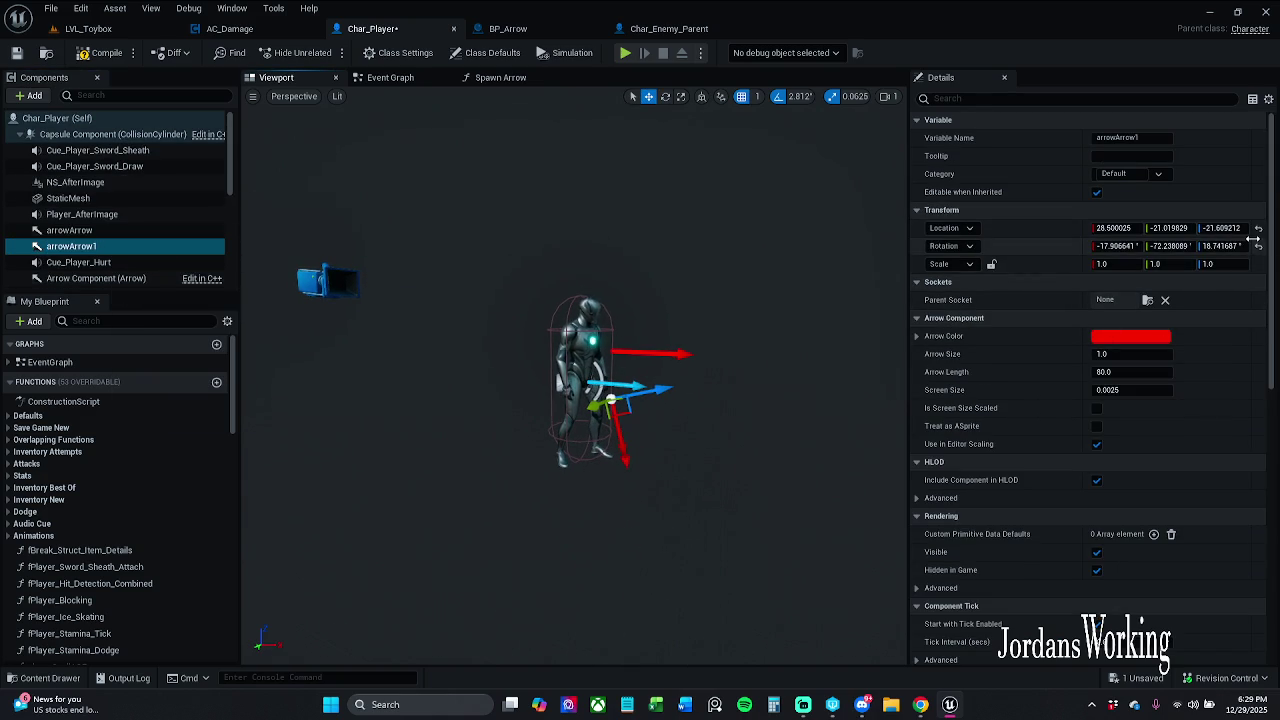
click(1258, 229)
click(1258, 246)
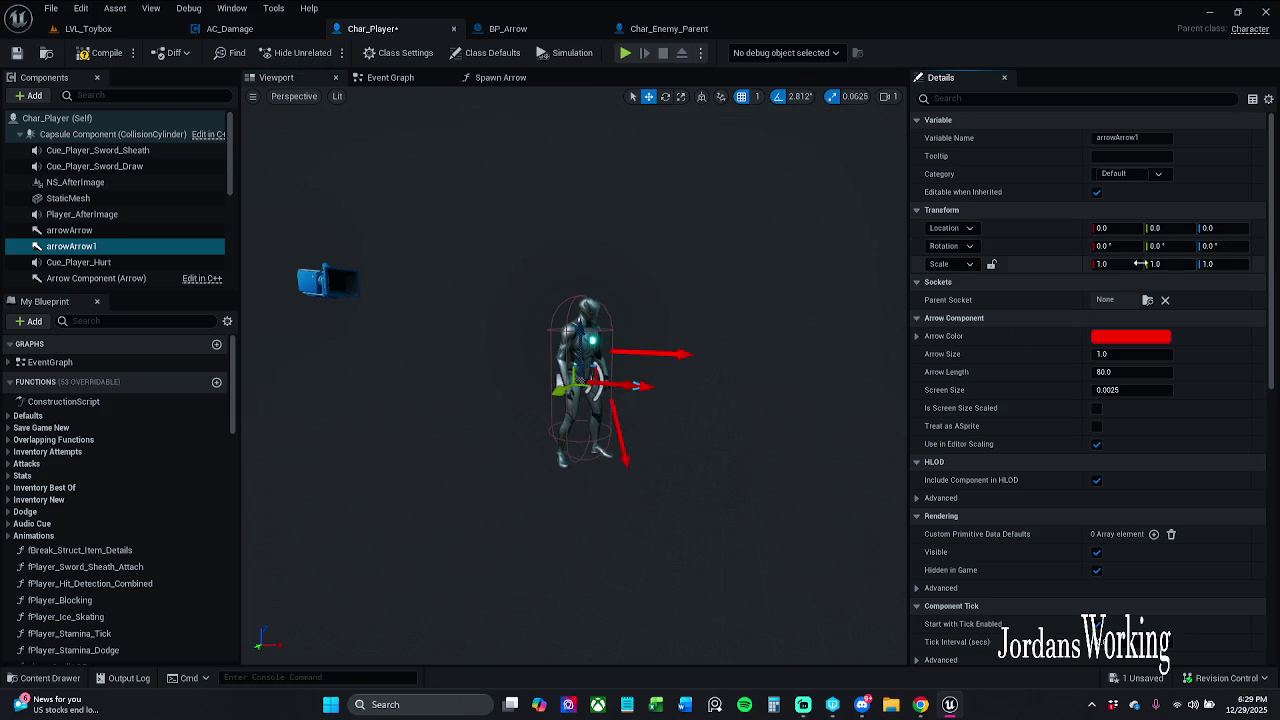
scroll(568, 461, up, 5)
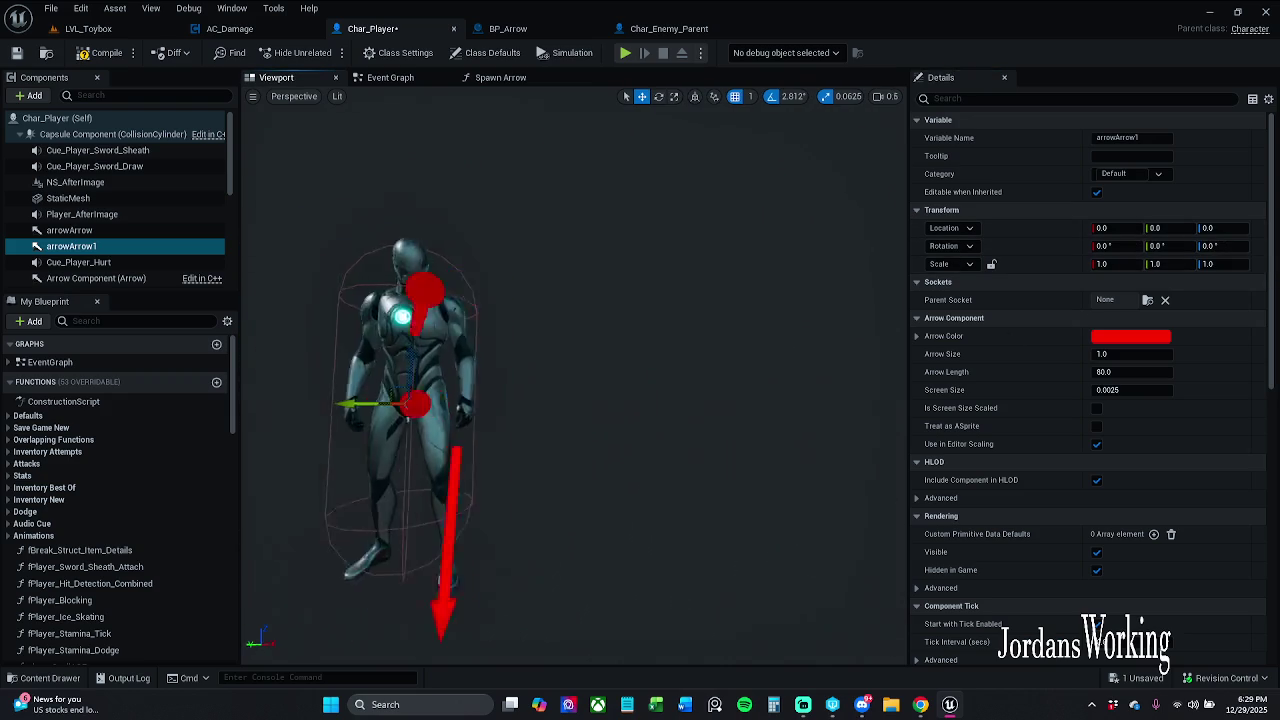
key(f)
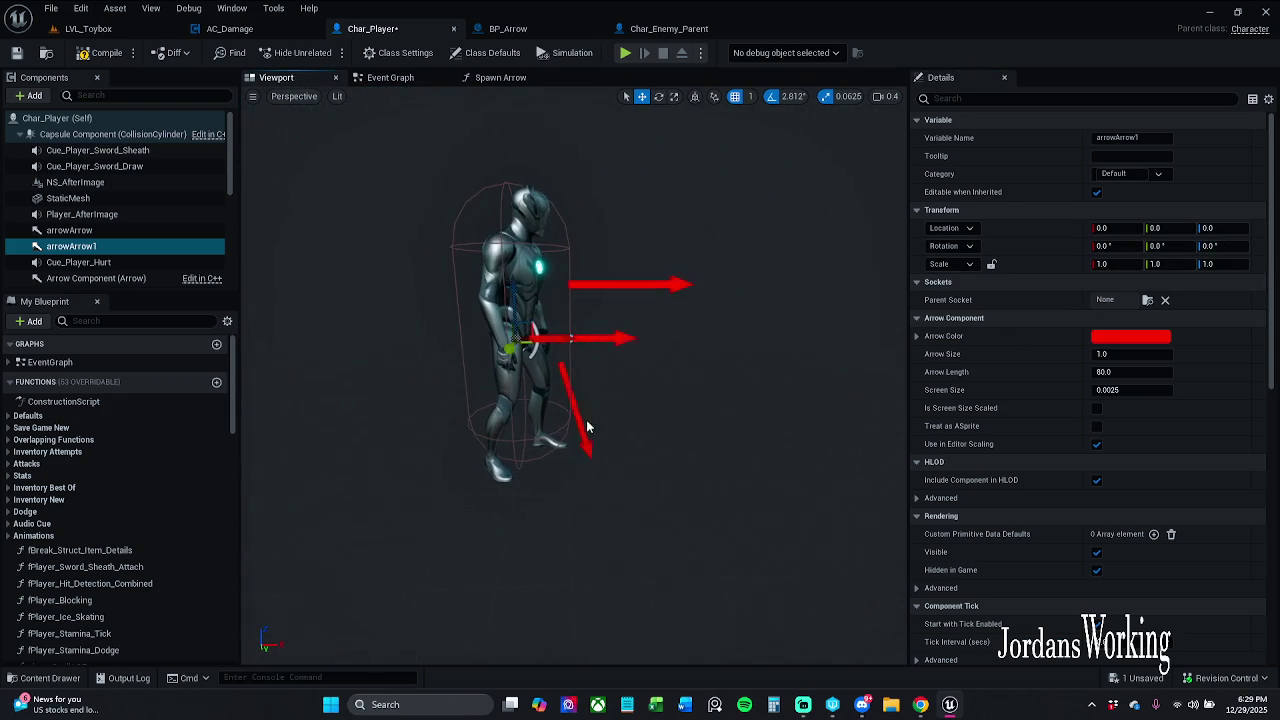
mouse_move(532, 340)
mouse_down()
mouse_move(606, 274)
mouse_move(587, 272)
mouse_up()
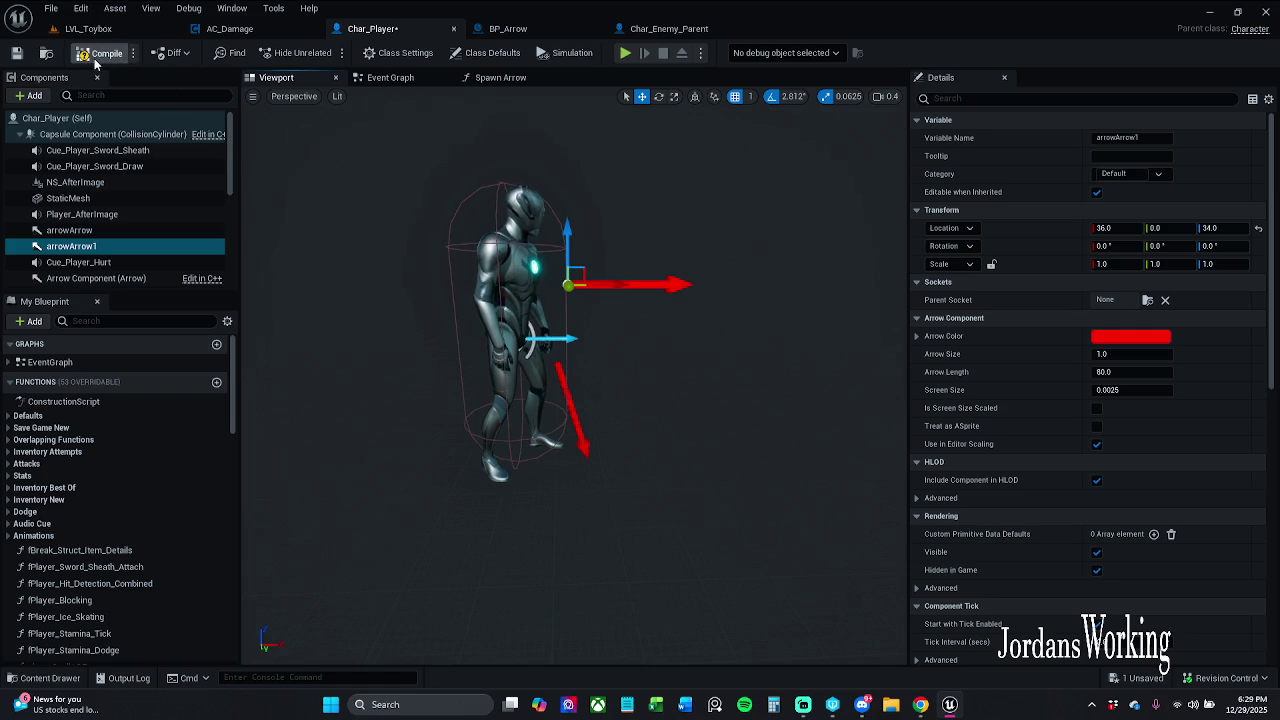
Replace the old getter with arrowArrow1 as Get World Transform's target, recompile cleanly, and play LVL_Toybox
click(100, 52)
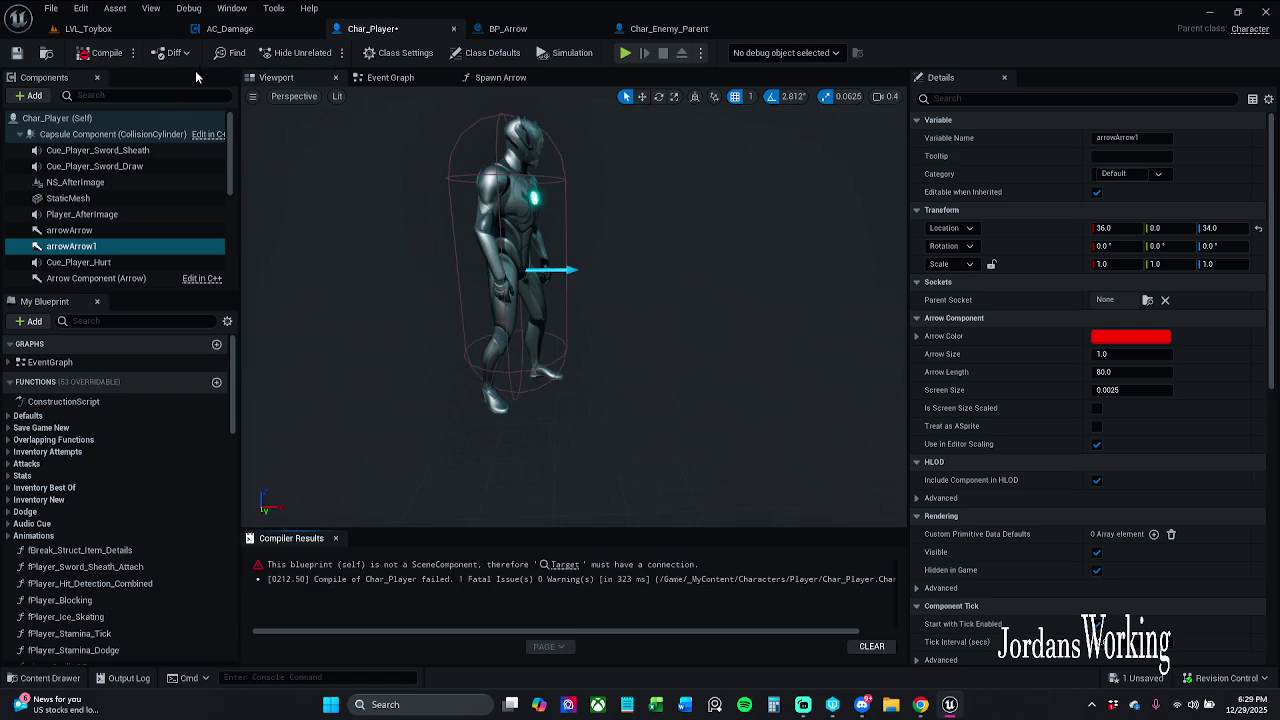
click(562, 566)
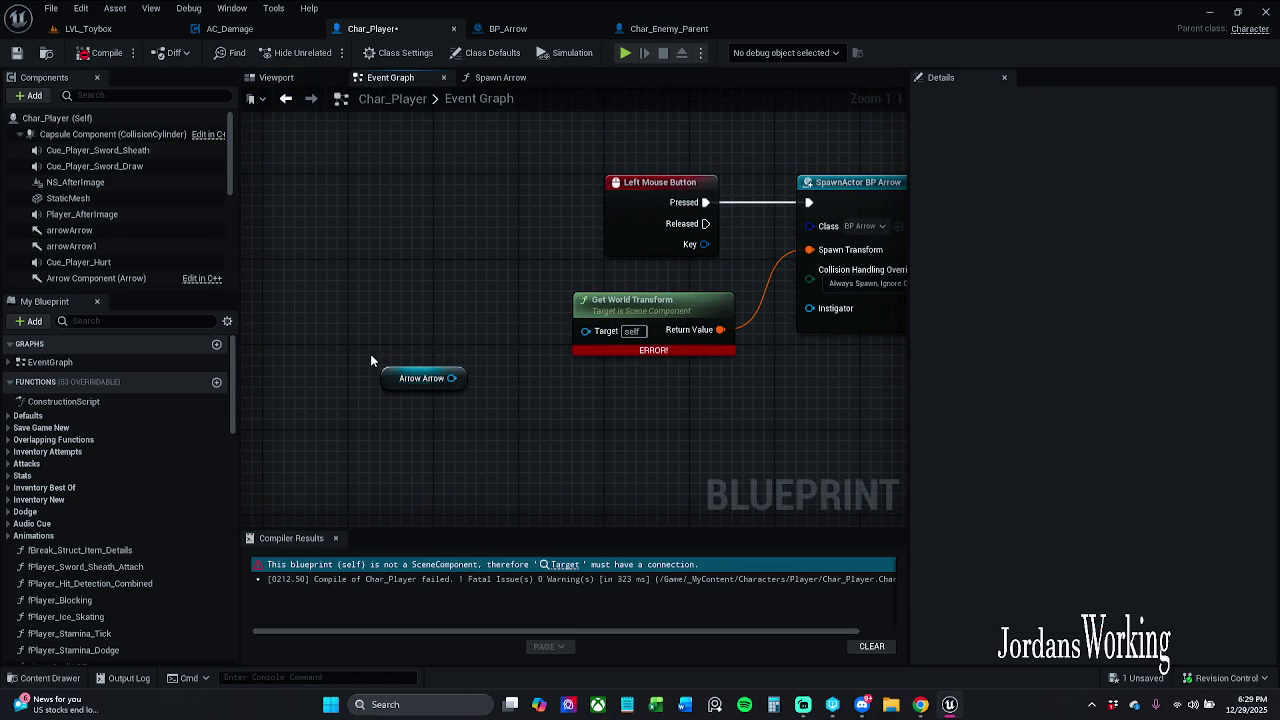
click(336, 538)
drag(450, 305, 405, 448)
key(Delete)
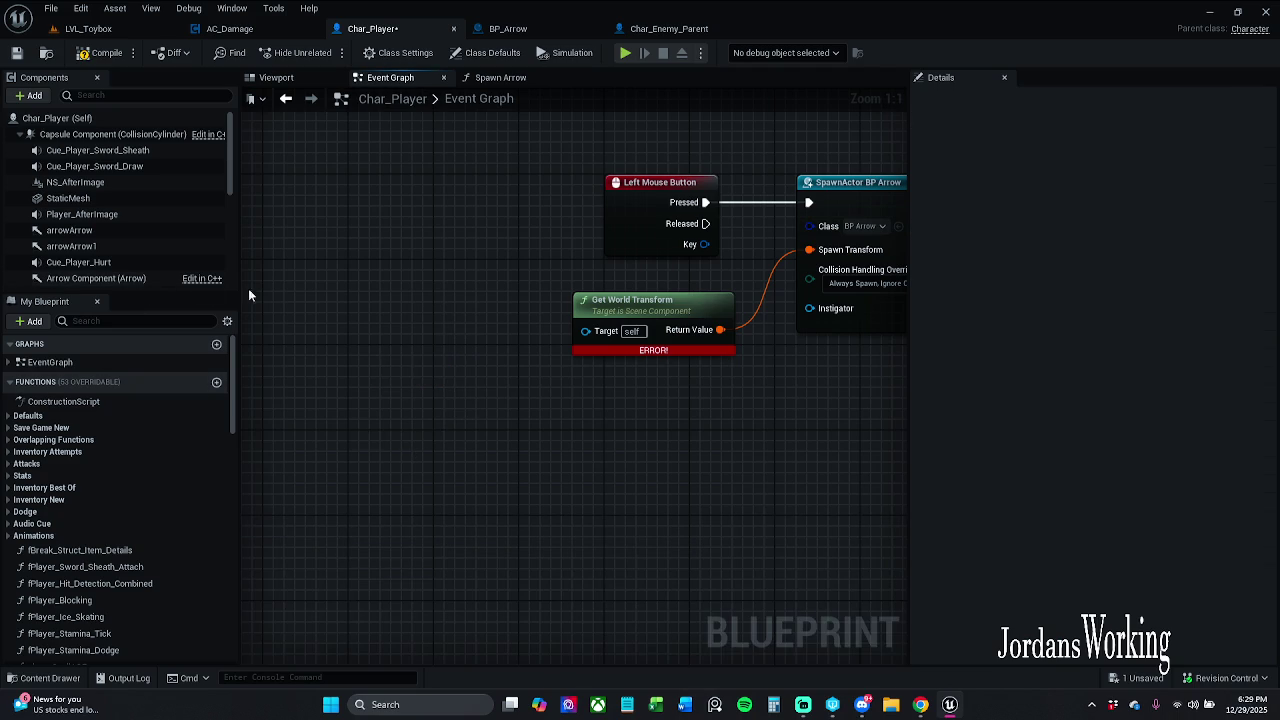
drag(70, 246, 600, 330)
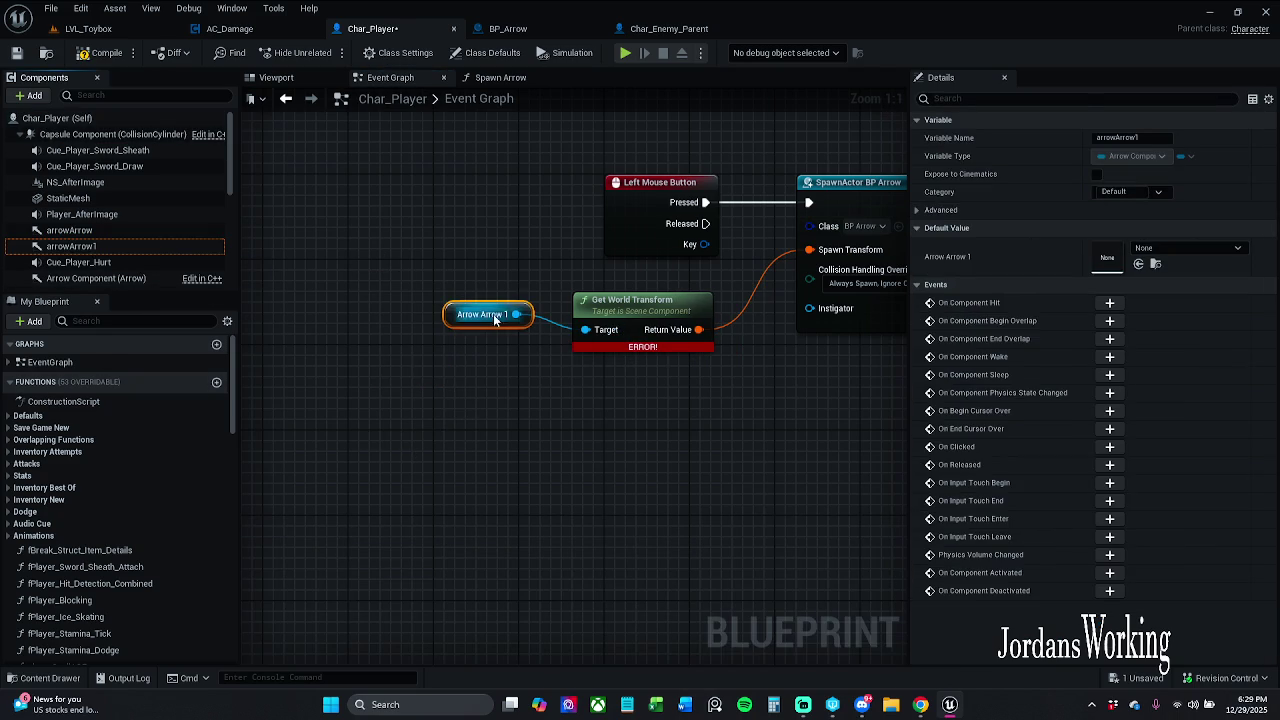
click(92, 55)
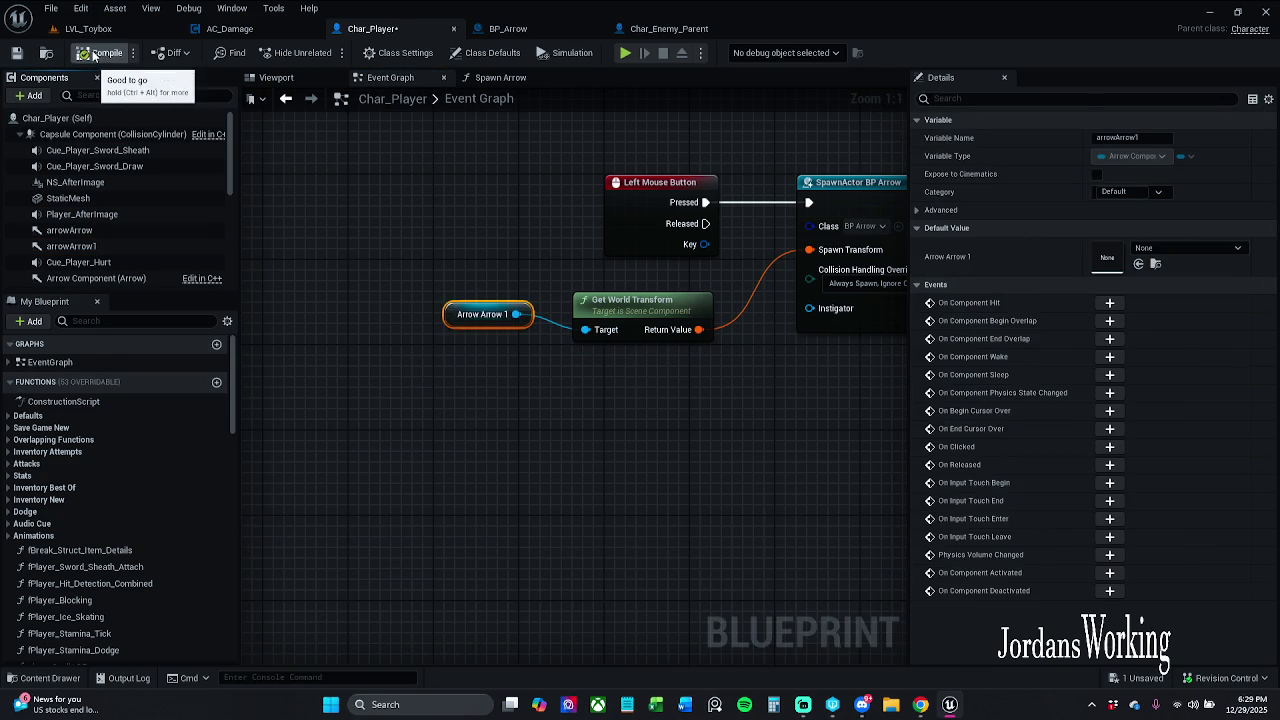
click(103, 29)
click(325, 52)
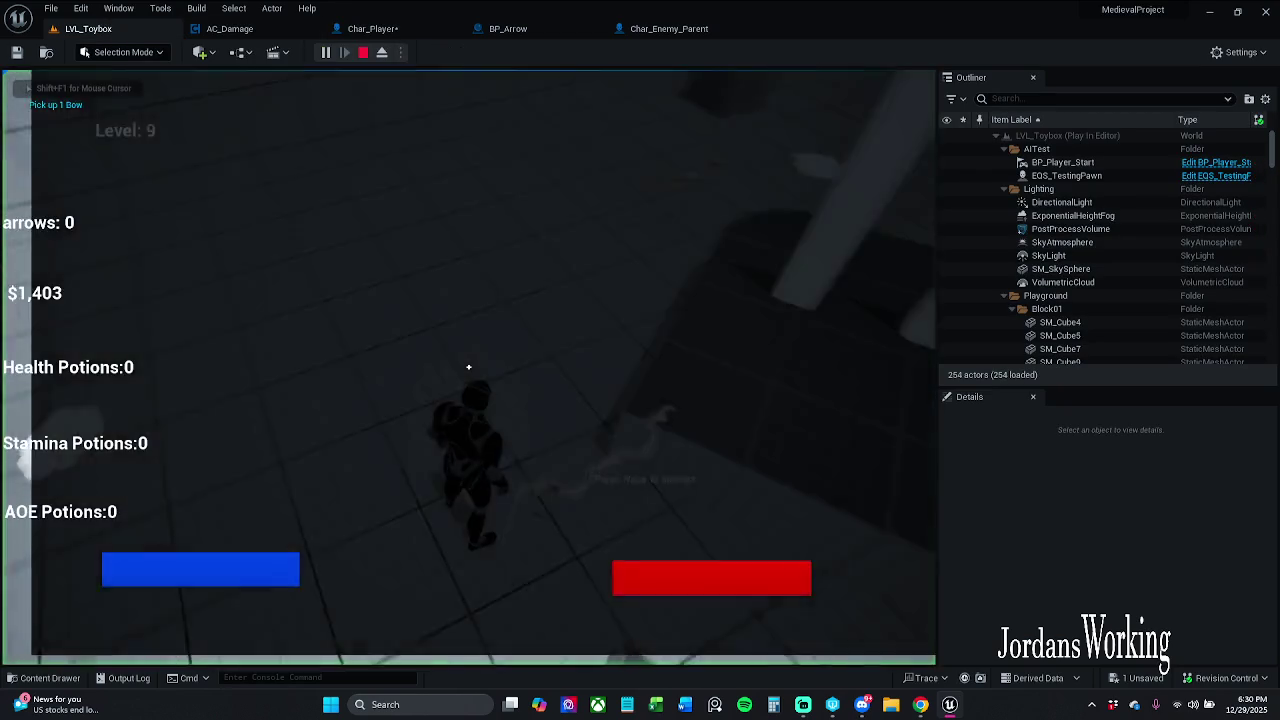
Pick up the bow and fire a stream of arrows while running and jumping in the play-test
key(e)
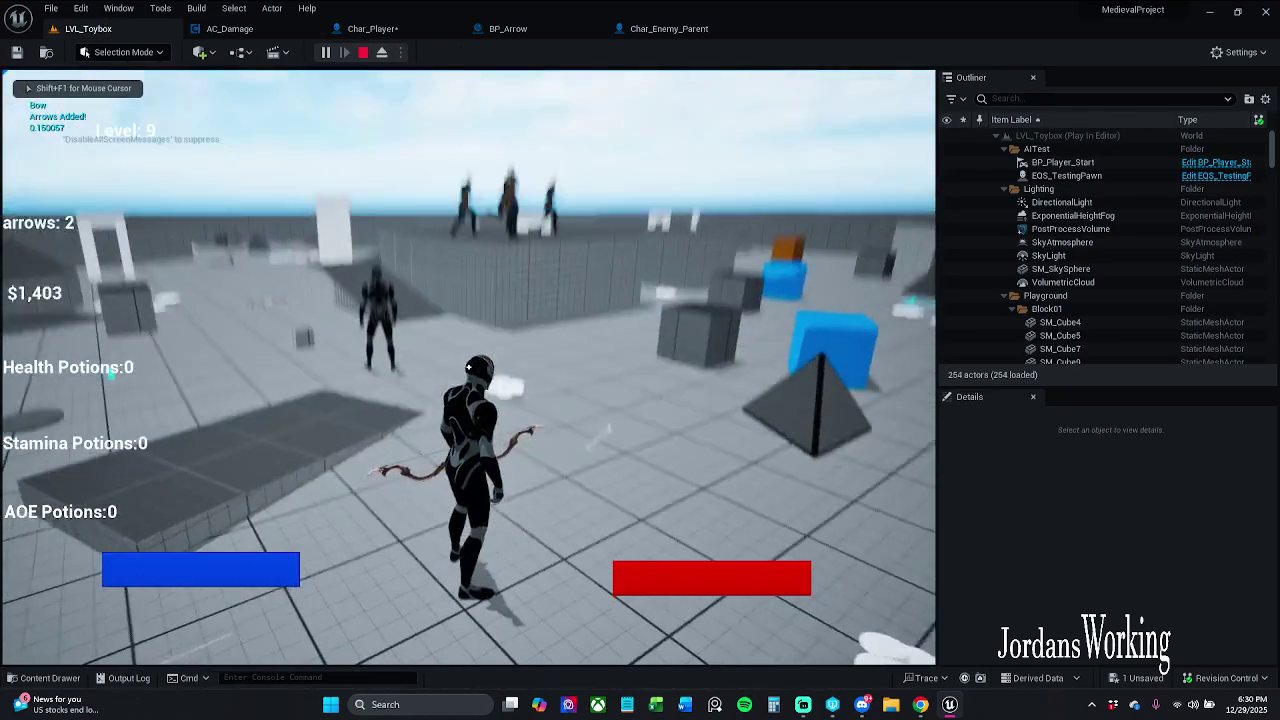
click(468, 367)
key(w)
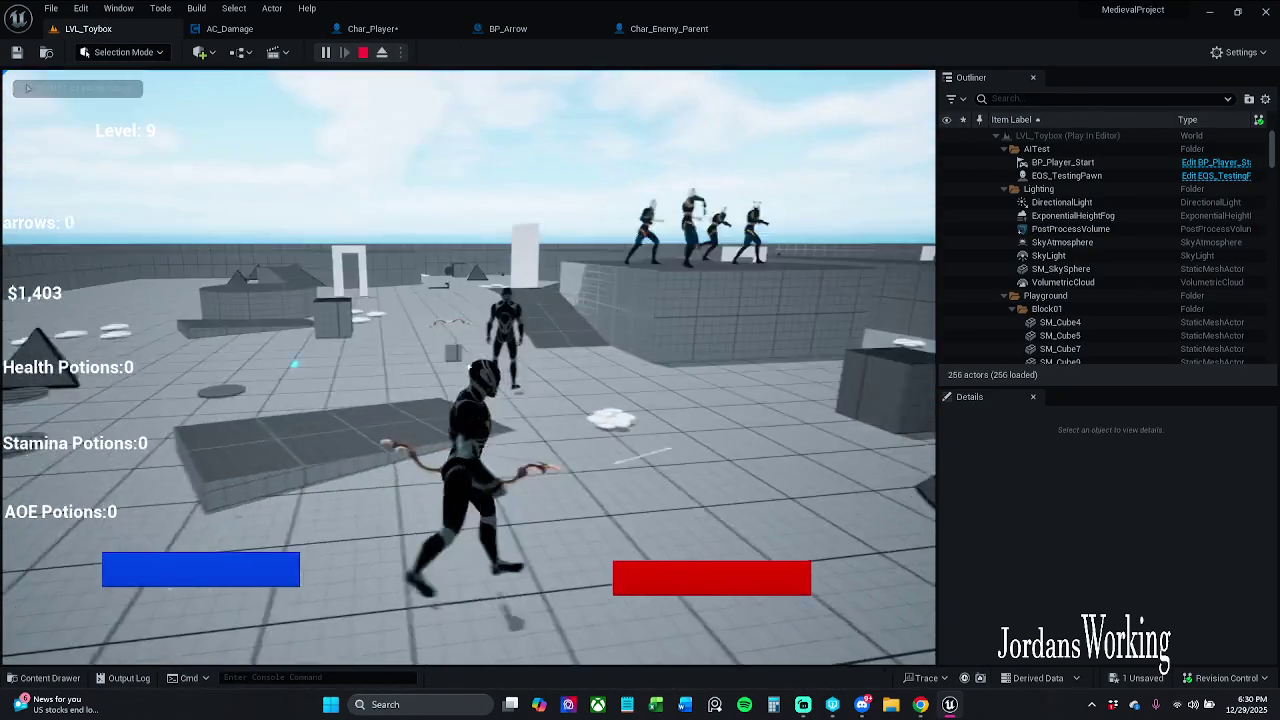
click(468, 367)
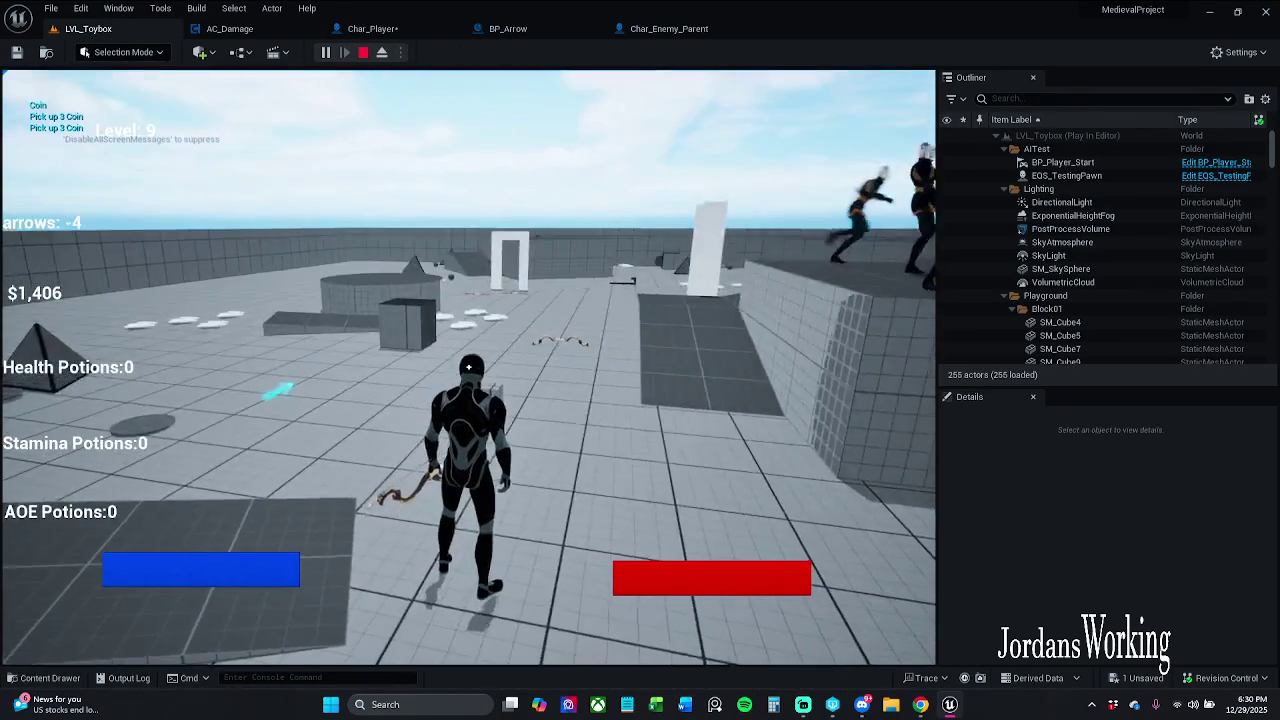
click(468, 367)
click(468, 367)
click(468, 367)
click(468, 367)
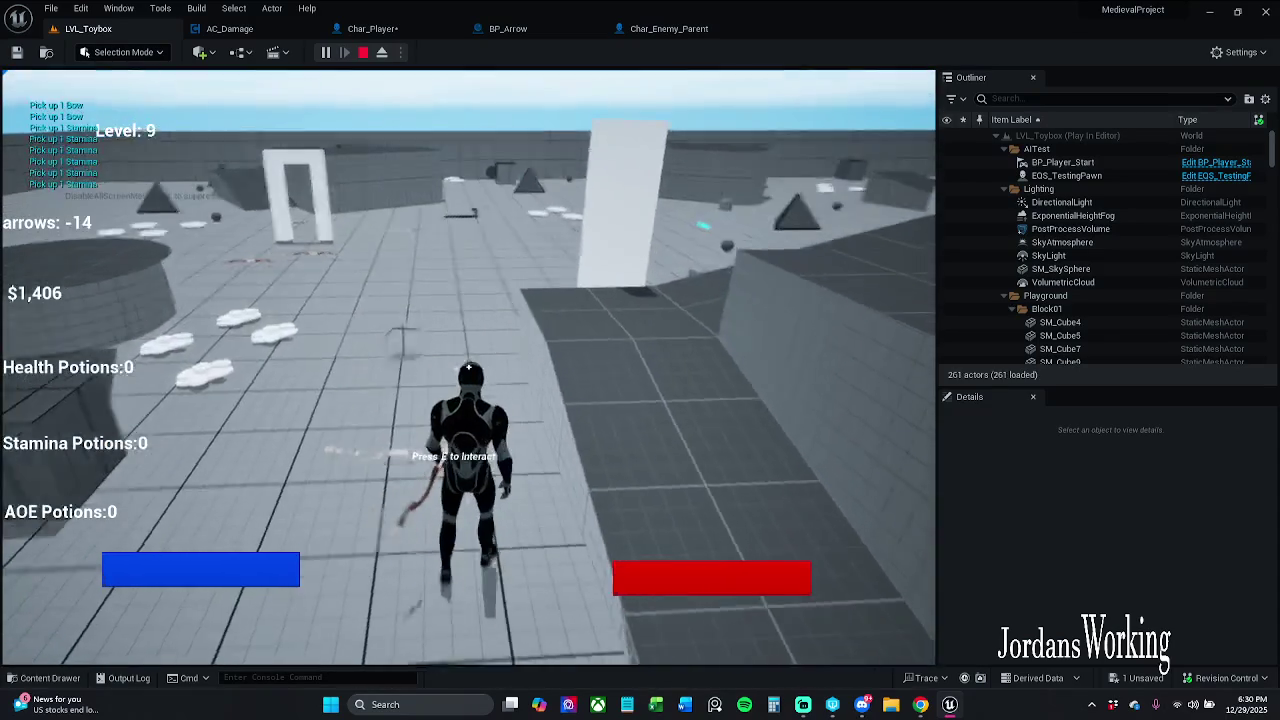
key(e)
click(468, 367)
click(468, 367)
click(468, 367)
click(468, 367)
click(468, 367)
click(468, 367)
click(468, 367)
click(468, 367)
Stop the play-test and save the Char_Player blueprint
key(Escape)
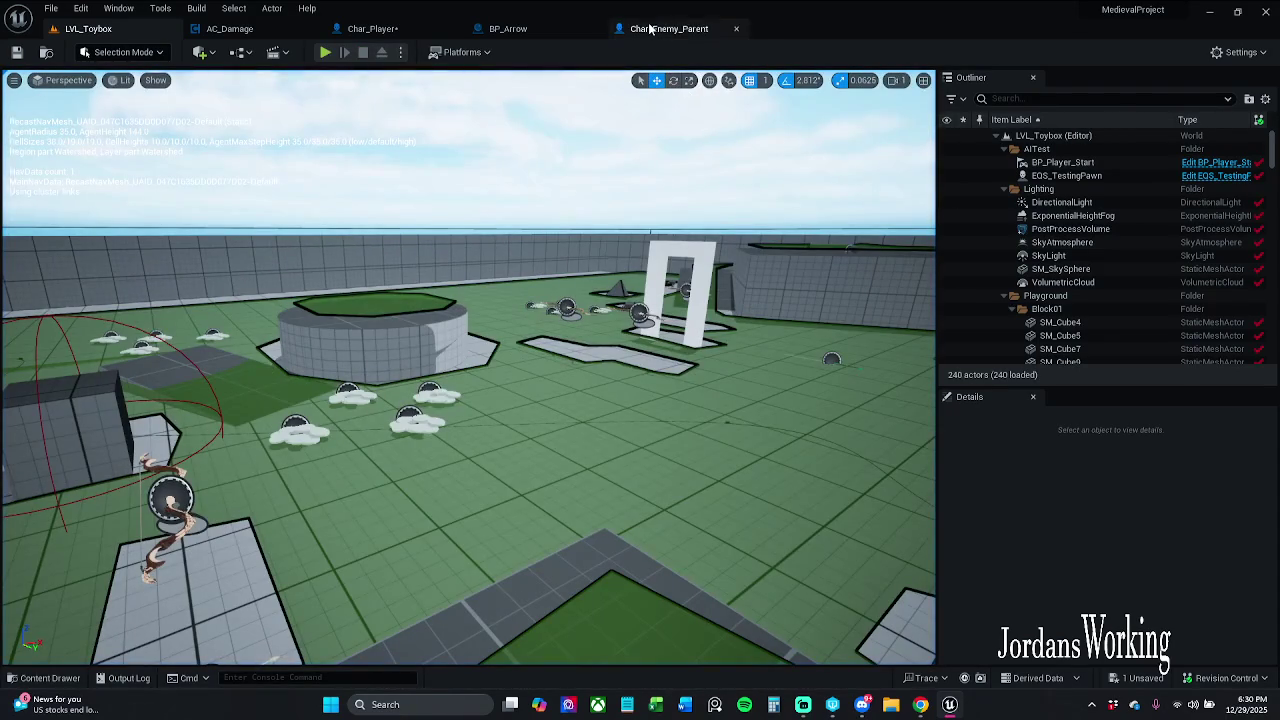
click(372, 28)
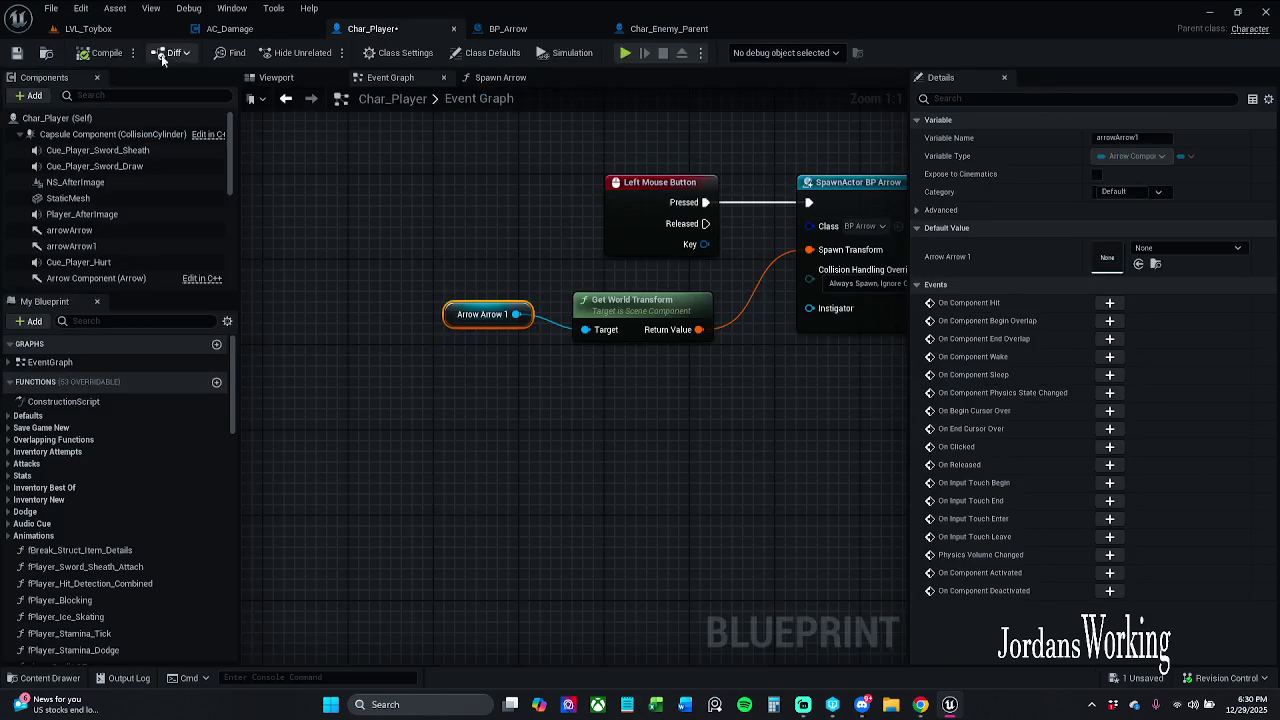
key(ctrl+s)
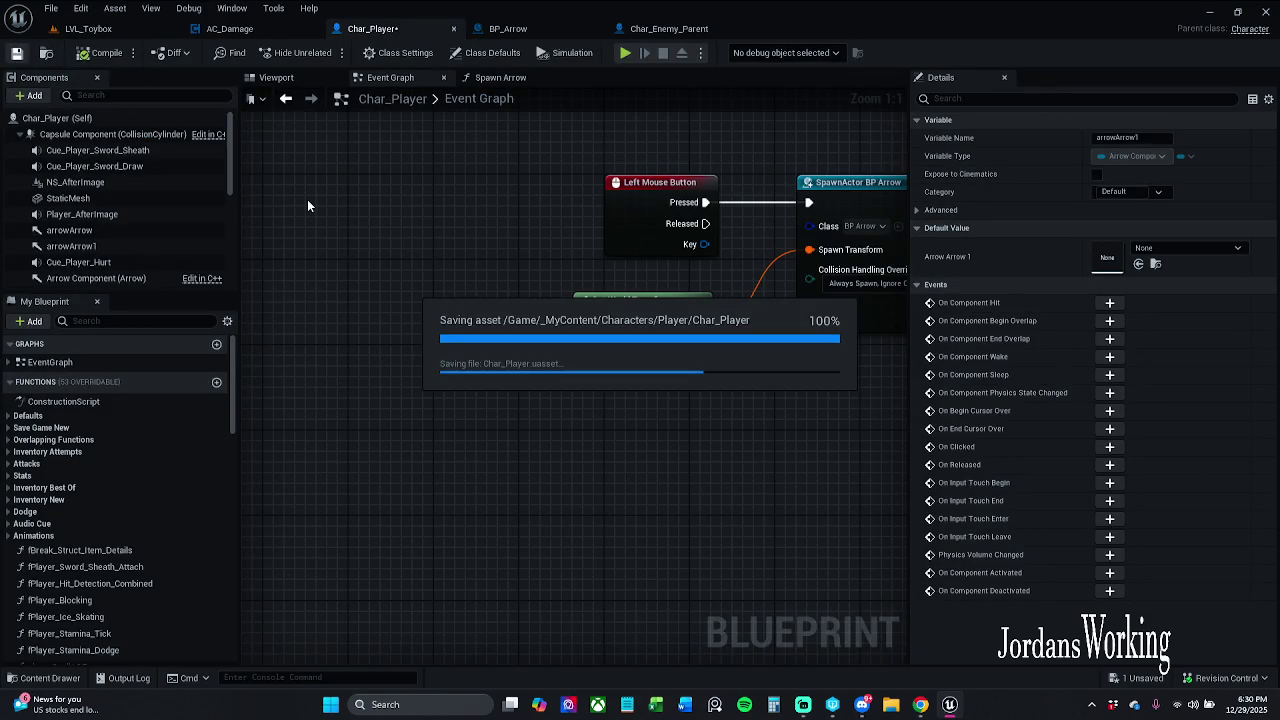
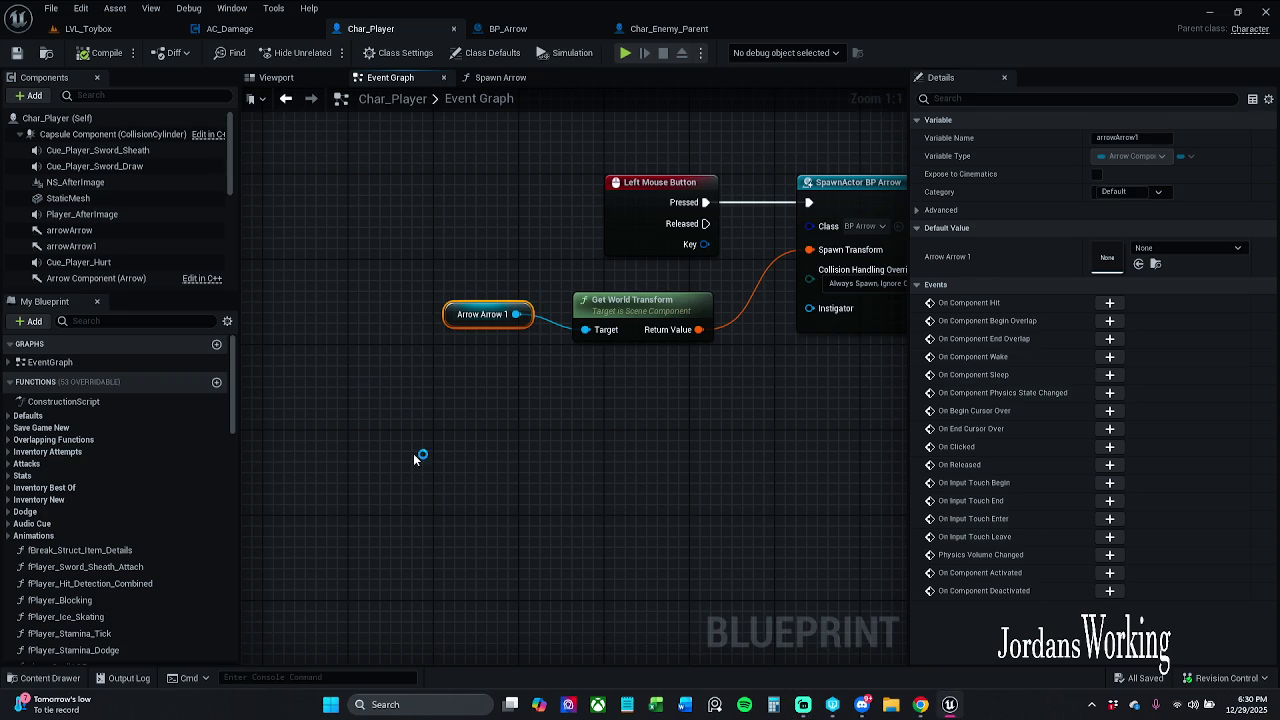
Select Arrow Arrow 1 and its Get World Transform node in Char_Player's Event Graph for copying
mouse_move(460, 337)
mouse_down()
mouse_move(586, 366)
mouse_move(641, 262)
mouse_up()
mouse_move(531, 283)
mouse_down()
mouse_move(589, 297)
mouse_move(457, 337)
mouse_up()
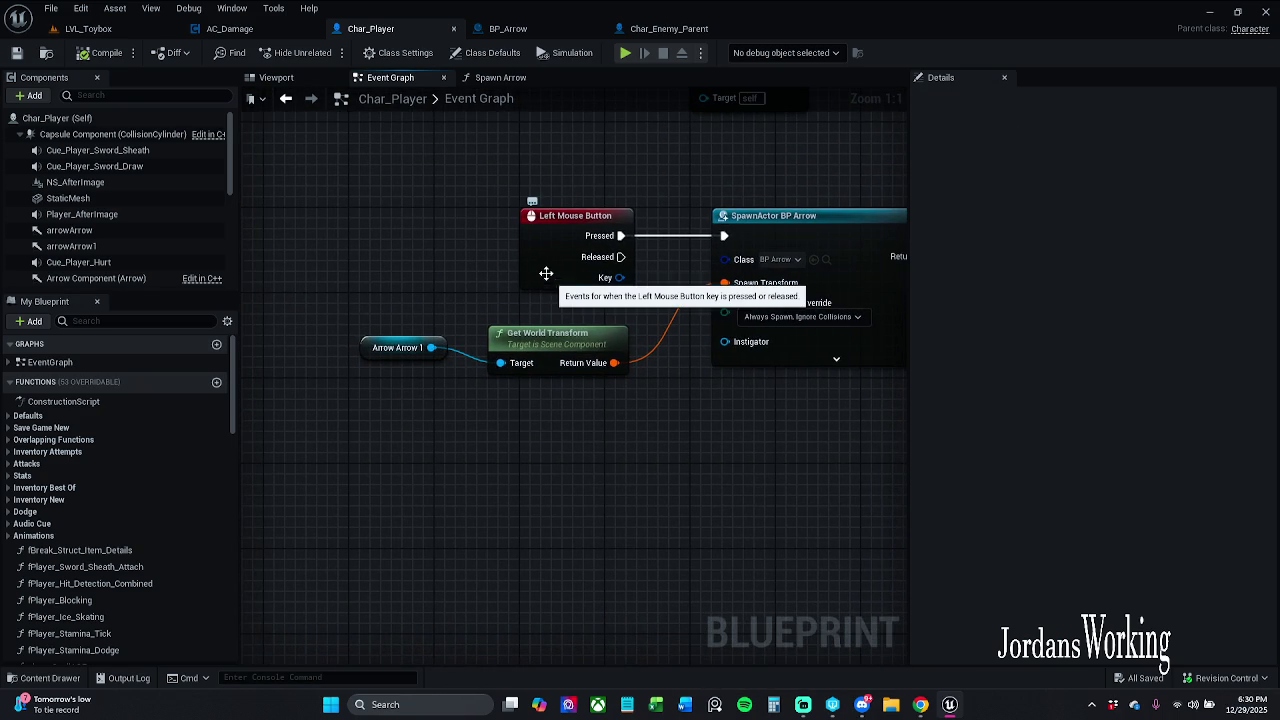
click(500, 77)
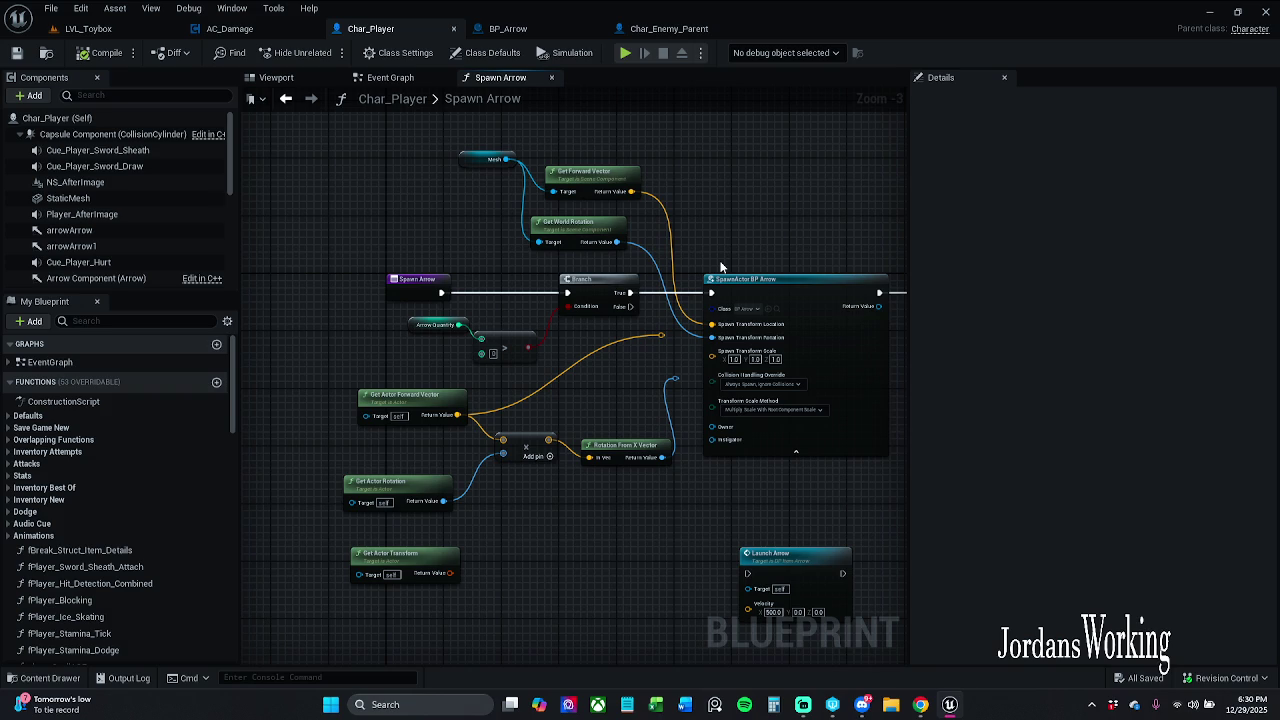
drag(476, 385, 440, 330)
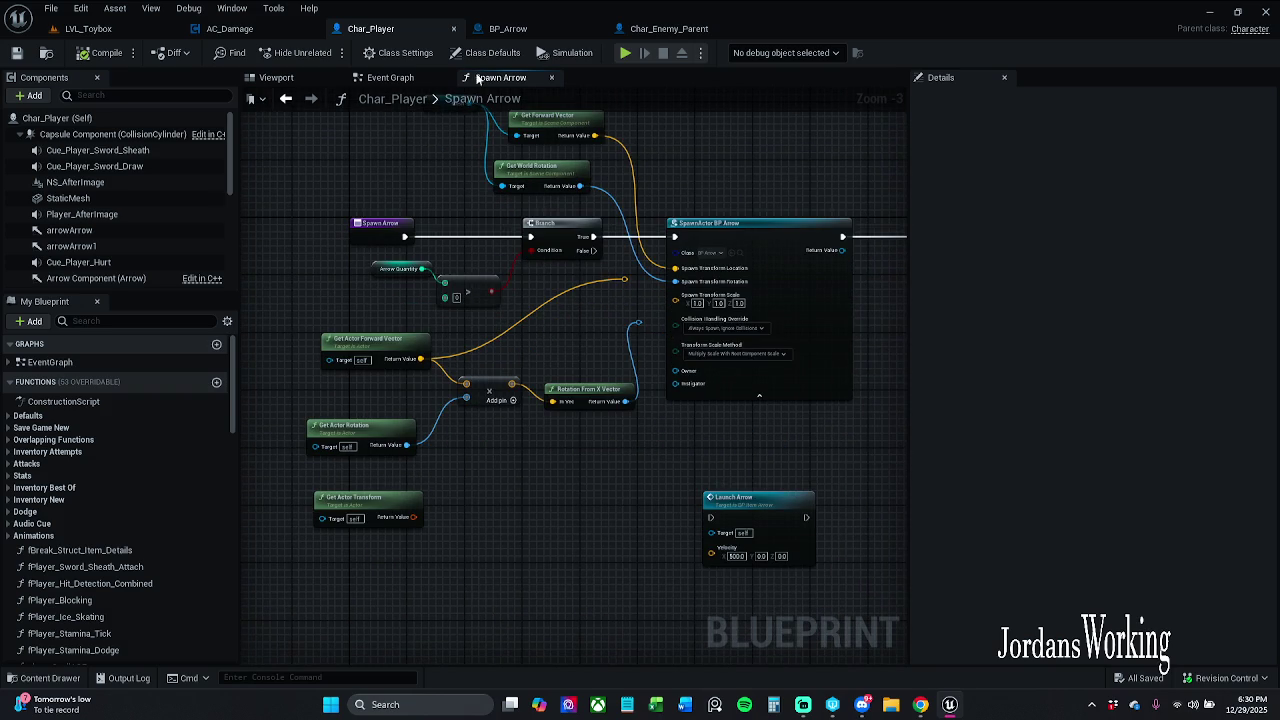
click(390, 77)
scroll(350, 367, down, 3)
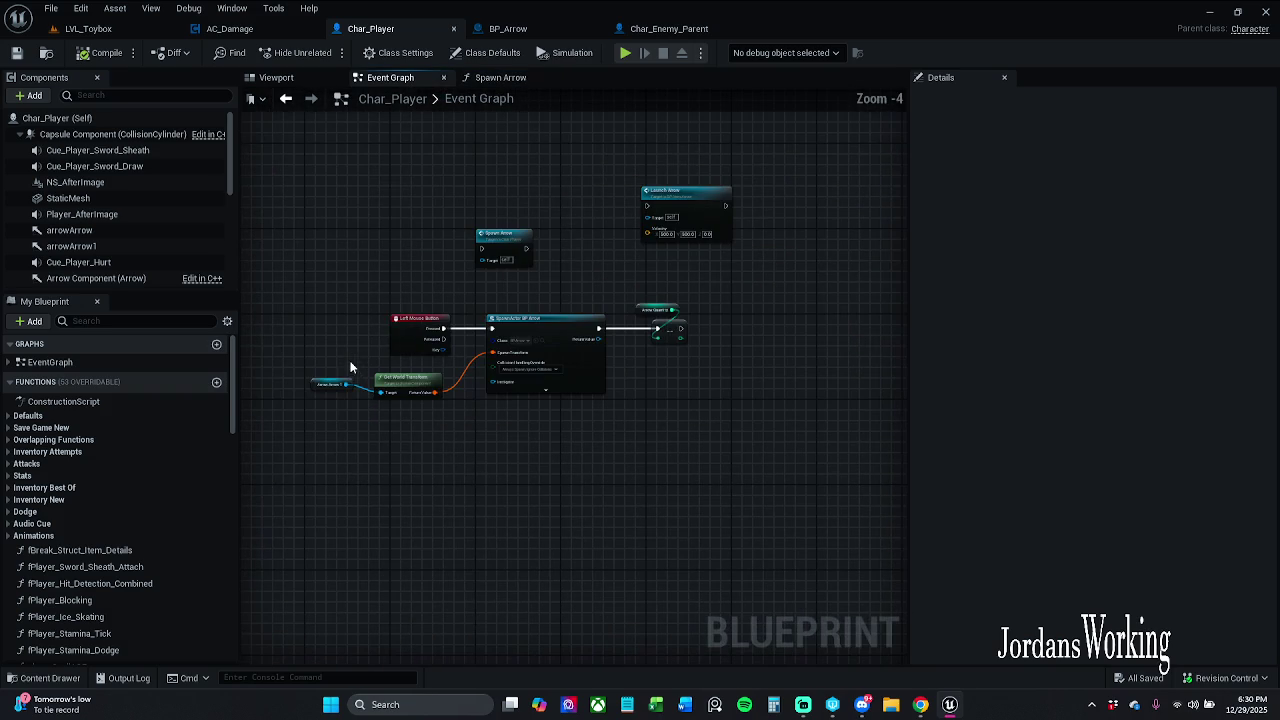
mouse_move(310, 449)
mouse_down()
mouse_move(486, 366)
mouse_move(430, 418)
mouse_up()
click(412, 438)
drag(338, 430, 444, 370)
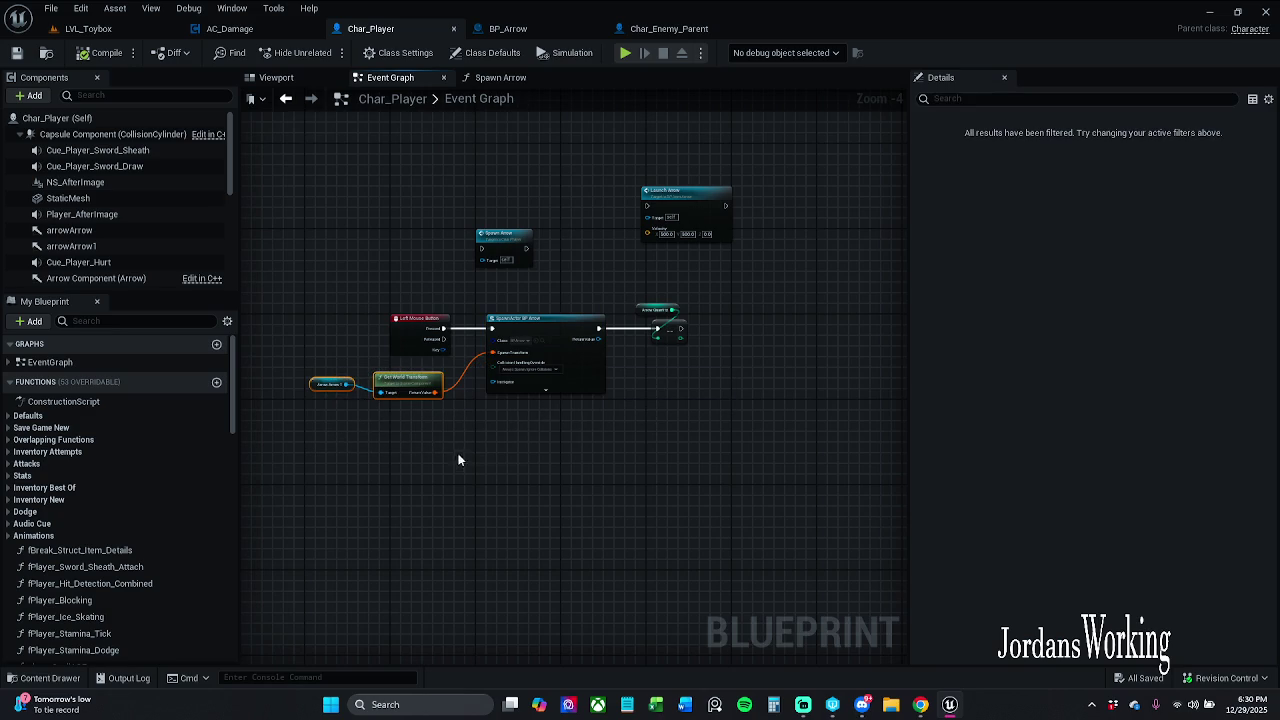
Paste the Arrow Arrow 1 and Get World Transform nodes into the Spawn Arrow function
click(496, 77)
scroll(466, 474, down, 2)
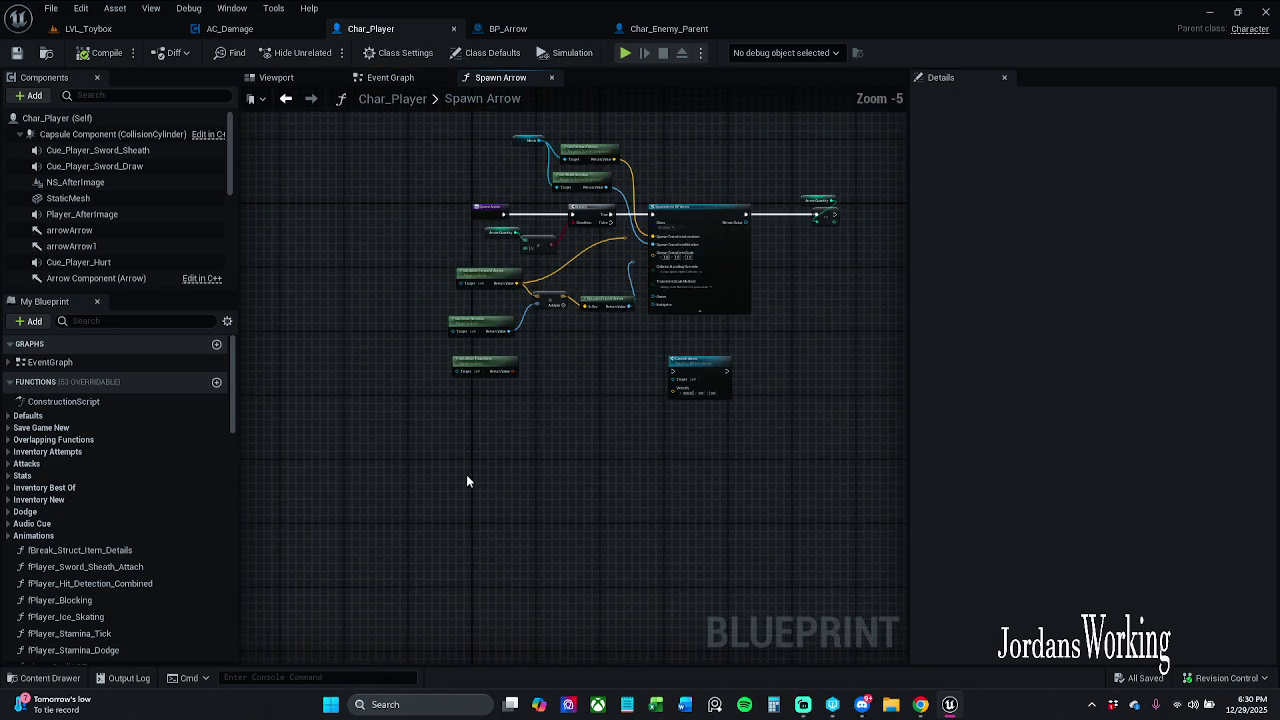
key(ctrl+v)
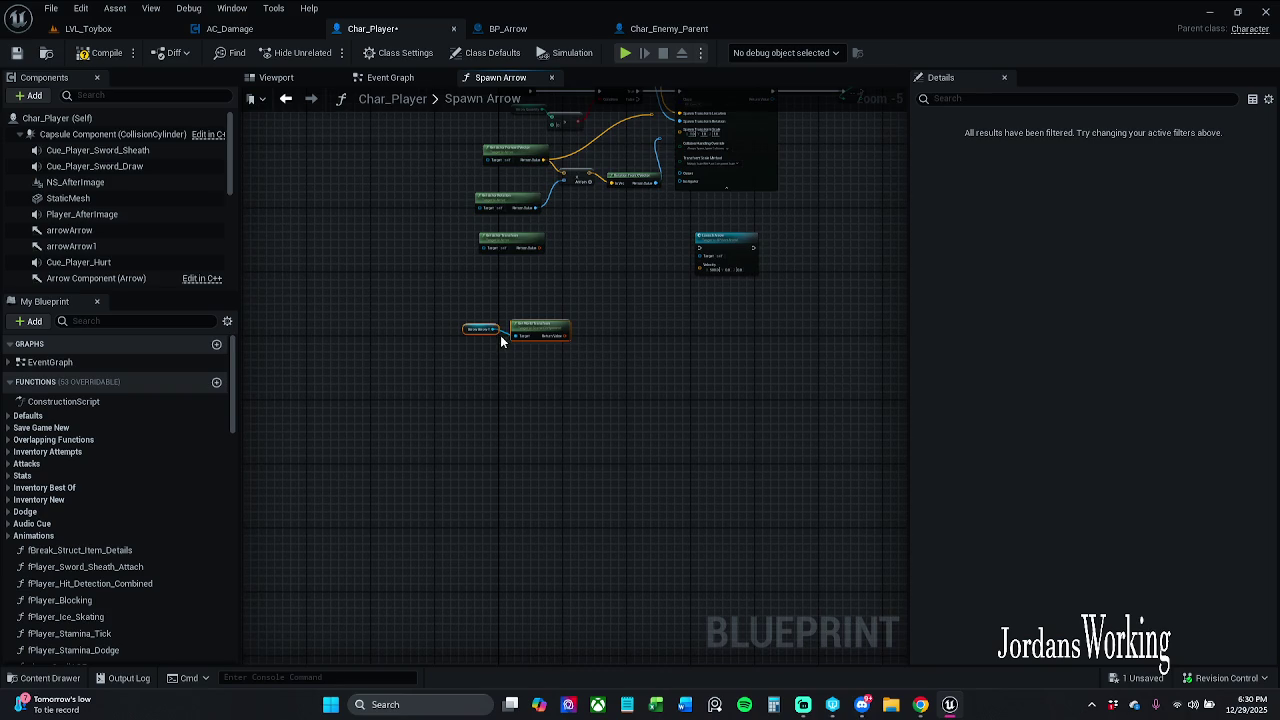
scroll(500, 340, up, 4)
scroll(539, 352, down, 2)
drag(541, 335, 528, 400)
click(528, 400)
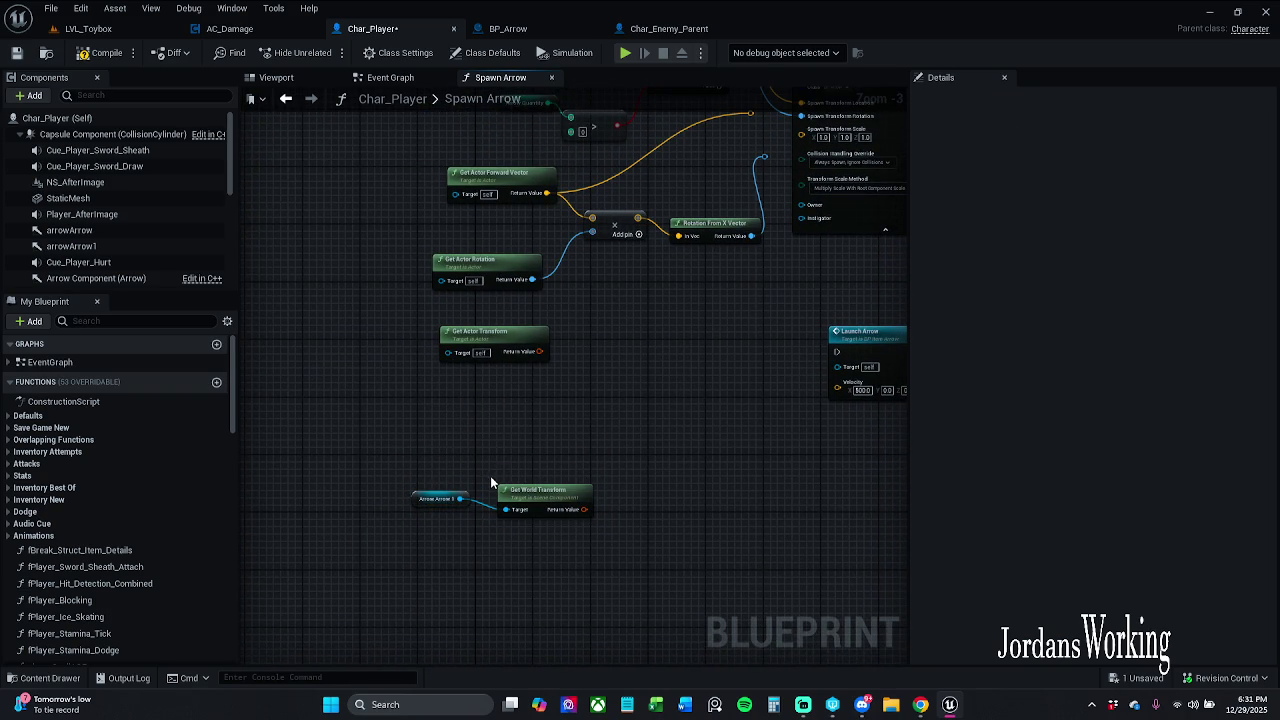
Delete the old Mesh, Get Forward Vector and Get World Rotation nodes, keeping Arrow Quantity
mouse_move(494, 449)
mouse_down()
mouse_move(485, 495)
mouse_move(711, 308)
mouse_move(766, 206)
mouse_move(776, 210)
mouse_move(766, 163)
mouse_move(758, 172)
mouse_up()
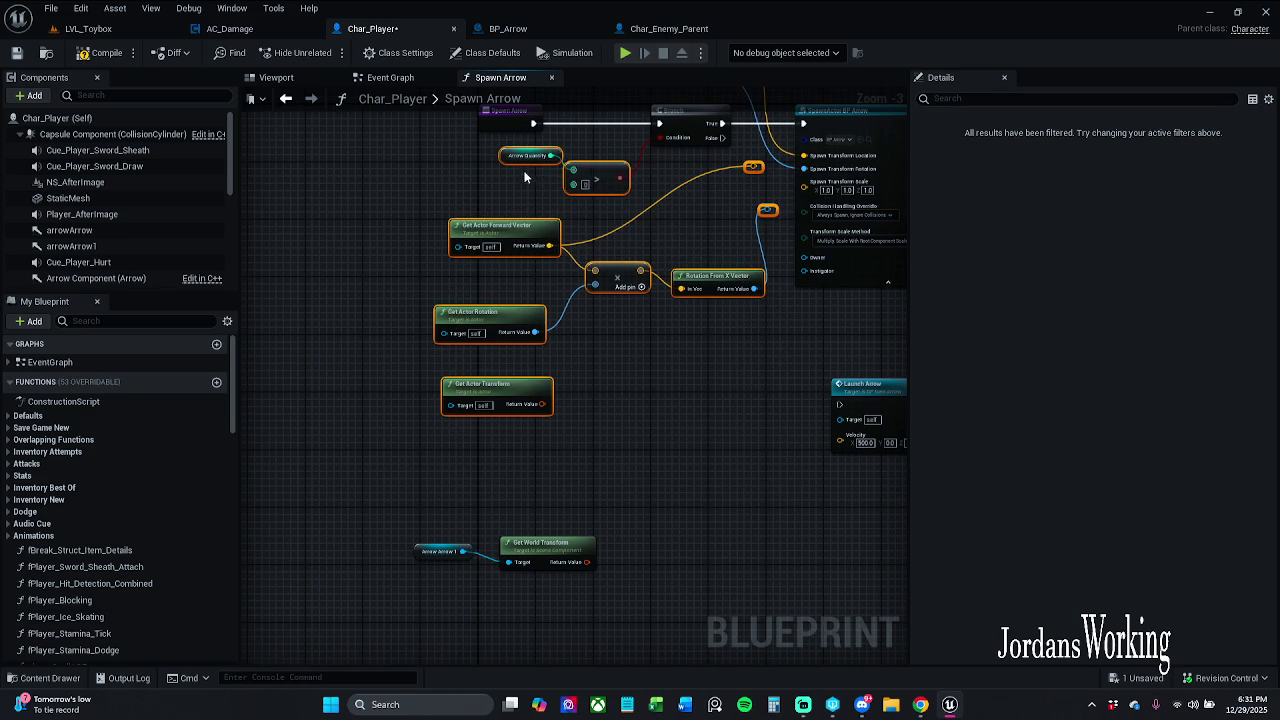
drag(530, 167, 610, 200)
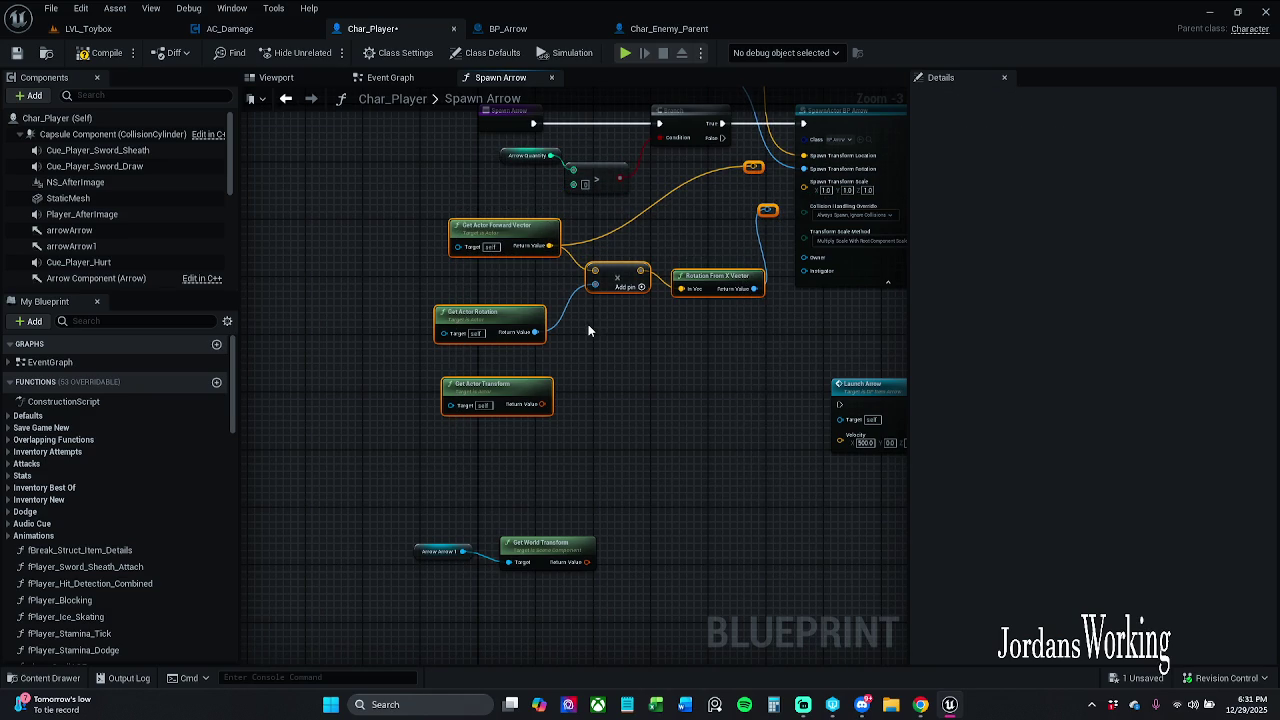
key(Delete)
mouse_move(437, 516)
mouse_down()
mouse_move(533, 568)
mouse_move(648, 288)
mouse_move(648, 235)
mouse_move(517, 360)
mouse_move(528, 383)
mouse_up()
click(676, 203)
mouse_move(390, 168)
mouse_down()
mouse_move(570, 270)
mouse_move(608, 214)
mouse_up()
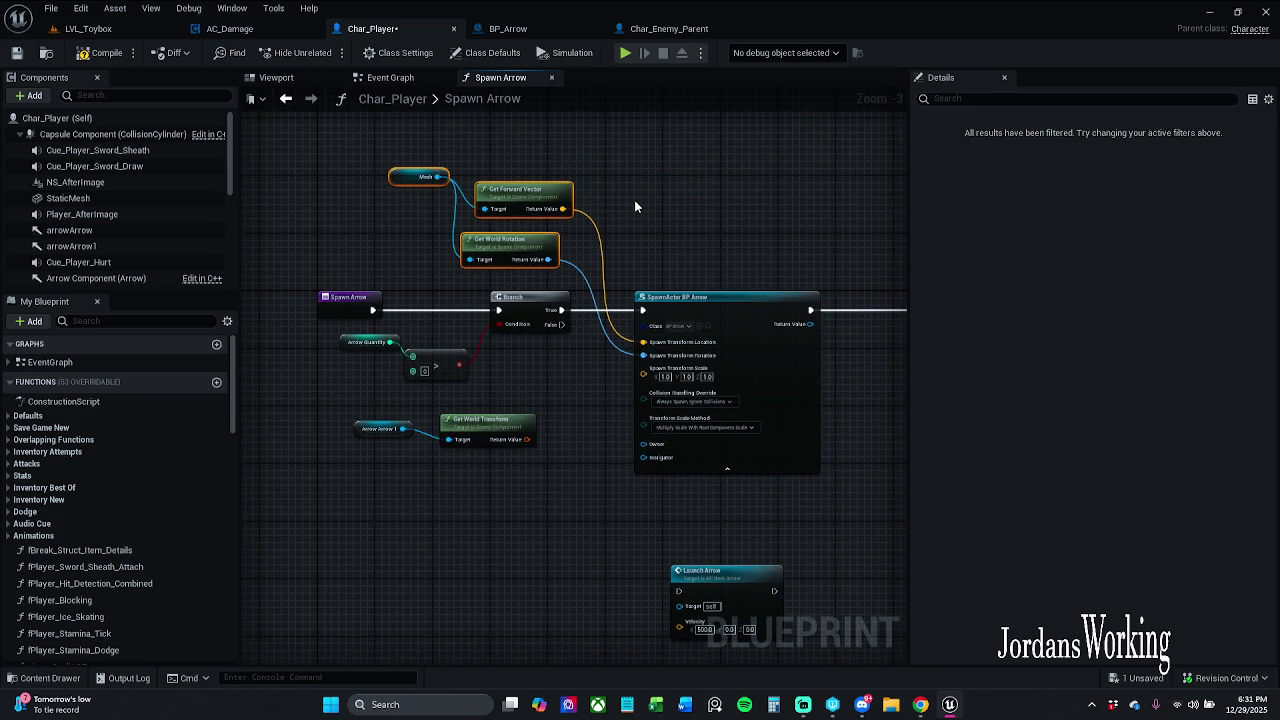
key(Delete)
Recombine SpawnActor's Spawn Transform pin and feed it Get World Transform's Return Value
right_click(648, 370)
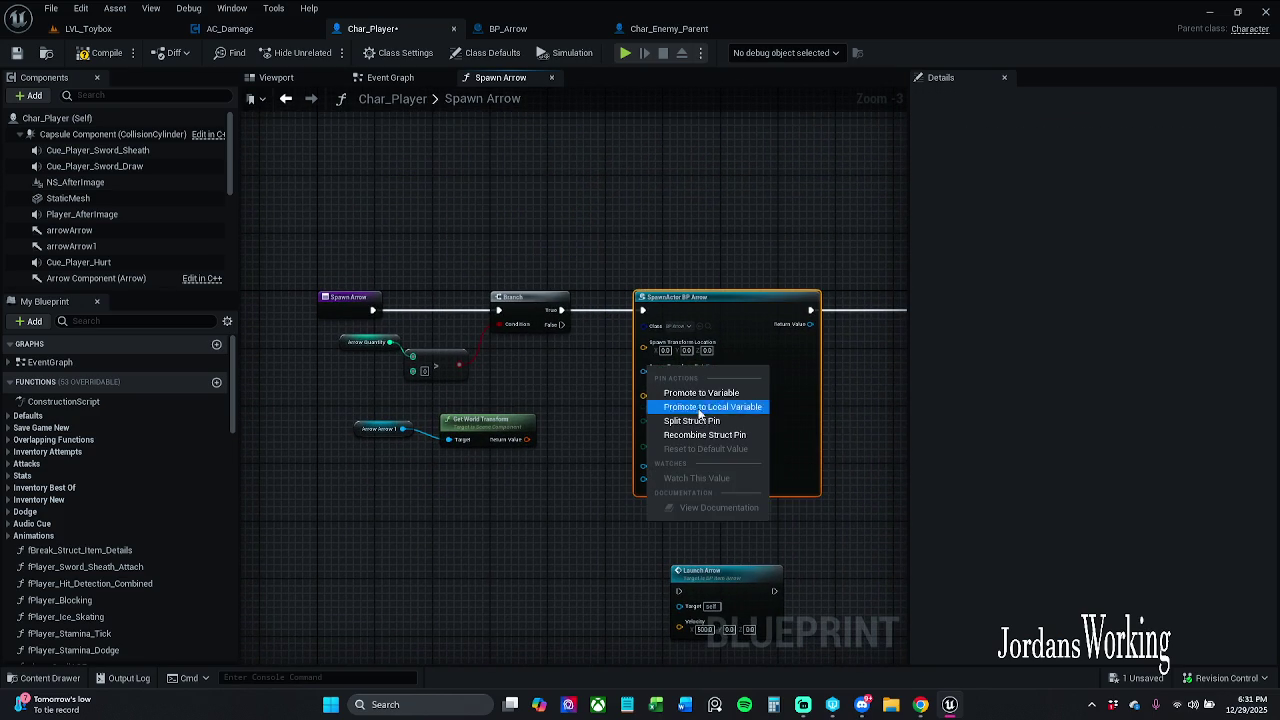
click(726, 437)
mouse_move(528, 439)
mouse_down()
mouse_move(665, 398)
mouse_move(689, 357)
mouse_move(592, 351)
mouse_move(527, 439)
mouse_move(567, 365)
mouse_up()
key(Escape)
click(560, 431)
Tidy the arrowArrow1 getter and Launch Arrow node, then open BP_Item_Arrow's LaunchArrow event
mouse_move(371, 426)
mouse_down()
mouse_move(463, 403)
mouse_move(354, 308)
mouse_move(268, 305)
mouse_up()
drag(548, 470, 654, 389)
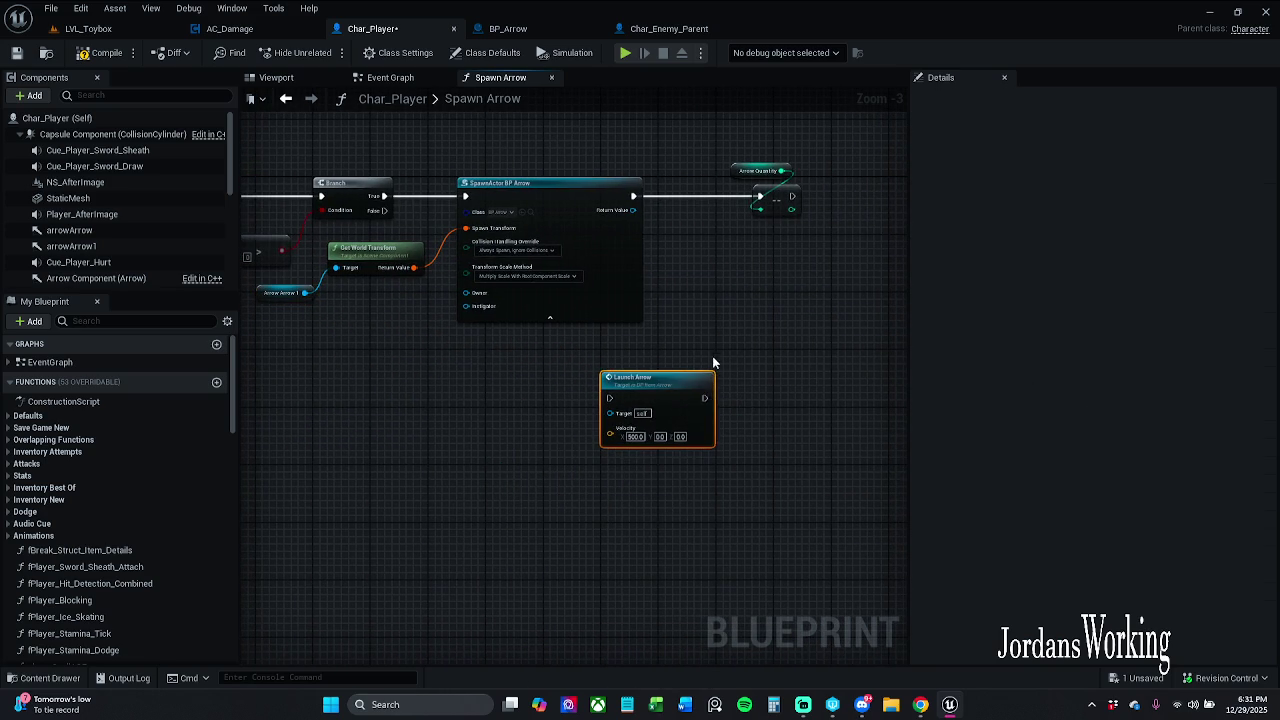
double_click(655, 403)
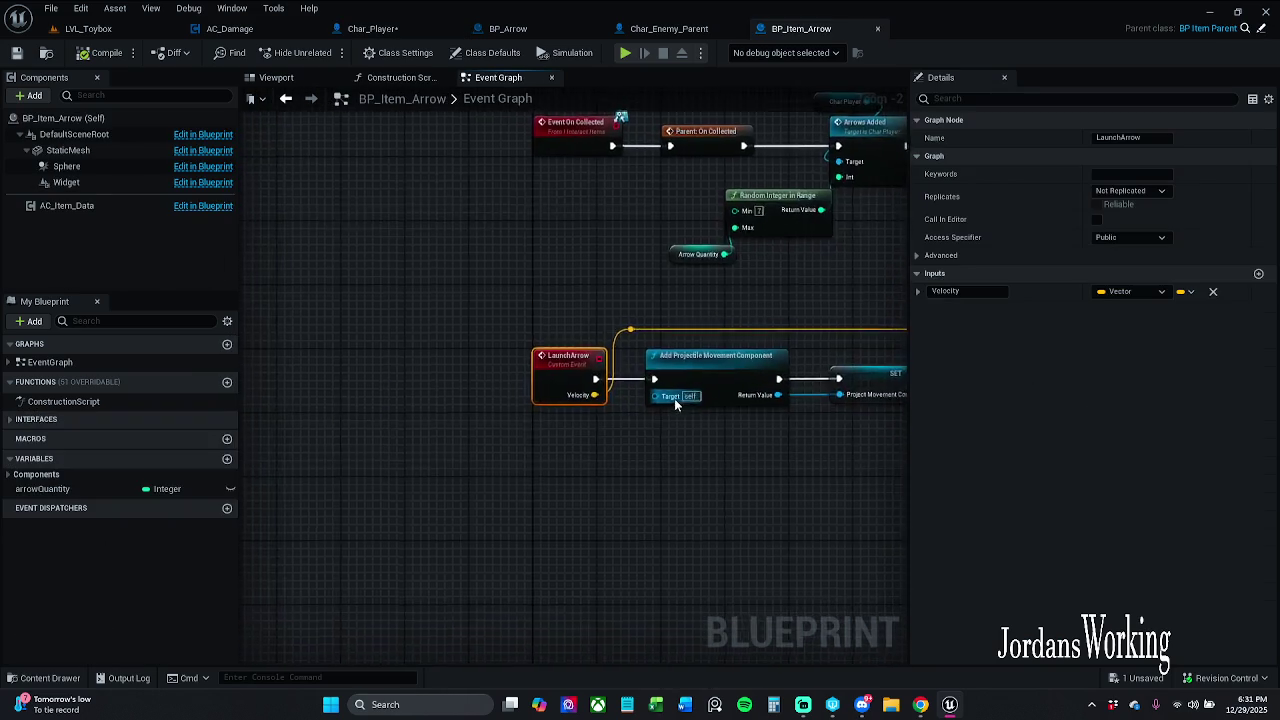
Close BP_Item_Arrow and delete the Launch Arrow call from Spawn Arrow
click(877, 28)
click(560, 30)
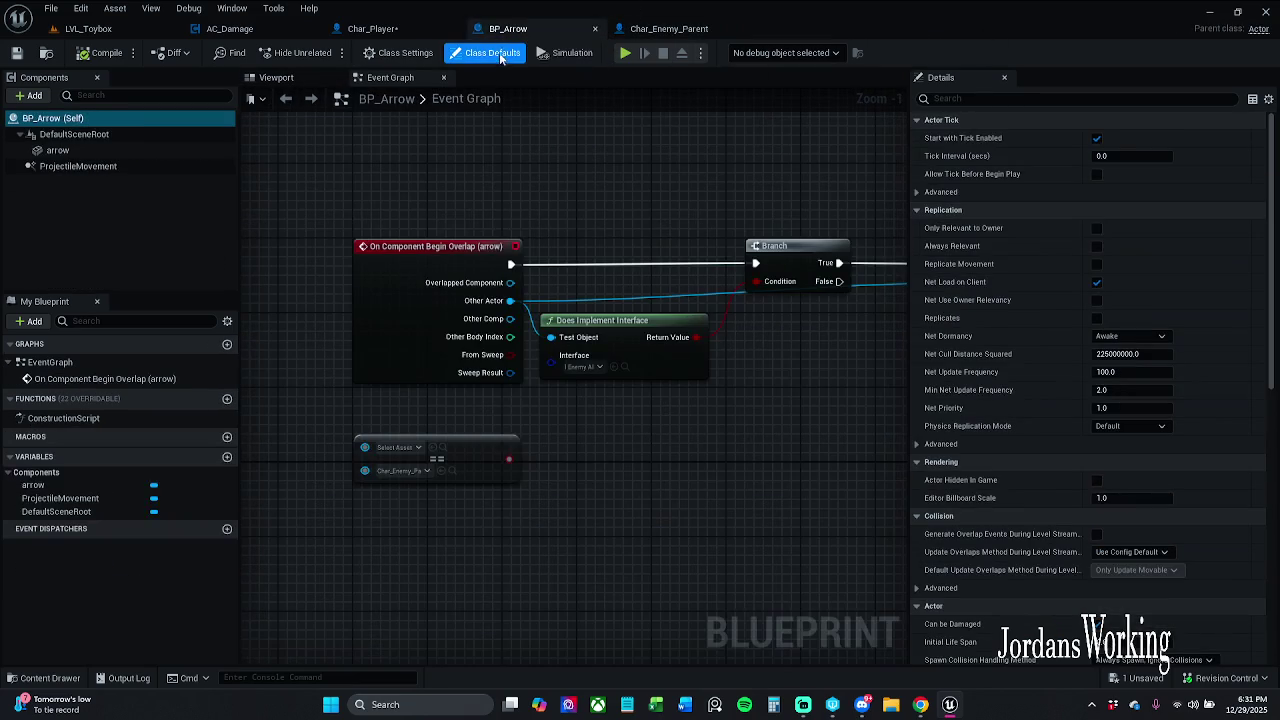
scroll(612, 413, down, 4)
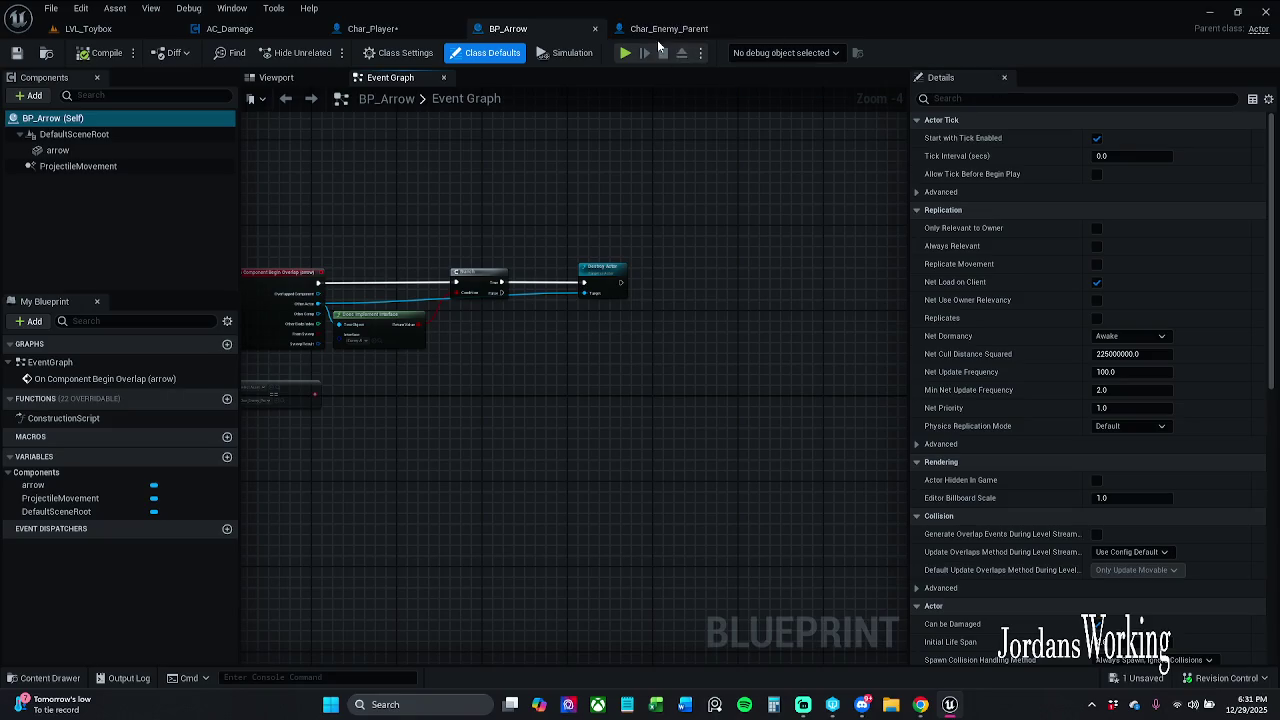
click(411, 35)
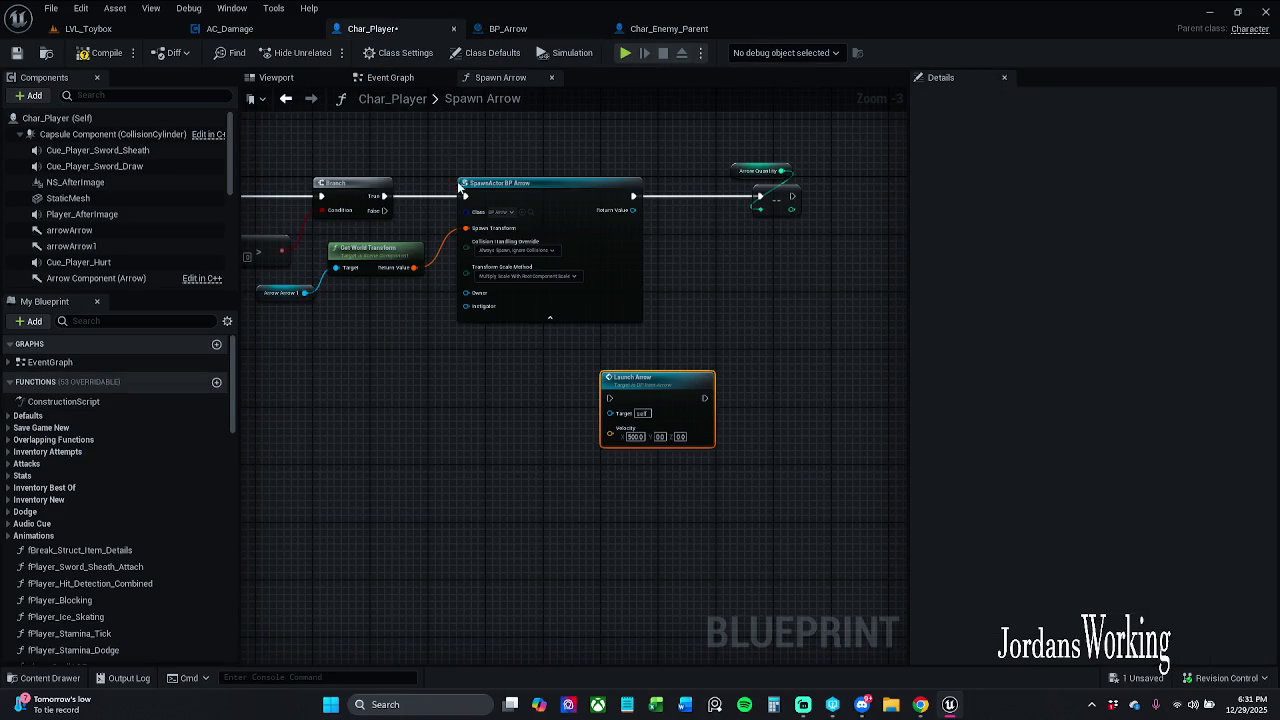
drag(647, 299, 680, 237)
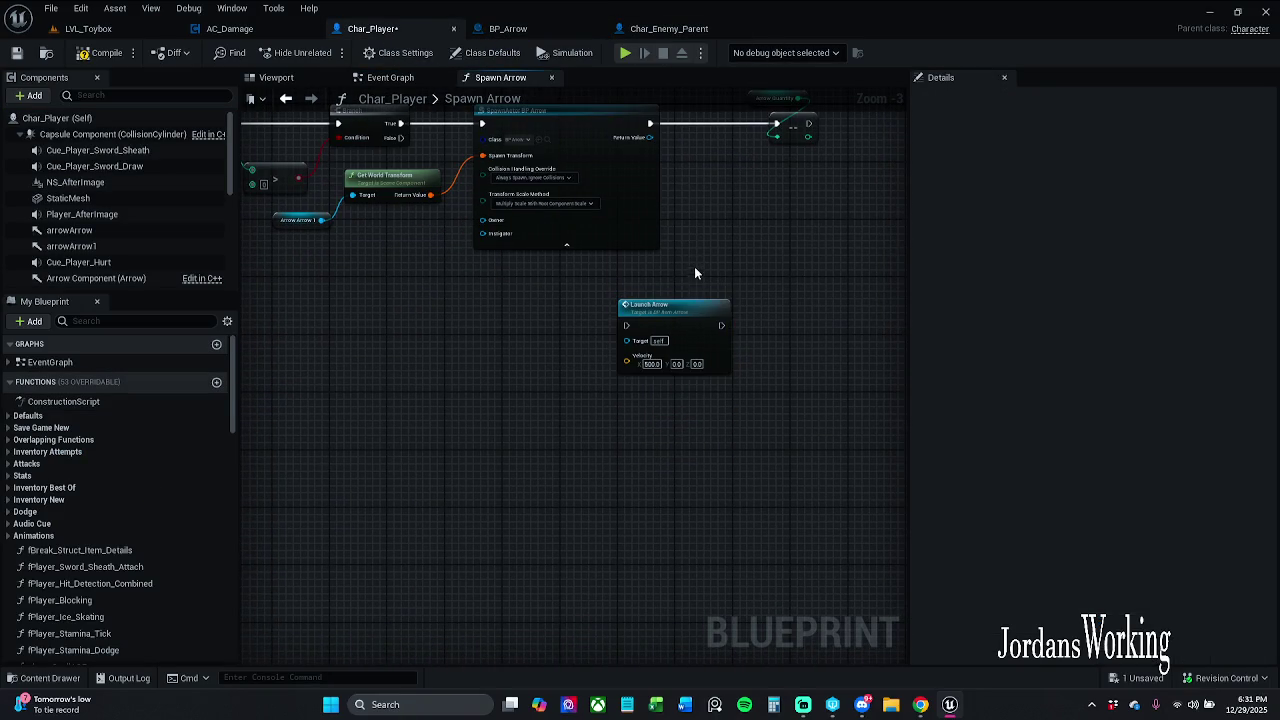
key(Delete)
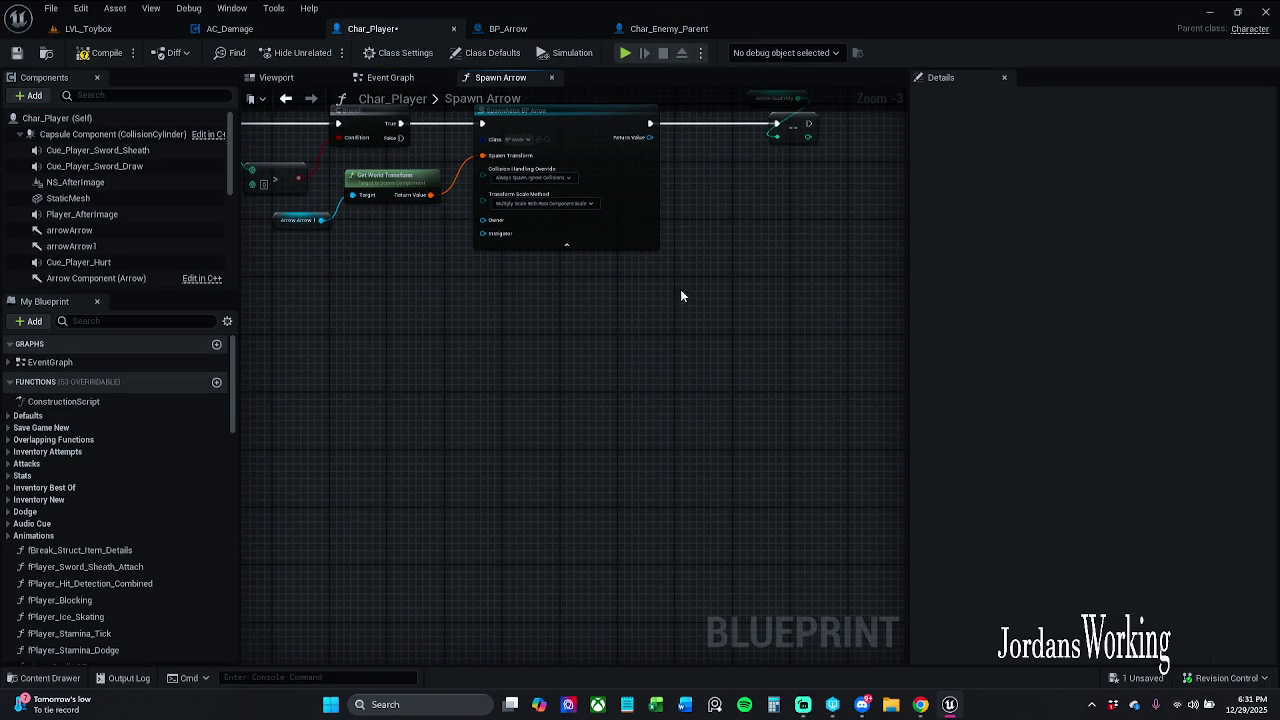
Compile and save Char_Player, then bring up BP_Arrow
click(84, 53)
click(17, 53)
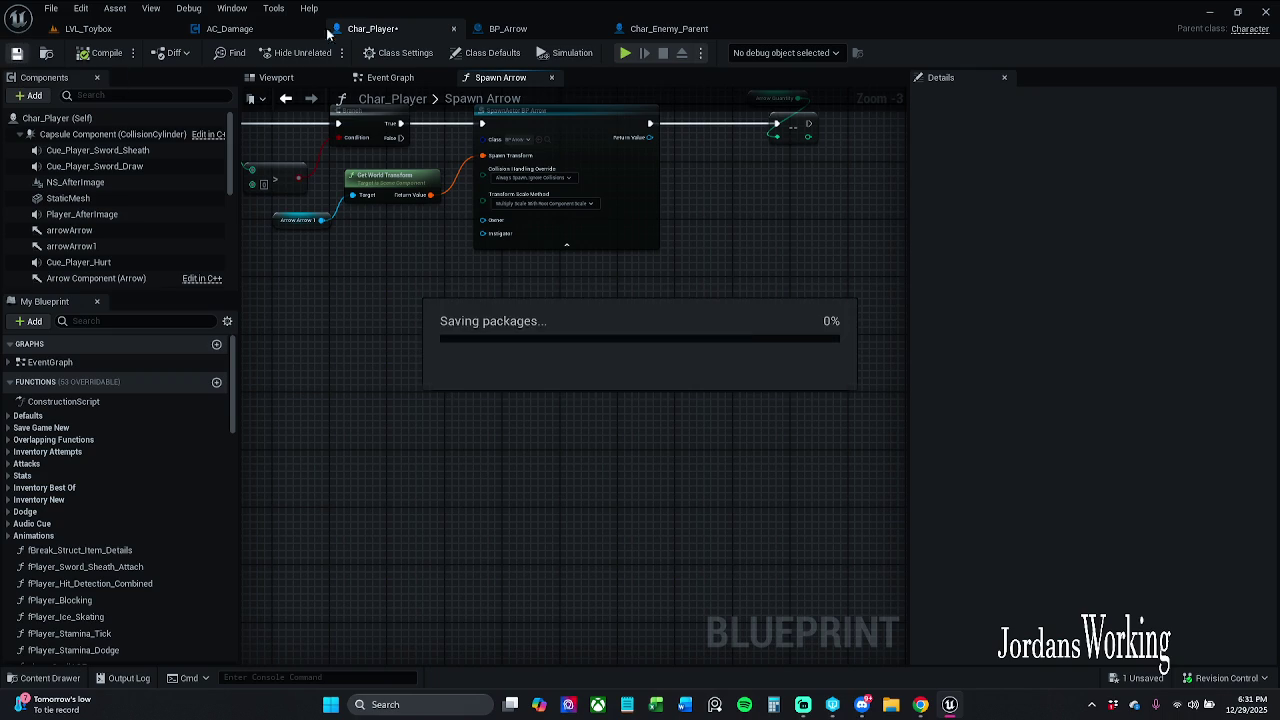
click(525, 30)
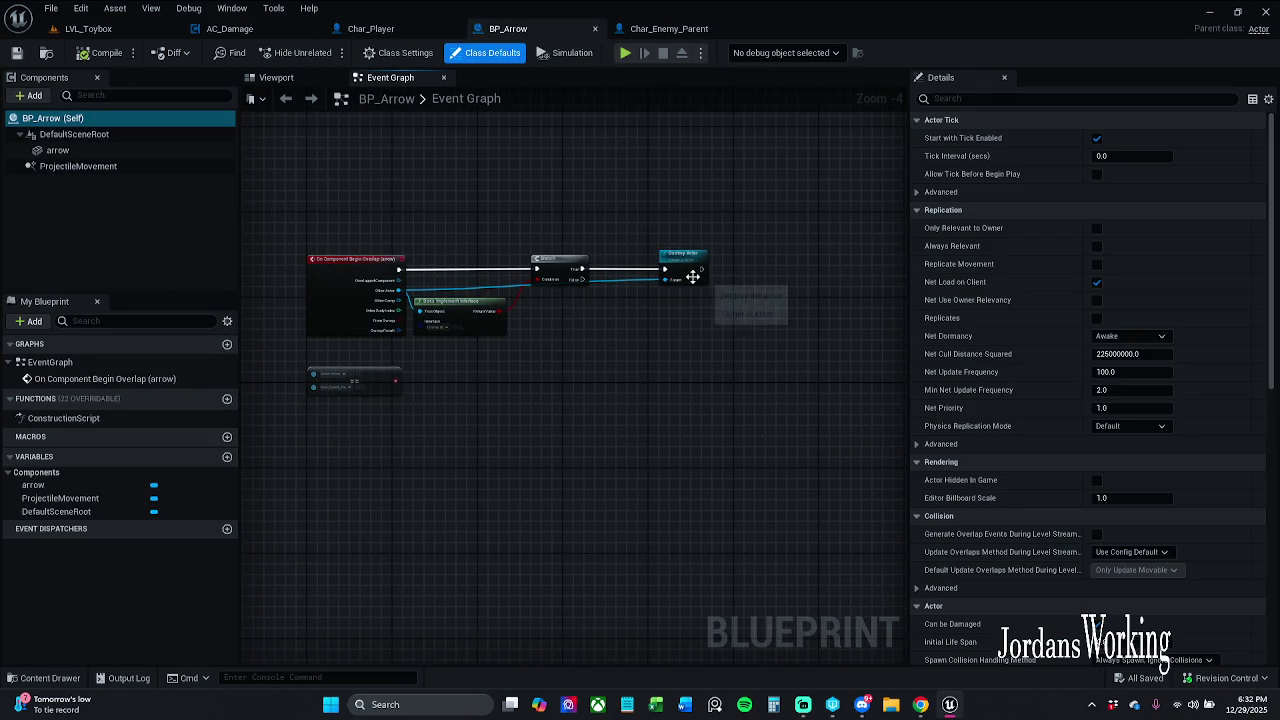
Route Other Actor into Destroy Actor's target through a new reroute point and save
drag(688, 280, 652, 272)
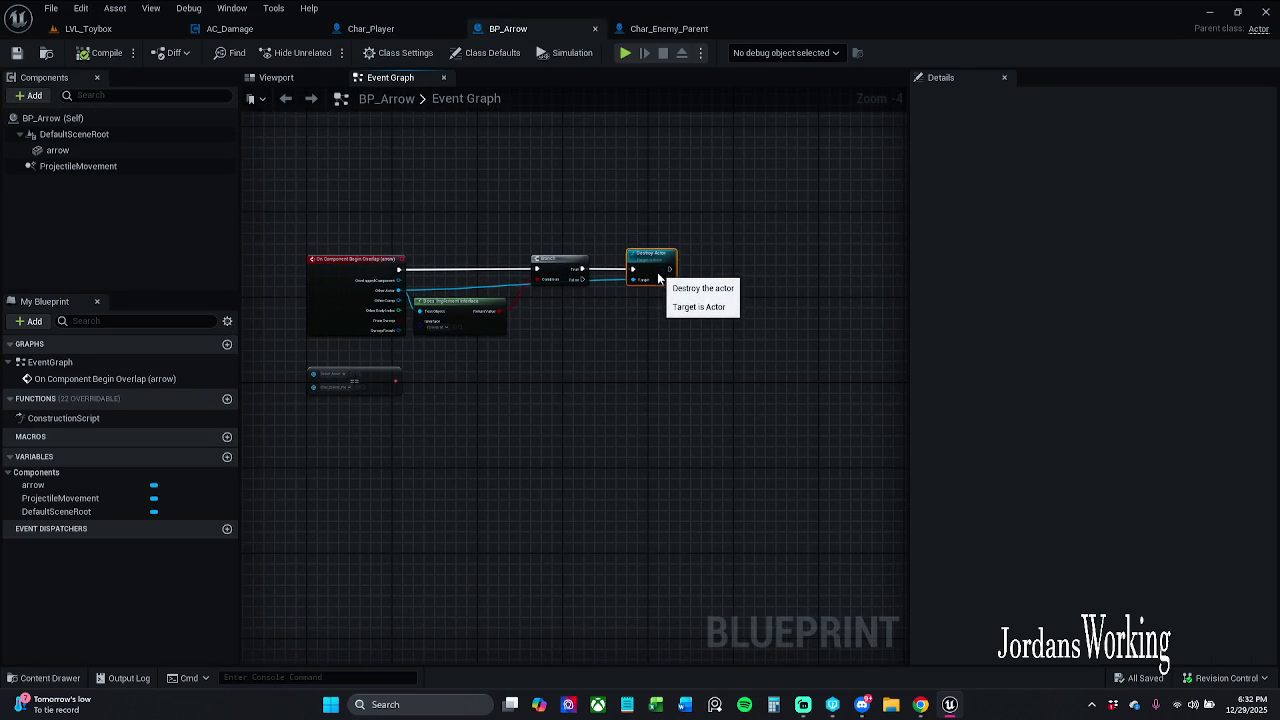
scroll(674, 211, up, 2)
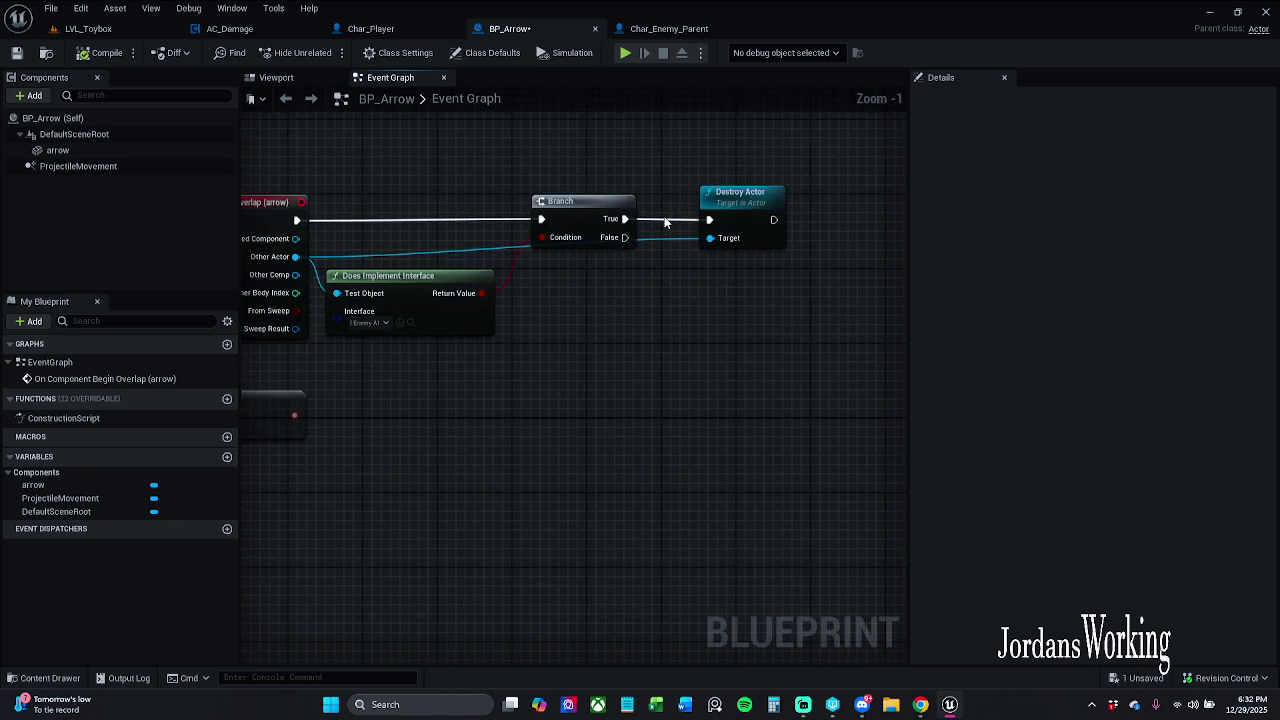
scroll(700, 230, up, 1)
double_click(697, 233)
drag(313, 243, 320, 252)
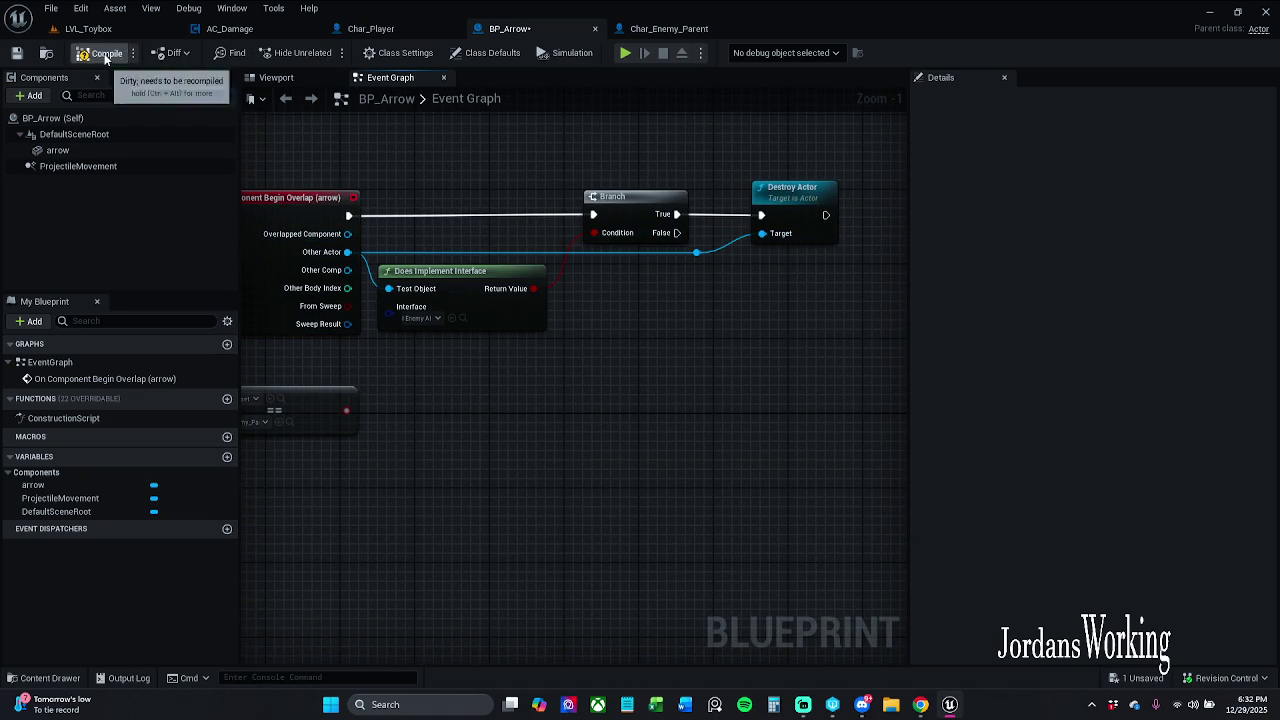
key(ctrl+s)
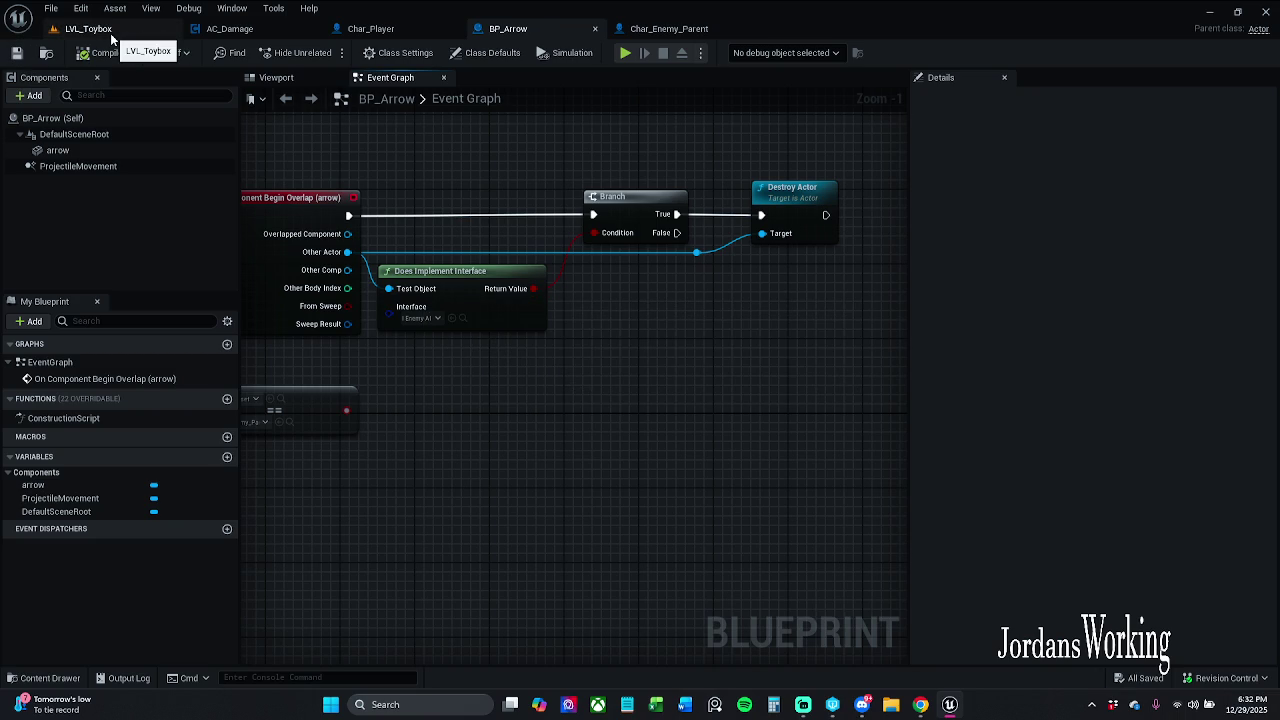
Delete the unused == compare node and save BP_Arrow again
drag(574, 477, 391, 363)
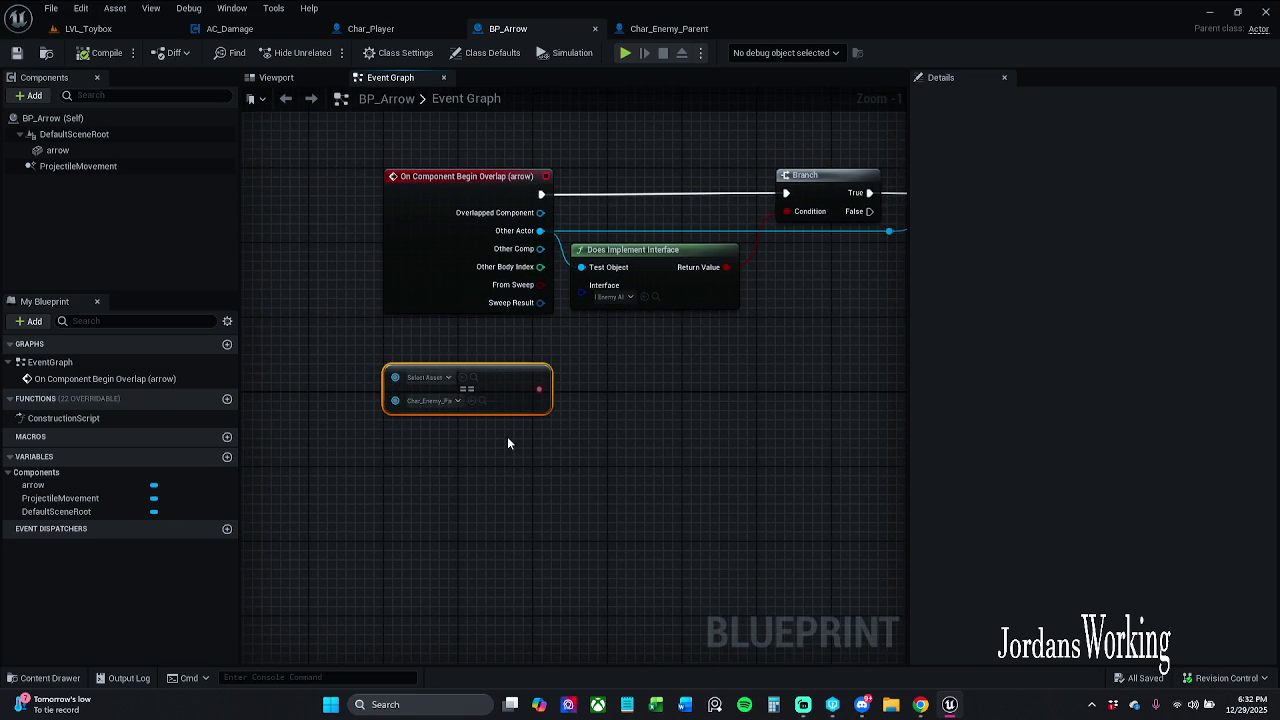
key(Delete)
scroll(461, 354, down, 5)
scroll(460, 327, up, 5)
drag(574, 392, 600, 365)
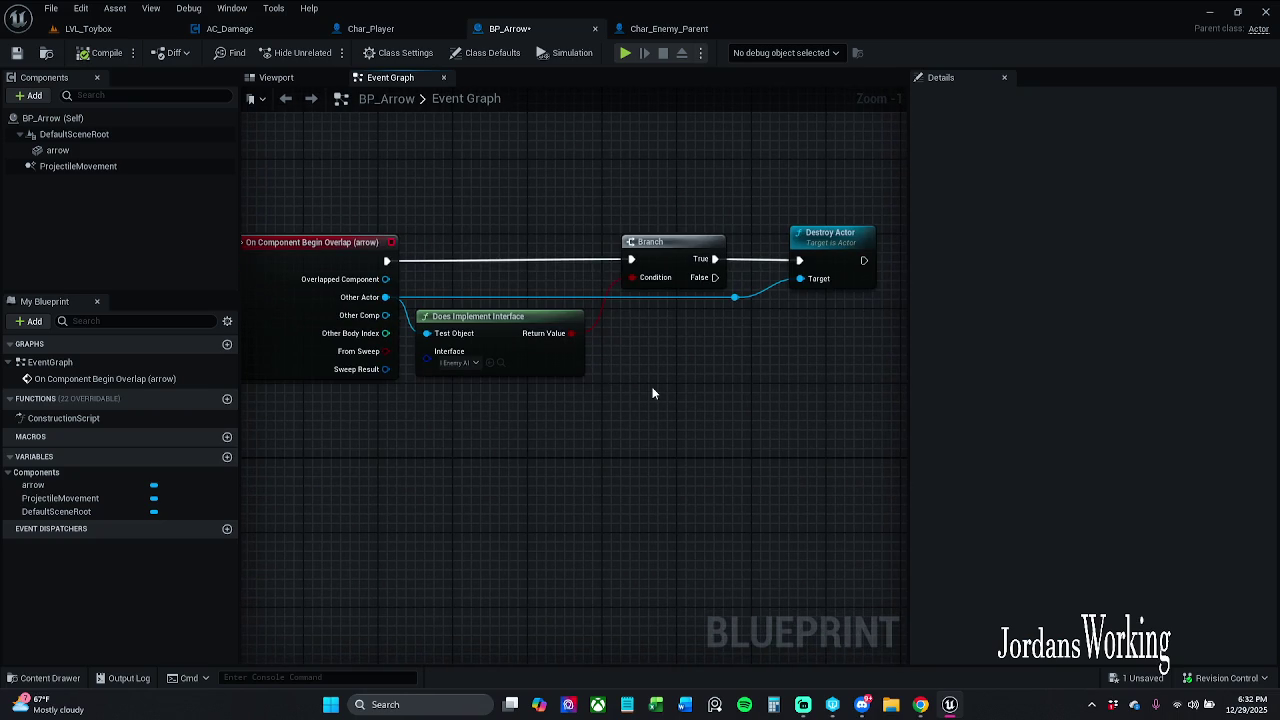
click(16, 52)
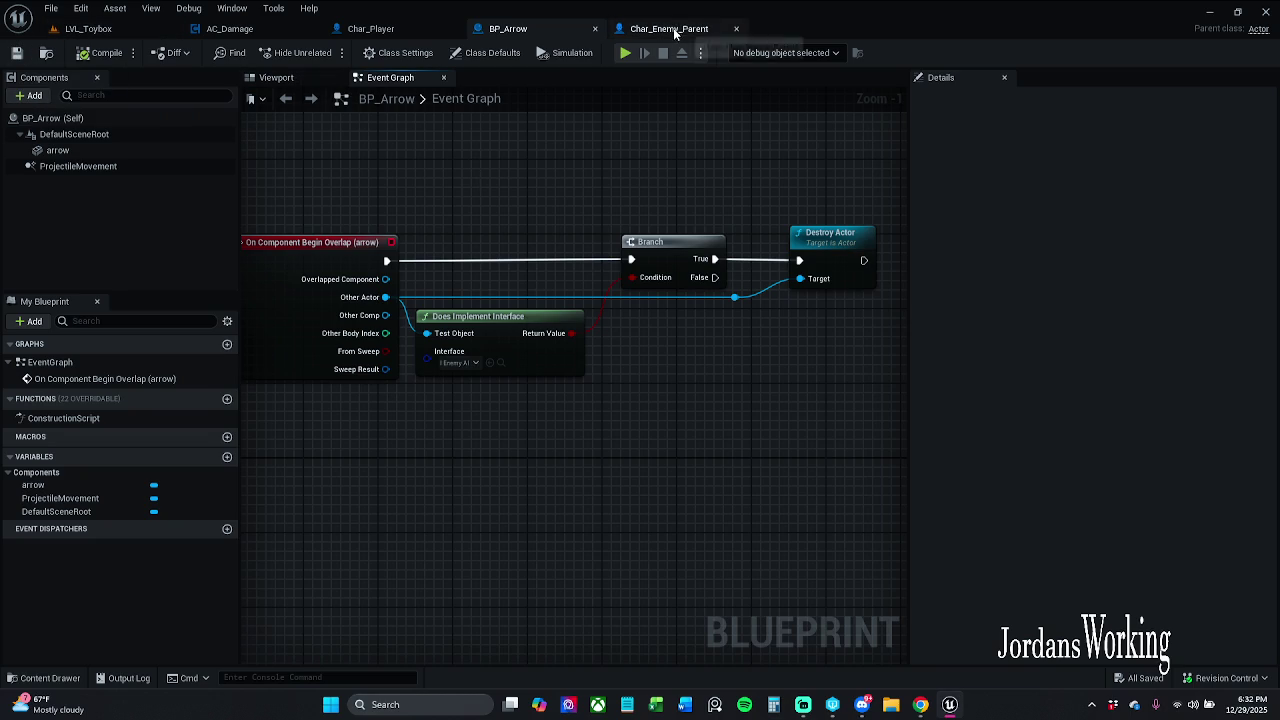
Check Char_Enemy_Parent's Enemy Weapon Attach Hand graph, close its tabs, then close the blueprint
click(675, 28)
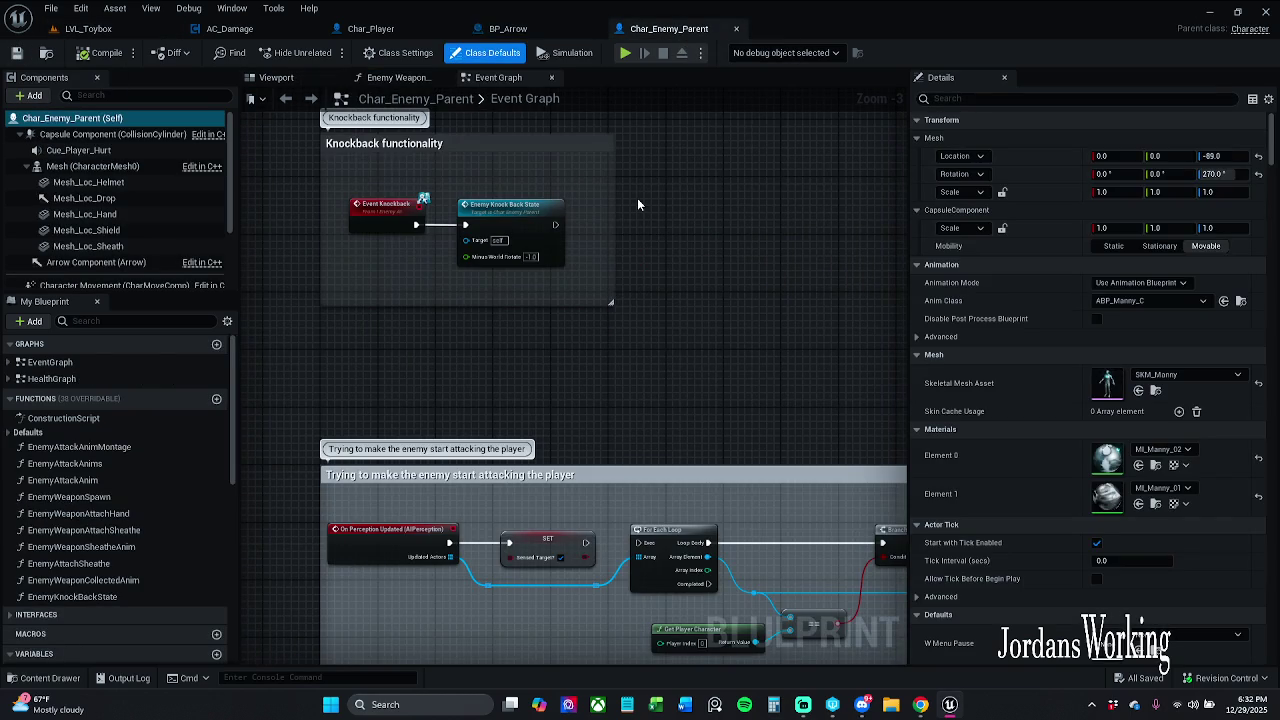
scroll(660, 200, down, 1)
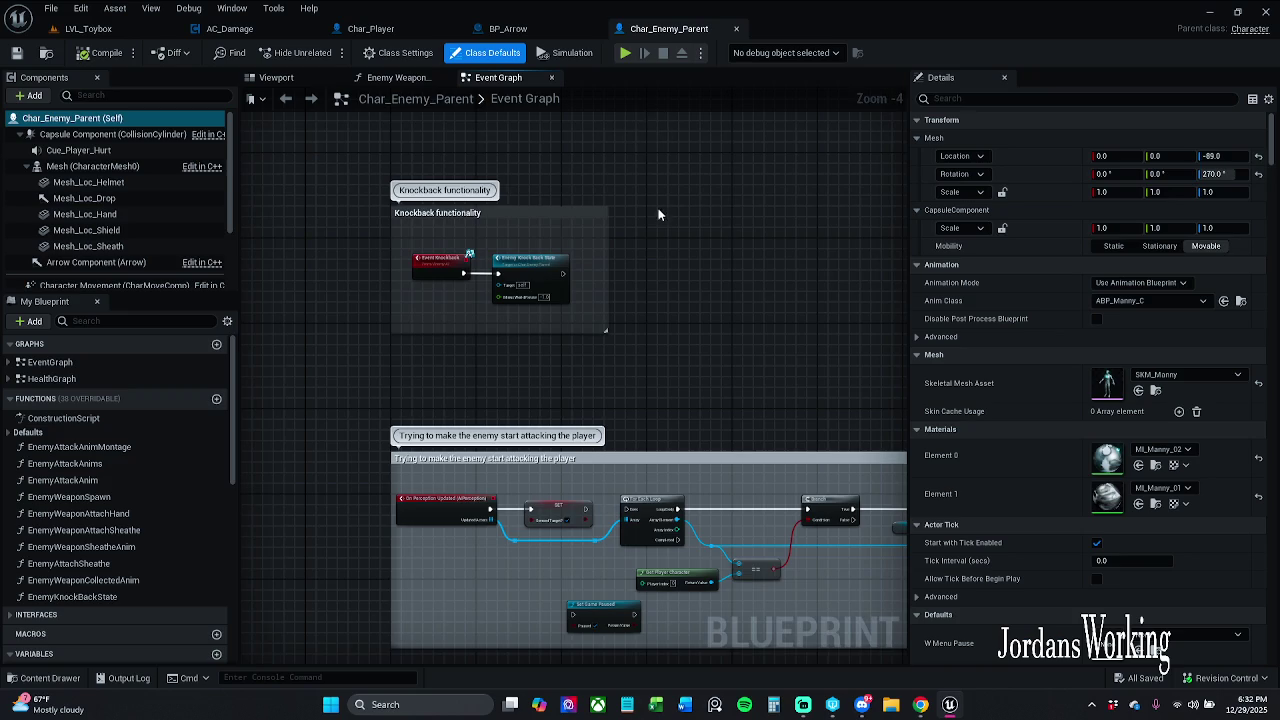
scroll(640, 190, up, 3)
scroll(600, 170, down, 2)
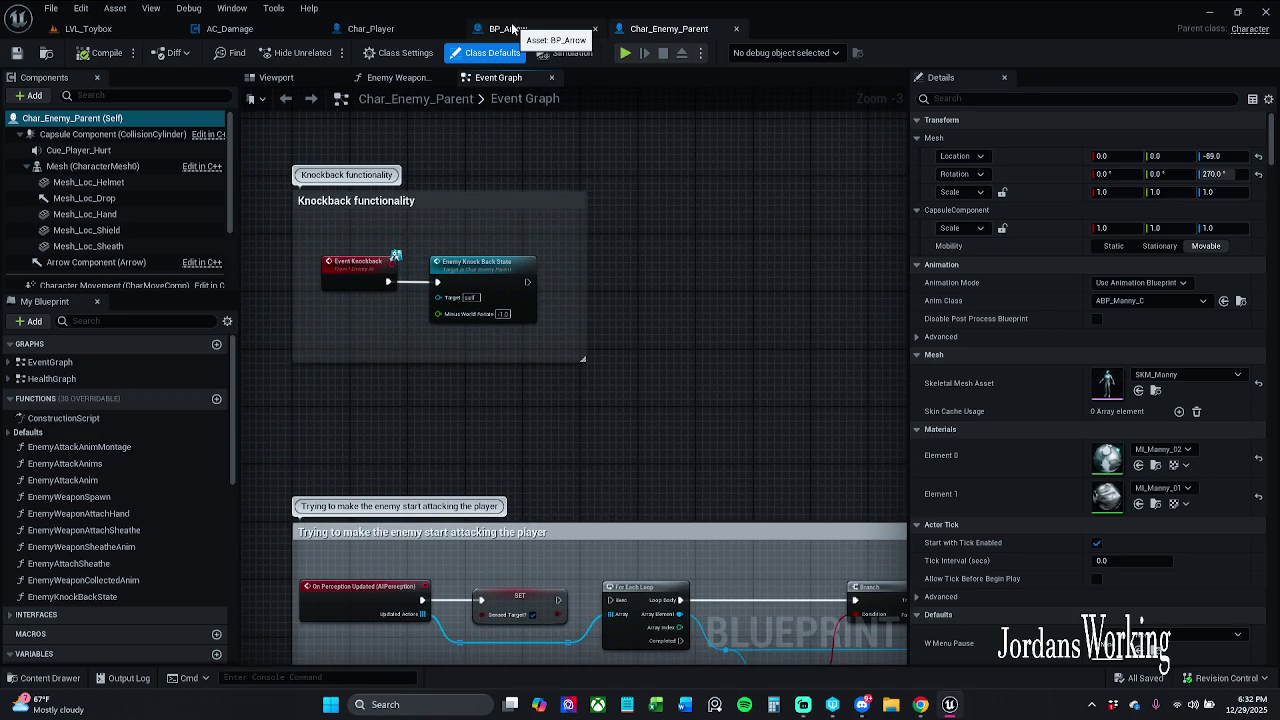
click(399, 77)
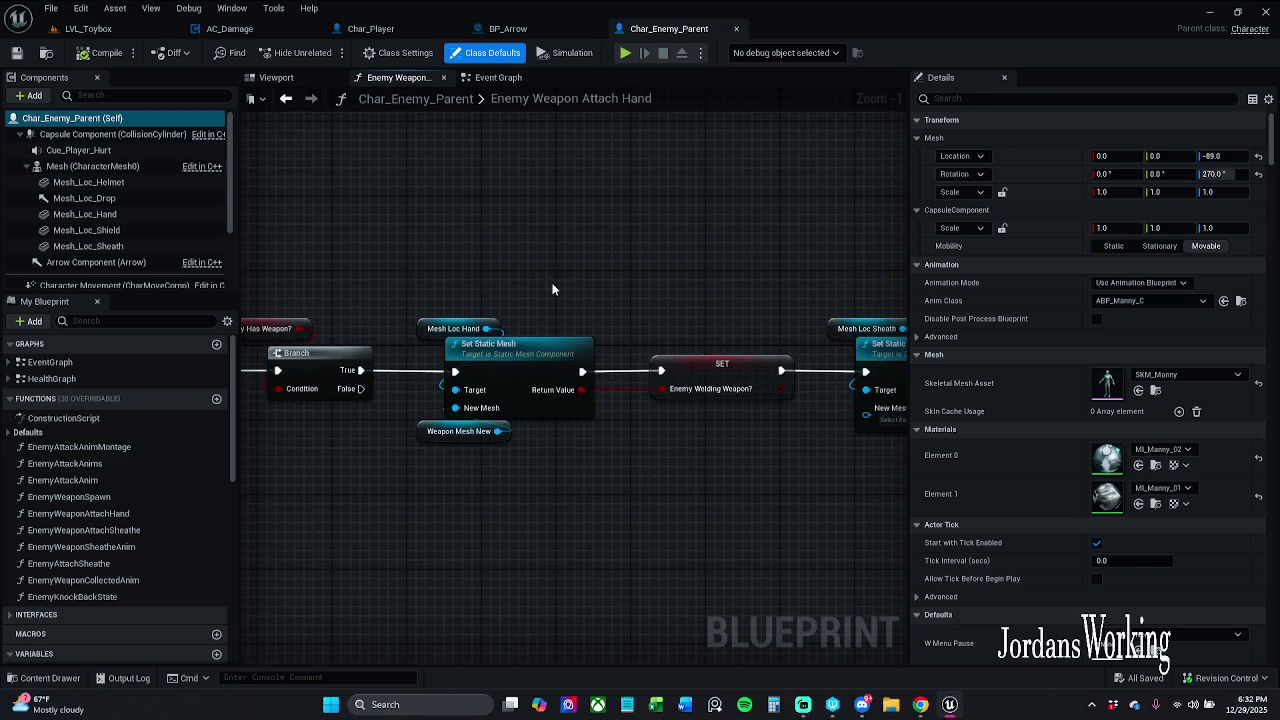
drag(557, 282, 632, 266)
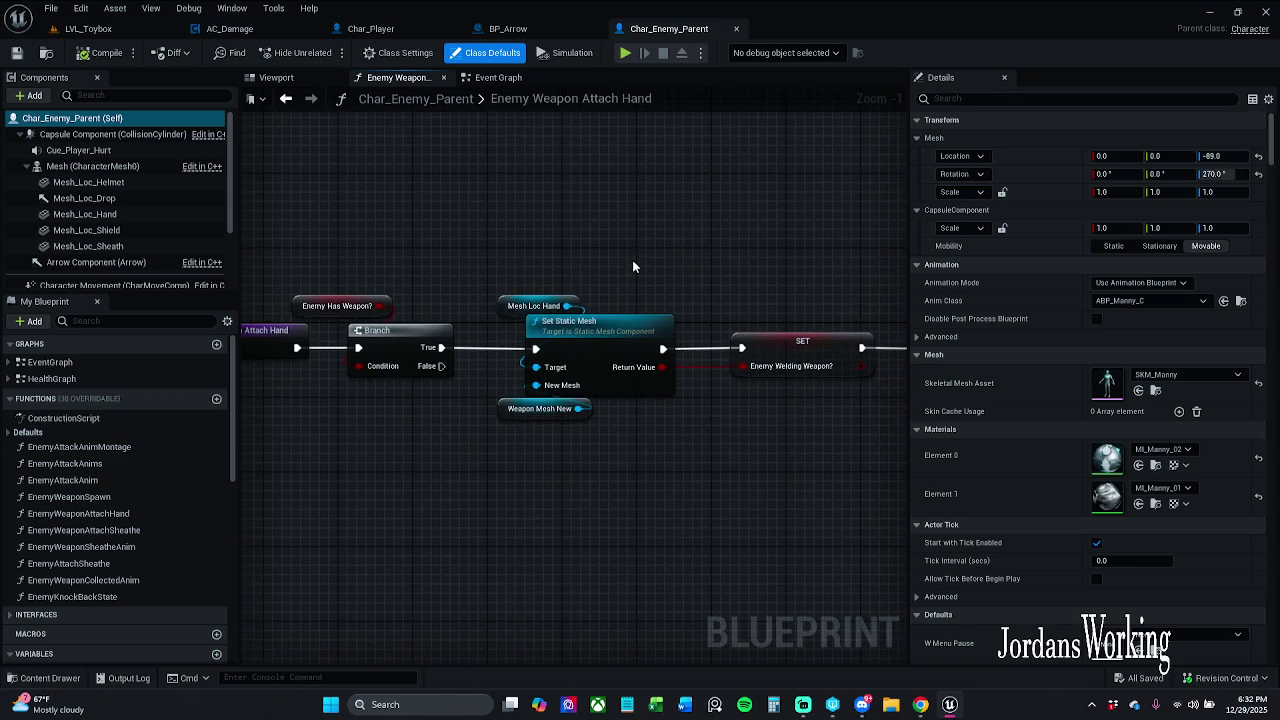
click(445, 77)
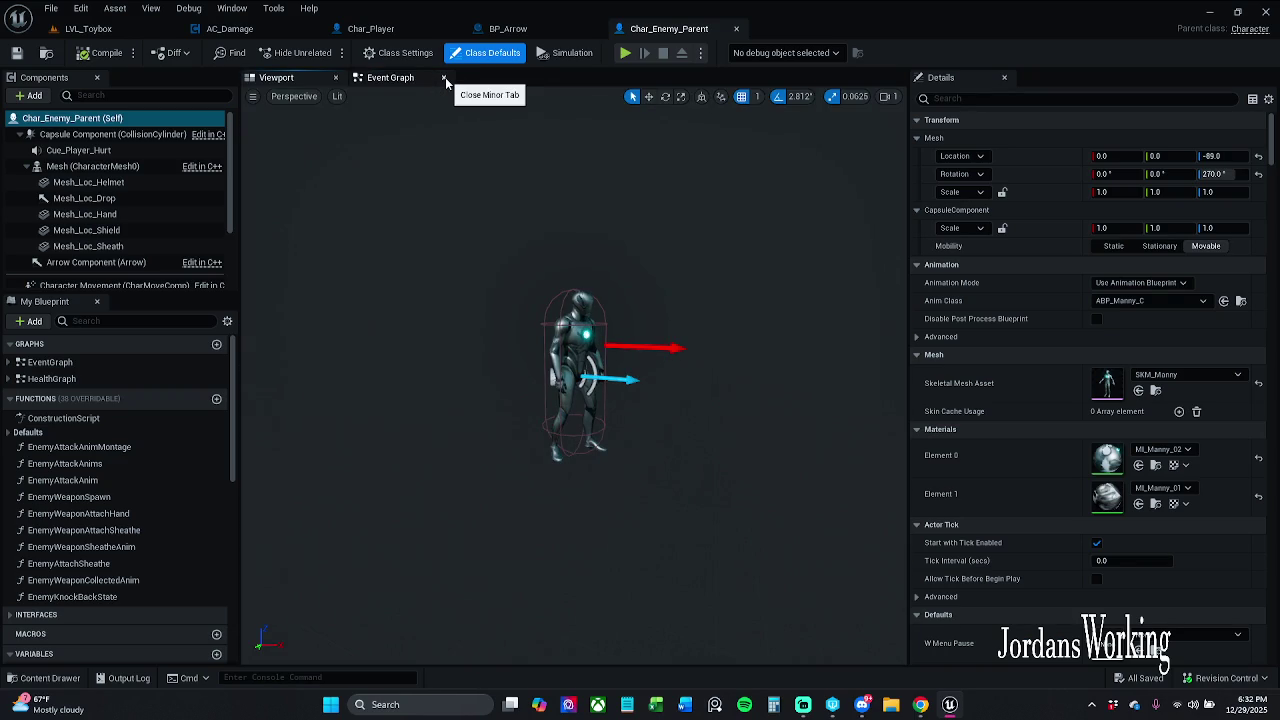
click(335, 77)
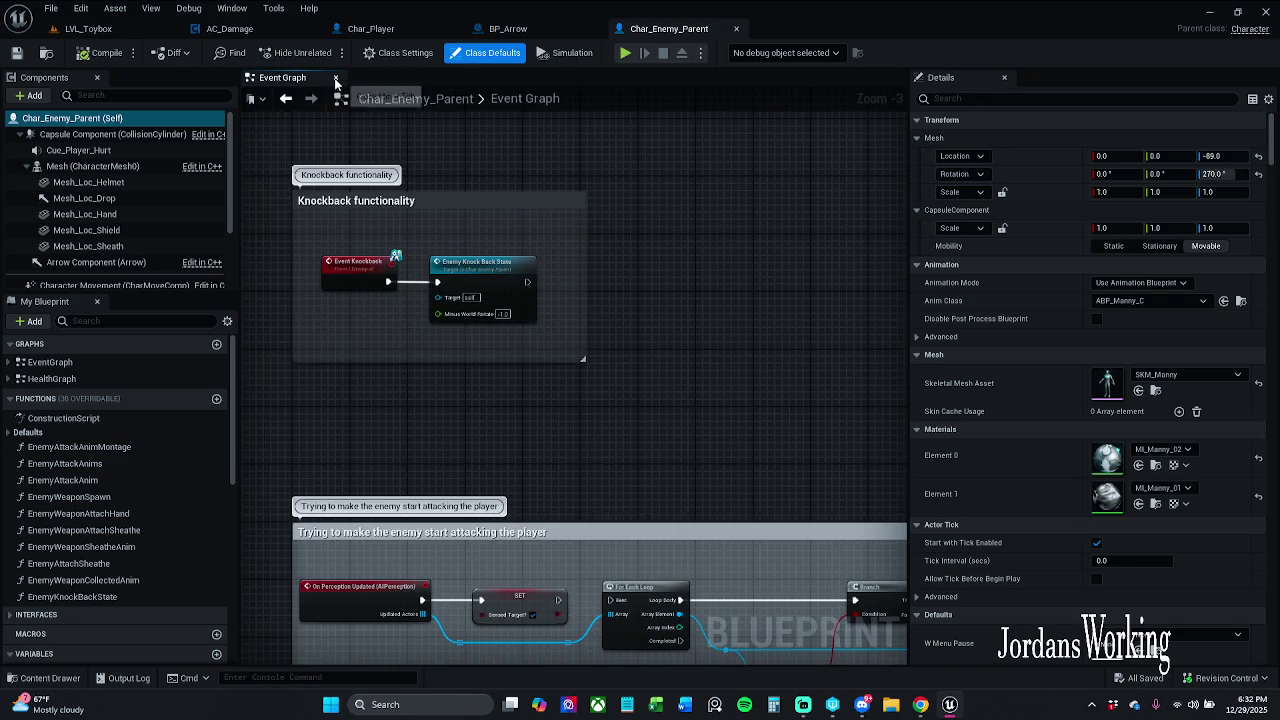
click(576, 28)
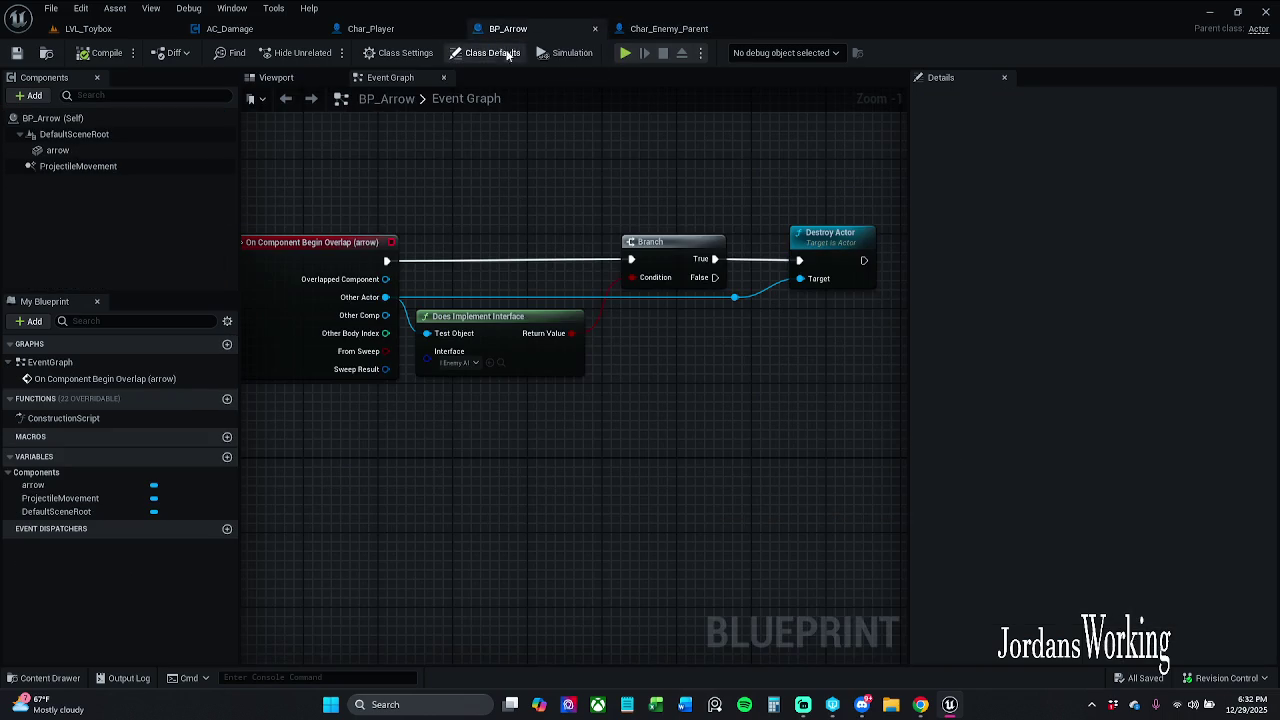
click(712, 29)
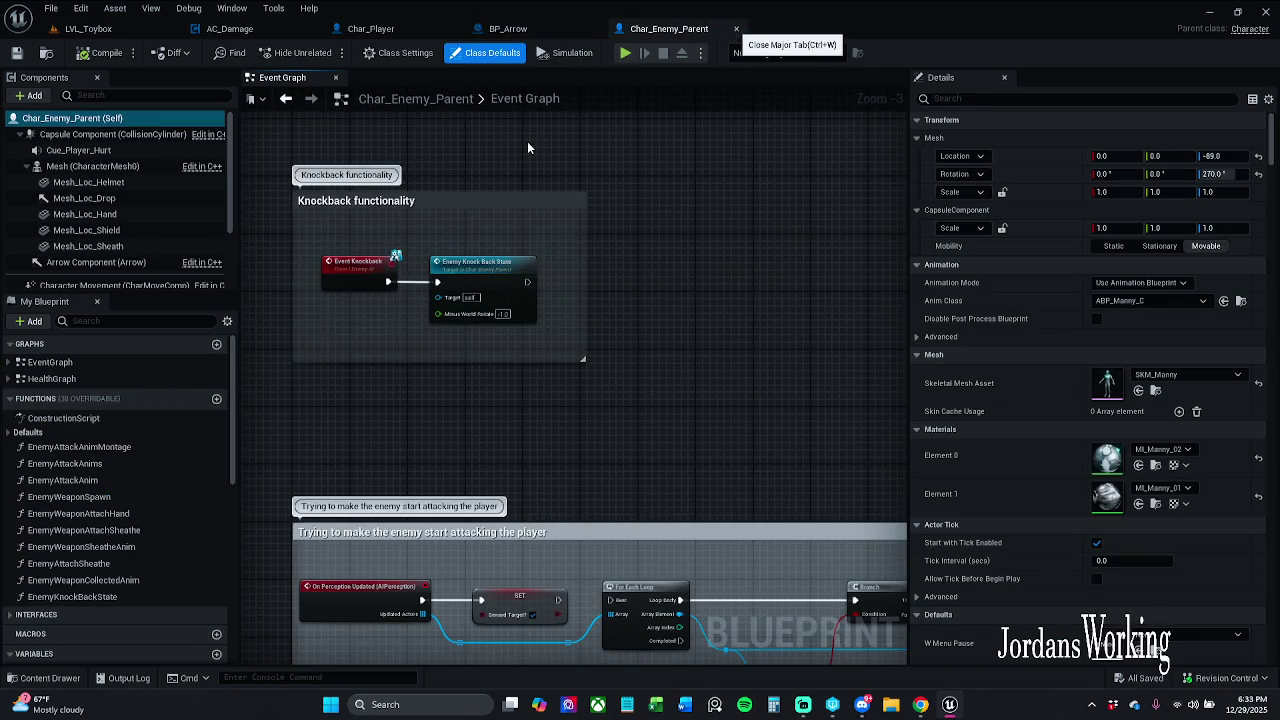
key(ctrl+w)
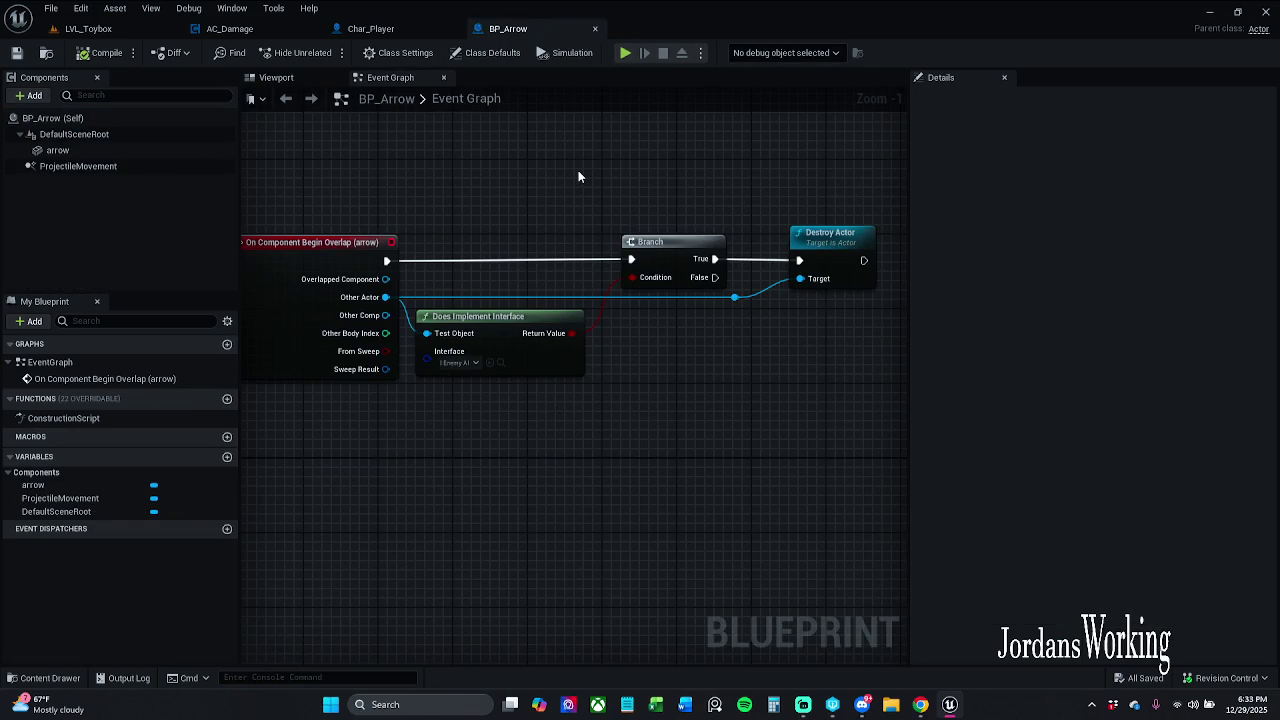
Delete the Destroy Actor node from BP_Arrow's overlap graph
drag(658, 222, 608, 225)
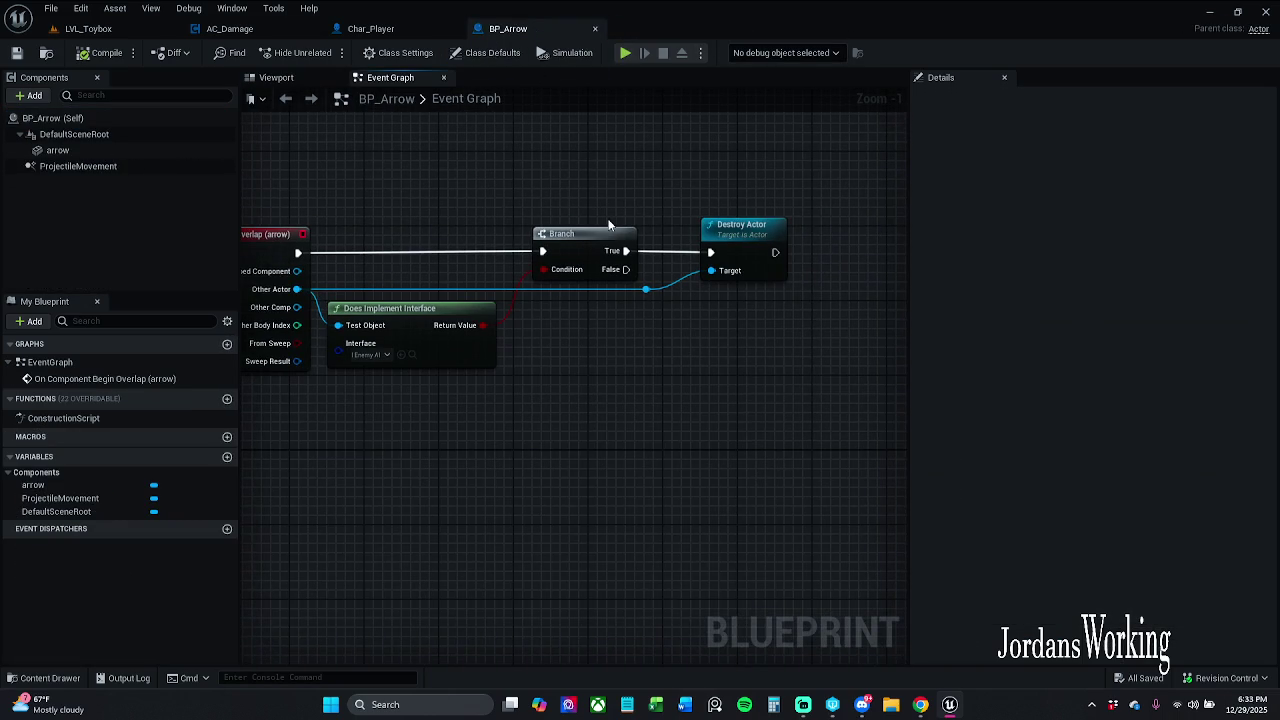
click(737, 242)
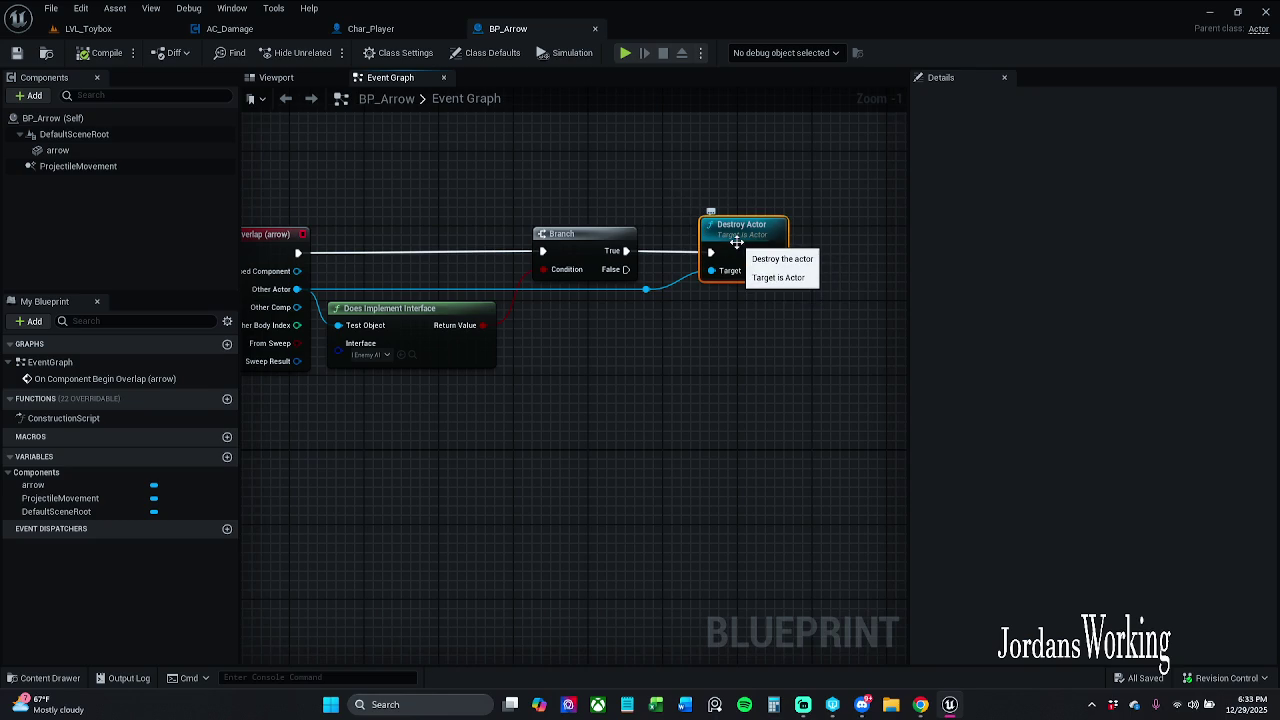
key(Delete)
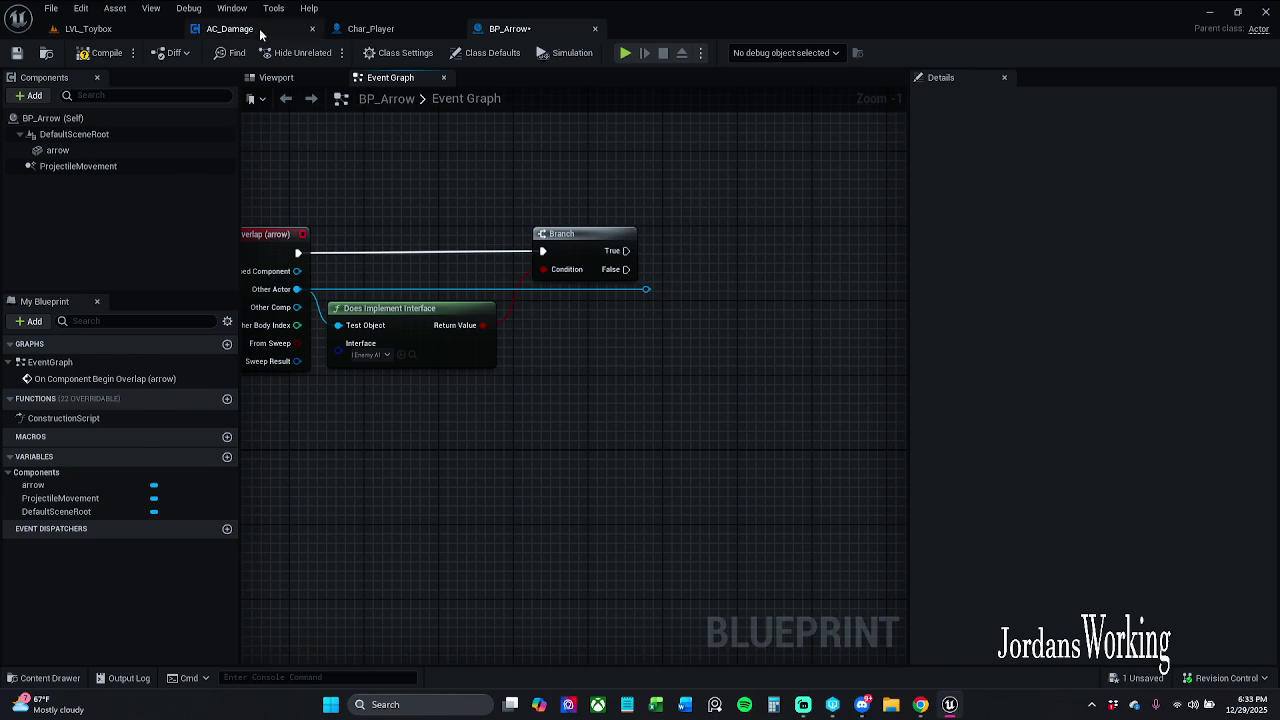
Review BP_Arrow's Begin Overlap graph and bring up the list of components to add
click(258, 30)
click(510, 28)
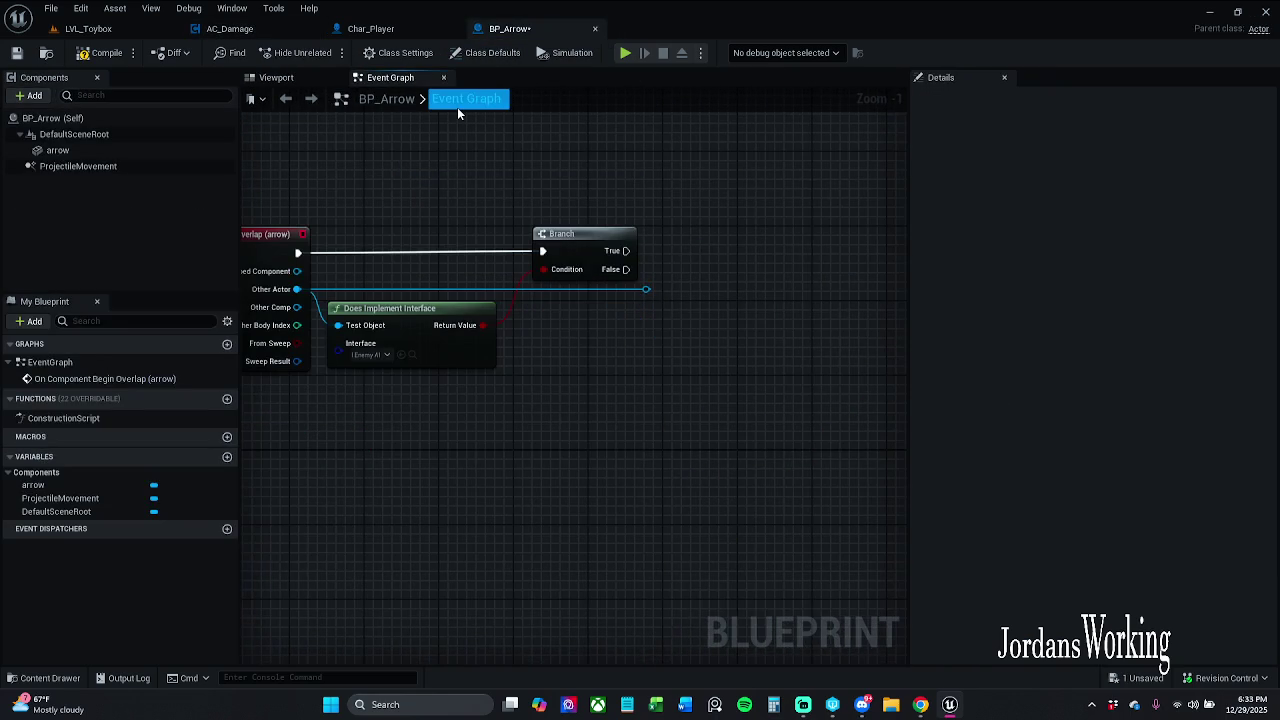
mouse_move(367, 203)
mouse_down()
mouse_move(397, 200)
mouse_move(656, 277)
mouse_up()
click(715, 298)
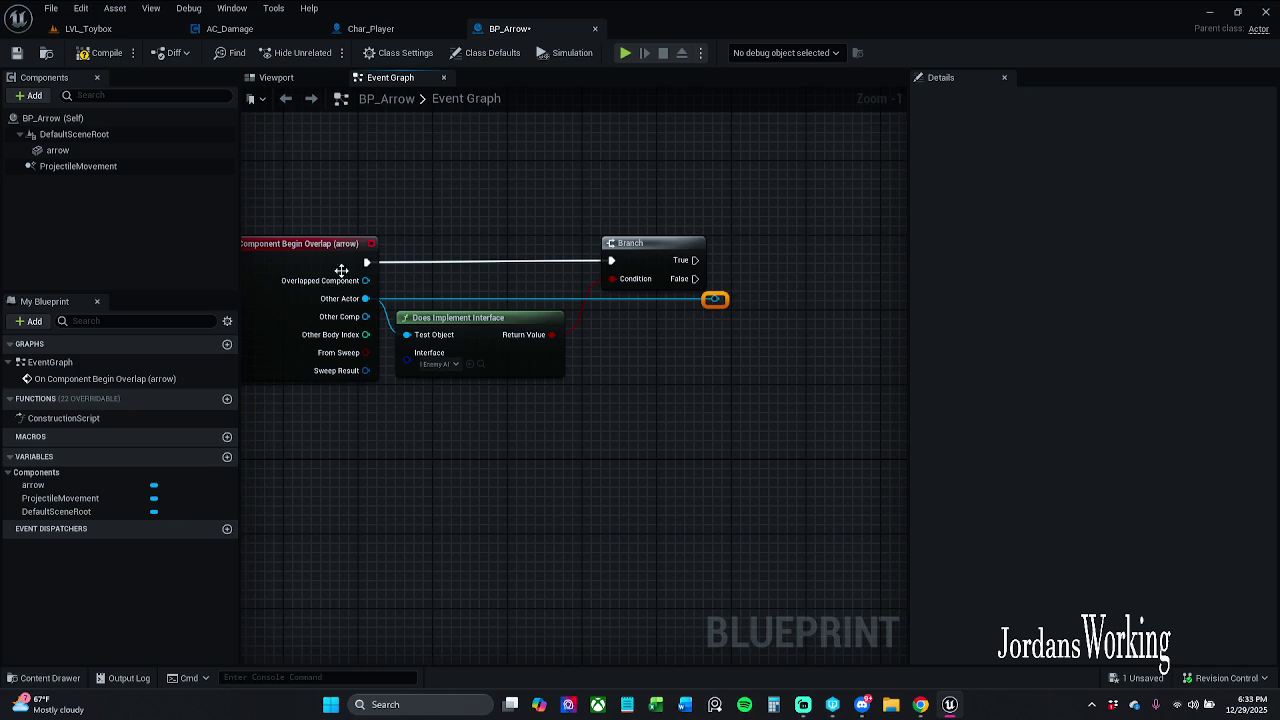
ctrl+click(345, 260)
click(395, 257)
mouse_move(637, 363)
mouse_down()
mouse_move(583, 374)
mouse_move(597, 391)
mouse_up()
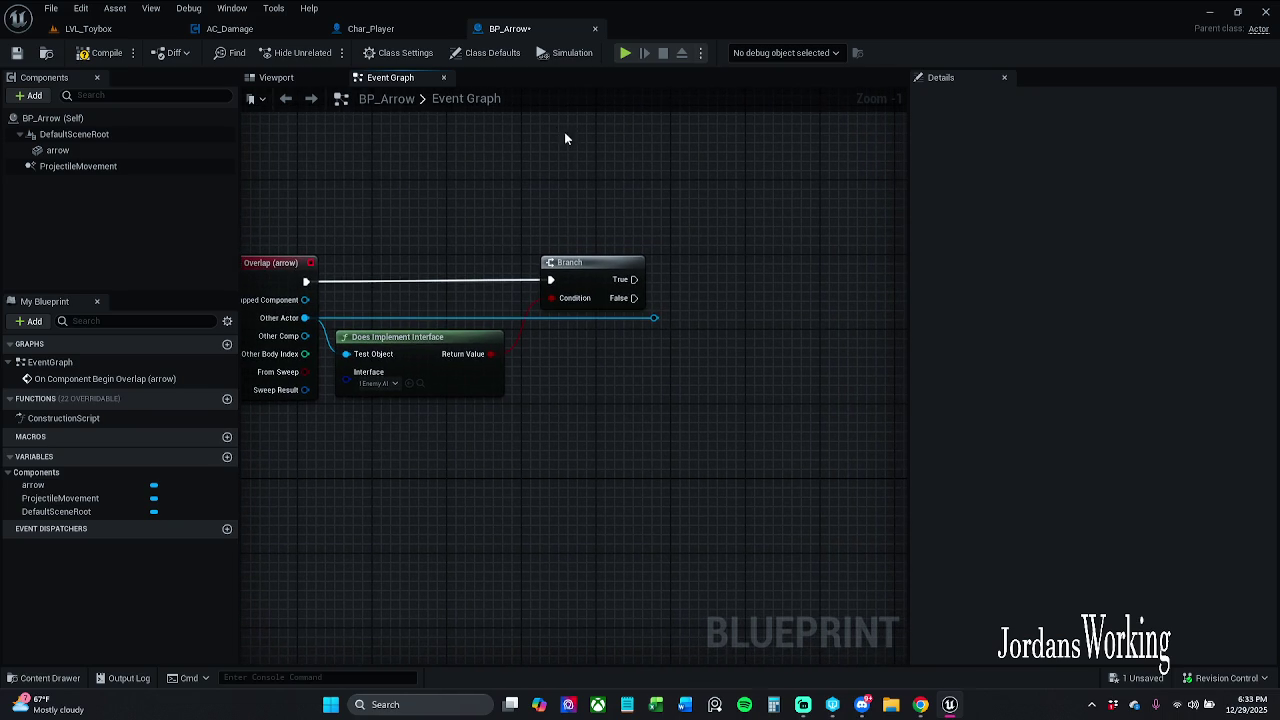
mouse_move(579, 184)
mouse_down()
mouse_move(546, 234)
mouse_move(529, 180)
mouse_move(707, 219)
mouse_up()
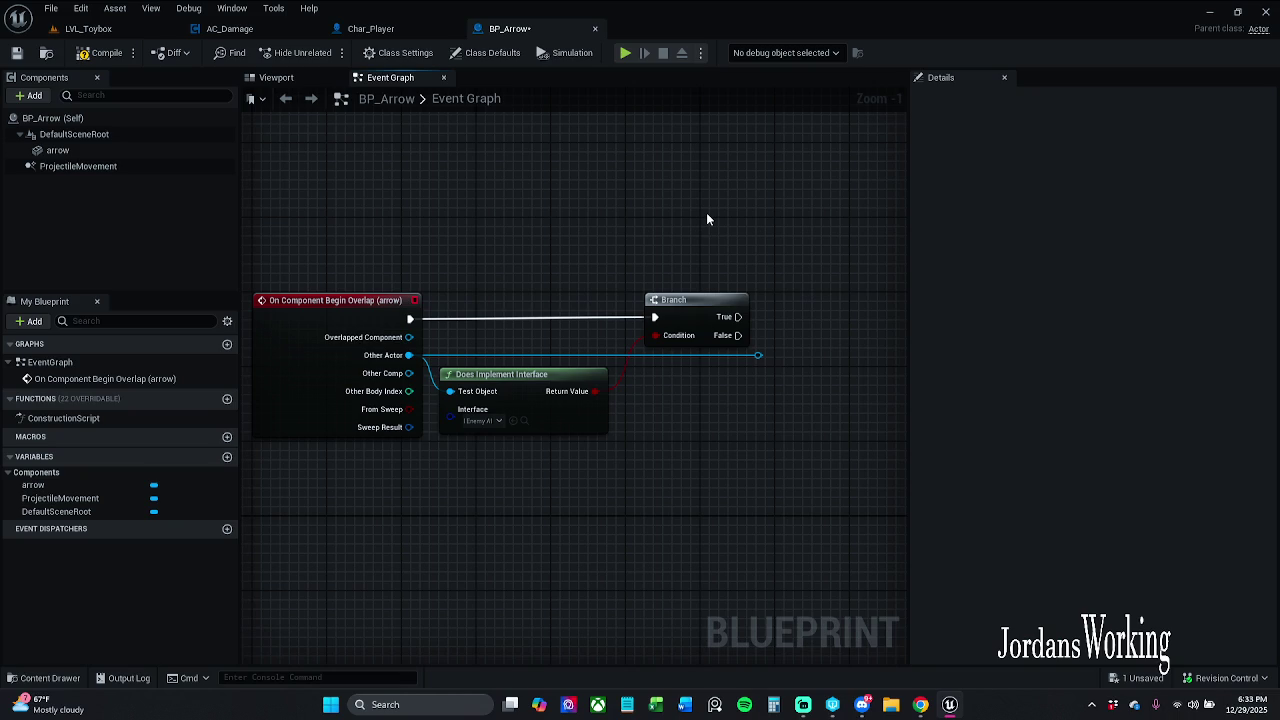
click(30, 95)
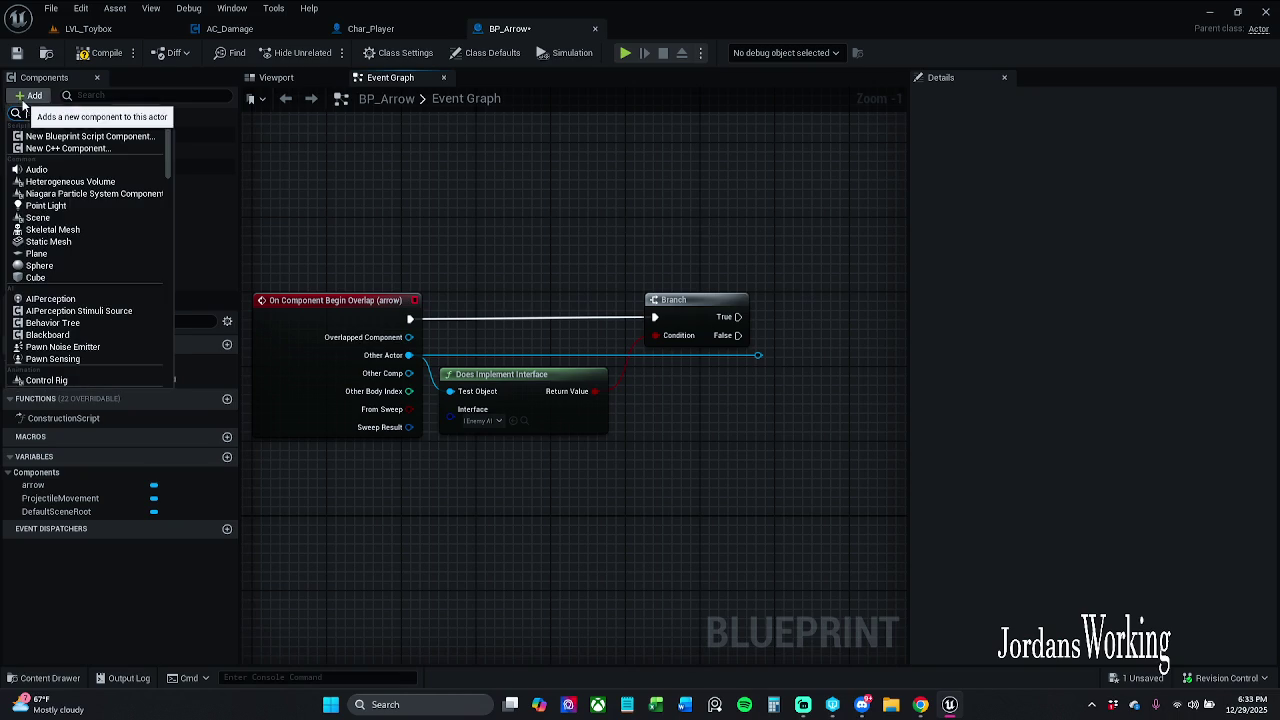
Add an AC_Damage component to BP_Arrow
text(ac)
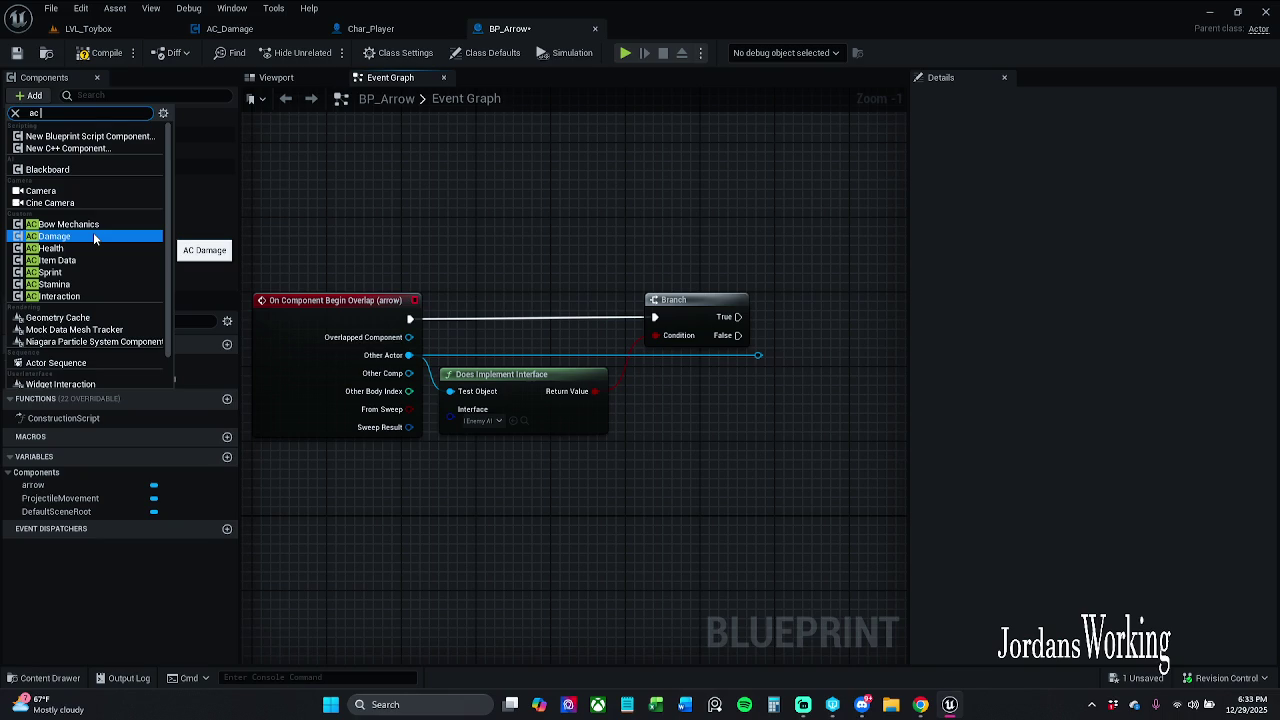
click(94, 237)
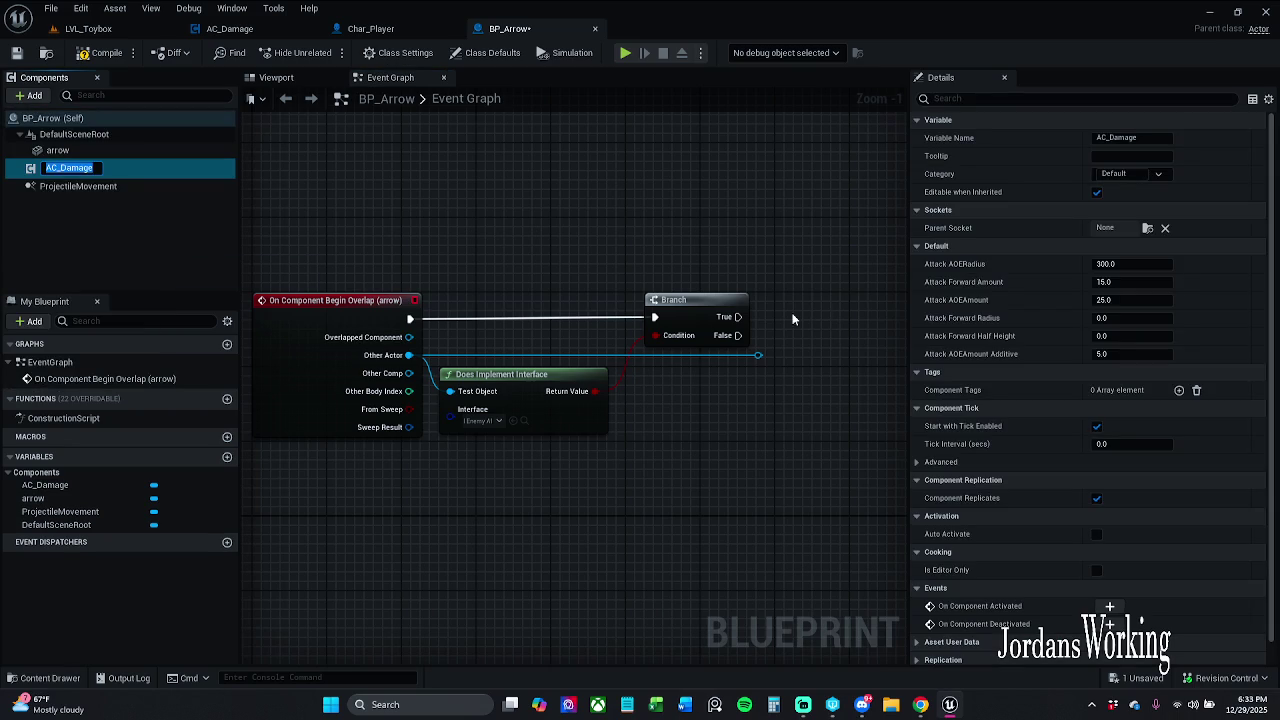
key(Return)
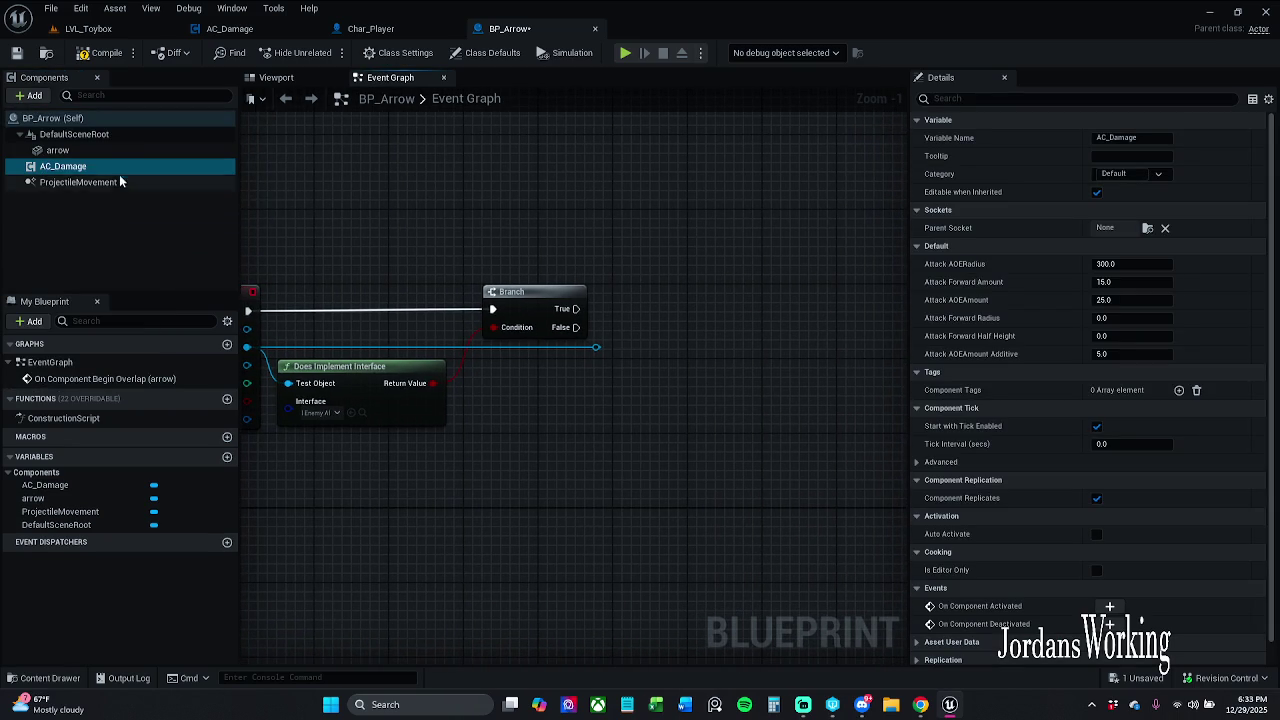
right_click(116, 168)
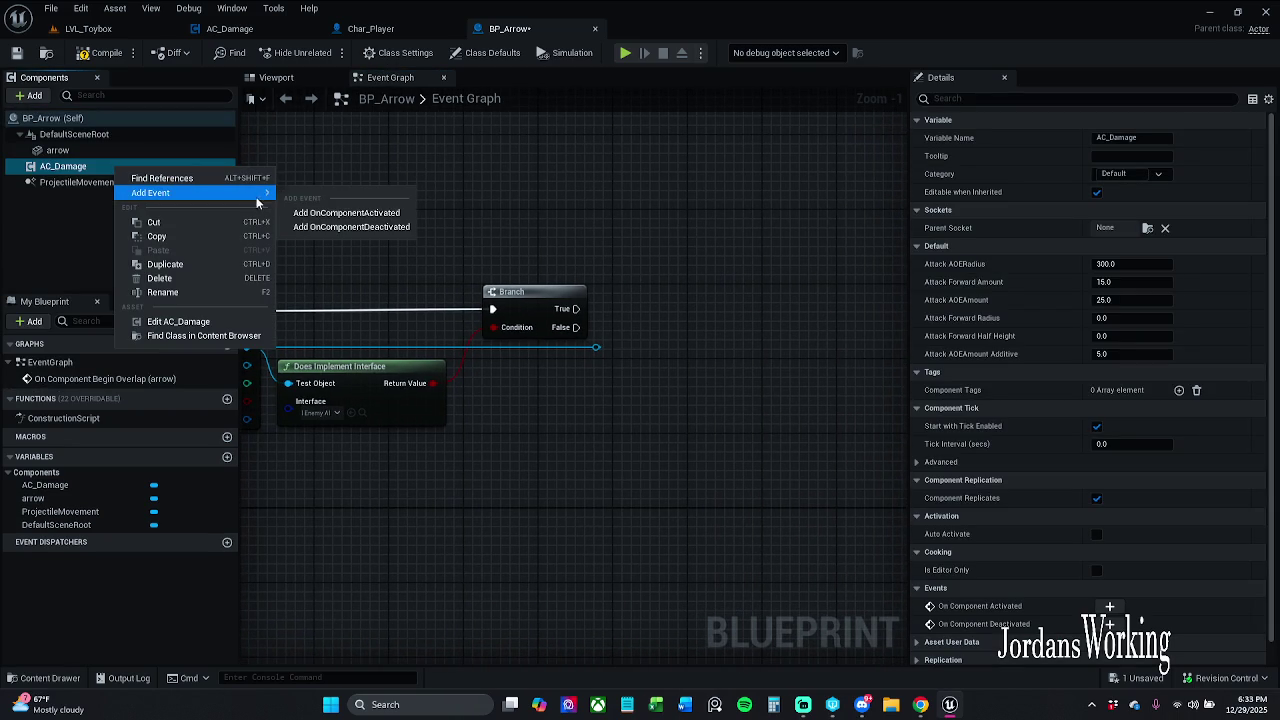
click(364, 170)
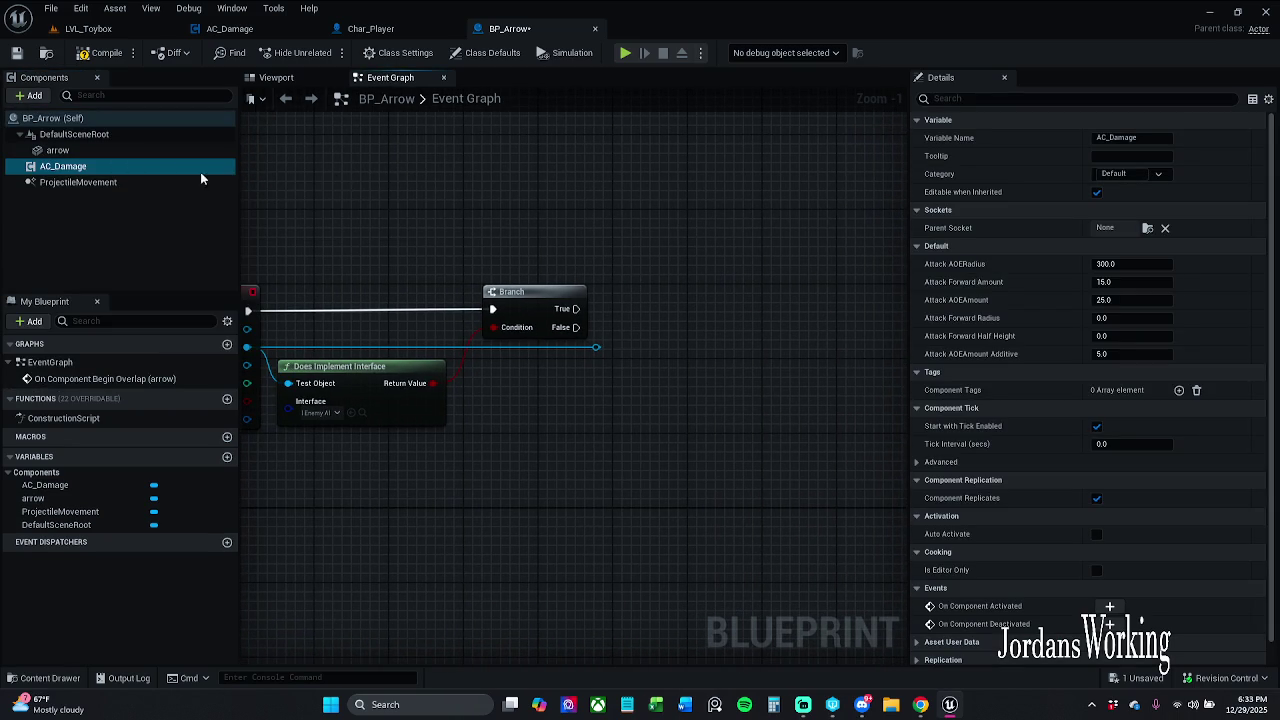
Place a Damage Attack call targeting AC Damage in the event graph and open that function
mouse_move(205, 168)
mouse_down()
mouse_move(514, 251)
mouse_move(694, 239)
mouse_move(671, 277)
mouse_up()
text(damage)
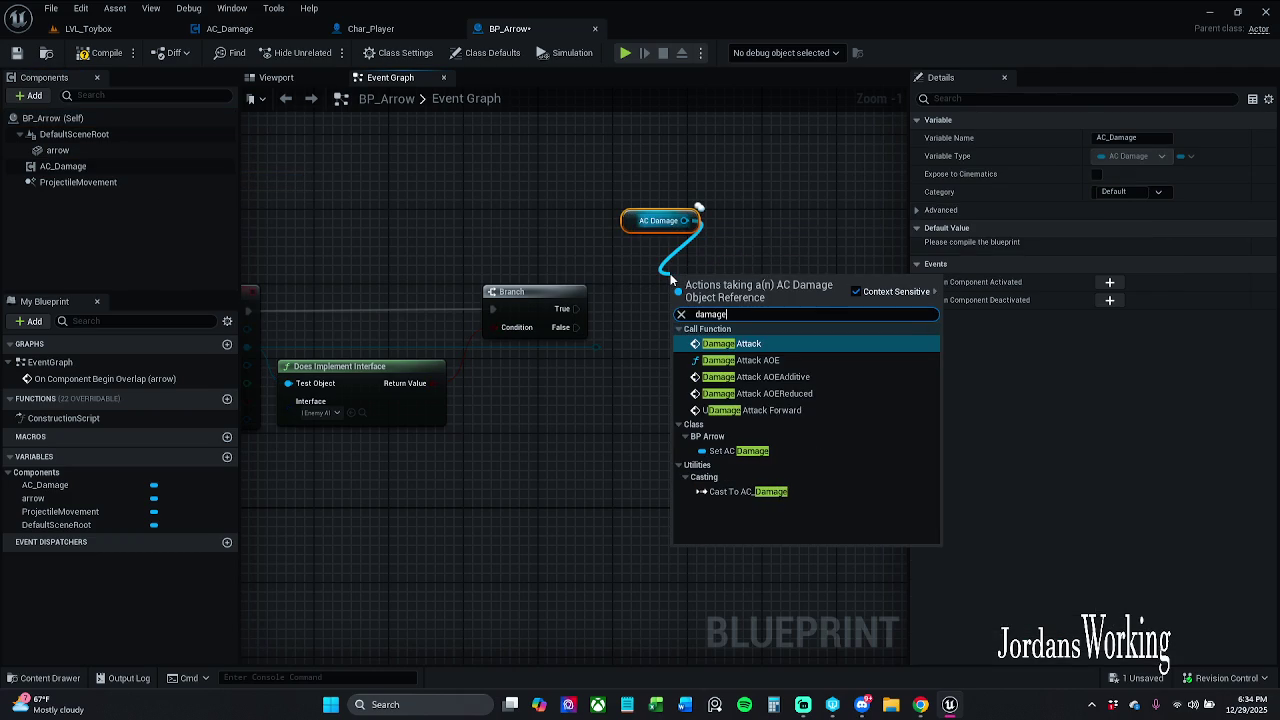
key(Return)
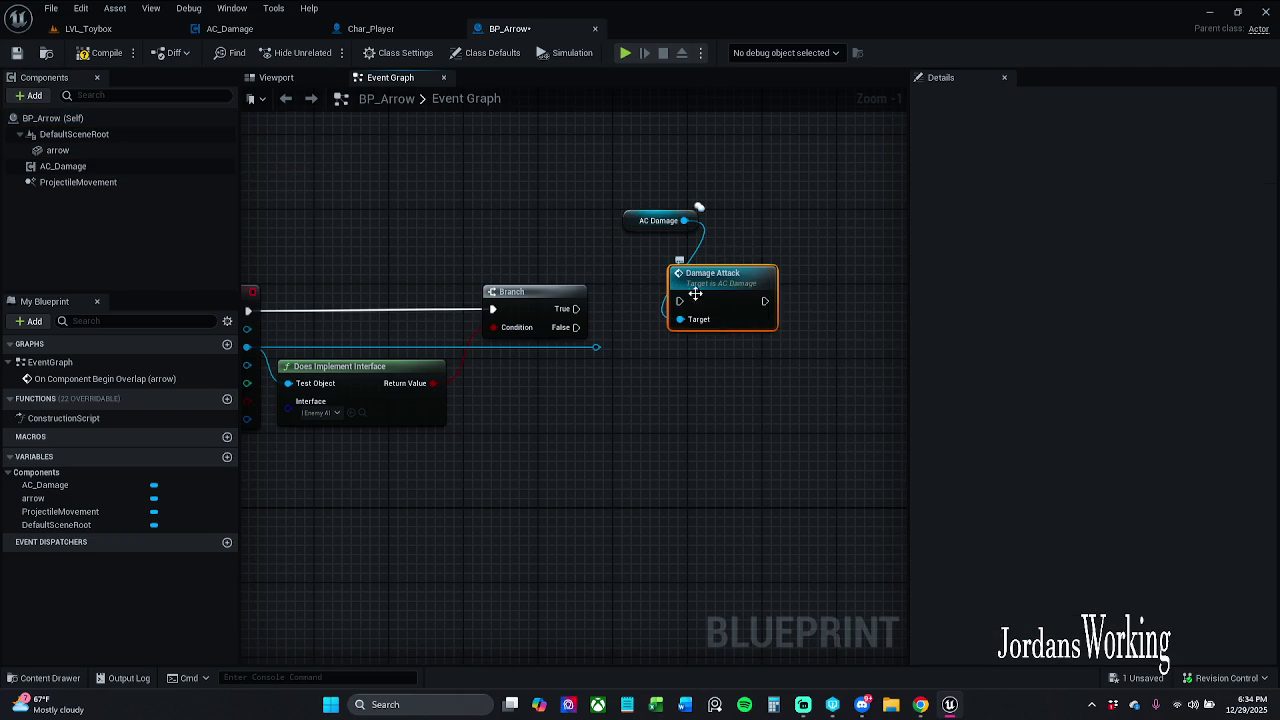
double_click(692, 299)
Select the F Health Damage Recieved and Attack Forward Amount nodes in AC_Damage's Damage Attack
scroll(313, 270, up, 2)
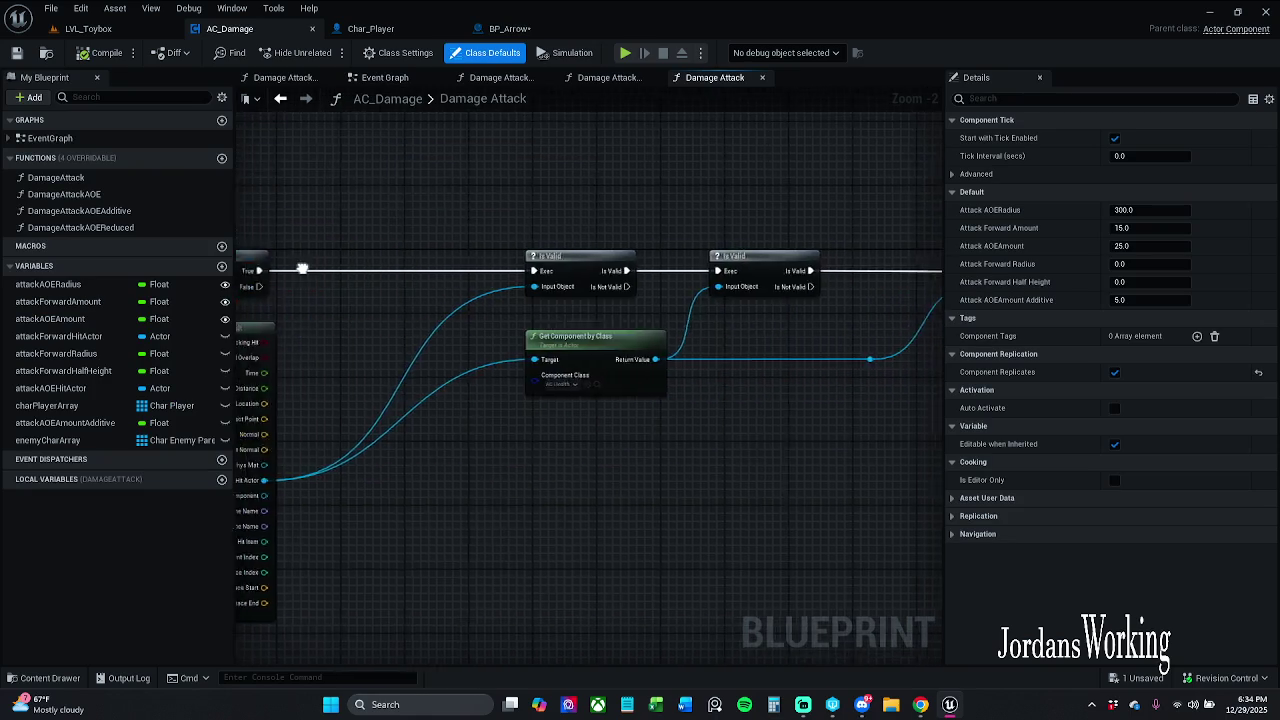
drag(590, 390, 269, 375)
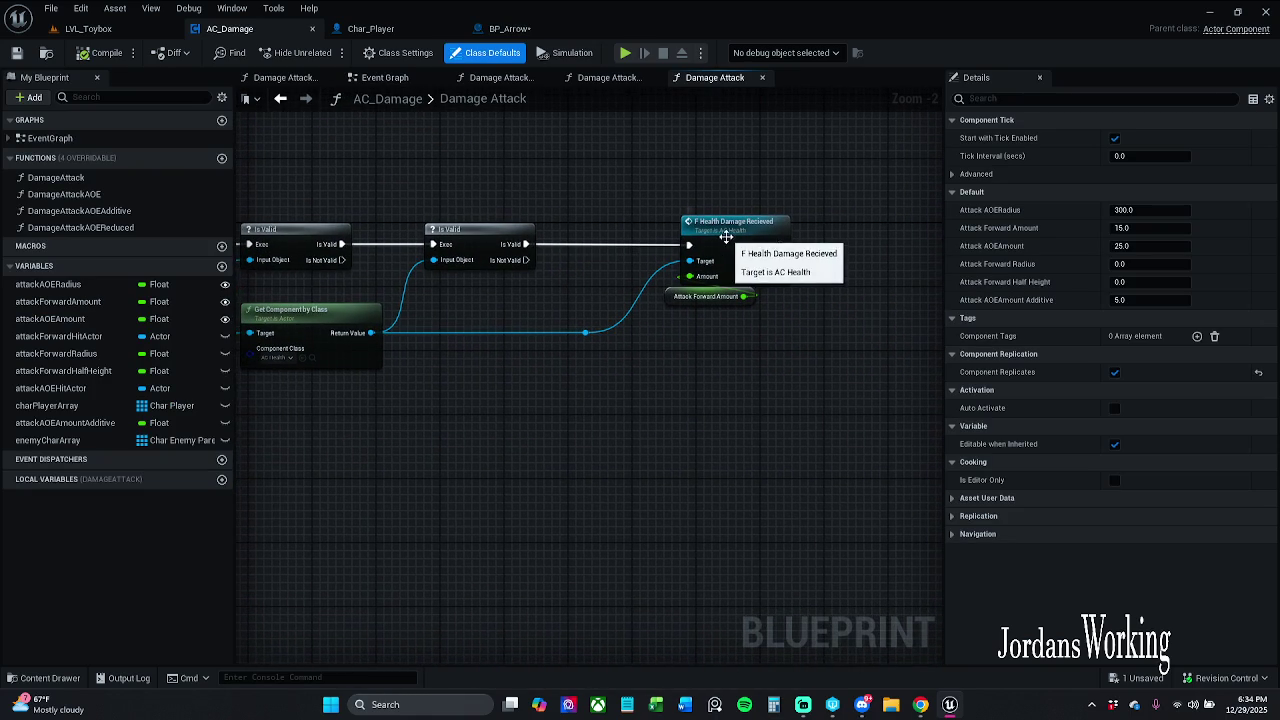
drag(658, 228, 733, 243)
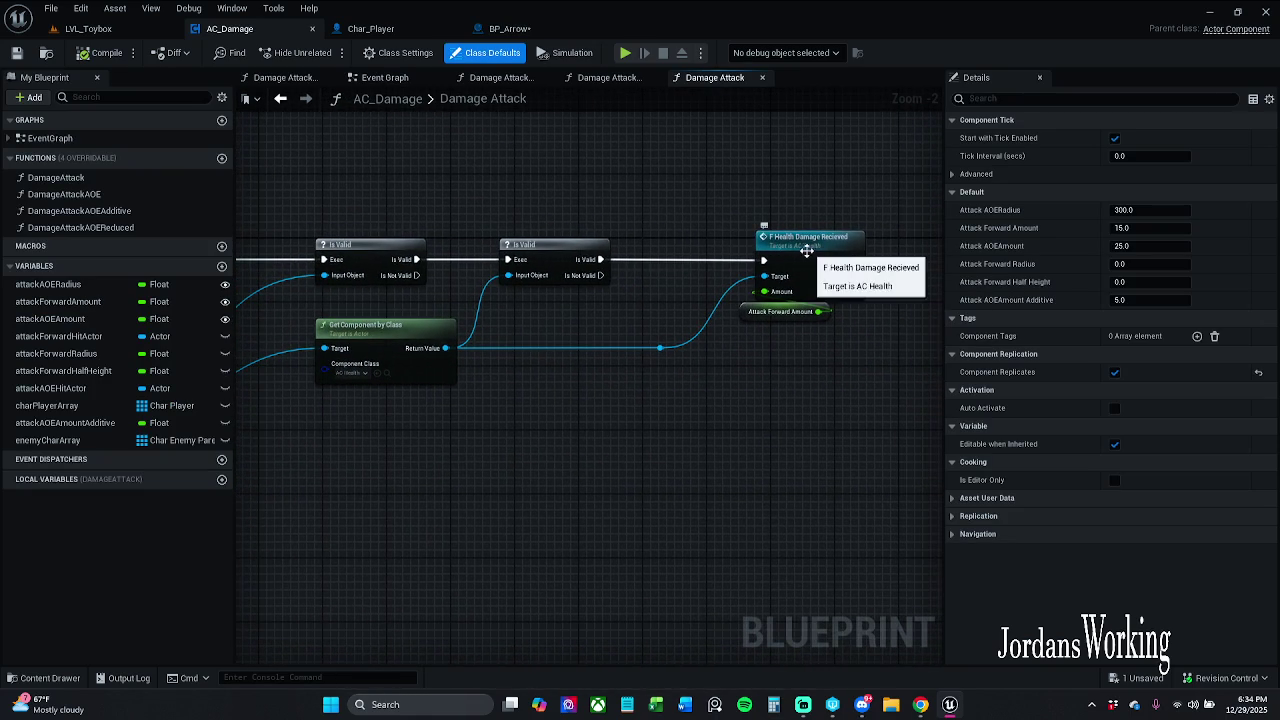
click(831, 260)
drag(831, 260, 793, 263)
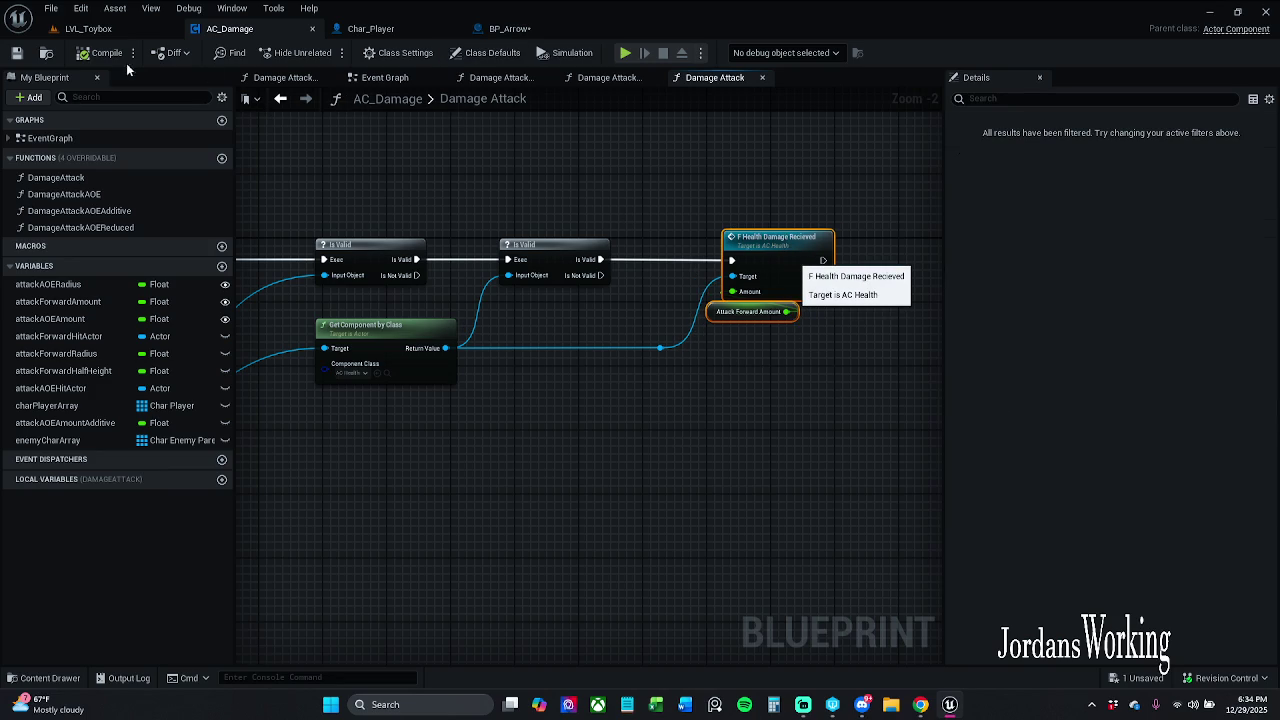
click(16, 54)
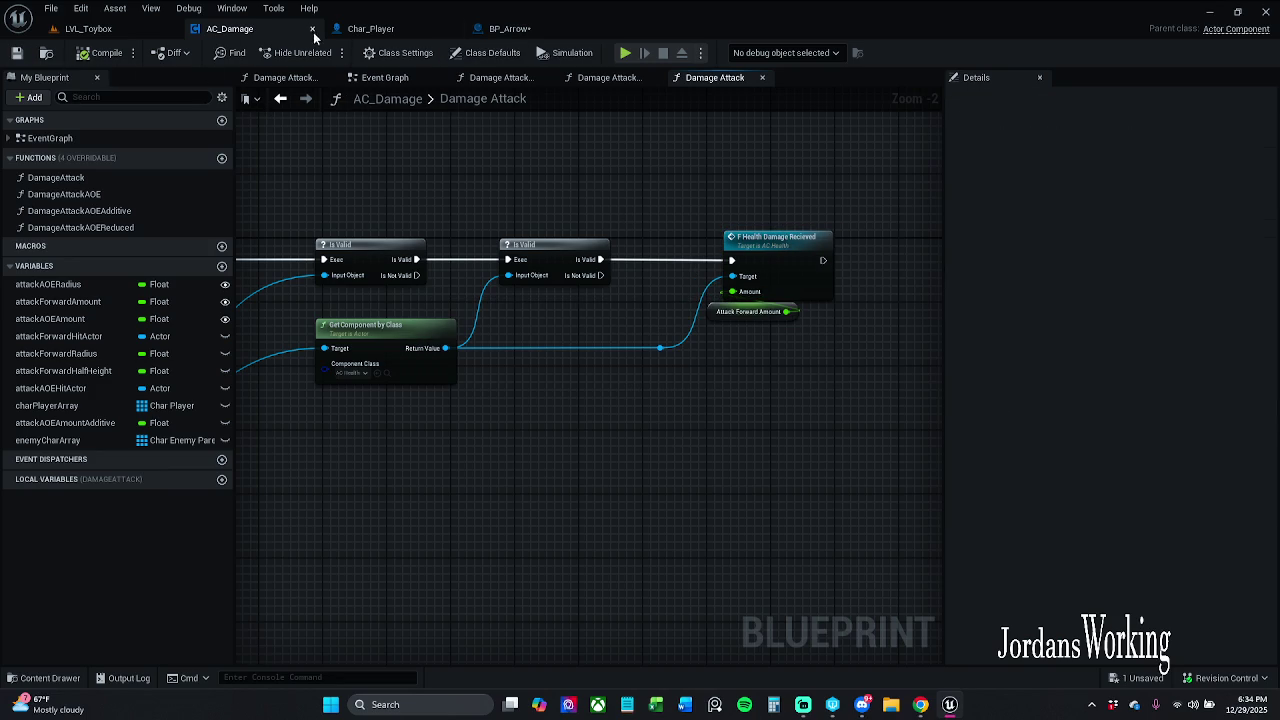
mouse_move(705, 198)
mouse_down()
mouse_move(878, 351)
mouse_move(843, 336)
mouse_up()
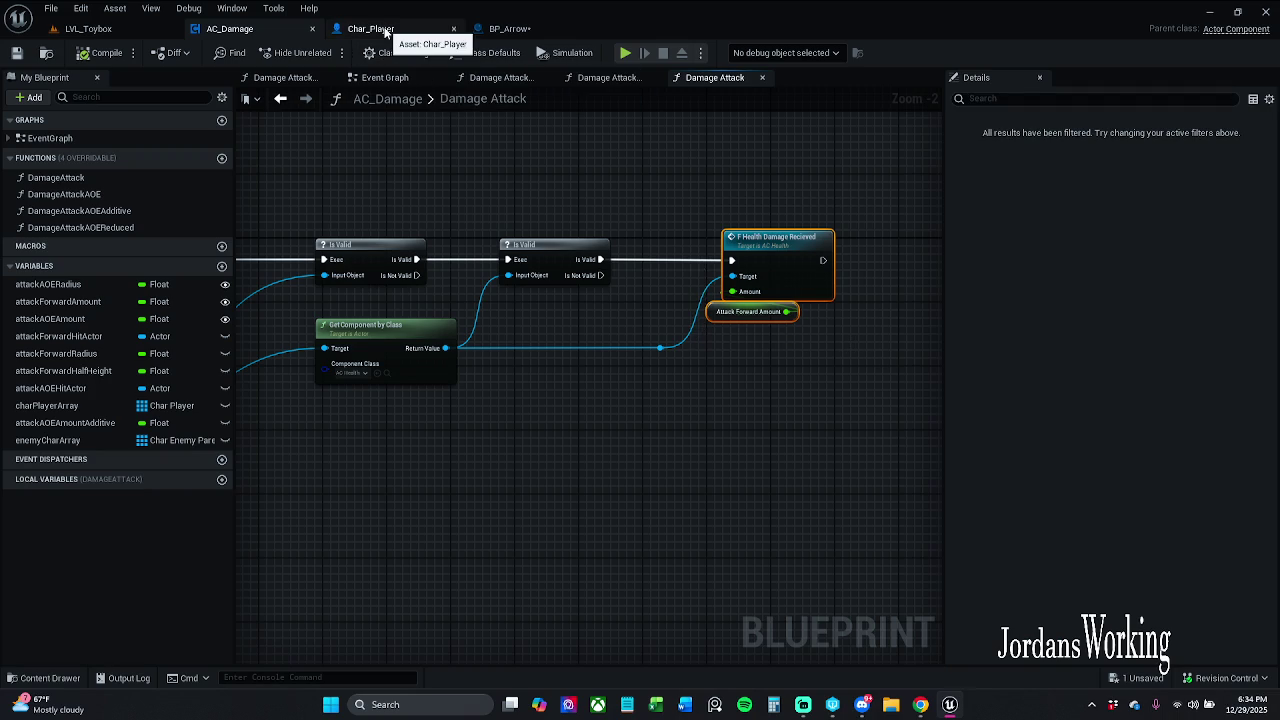
Delete the AC Damage reference and Damage Attack call from BP_Arrow's Event Graph
click(510, 30)
mouse_move(642, 192)
mouse_down()
mouse_move(720, 270)
mouse_move(809, 318)
mouse_up()
key(Delete)
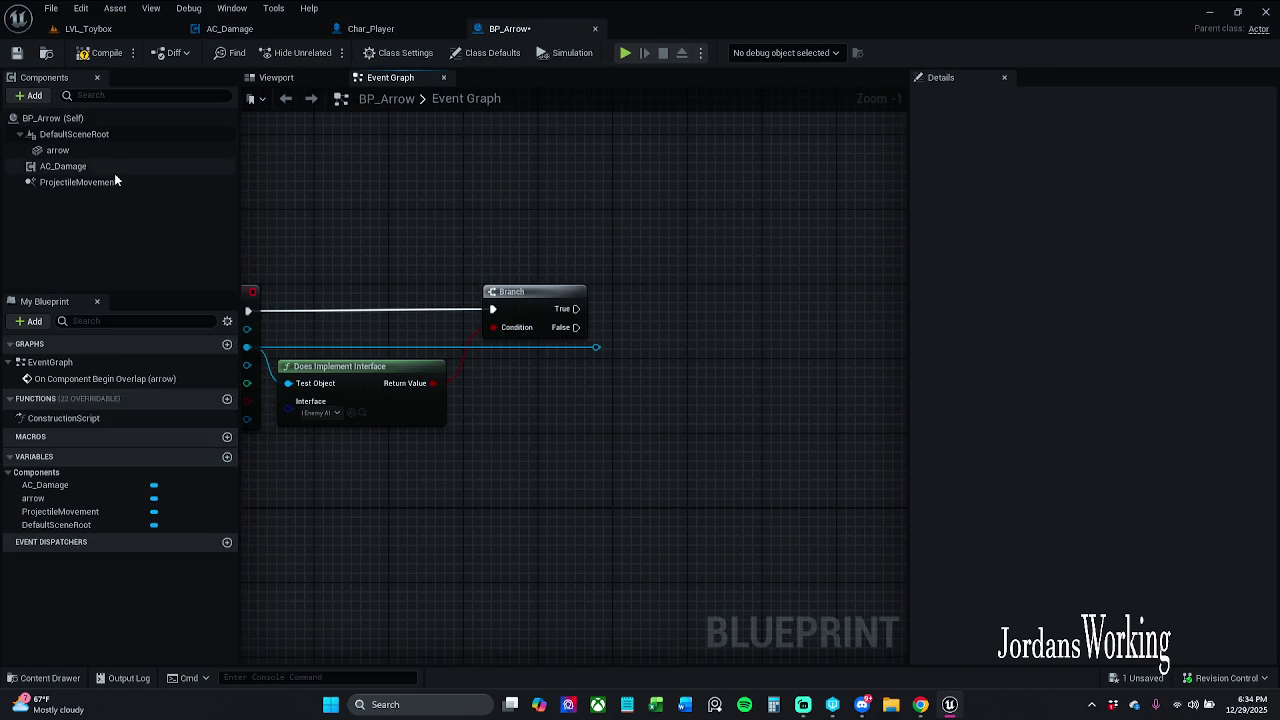
Remove the AC_Damage component from BP_Arrow and paste in the copied health damage nodes
click(118, 168)
key(Delete)
drag(515, 292, 524, 292)
click(681, 265)
mouse_move(714, 286)
mouse_down()
mouse_move(591, 277)
mouse_move(584, 262)
mouse_up()
key(ctrl+v)
Delete Attack Forward Amount and set the damage Amount to 100.0
click(584, 255)
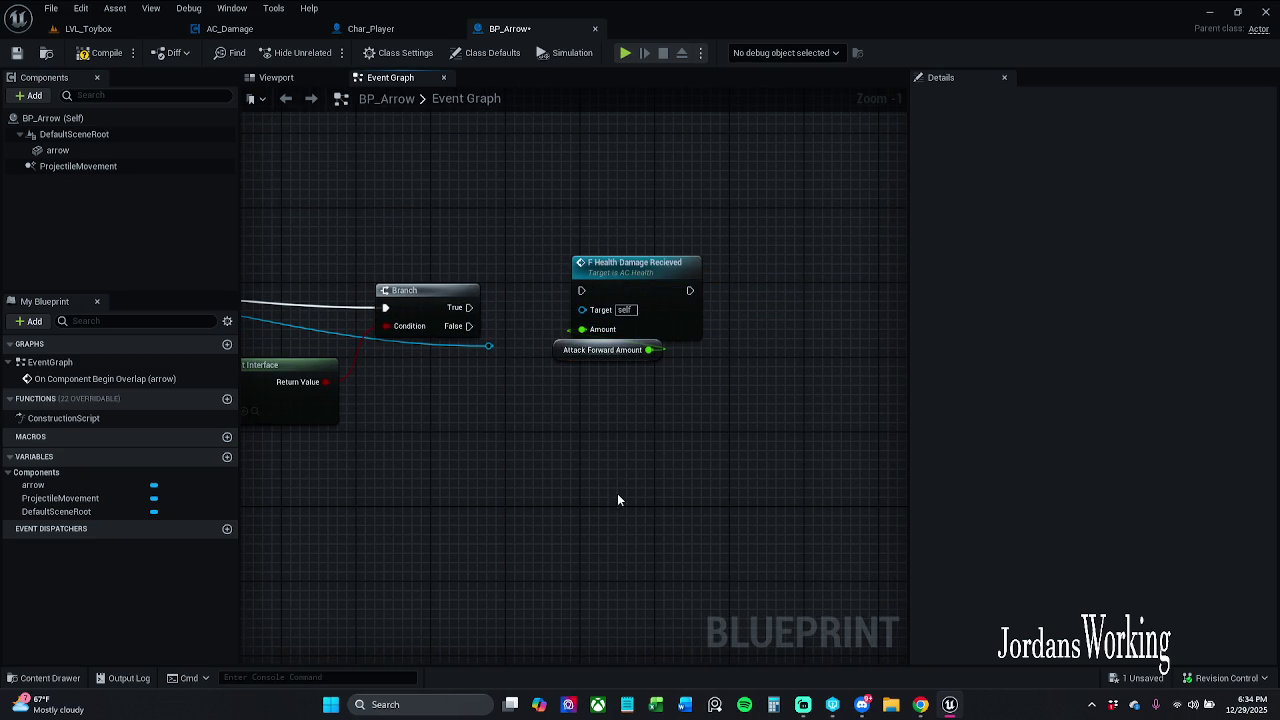
click(565, 350)
key(Delete)
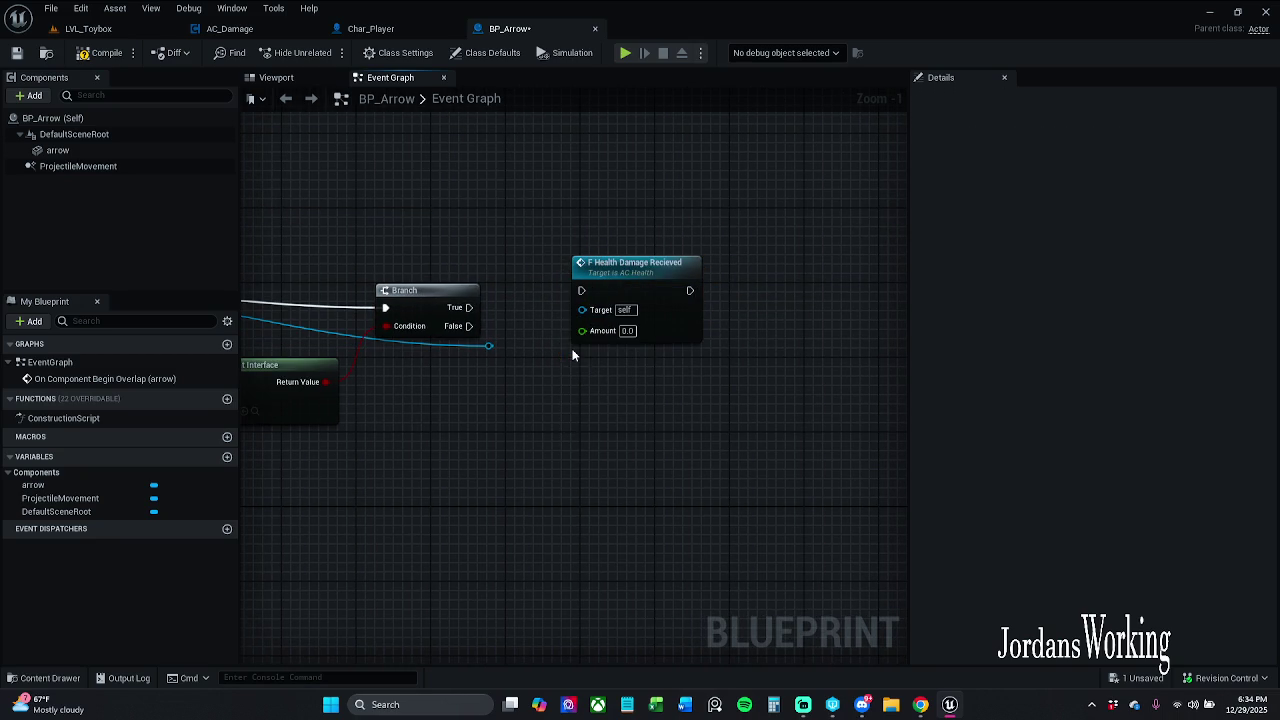
click(627, 331)
text(100)
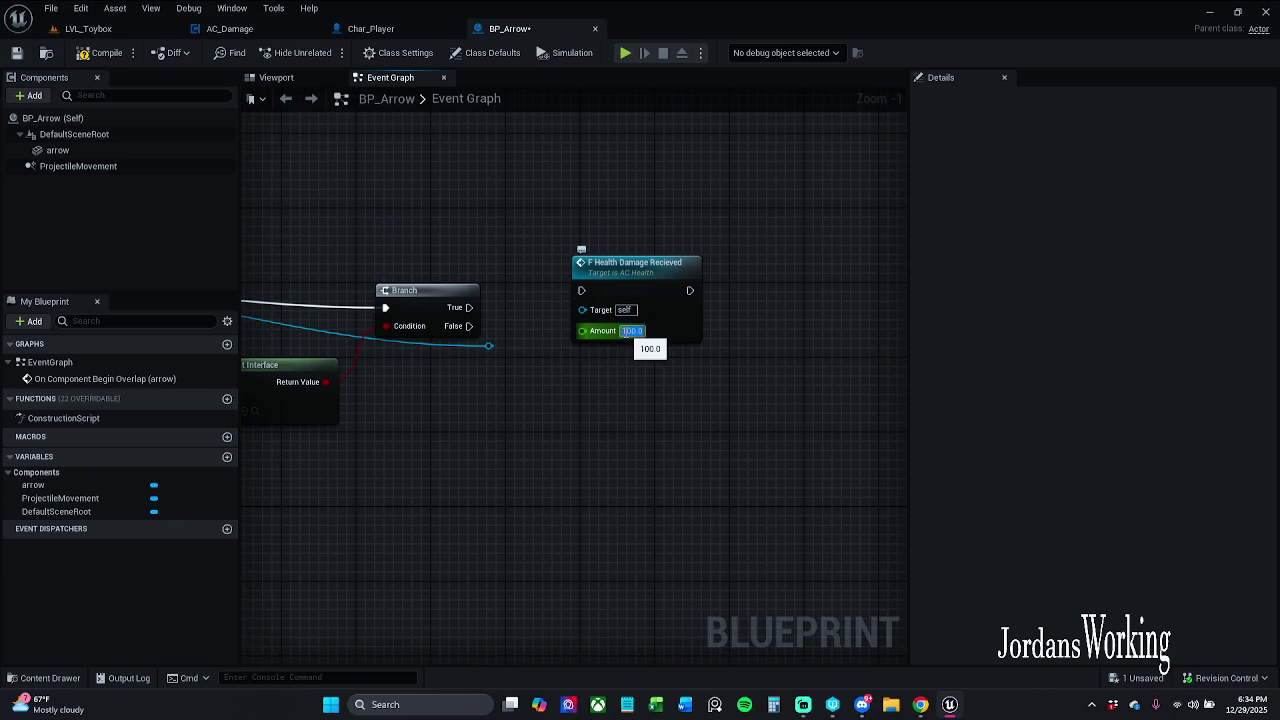
key(Return)
Run F Health Damage Recieved from the Branch's True output and straighten the connecting wire
mouse_move(468, 307)
mouse_down()
mouse_move(578, 303)
mouse_move(590, 290)
mouse_move(535, 348)
mouse_move(489, 346)
mouse_move(638, 347)
mouse_up()
click(598, 289)
ctrl+click(430, 291)
key(q)
scroll(669, 346, down, 1)
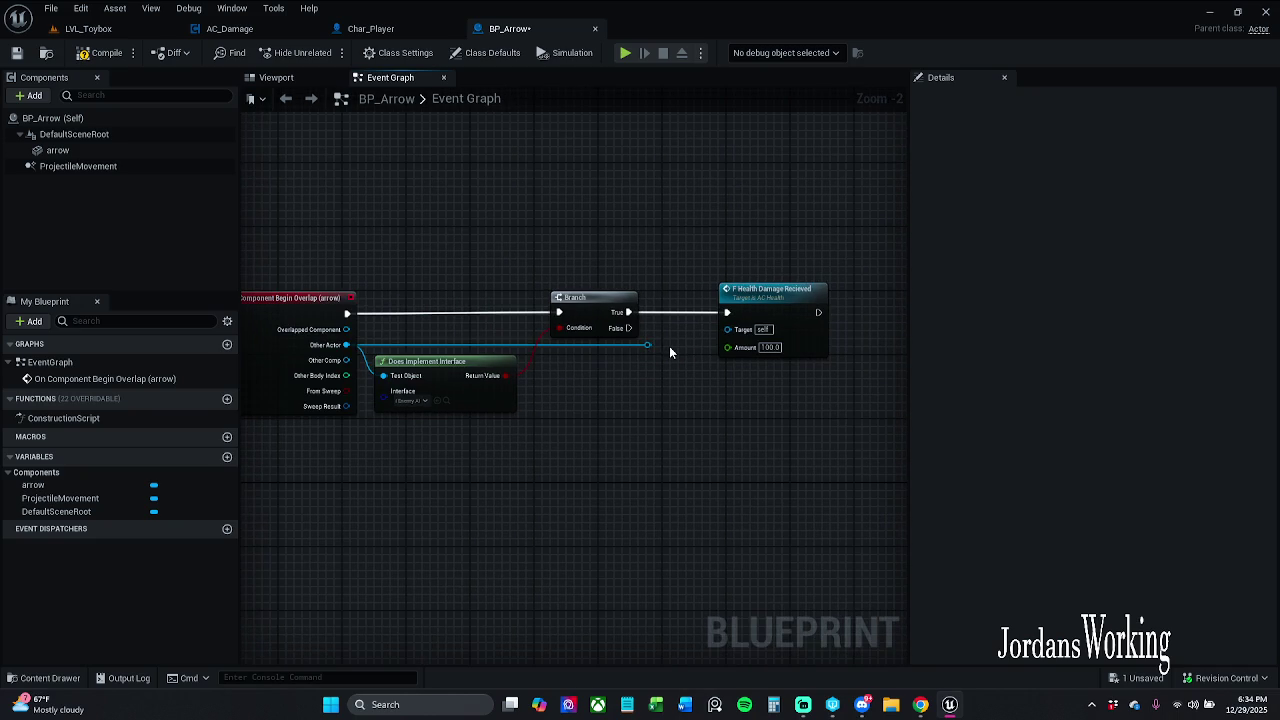
mouse_move(646, 350)
mouse_down()
mouse_move(603, 340)
mouse_move(617, 390)
mouse_up()
Add a Get Component by Class node off Other Actor
text(has)
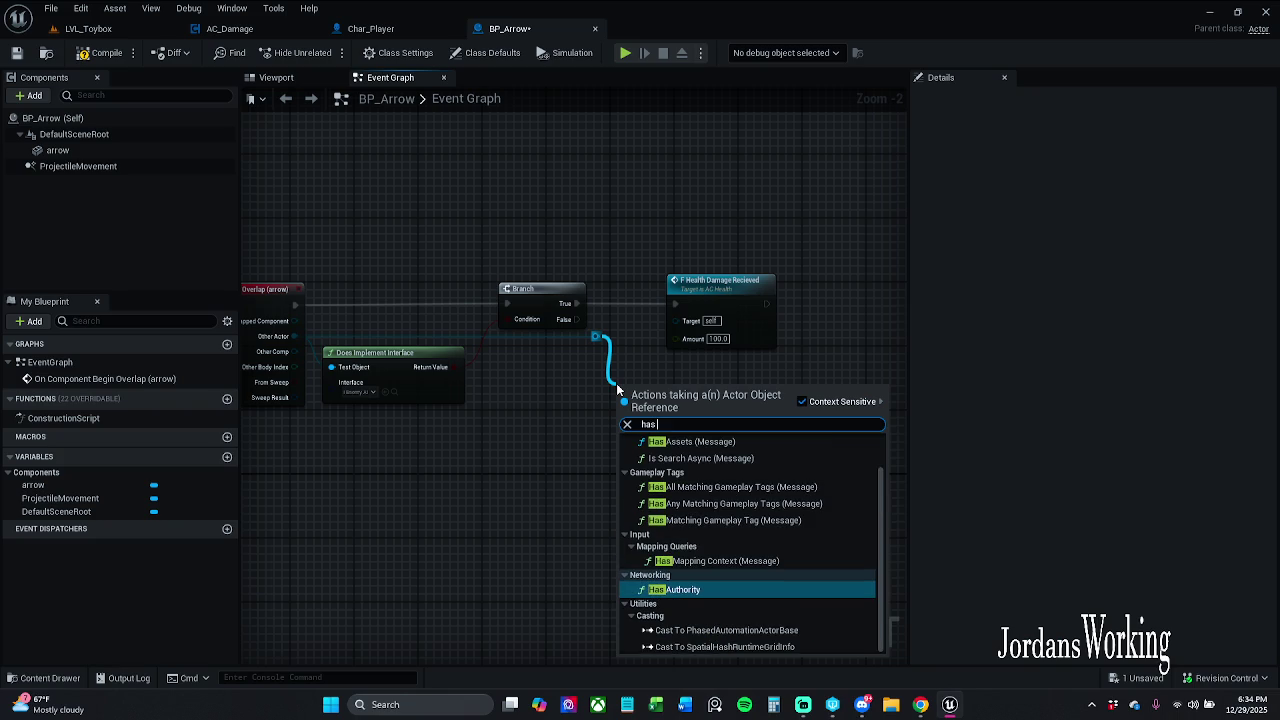
text( act)
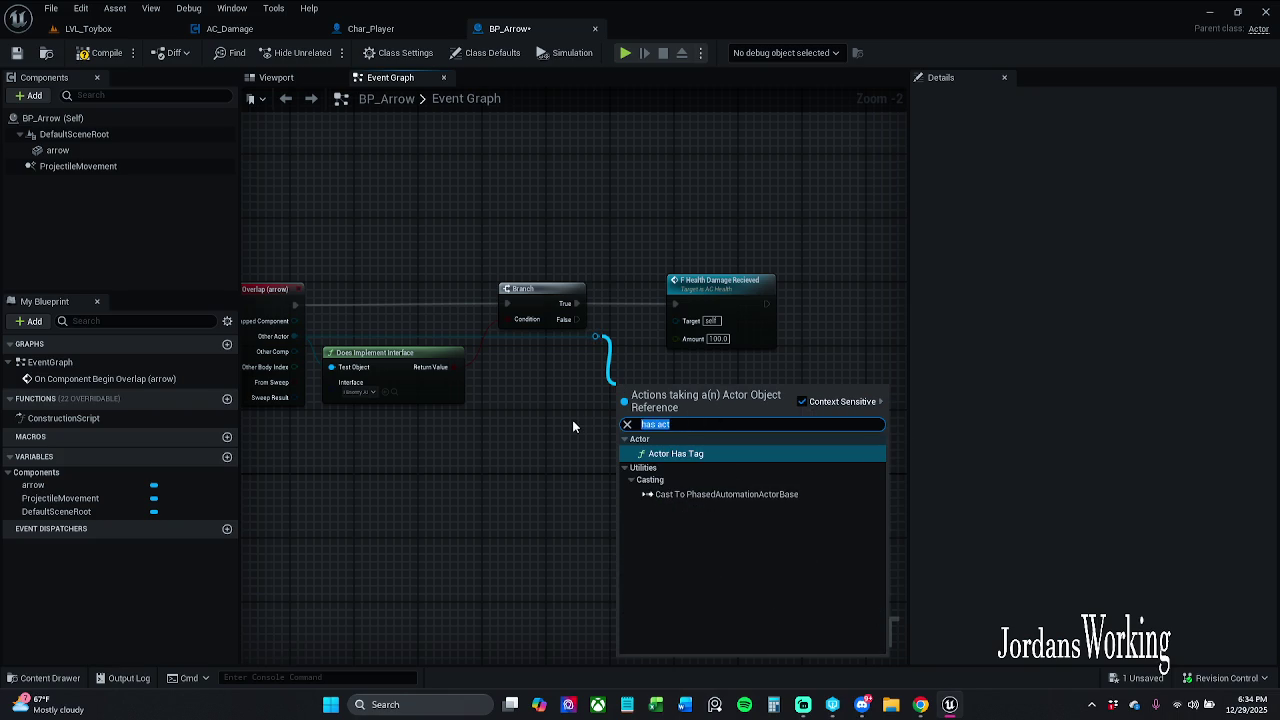
text(compone)
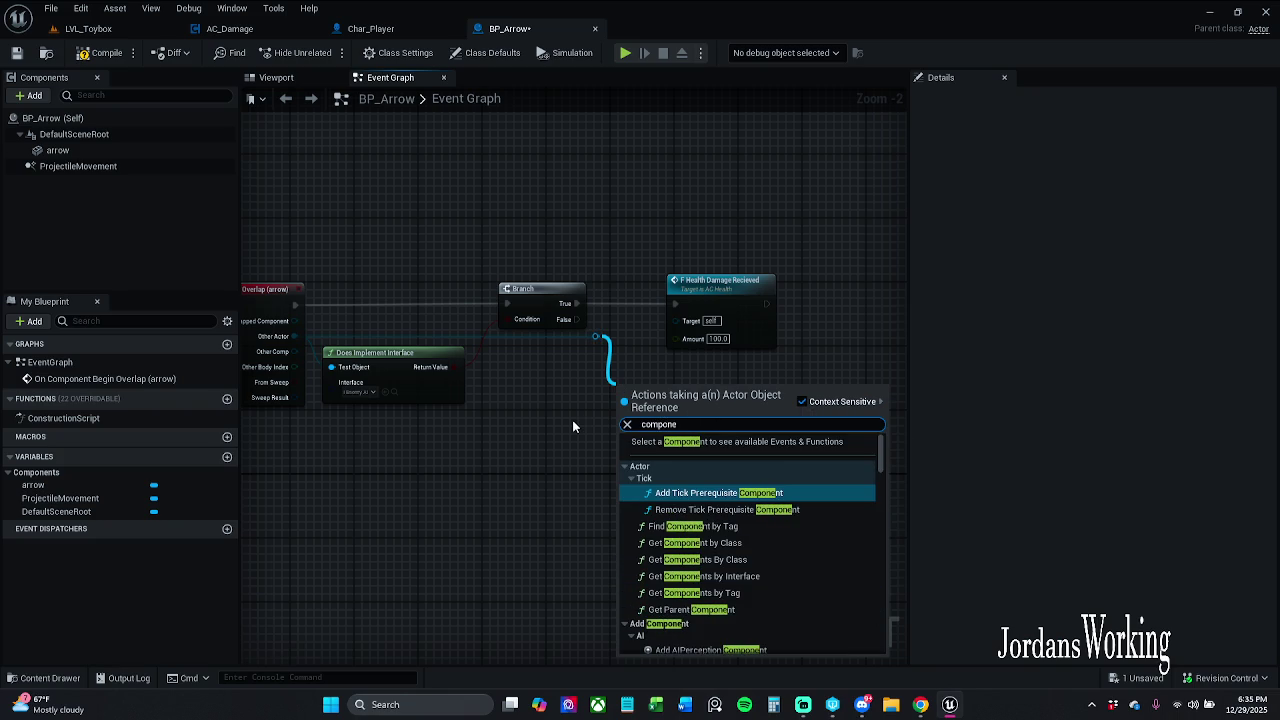
text(nt)
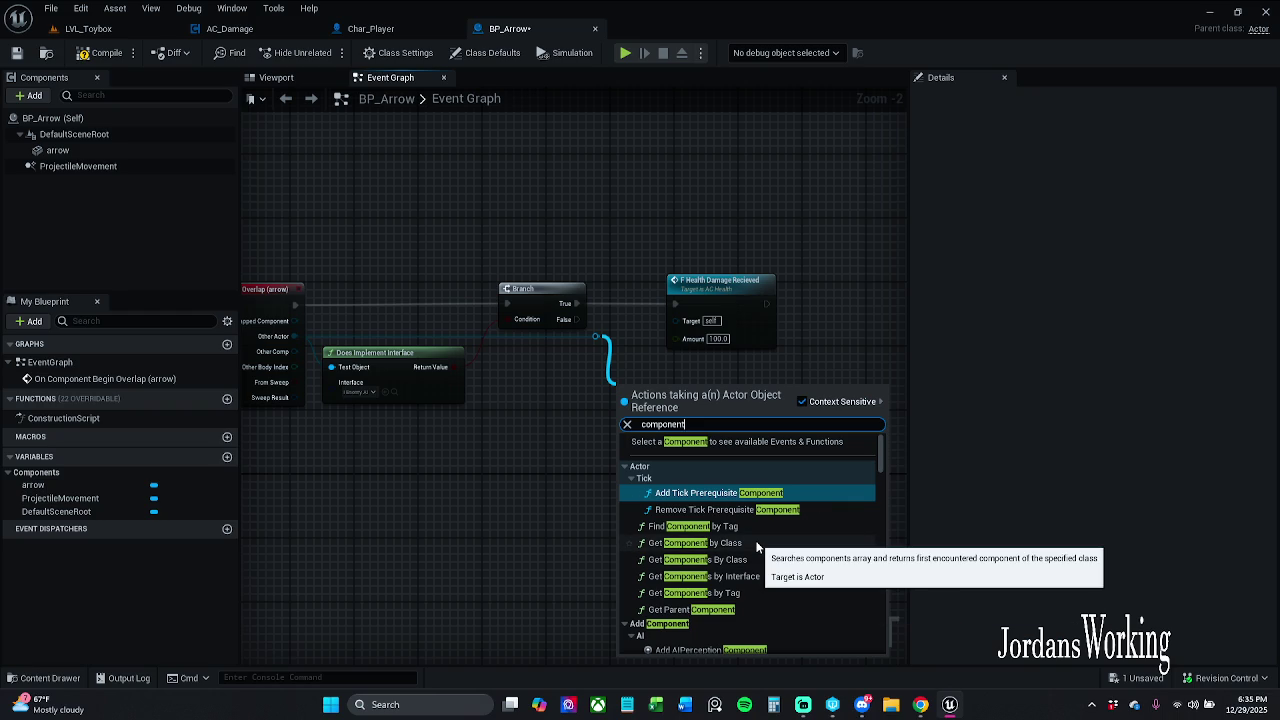
click(757, 543)
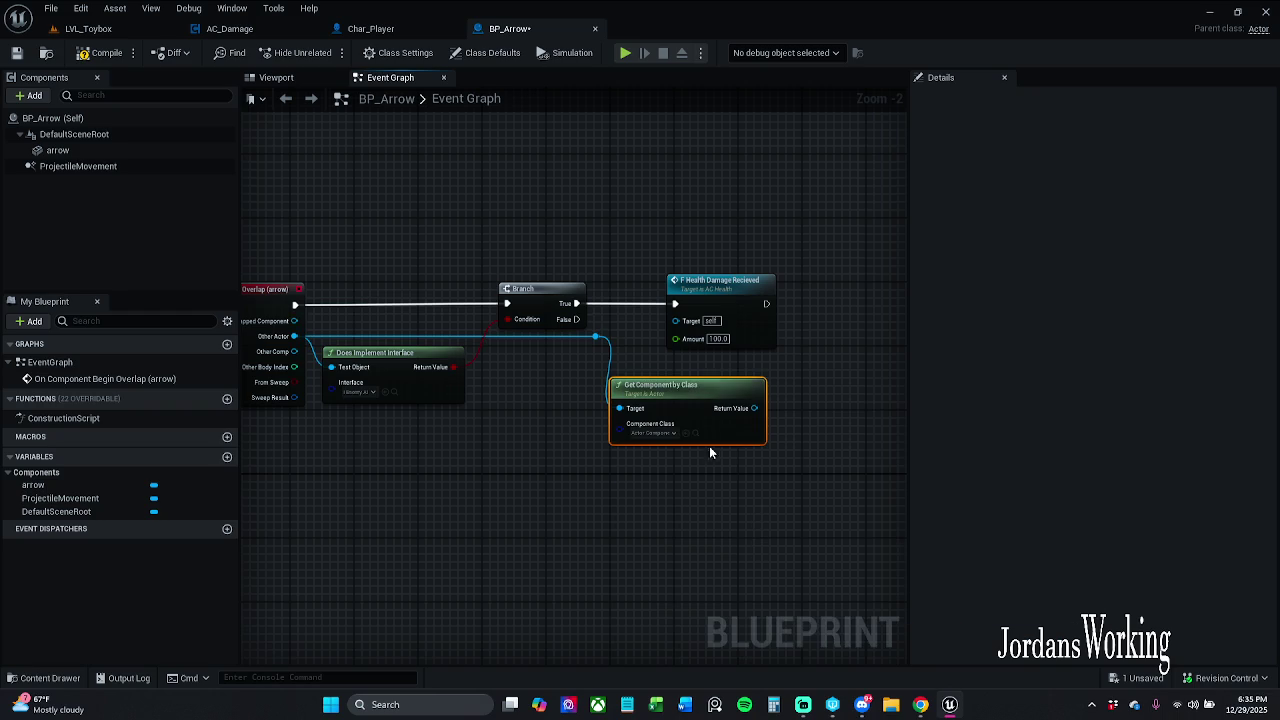
scroll(683, 427, up, 1)
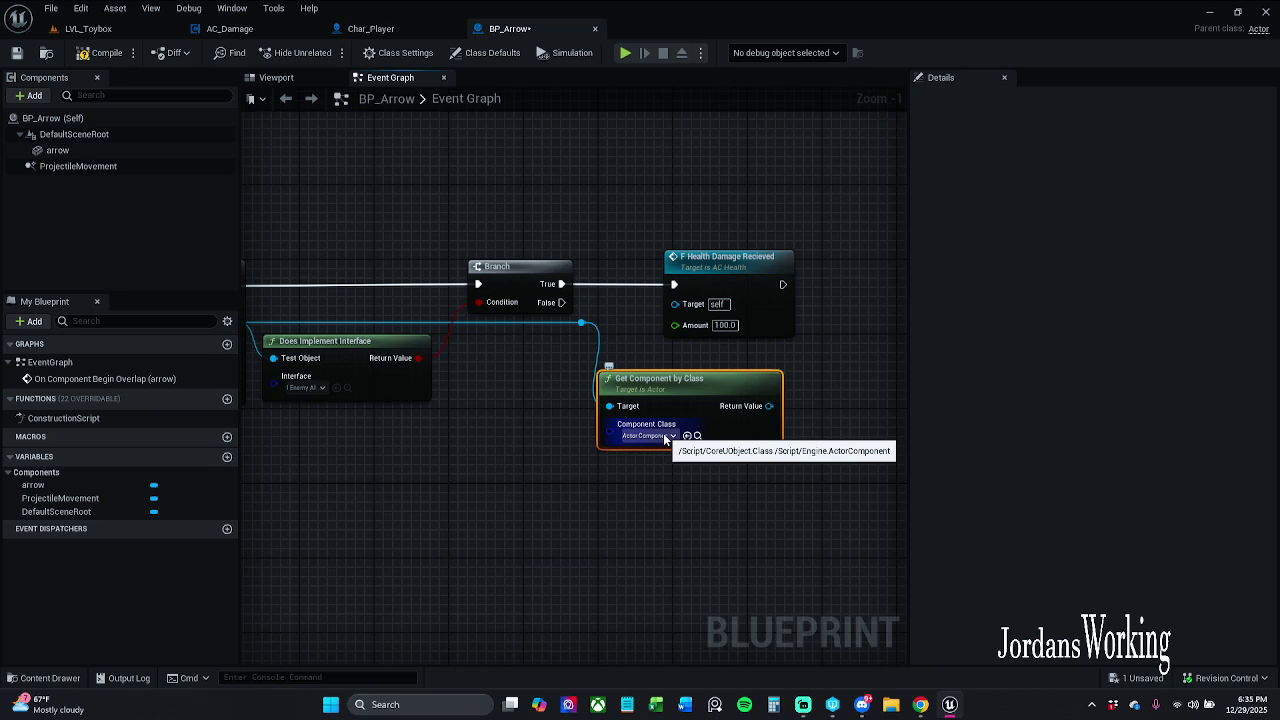
click(663, 433)
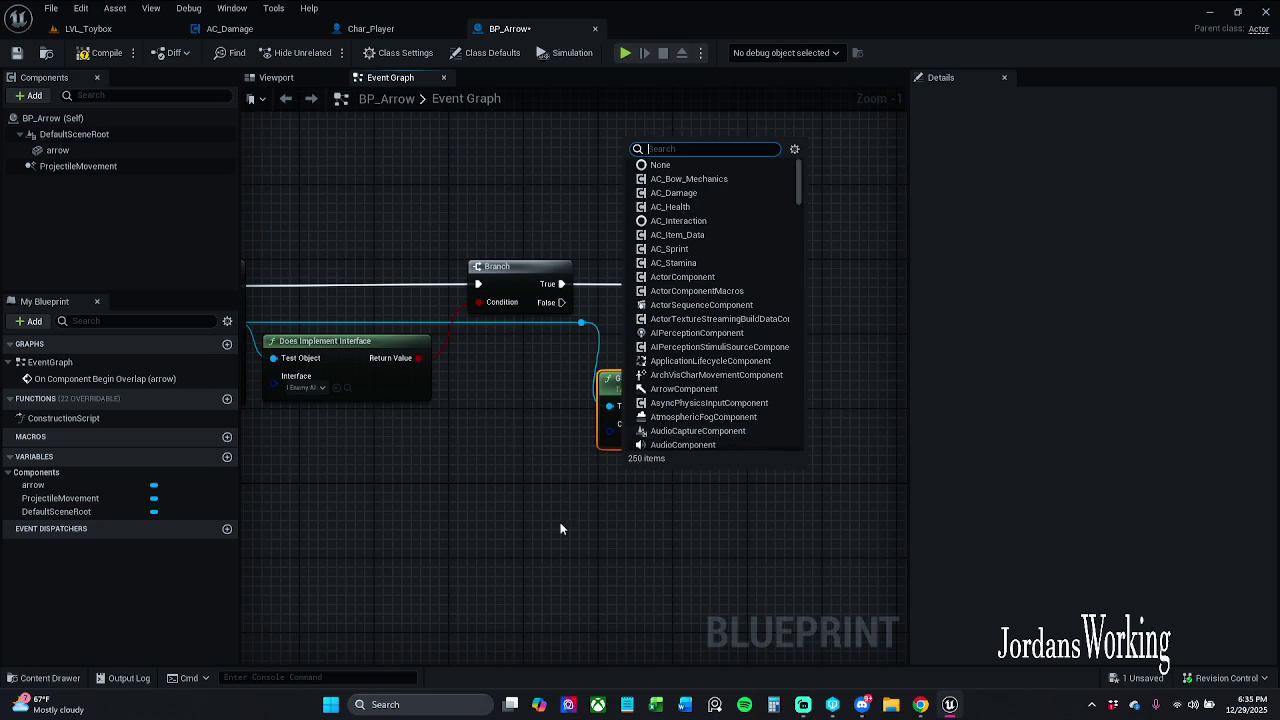
click(697, 435)
drag(668, 398, 696, 388)
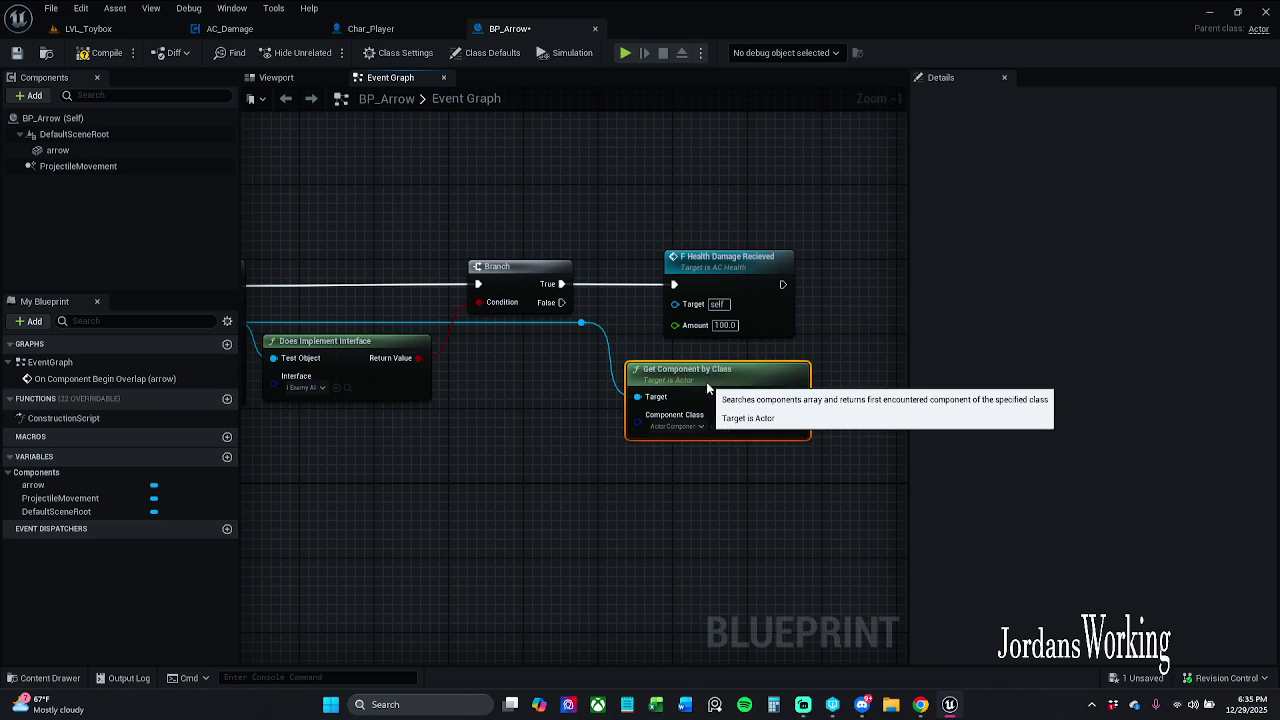
Set its Component Class to AC_Health, wire it into the damage Target, and compile
click(667, 428)
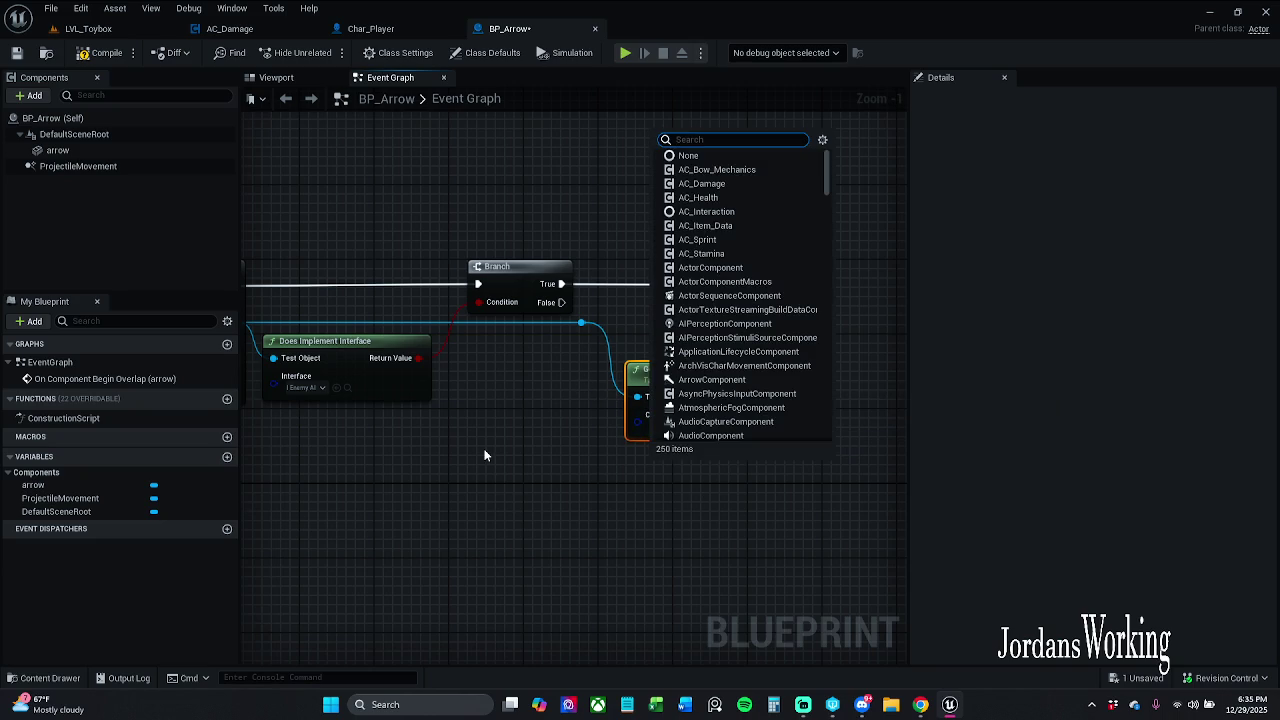
text(achea)
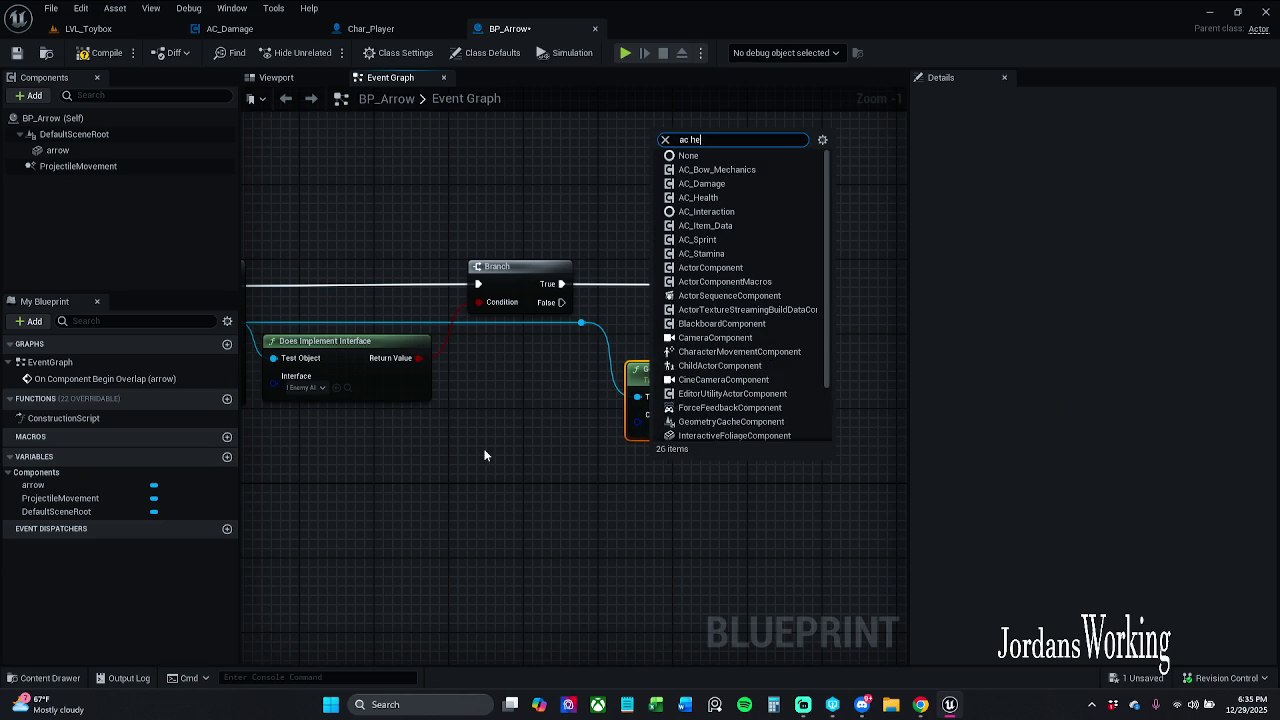
click(669, 476)
click(711, 475)
mouse_move(795, 373)
mouse_down()
mouse_move(685, 398)
mouse_move(566, 329)
mouse_up()
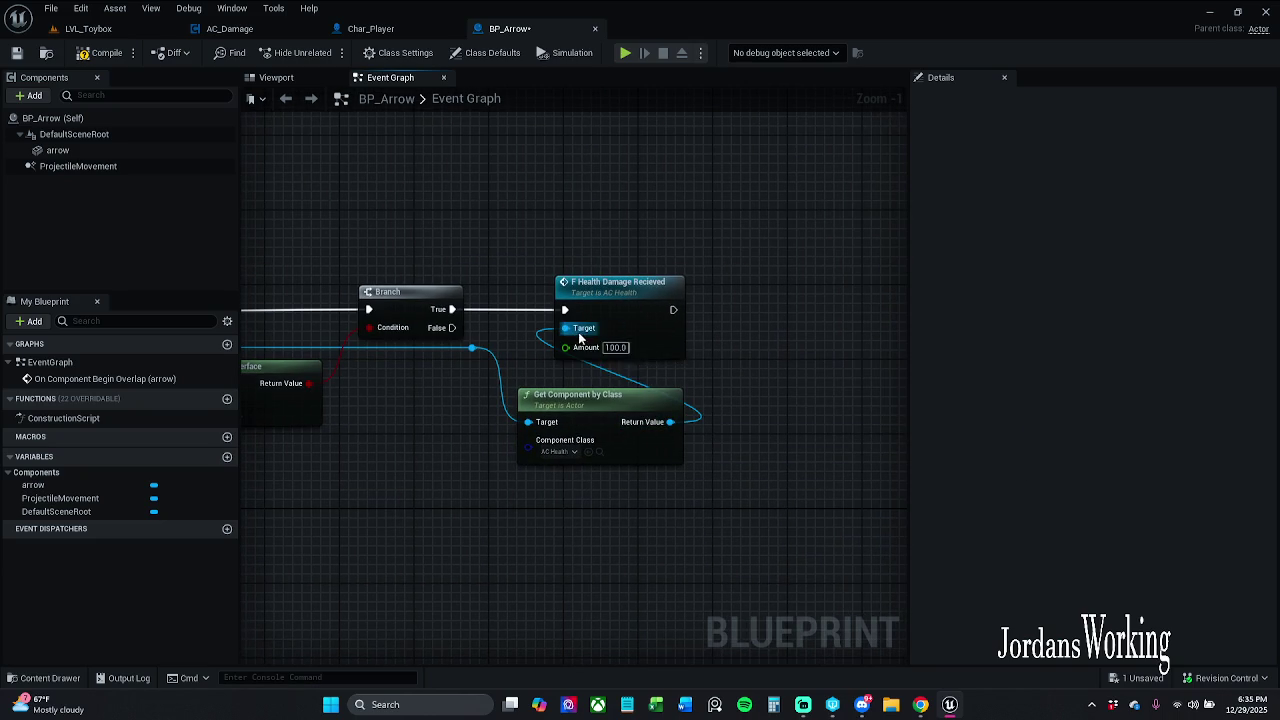
click(100, 53)
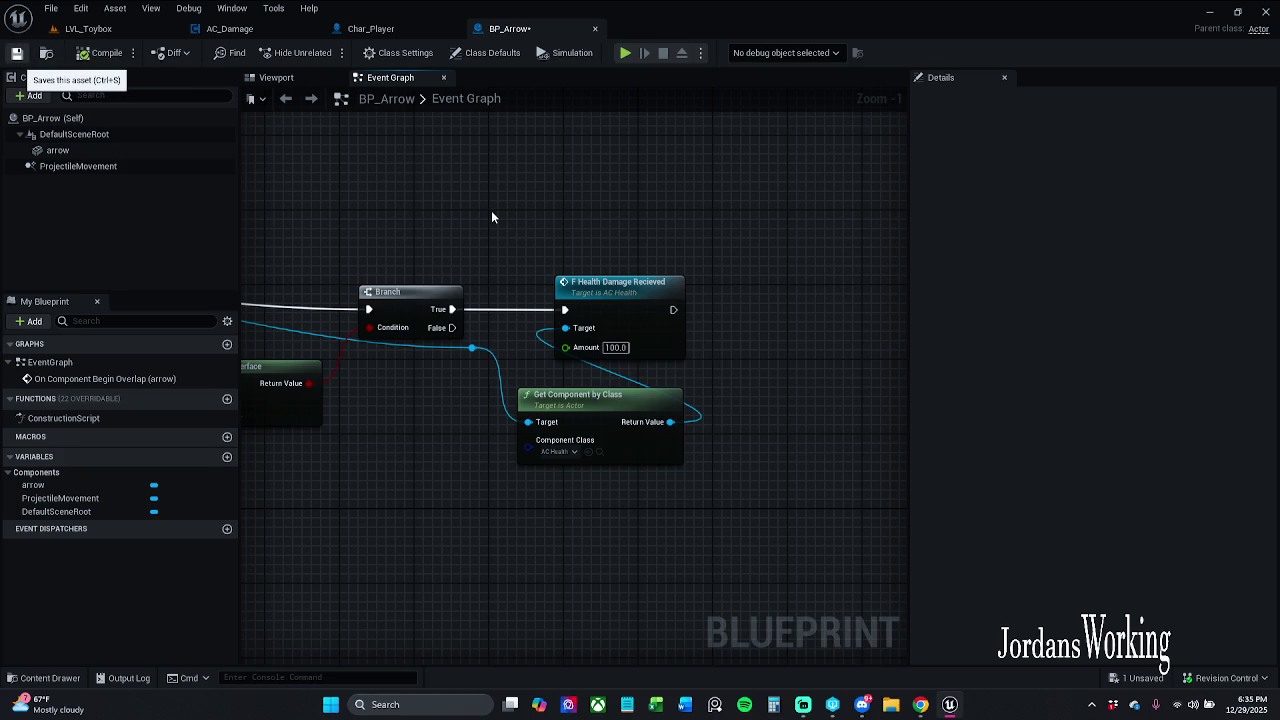
Save BP_Arrow and put a breakpoint on the F Health Damage Recieved node
key(ctrl+s)
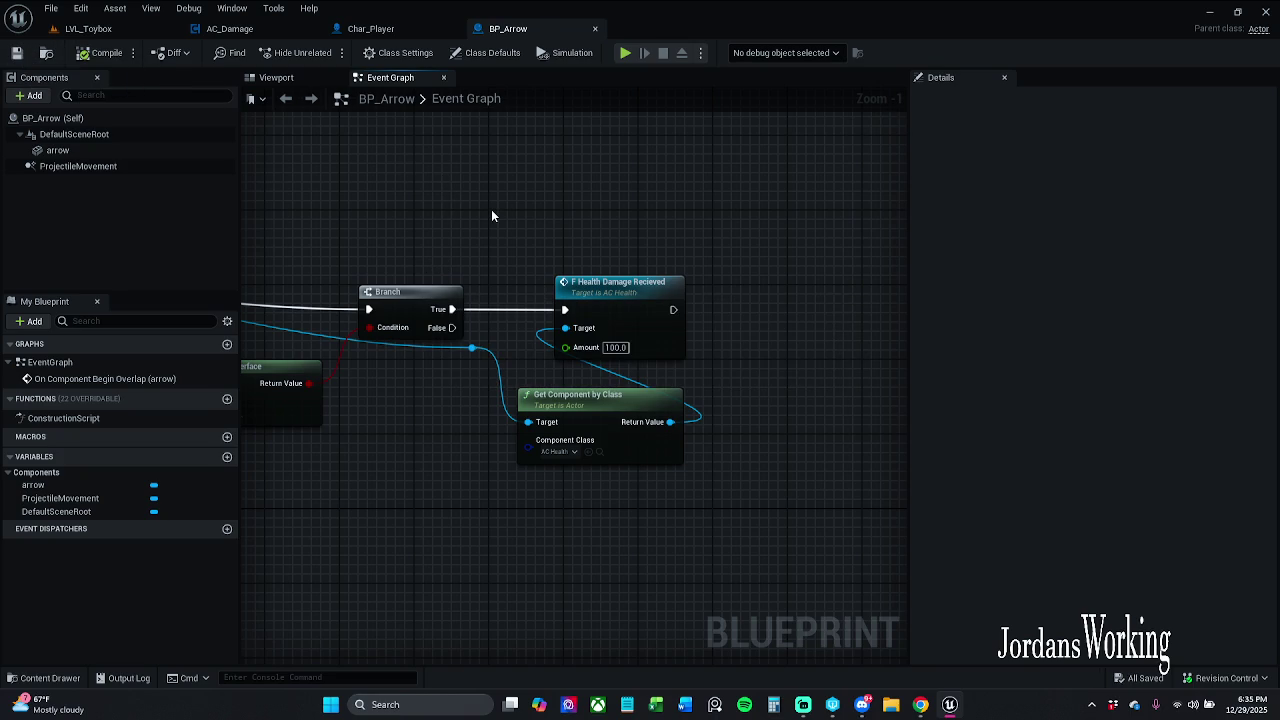
mouse_move(491, 215)
mouse_down()
mouse_move(617, 243)
mouse_move(770, 350)
mouse_up()
scroll(617, 243, down, 1)
right_click(733, 305)
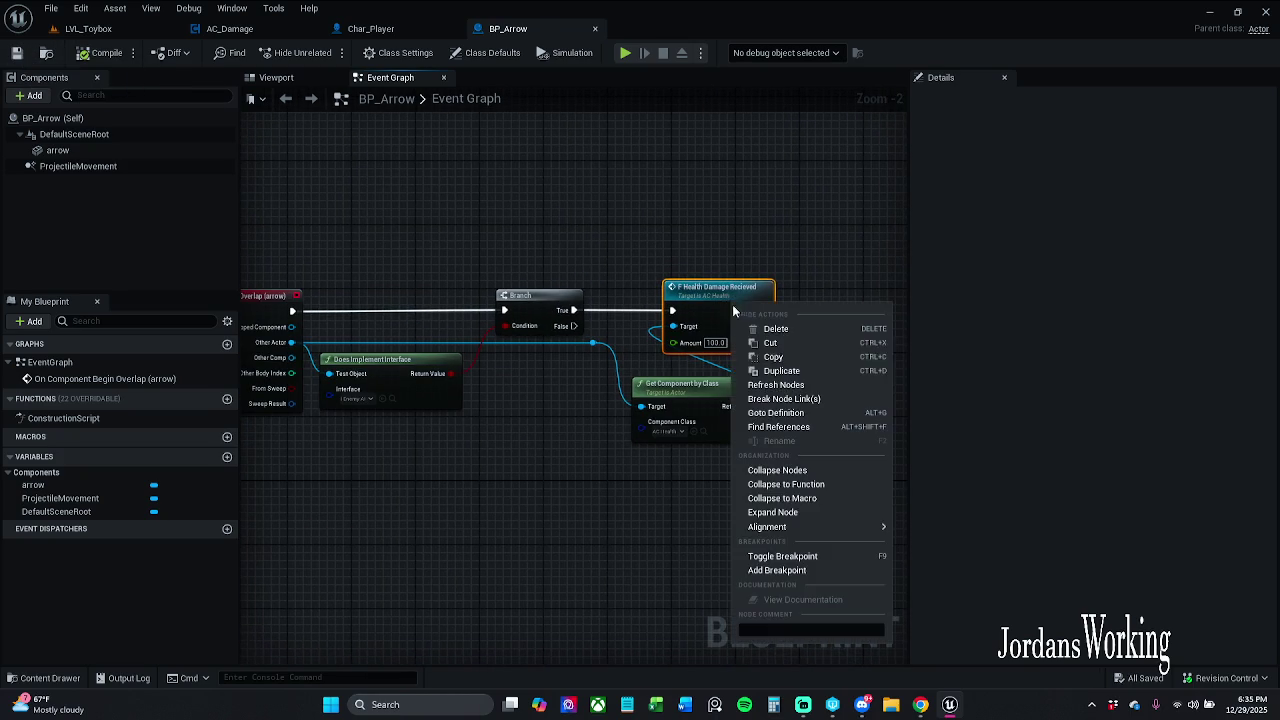
key(Escape)
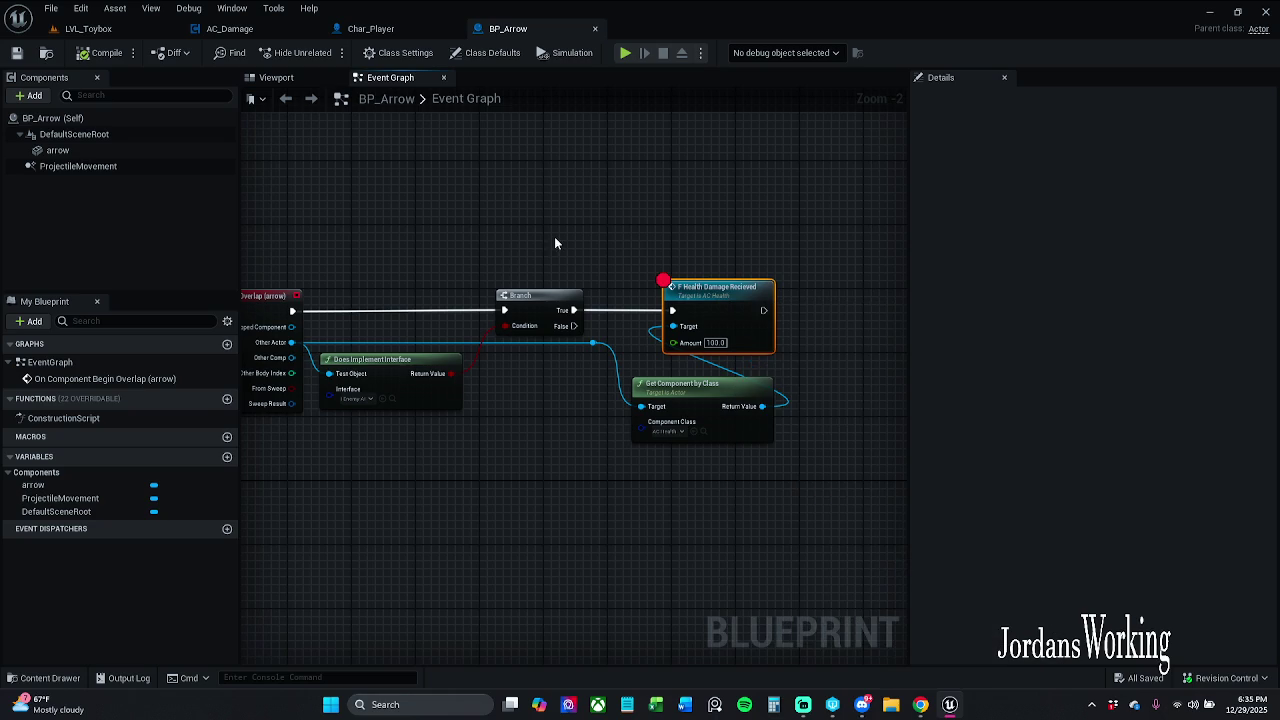
Play LVL_Toybox and run the character forward
click(90, 28)
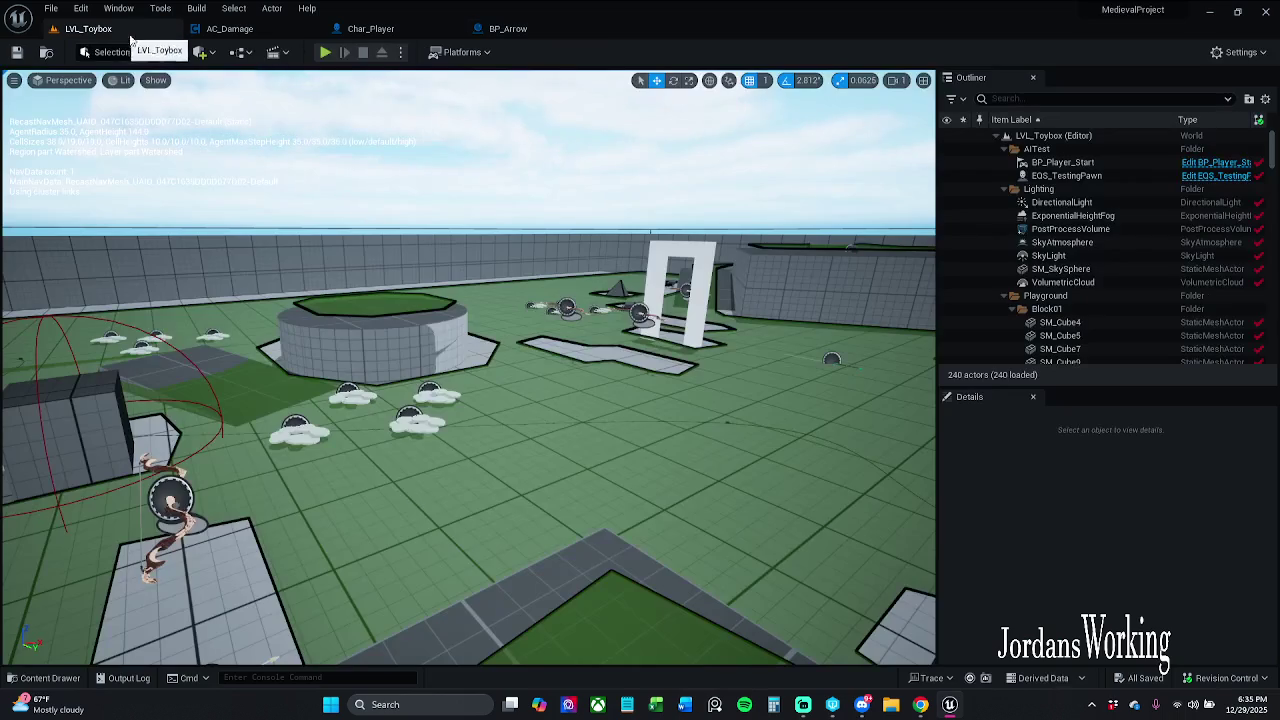
click(326, 52)
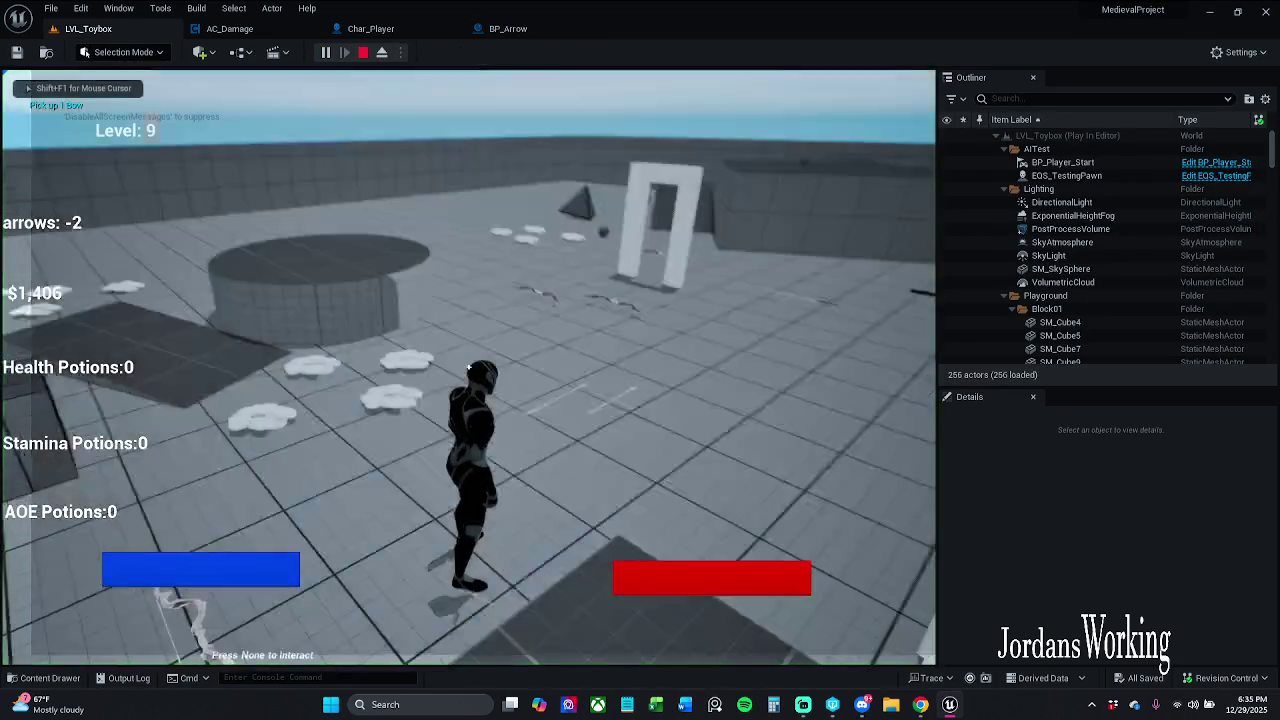
key(w)
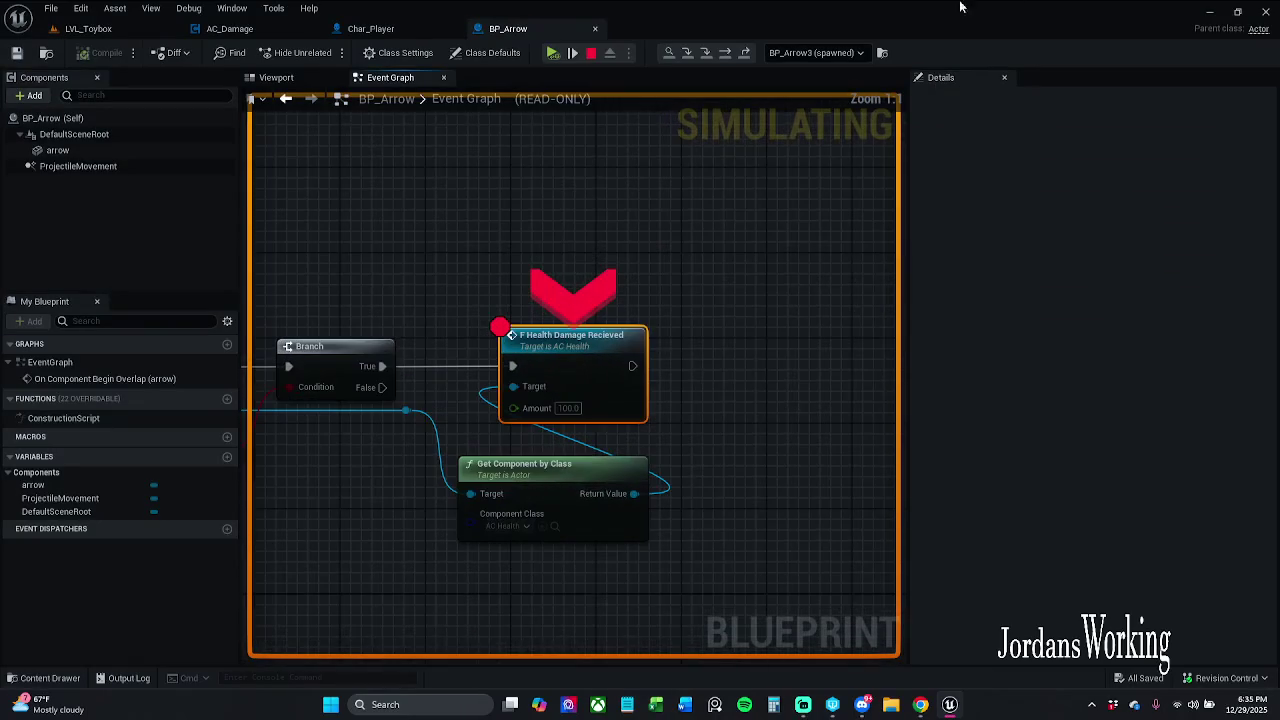
Resume and stop the paused session, then remove the breakpoint from F Health Damage Recieved in BP_Arrow
click(552, 52)
key(Escape)
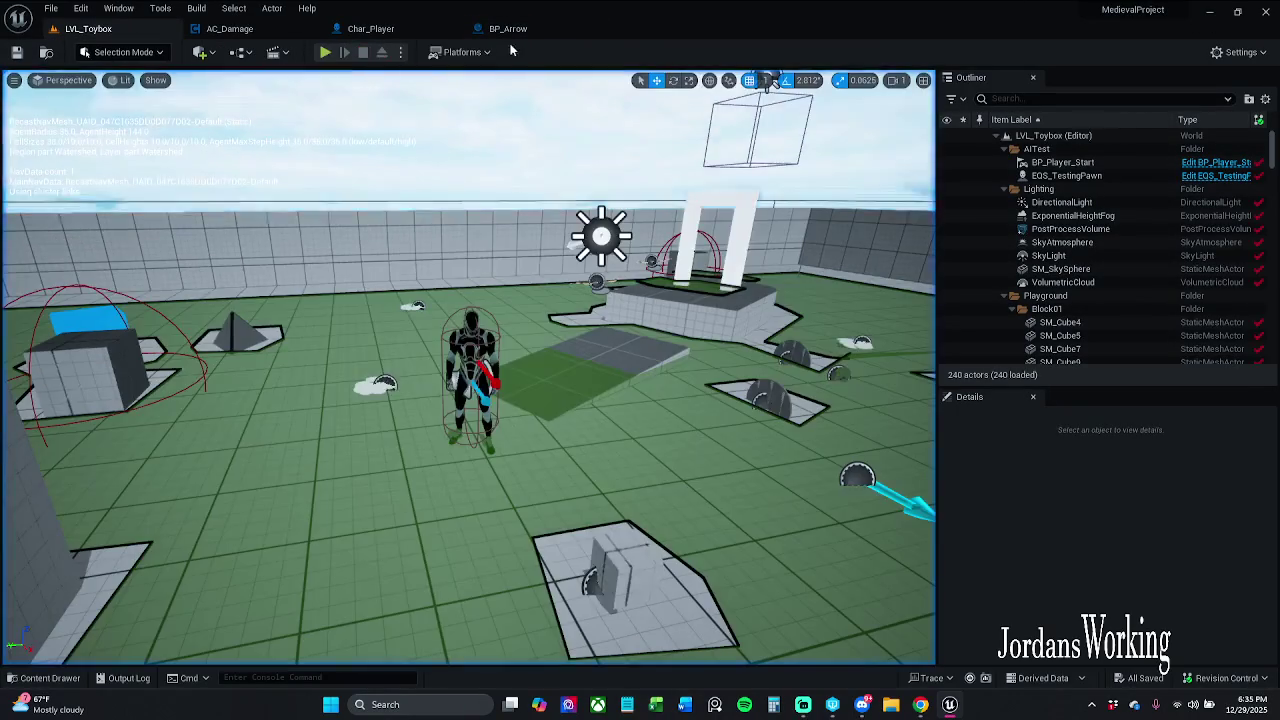
click(510, 30)
right_click(570, 325)
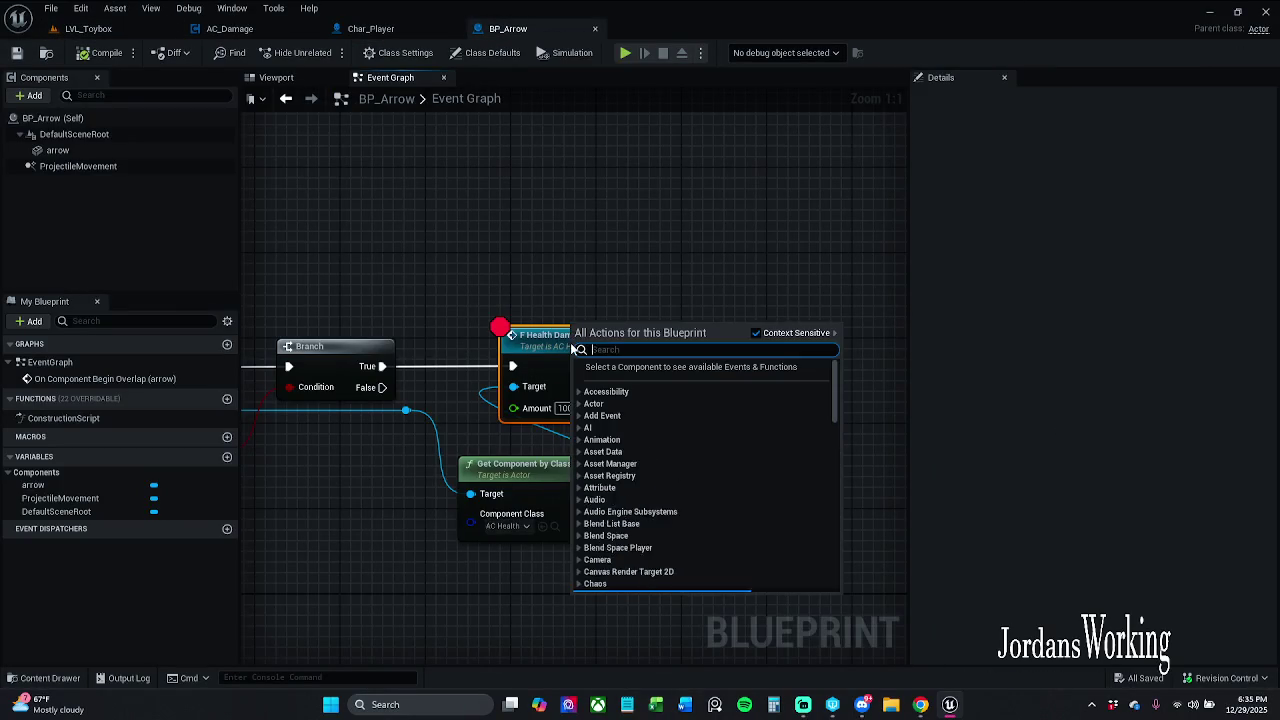
right_click(557, 338)
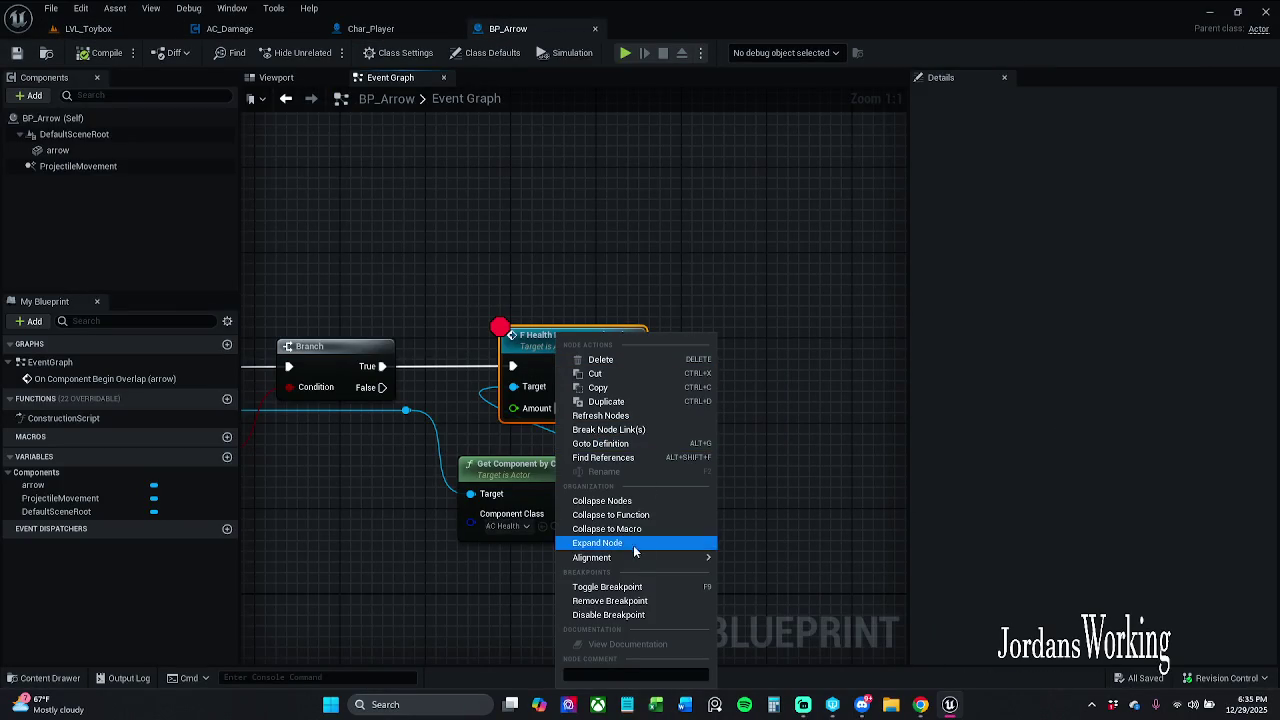
click(639, 588)
Return to LVL_Toybox and start a fresh play-test
click(511, 240)
click(115, 28)
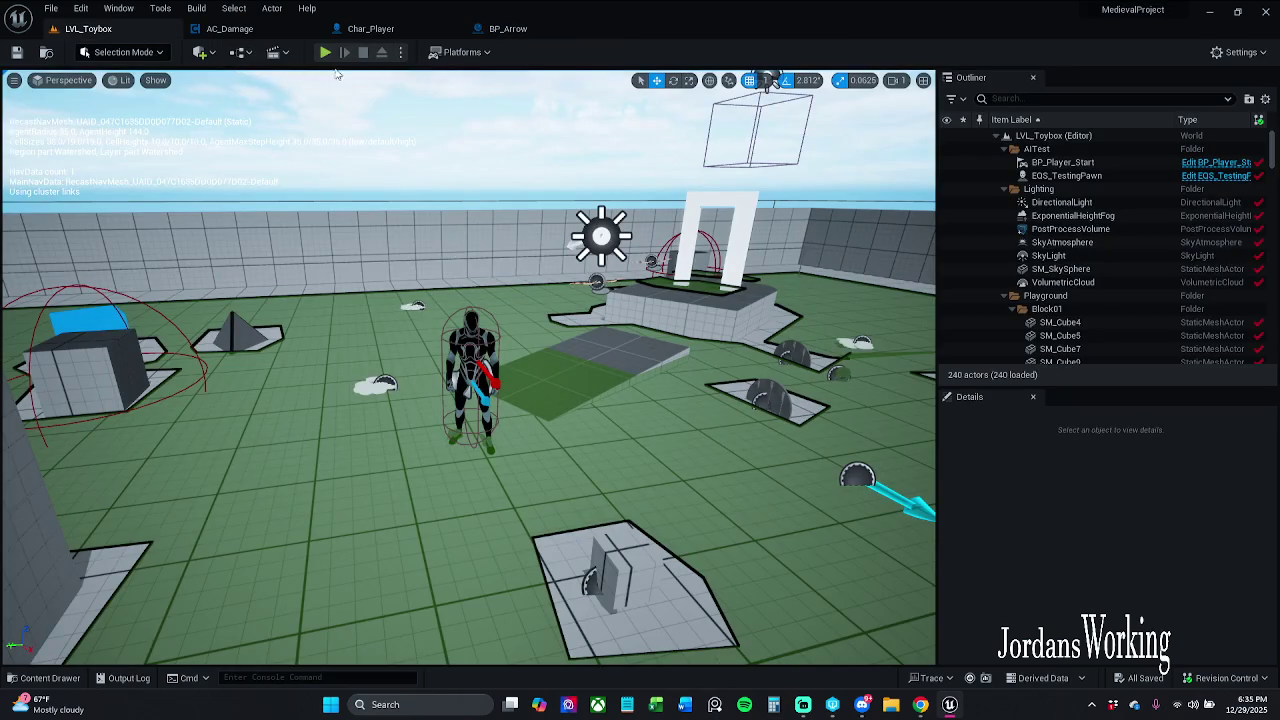
click(325, 52)
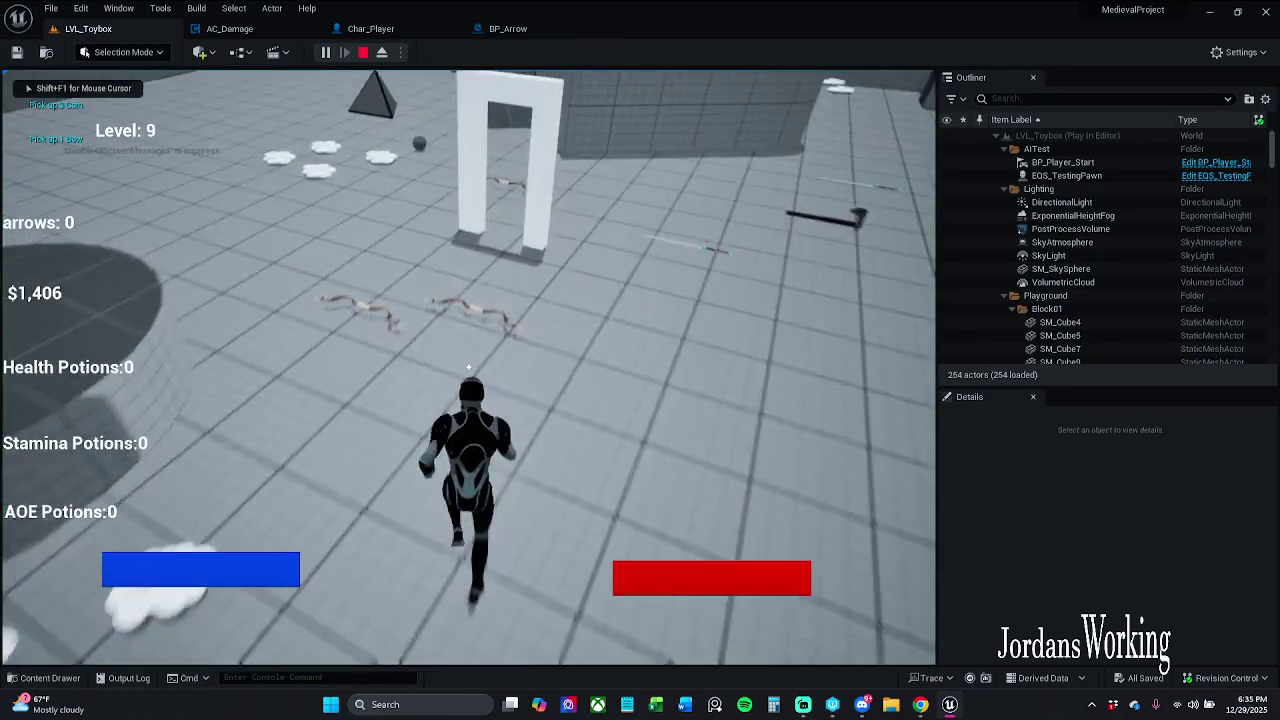
Run over the bows and coins, fire an arrow, then stop play
key(w)
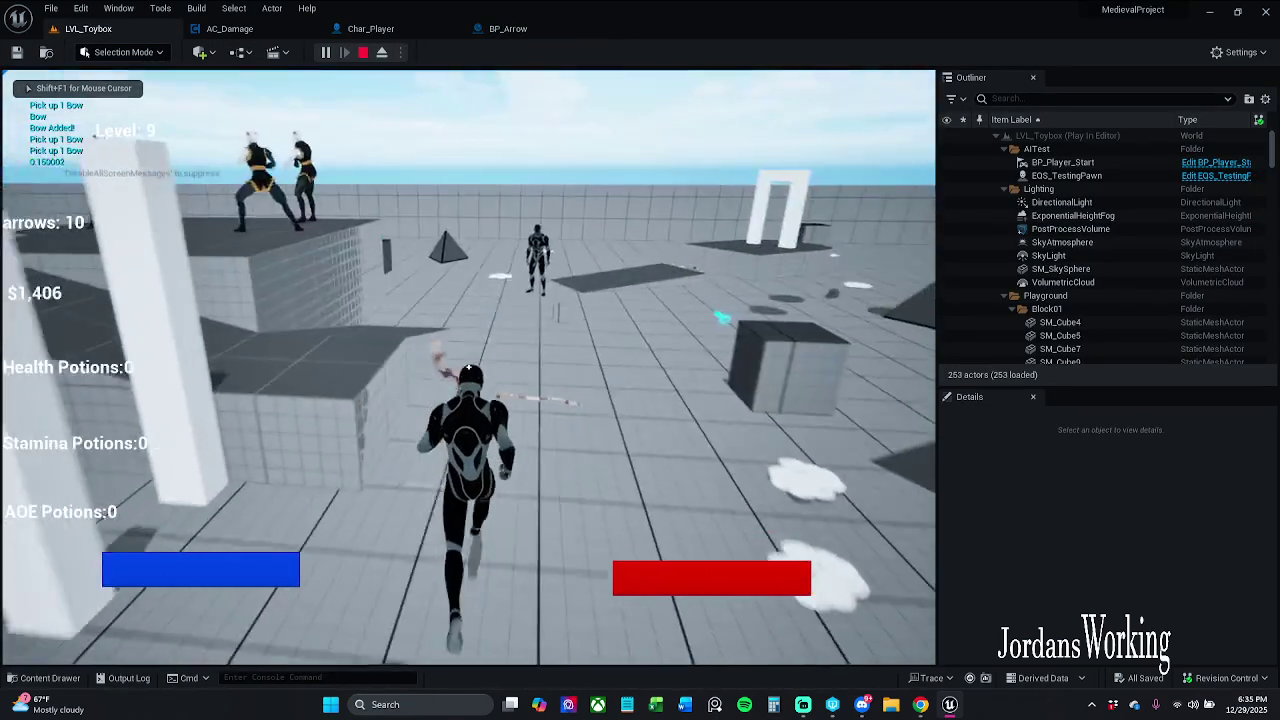
click(468, 368)
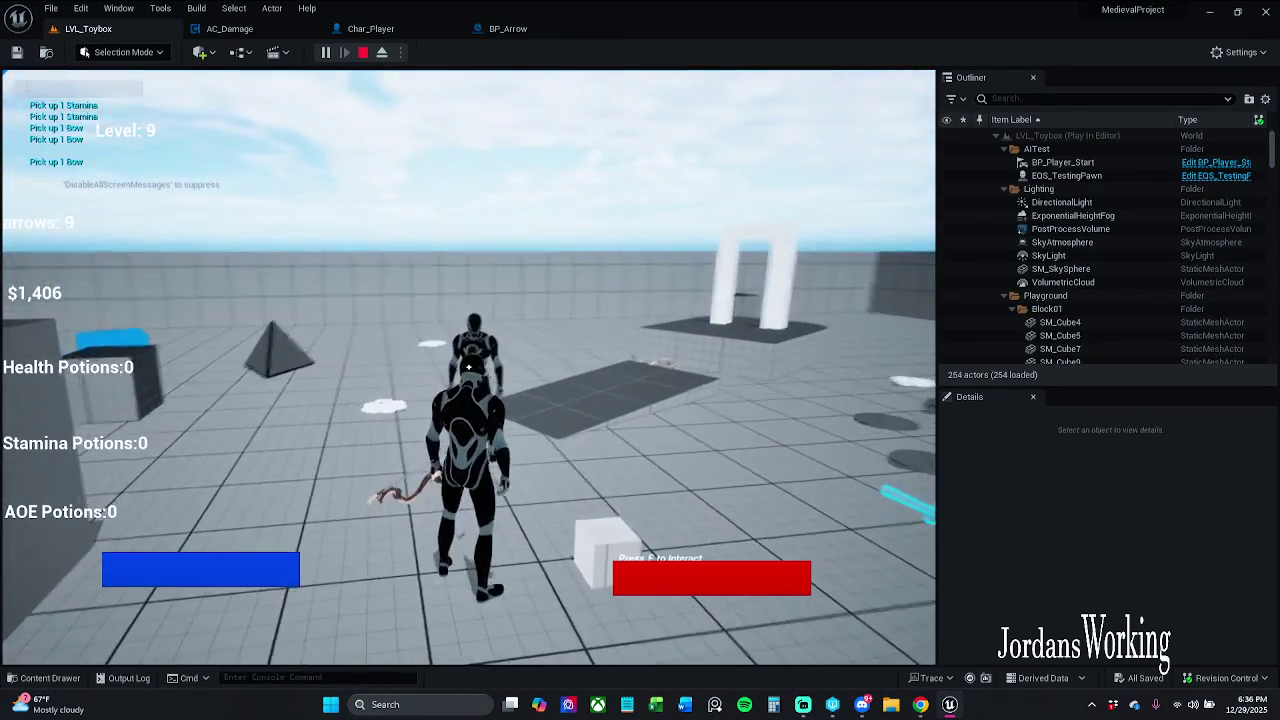
key(w)
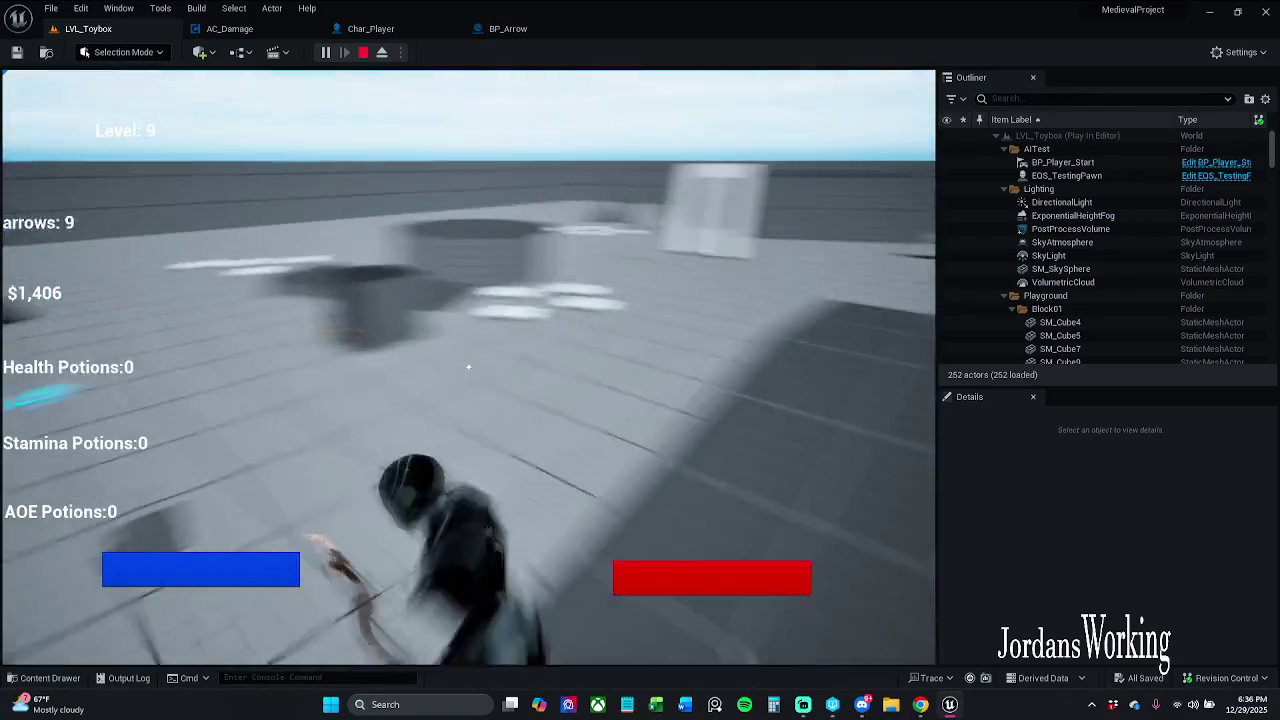
key(w)
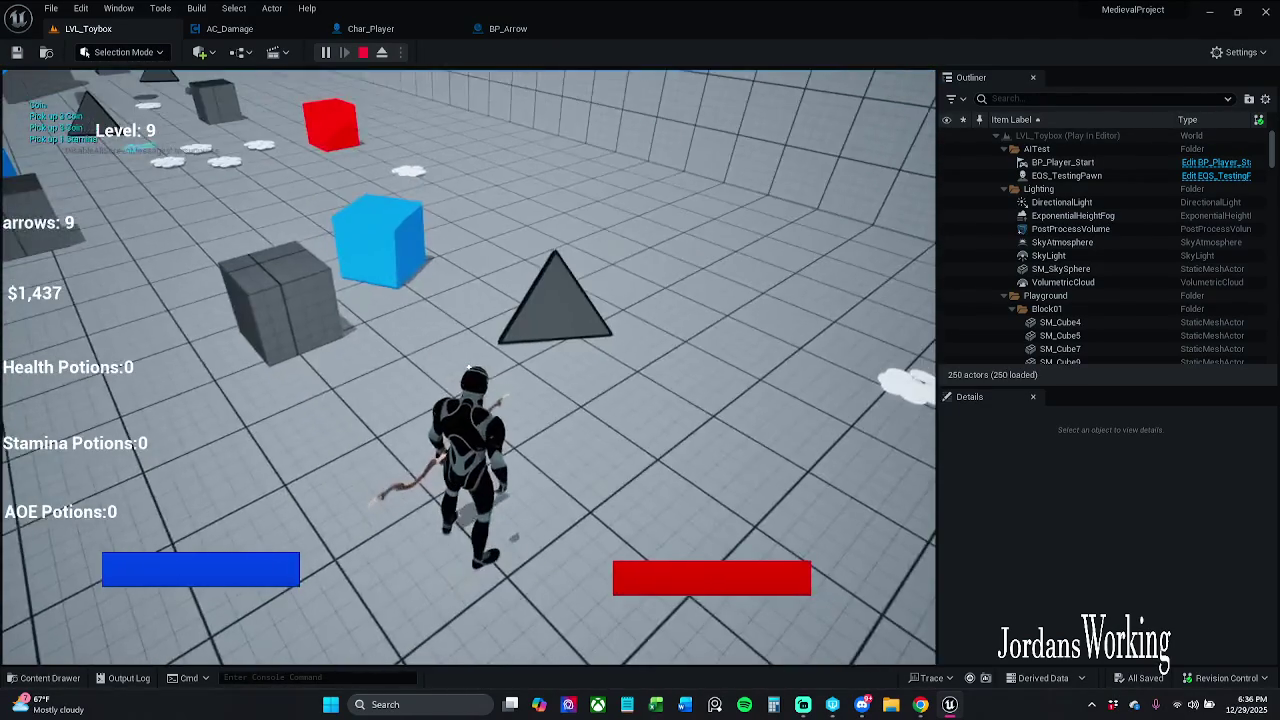
key(Escape)
Restart play and run forward through the level collecting coins
click(325, 52)
key(w)
key(w)
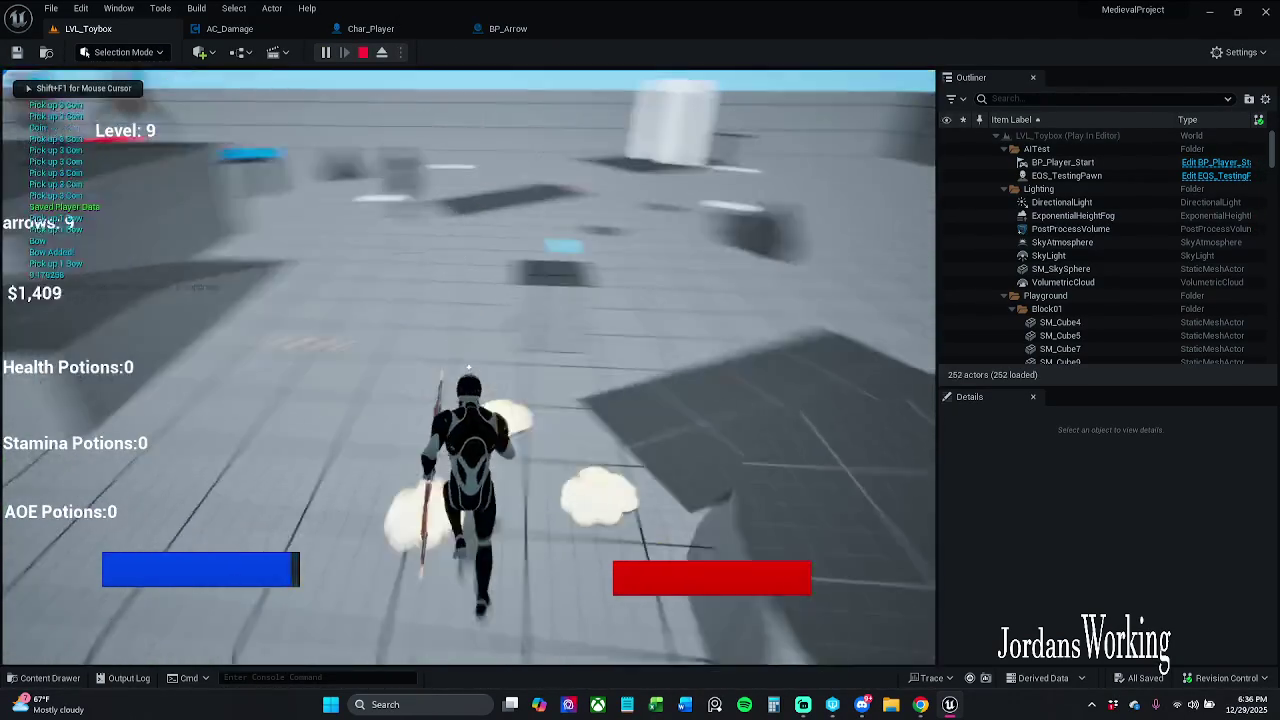
key(w)
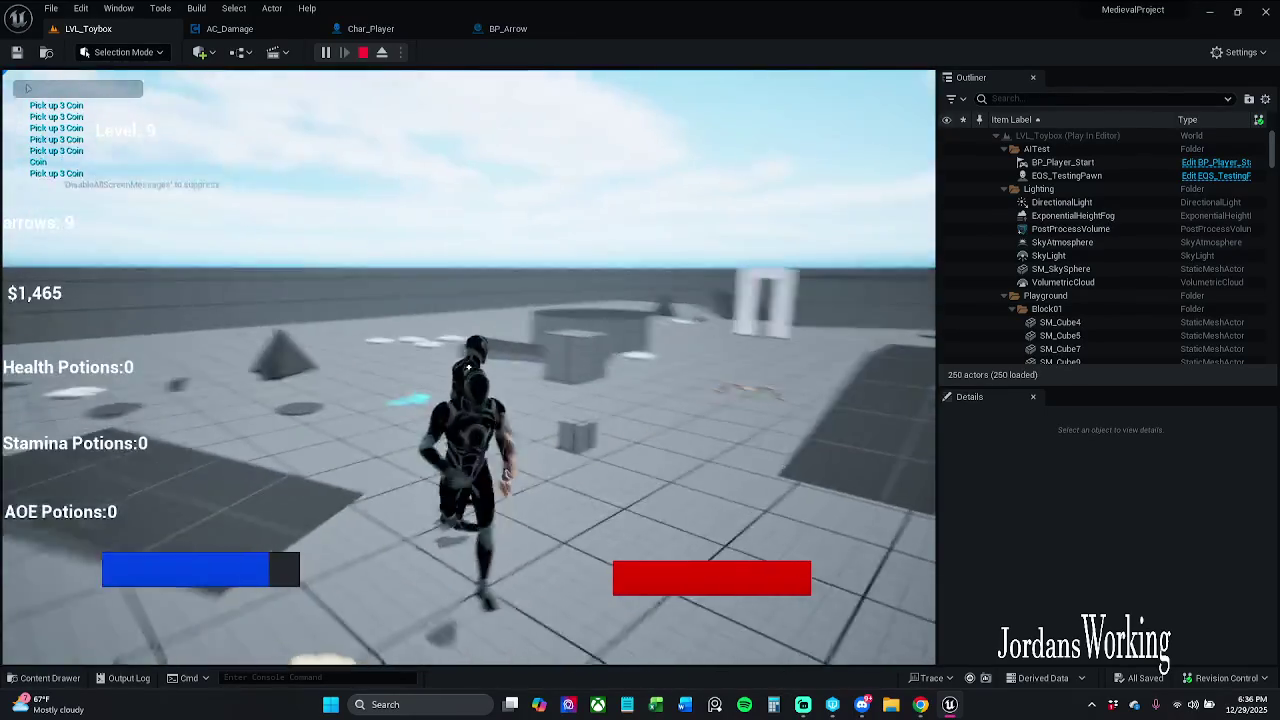
key(w)
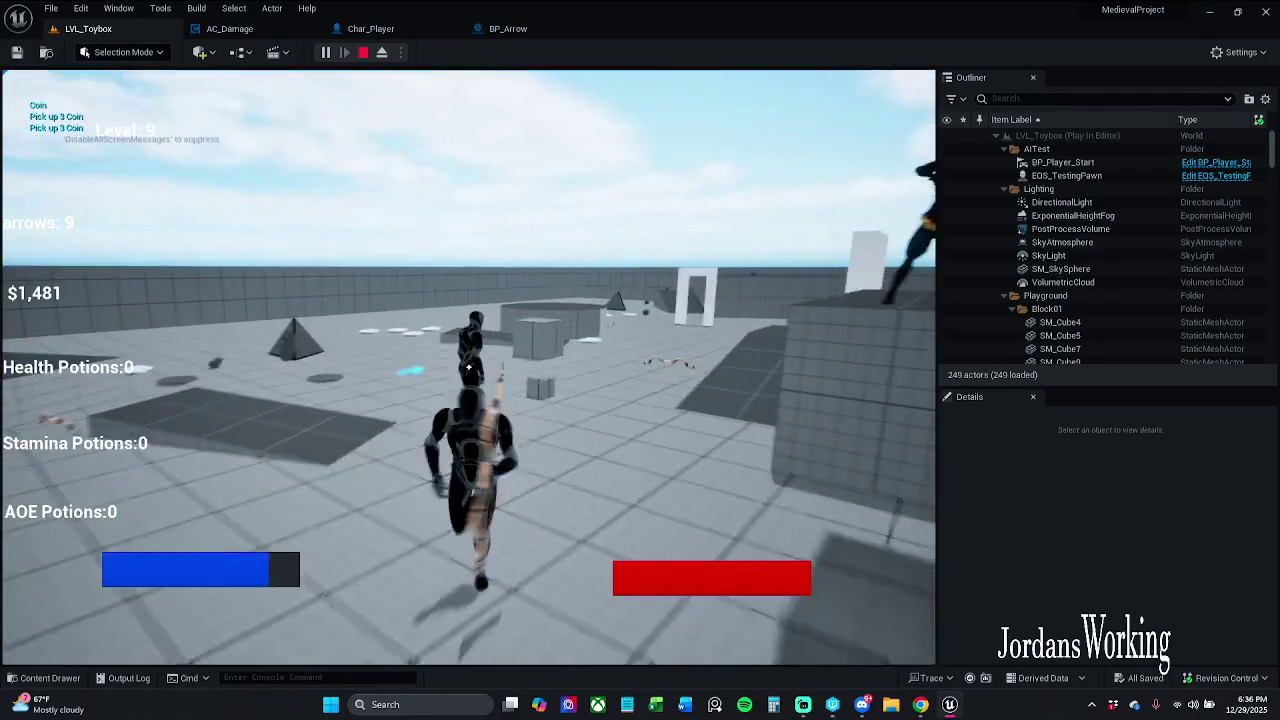
key(w)
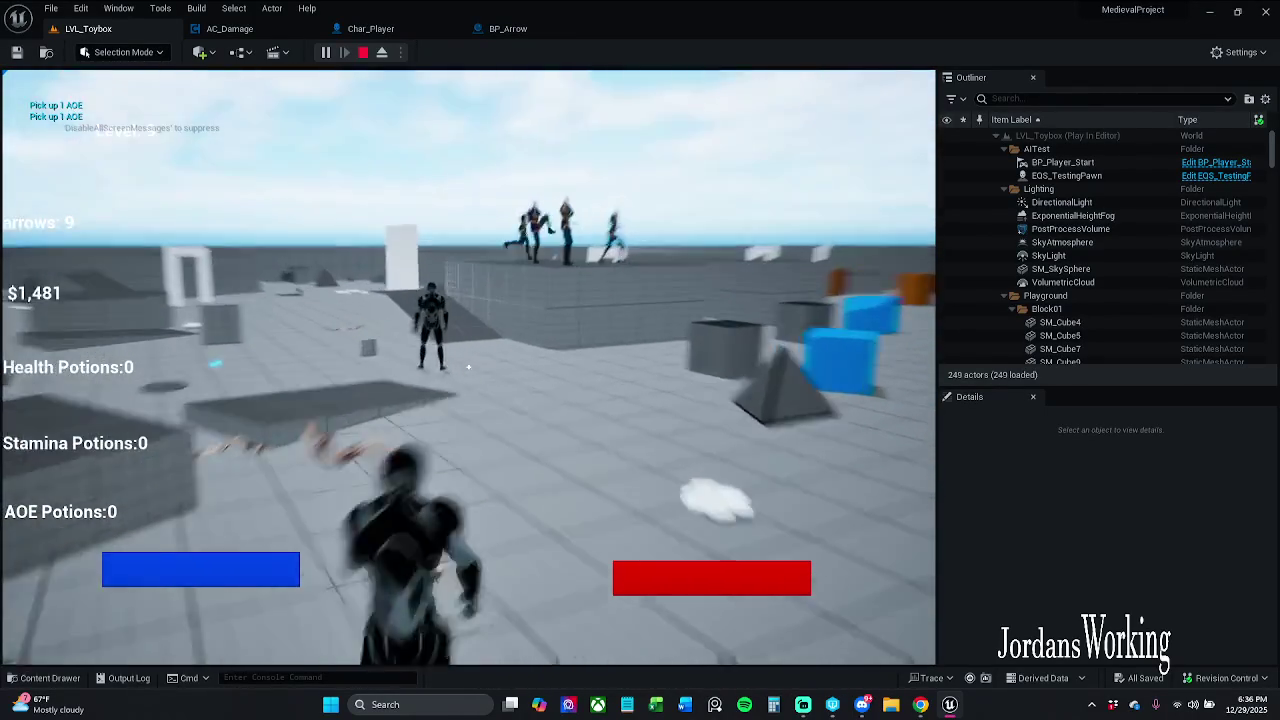
key(w)
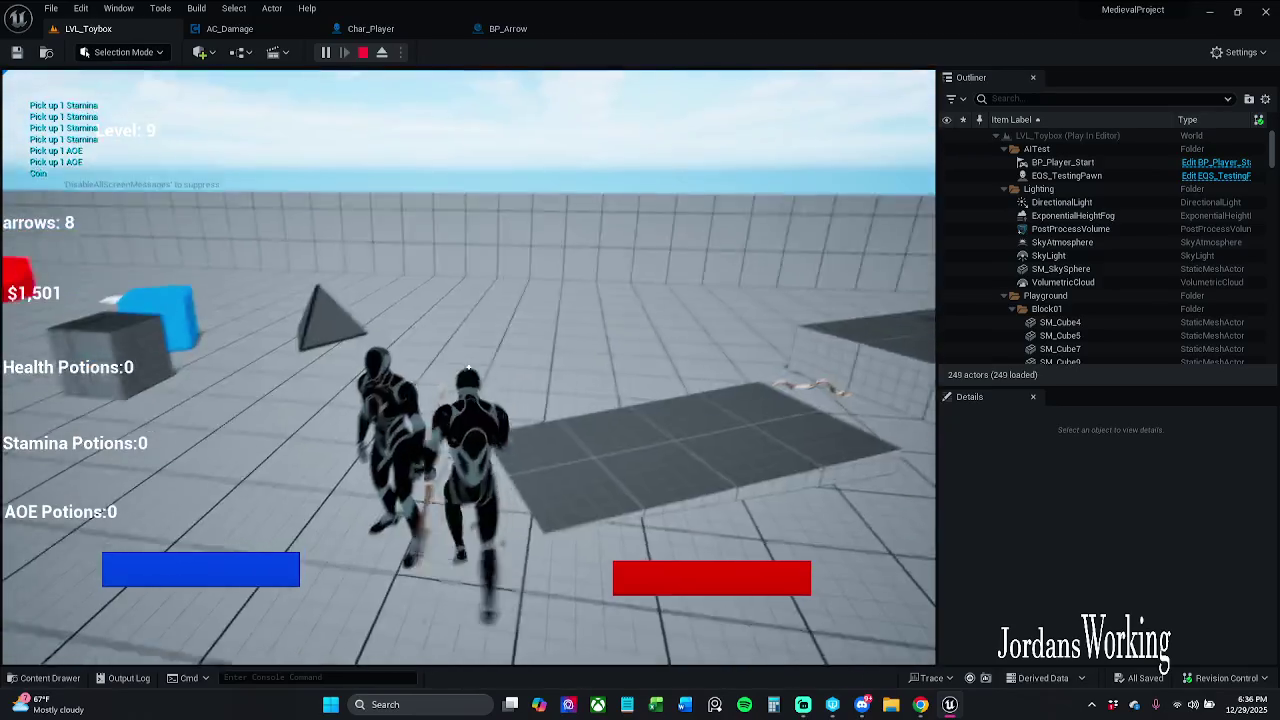
Fire arrows while jumping across the cubes onto the white platform, then stop and return to BP_Arrow
key(w)
click(468, 368)
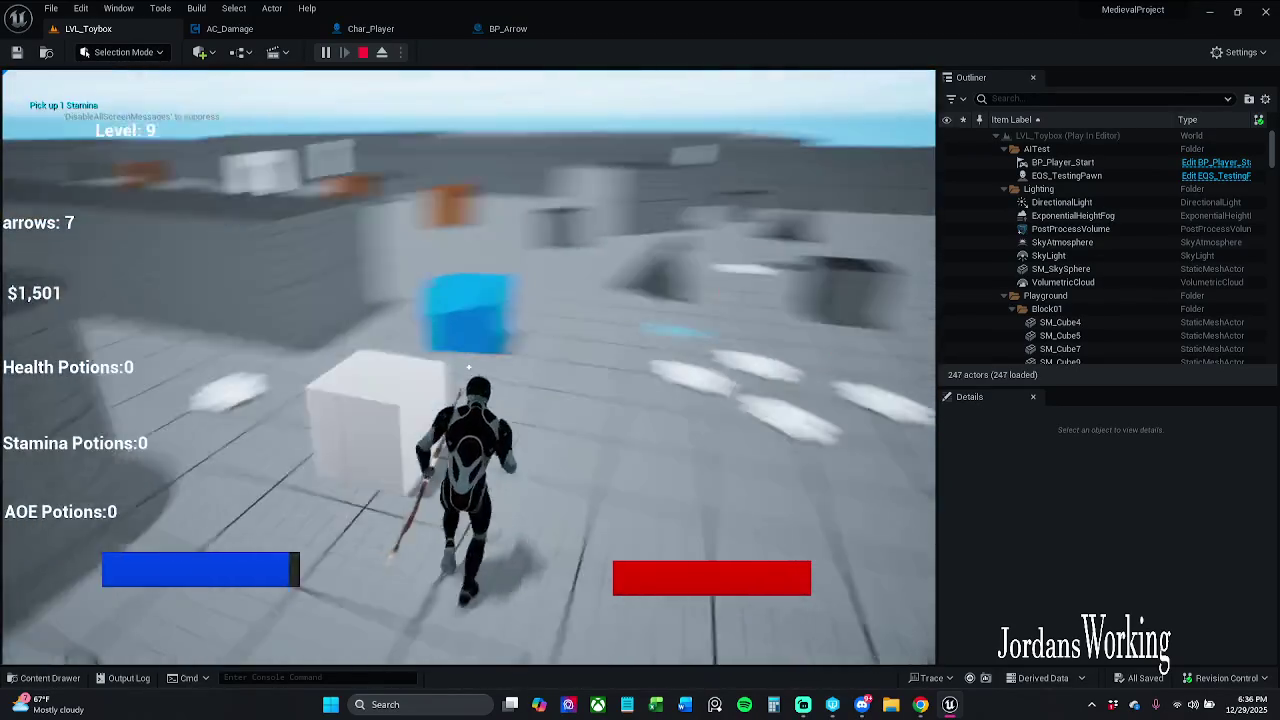
key(w)
key(space)
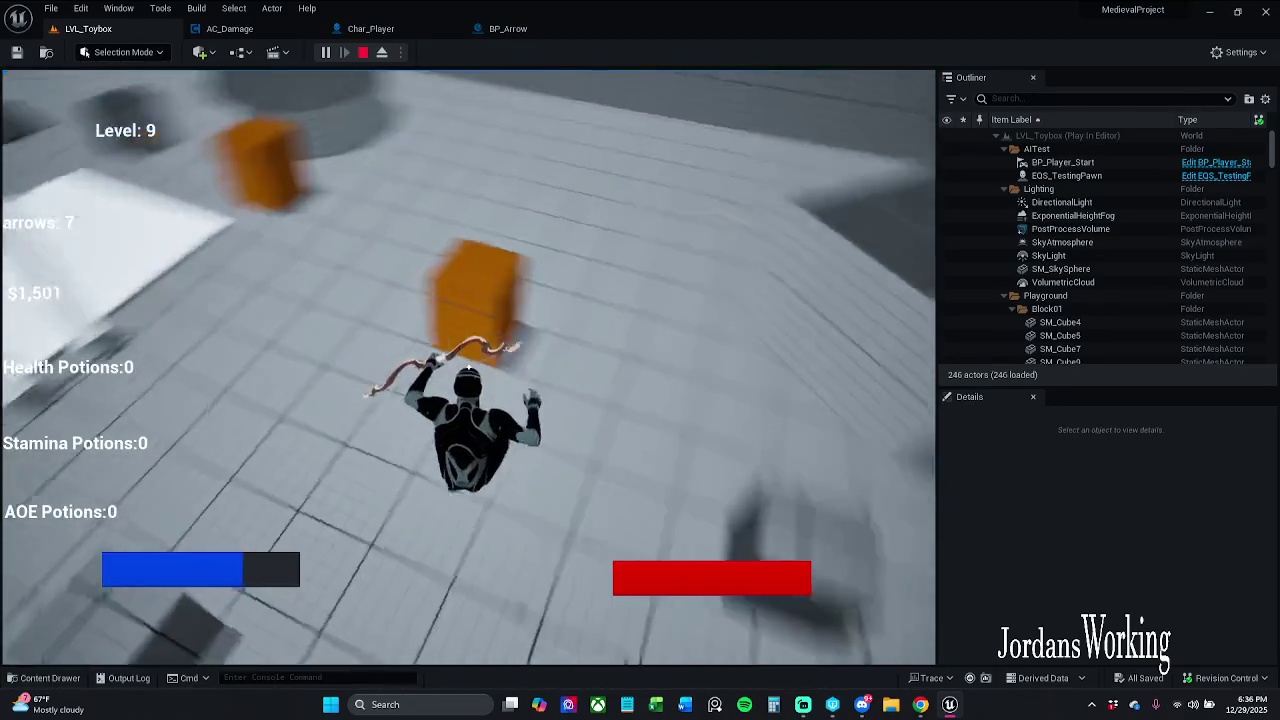
key(w)
click(468, 370)
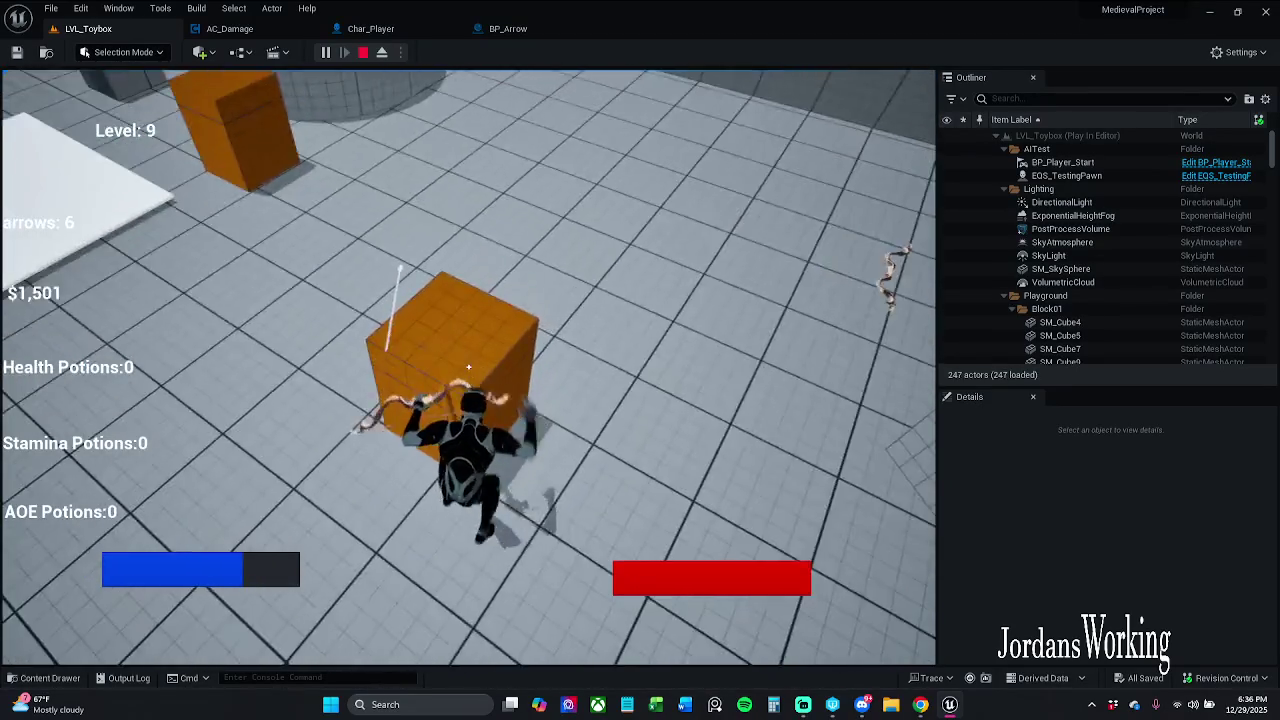
click(468, 370)
click(468, 370)
click(468, 370)
click(470, 368)
key(w)
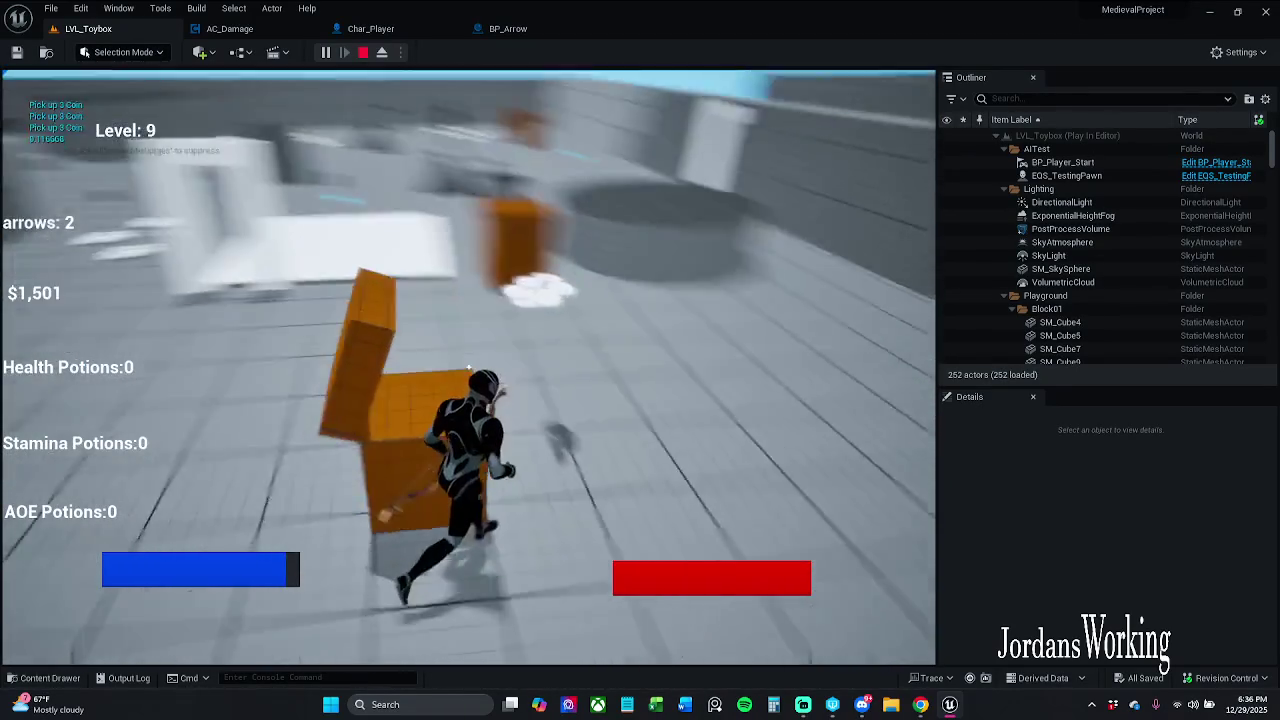
key(w)
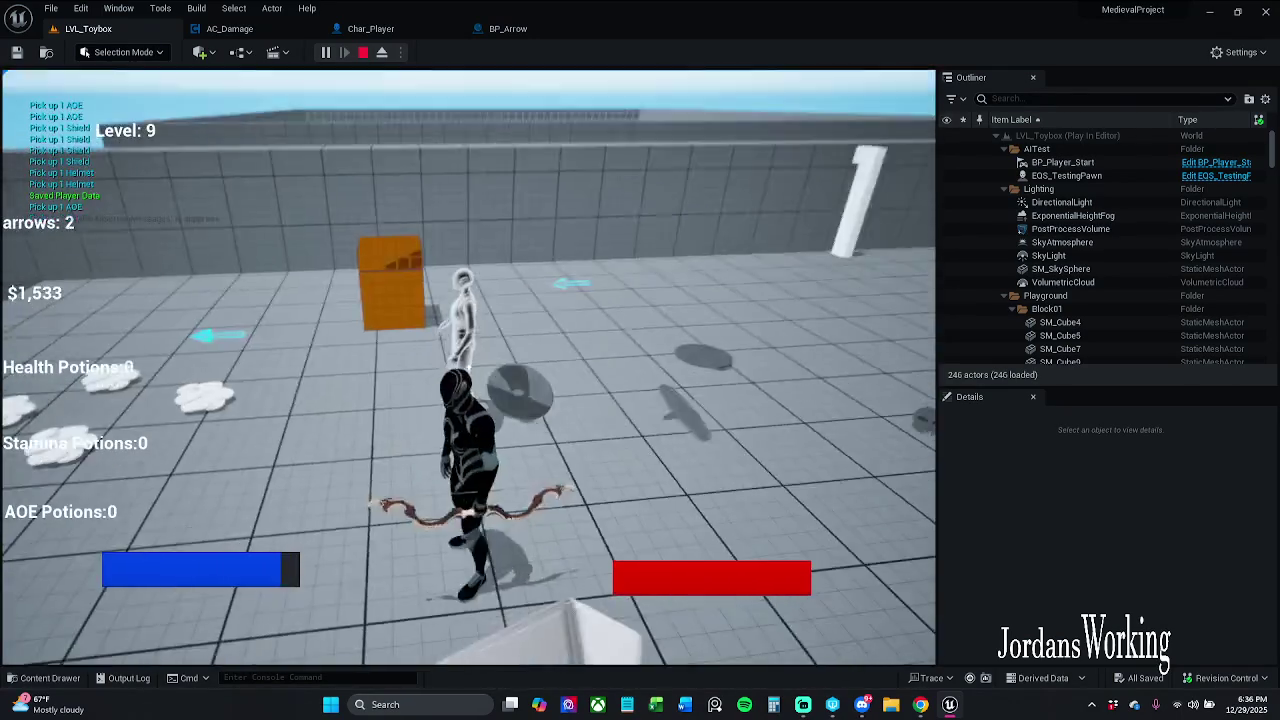
click(468, 368)
click(468, 368)
click(468, 368)
click(468, 368)
click(468, 368)
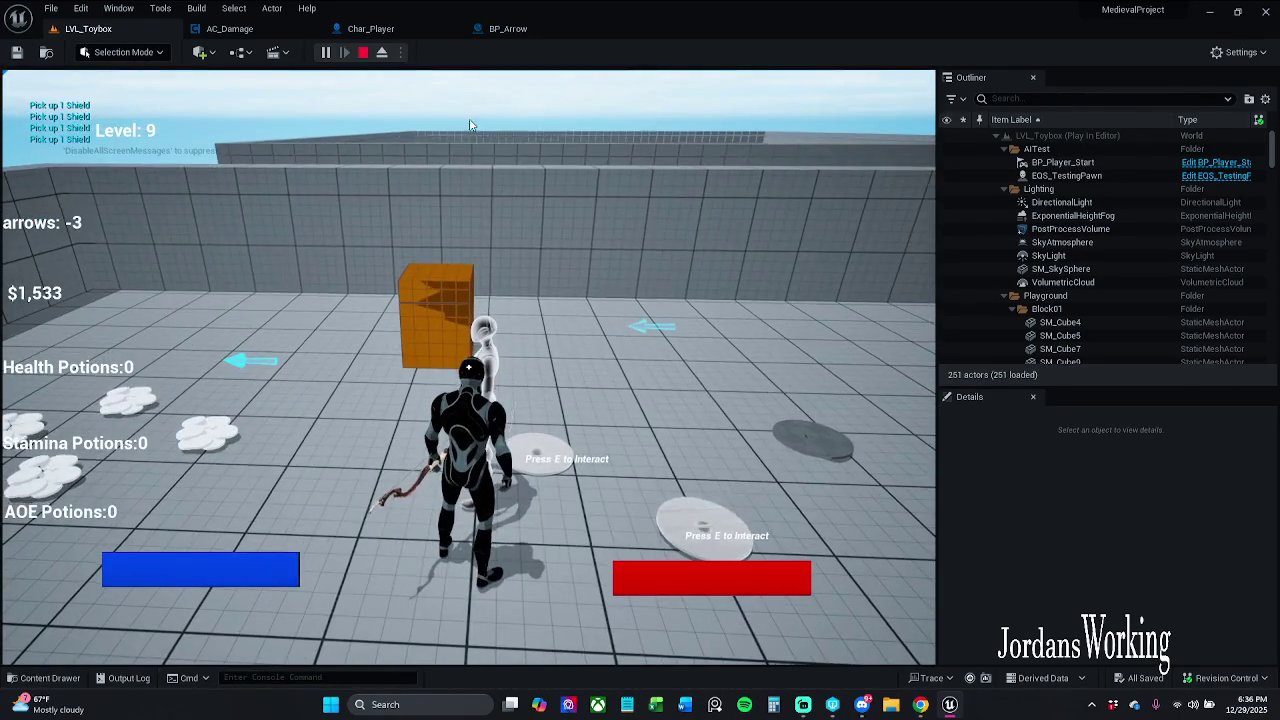
key(Escape)
click(508, 28)
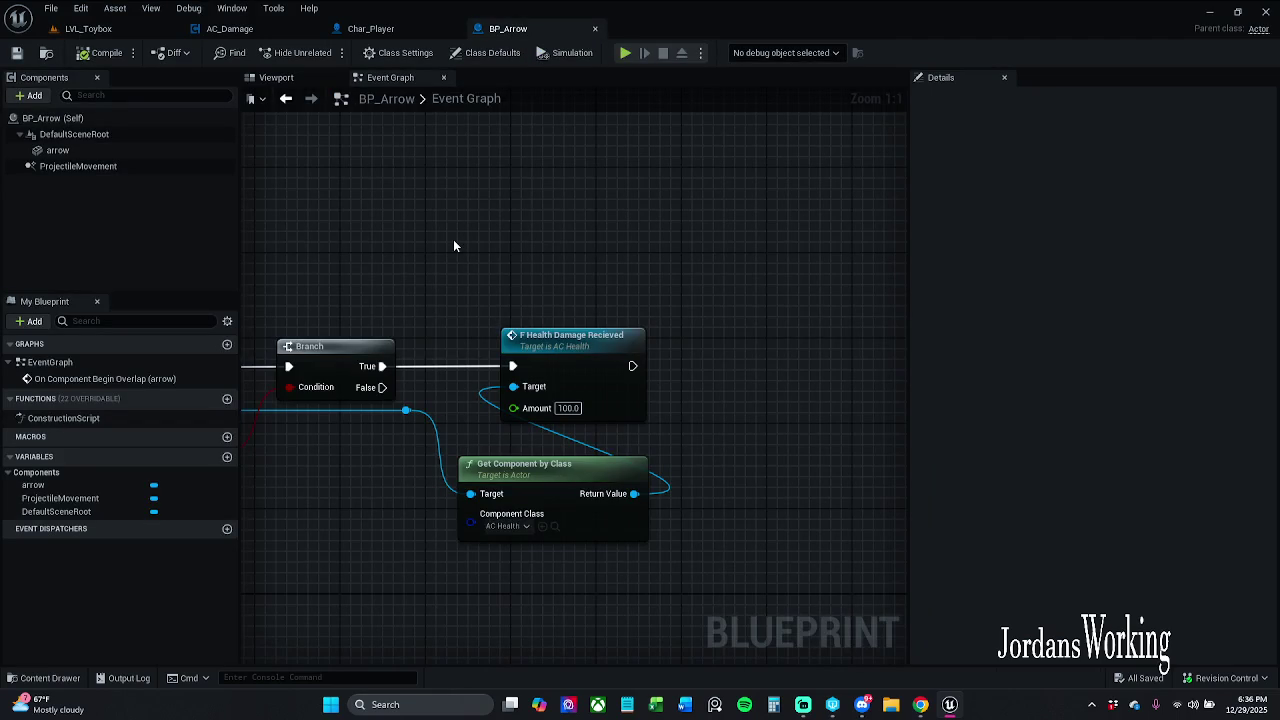
Paste an Event BeginPlay node above On Component Begin Overlap and pull a wire from it
mouse_move(581, 564)
mouse_down()
mouse_move(664, 441)
mouse_move(500, 524)
mouse_up()
click(724, 517)
mouse_move(724, 517)
mouse_down()
mouse_move(795, 391)
mouse_move(789, 379)
mouse_up()
scroll(564, 460, down, 1)
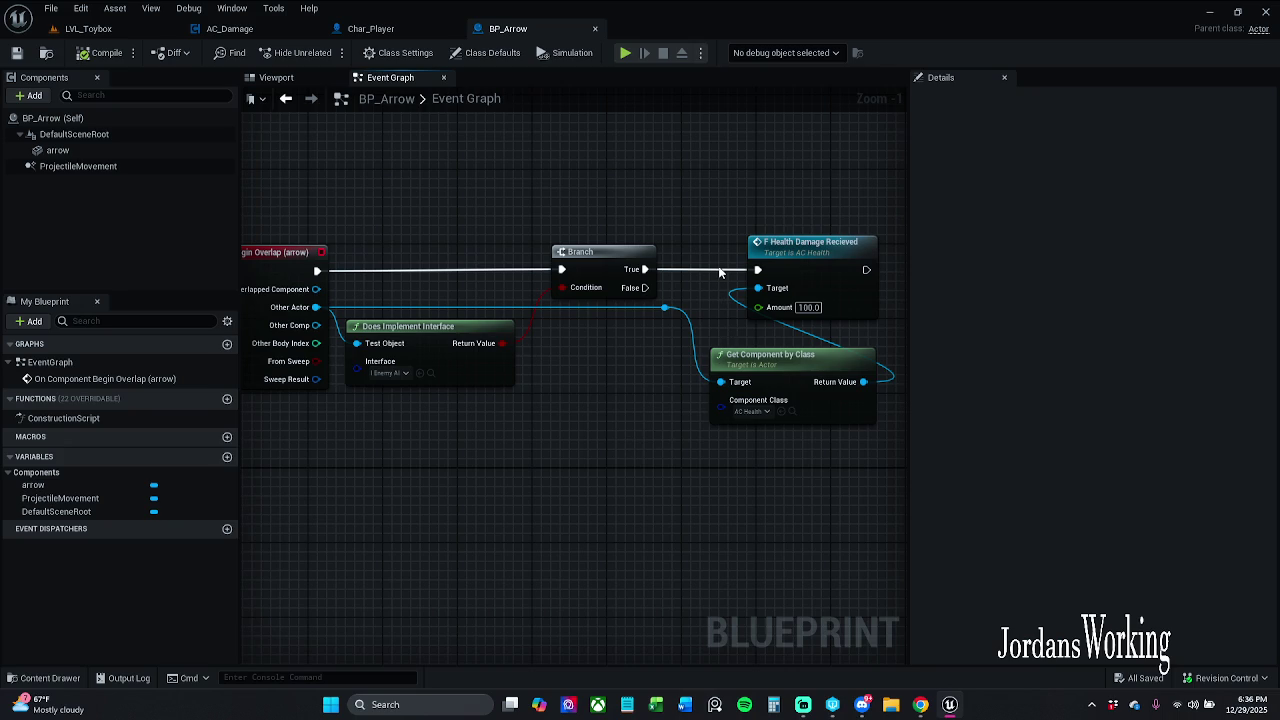
drag(706, 239, 713, 283)
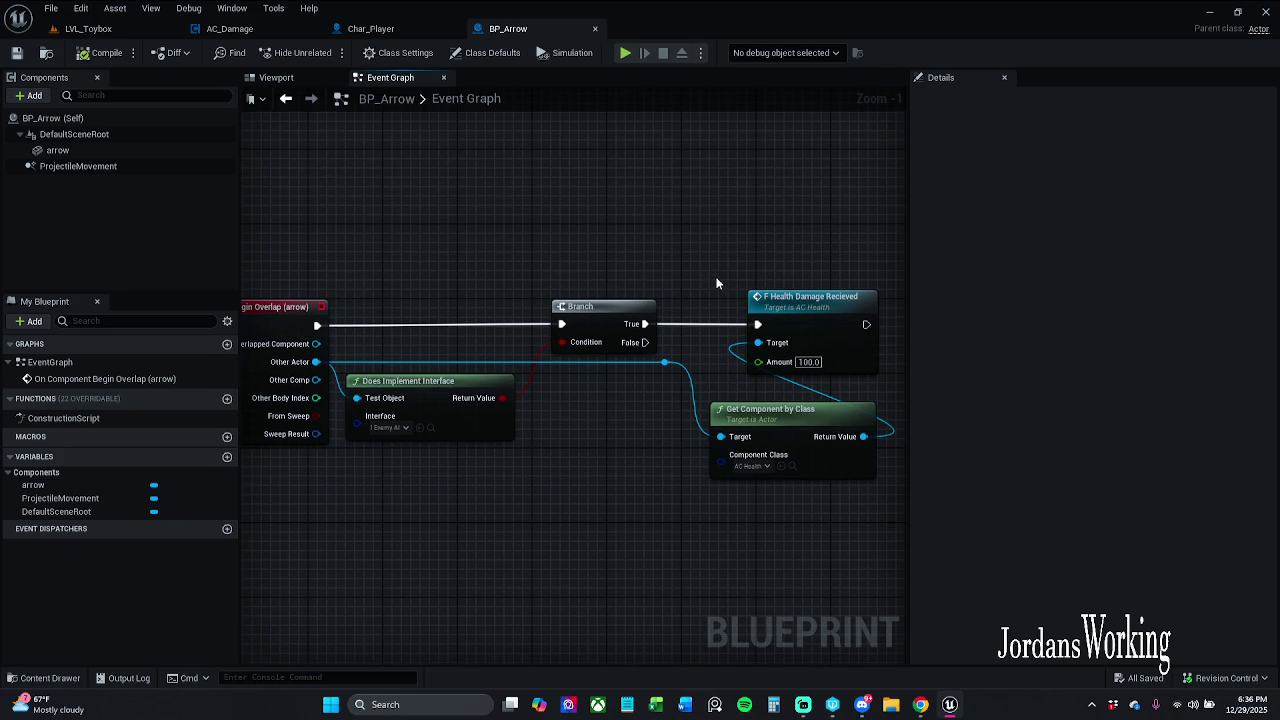
mouse_move(508, 243)
mouse_down()
mouse_move(586, 290)
mouse_move(410, 242)
mouse_move(399, 210)
mouse_up()
key(ctrl+v)
click(466, 182)
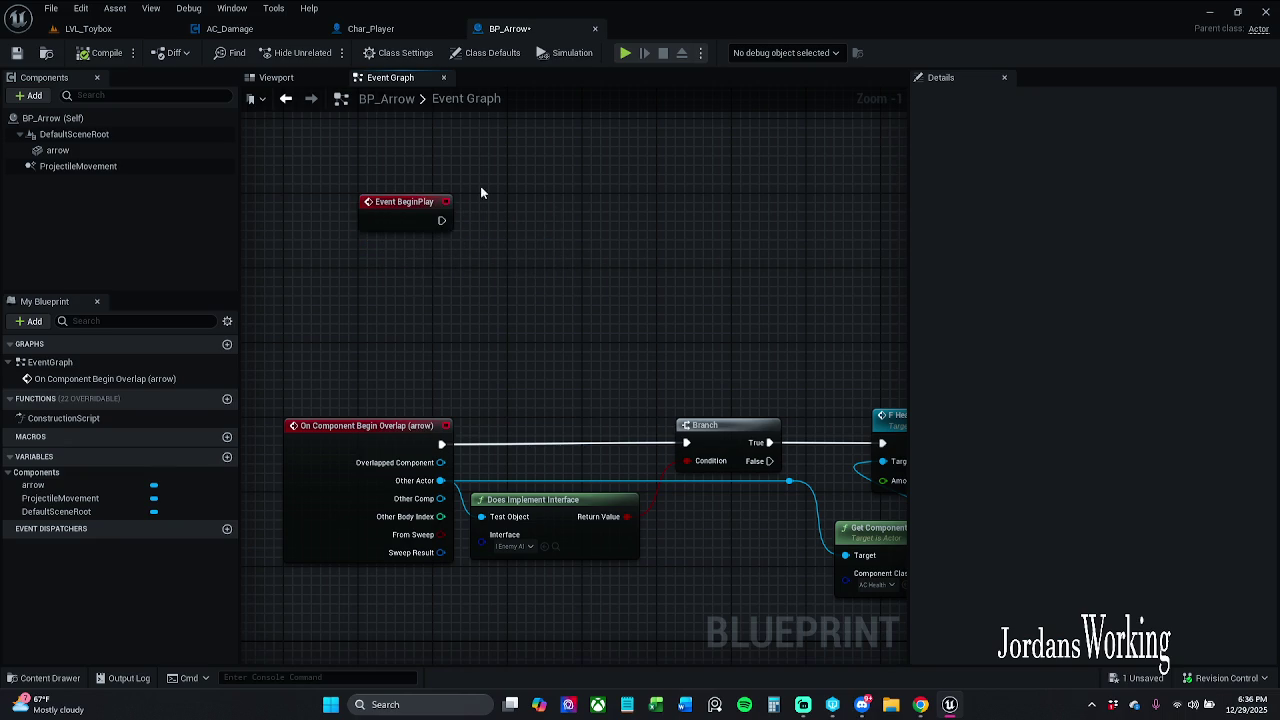
drag(622, 297, 477, 255)
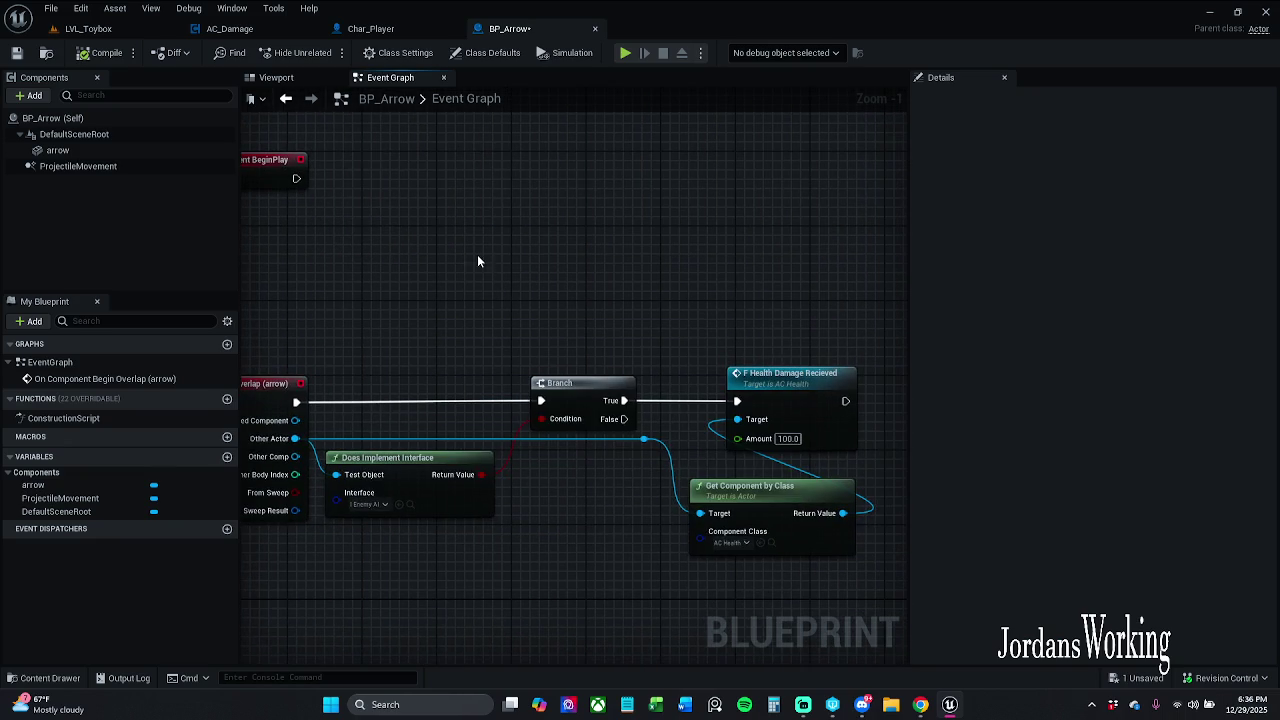
click(739, 490)
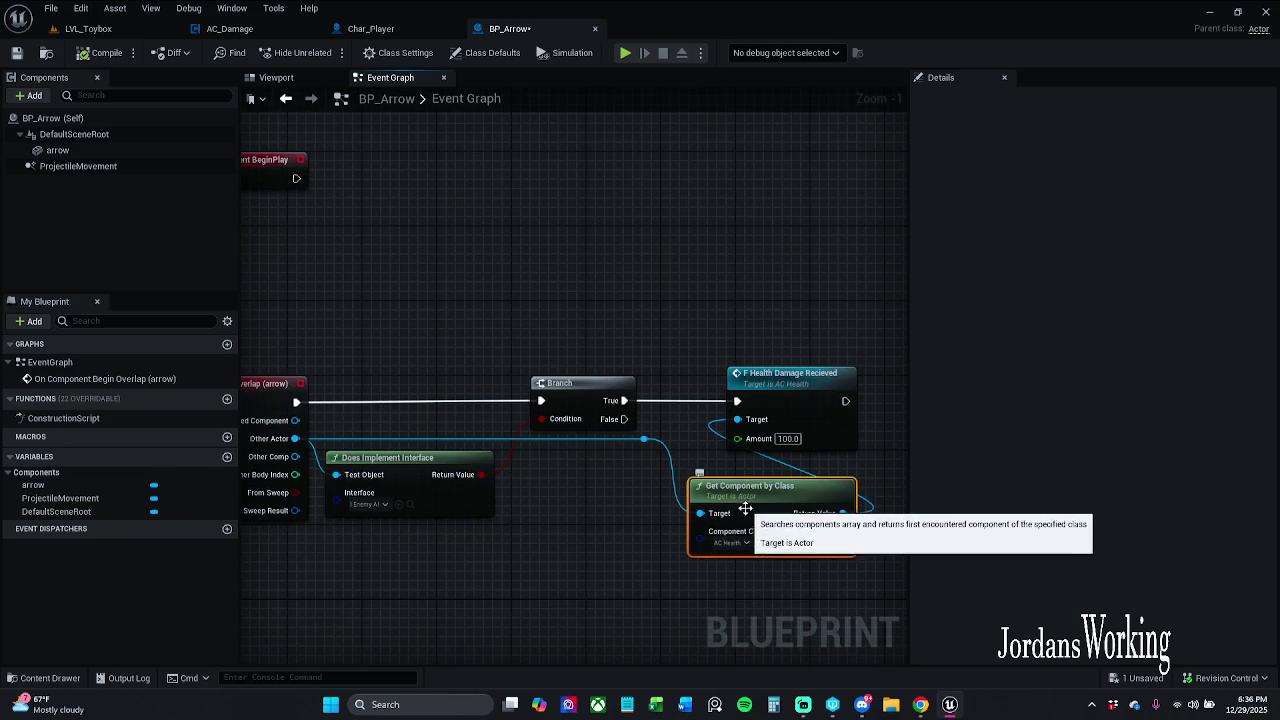
click(638, 313)
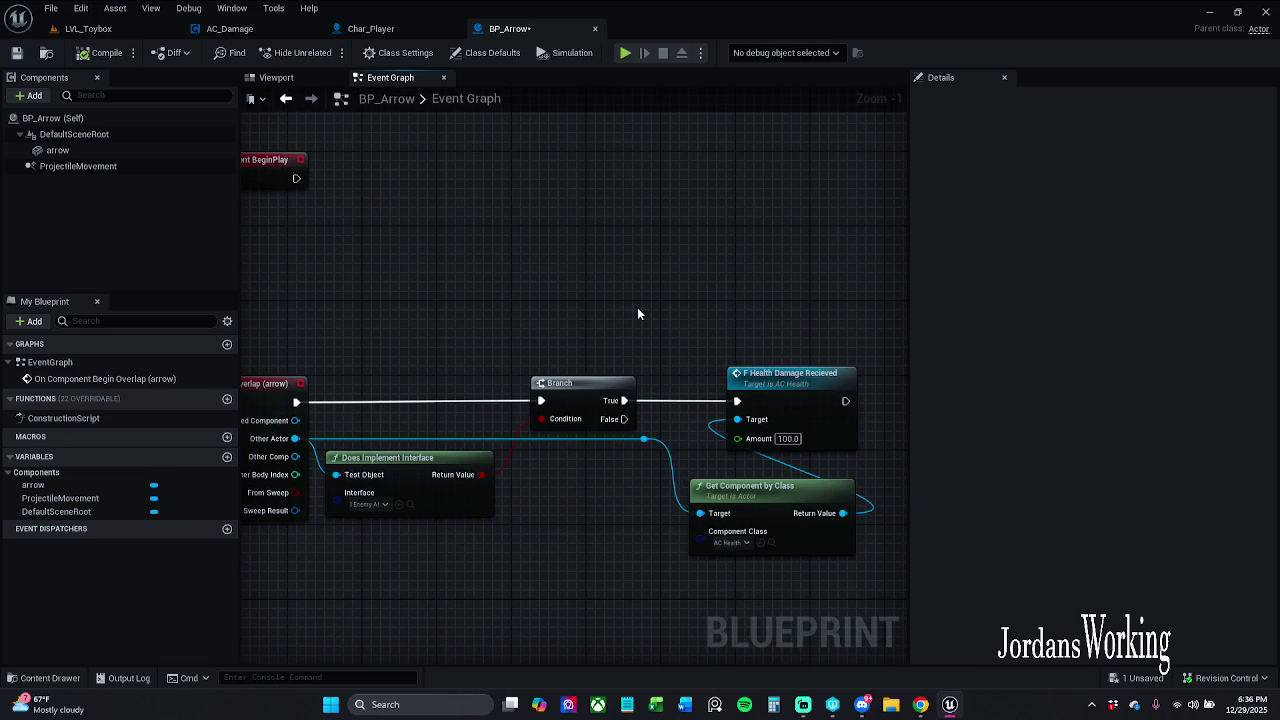
drag(638, 313, 813, 328)
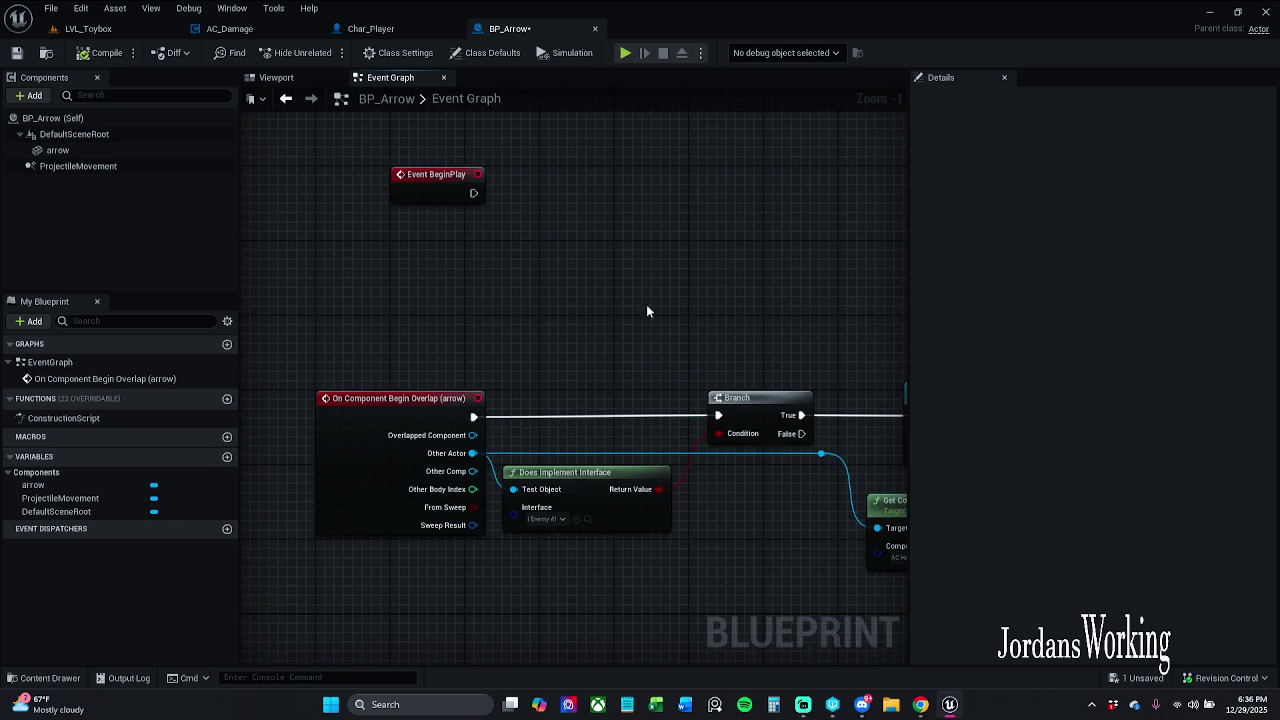
drag(479, 196, 547, 195)
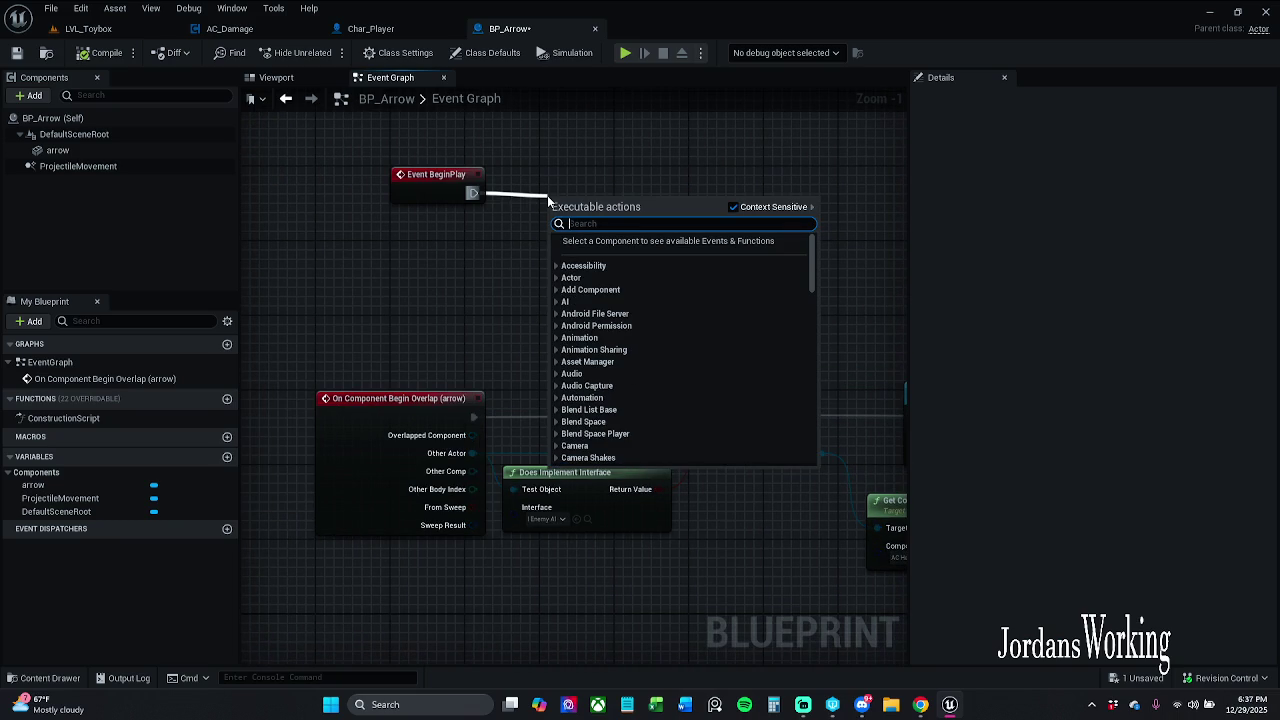
text(get actor)
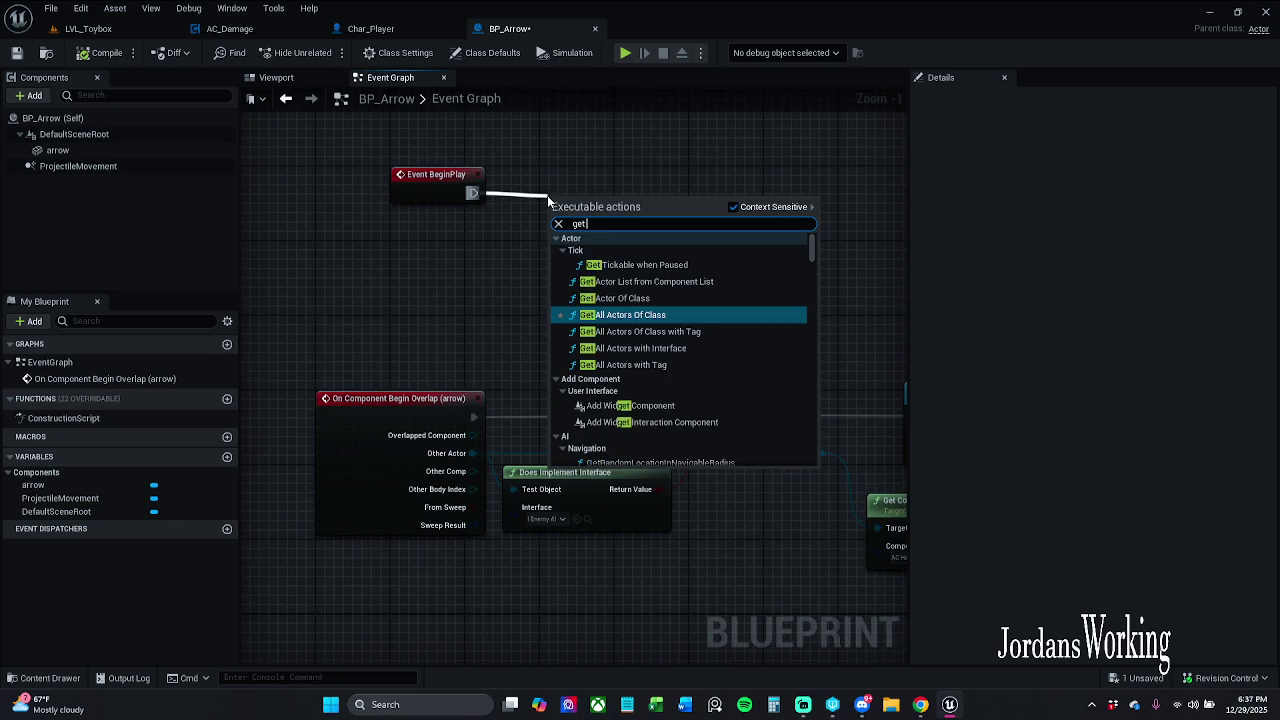
key(Up)
key(Return)
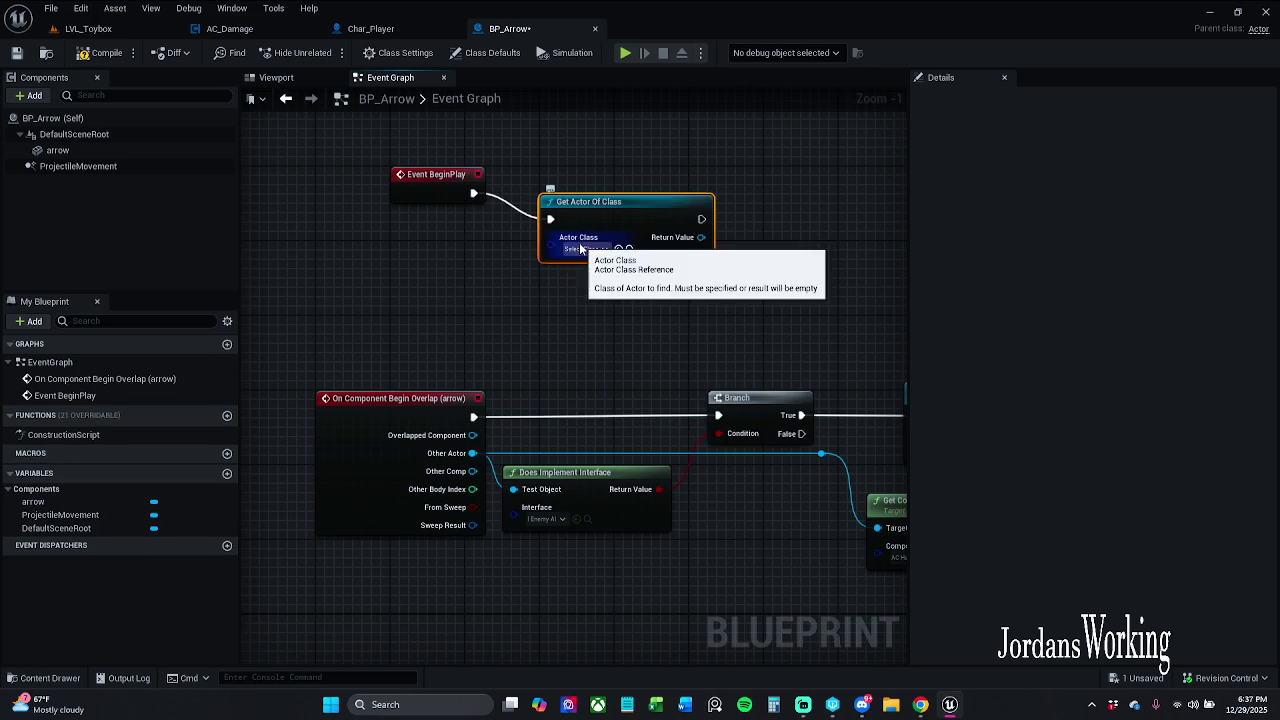
click(583, 248)
text(ac)
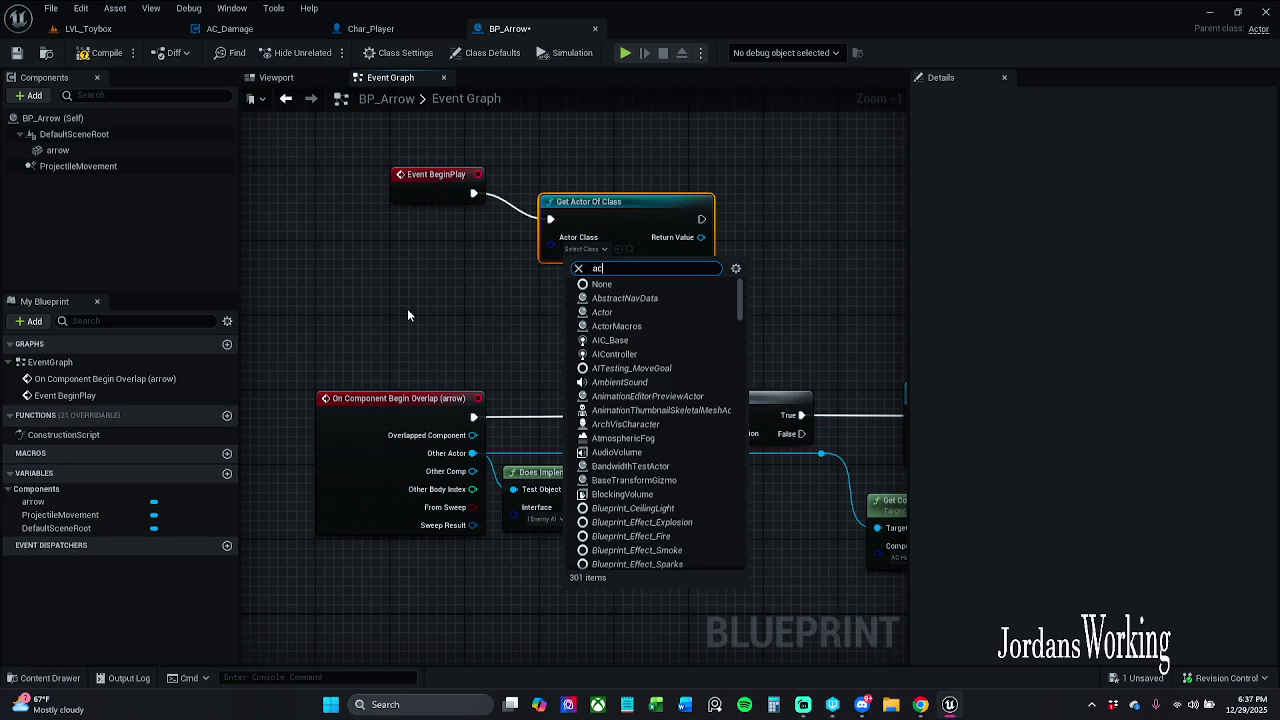
text( he)
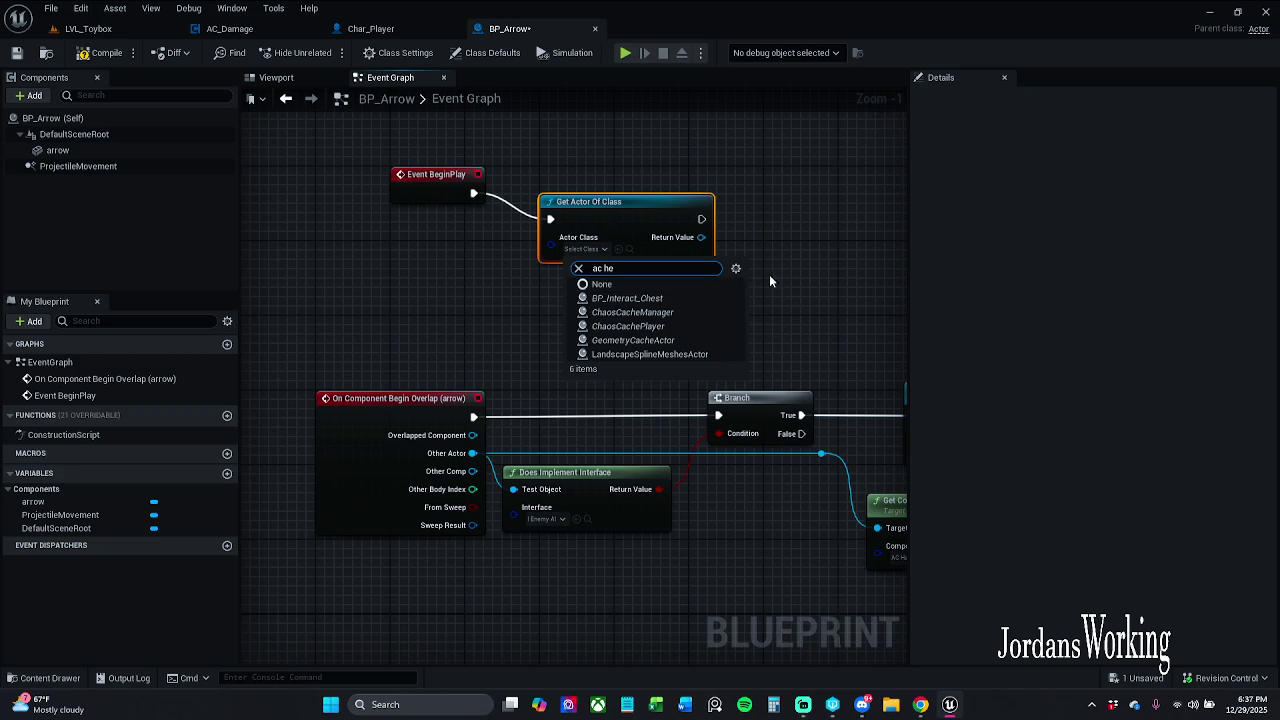
key(Escape)
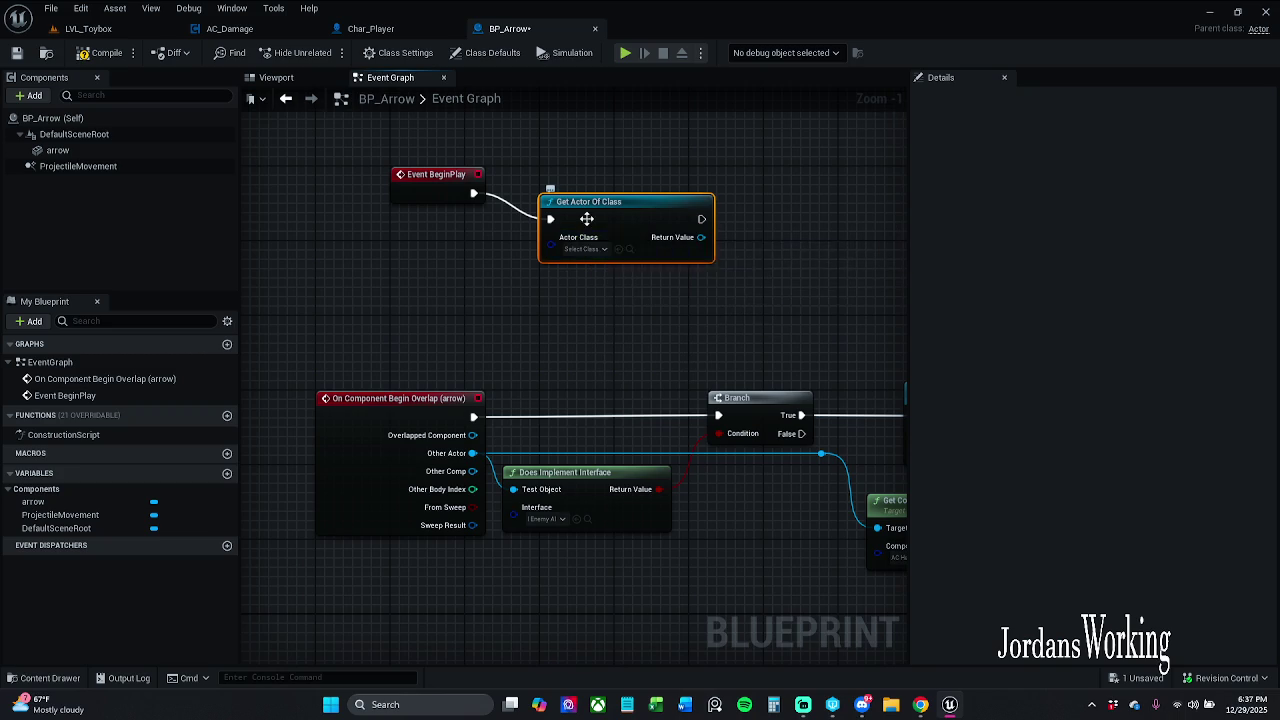
key(Delete)
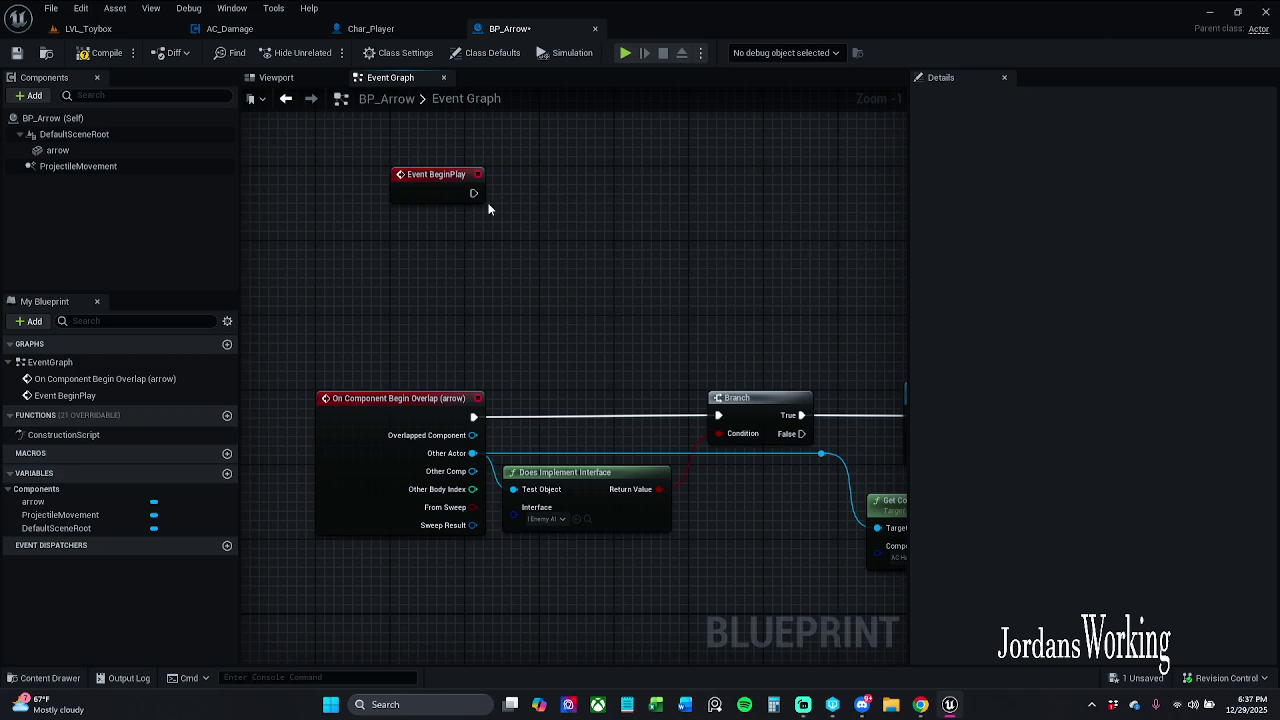
drag(474, 193, 571, 196)
text(component)
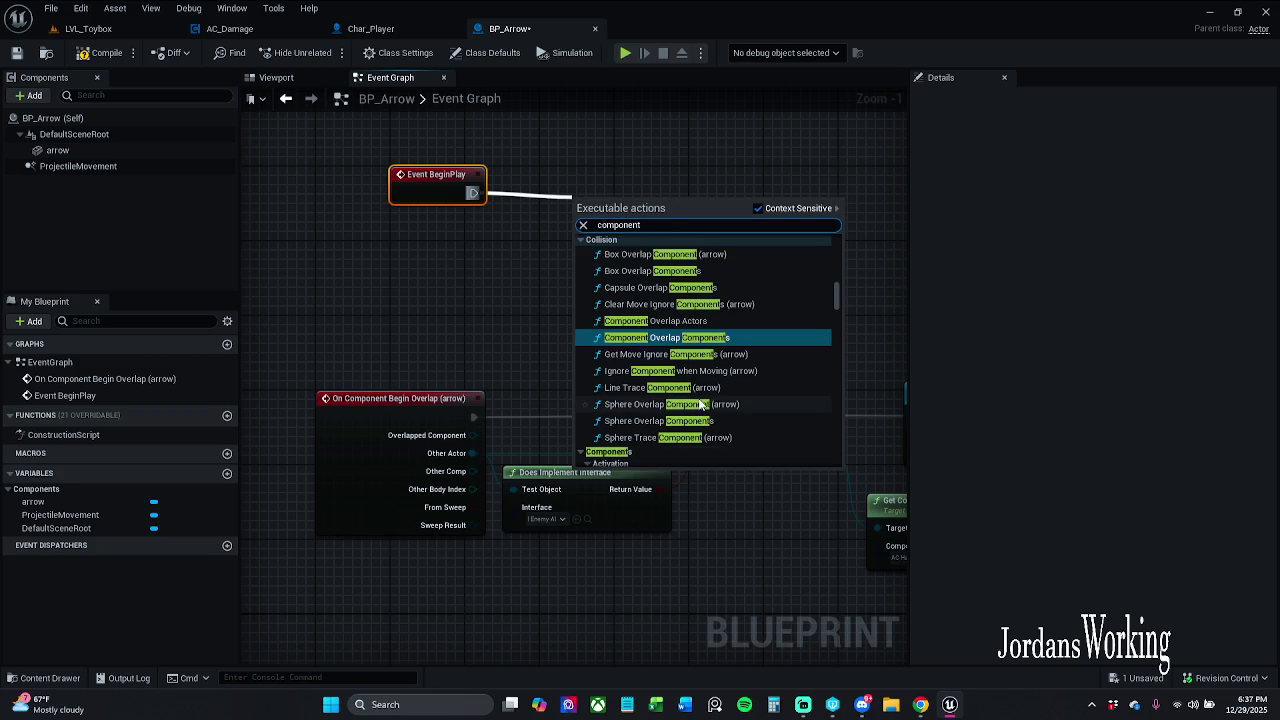
scroll(703, 404, down, 2)
scroll(708, 400, down, 3)
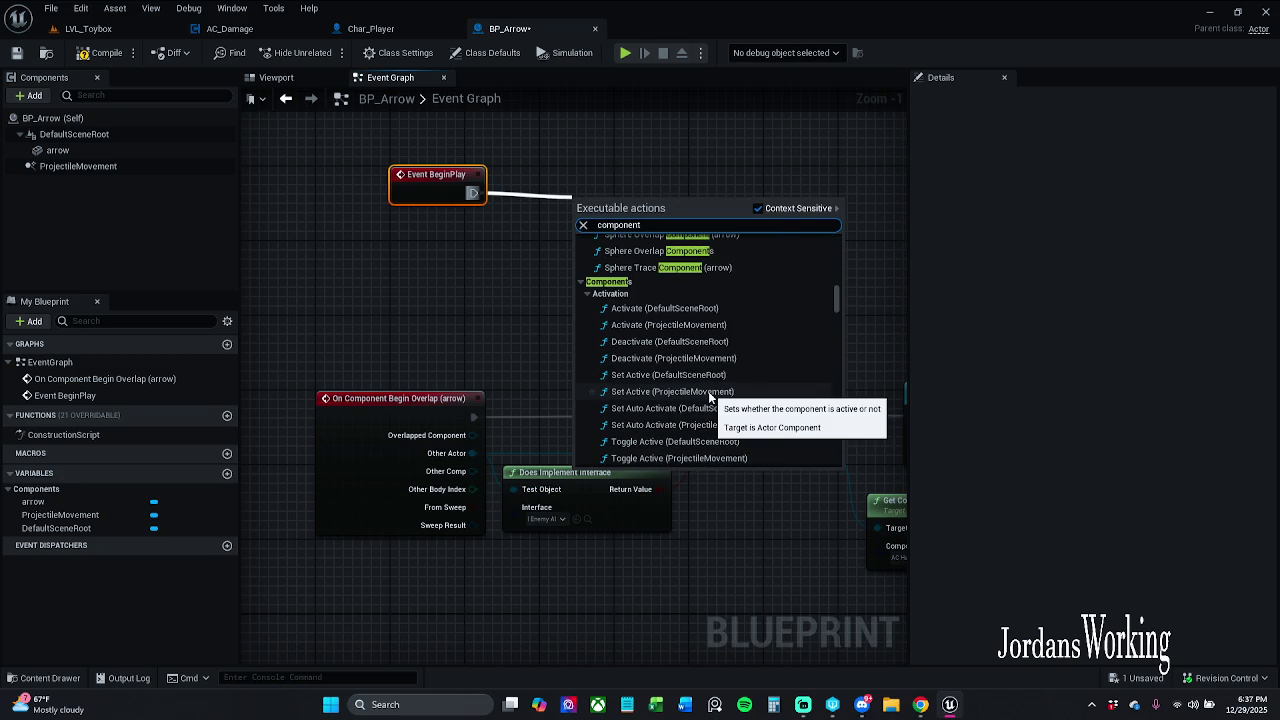
scroll(708, 392, up, 5)
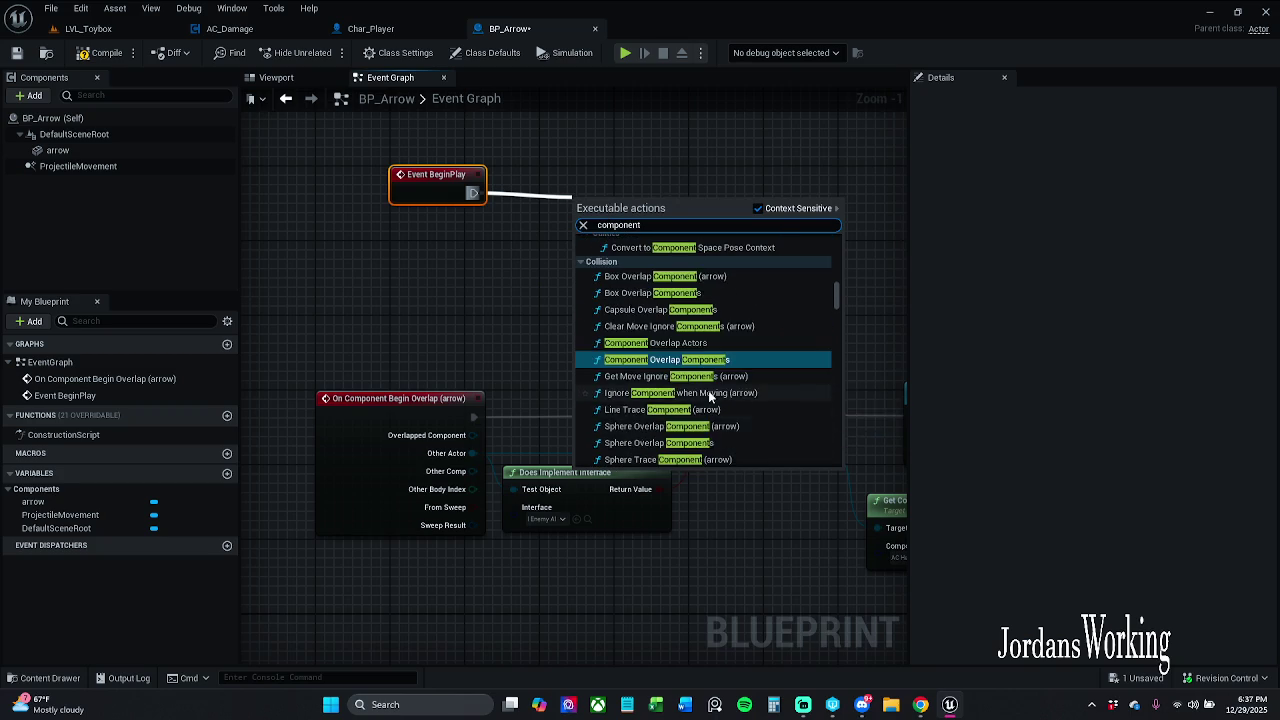
scroll(711, 386, up, 2)
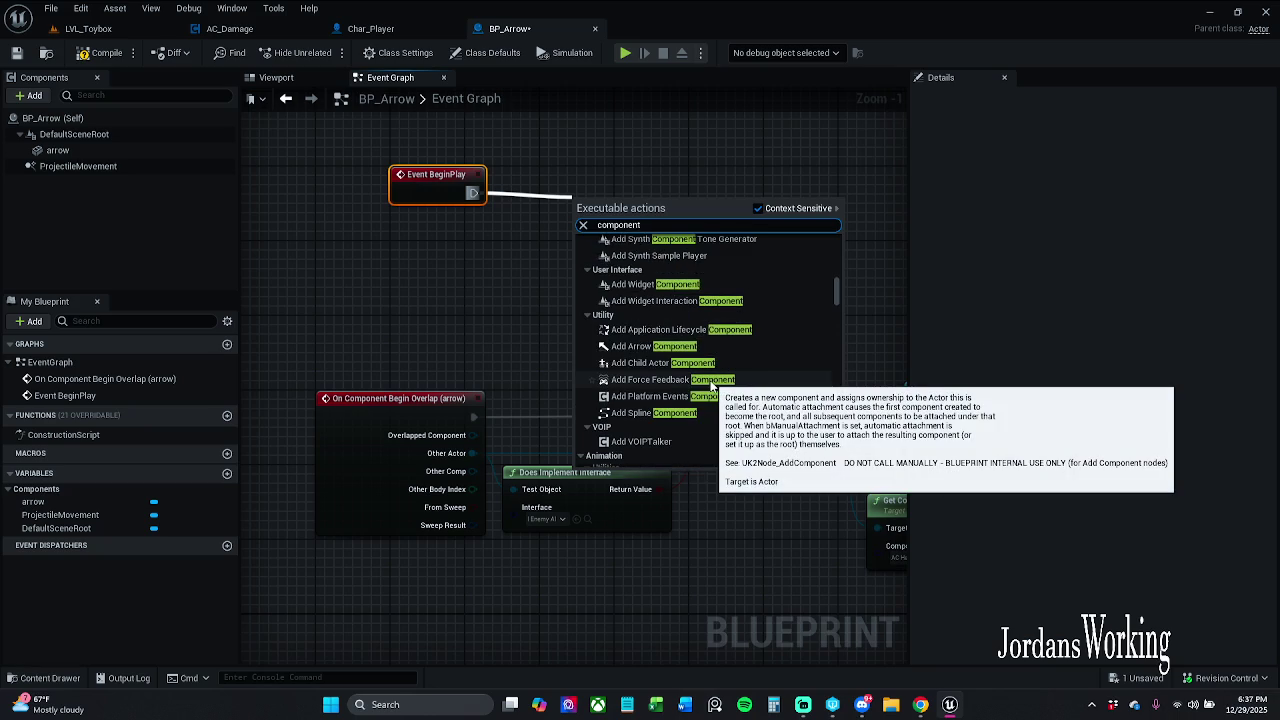
scroll(711, 386, up, 1)
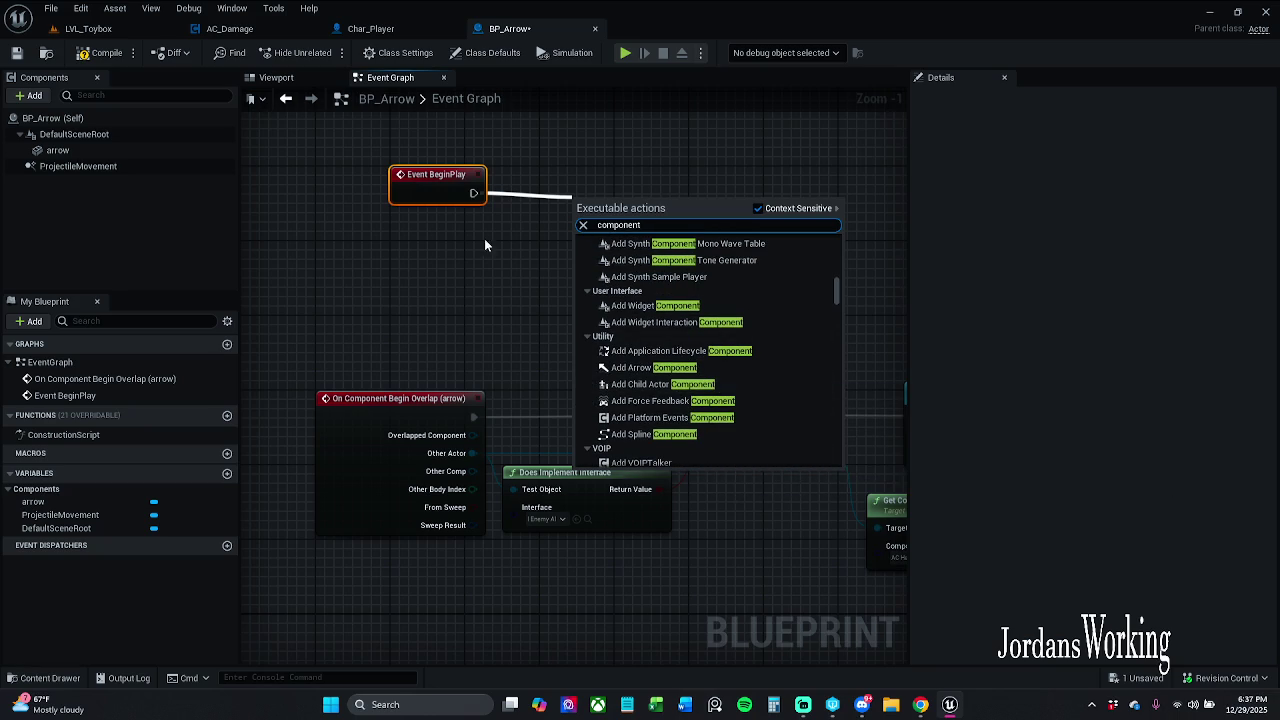
mouse_move(856, 556)
mouse_down()
mouse_move(745, 516)
mouse_move(718, 521)
mouse_up()
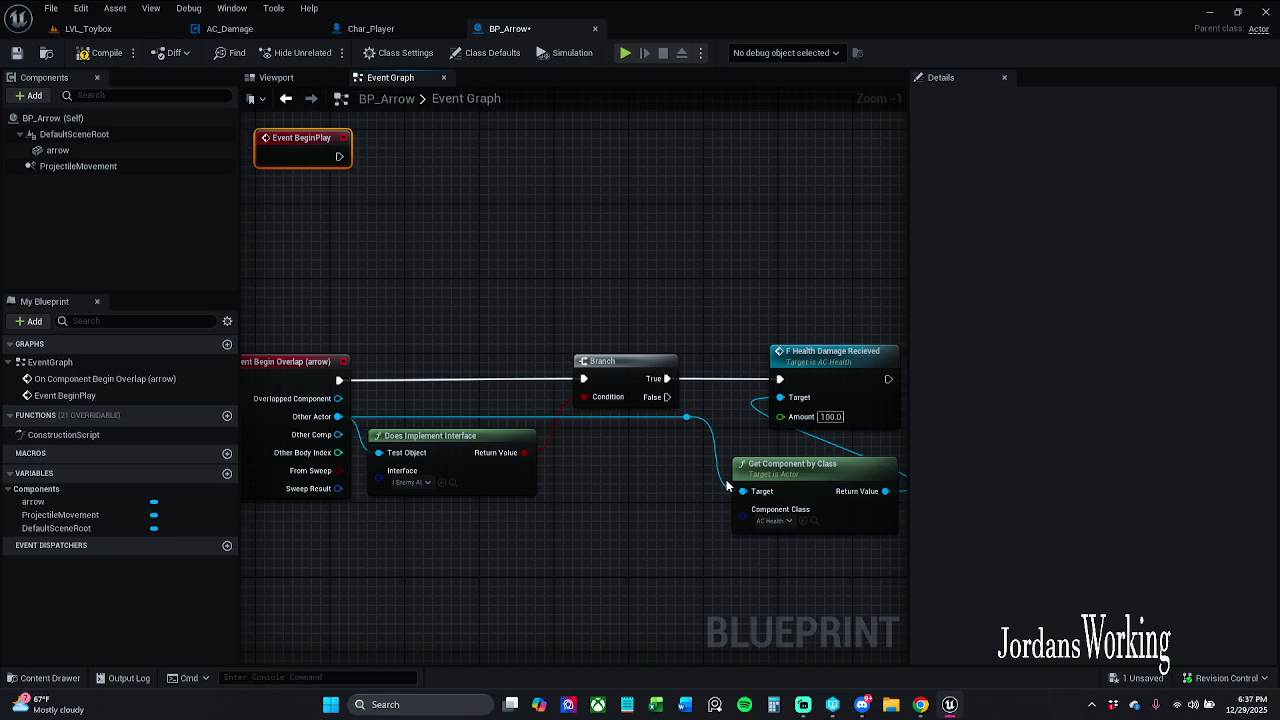
drag(734, 446, 768, 492)
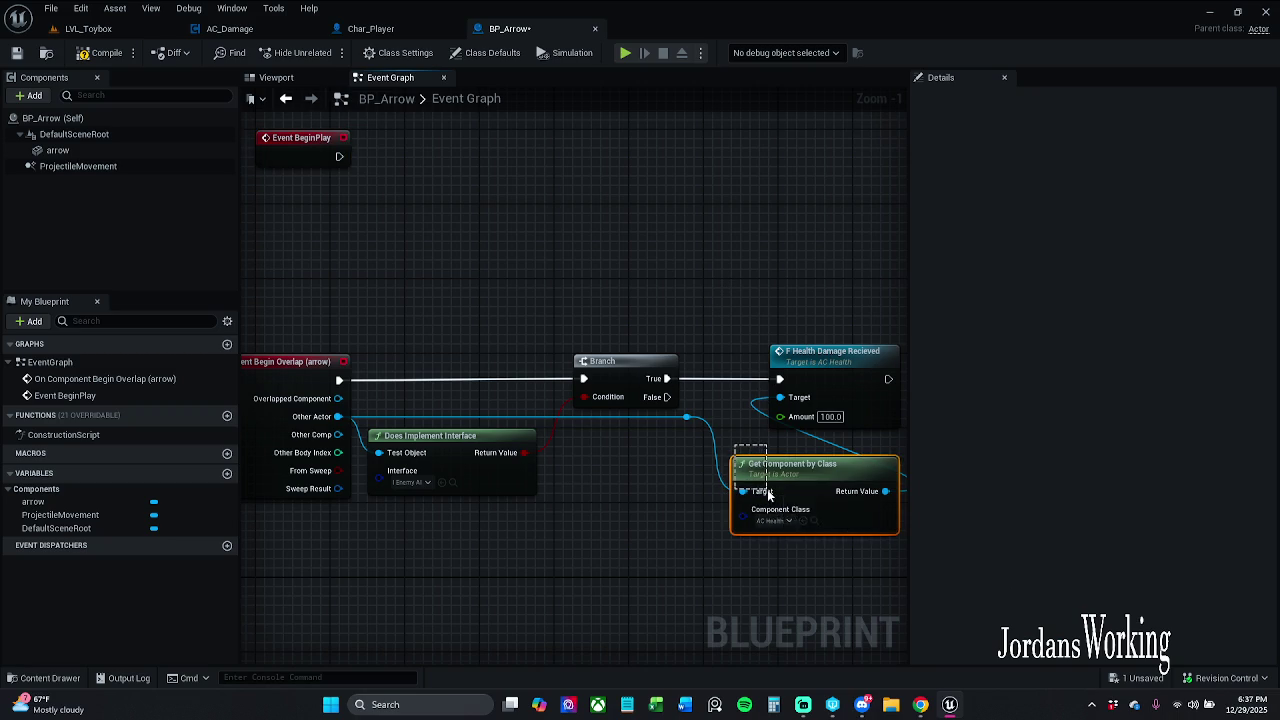
mouse_move(816, 555)
mouse_down()
mouse_move(878, 552)
mouse_move(805, 495)
mouse_move(650, 454)
mouse_move(690, 467)
mouse_up()
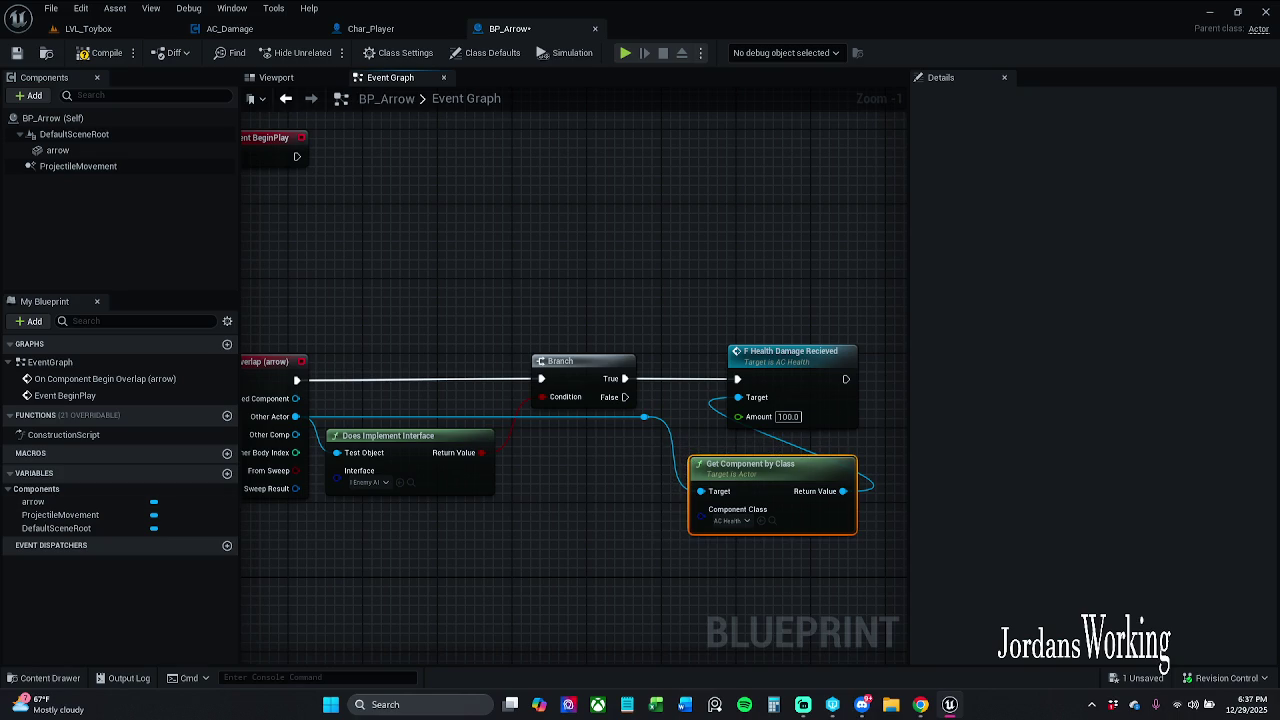
click(628, 327)
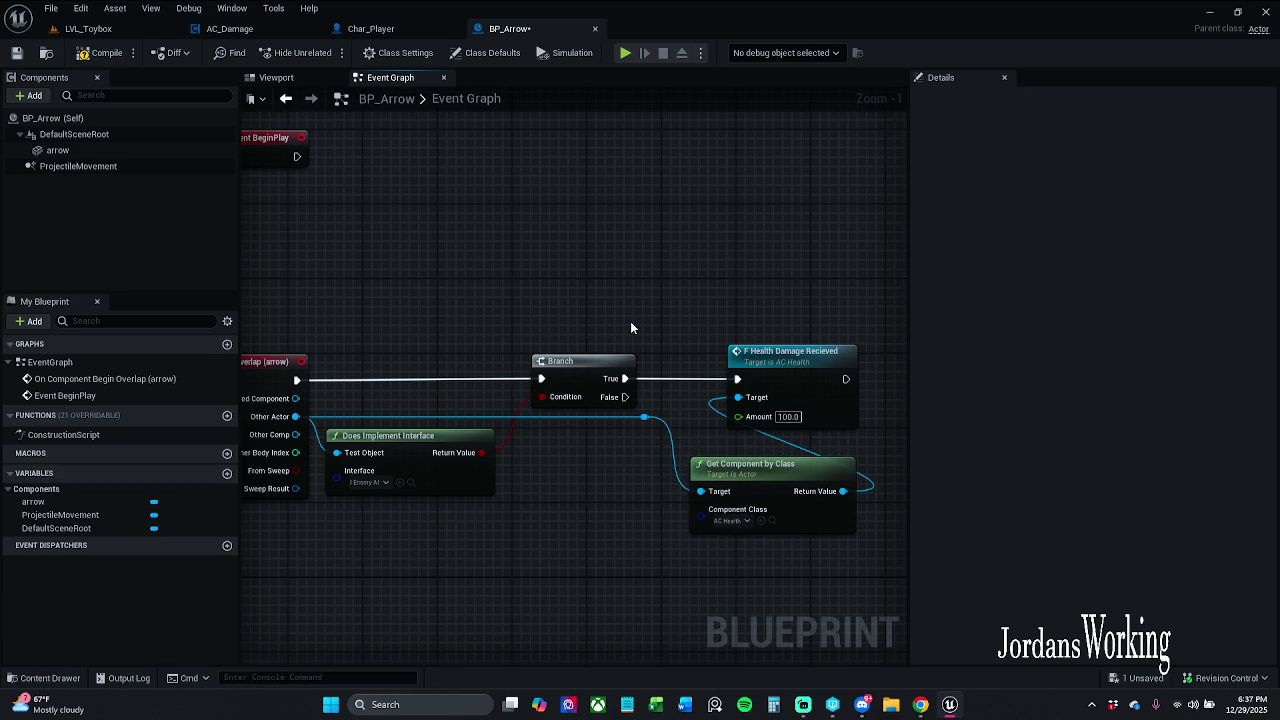
click(806, 520)
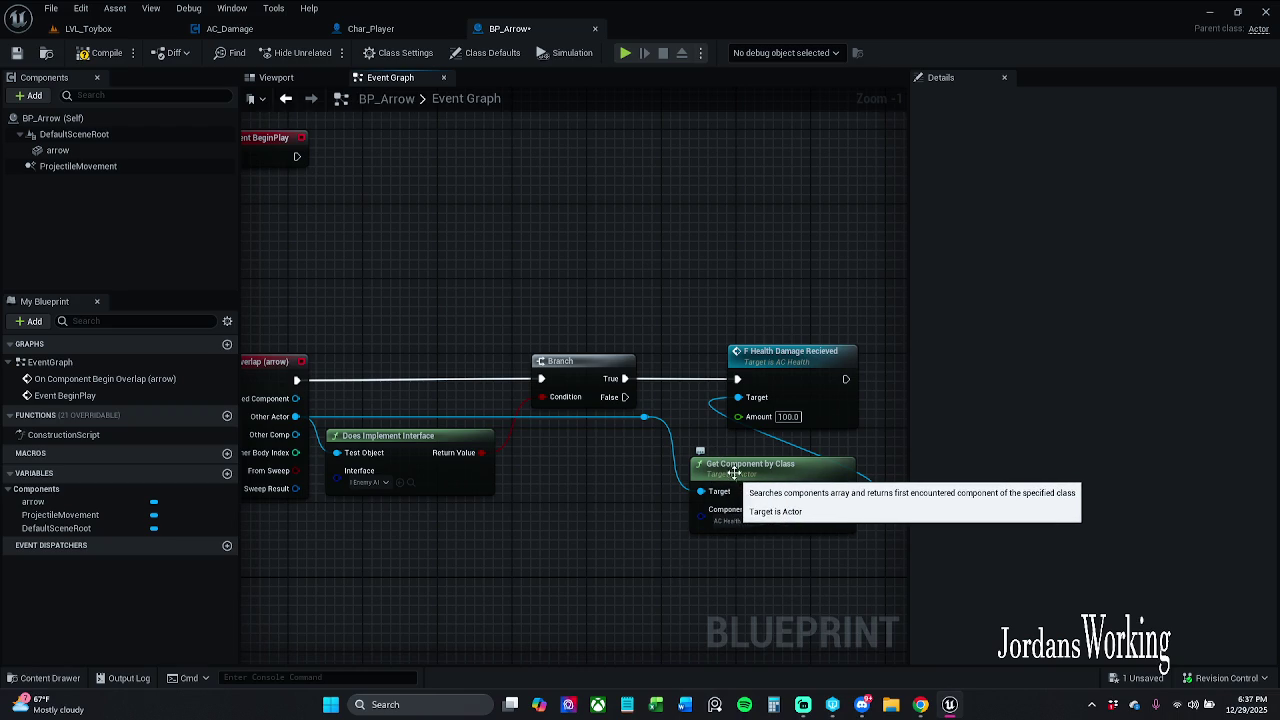
drag(296, 156, 381, 156)
Add a Get Actor Of Class node from BeginPlay with class Char_Enemy_Parent
text(get)
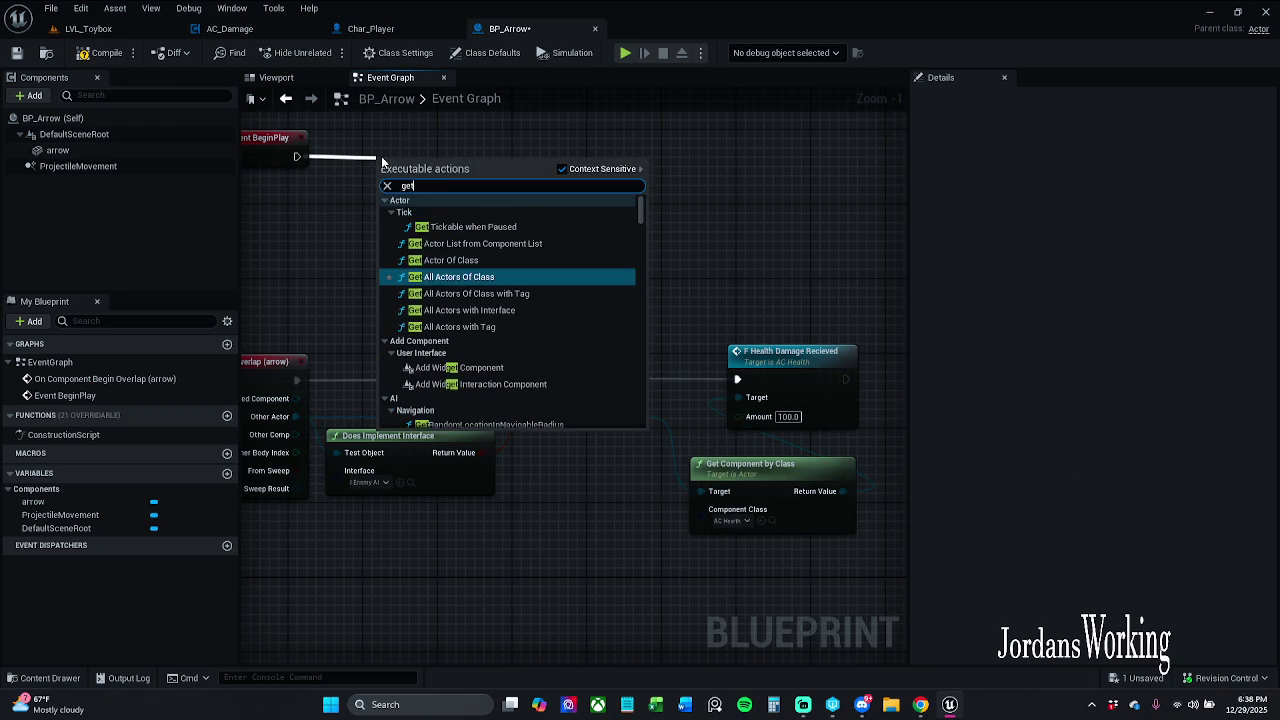
key(Up)
key(Return)
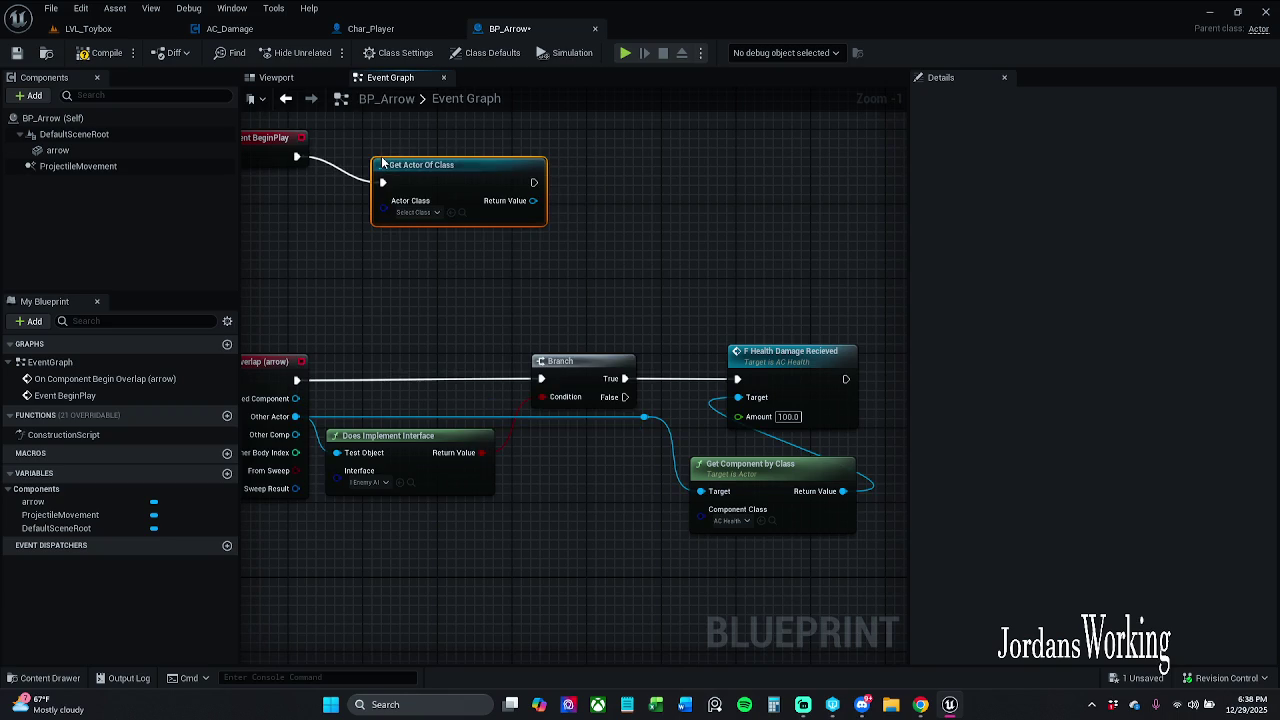
click(413, 213)
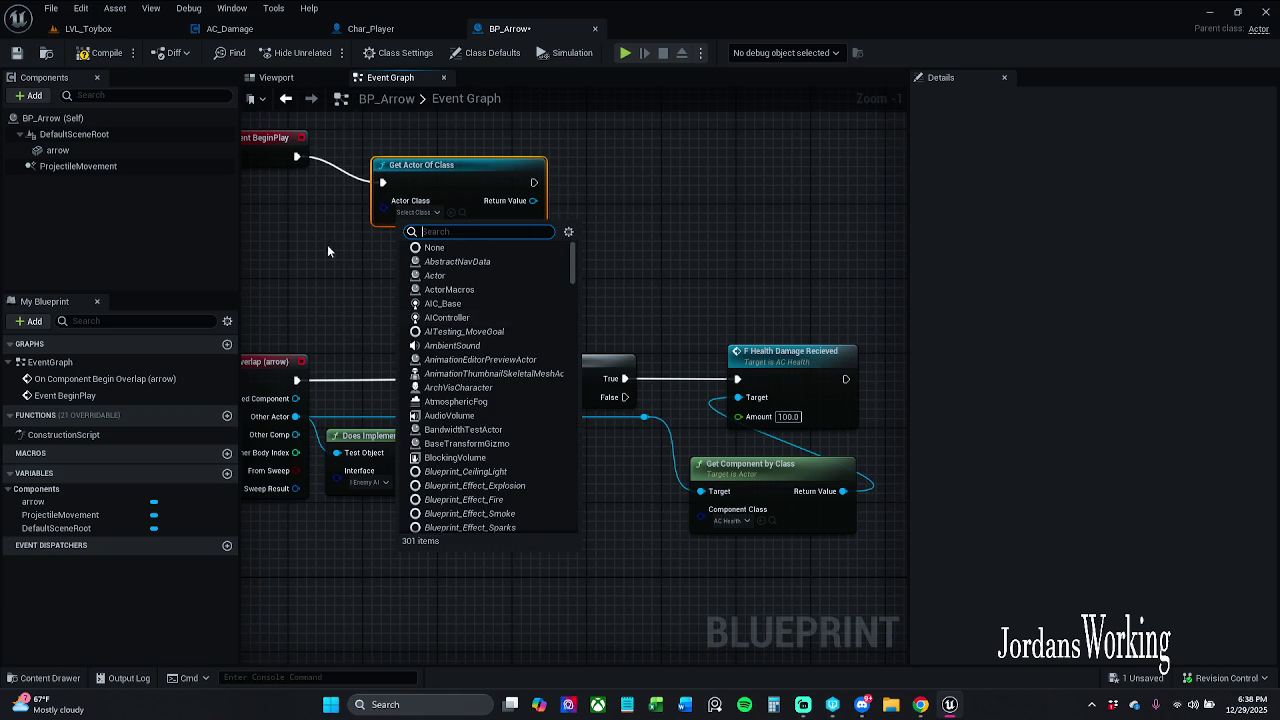
text(char)
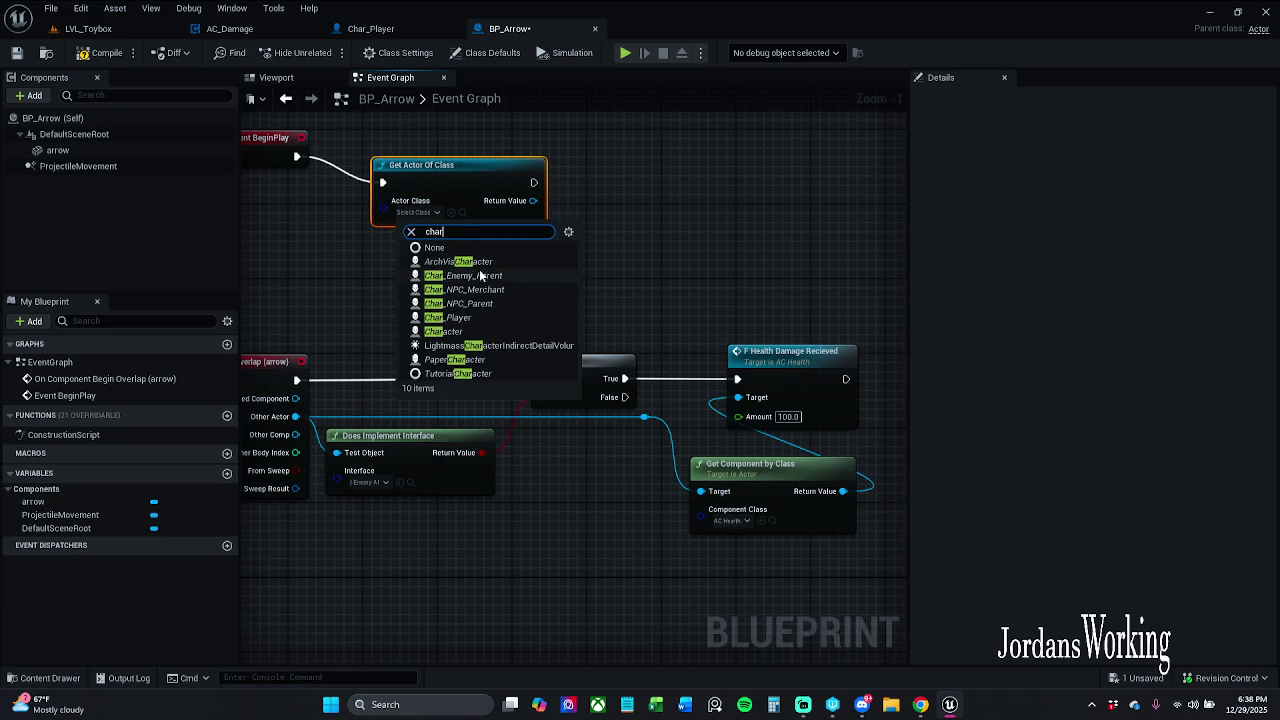
click(474, 276)
Promote the found actor to a variable named enemy and wire its AC Health to the damage target
drag(546, 201, 552, 220)
click(620, 233)
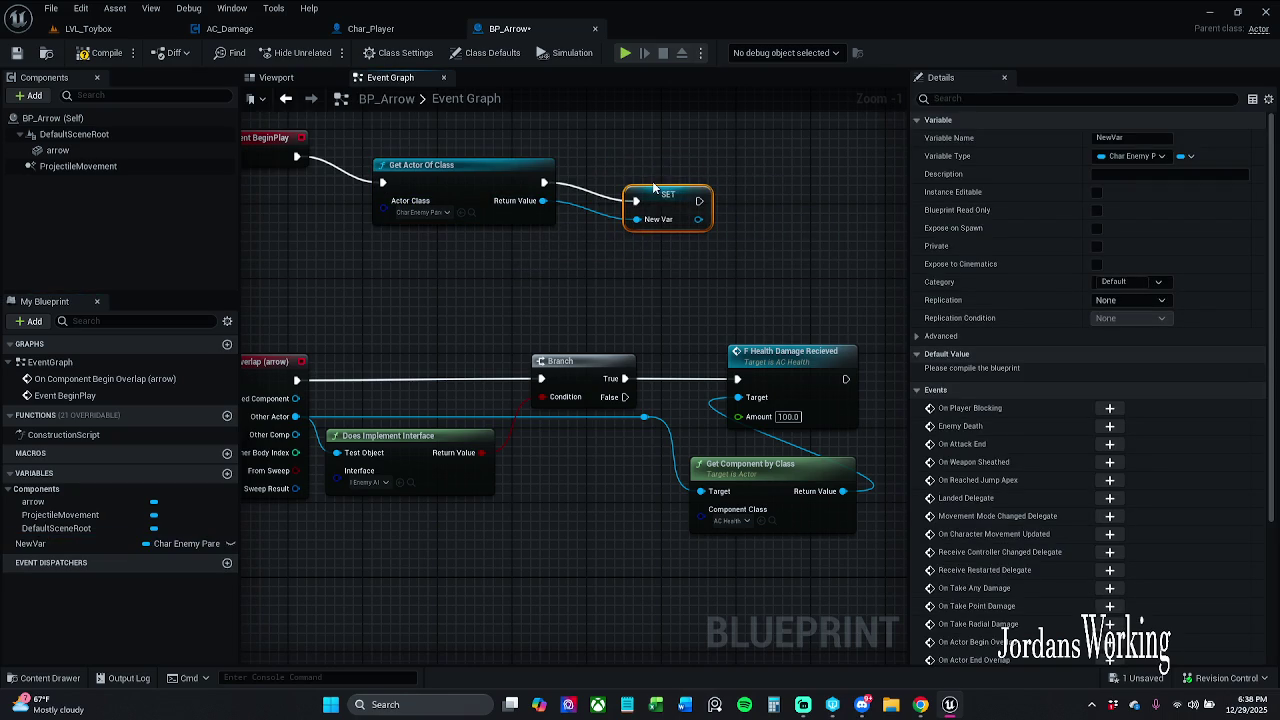
click(1130, 137)
text(emy)
key(Return)
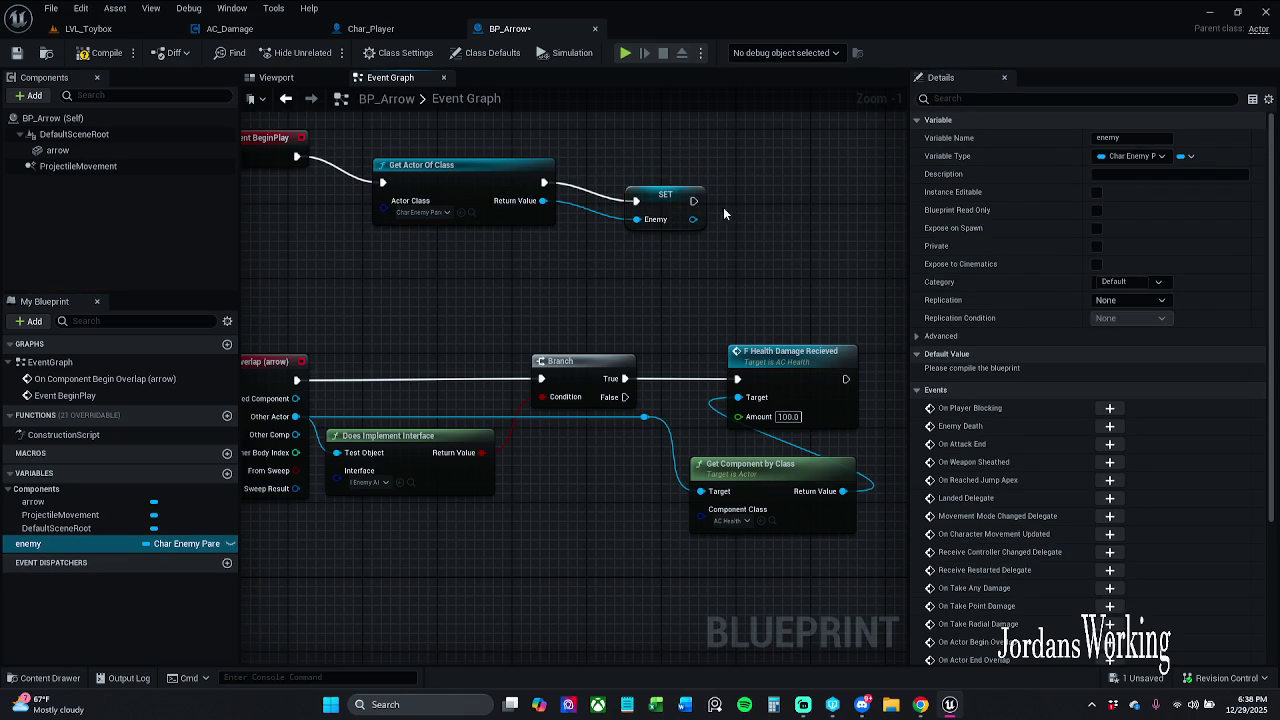
drag(692, 219, 741, 400)
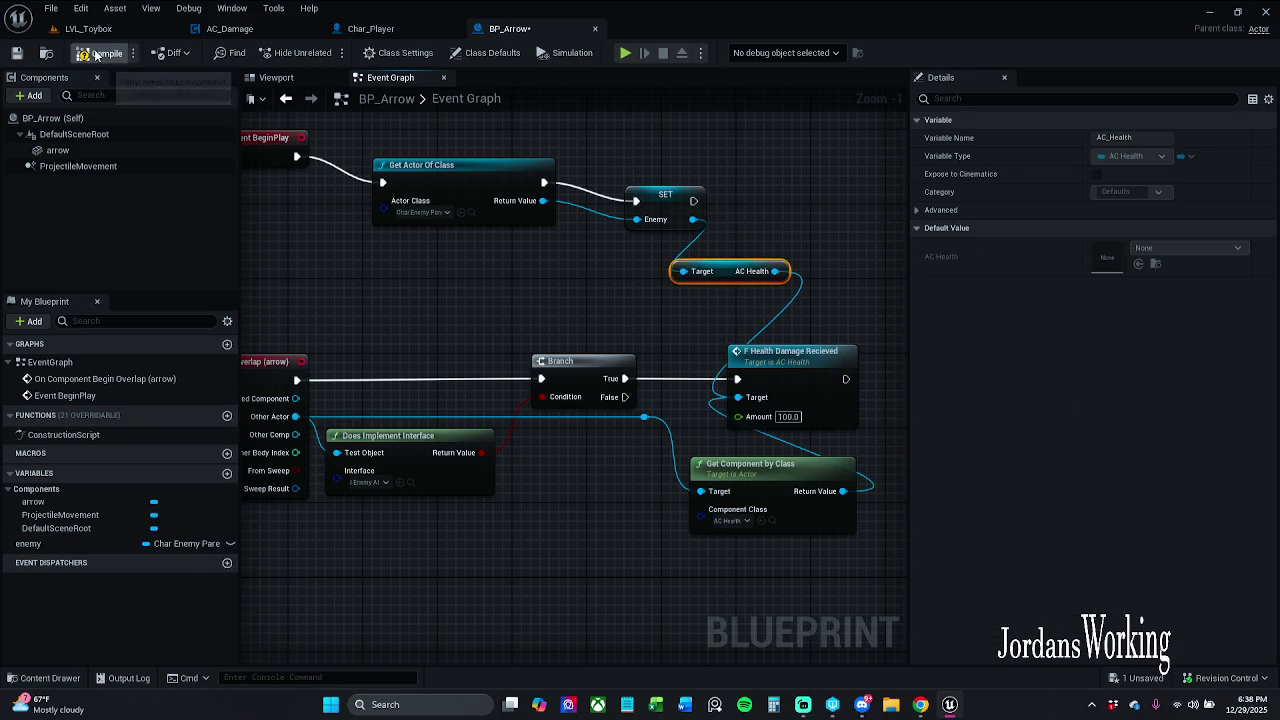
click(127, 34)
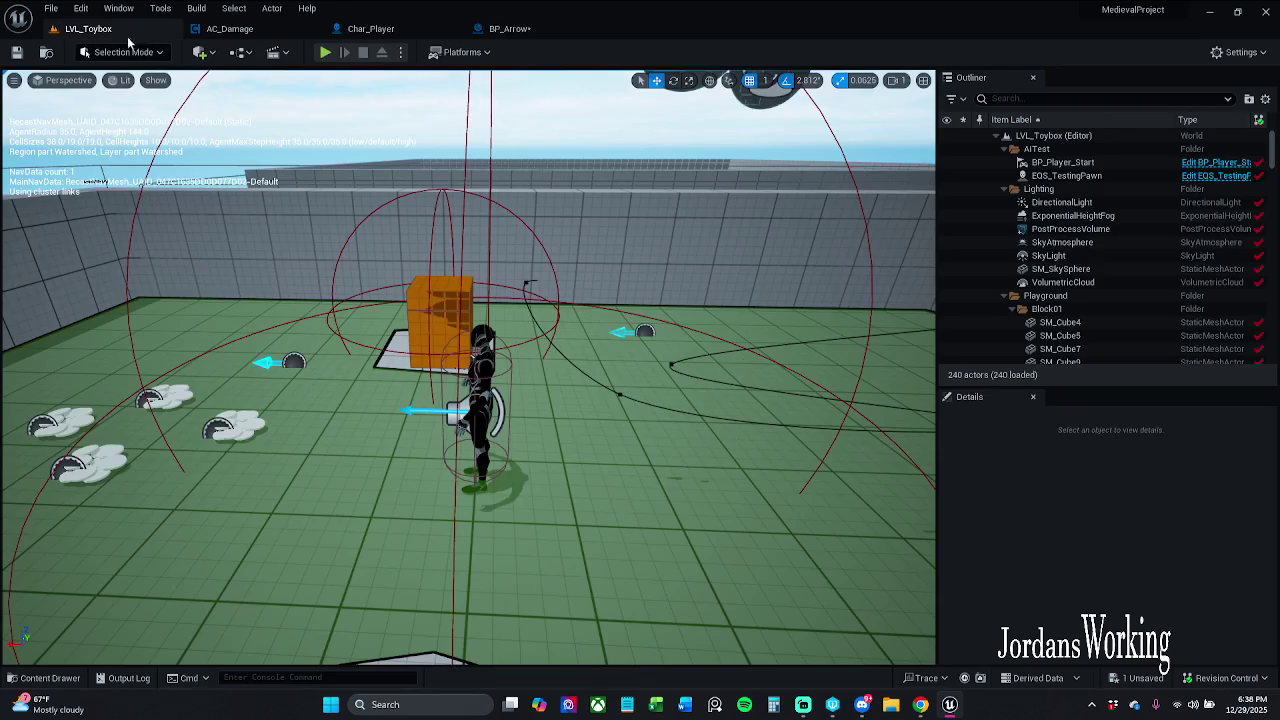
Play-test LVL_Toybox firing several arrows, then stop and jump to the failing F Health Damage Recieved node
click(325, 52)
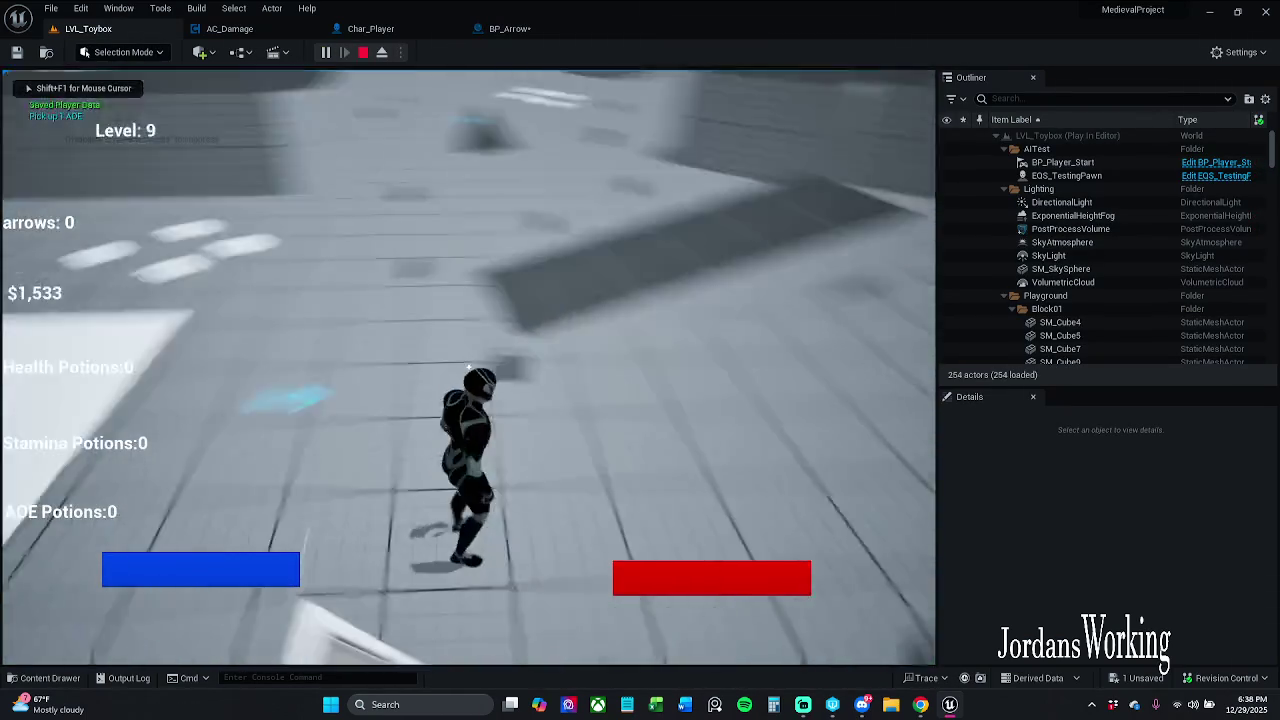
click(468, 368)
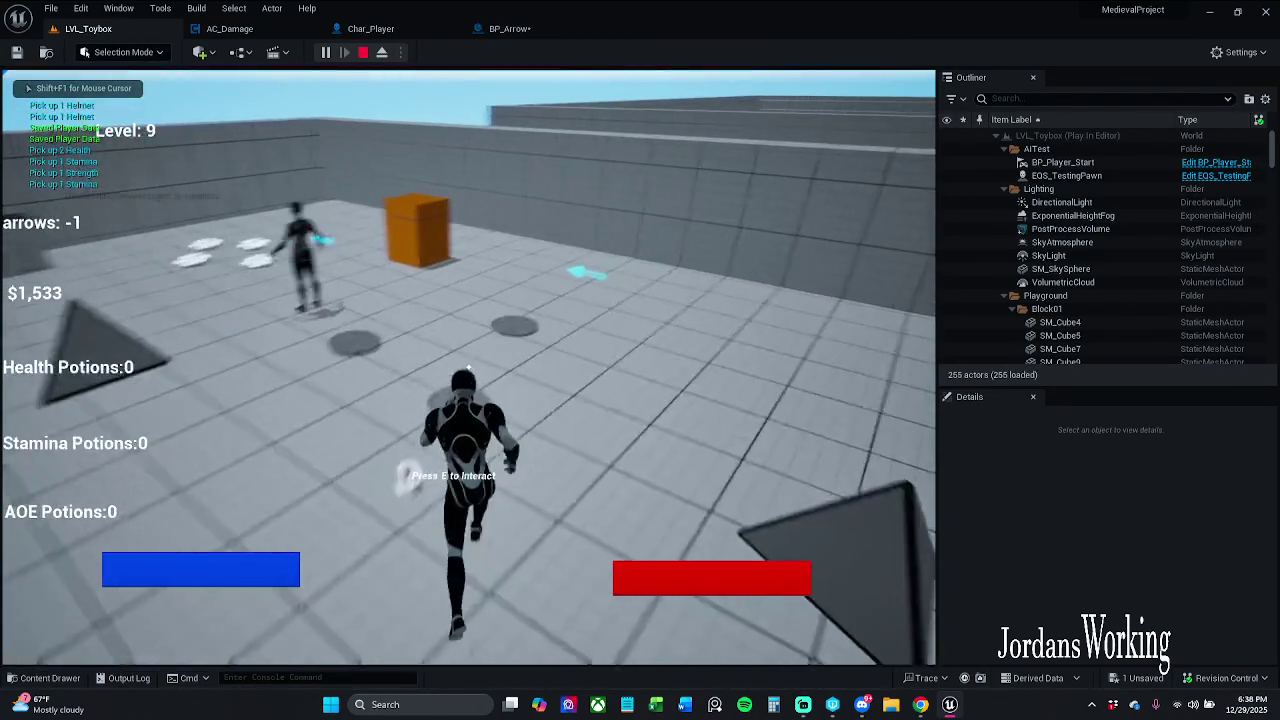
click(468, 368)
click(468, 368)
key(w)
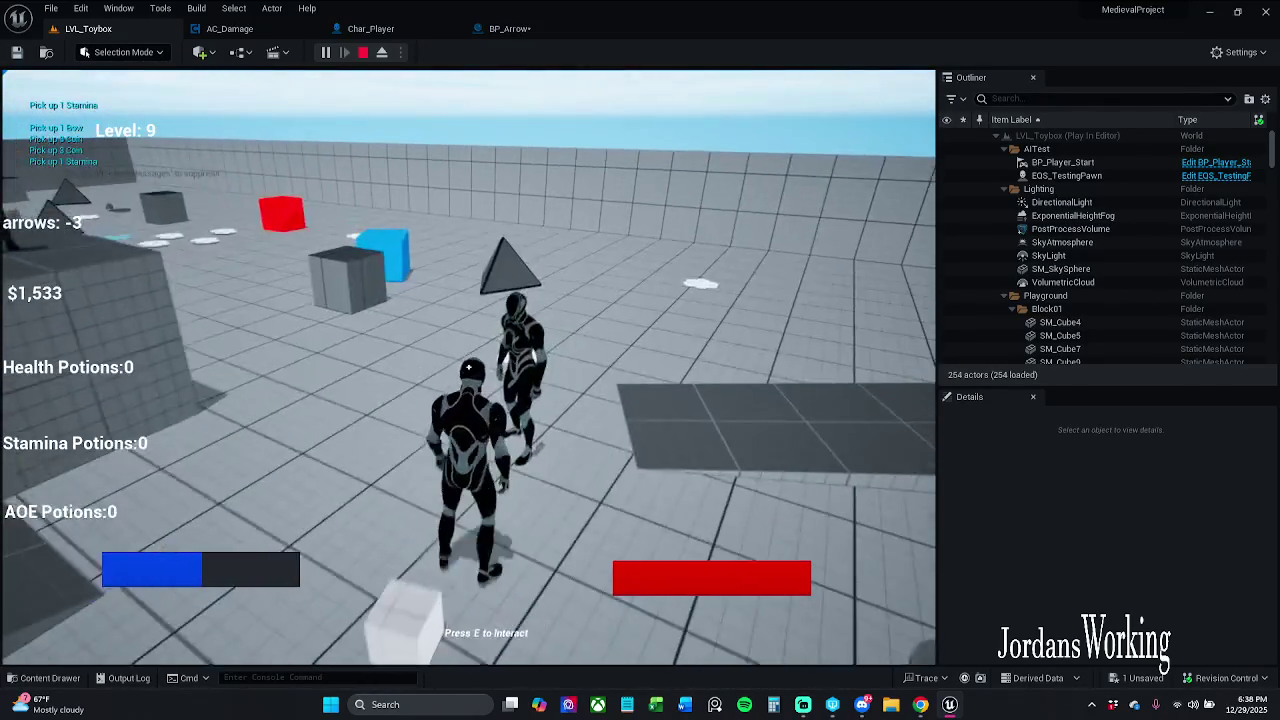
click(468, 368)
click(468, 368)
click(468, 368)
click(468, 368)
click(468, 368)
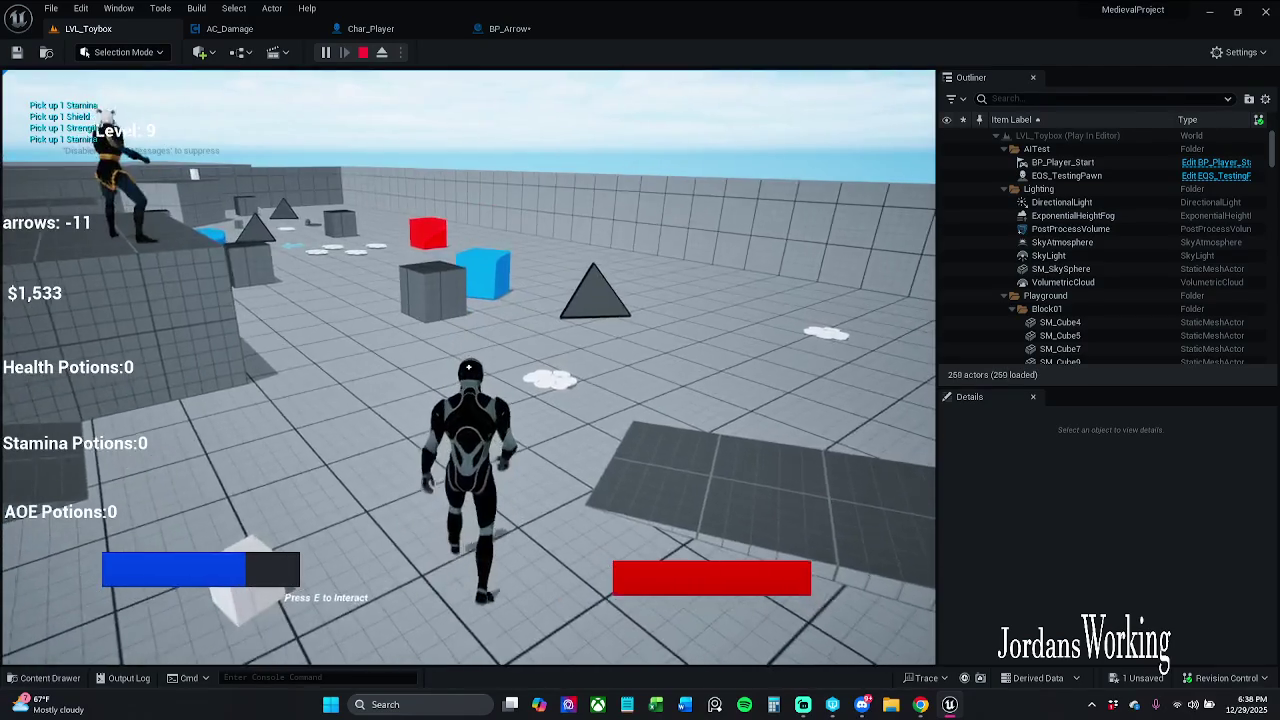
key(Escape)
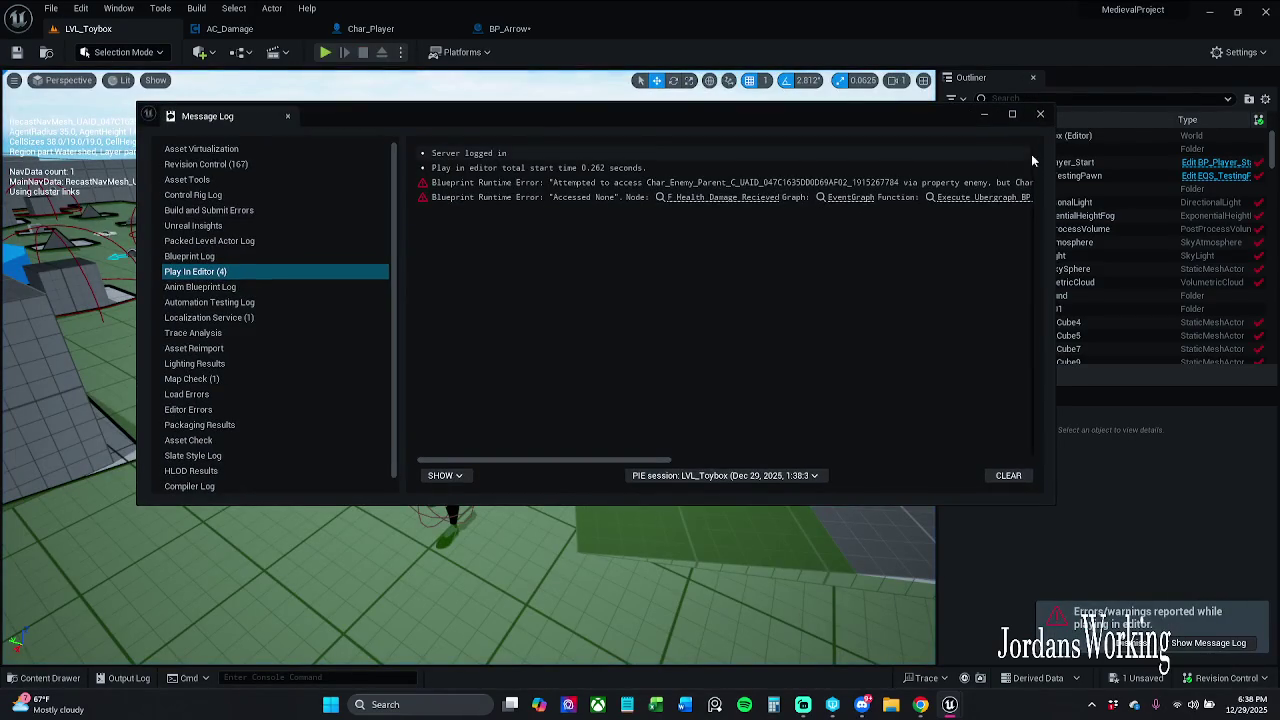
click(725, 198)
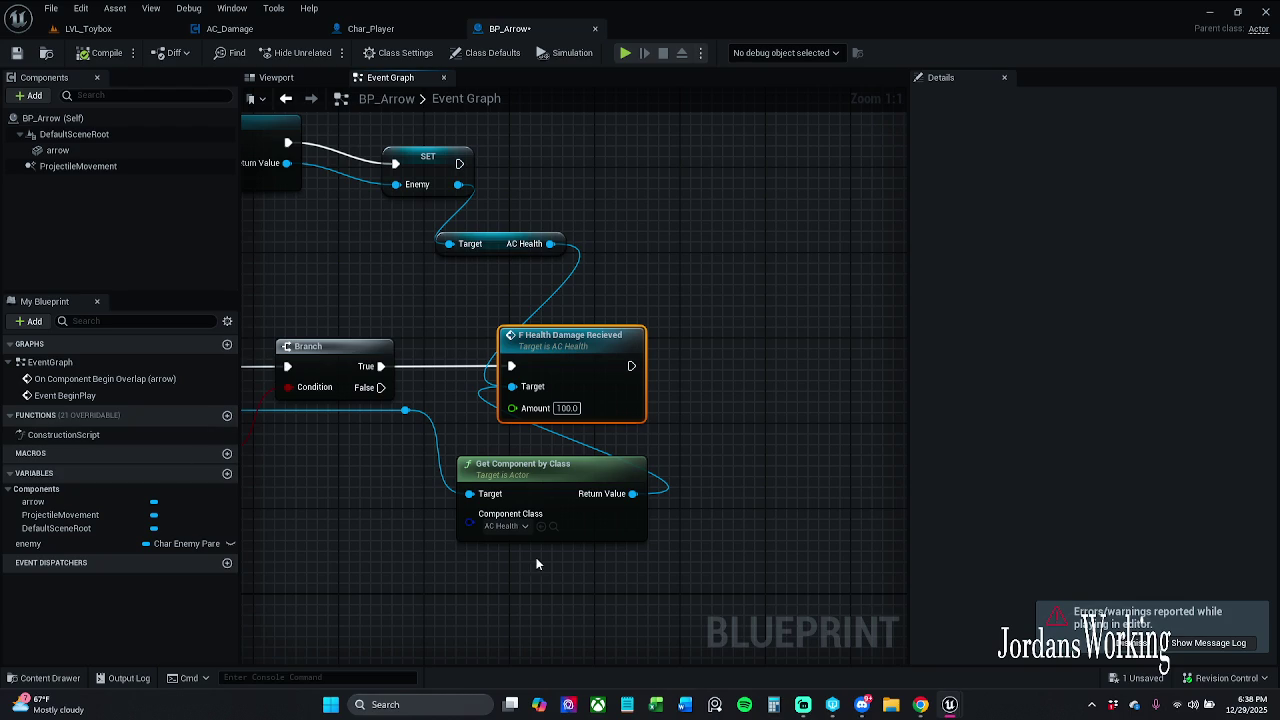
Delete the BeginPlay, Get Actor Of Class, SET and AC Health nodes
scroll(731, 320, down, 2)
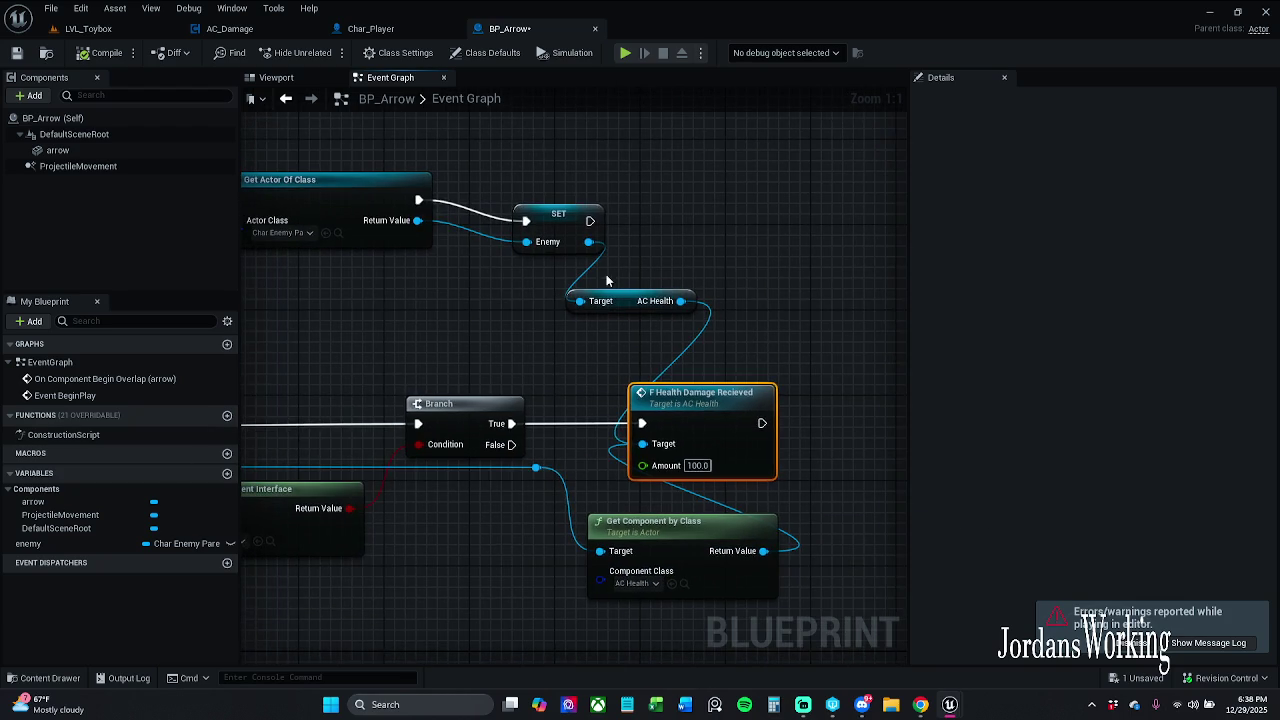
mouse_move(406, 178)
mouse_down()
mouse_move(669, 324)
mouse_move(905, 333)
mouse_move(776, 319)
mouse_move(899, 376)
mouse_move(840, 368)
mouse_up()
mouse_move(320, 160)
mouse_down()
mouse_move(857, 314)
mouse_move(830, 352)
mouse_up()
key(Delete)
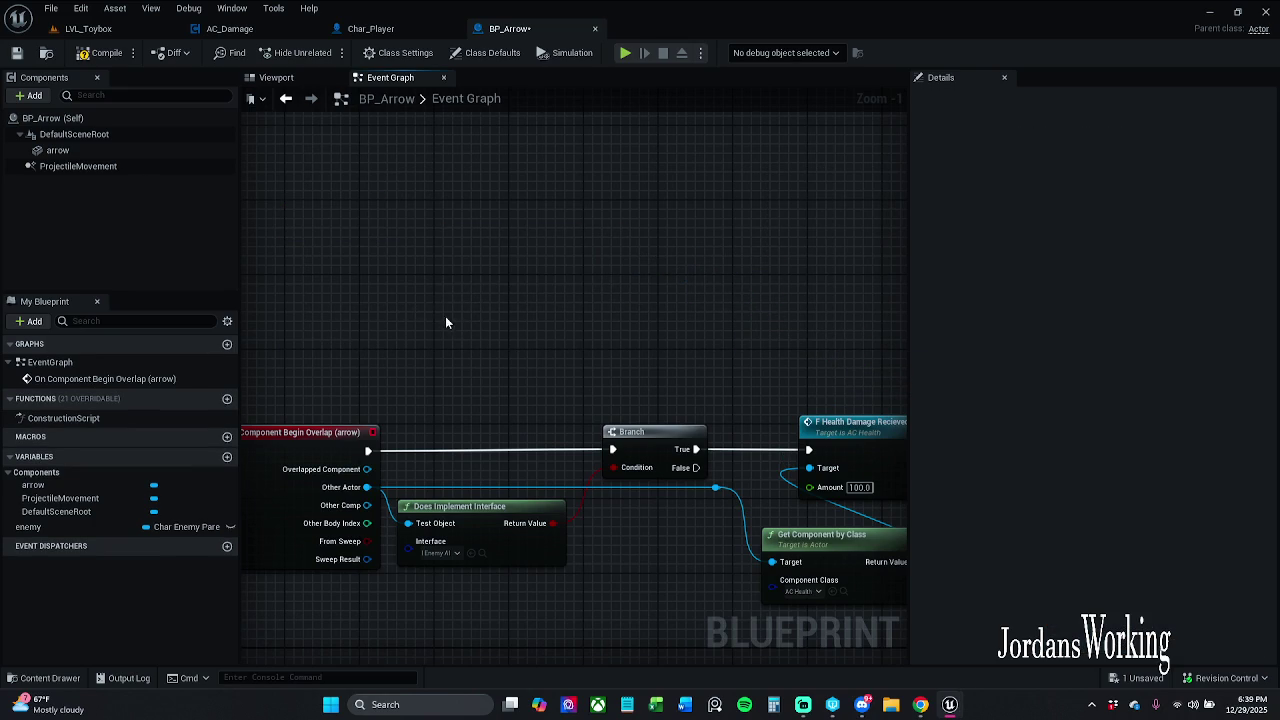
Pan back to the remaining overlap damage logic and switch to the arrow's Viewport preview
drag(417, 226, 389, 200)
mouse_move(514, 272)
mouse_down()
mouse_move(403, 240)
mouse_move(520, 221)
mouse_up()
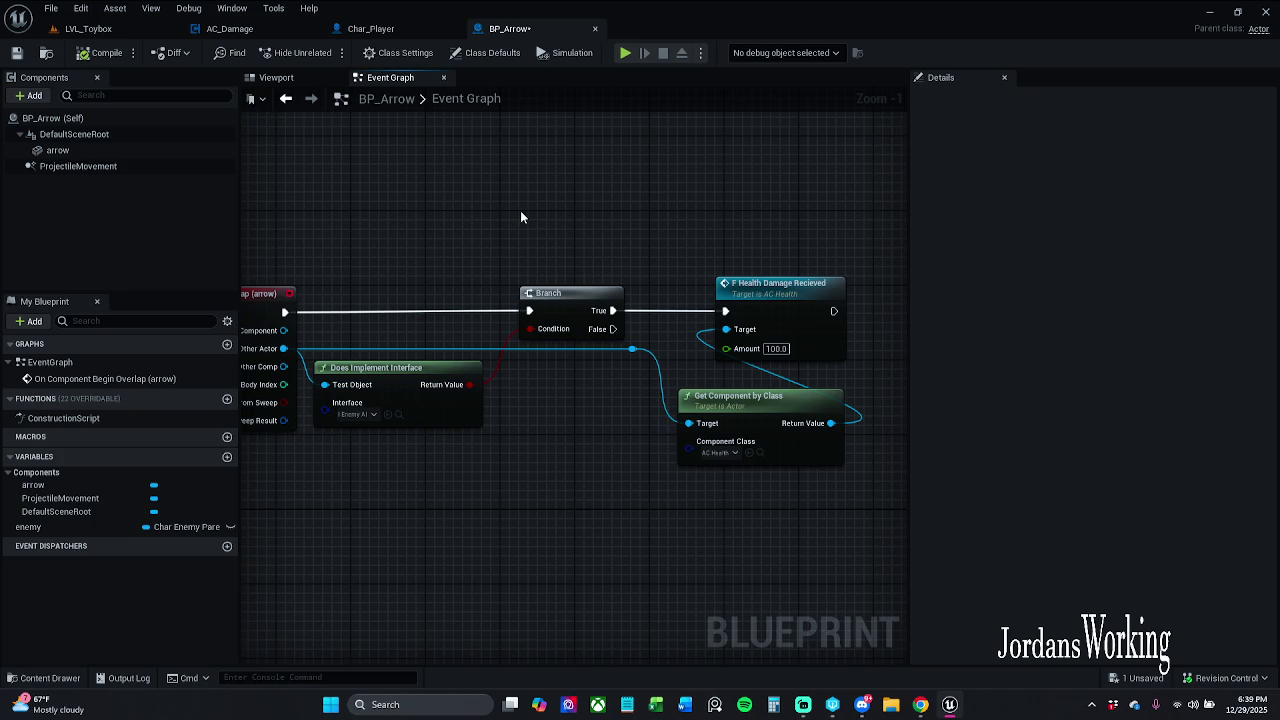
drag(520, 216, 645, 227)
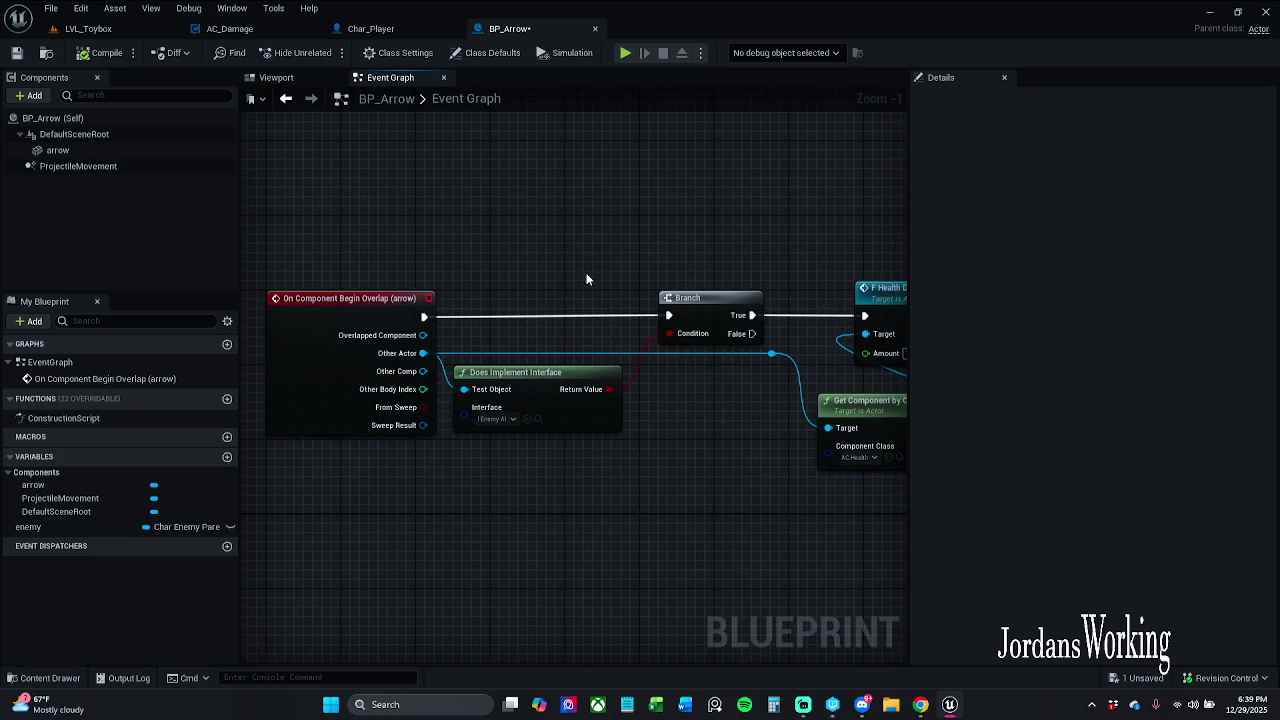
drag(370, 295, 413, 273)
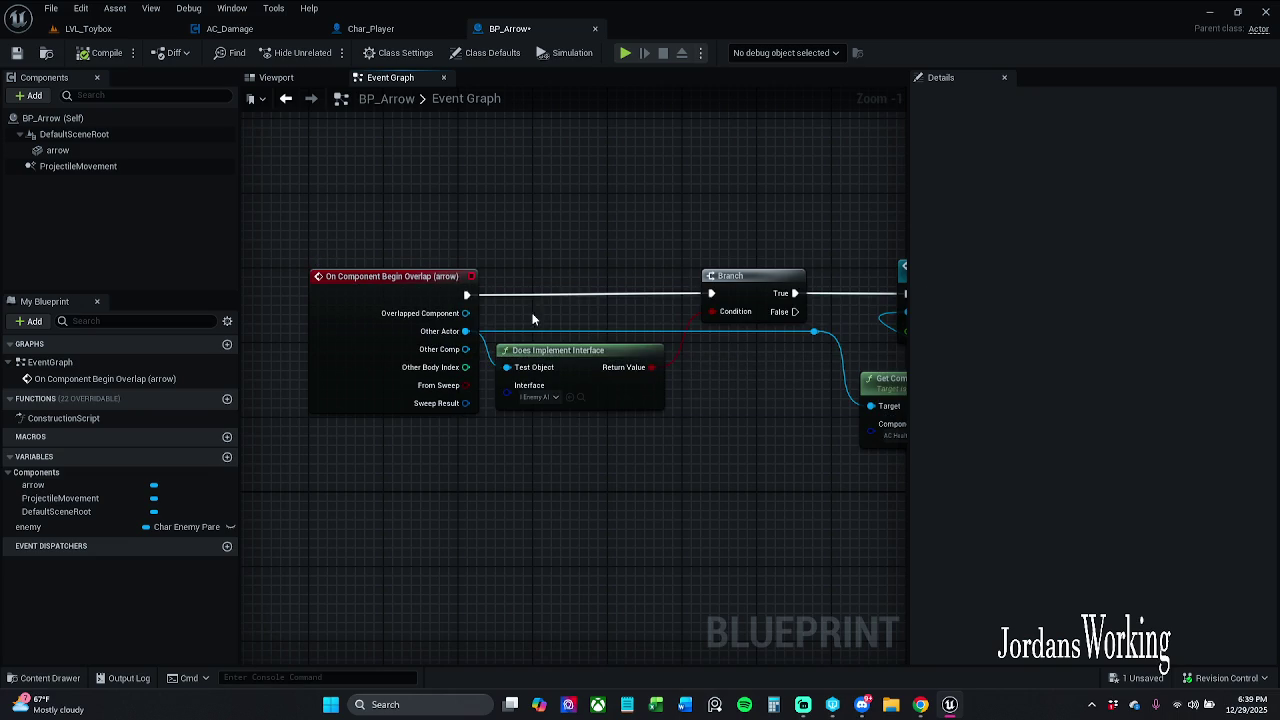
drag(460, 284, 395, 275)
click(276, 77)
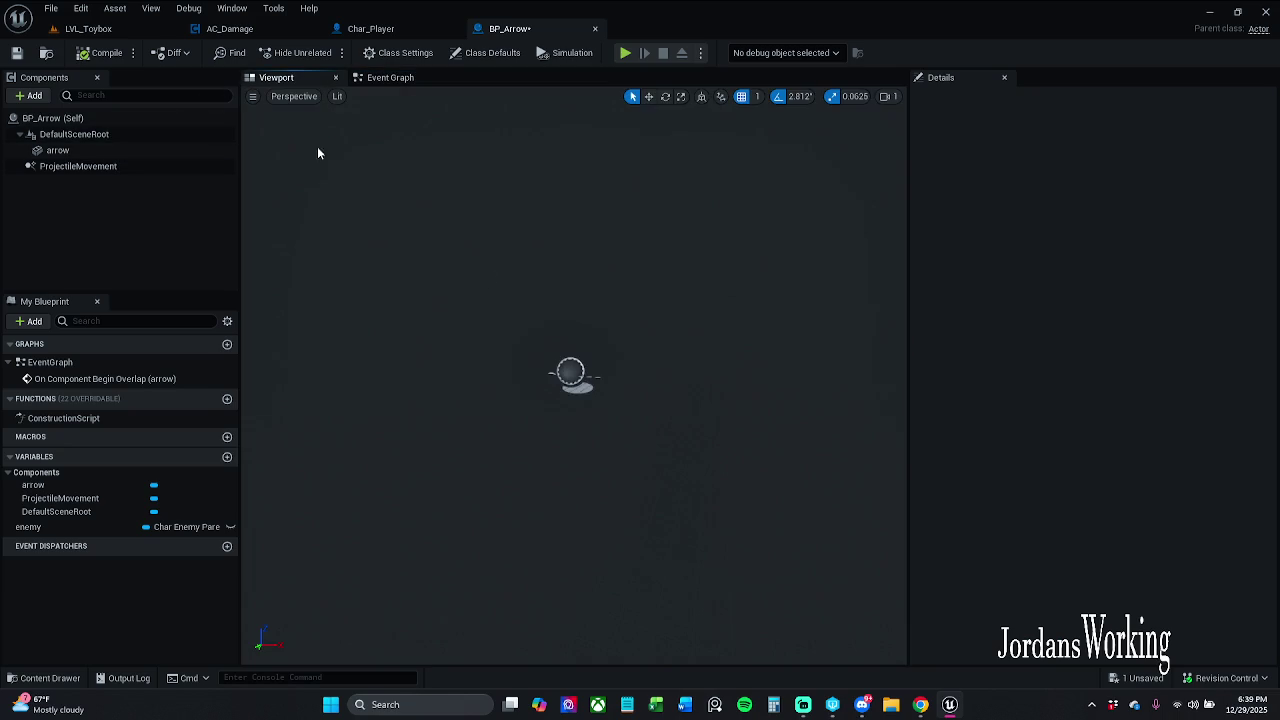
Select the arrow component, review the damage nodes in the Event Graph, and save BP_Arrow
click(120, 150)
click(399, 78)
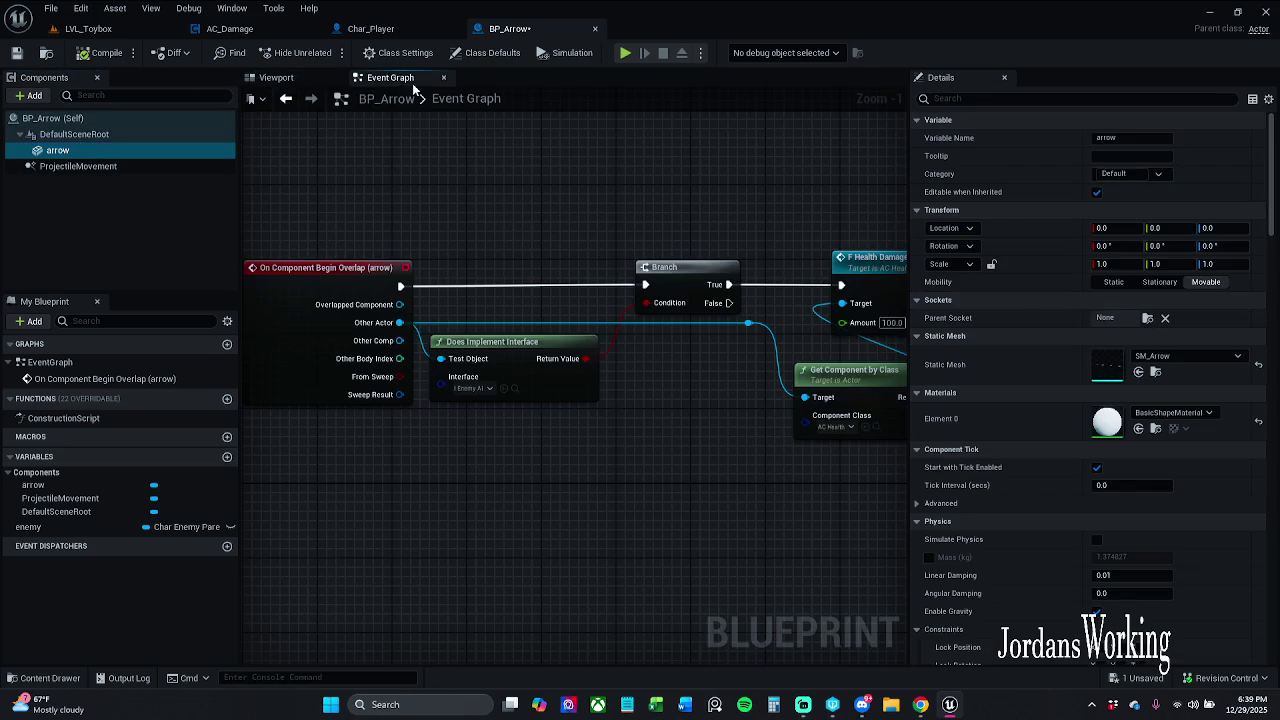
drag(559, 318, 494, 317)
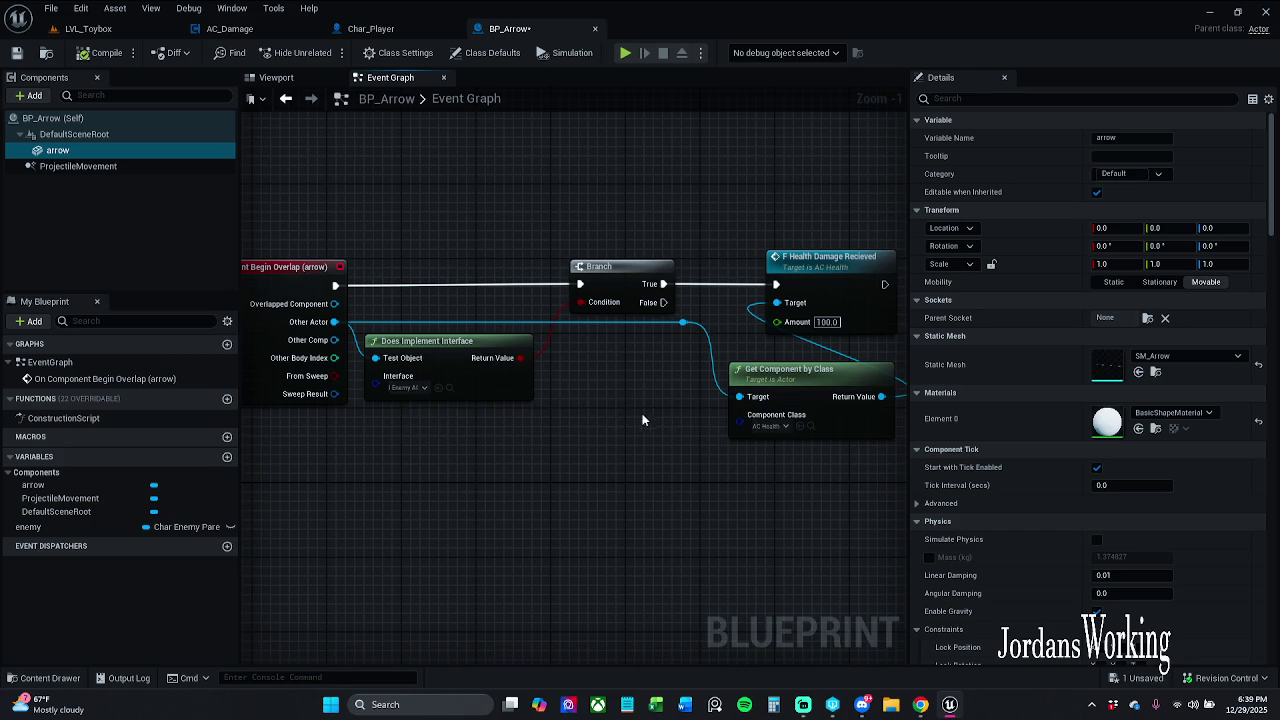
drag(641, 410, 508, 386)
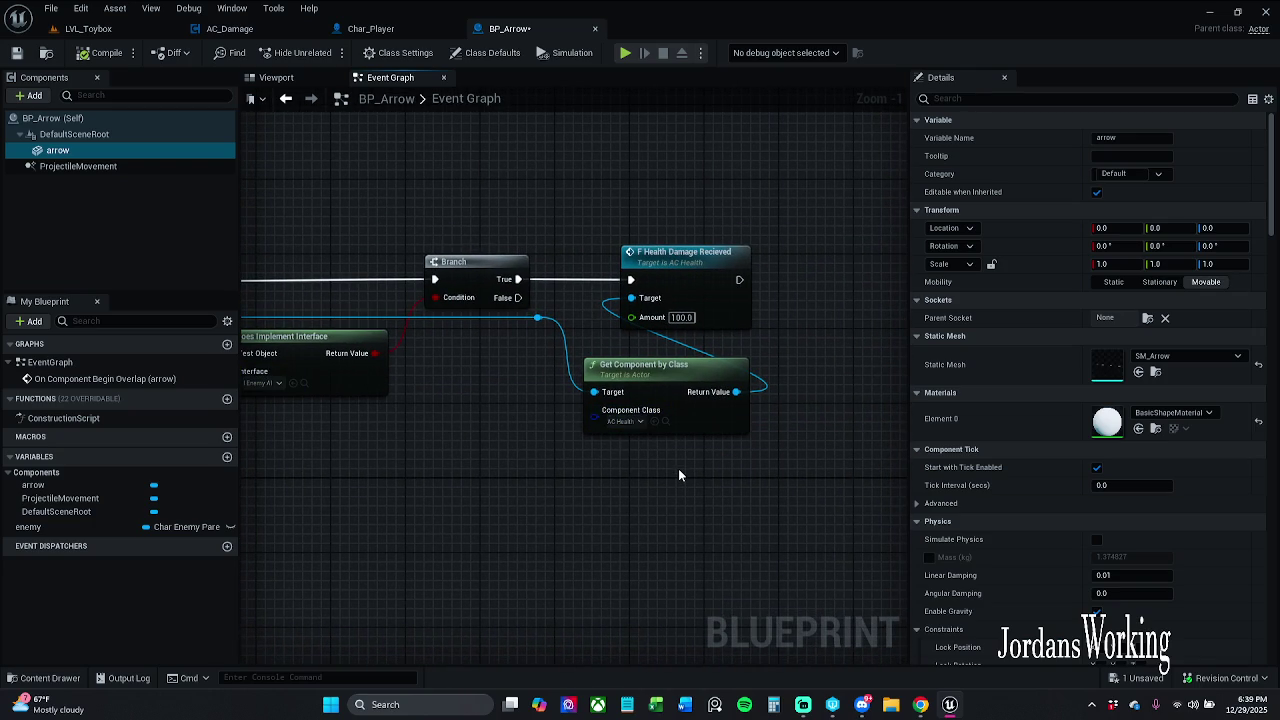
click(16, 52)
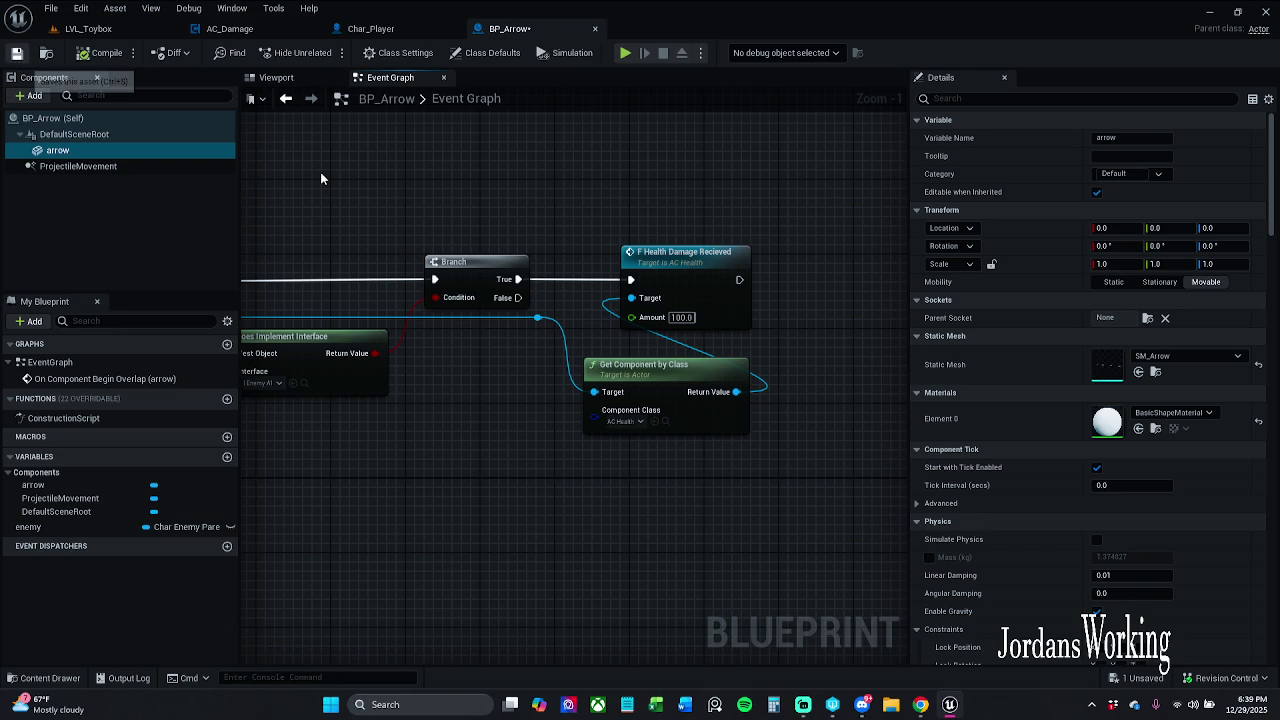
Play LVL_Toybox and fire a long burst of arrows at the enemies before stopping
click(105, 30)
click(325, 52)
click(468, 367)
click(468, 367)
click(468, 367)
click(468, 367)
click(468, 367)
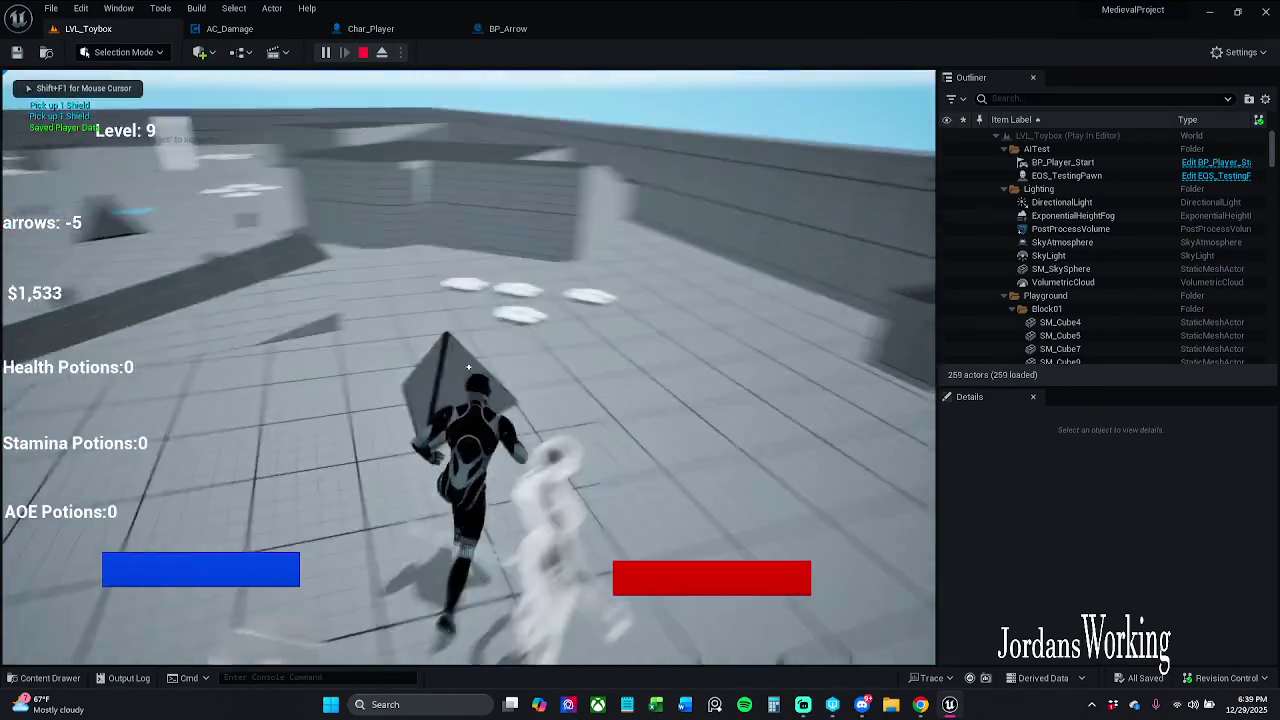
click(468, 367)
click(468, 367)
click(468, 367)
click(468, 367)
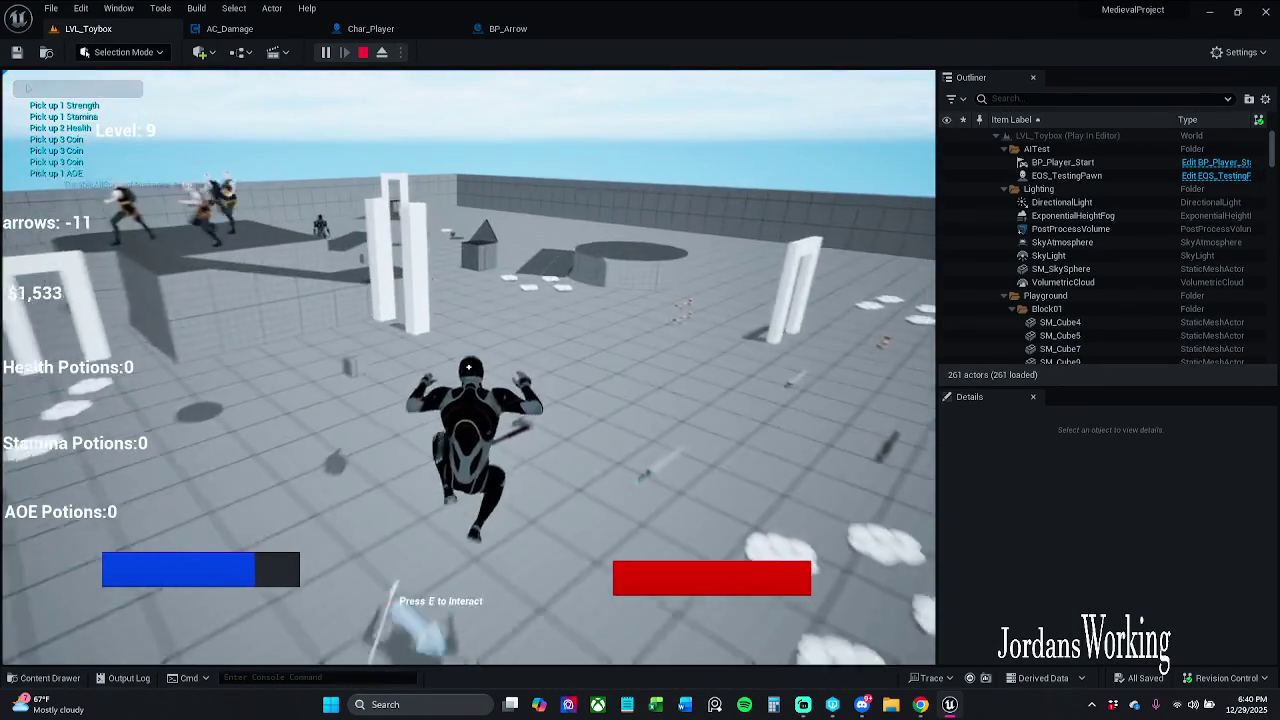
click(468, 367)
click(468, 367)
click(468, 367)
click(468, 367)
click(468, 367)
click(468, 367)
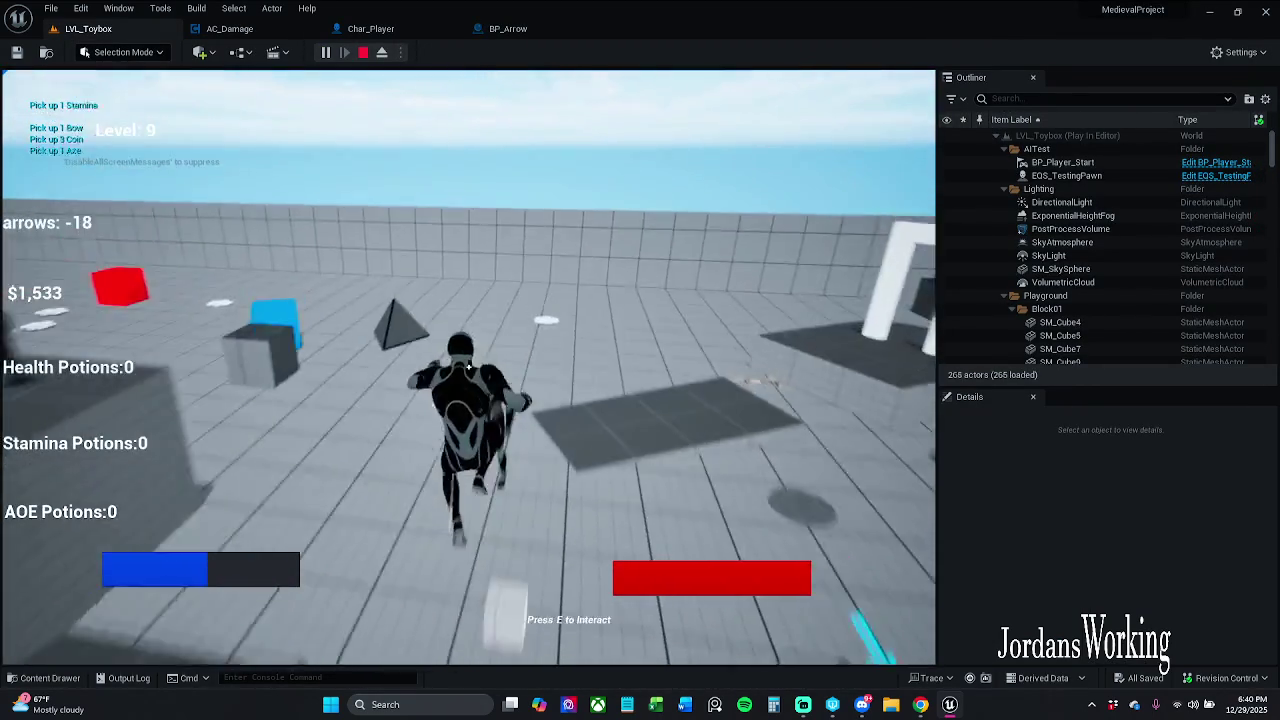
click(468, 367)
click(468, 367)
click(468, 367)
click(468, 367)
click(468, 367)
click(468, 367)
click(468, 367)
click(468, 367)
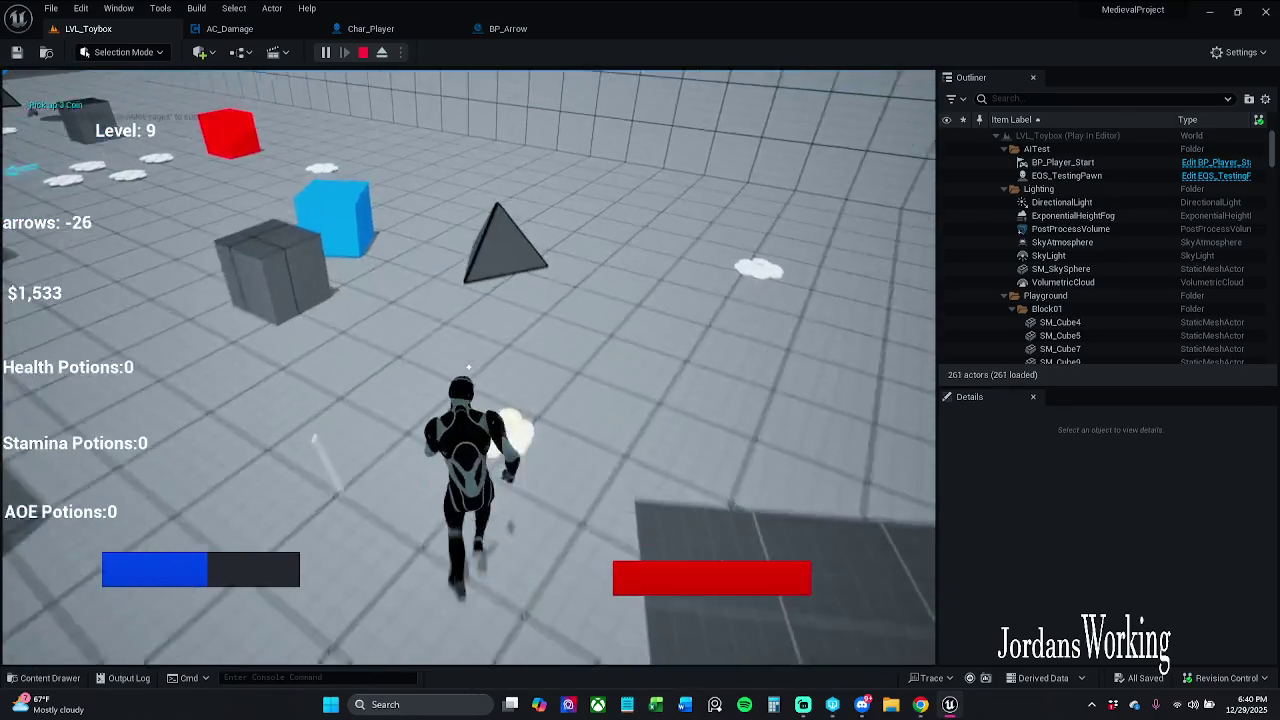
click(468, 367)
key(Escape)
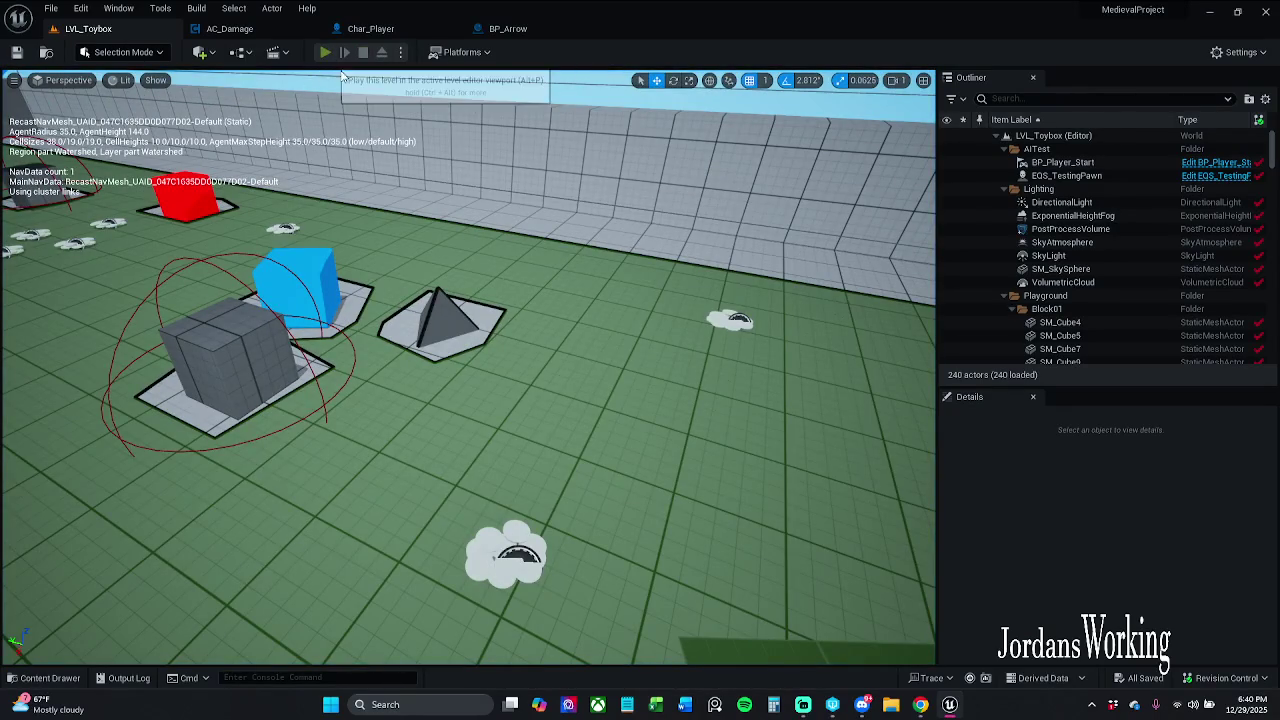
Play again, running and jumping to collect coins and AOE potions, then stop
click(328, 55)
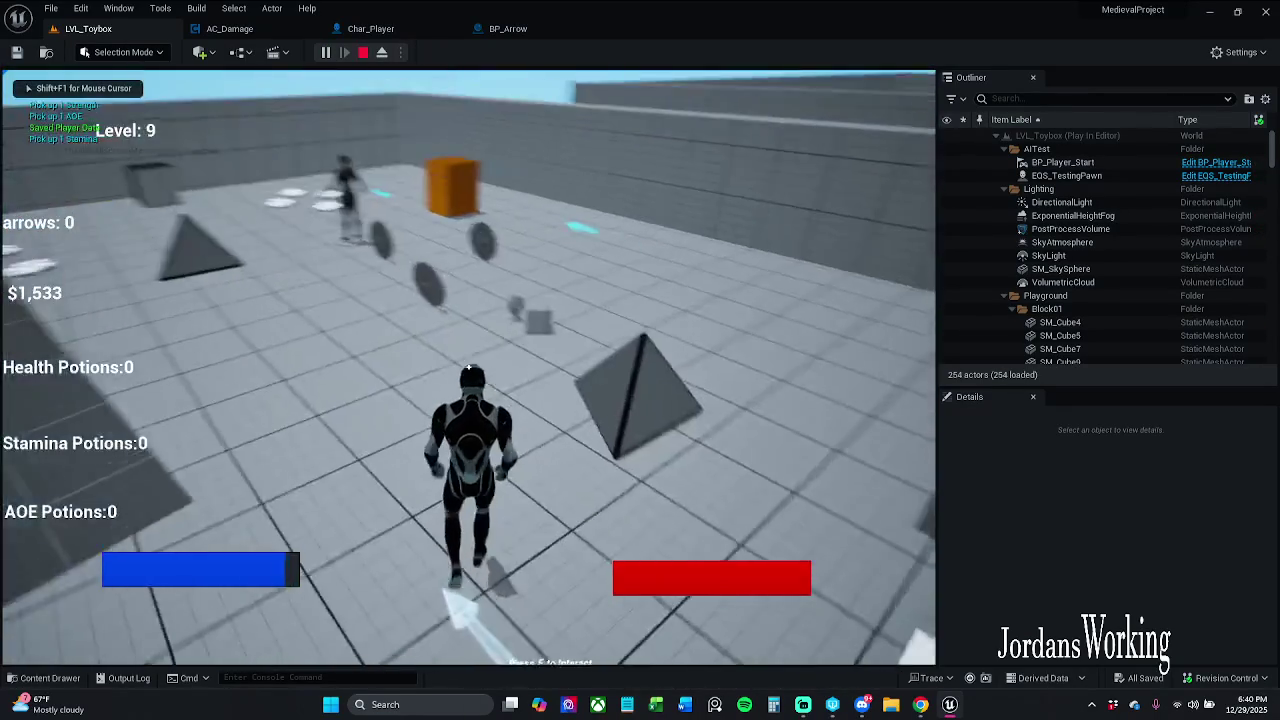
key(space)
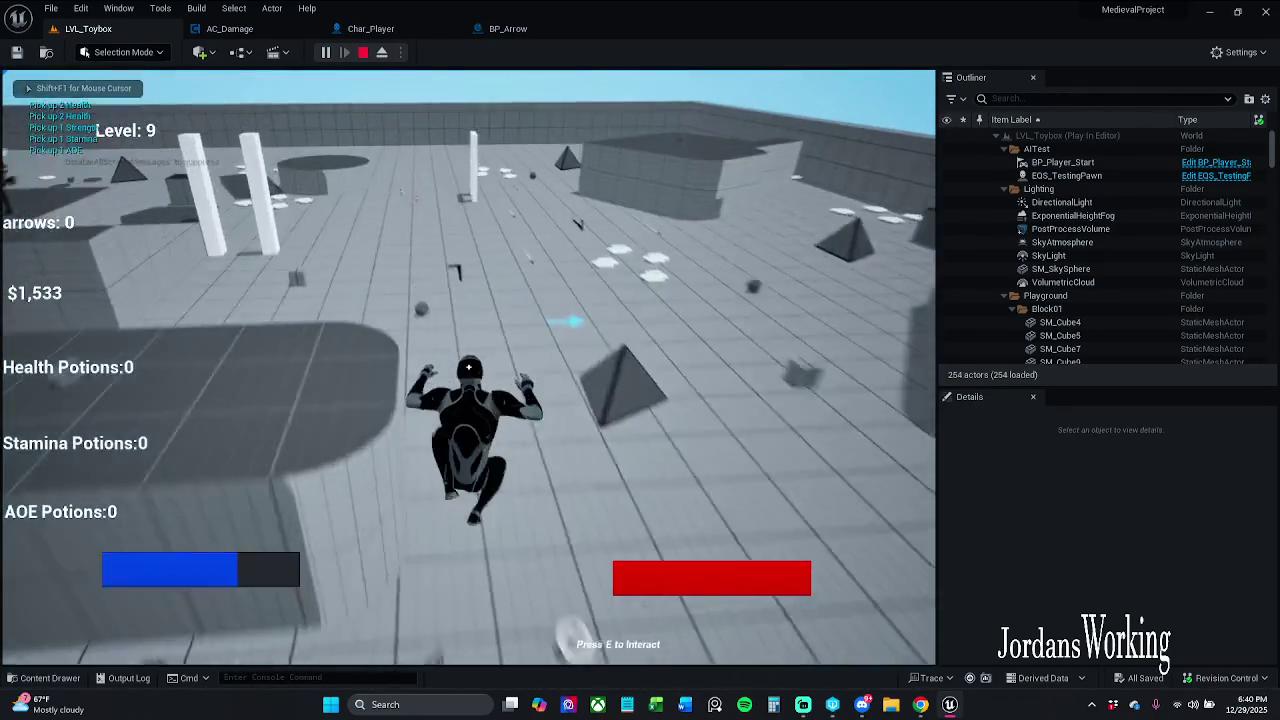
key(space)
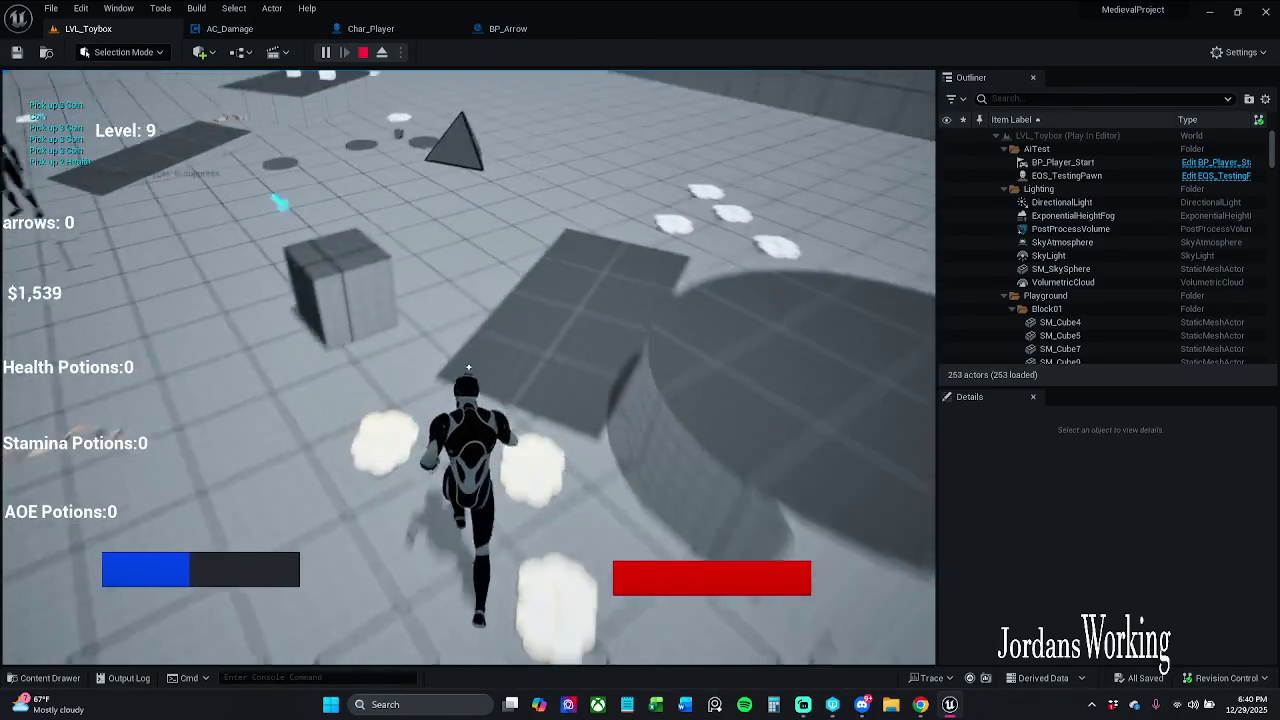
key(space)
key(space)
key(space)
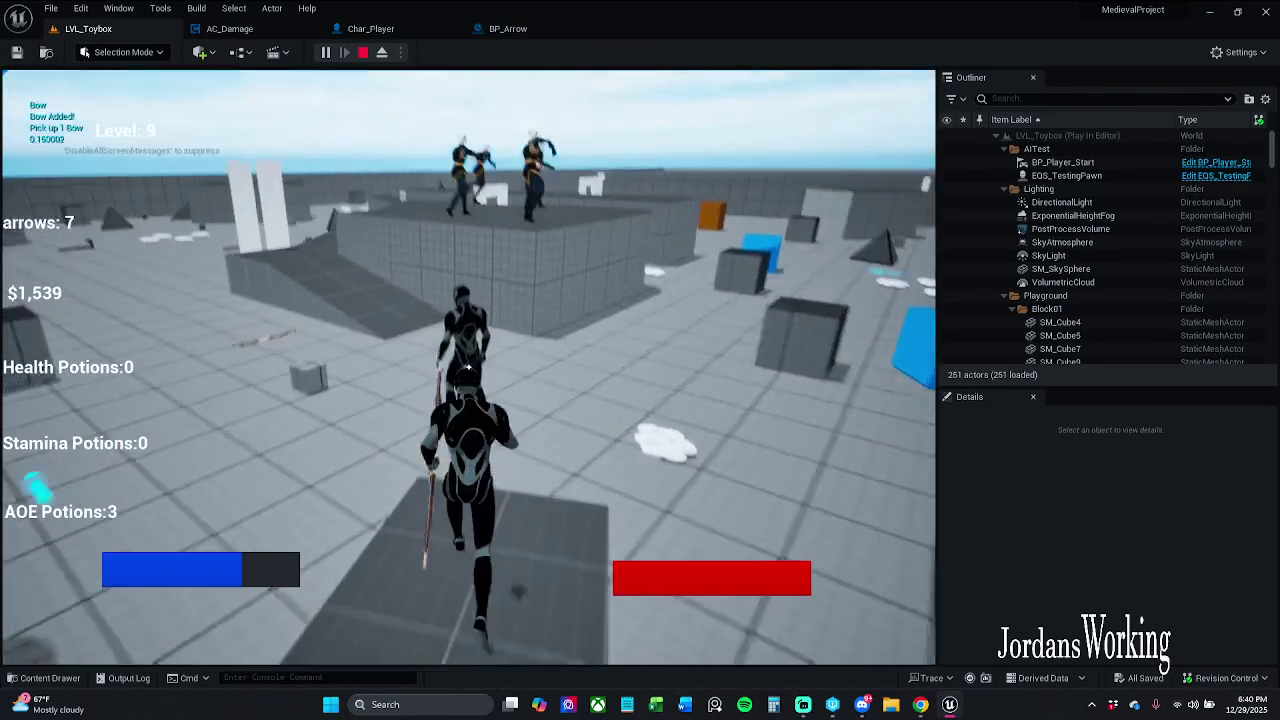
key(Escape)
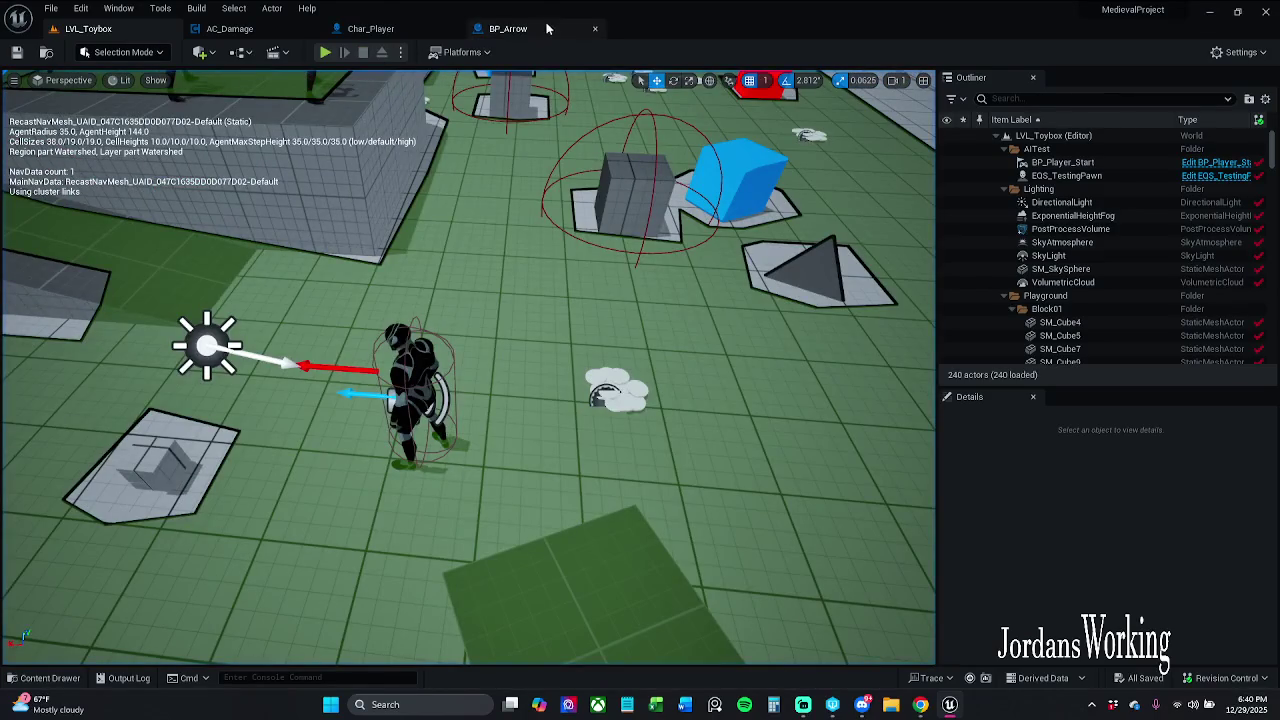
click(520, 29)
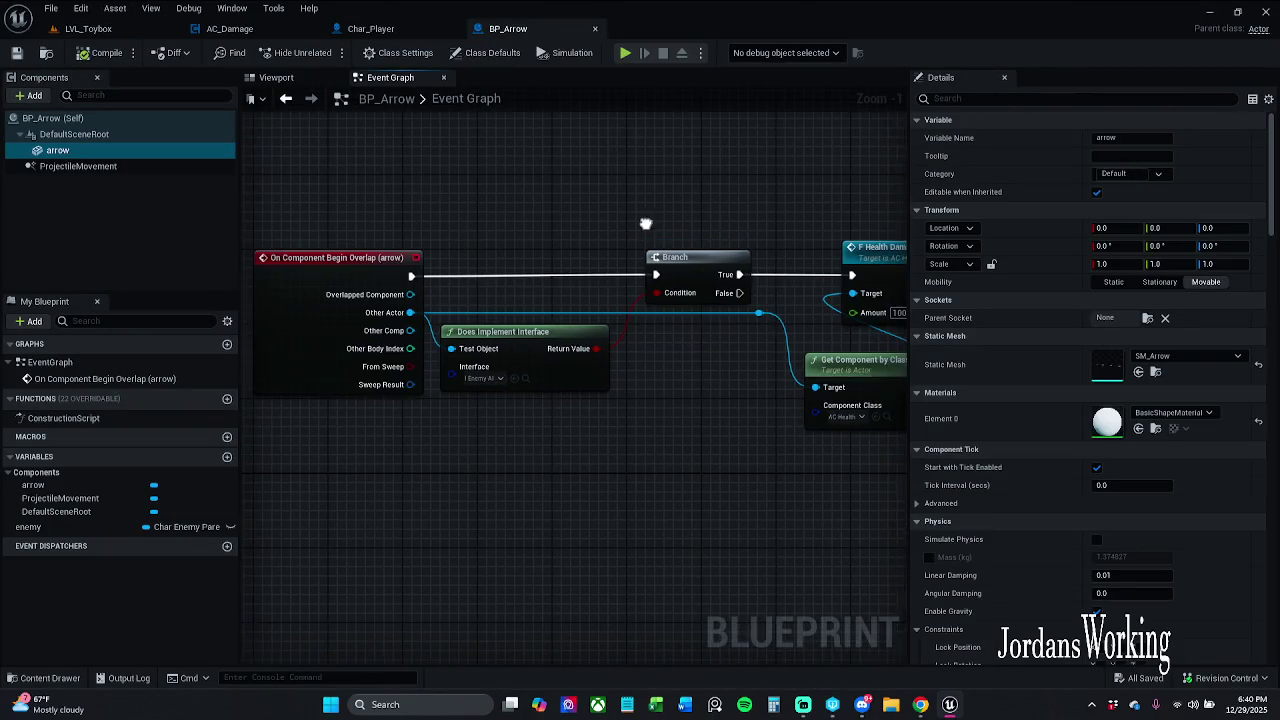
Wire Char_Player's Left Mouse Button Pressed pin into the Spawn Arrow call
click(387, 31)
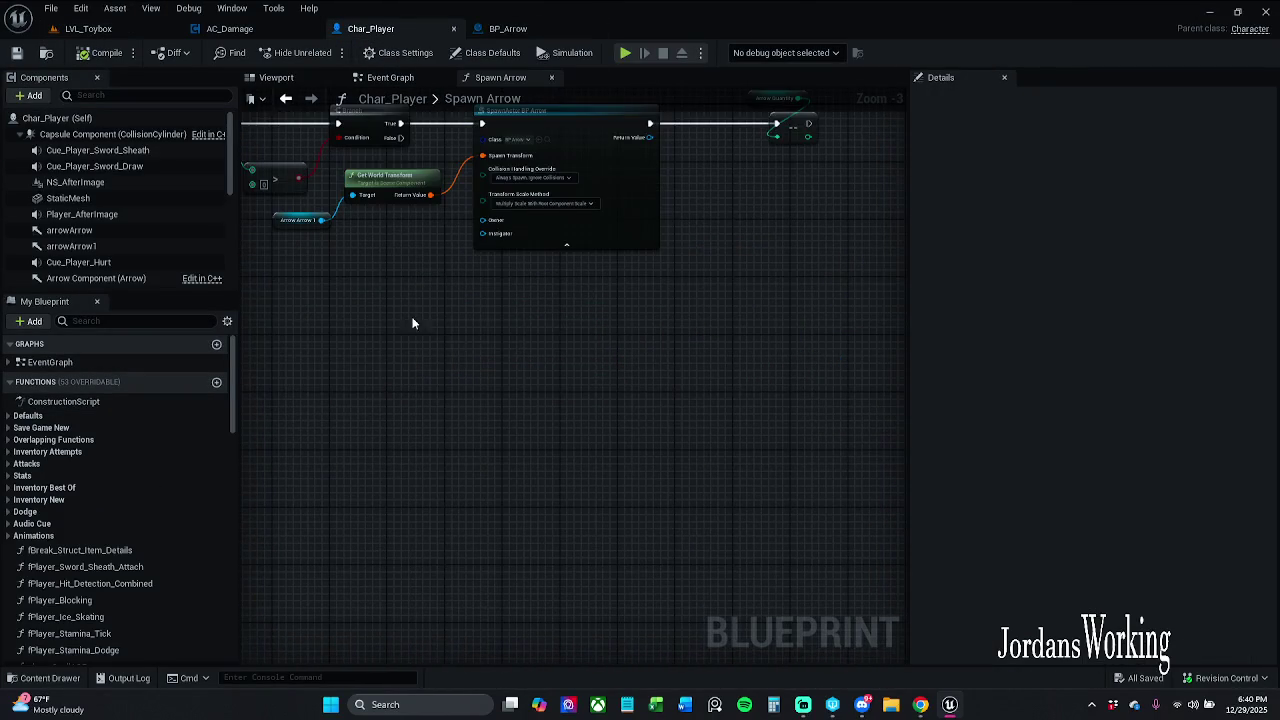
click(381, 78)
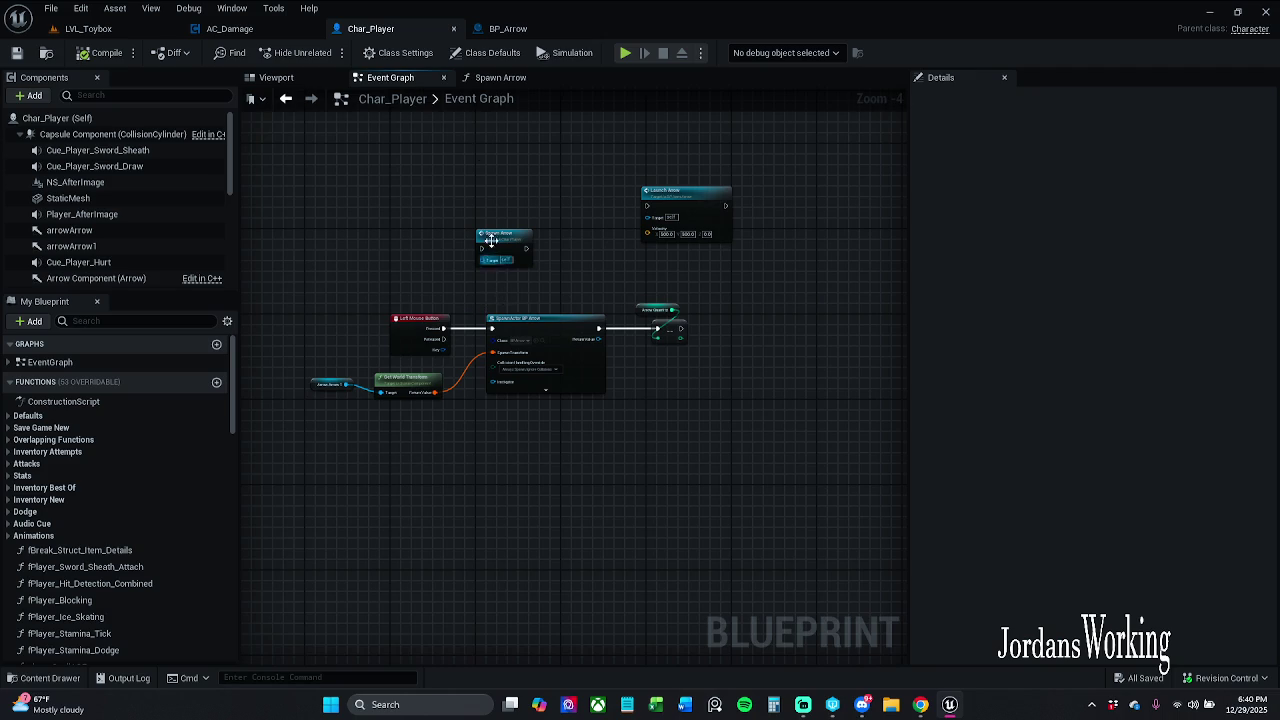
drag(444, 328, 481, 248)
double_click(497, 248)
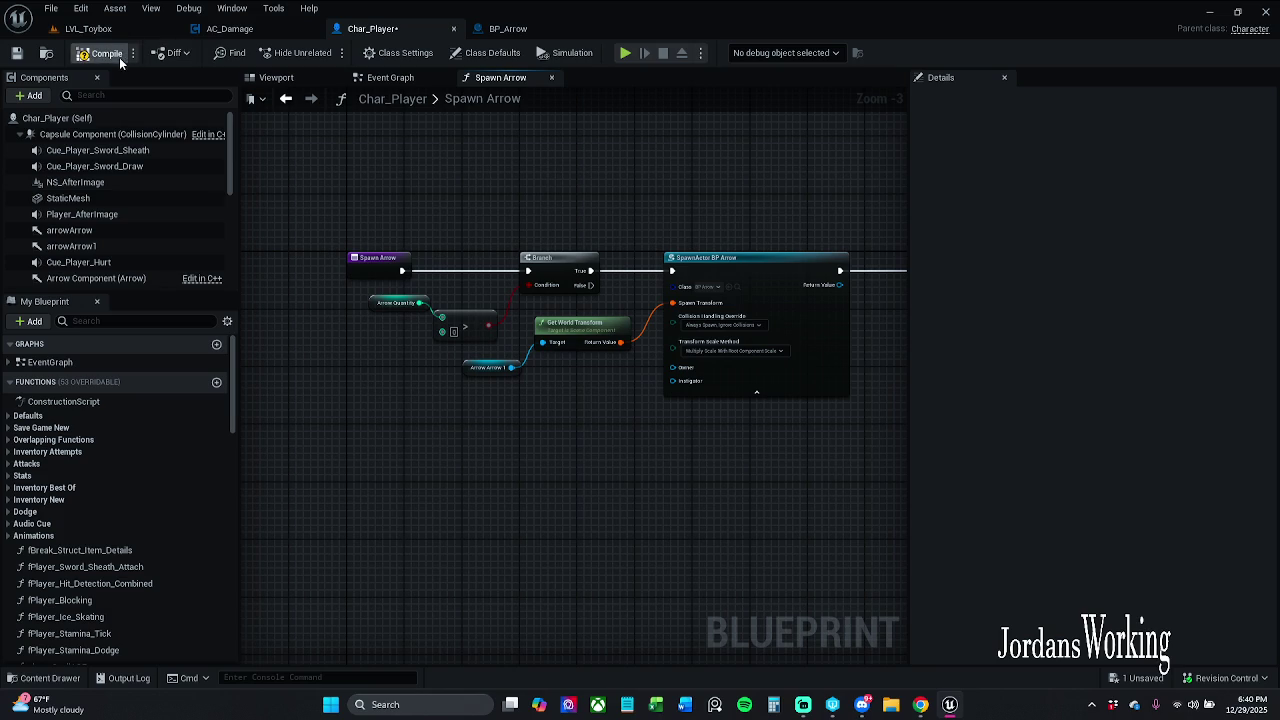
Play-test LVL_Toybox, firing one arrow so the count drops from 7 to 6, then stop
click(139, 24)
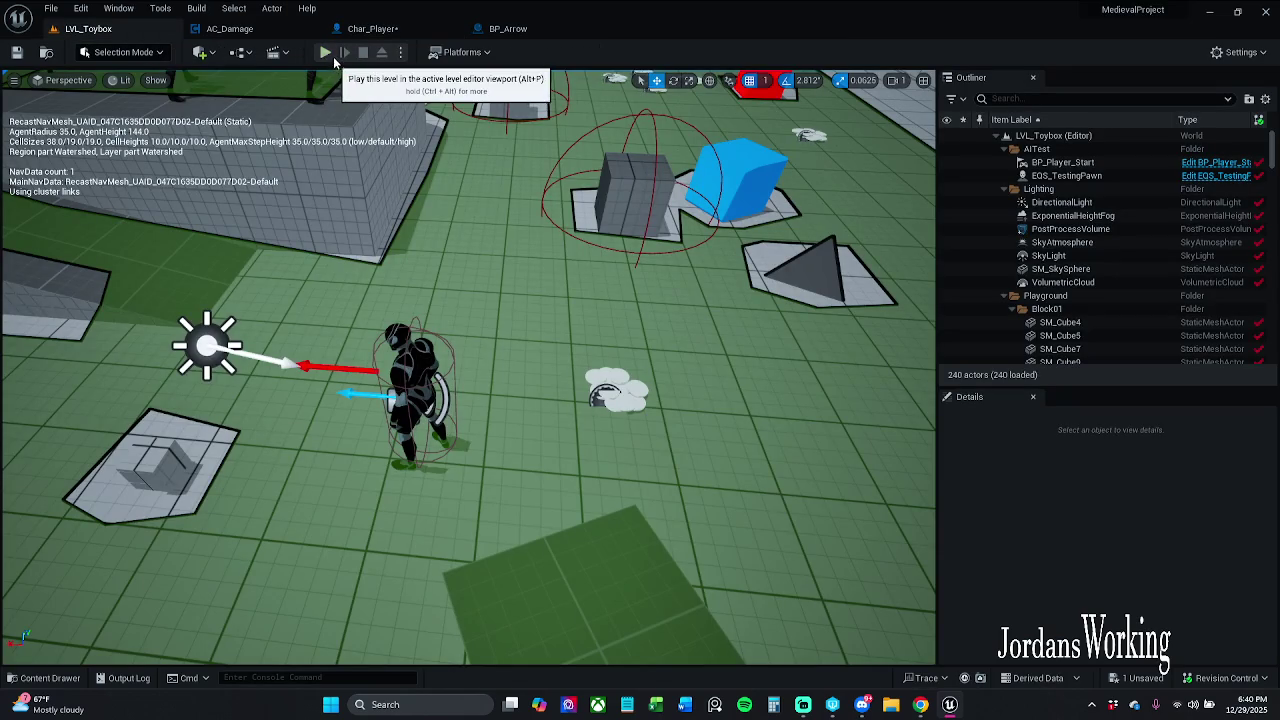
click(325, 52)
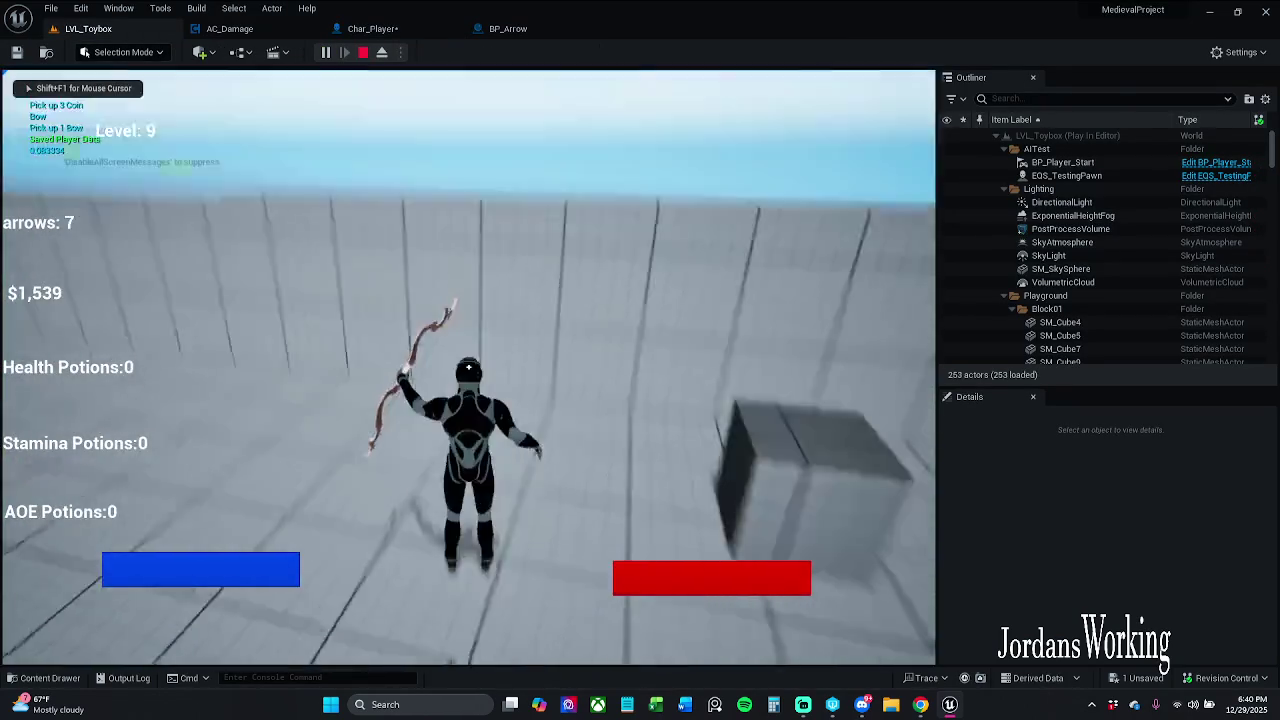
click(468, 367)
key(w)
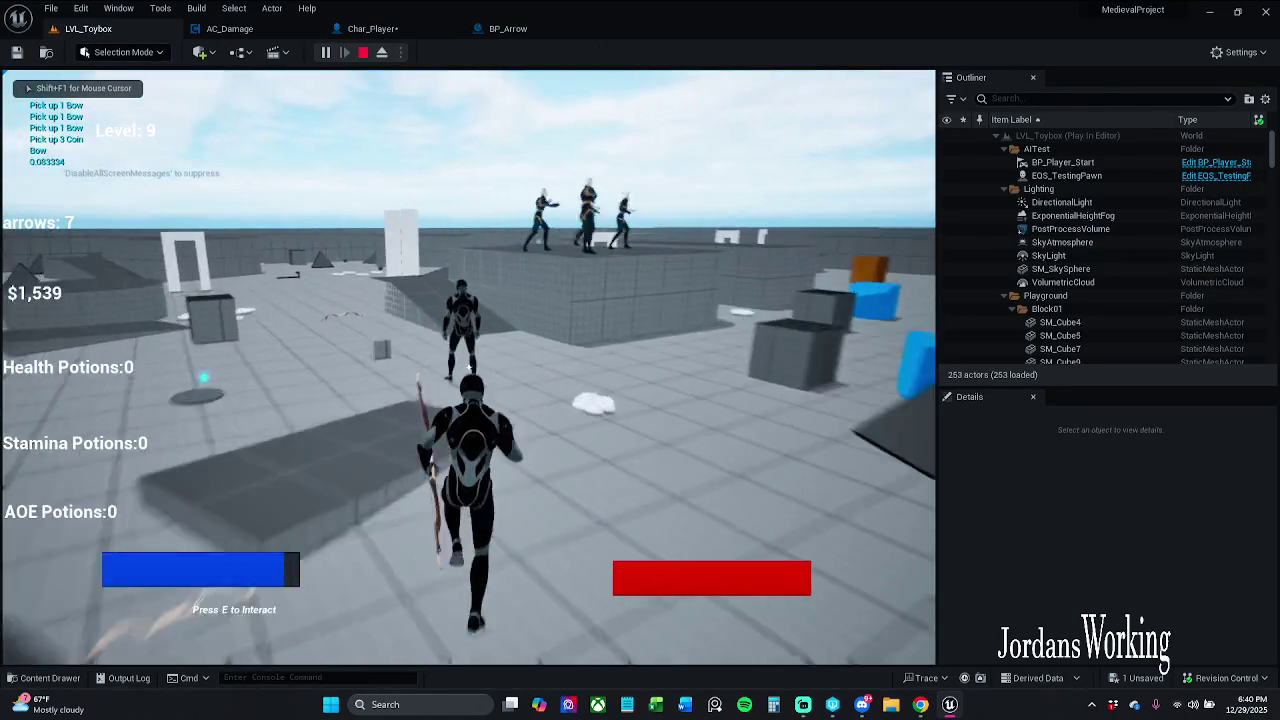
key(Escape)
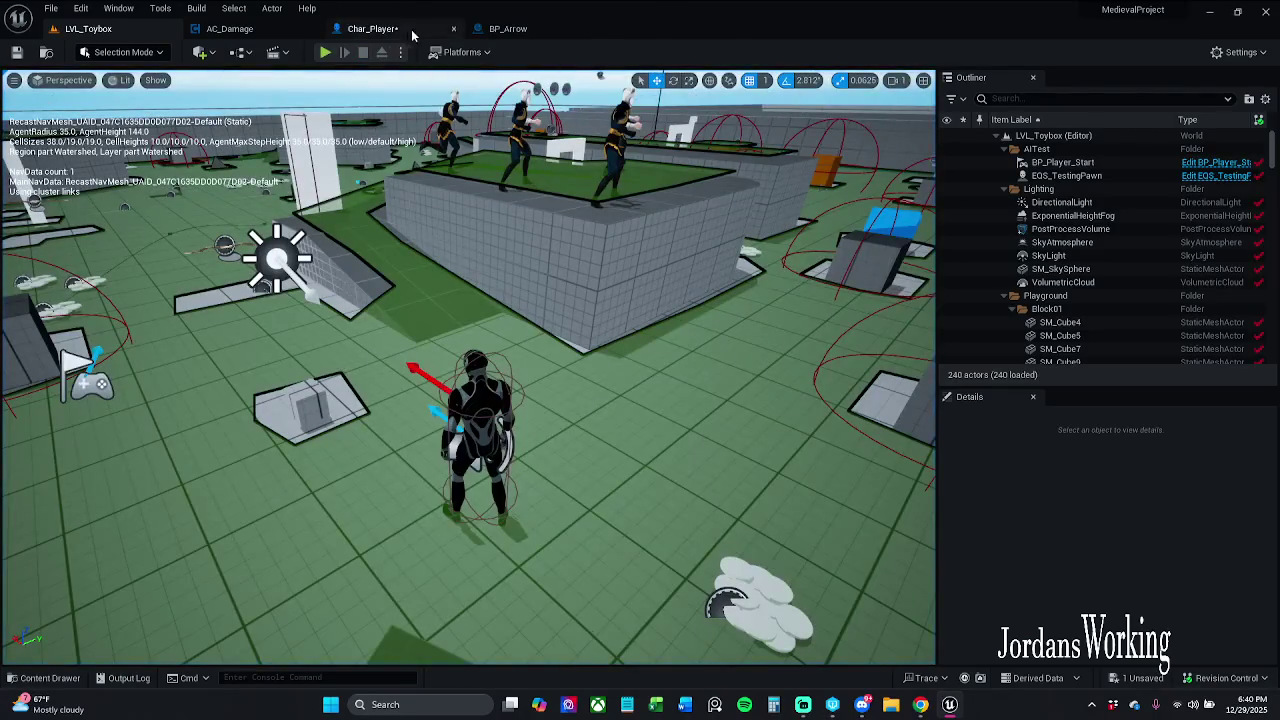
click(372, 28)
Save Char_Player, then delete its SpawnActor, Get World Transform, arrow and Launch Arrow nodes
click(15, 55)
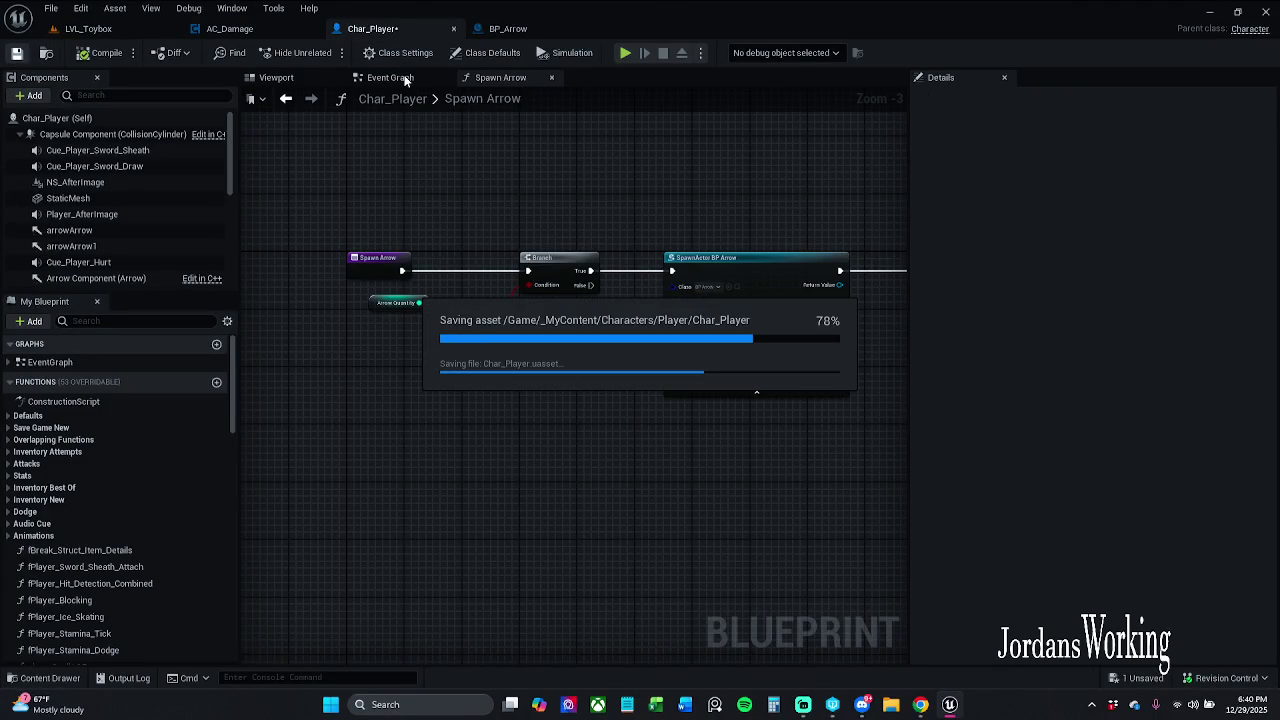
click(405, 79)
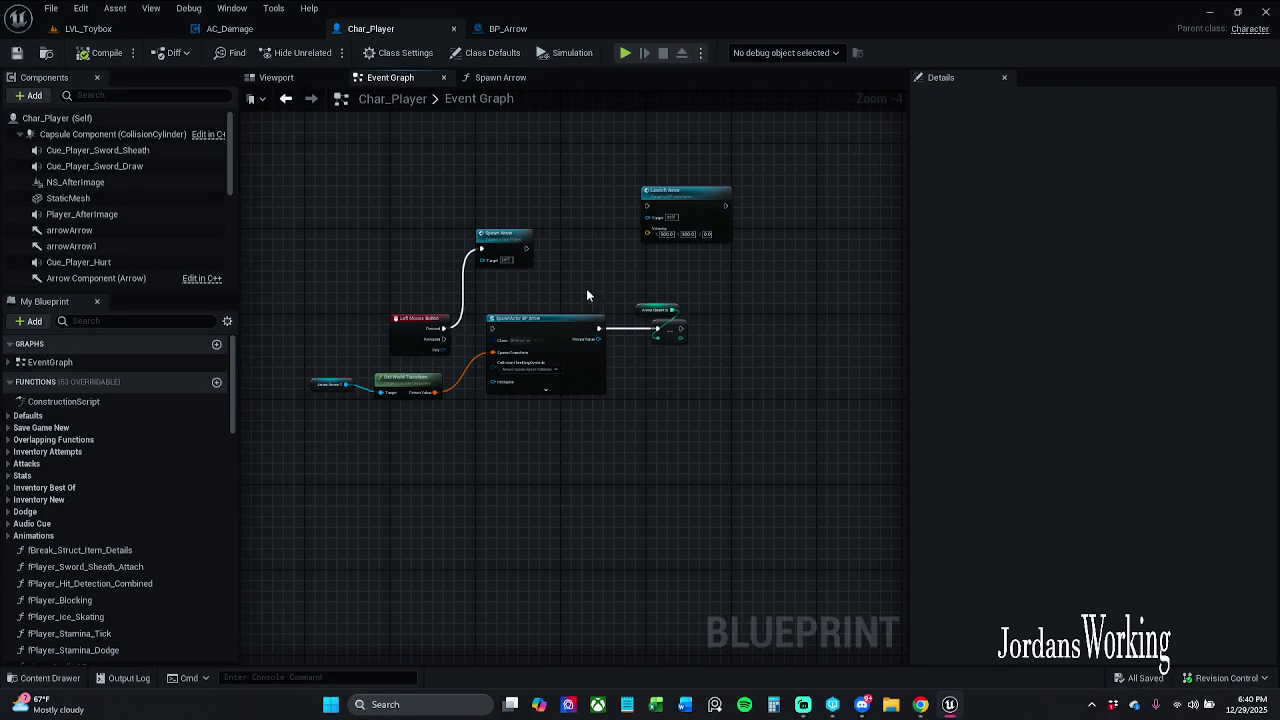
drag(775, 178, 625, 265)
drag(310, 430, 423, 391)
drag(572, 291, 685, 378)
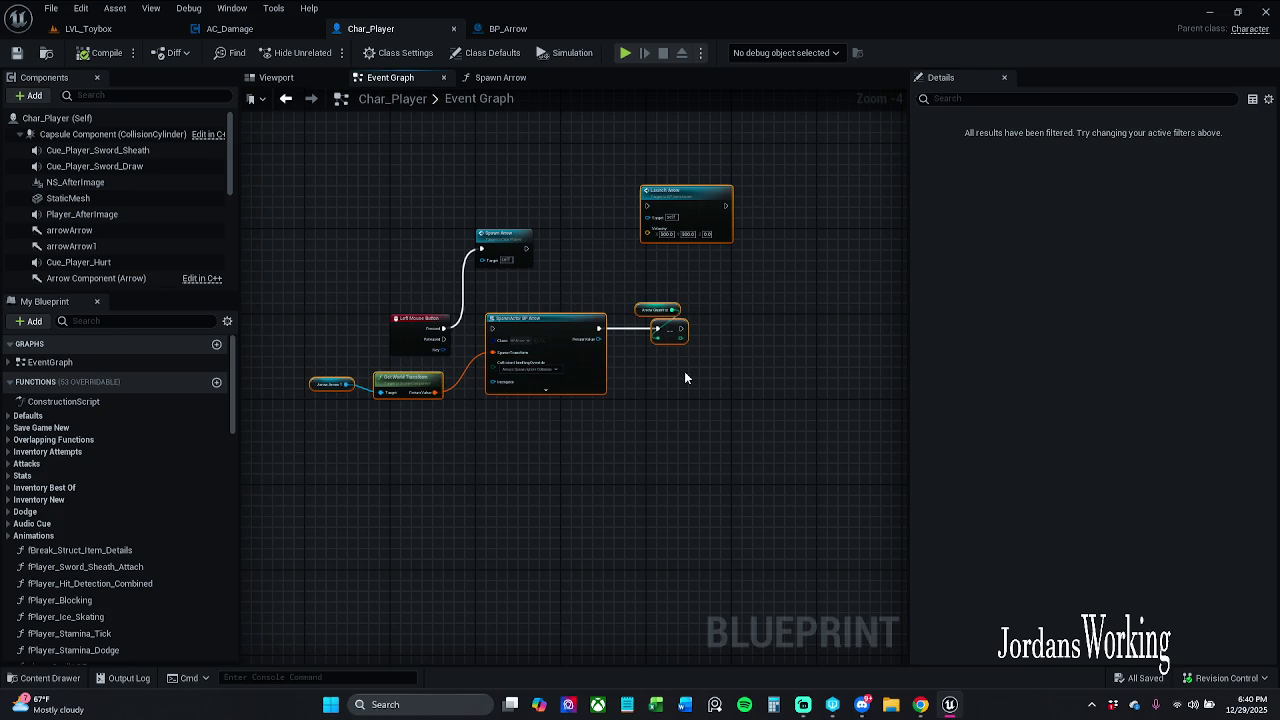
key(Delete)
Move Spawn Arrow beside Left Mouse Button, save Char_Player, and switch to BP_Arrow
mouse_move(498, 249)
mouse_down()
mouse_move(507, 329)
mouse_move(496, 329)
mouse_up()
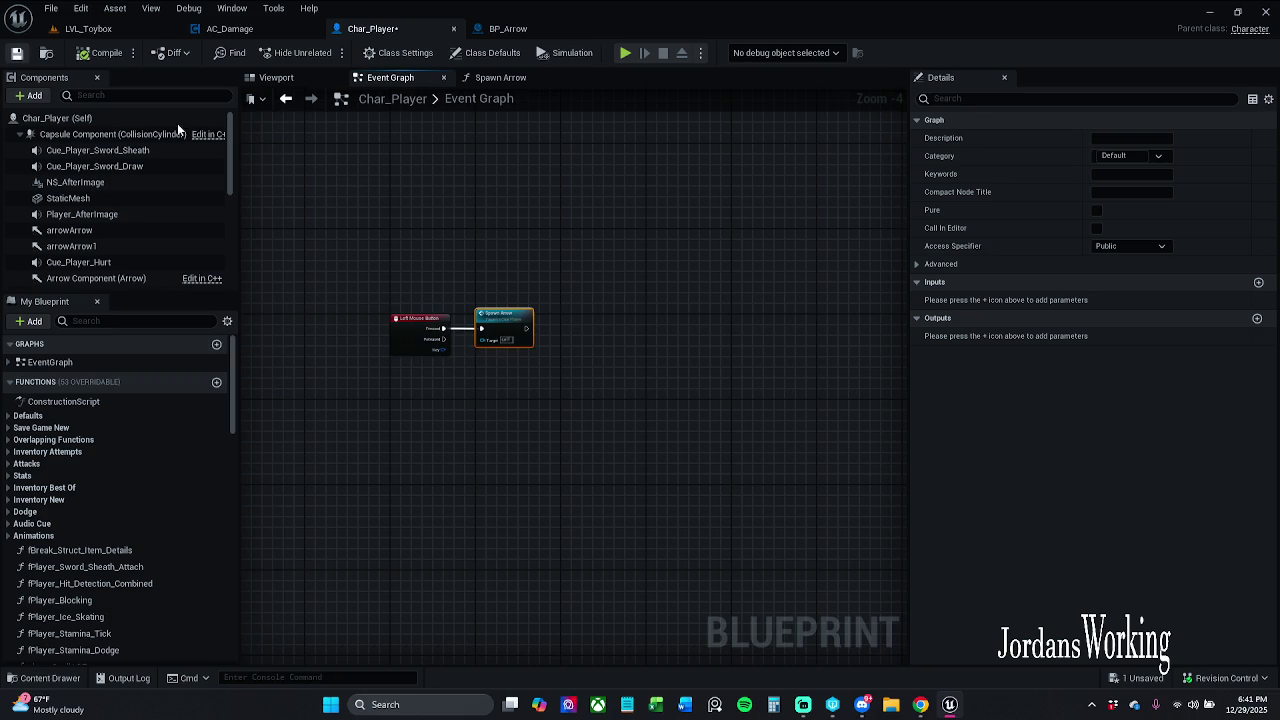
key(ctrl+s)
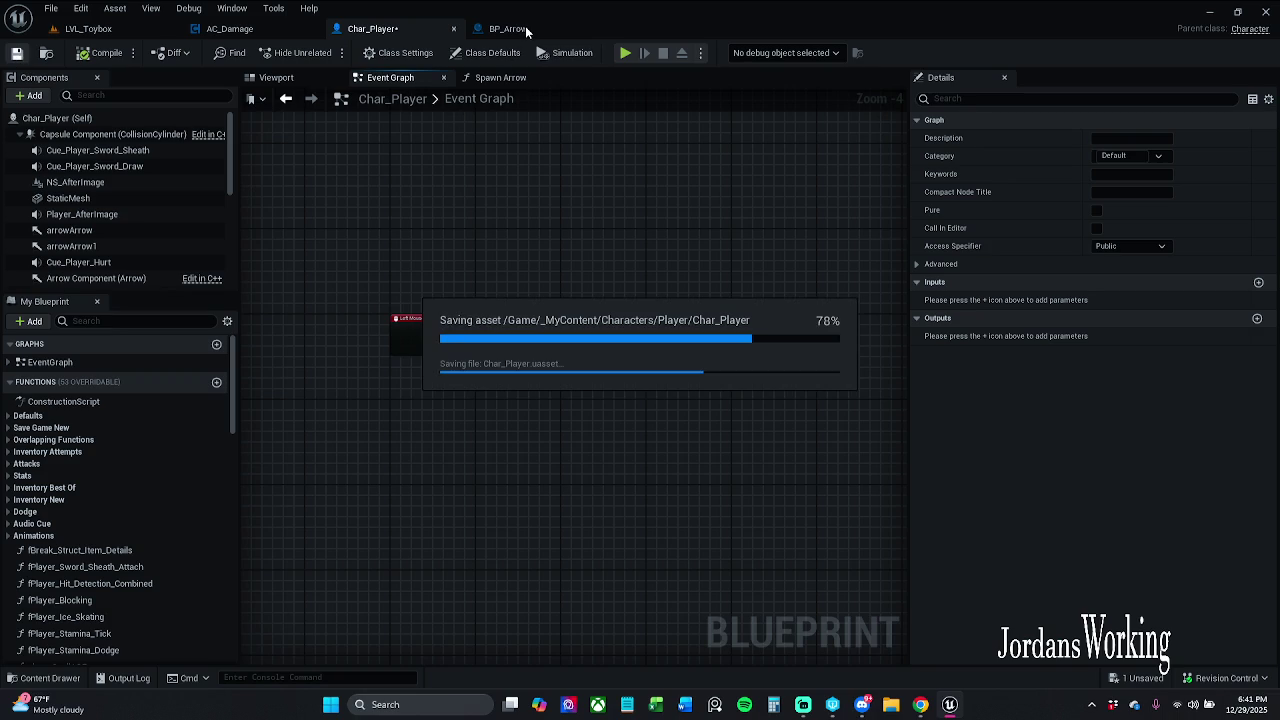
click(525, 28)
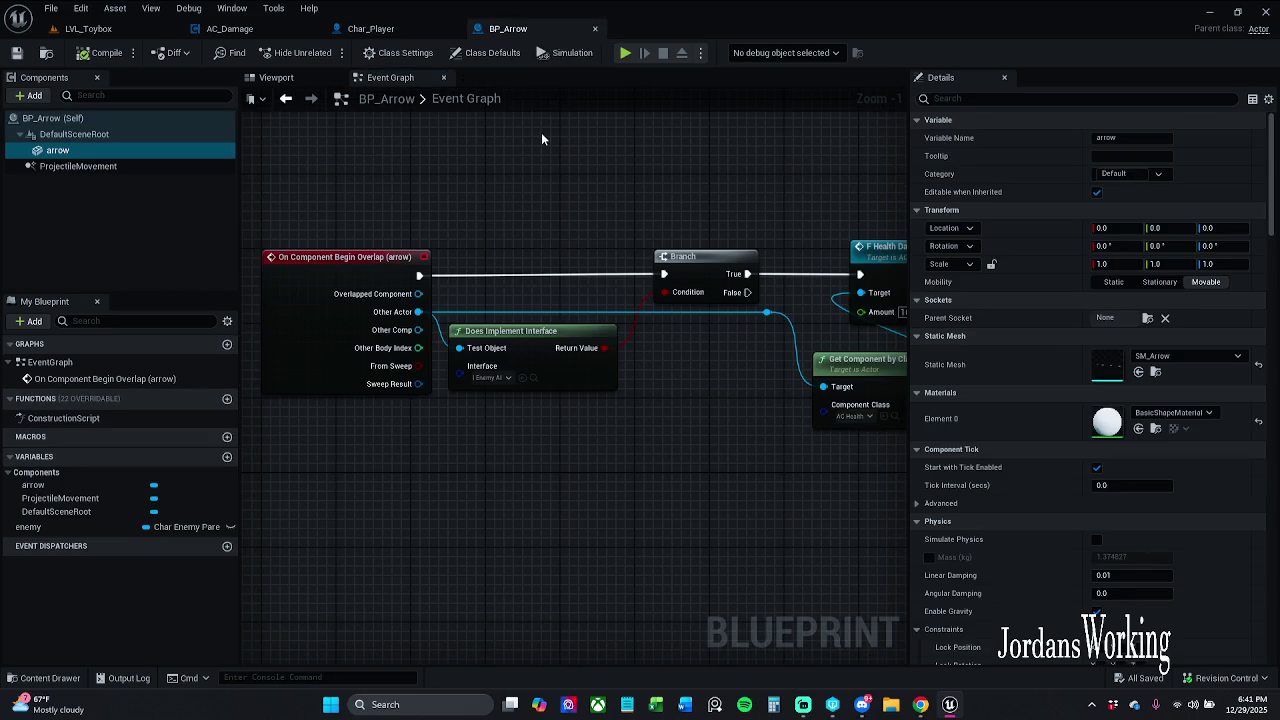
Wrap BP_Arrow's overlap damage nodes in a comment titled 'Applying damage to the enemy'
click(397, 30)
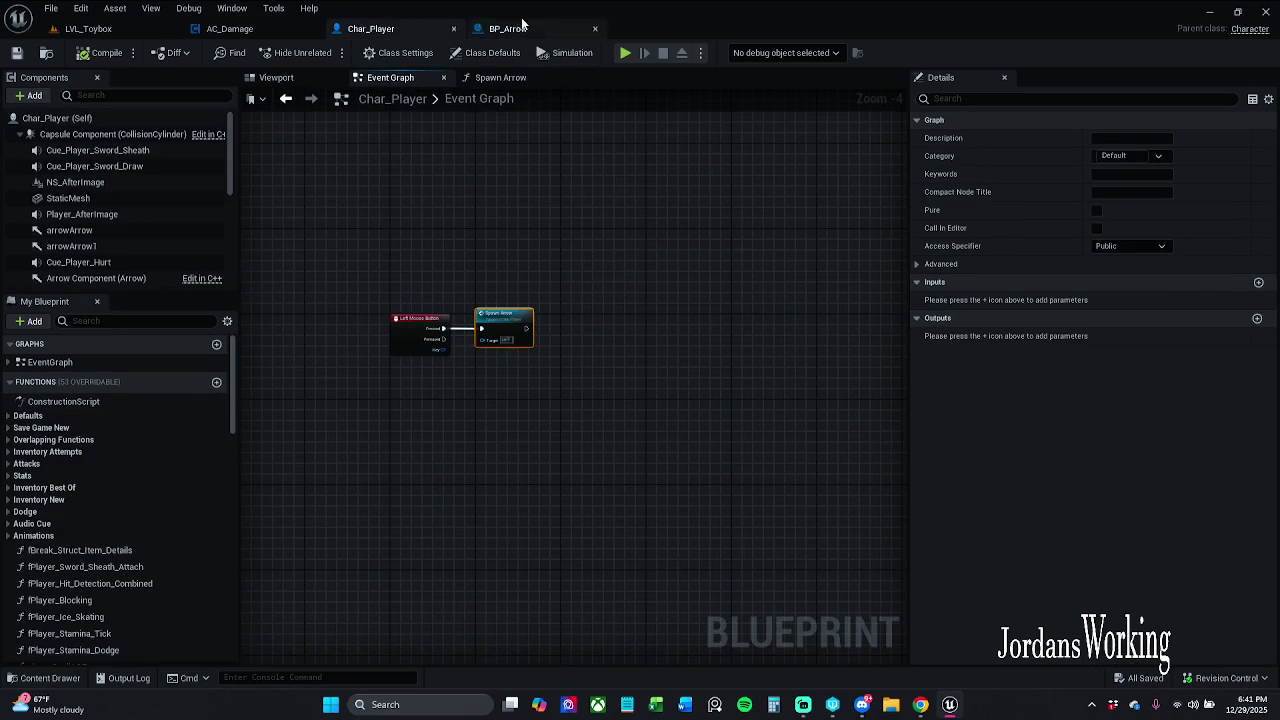
click(519, 28)
drag(587, 263, 483, 235)
scroll(483, 214, down, 5)
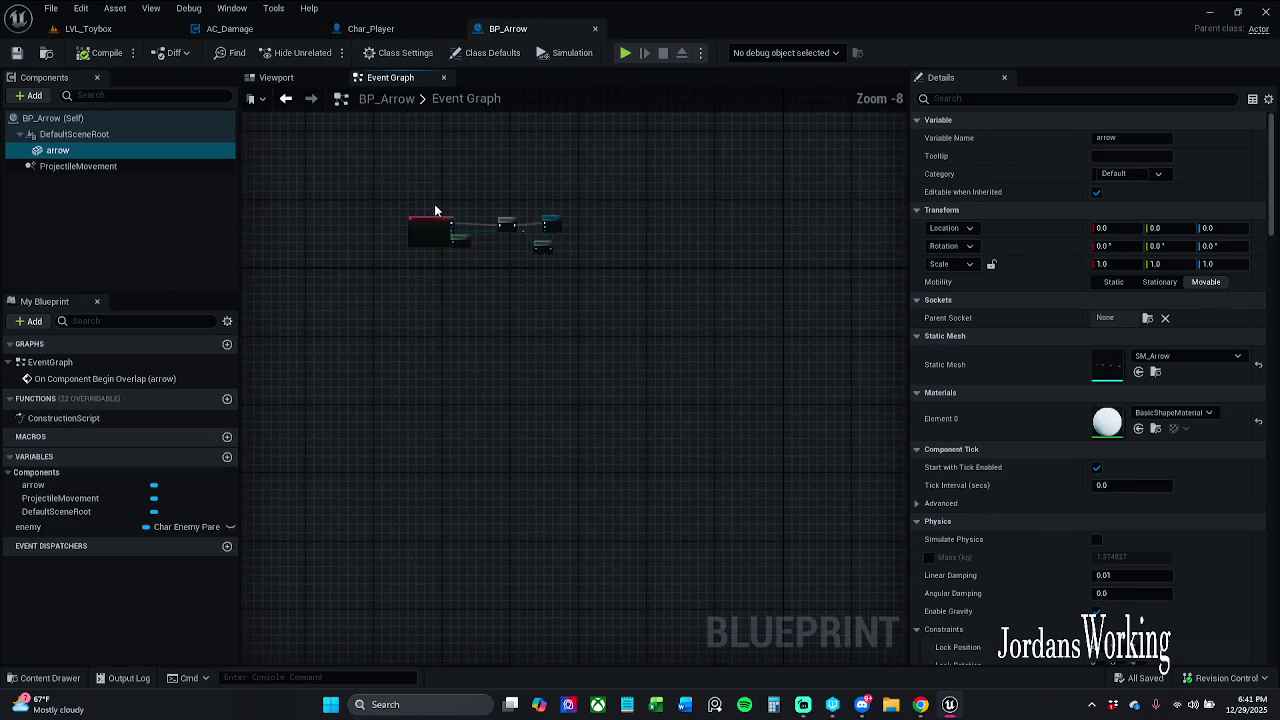
scroll(437, 209, up, 3)
drag(345, 197, 869, 482)
drag(589, 430, 583, 430)
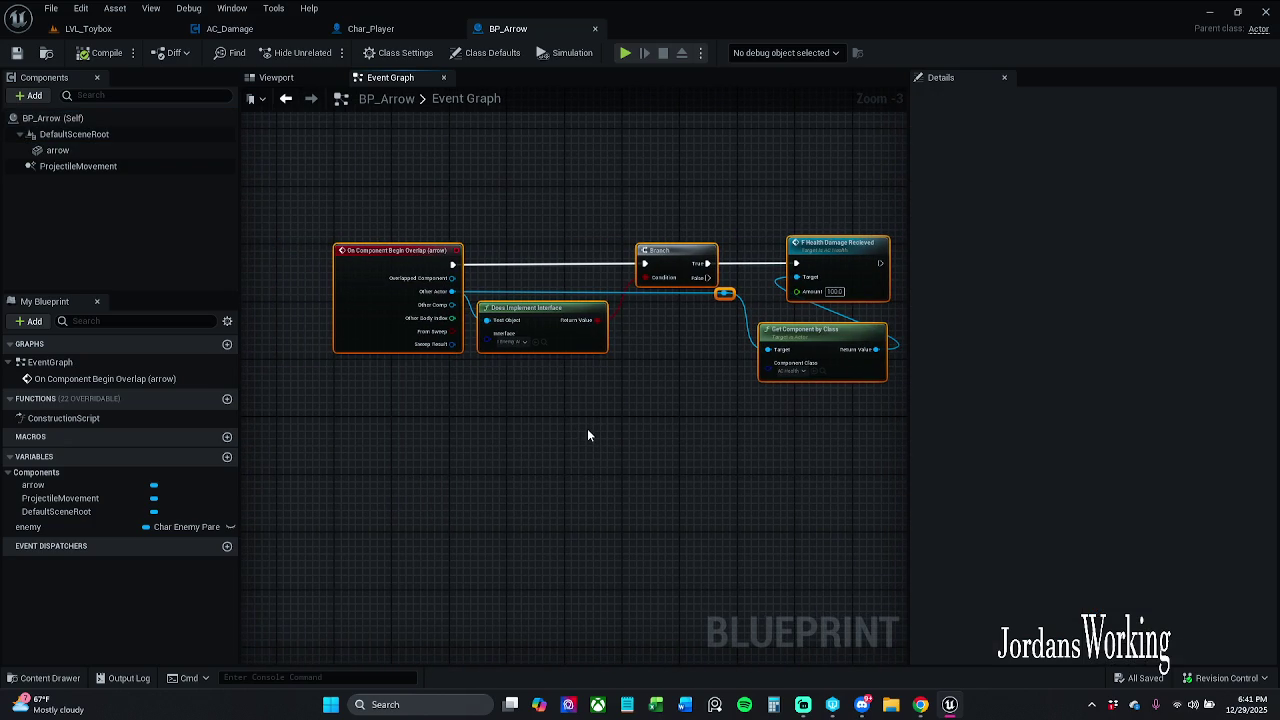
key(c)
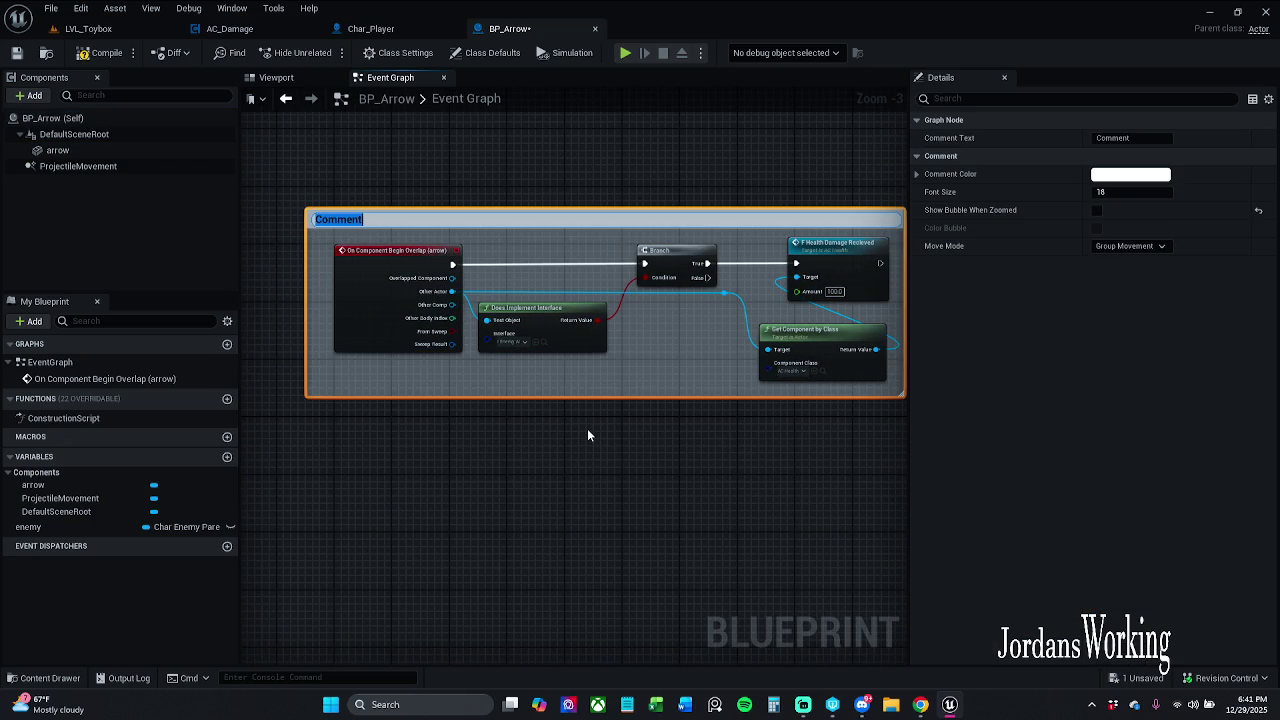
text(Apll)
key(BackSpace)
key(BackSpace)
text(pl)
text(y)
text(ing dam)
text(age to the)
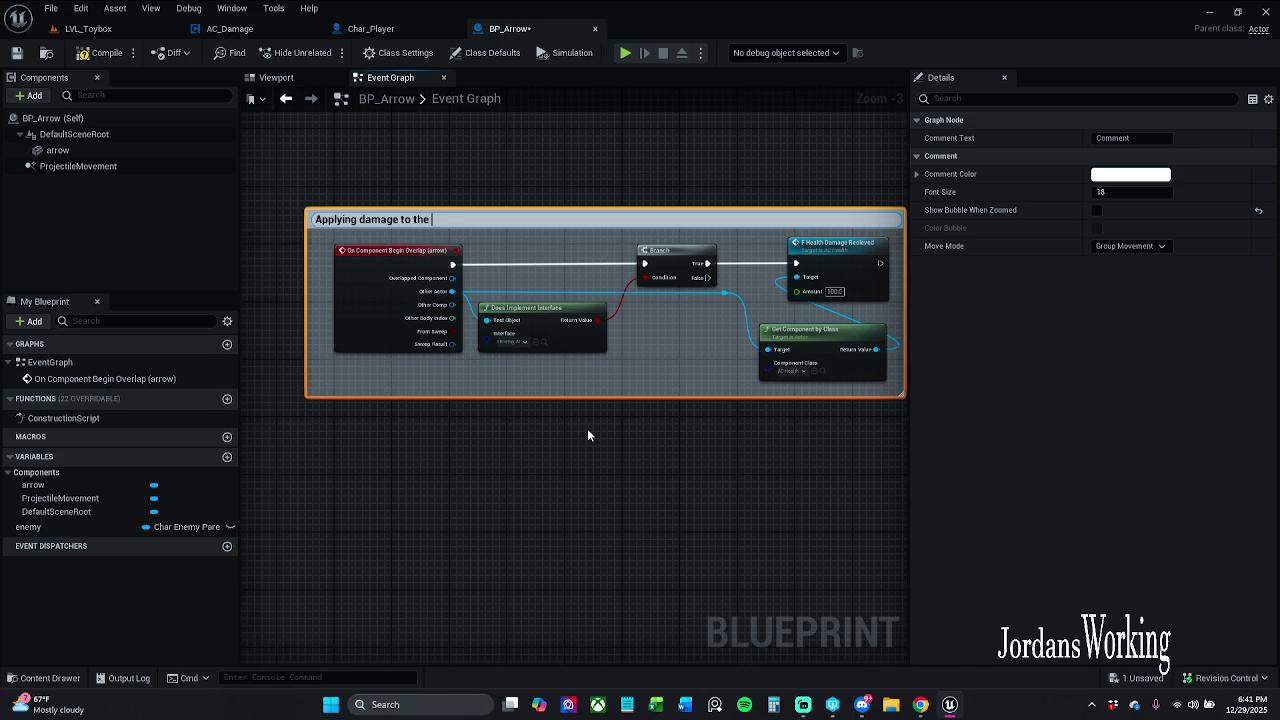
text( ene)
text(my)
key(Return)
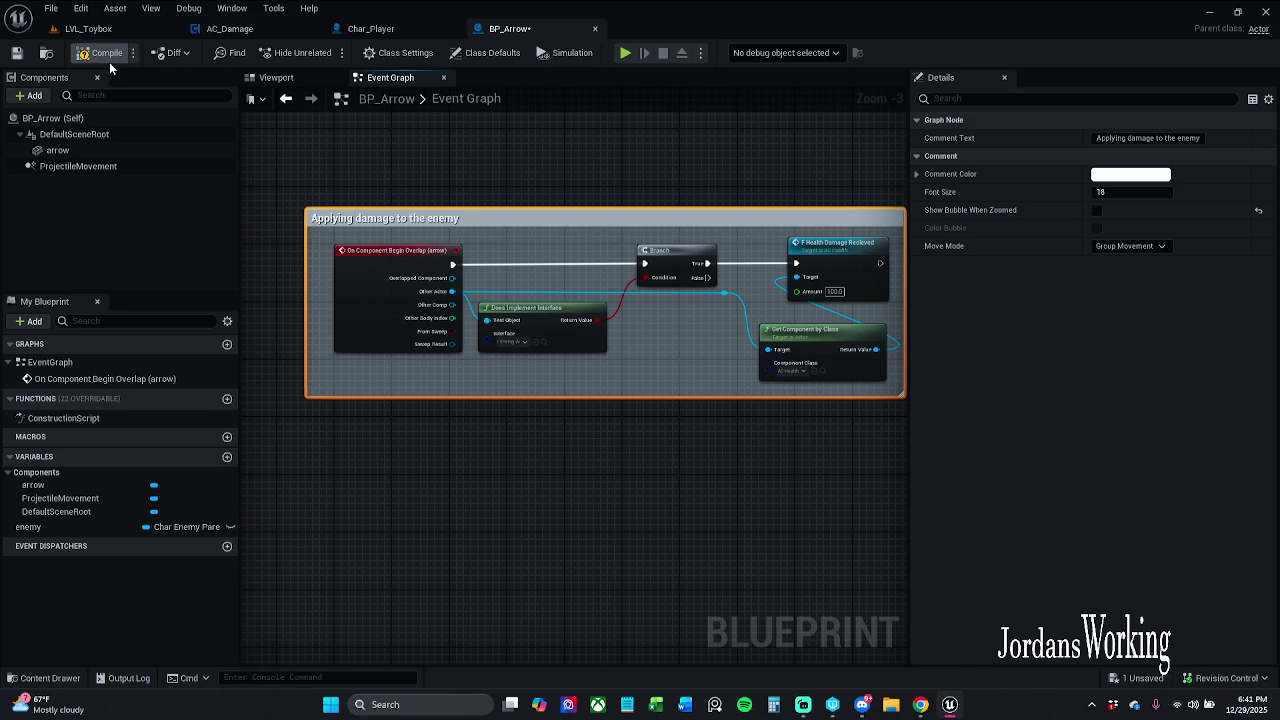
Make the comment dark grey with brightness .123, nudge it up-left, and show its bubble when zoomed
click(1130, 174)
click(1022, 432)
text(.123)
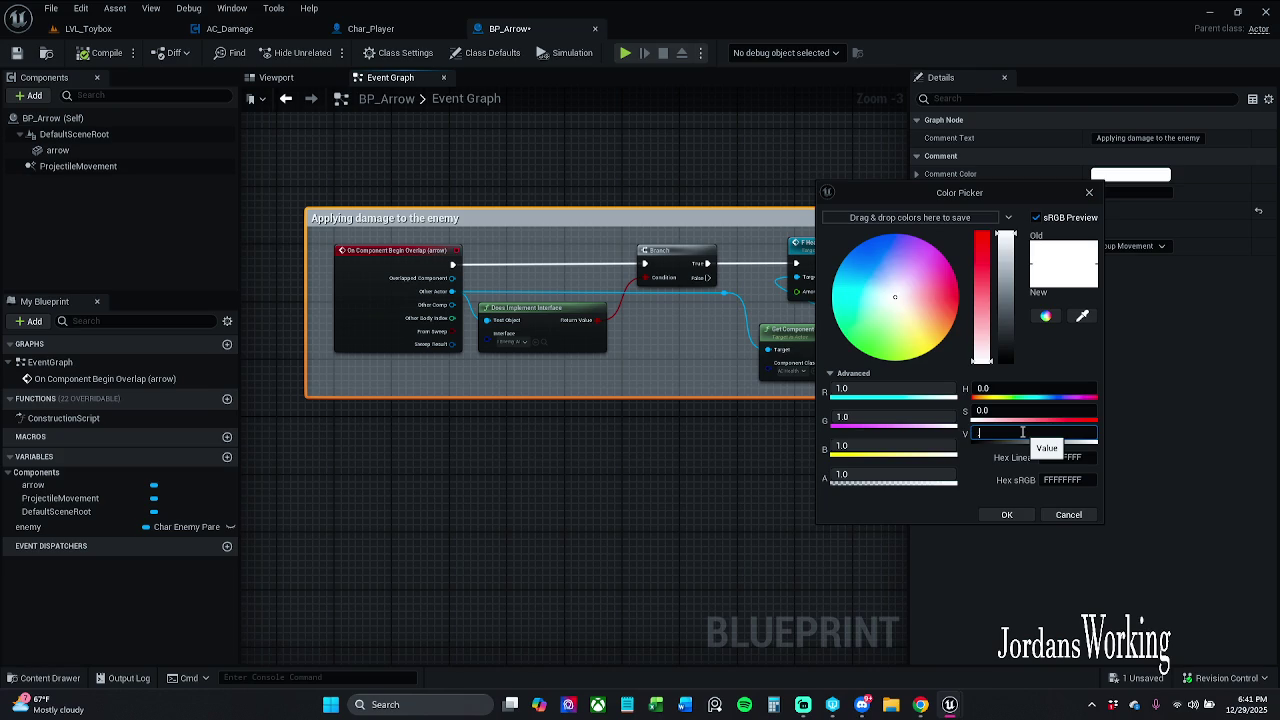
key(Return)
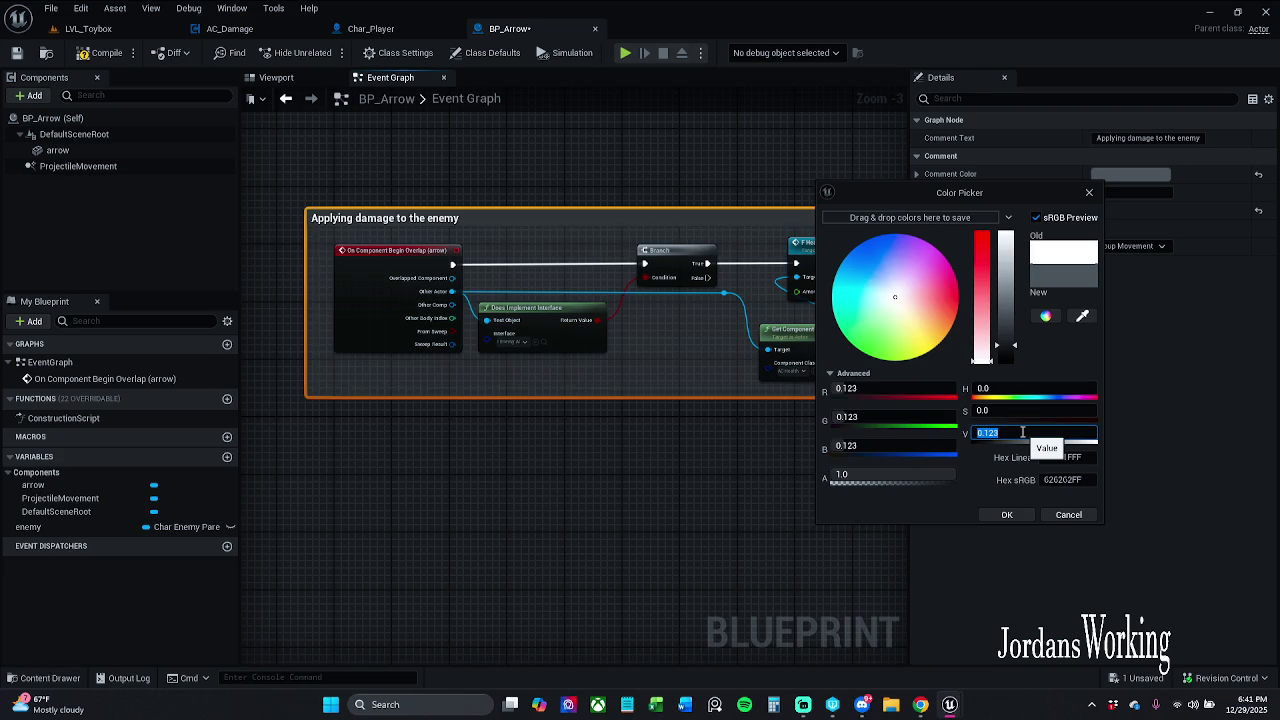
click(1007, 514)
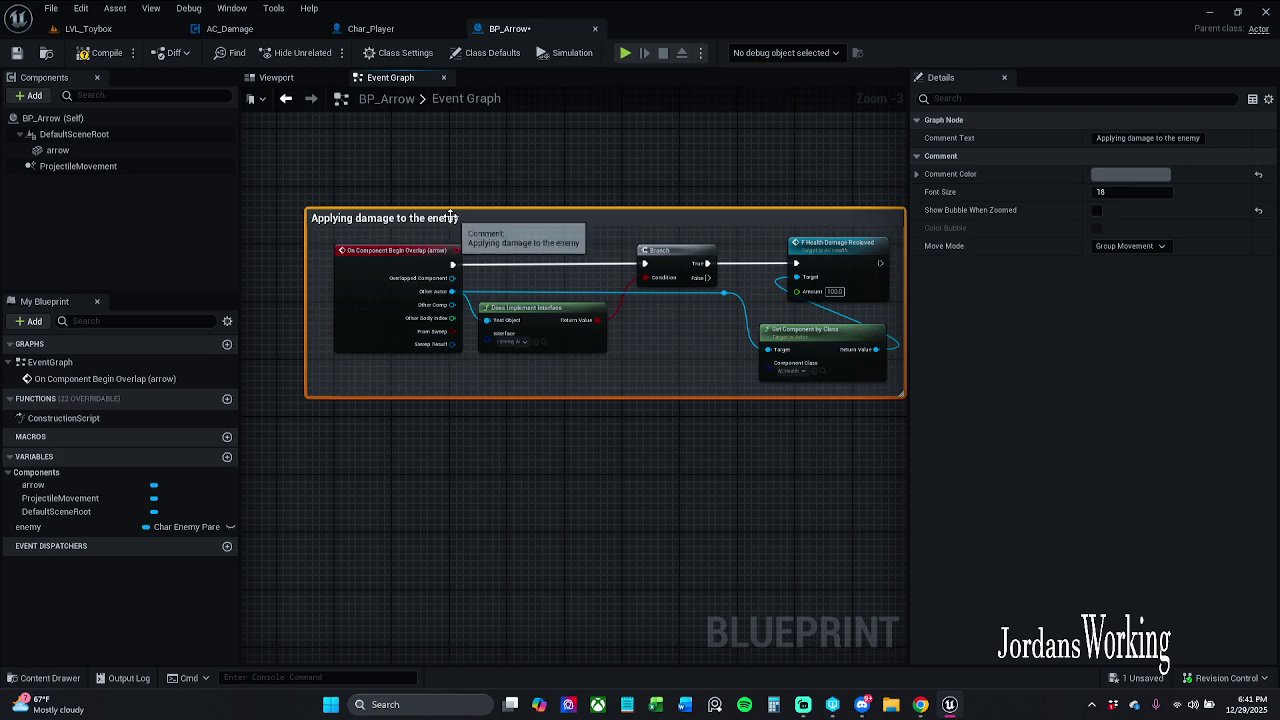
drag(454, 221, 425, 200)
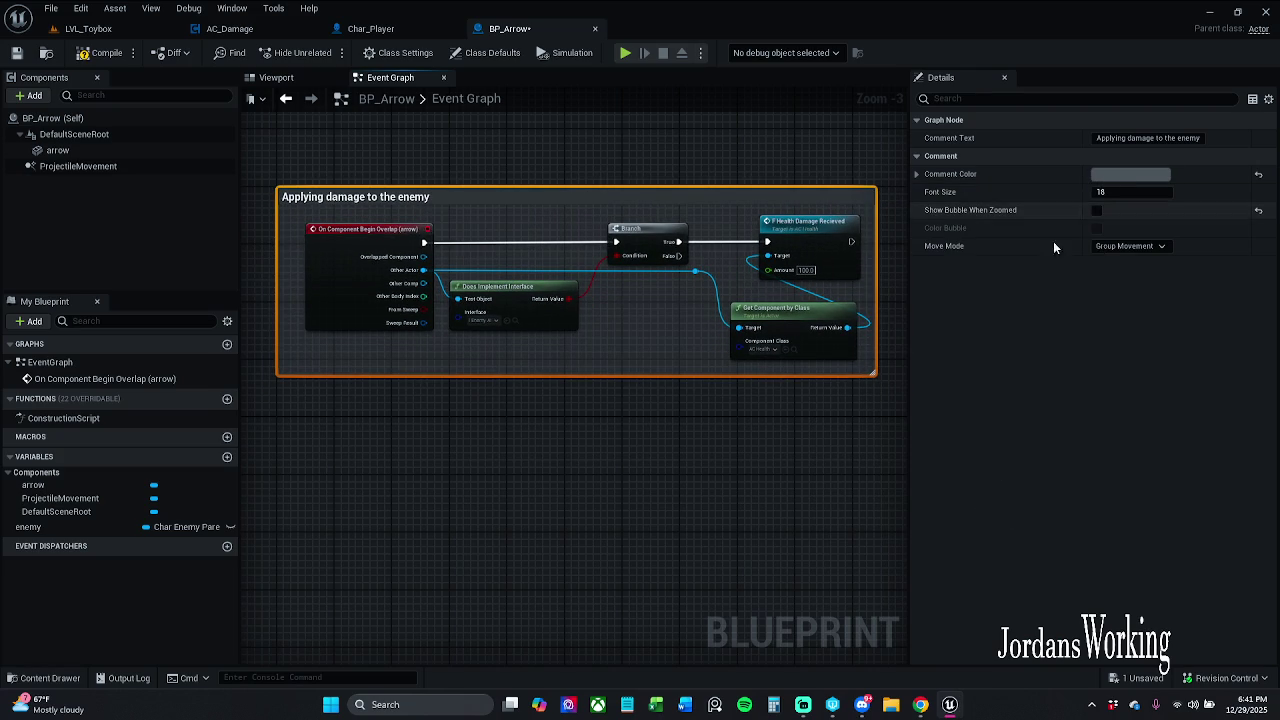
click(1097, 210)
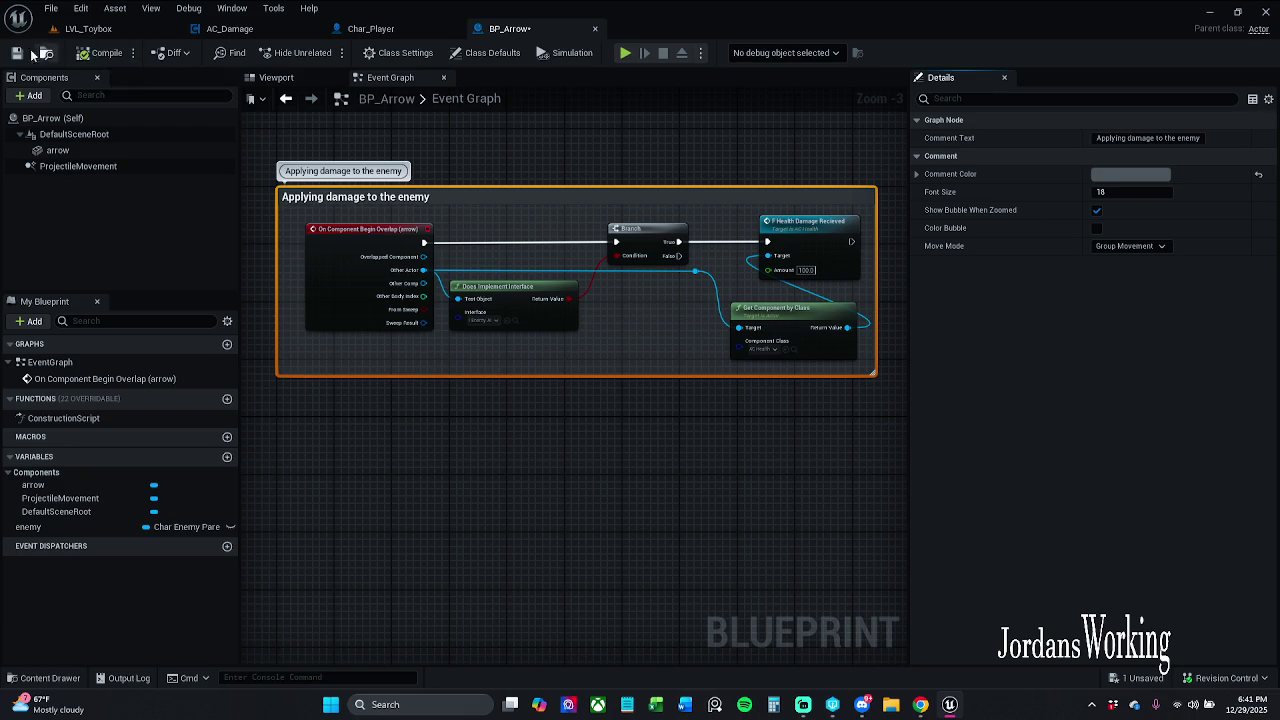
Save and close BP_Arrow, then start a revision control content submission
click(17, 52)
click(593, 29)
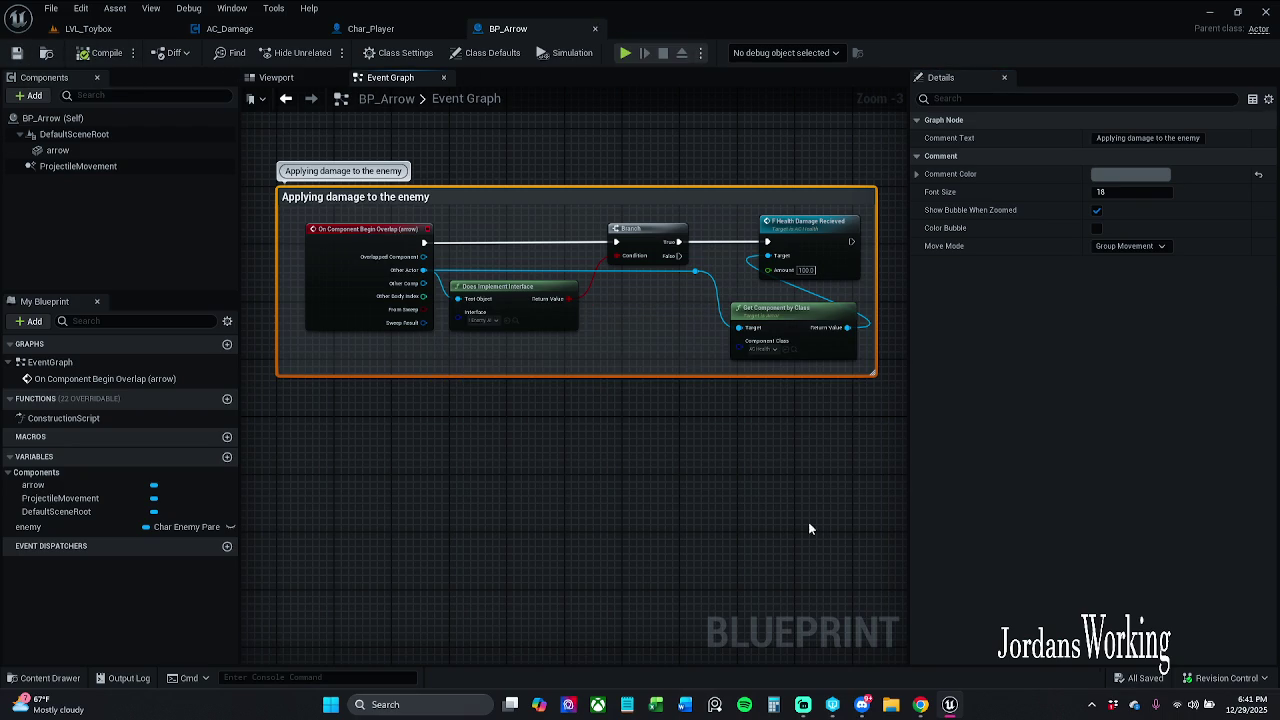
click(1226, 678)
click(1170, 616)
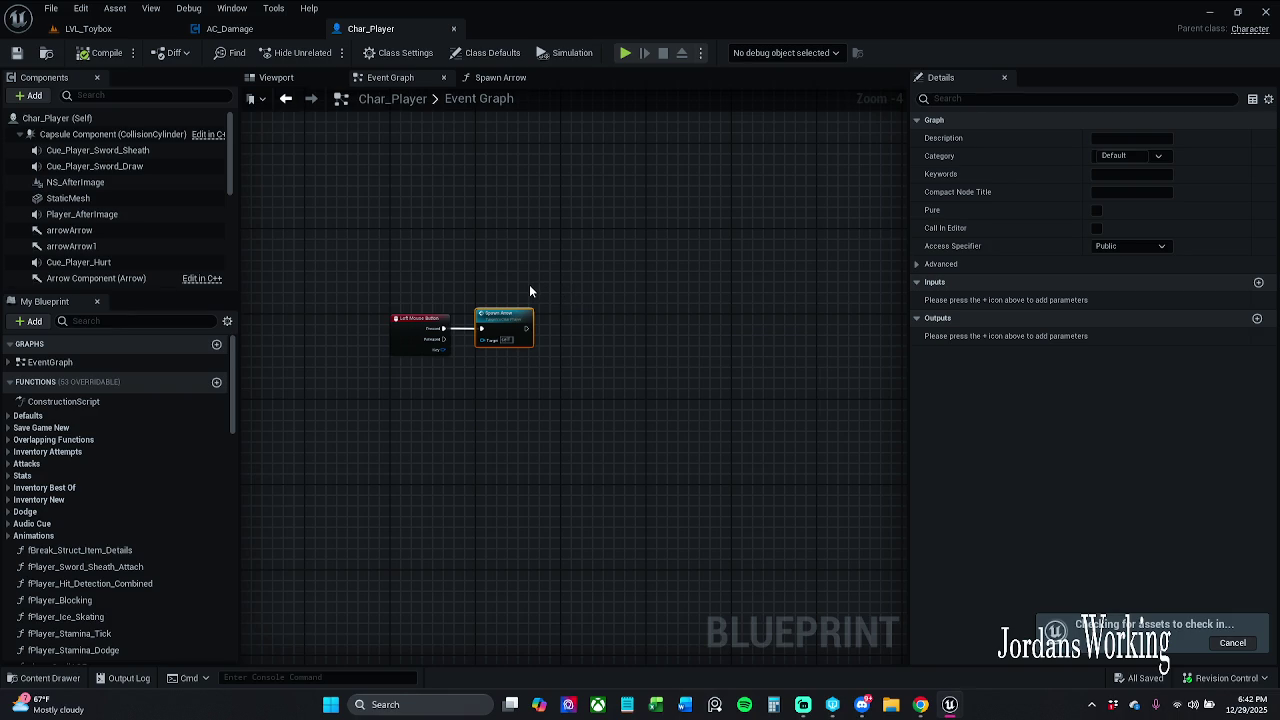
Uncheck all files and include only BP_Arrow and AC_Damage in the submission
scroll(528, 365, down, 10)
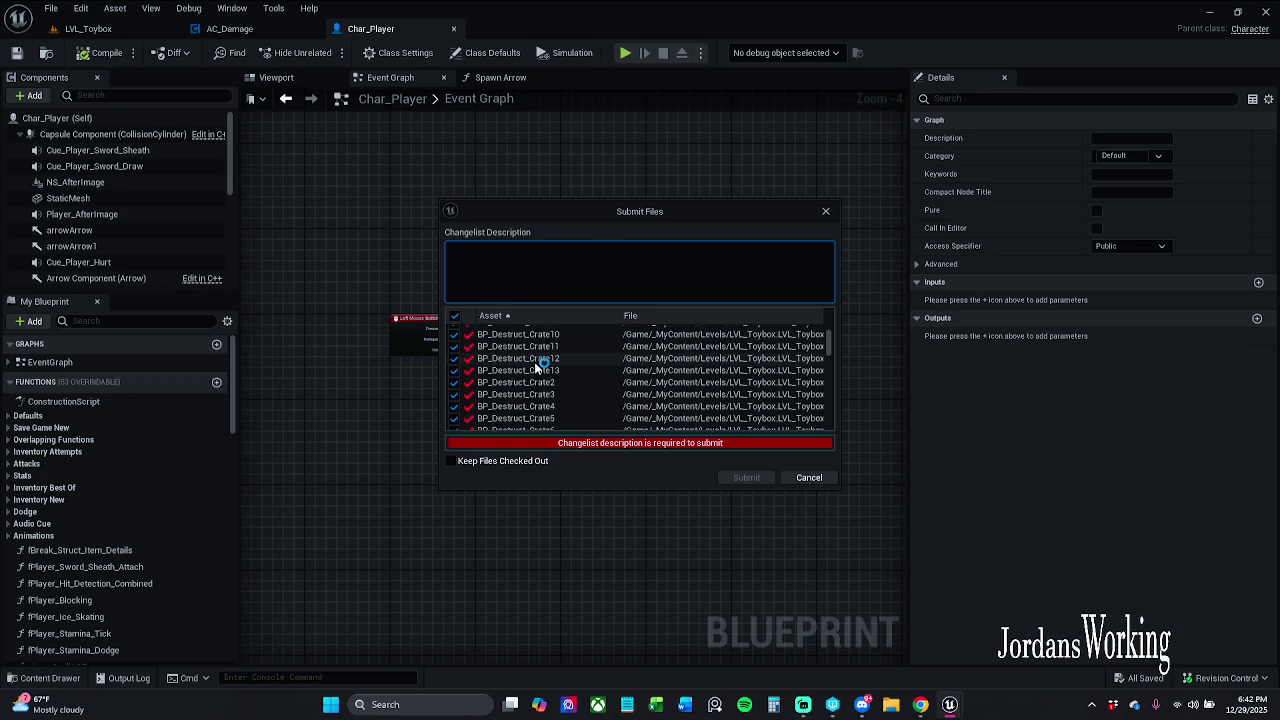
scroll(534, 373, down, 15)
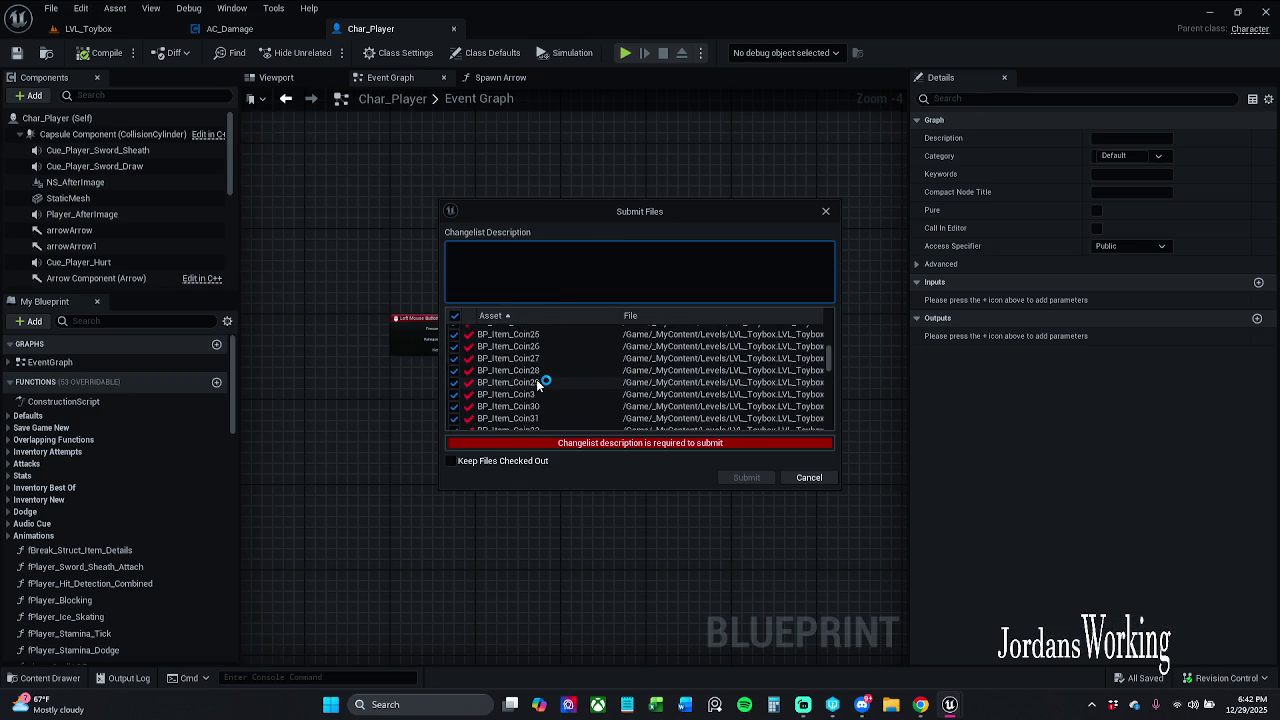
scroll(541, 384, down, 15)
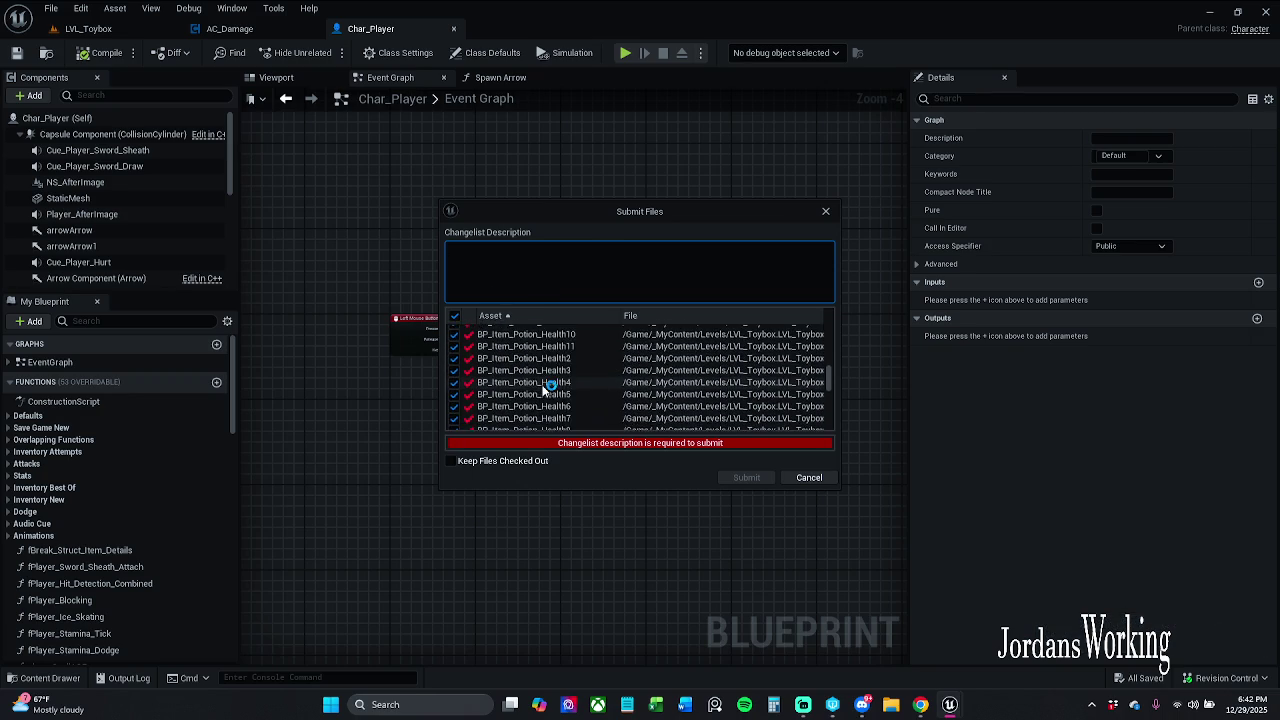
scroll(548, 397, down, 3)
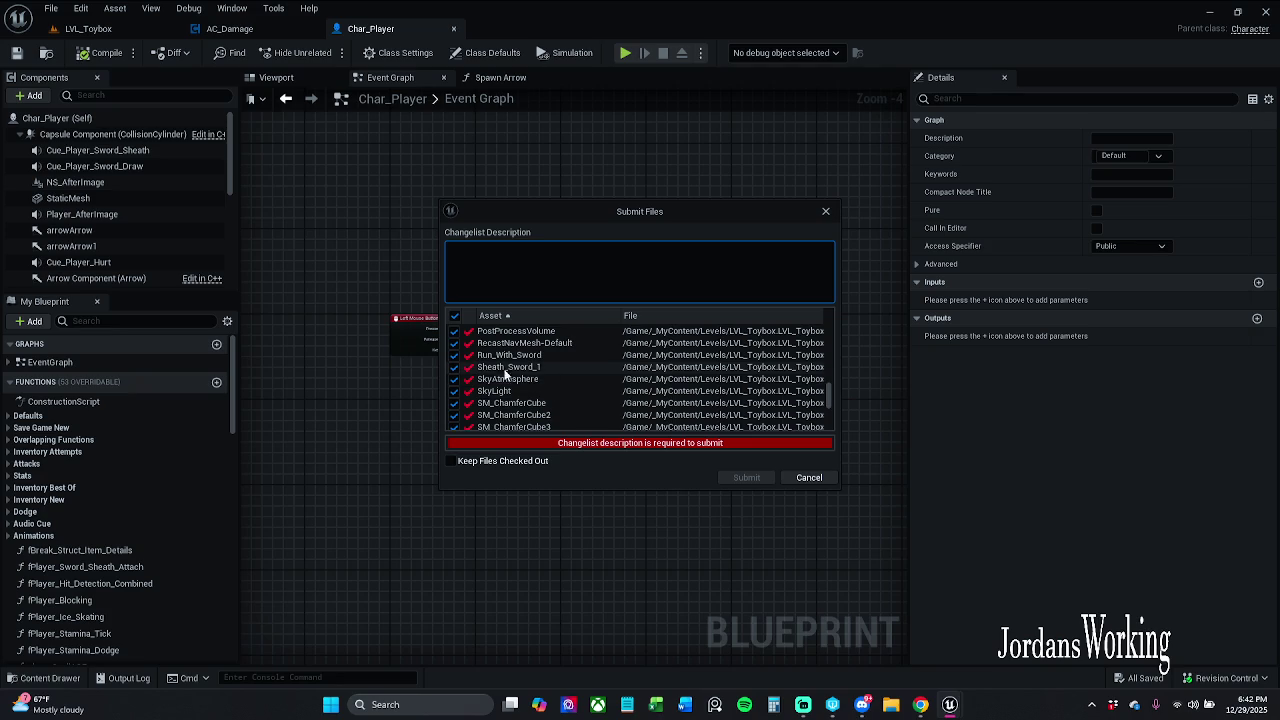
click(454, 317)
mouse_move(833, 398)
mouse_down()
mouse_move(830, 418)
mouse_move(829, 312)
mouse_up()
click(454, 342)
click(538, 280)
click(538, 280)
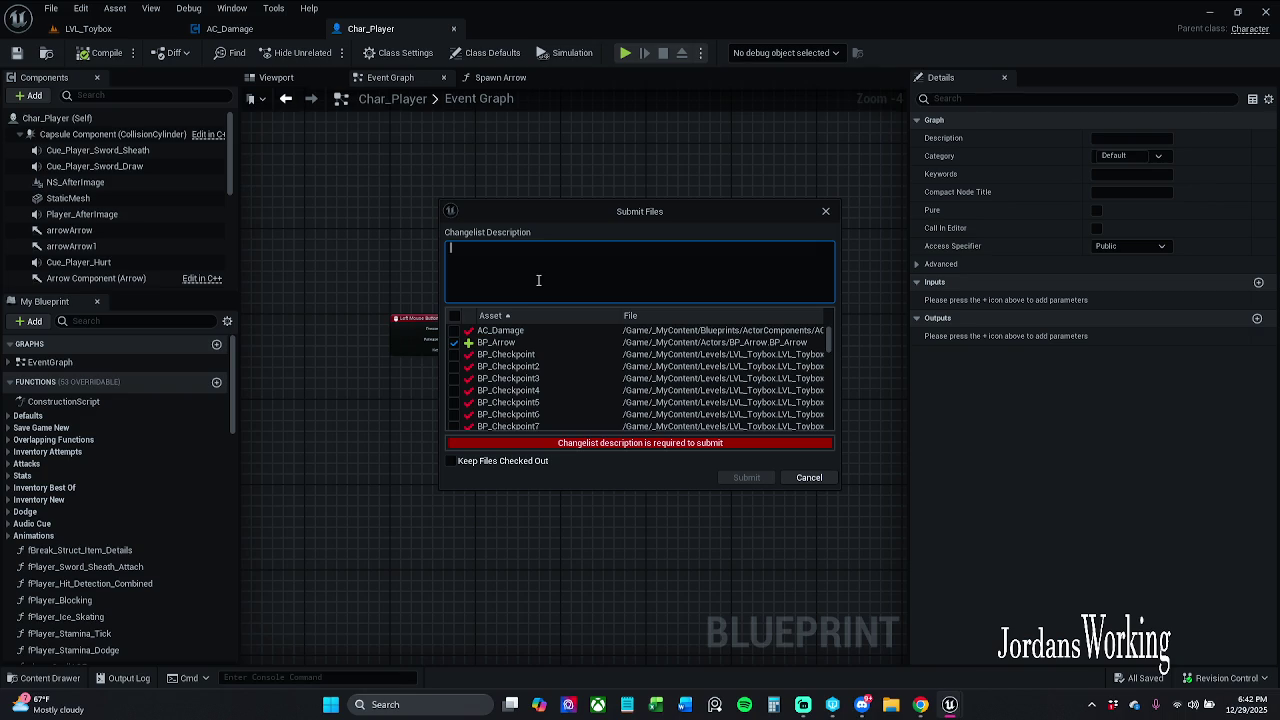
click(454, 330)
Describe the changelist as 'The arrow now destroys the enemy' and submit it
click(532, 277)
text(The e)
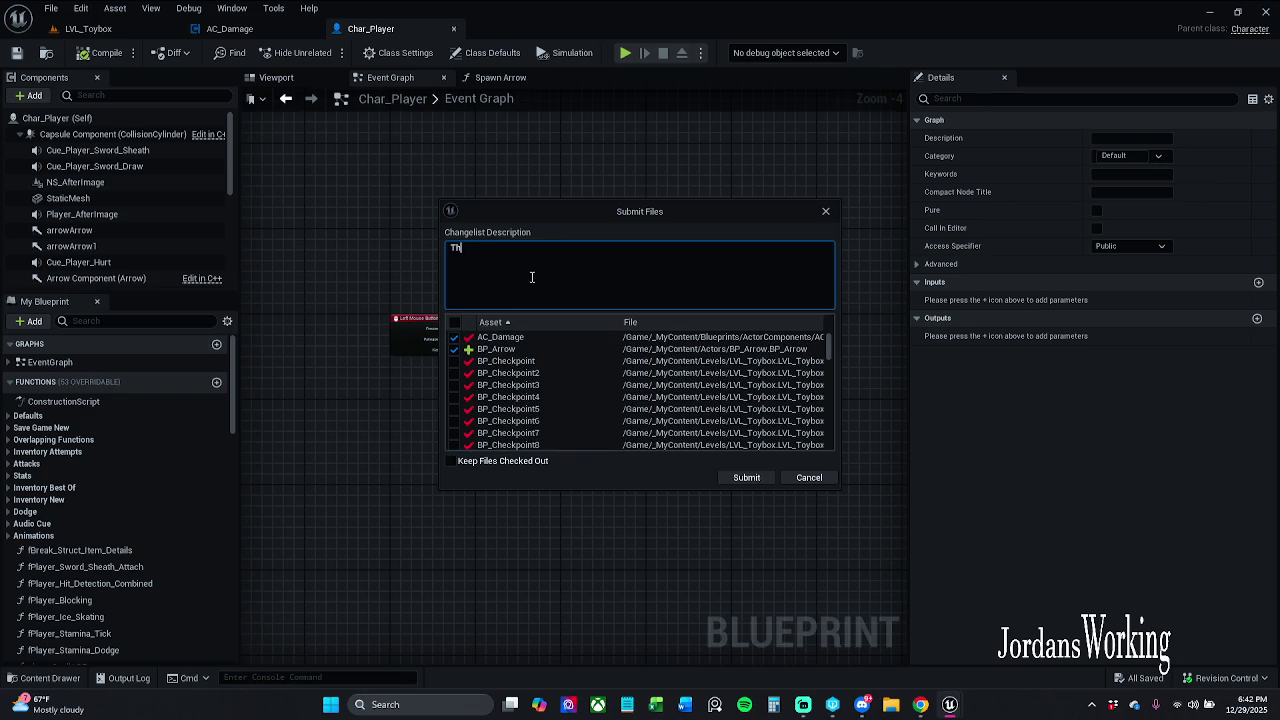
key(BackSpace)
text(rrow now destroys t)
text(he enemy)
click(746, 477)
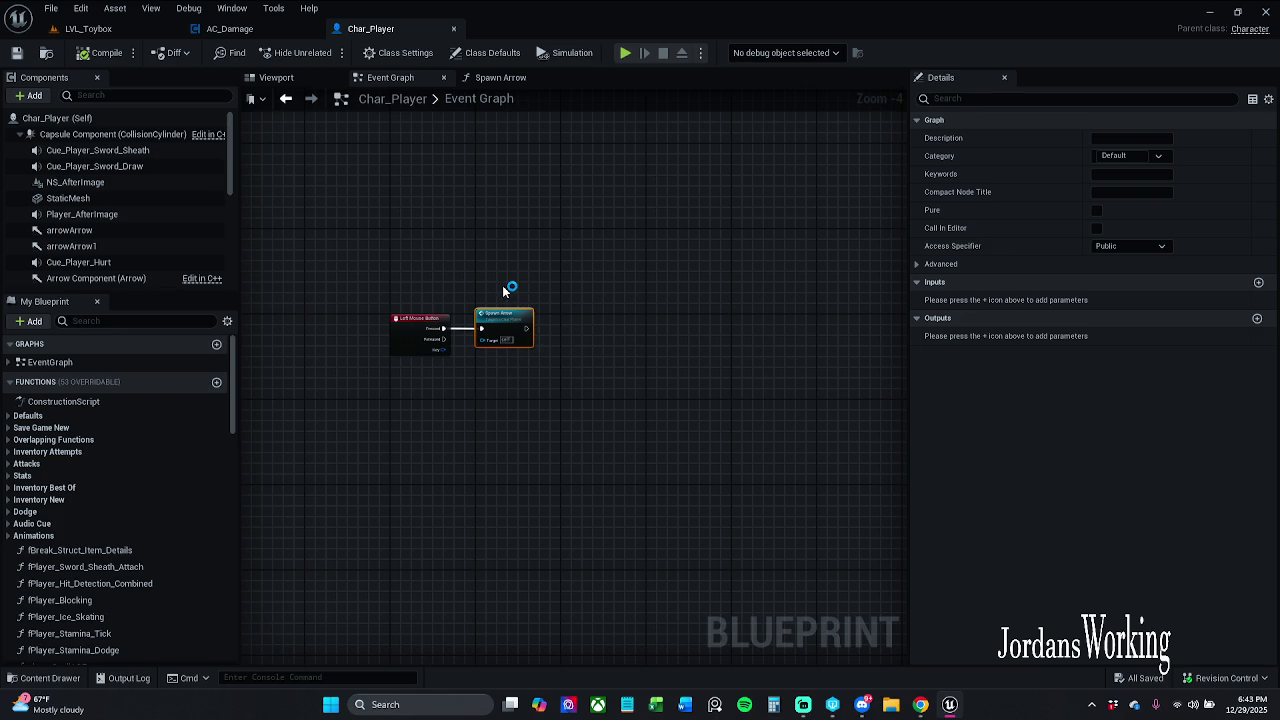
Select Char_Player's Left Mouse Button and Spawn Arrow nodes and center the view on them
right_click(478, 274)
right_click(478, 274)
scroll(530, 271, down, 3)
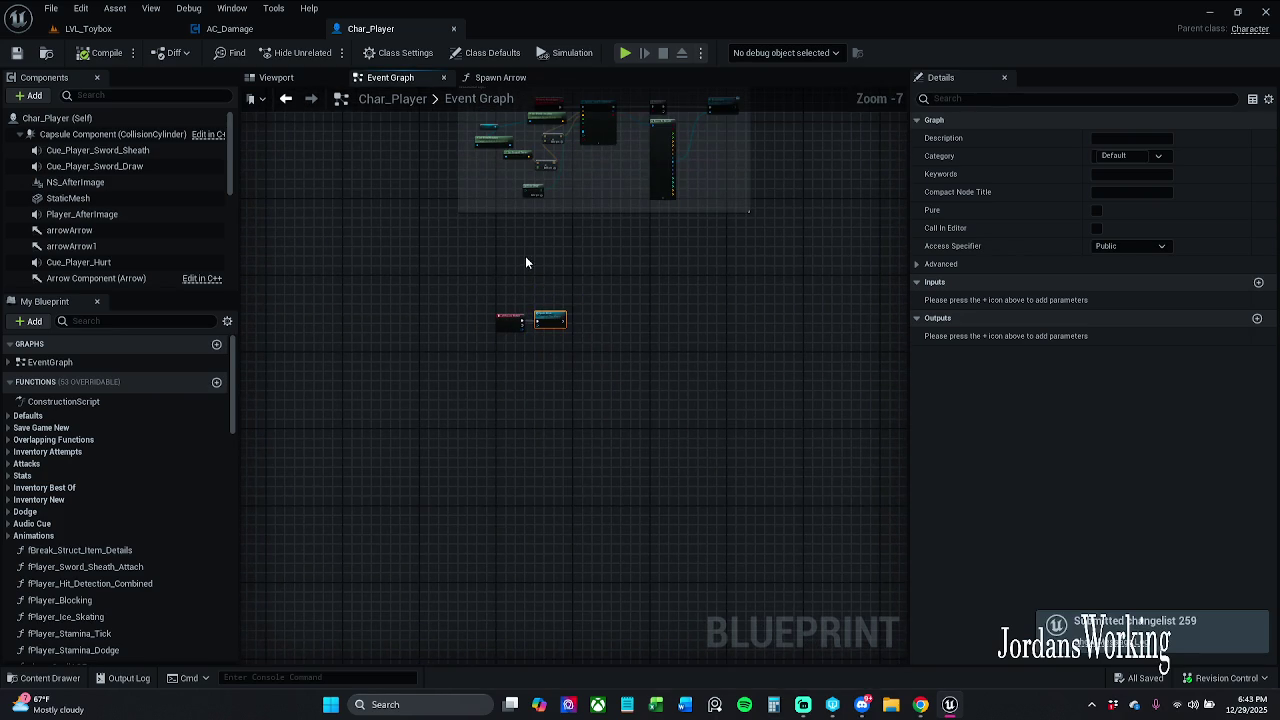
scroll(543, 407, down, 4)
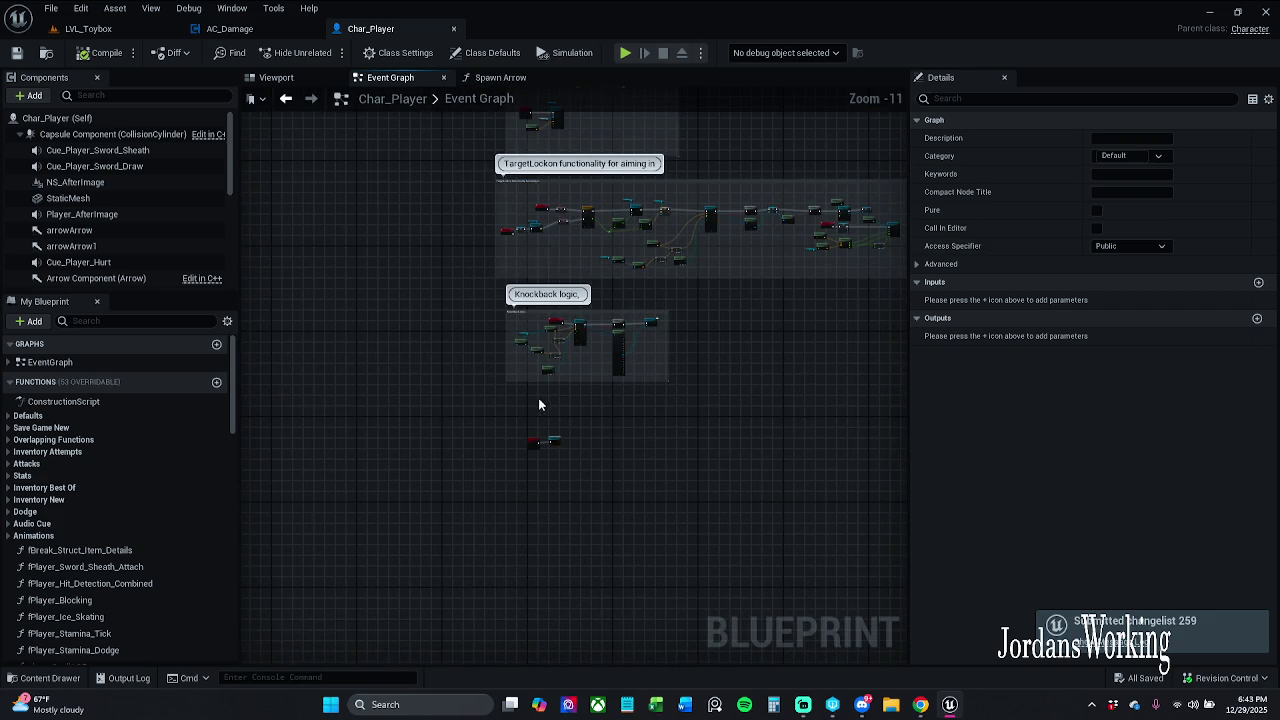
scroll(534, 397, up, 7)
scroll(566, 475, up, 4)
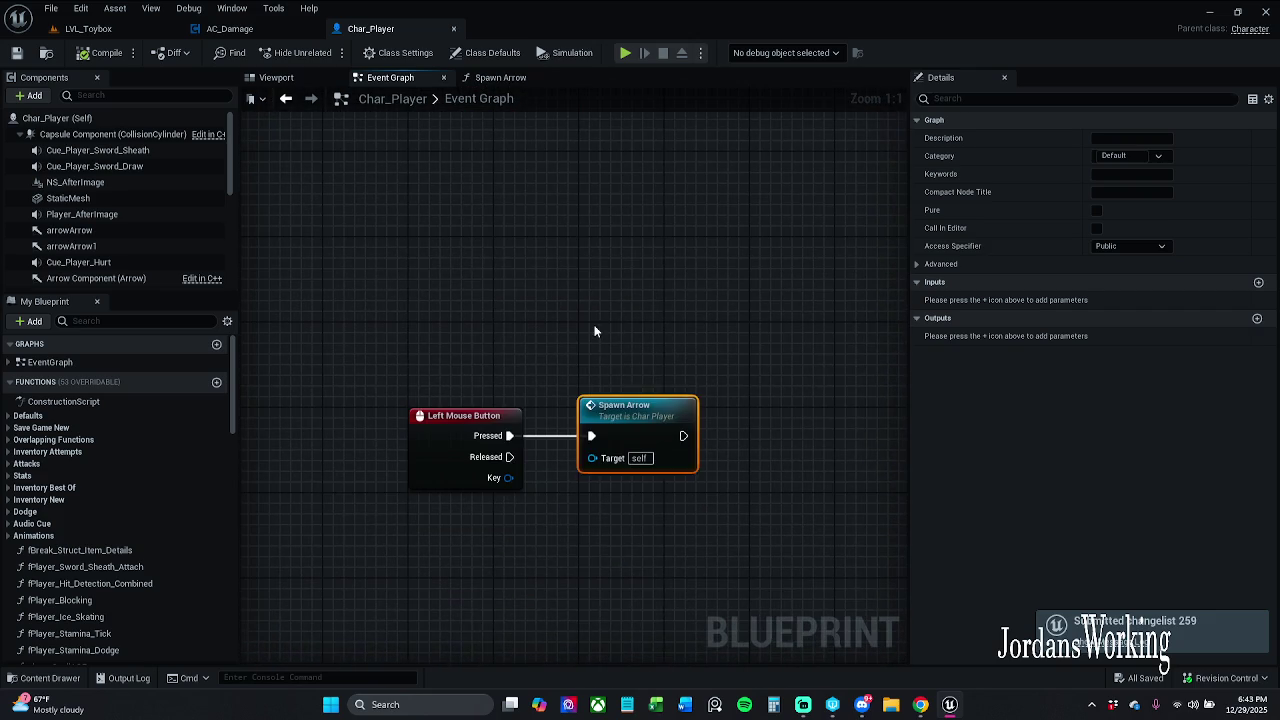
mouse_move(368, 330)
mouse_down()
mouse_move(686, 566)
mouse_move(723, 568)
mouse_up()
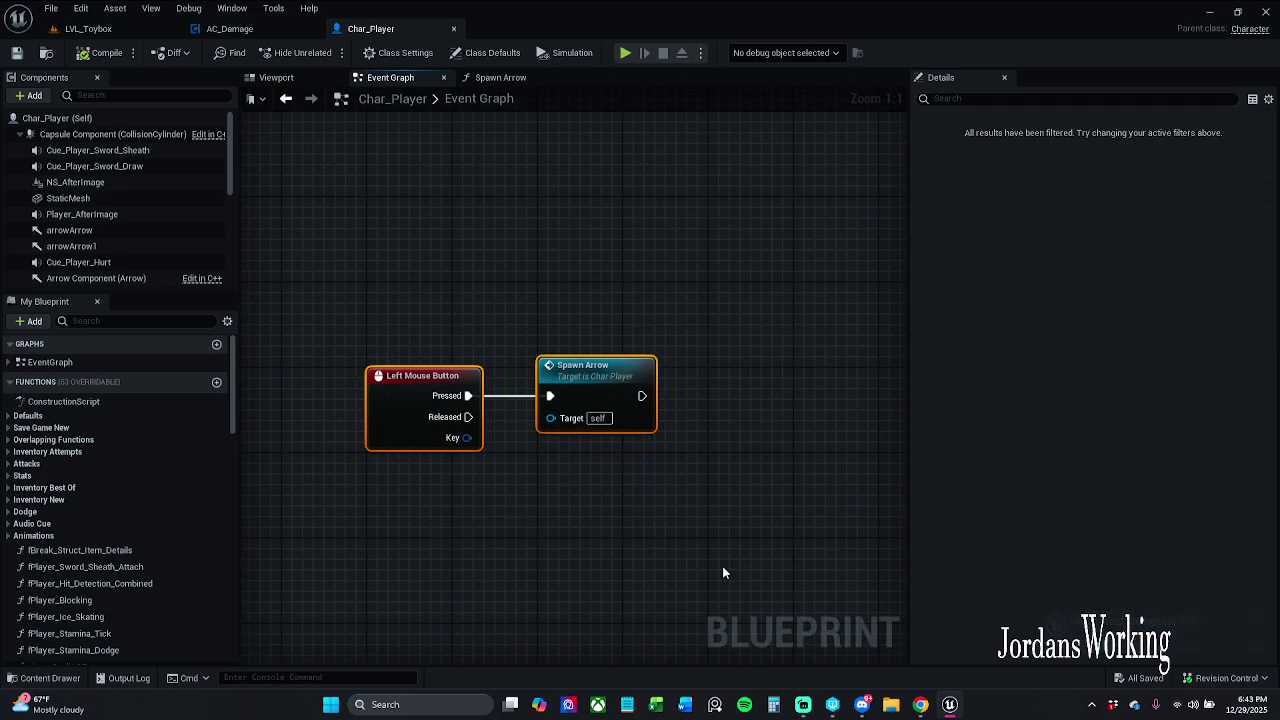
key(Home)
Wrap the two nodes in a comment titled '[LMB] for shooting arrows'
key(c)
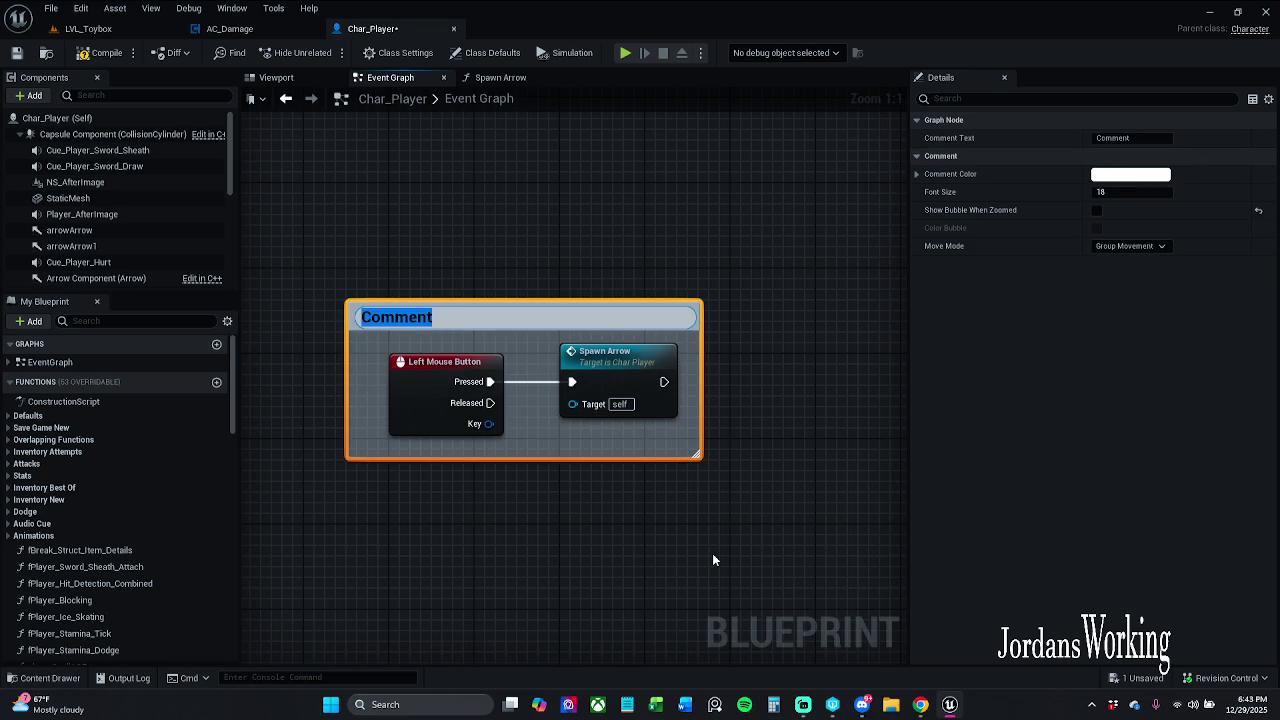
text(Spawn)
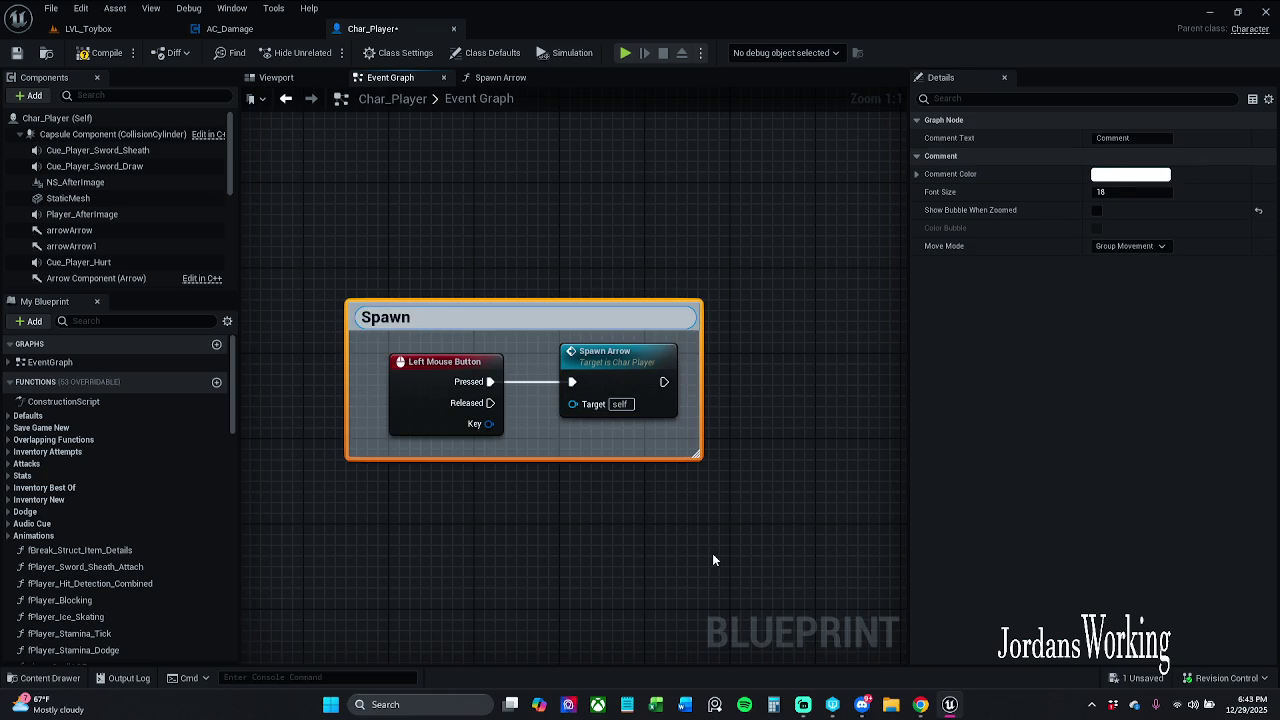
key(BackSpace)
key(BackSpace)
key(BackSpace)
text({})
text([)
text(LMB ])
key(BackSpace)
key(Left)
key(Left)
key(Left)
key(Right)
key(BackSpace)
key(Delete)
text(for )
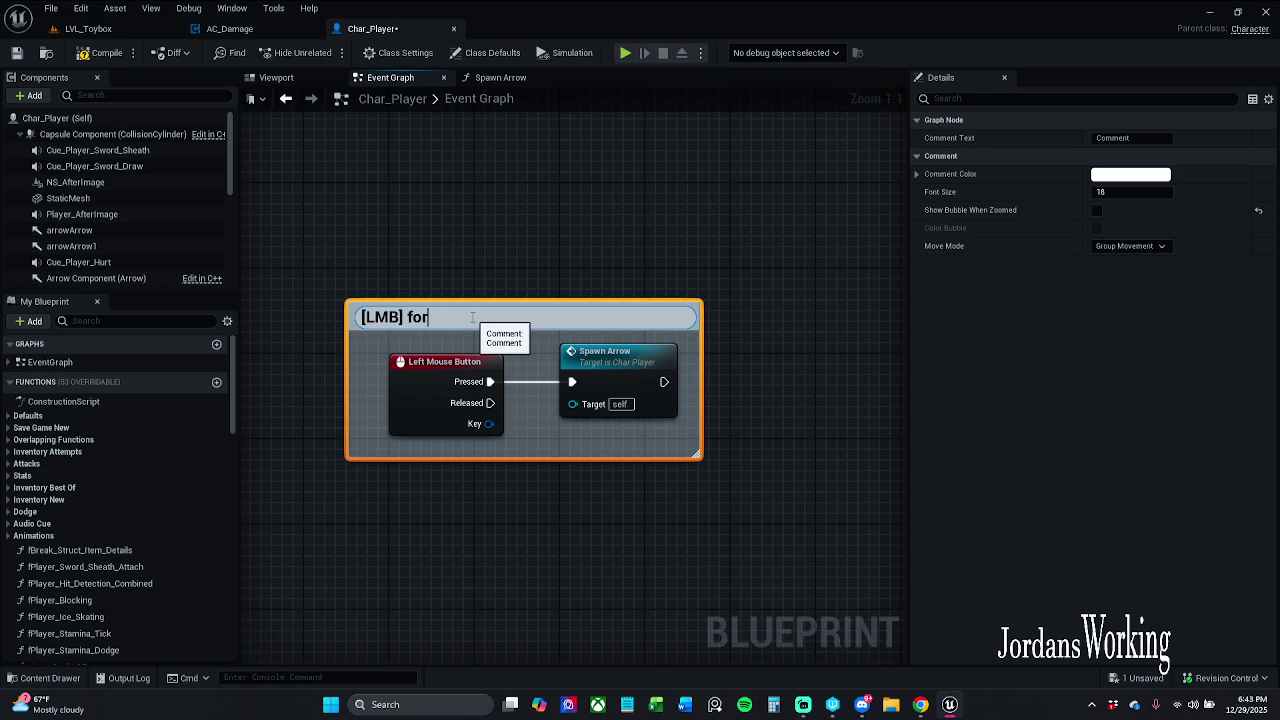
text(shooting arrows)
key(Return)
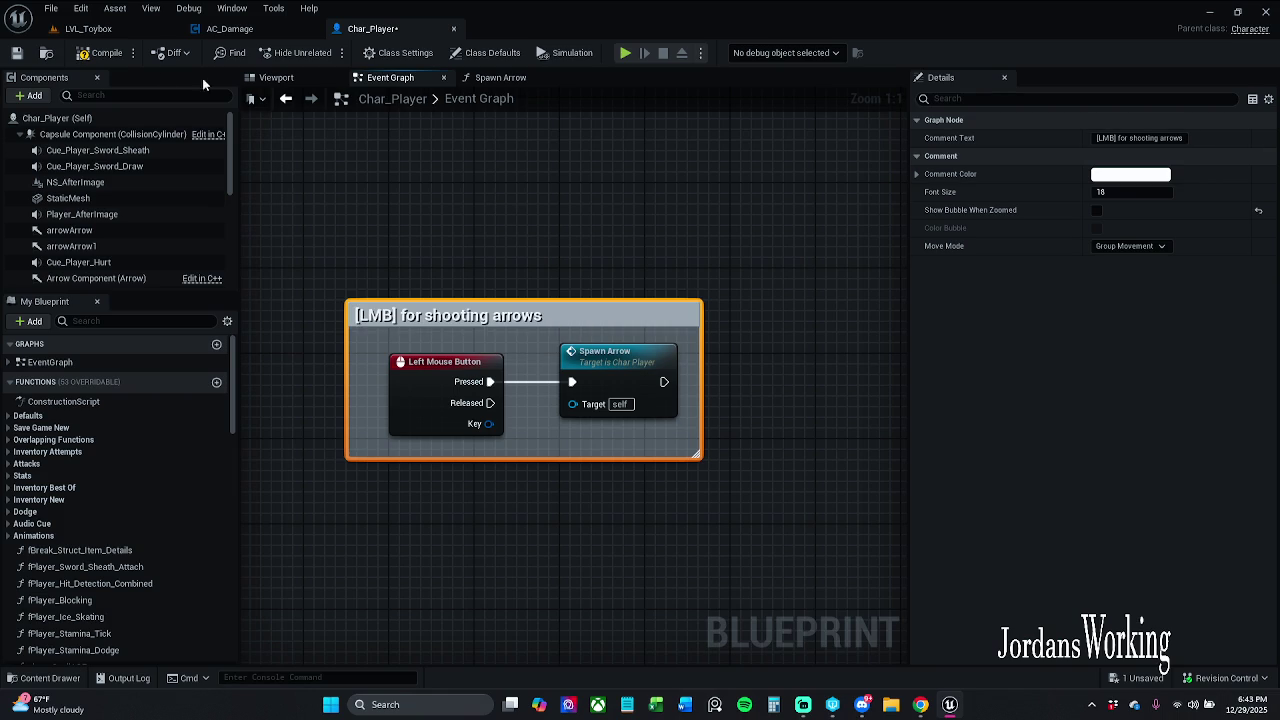
Enable Show Bubble When Zoomed on the comment and save Char_Player
click(20, 53)
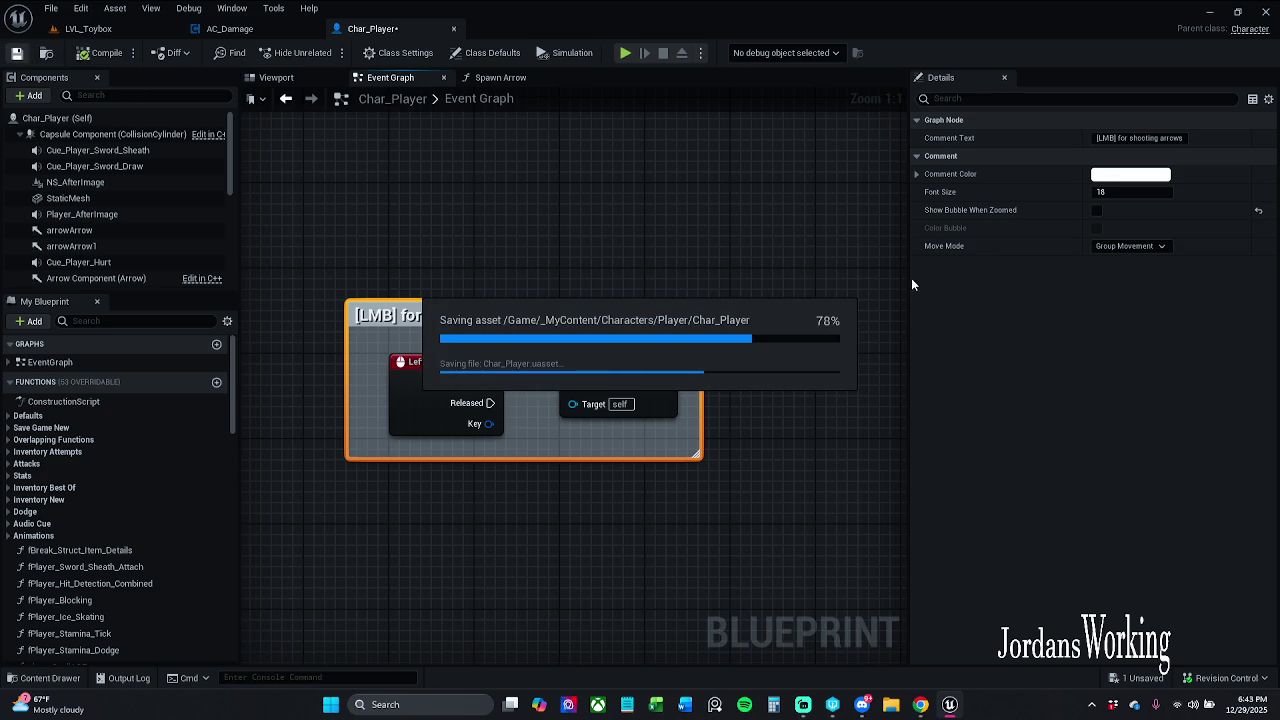
click(1097, 210)
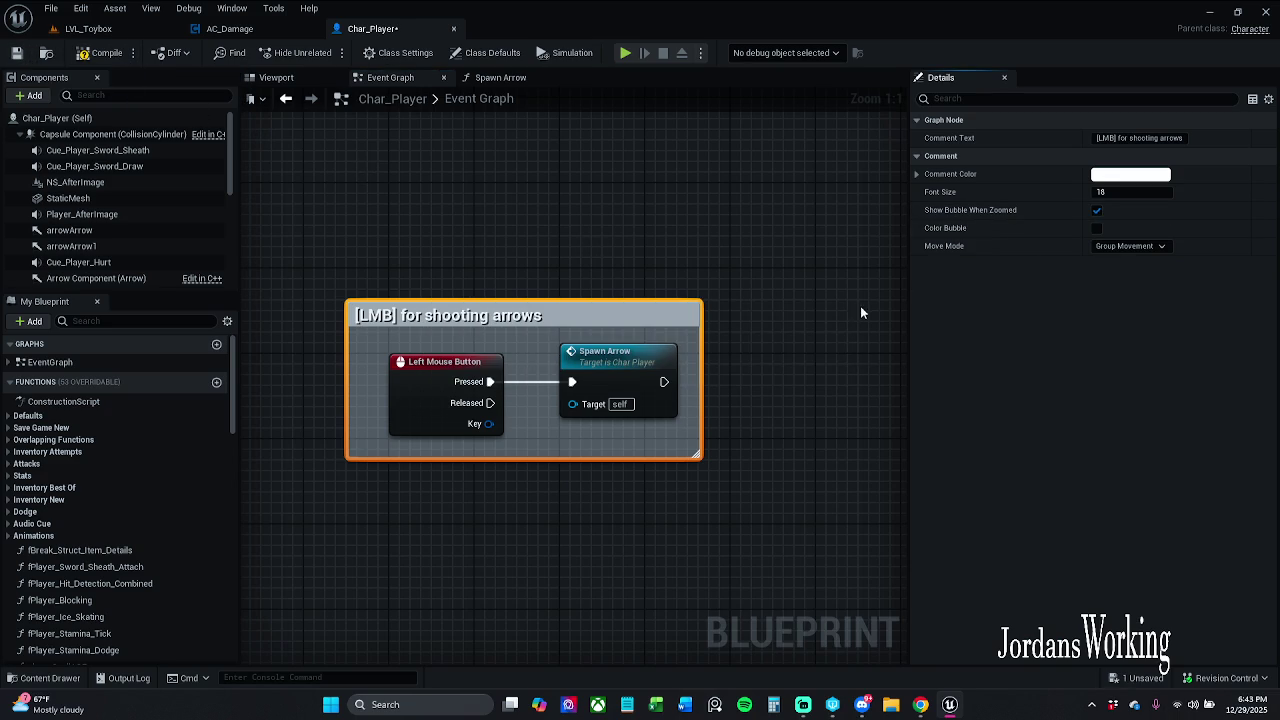
scroll(772, 335, down, 1)
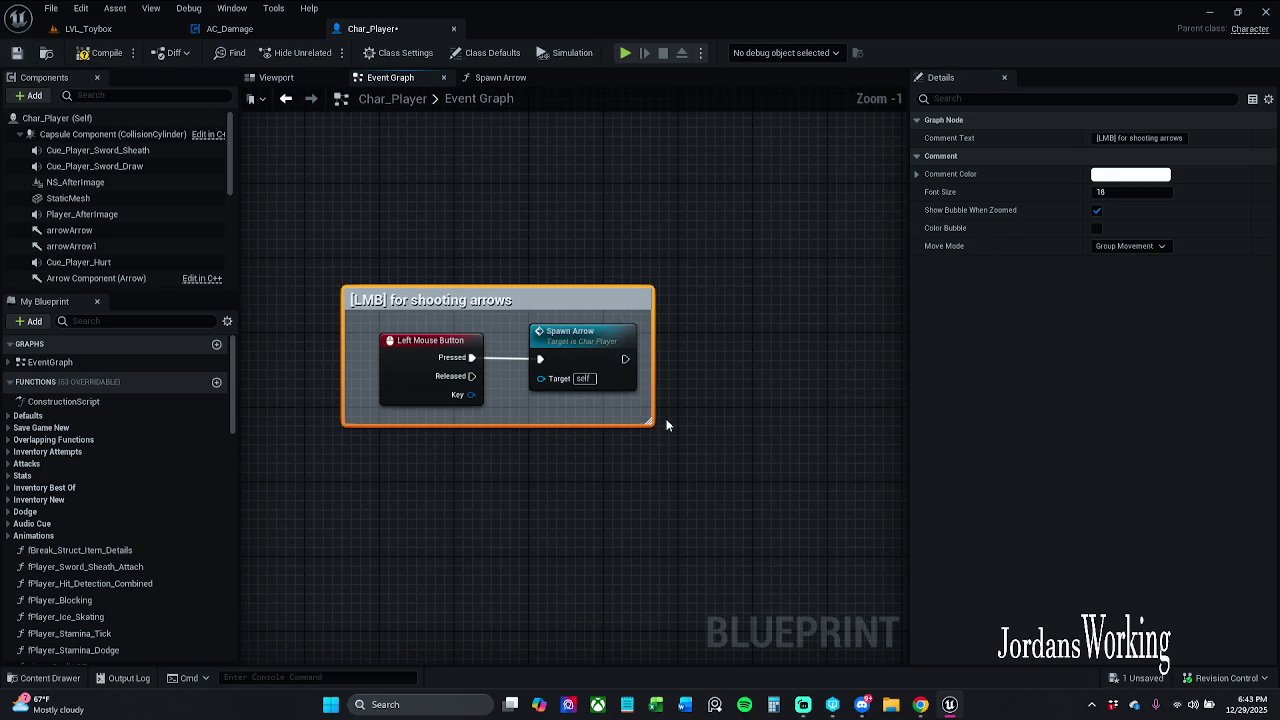
click(16, 55)
click(230, 29)
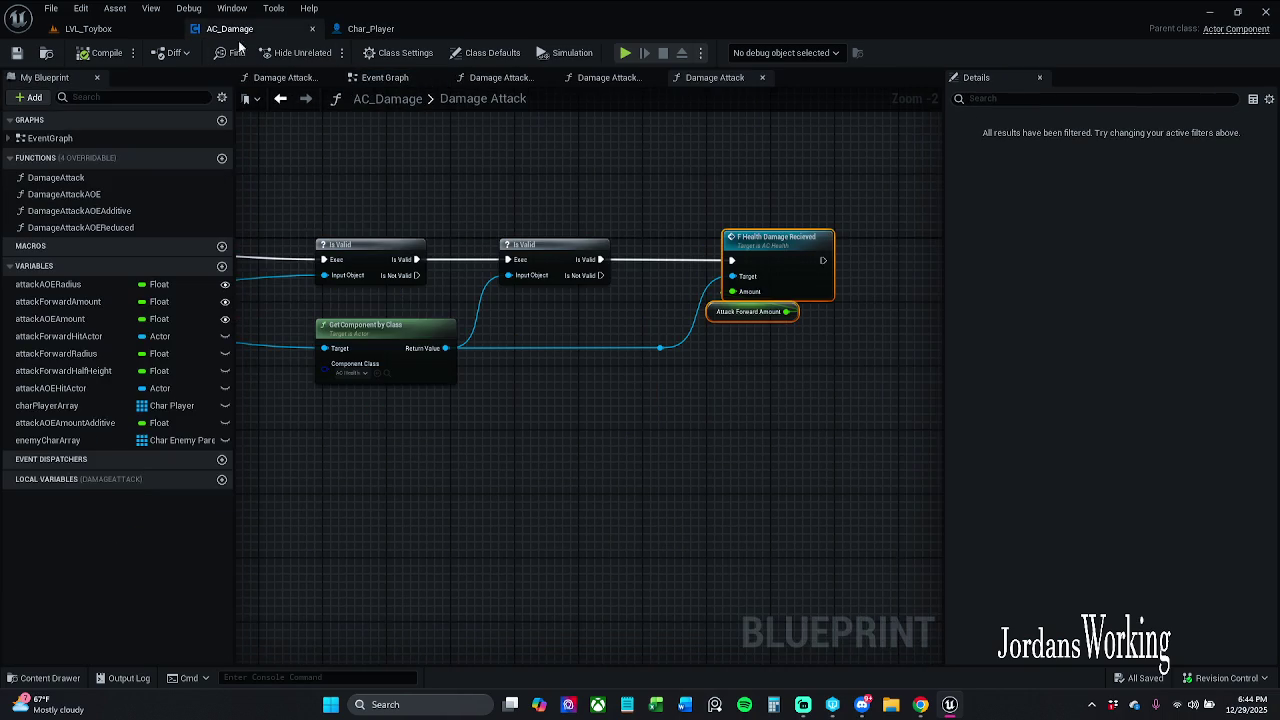
Shift the Is Valid, Get Component by Class and Health Damage Received nodes left toward the trace
scroll(481, 194, down, 2)
mouse_move(477, 194)
mouse_down()
mouse_move(717, 203)
mouse_move(564, 202)
mouse_move(518, 188)
mouse_up()
drag(473, 170, 730, 380)
drag(682, 323, 805, 323)
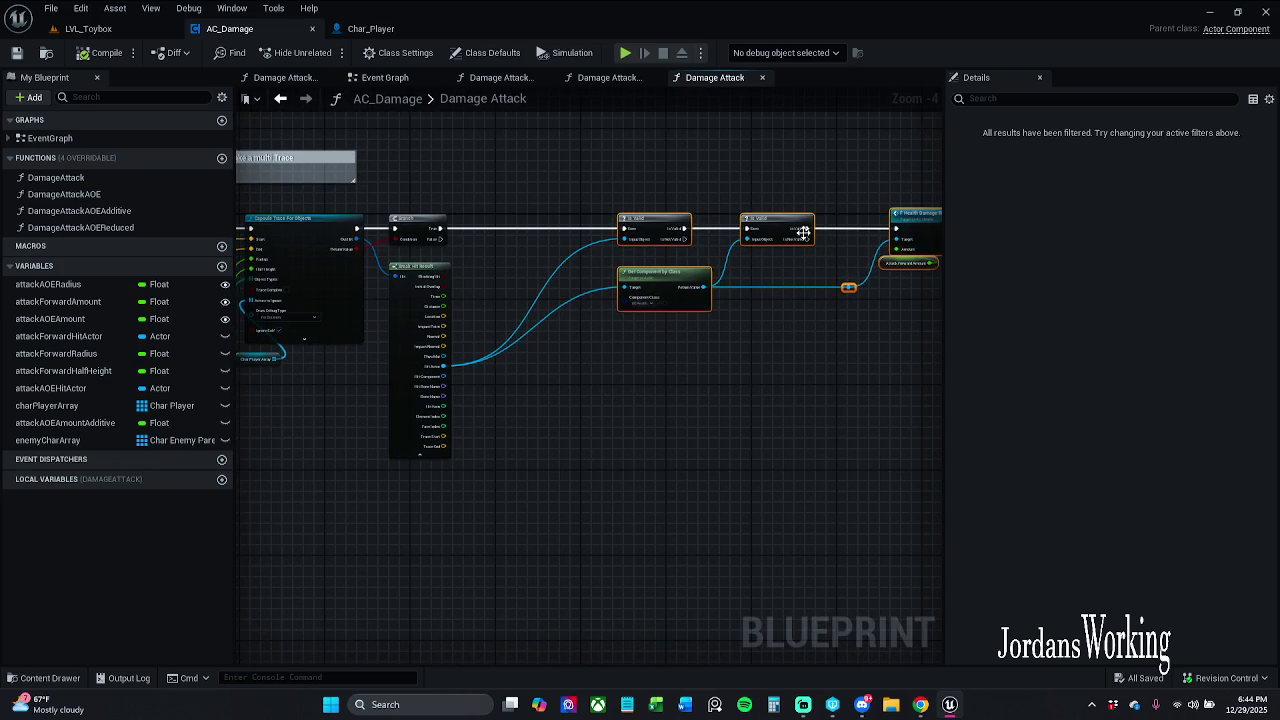
mouse_move(795, 221)
mouse_down()
mouse_move(683, 224)
mouse_move(854, 350)
mouse_up()
click(762, 220)
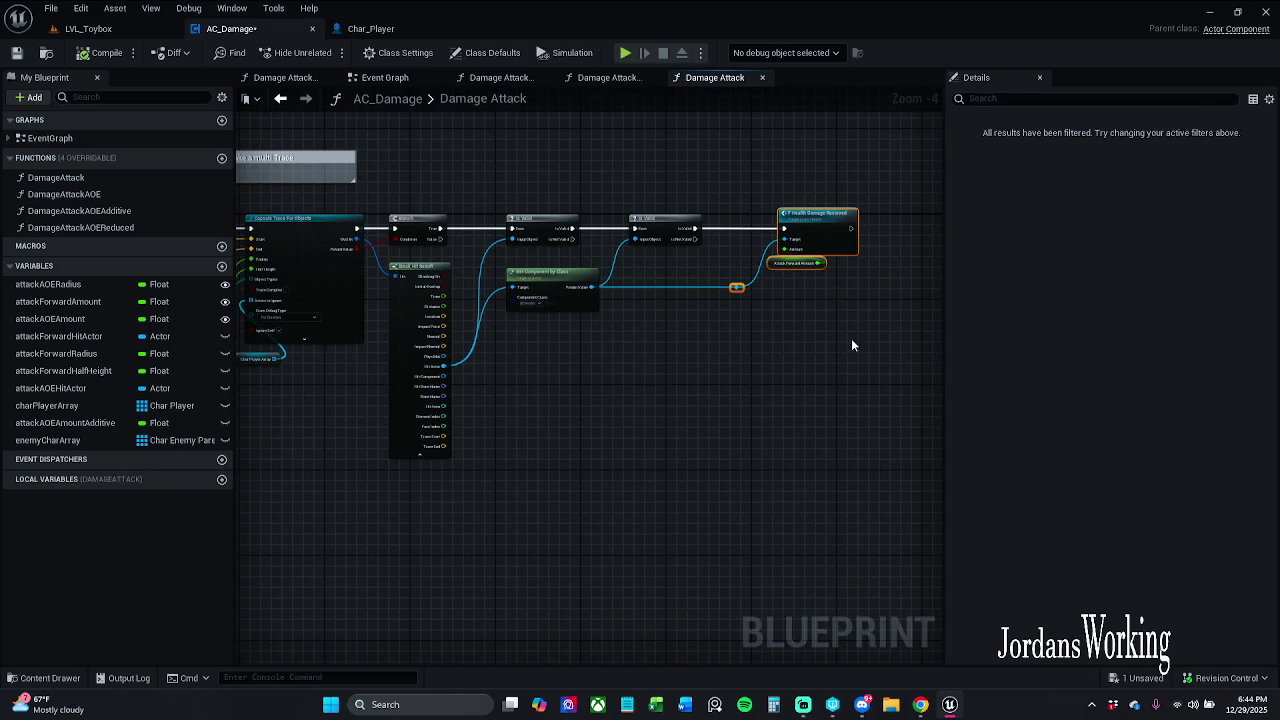
drag(820, 230, 792, 230)
click(744, 147)
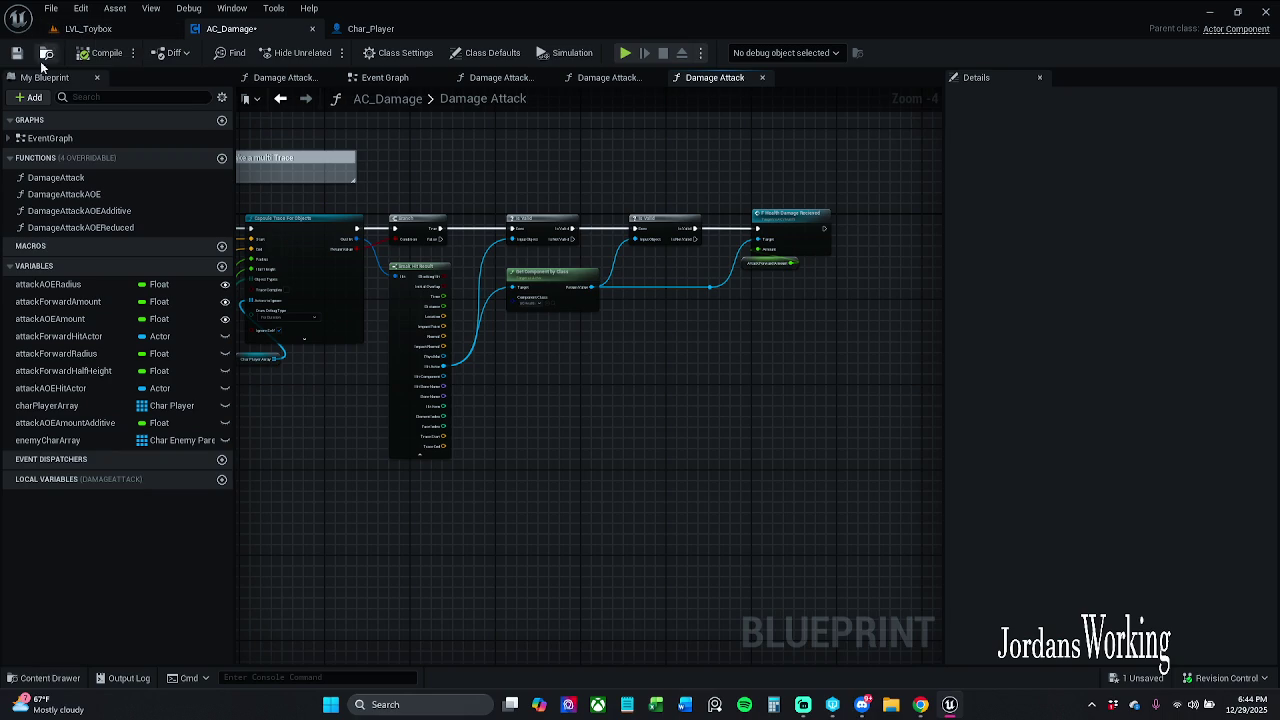
Save AC_Damage, checking it out so the save succeeds
key(ctrl+s)
click(687, 508)
click(1232, 704)
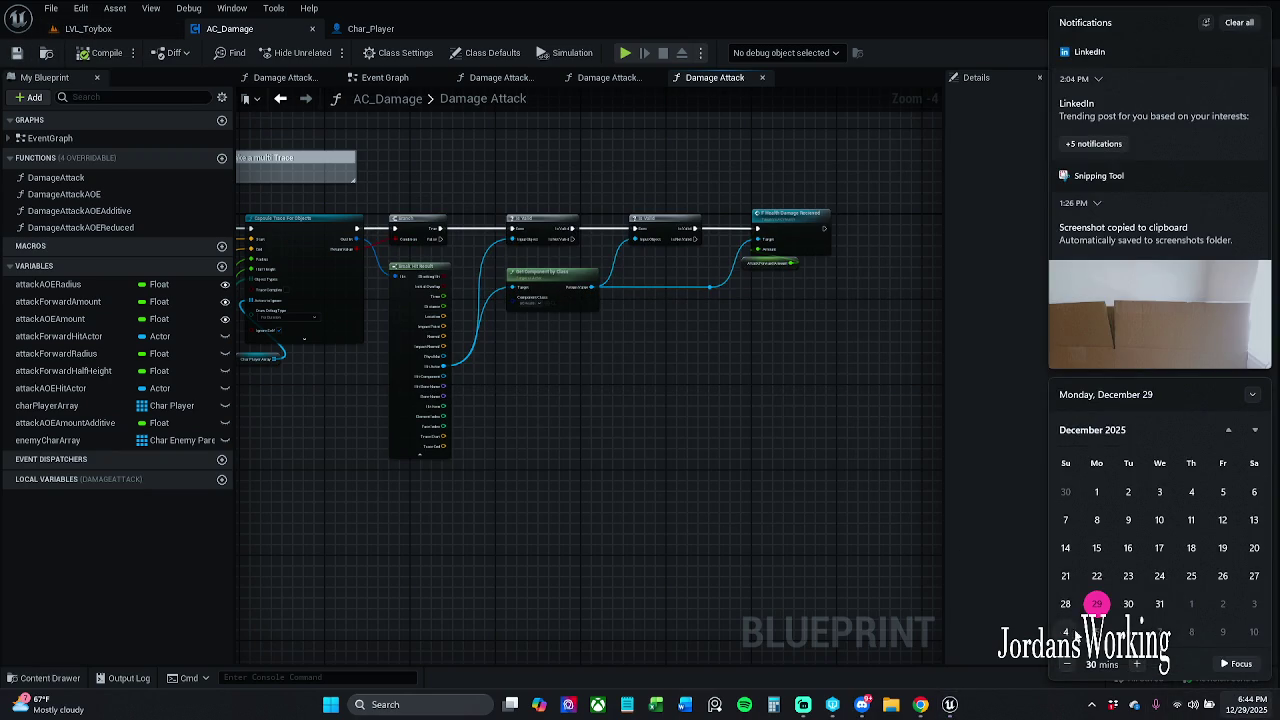
click(995, 515)
Submit only AC_Damage to revision control with the description 'Moved stuff'
click(1210, 678)
click(1202, 618)
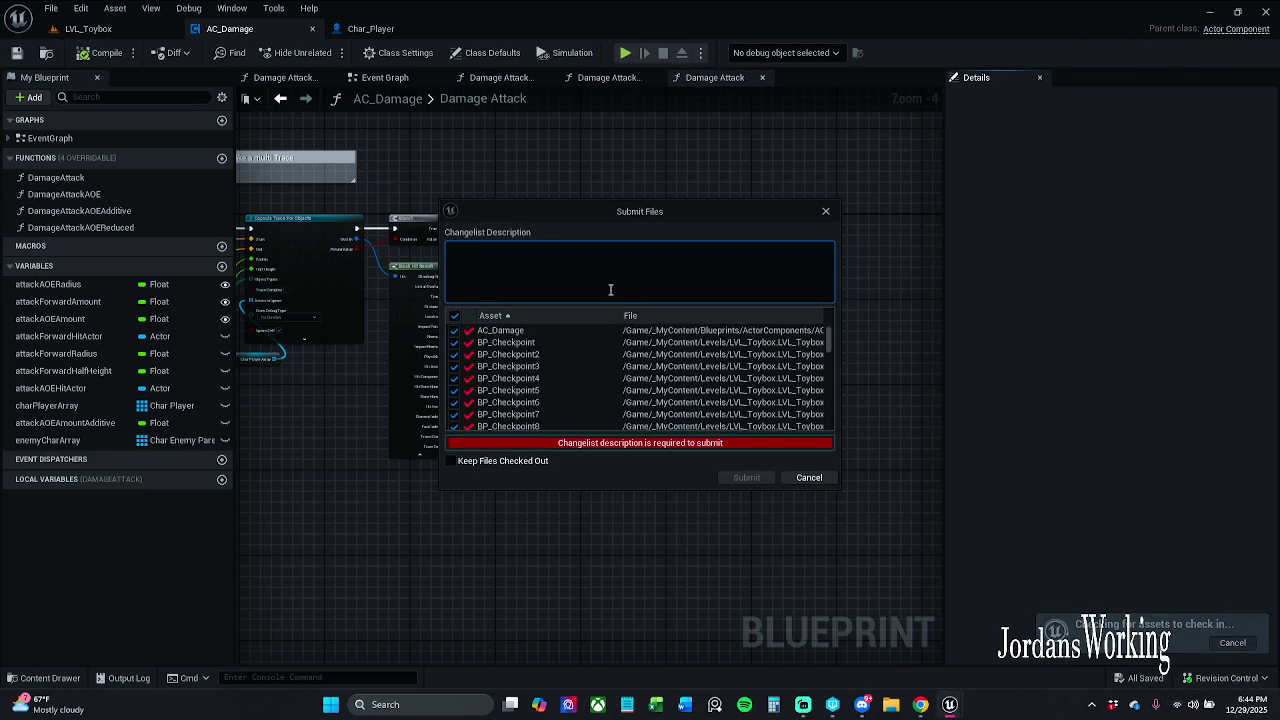
click(458, 318)
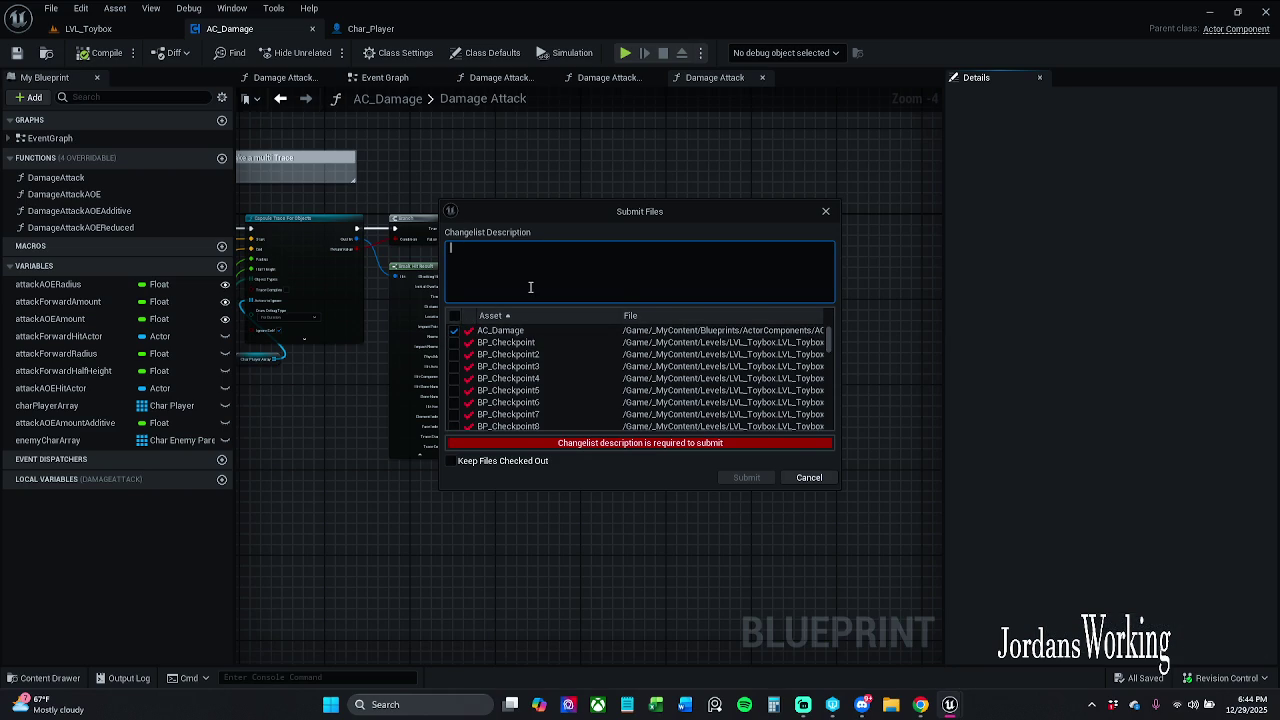
text(Moved stuff)
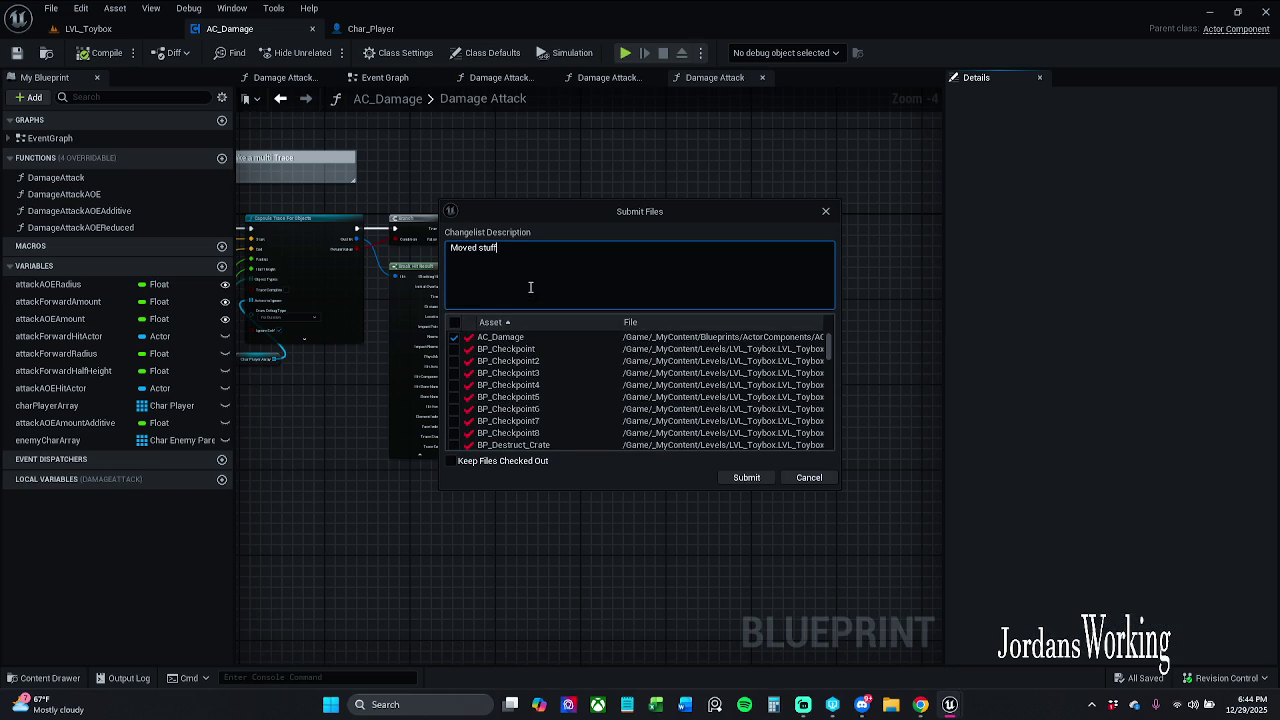
click(746, 478)
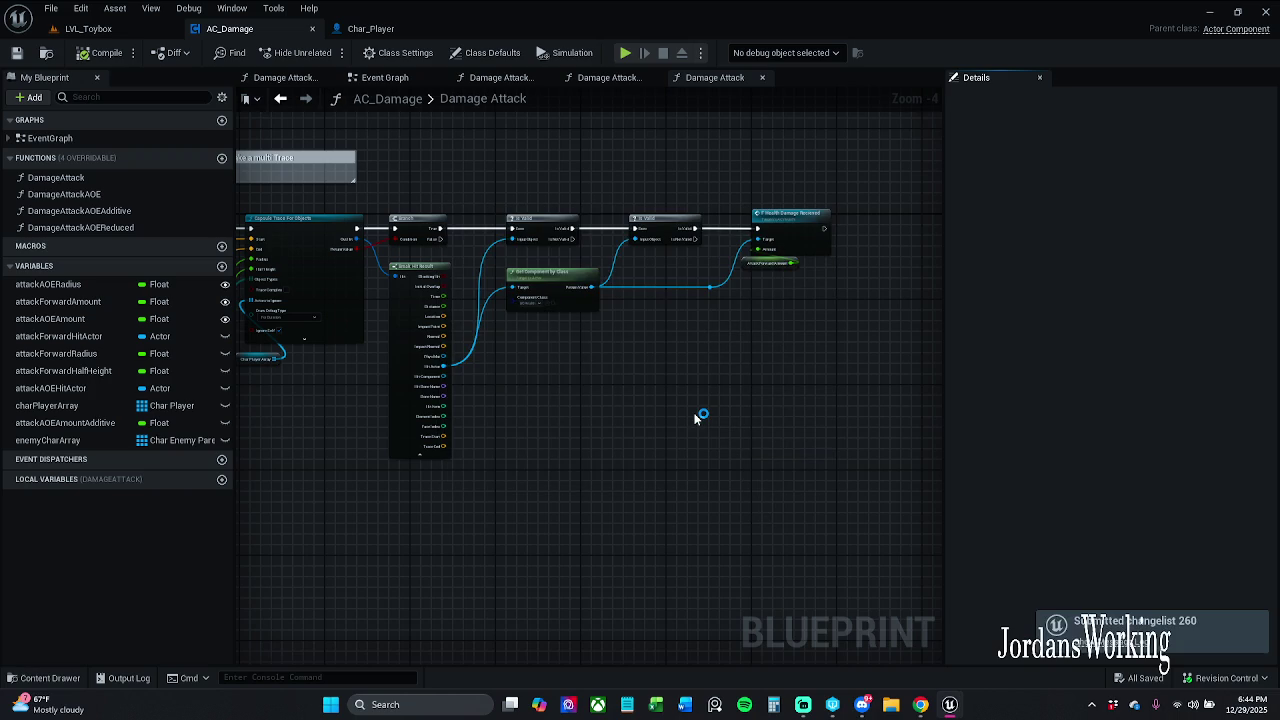
click(159, 34)
Play the level and fire arrows at the enemies while running and jumping
click(330, 52)
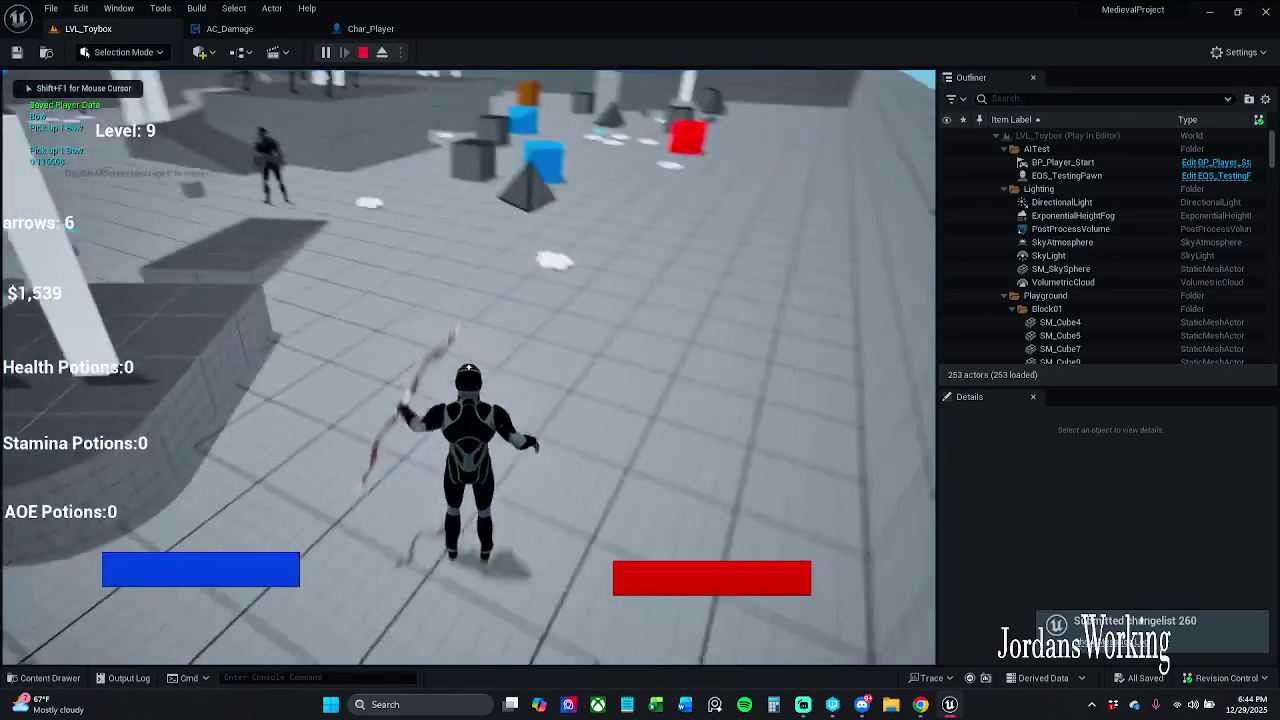
key(w)
click(468, 368)
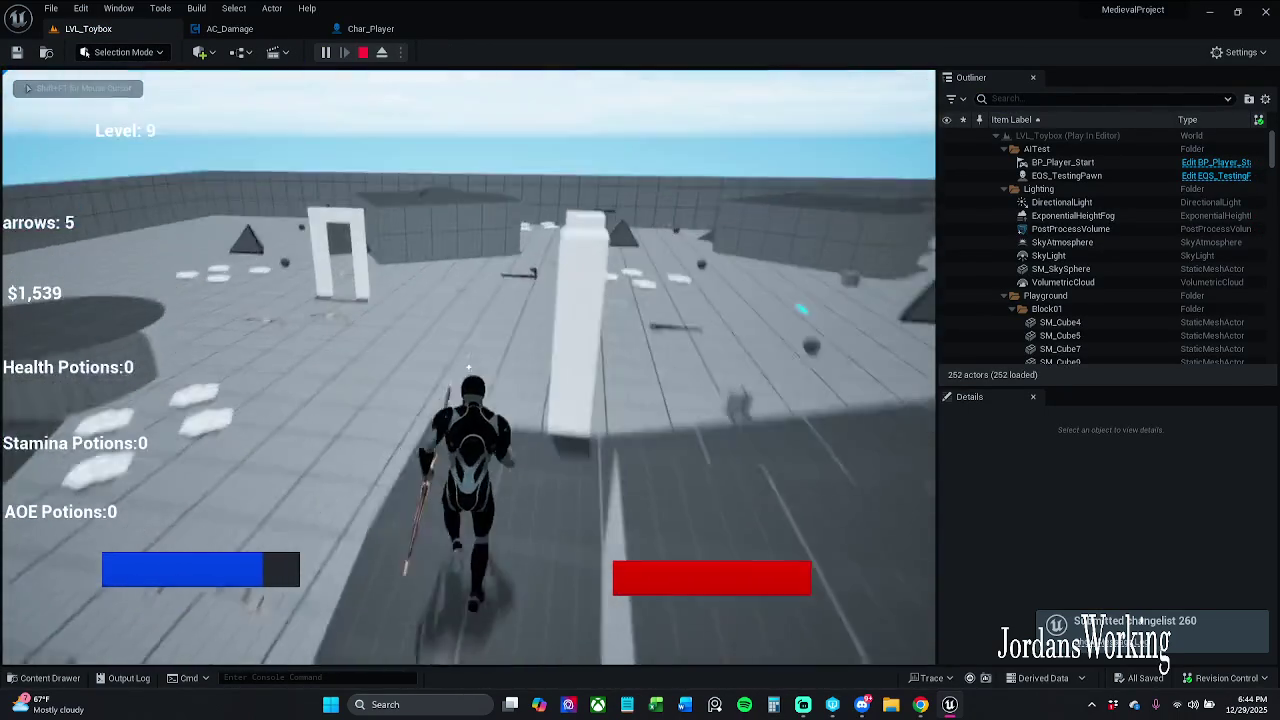
click(468, 368)
key(space)
click(468, 368)
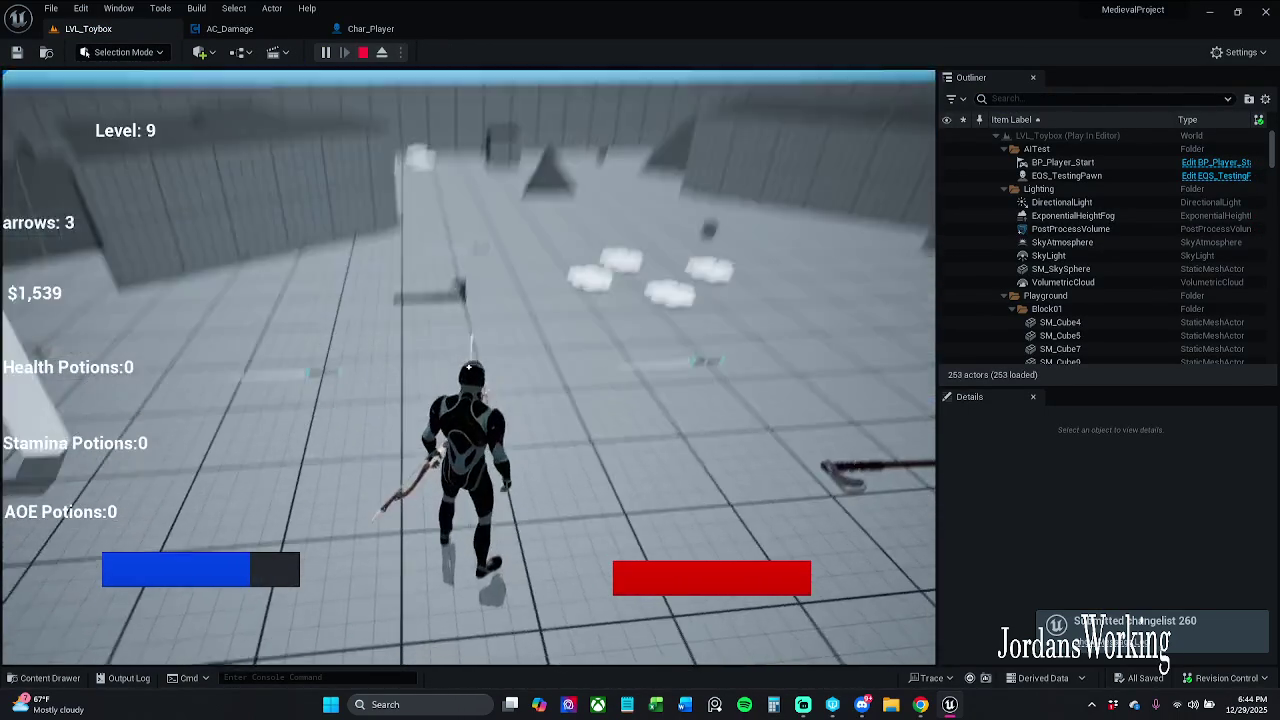
click(468, 368)
click(468, 368)
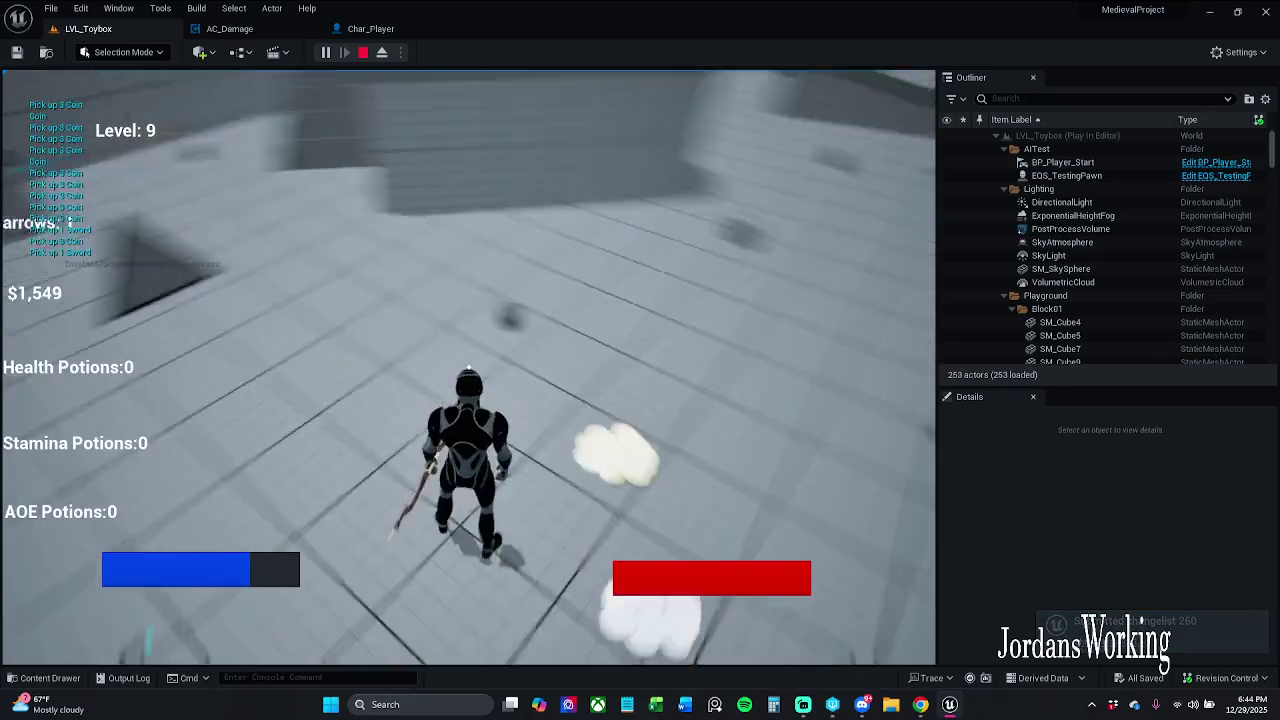
click(468, 368)
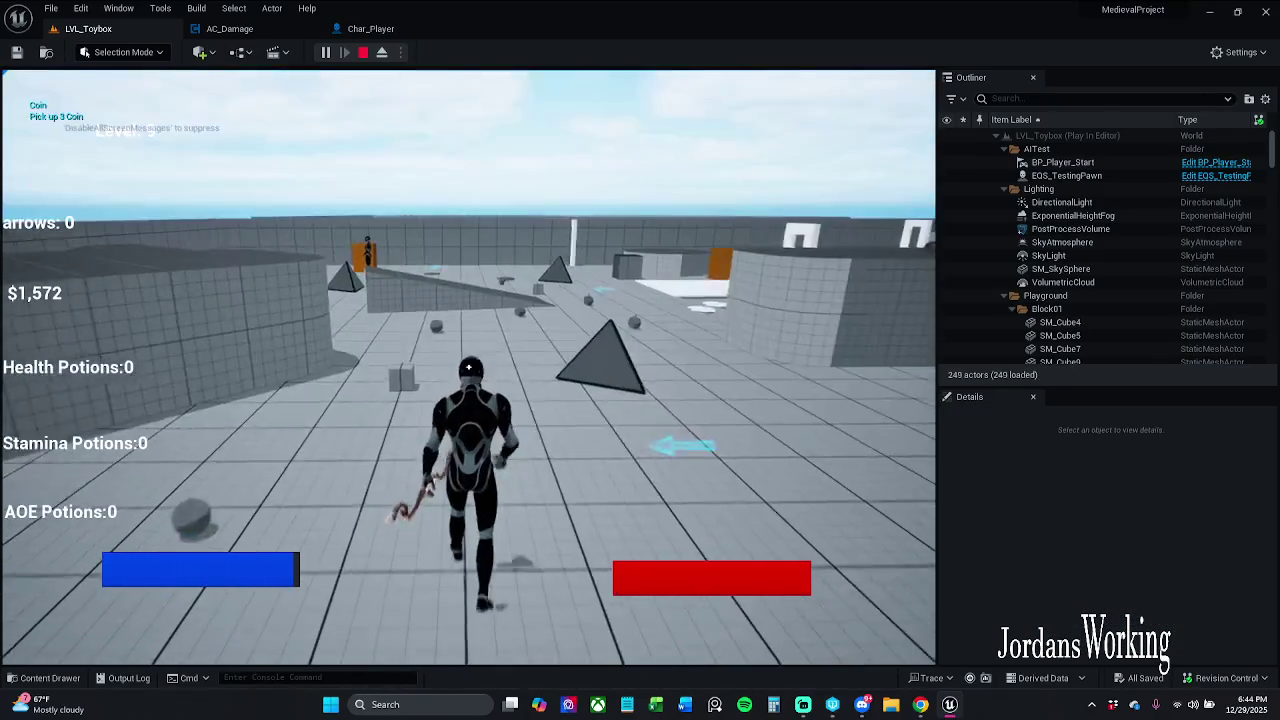
Run across the level collecting coins, pick up a bow, then stop play
key(w)
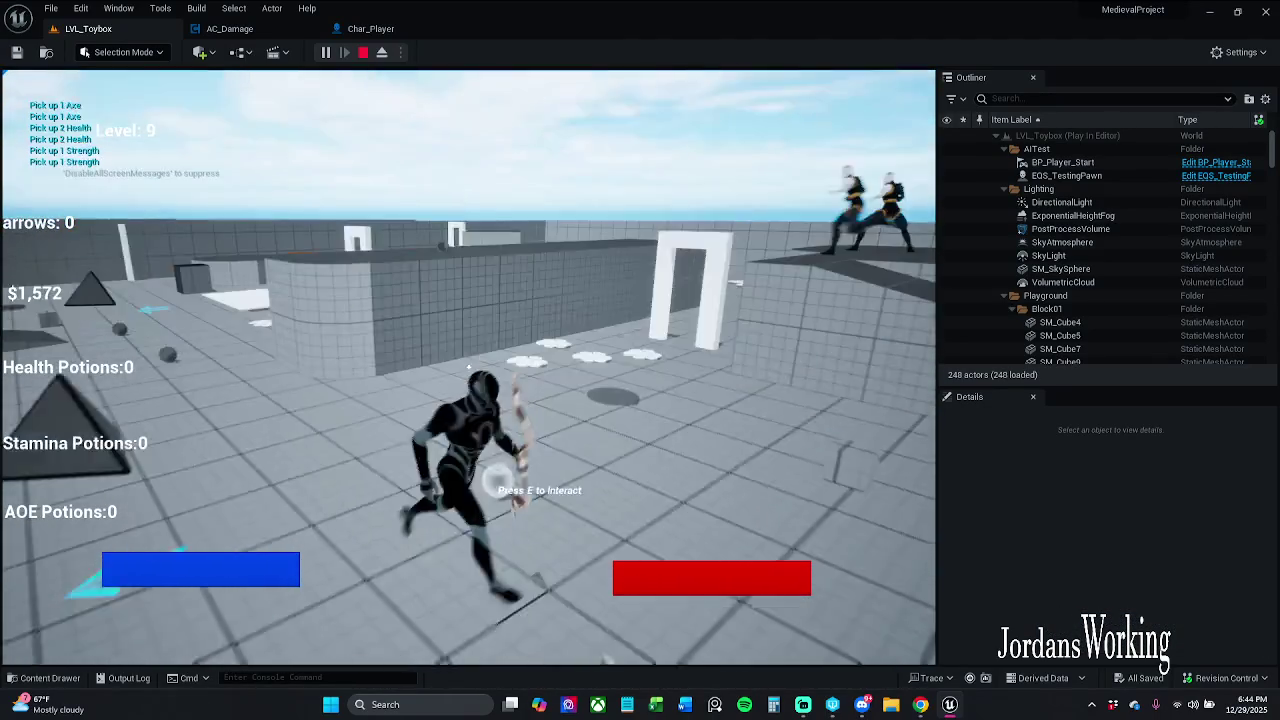
key(w)
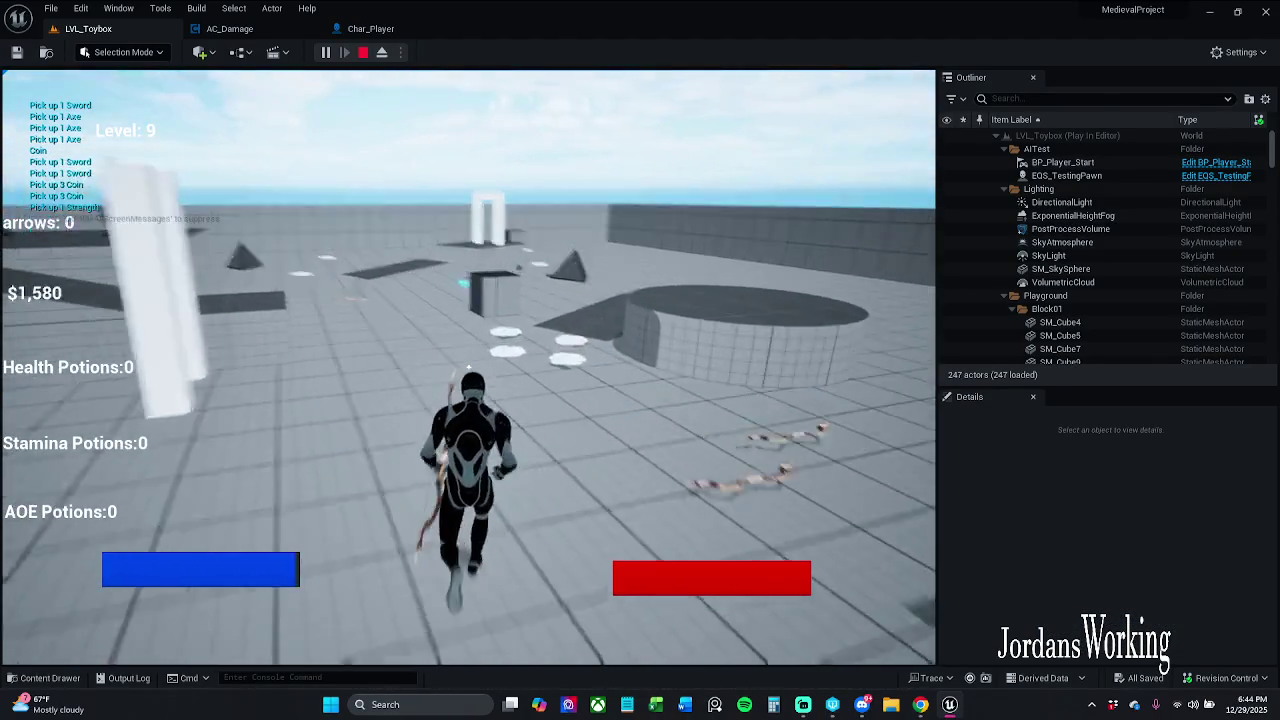
key(w)
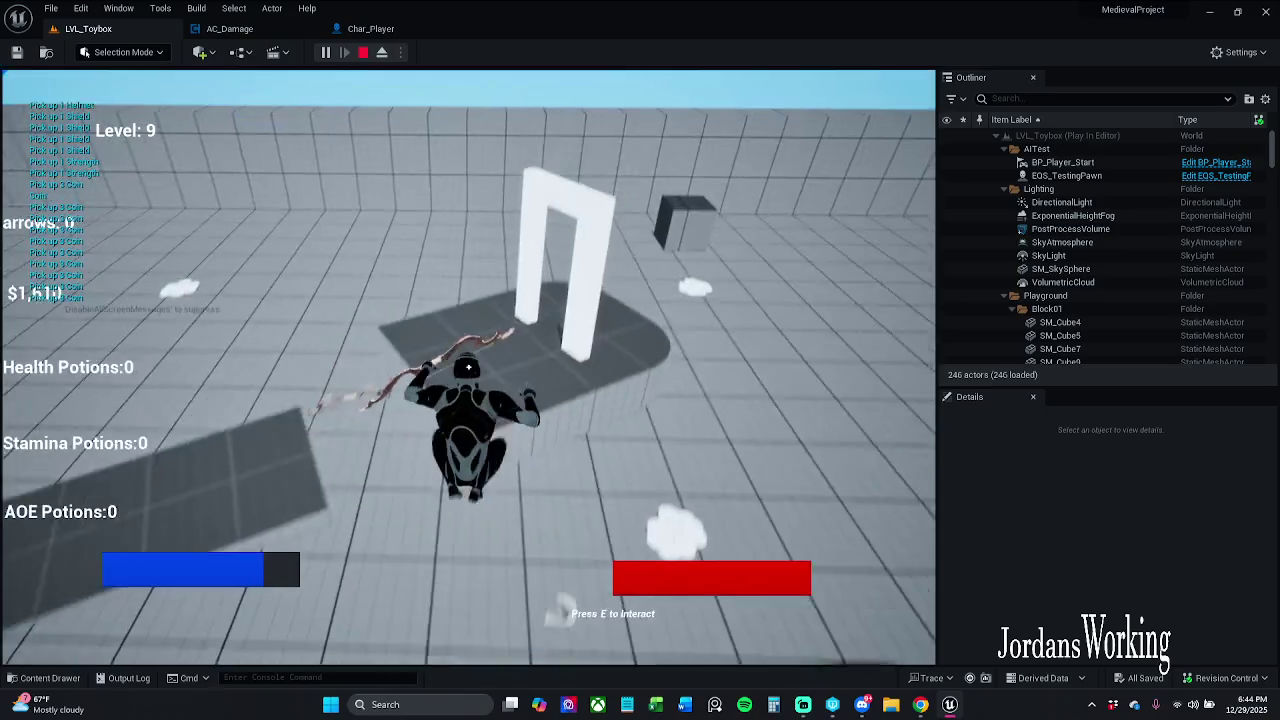
key(w)
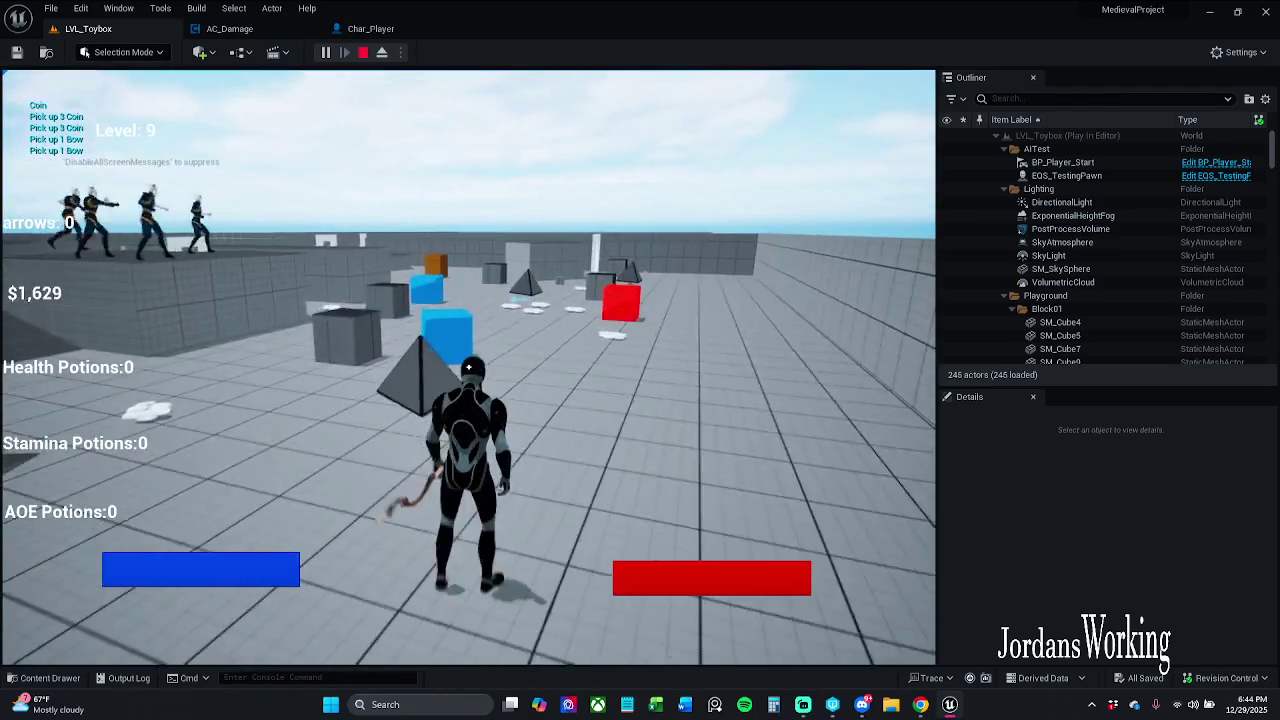
key(w)
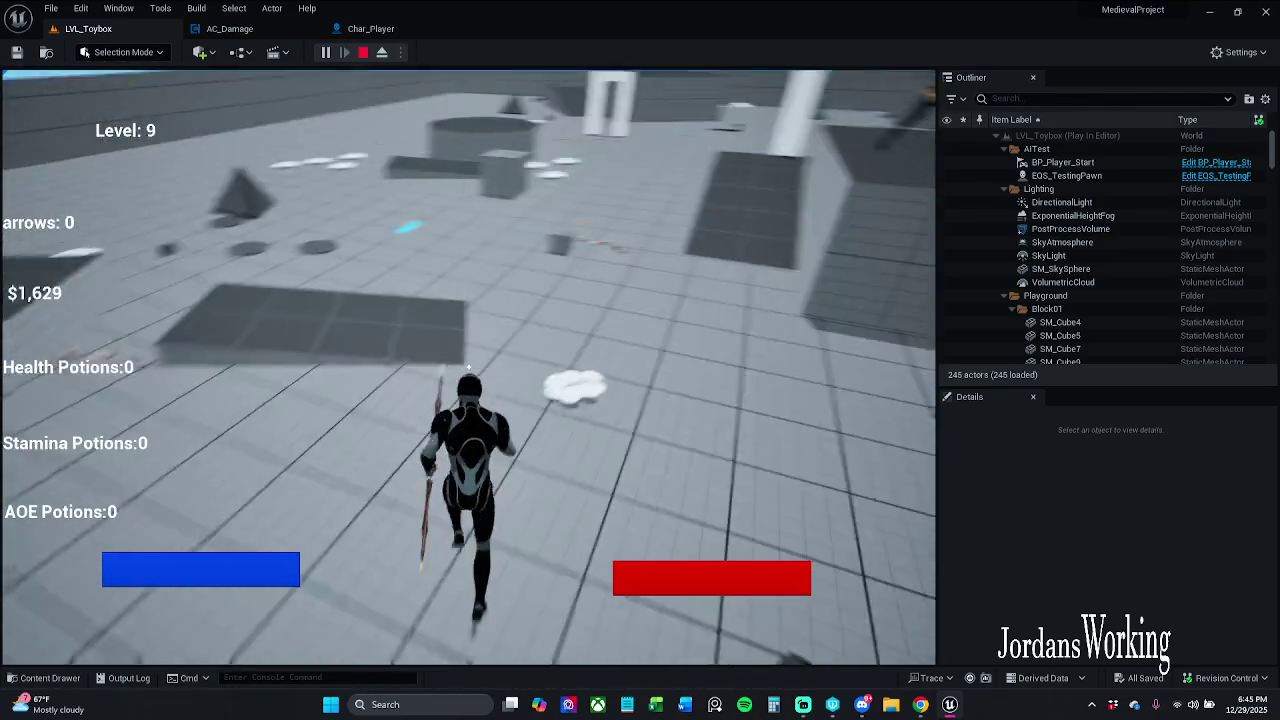
key(e)
key(w)
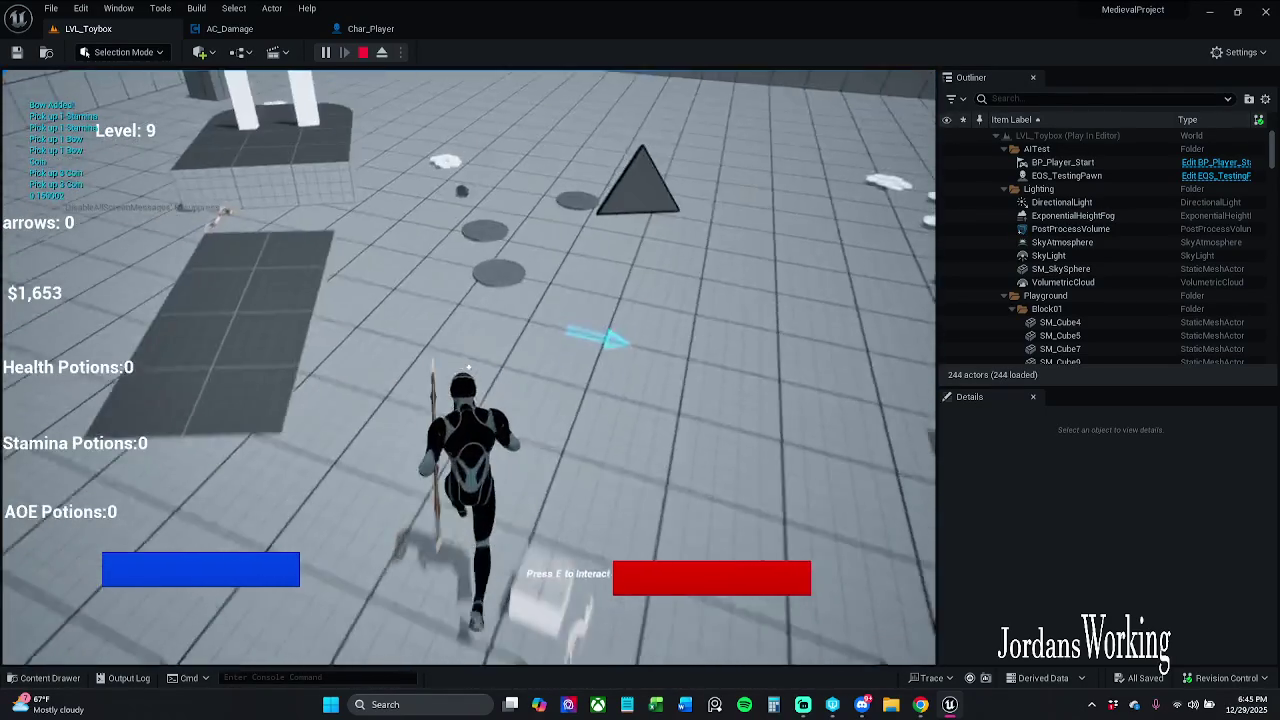
key(w)
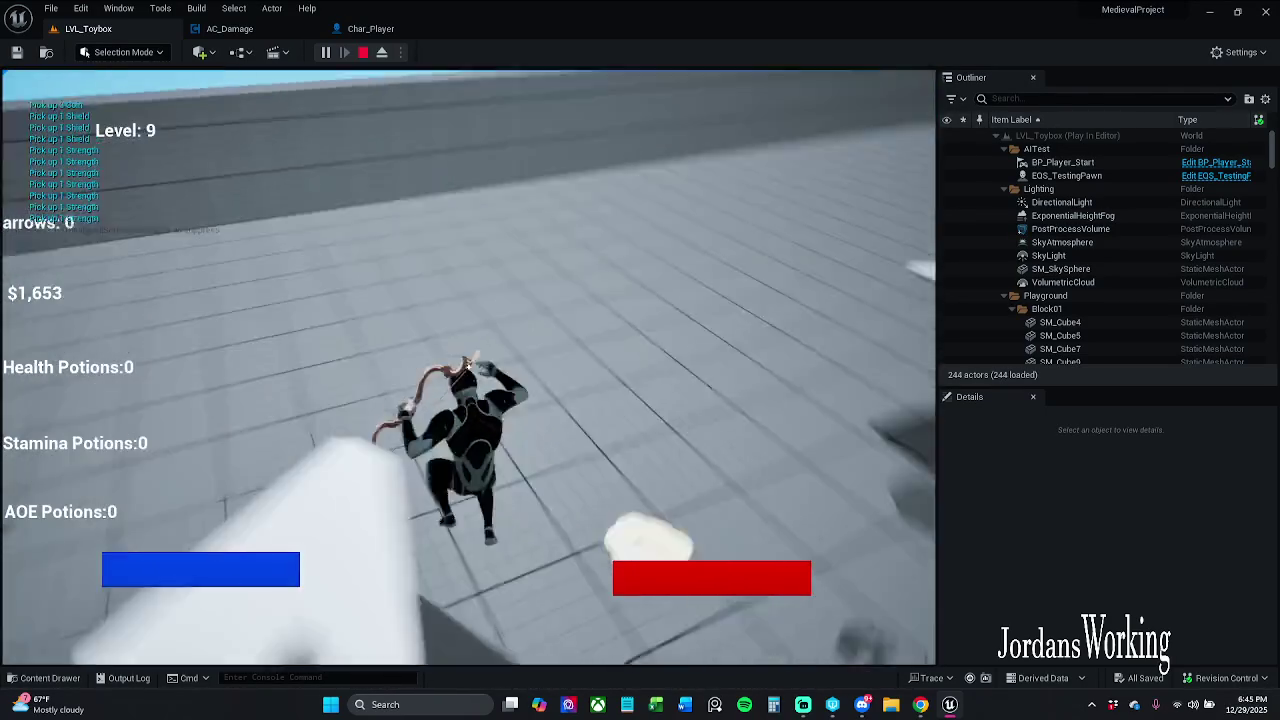
key(w)
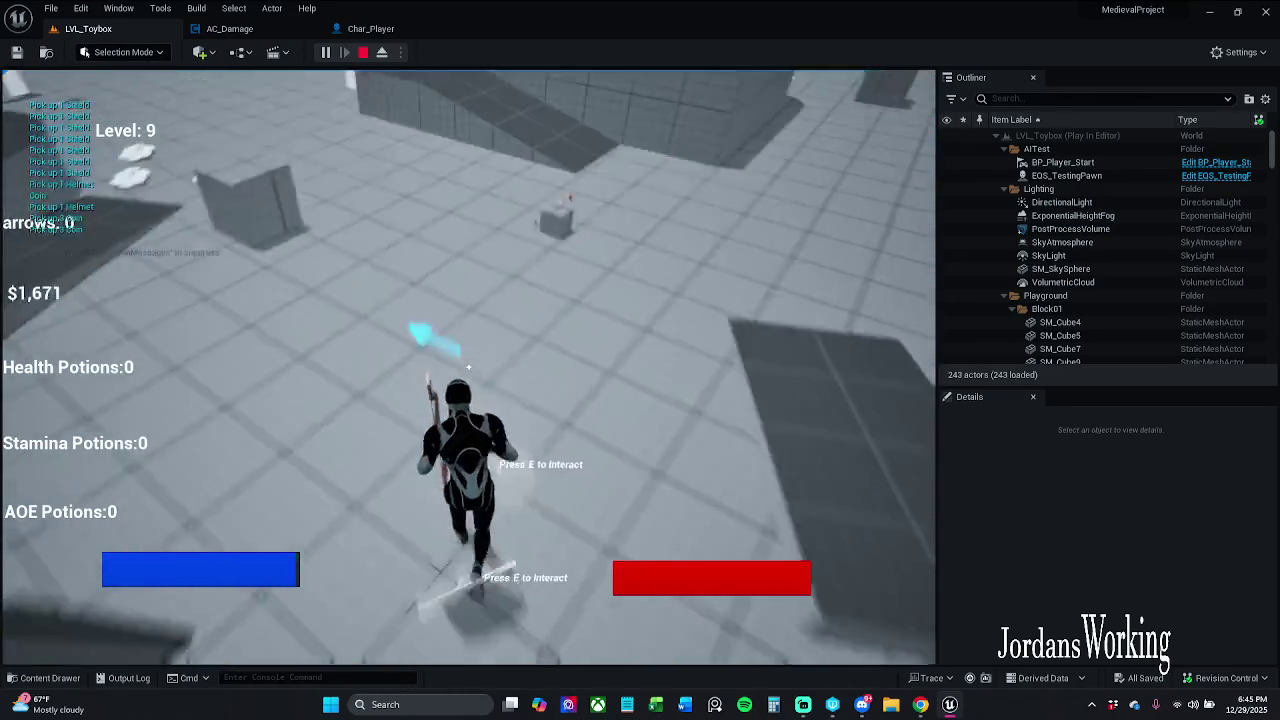
key(w)
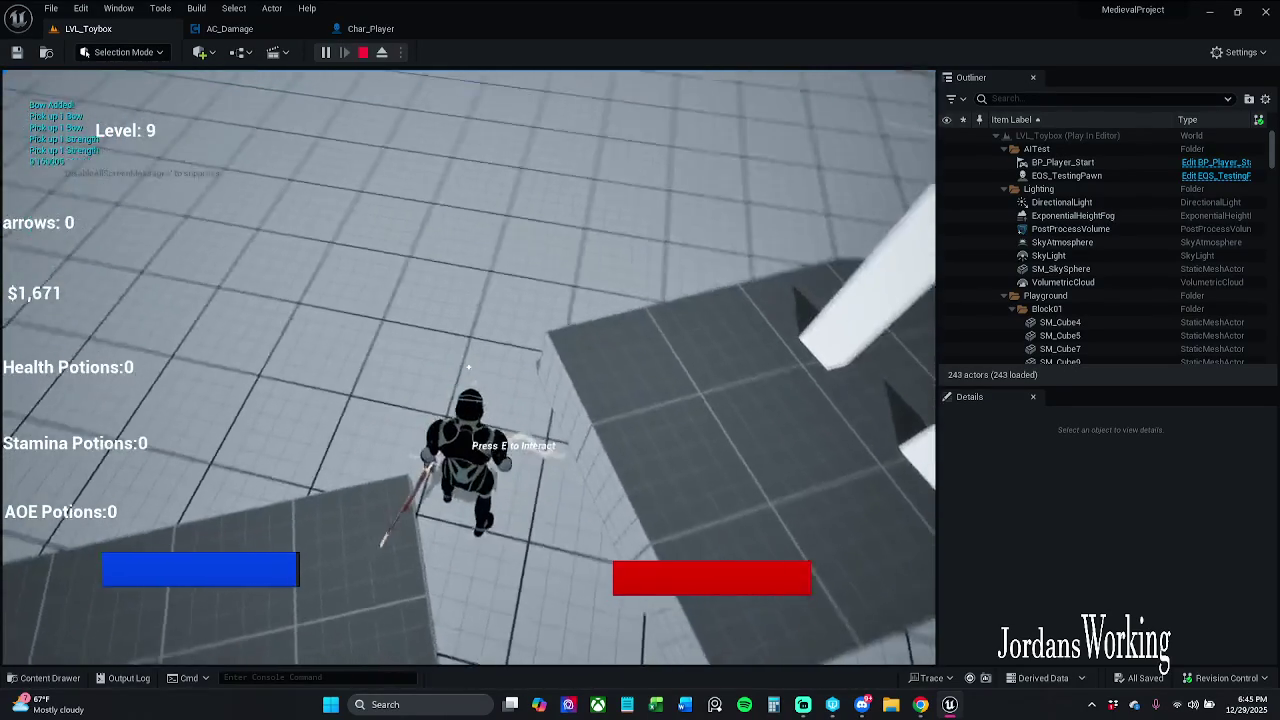
key(Escape)
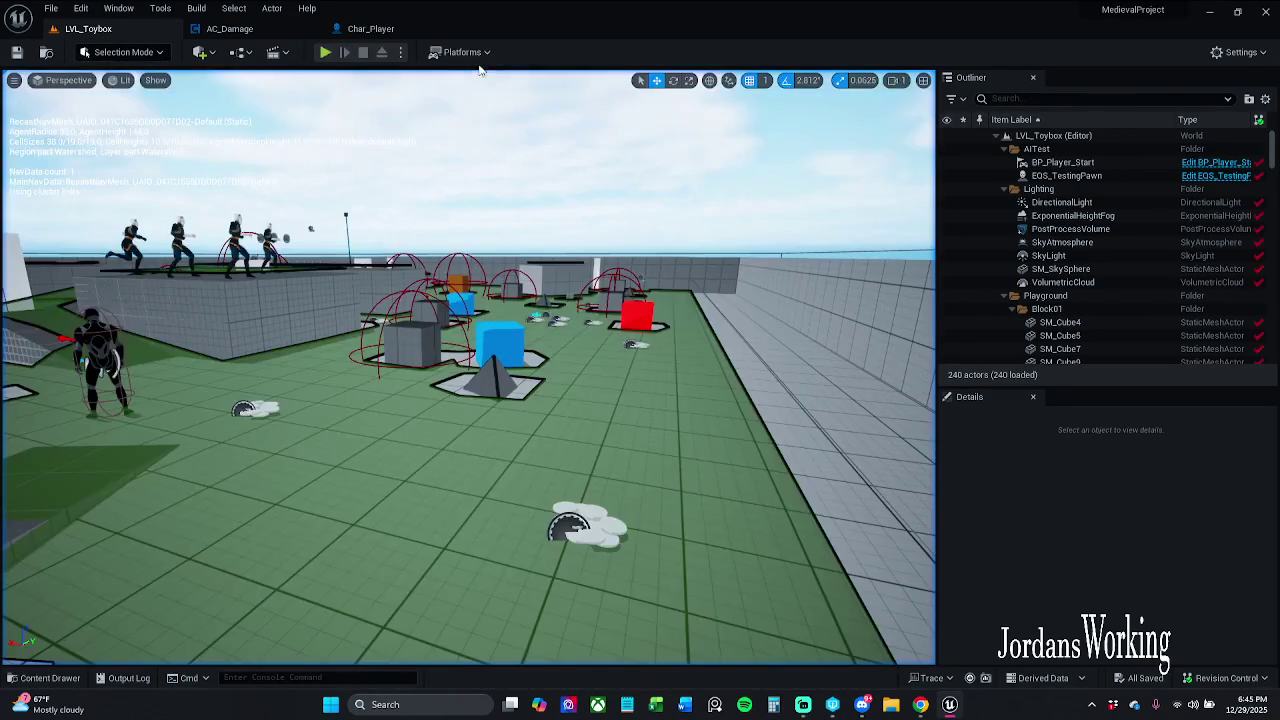
Start a new session, pick up a bow and aim it over the shoulder, then end play
click(326, 66)
key(w)
key(e)
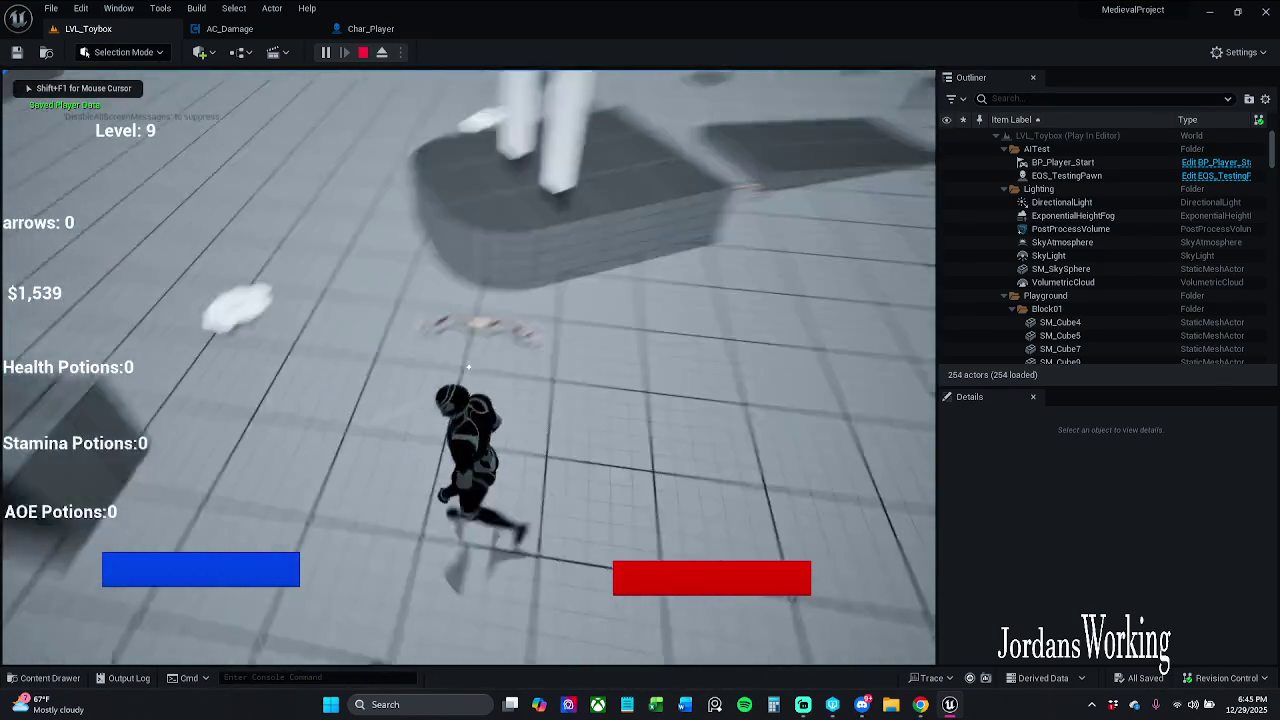
key(w)
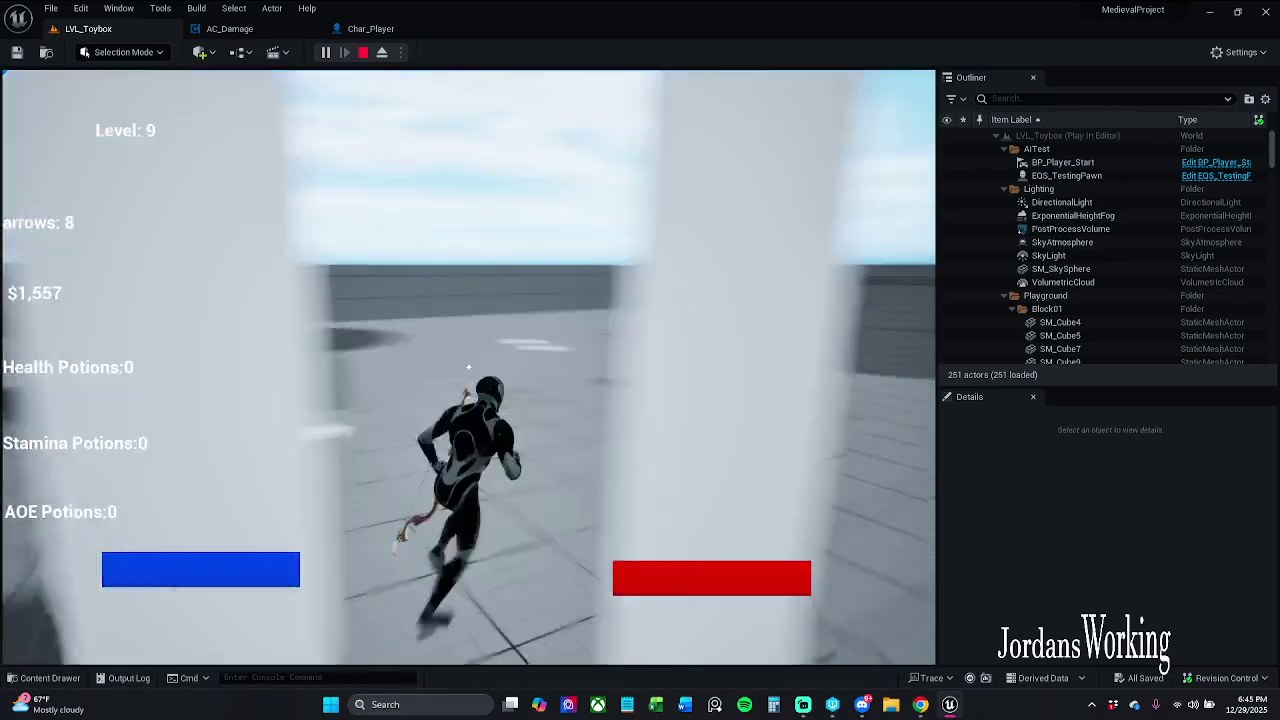
right_click(468, 367)
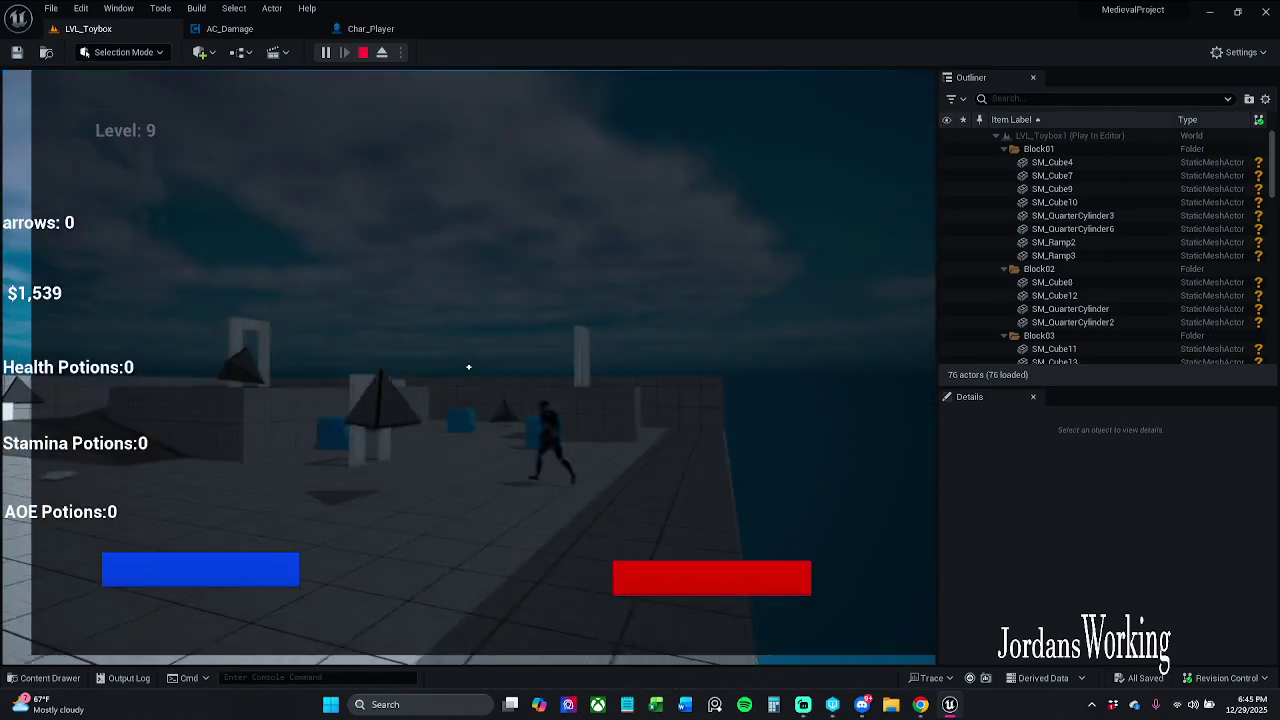
key(Escape)
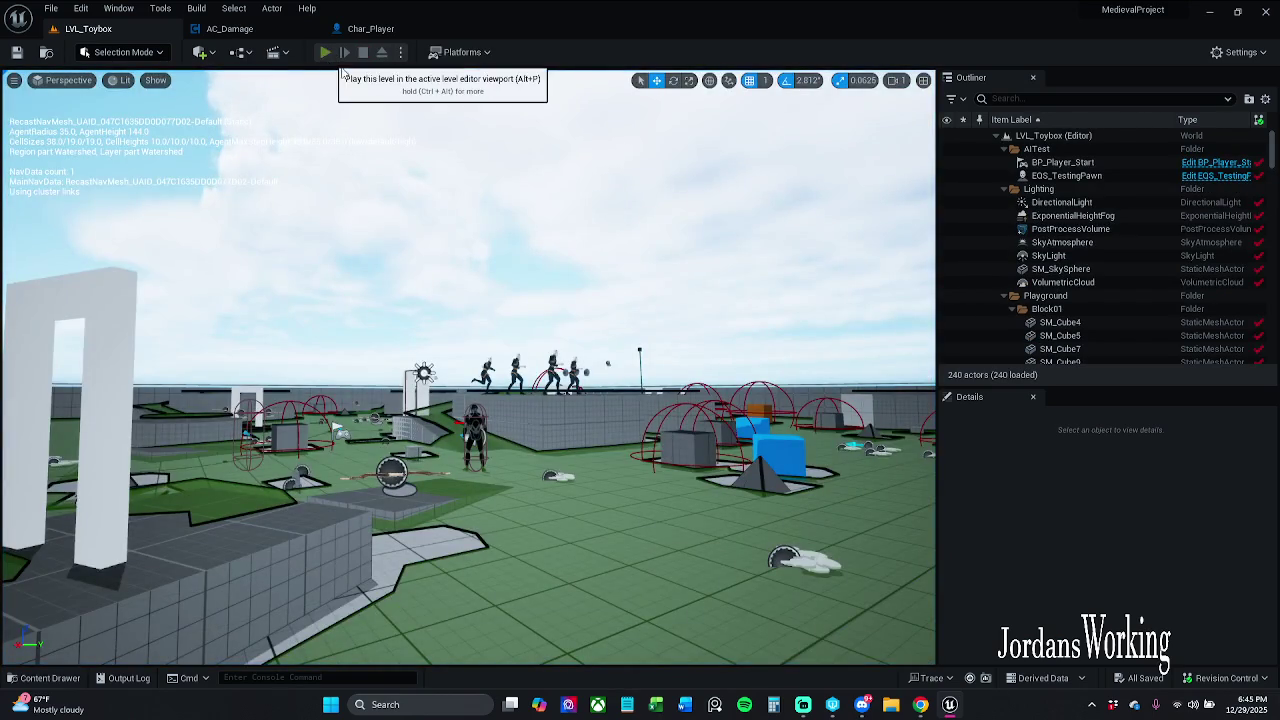
Play once more, running across the level collecting coins, and return to the editor
click(330, 54)
key(w)
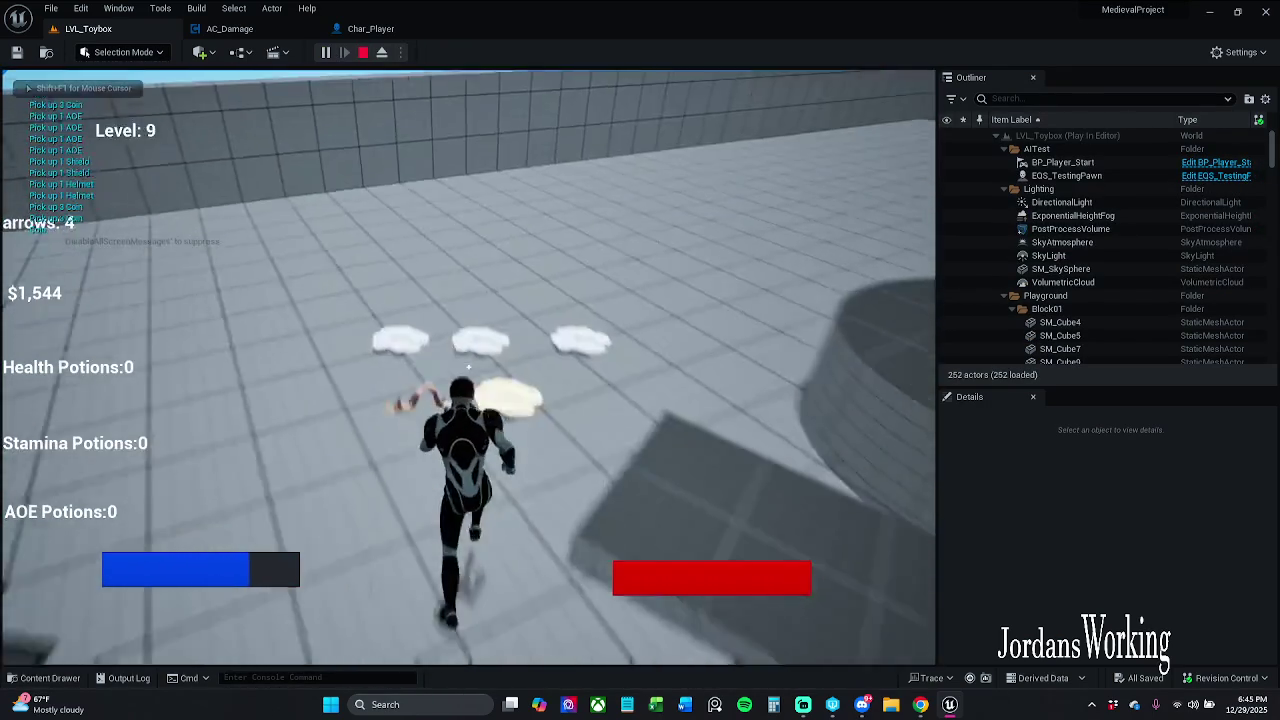
key(w)
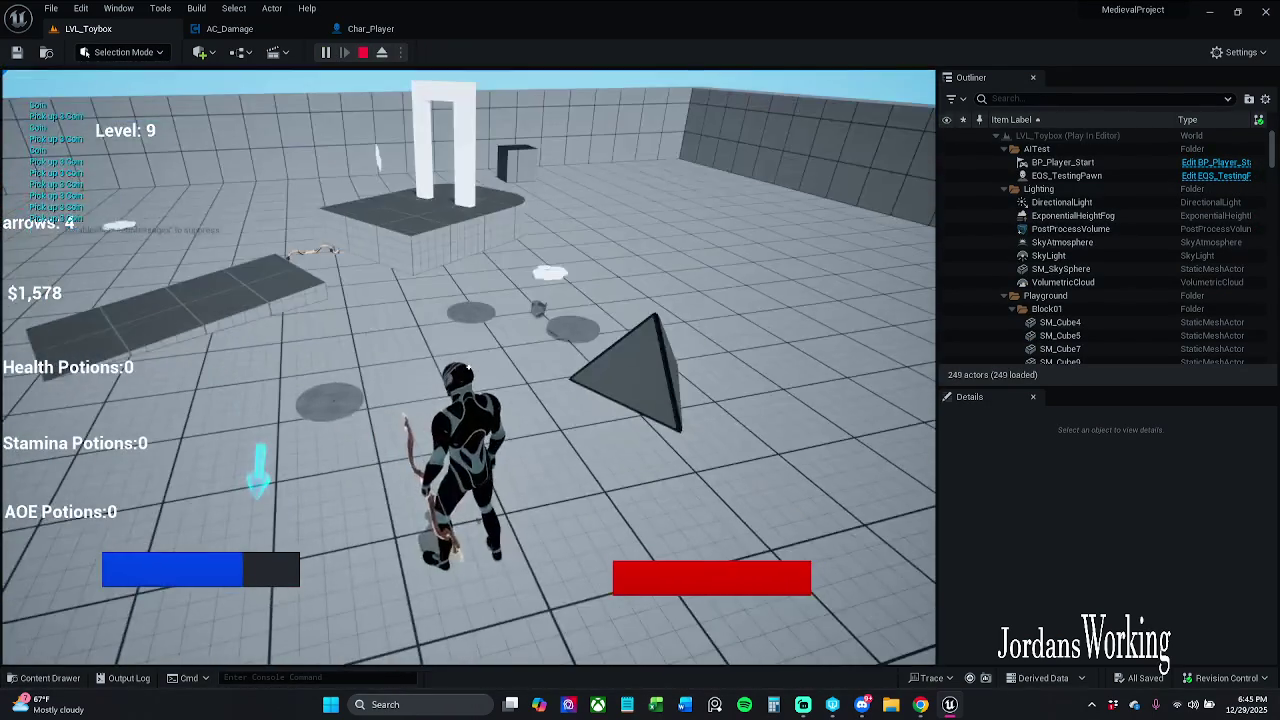
key(Escape)
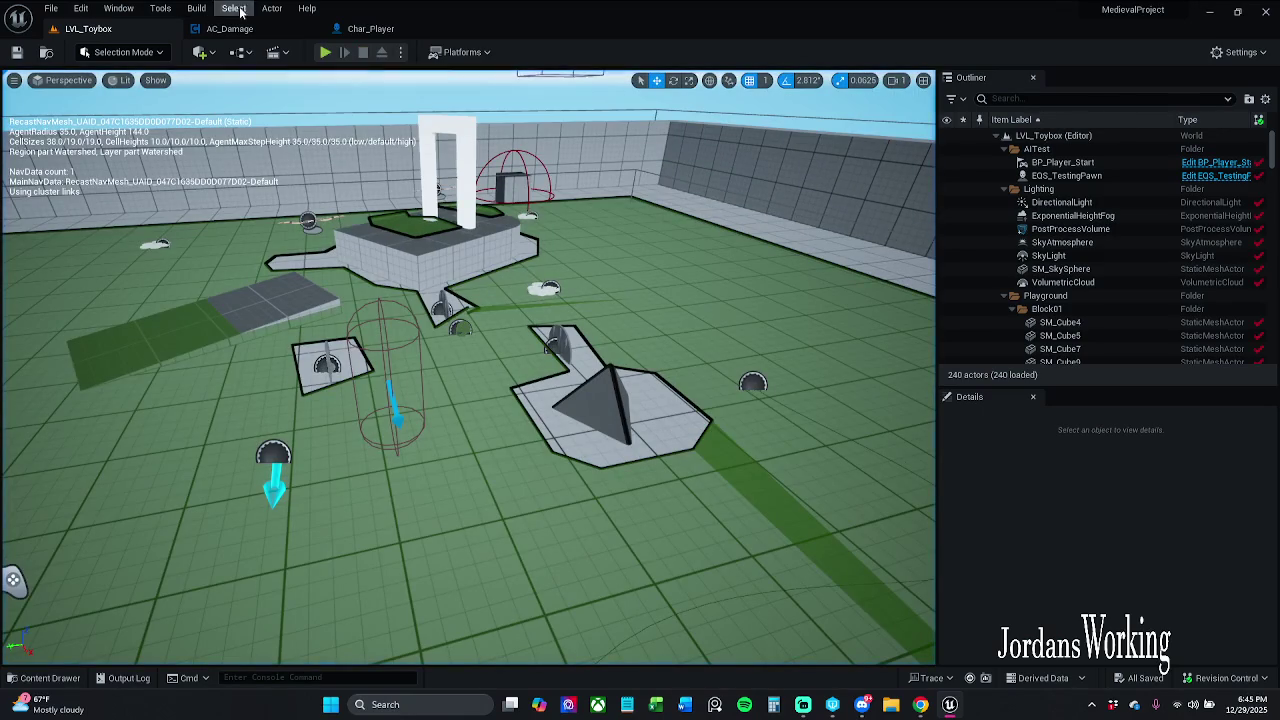
Glance at AC_Damage, then return to LVL_Toybox and select the BP_Destruct_Crate9 crate
click(254, 30)
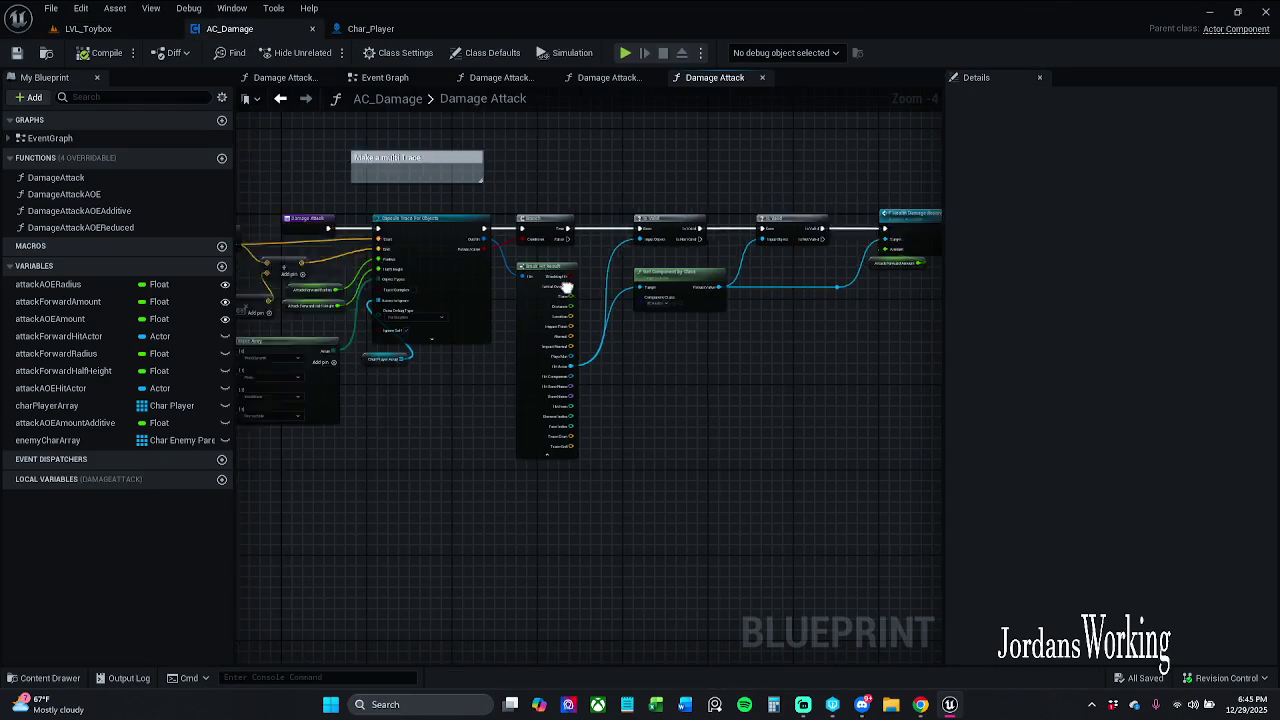
scroll(733, 277, up, 3)
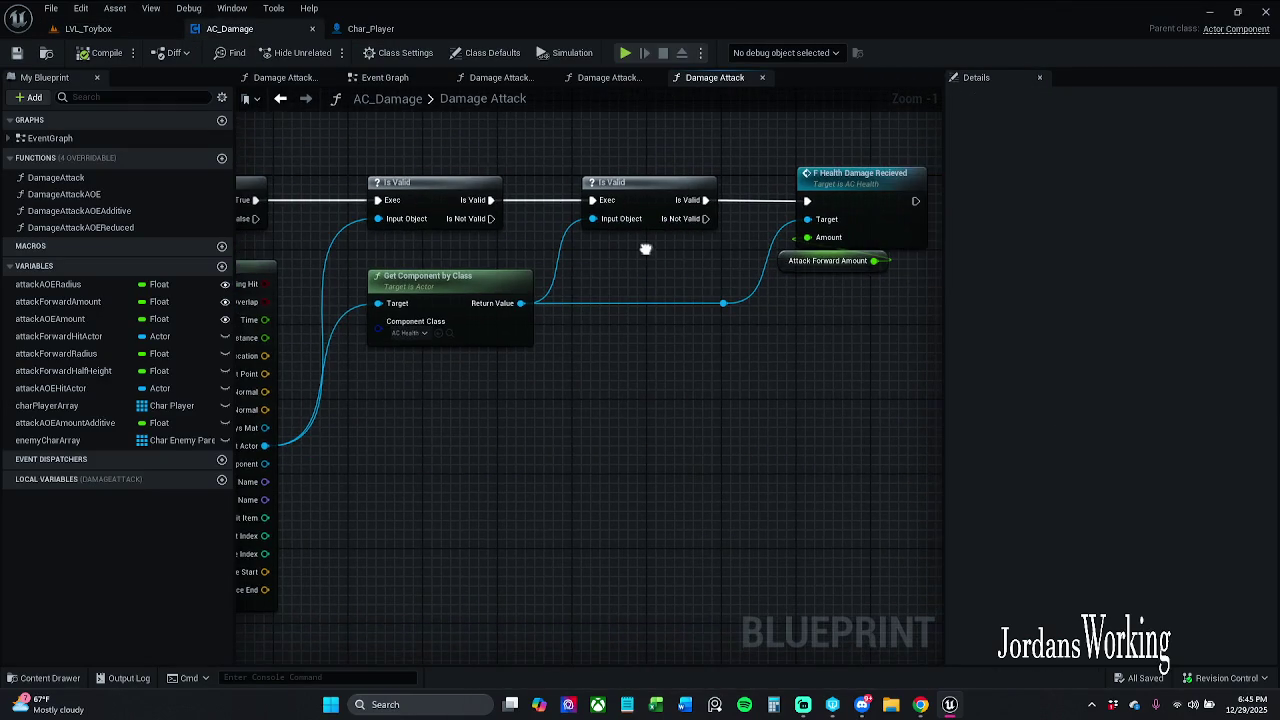
click(88, 28)
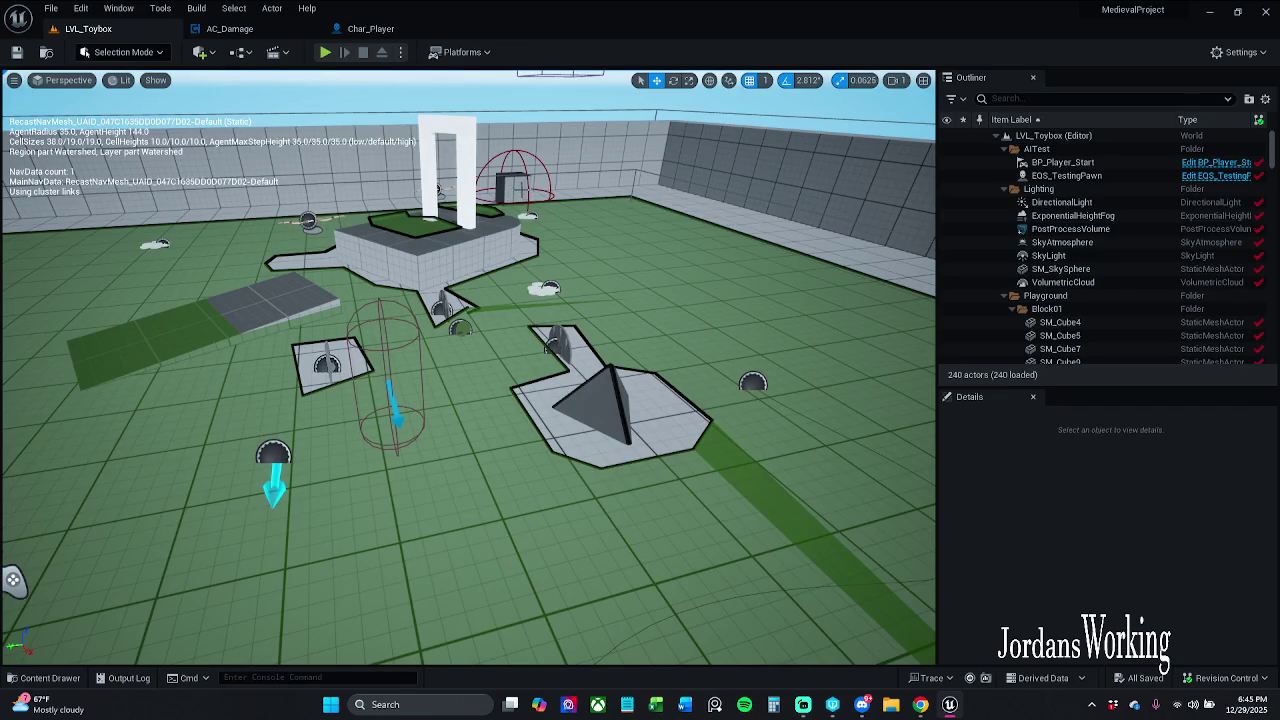
click(522, 190)
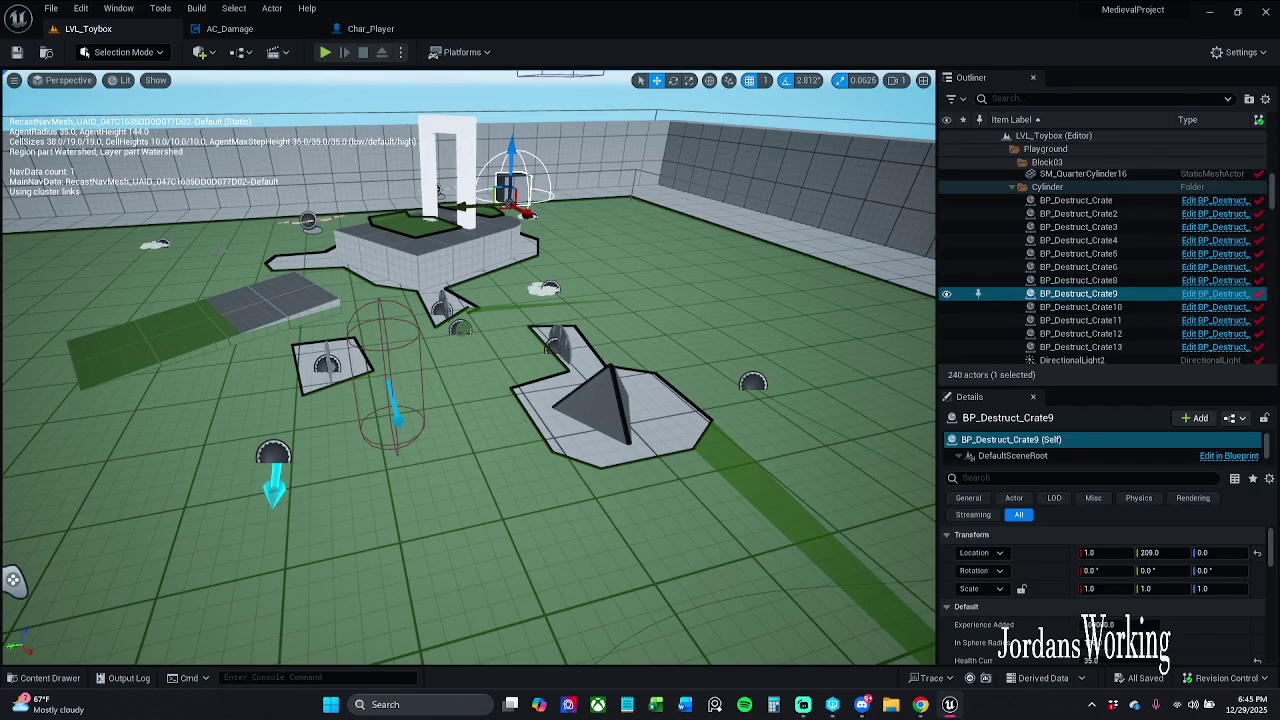
Open BP_Arrow from the _MyContent > Actors folder in the content browser
click(45, 678)
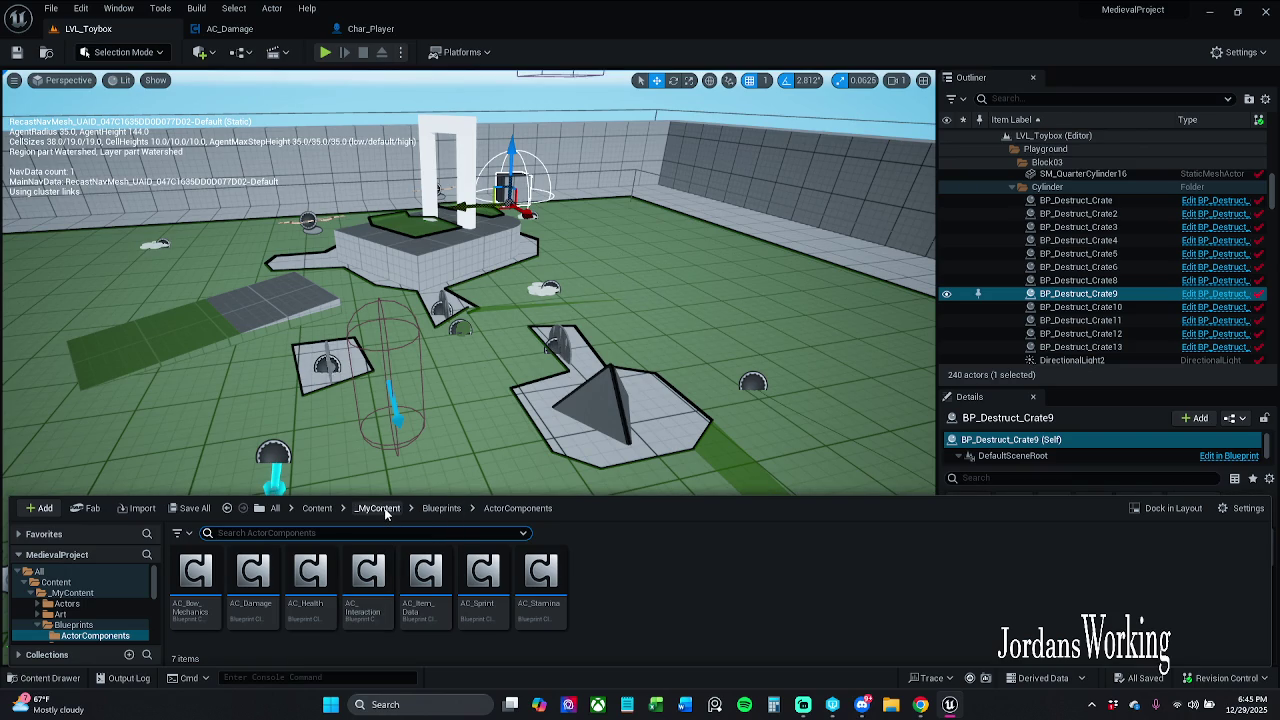
click(441, 508)
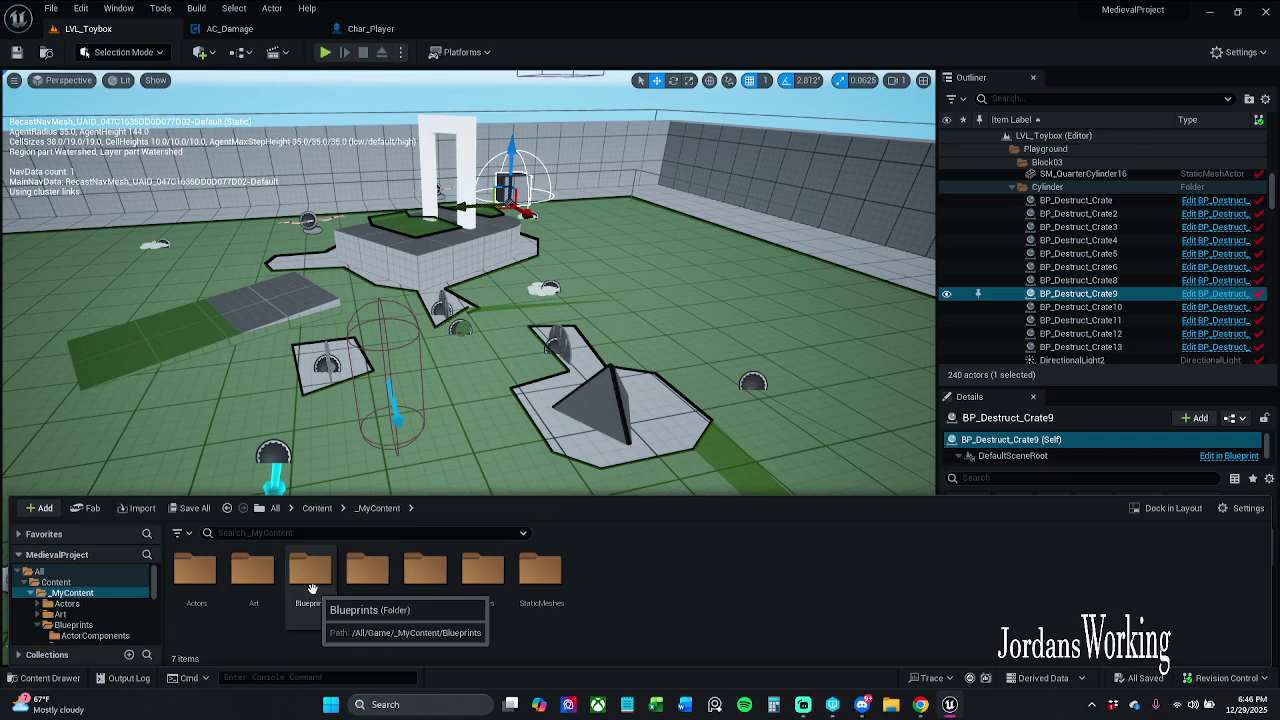
click(377, 508)
double_click(196, 572)
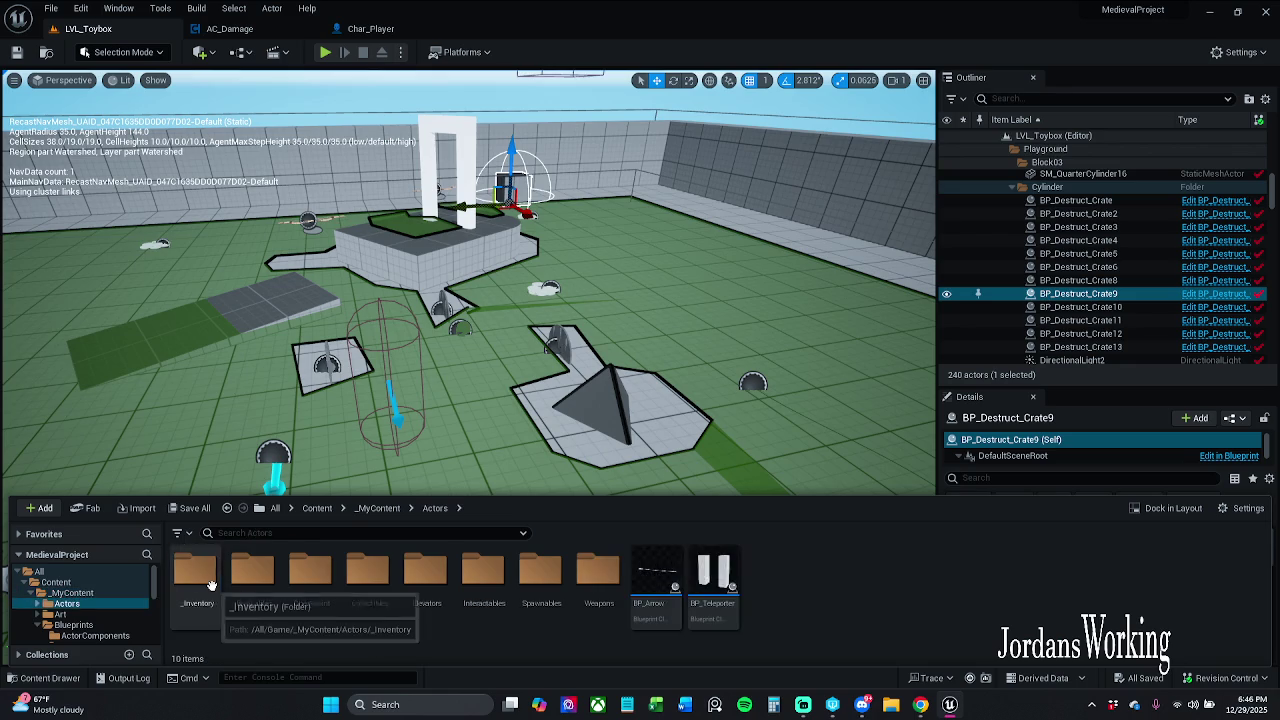
double_click(196, 572)
click(435, 508)
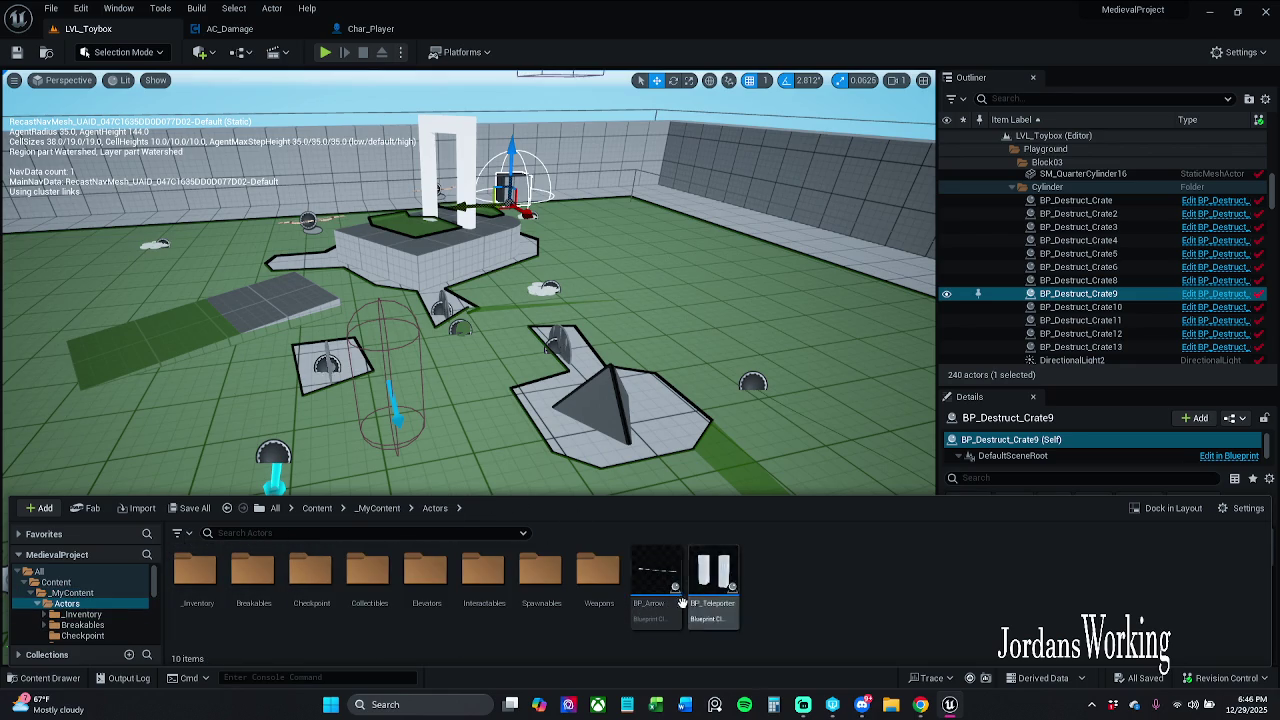
double_click(655, 588)
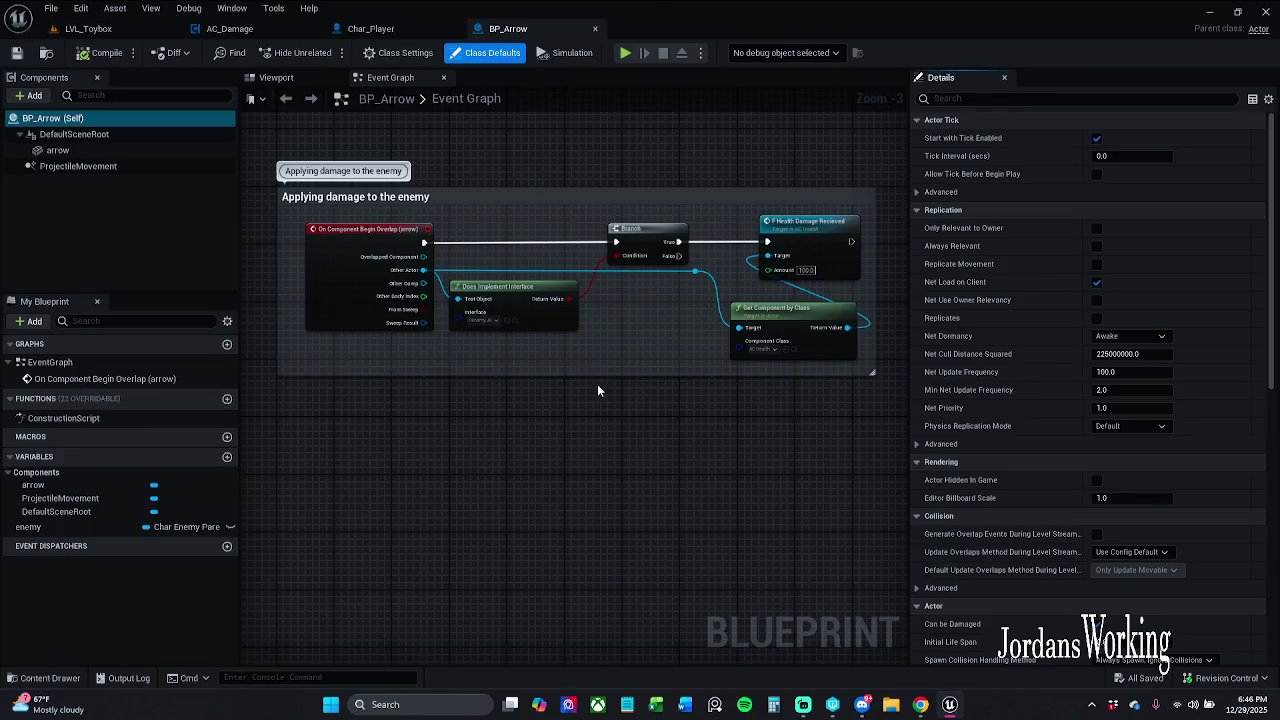